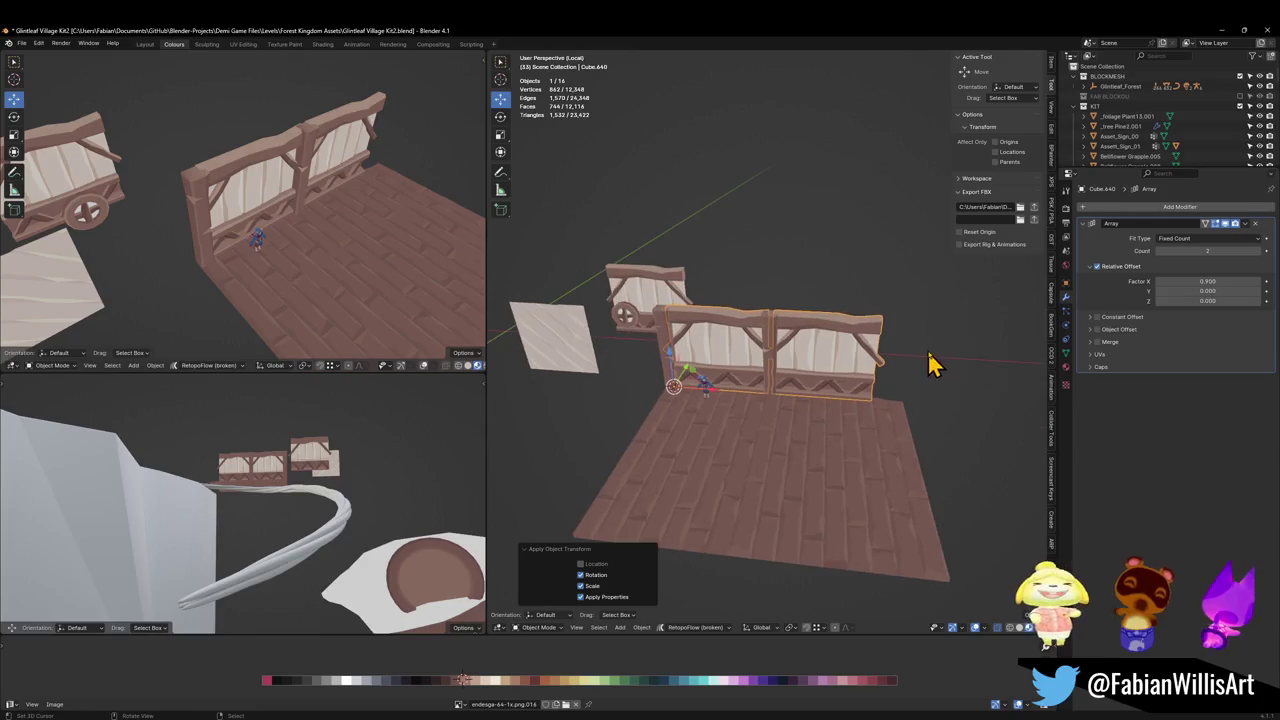
Walk around the railing, trying a third panel and then reverting to two panels.
{"action": "key", "text": "a"}
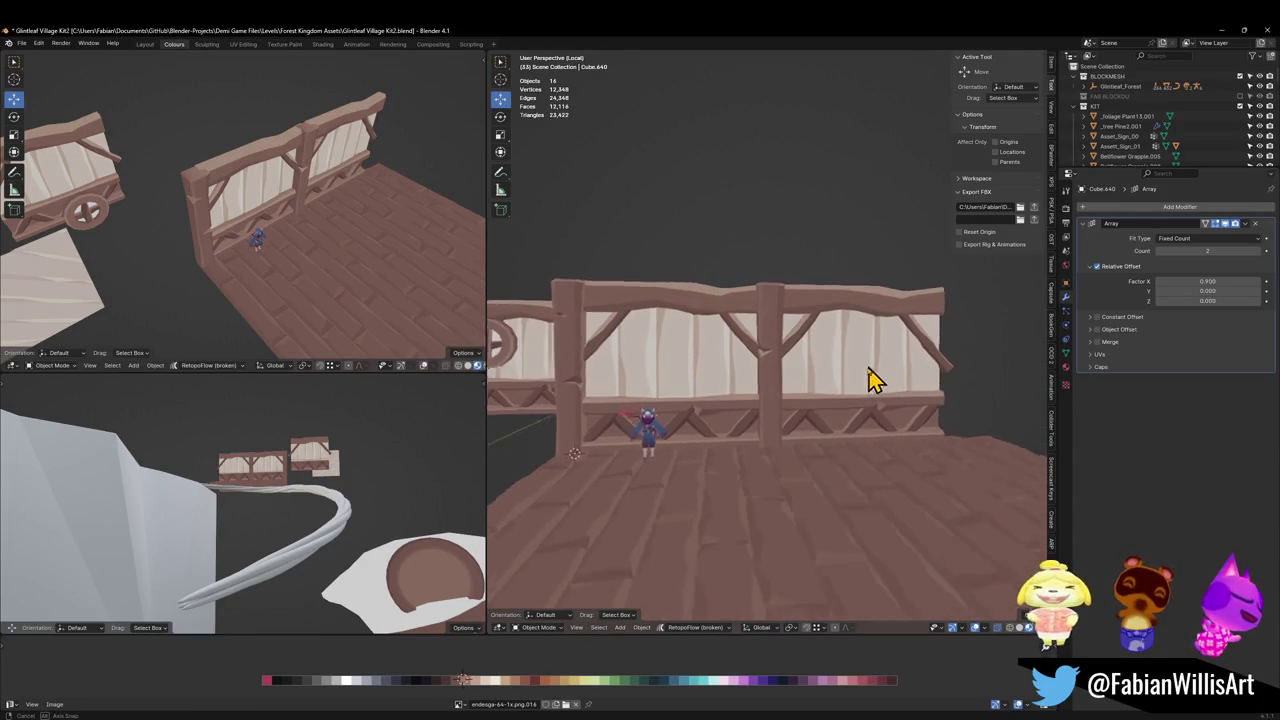
{"action": "left_click", "coordinate": [873, 376]}
{"action": "left_click", "coordinate": [1262, 252]}
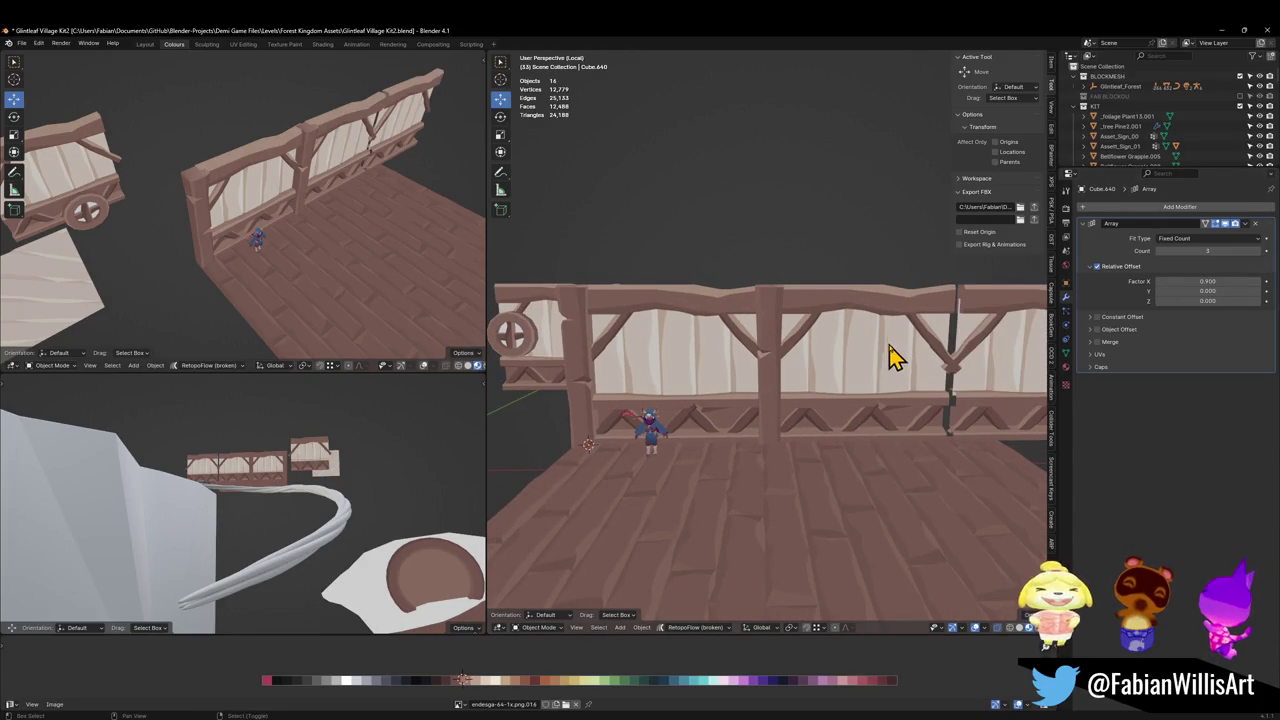
{"action": "key", "text": "shift+grave"}
{"action": "left_click", "coordinate": [800, 360]}
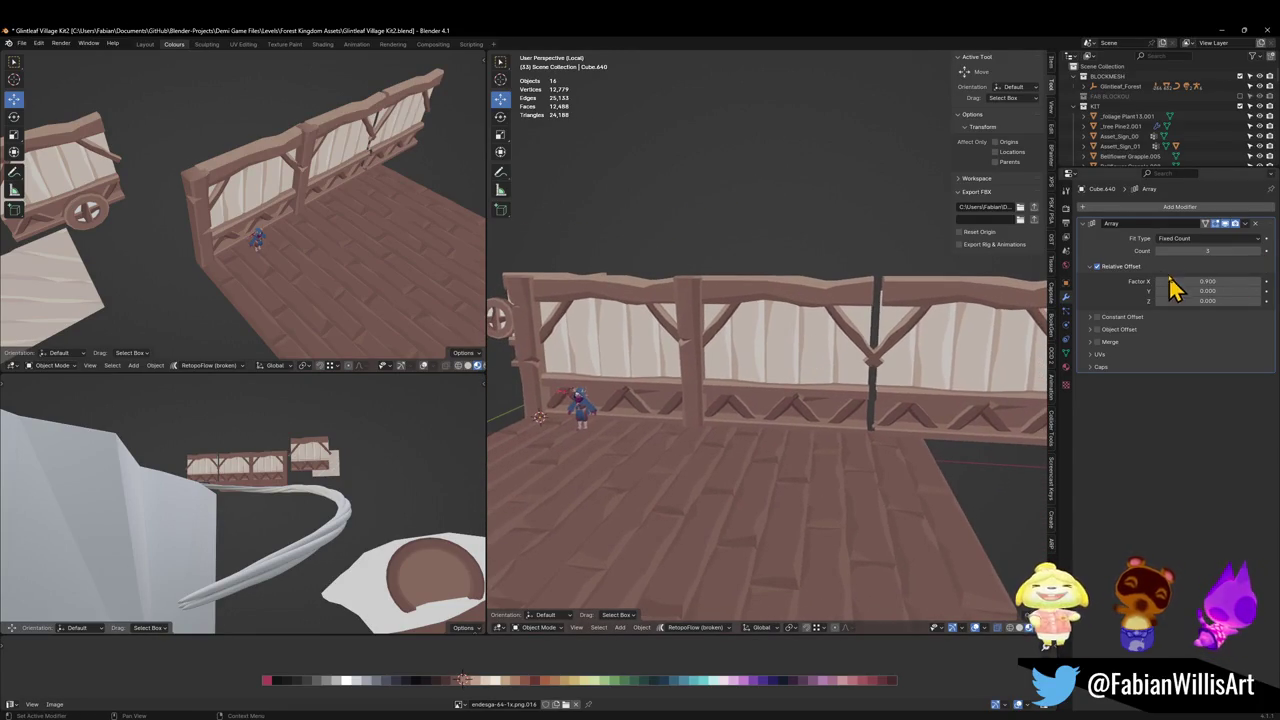
{"action": "left_click_drag", "start_coordinate": [1160, 251], "coordinate": [1140, 251]}
{"action": "key", "text": "shift+grave"}
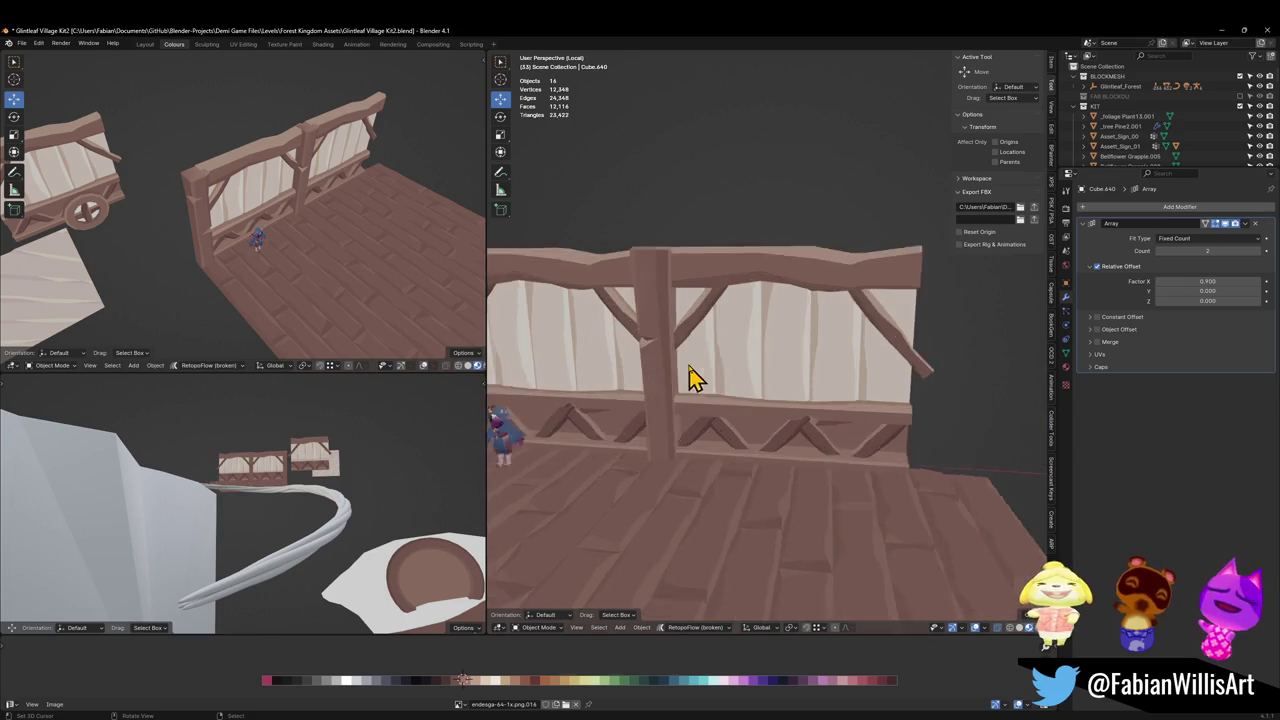
{"action": "left_click", "coordinate": [757, 386]}
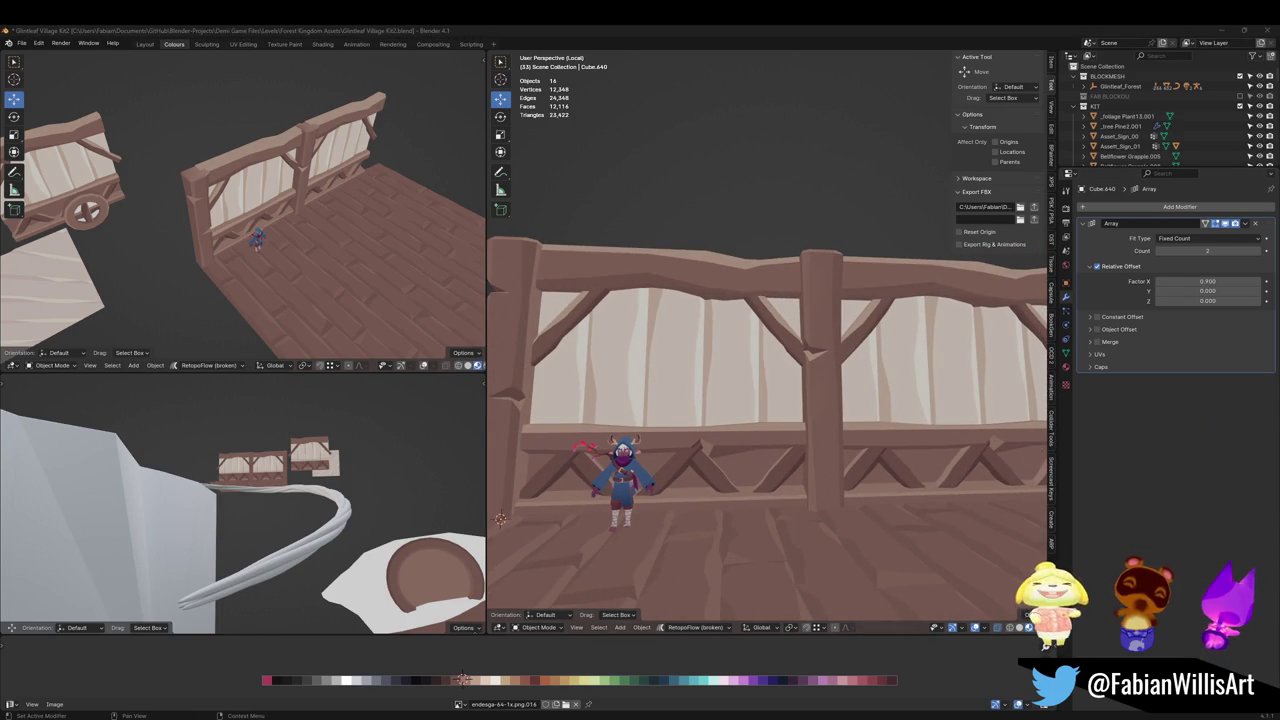
Duplicate the railing in place and rotate the copy 90° about Z.
{"action": "scroll", "coordinate": [800, 395], "scroll_direction": "down", "scroll_amount": 2}
{"action": "scroll", "coordinate": [811, 391], "scroll_direction": "down", "scroll_amount": 2}
{"action": "scroll", "coordinate": [800, 387], "scroll_direction": "down", "scroll_amount": 3}
{"action": "mouse_move", "coordinate": [787, 383]}
{"action": "middle_mouse_down"}
{"action": "mouse_move", "coordinate": [786, 366]}
{"action": "mouse_move", "coordinate": [757, 374]}
{"action": "middle_mouse_up"}
{"action": "left_click", "coordinate": [760, 382]}
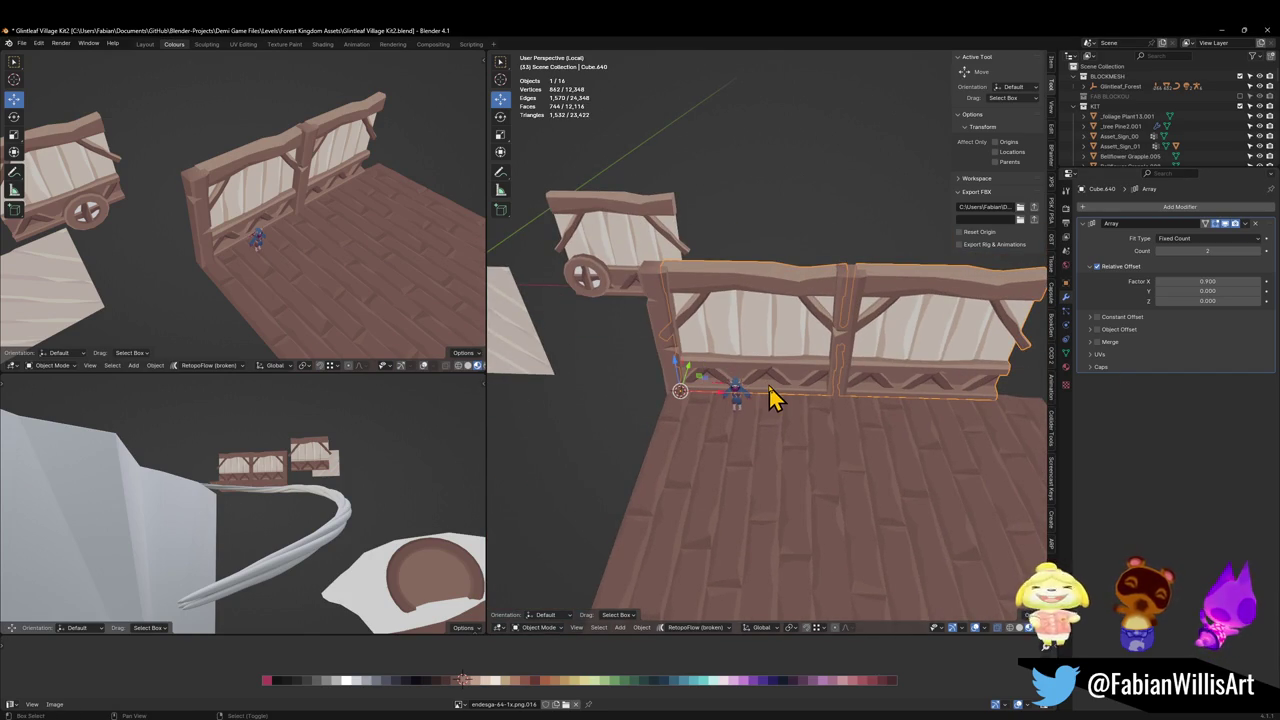
{"action": "key", "text": "shift+d"}
{"action": "right_click", "coordinate": [772, 398]}
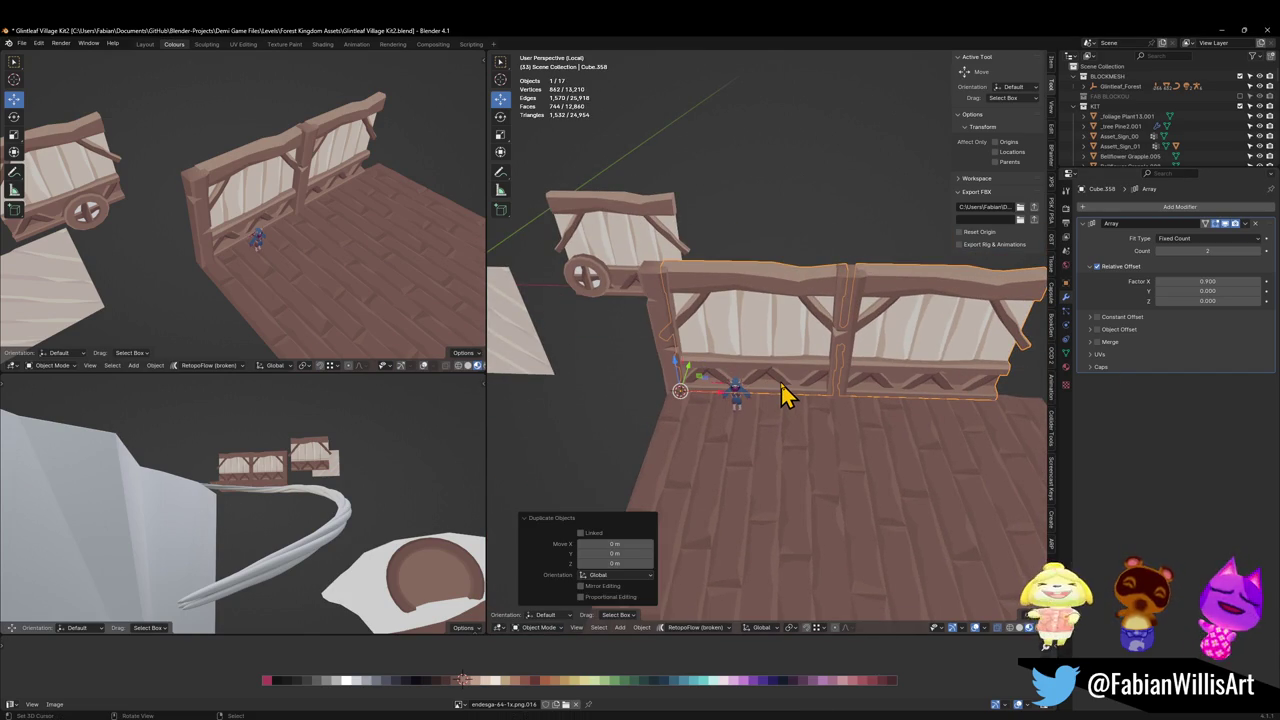
{"action": "key", "text": "g"}
{"action": "key", "text": "Escape"}
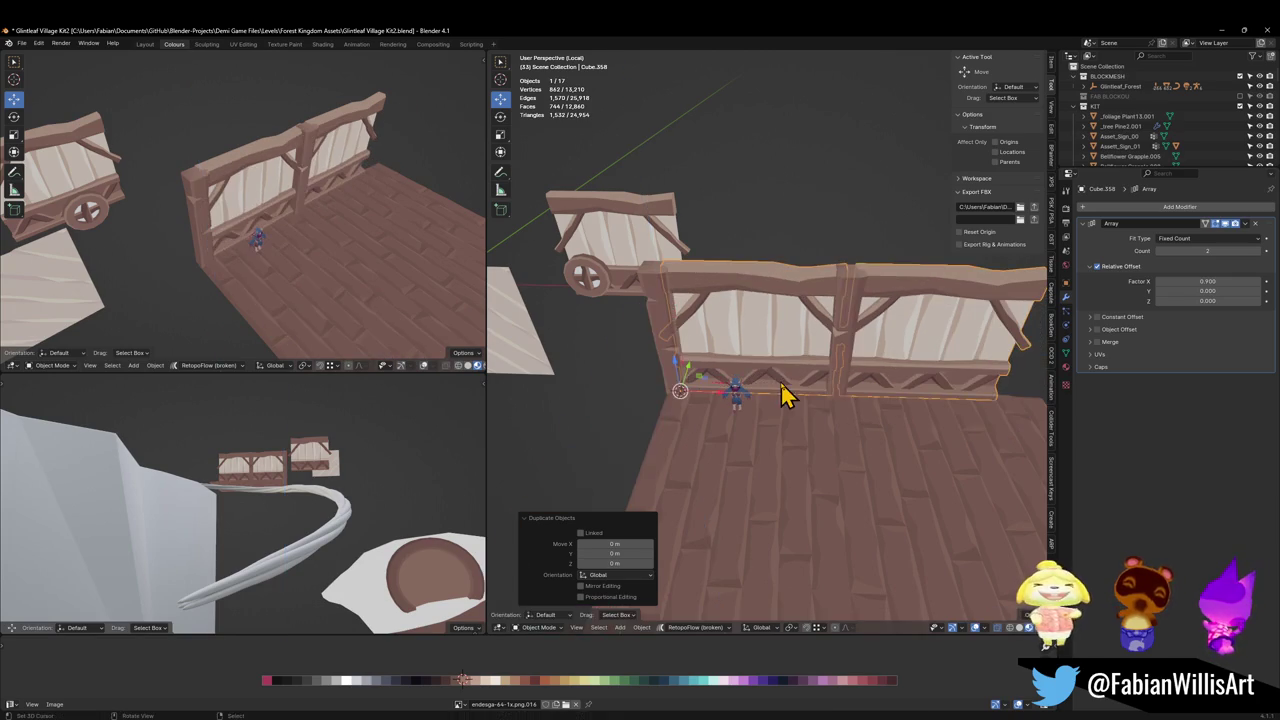
{"action": "type", "text": "rz90"}
{"action": "key", "text": "Return"}
Slide the turned railing −14.489 m along Y to the floor's left edge.
{"action": "middle_click_drag", "start_coordinate": [709, 194], "coordinate": [835, 275]}
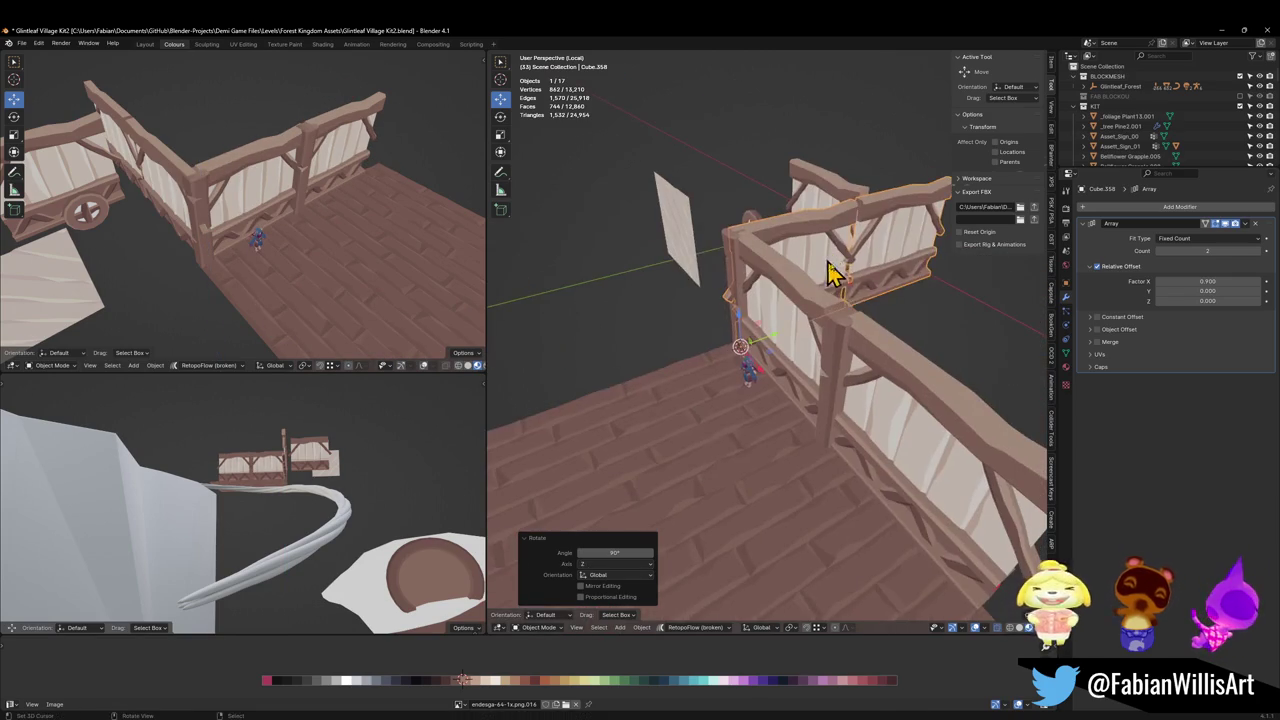
{"action": "key", "text": "g"}
{"action": "key", "text": "y"}
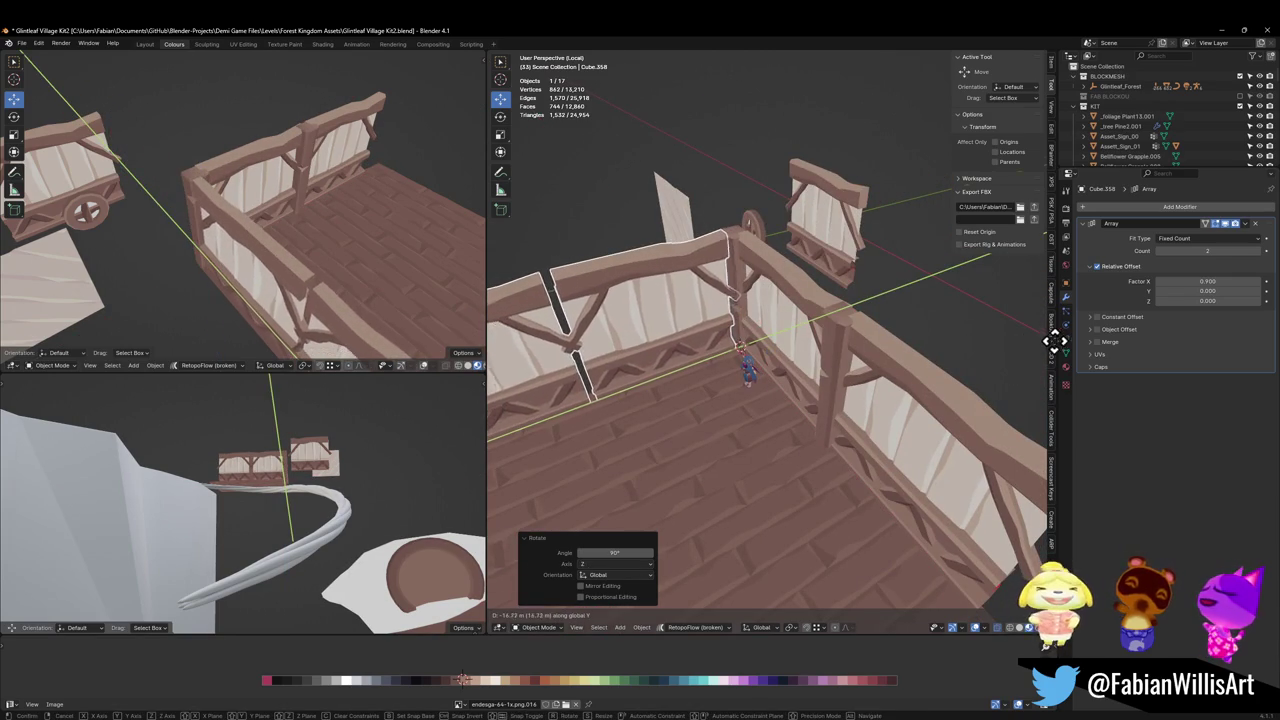
{"action": "left_click", "coordinate": [491, 340]}
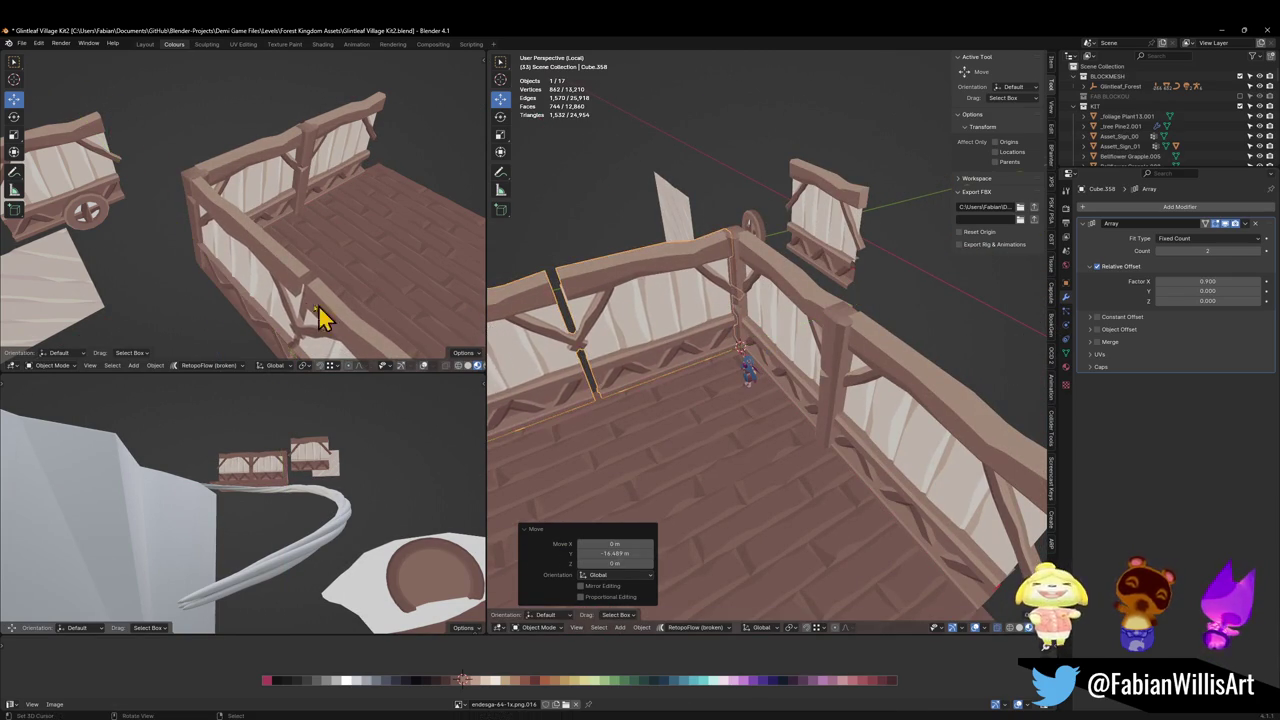
Orbit, pan and zoom around the deck to inspect the new railing corner.
{"action": "mouse_move", "coordinate": [677, 314]}
{"action": "middle_mouse_down"}
{"action": "mouse_move", "coordinate": [835, 308]}
{"action": "mouse_move", "coordinate": [831, 334]}
{"action": "mouse_move", "coordinate": [760, 343]}
{"action": "mouse_move", "coordinate": [843, 355]}
{"action": "middle_mouse_up"}
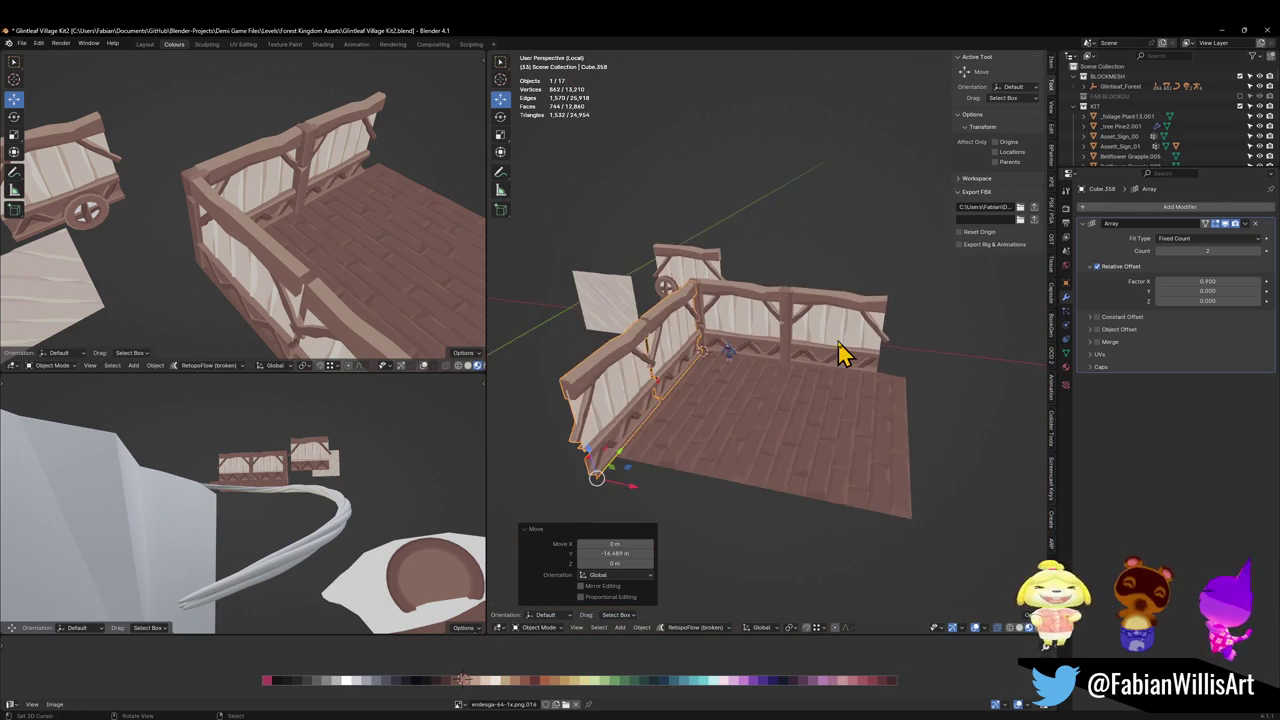
{"action": "scroll", "coordinate": [838, 343], "scroll_direction": "up", "scroll_amount": 3}
{"action": "scroll", "coordinate": [792, 360], "scroll_direction": "down", "scroll_amount": 2}
{"action": "scroll", "coordinate": [785, 355], "scroll_direction": "down", "scroll_amount": 2}
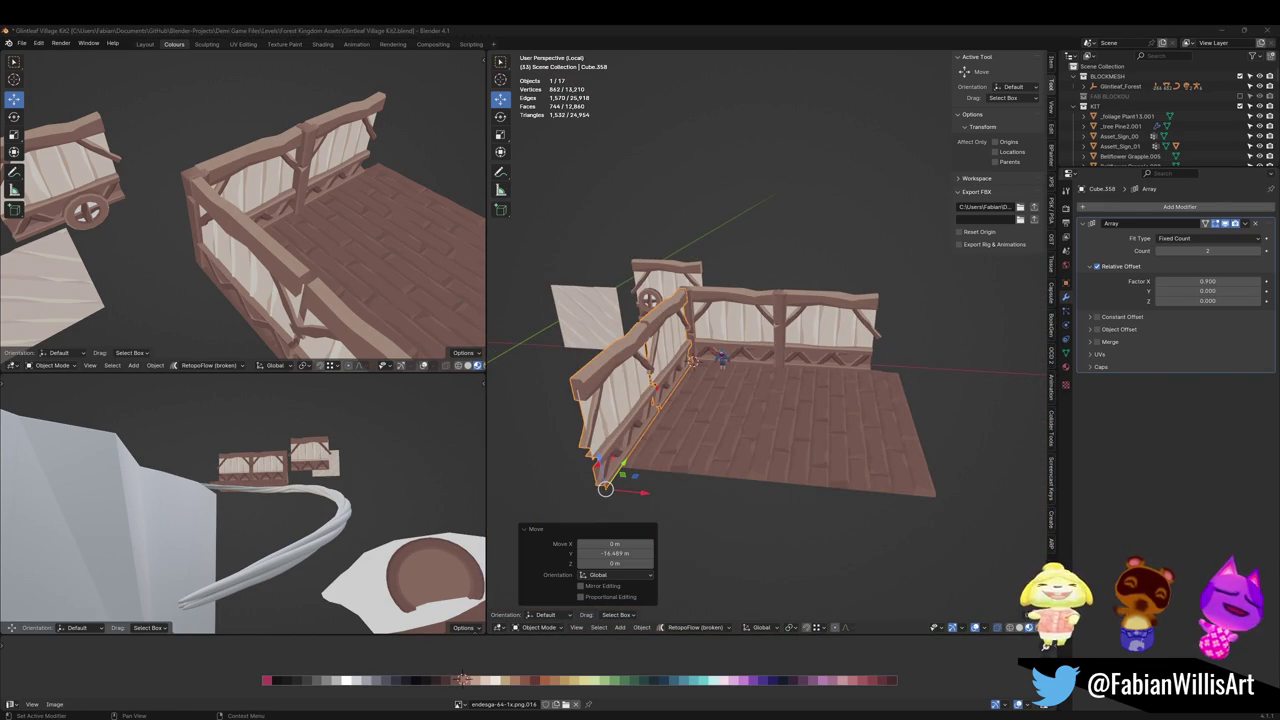
{"action": "middle_click_drag", "start_coordinate": [800, 400], "coordinate": [837, 391], "text": "shift"}
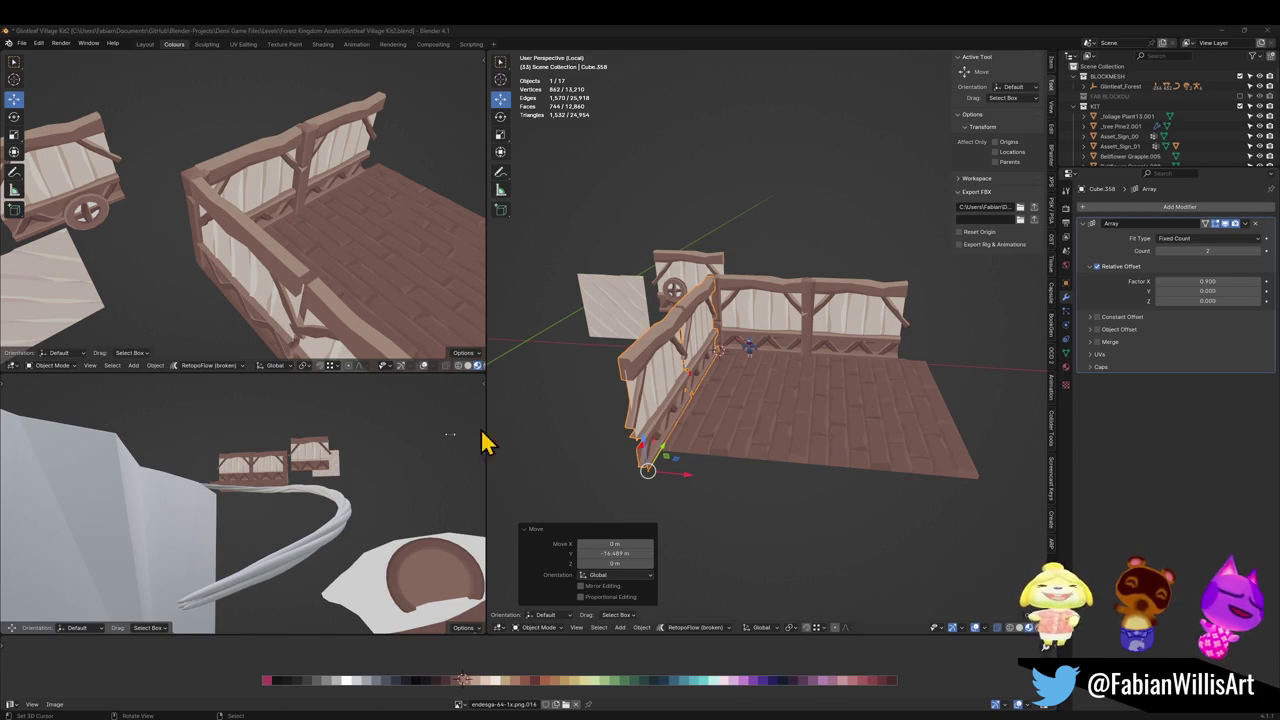
{"action": "middle_click_drag", "start_coordinate": [751, 414], "coordinate": [766, 409], "text": "shift"}
{"action": "scroll", "coordinate": [808, 392], "scroll_direction": "up", "scroll_amount": 1}
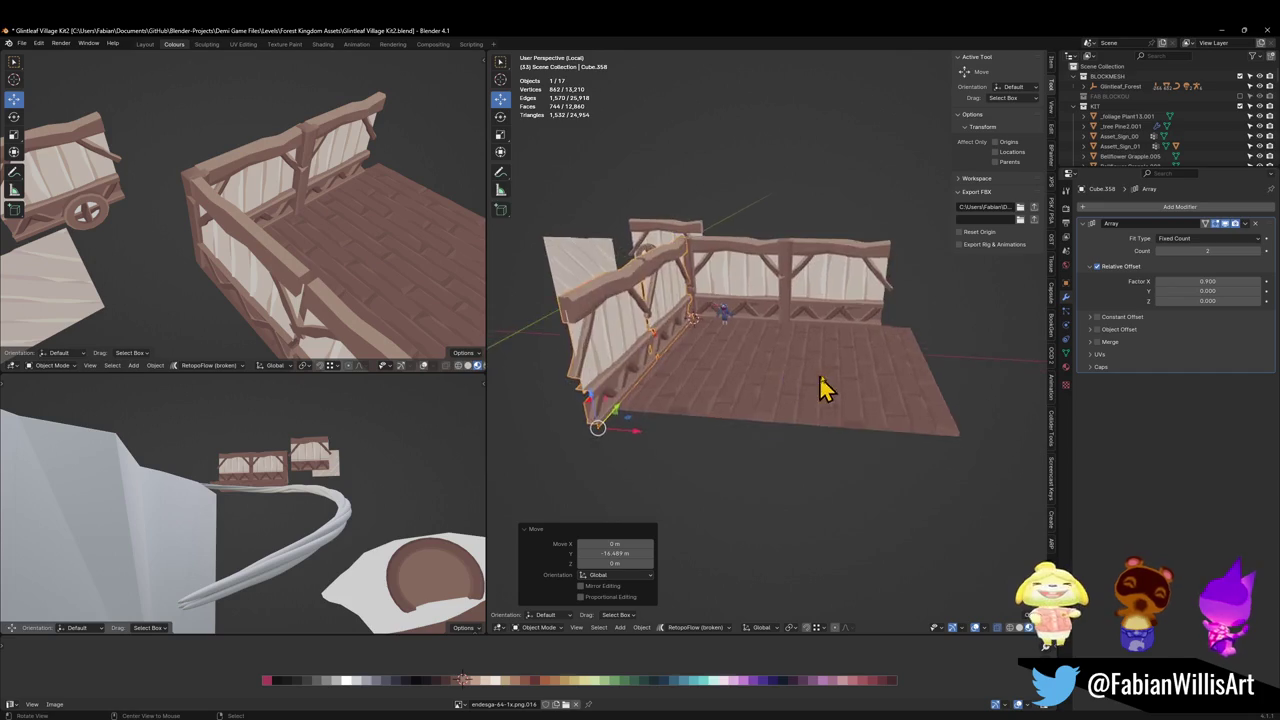
{"action": "scroll", "coordinate": [800, 372], "scroll_direction": "up", "scroll_amount": 3}
{"action": "scroll", "coordinate": [800, 372], "scroll_direction": "down", "scroll_amount": 1}
{"action": "scroll", "coordinate": [795, 376], "scroll_direction": "down", "scroll_amount": 1}
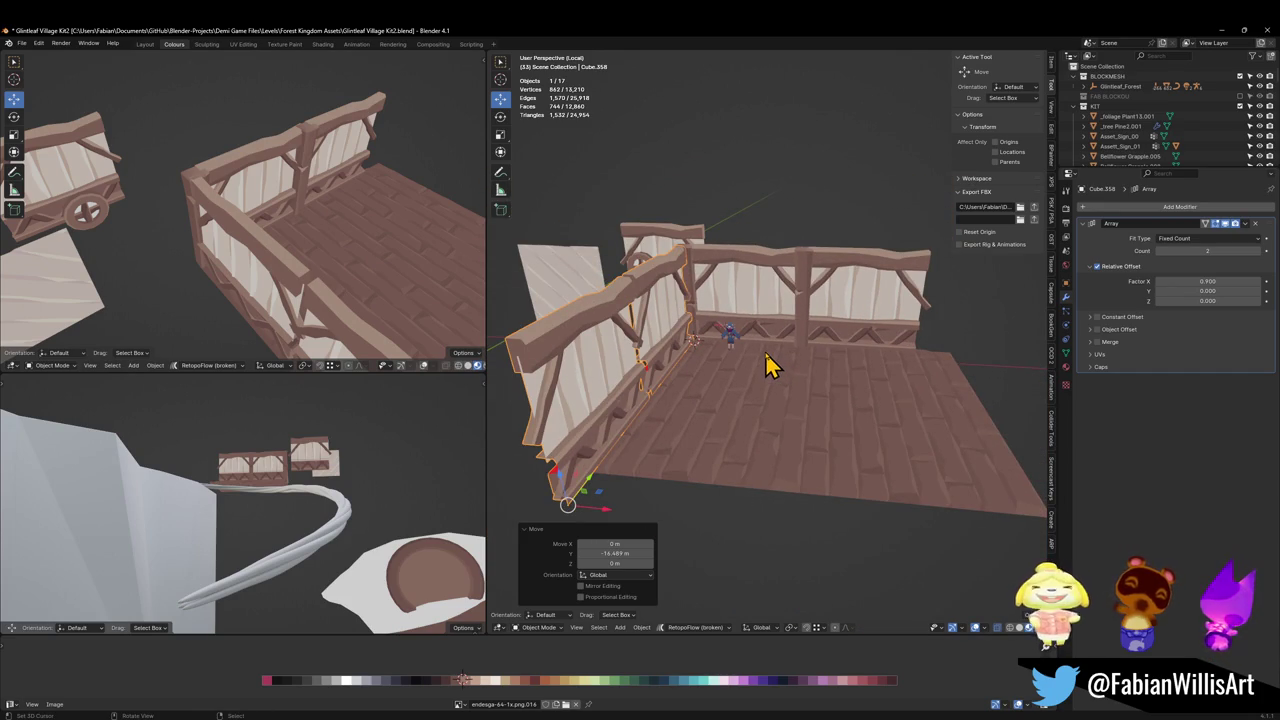
{"action": "scroll", "coordinate": [837, 314], "scroll_direction": "up", "scroll_amount": 3}
{"action": "mouse_move", "coordinate": [837, 314]}
{"action": "middle_mouse_down"}
{"action": "mouse_move", "coordinate": [793, 362]}
{"action": "mouse_move", "coordinate": [806, 334]}
{"action": "mouse_move", "coordinate": [812, 344]}
{"action": "mouse_move", "coordinate": [800, 323]}
{"action": "middle_mouse_up"}
{"action": "scroll", "coordinate": [774, 366], "scroll_direction": "down", "scroll_amount": 2}
{"action": "scroll", "coordinate": [760, 351], "scroll_direction": "down", "scroll_amount": 3}
Save the file, then duplicate the corner post and slide the copy along Y.
{"action": "left_click", "coordinate": [778, 285]}
{"action": "key", "text": "ctrl+s"}
{"action": "right_click", "coordinate": [786, 287]}
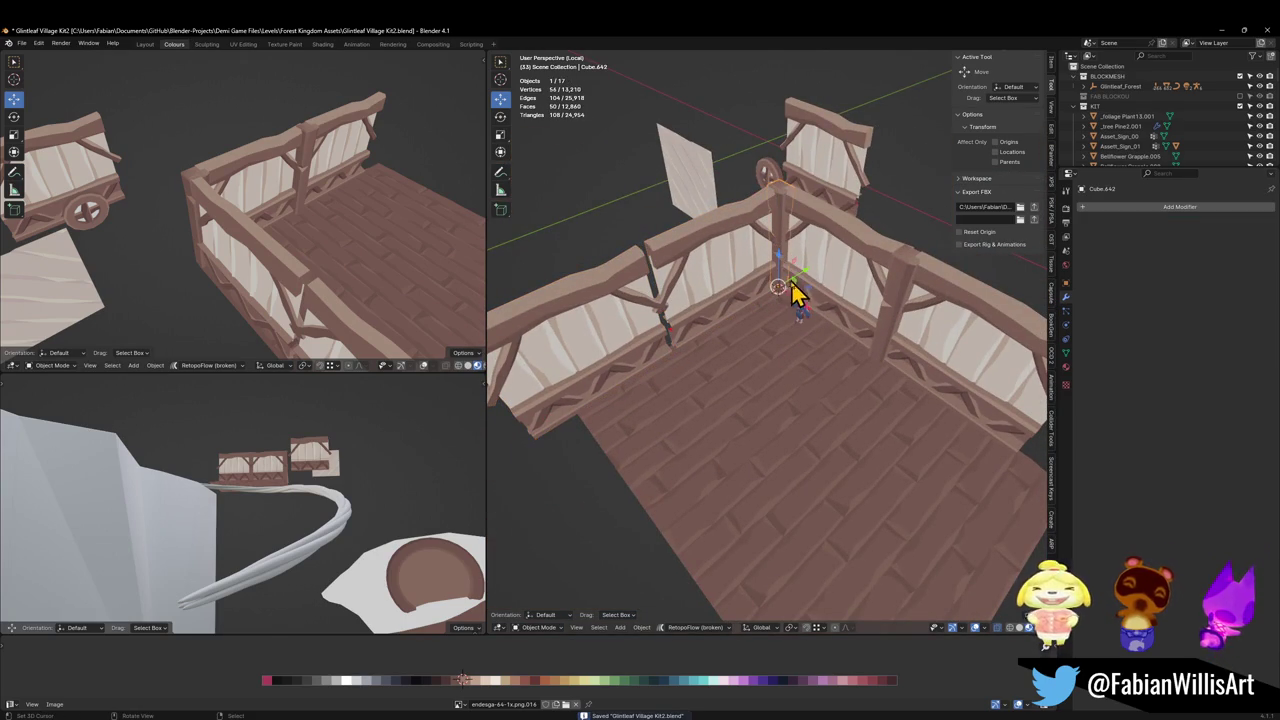
{"action": "key", "text": "shift+d"}
{"action": "key", "text": "y"}
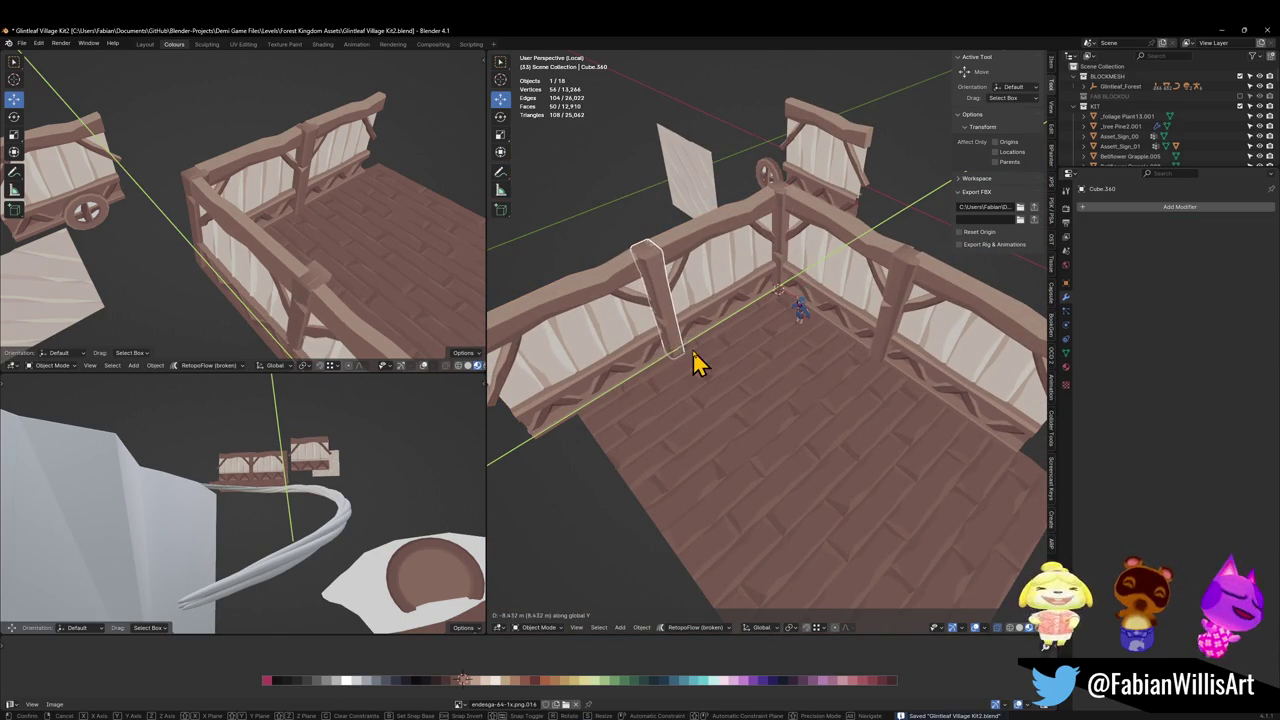
{"action": "left_click", "coordinate": [697, 362]}
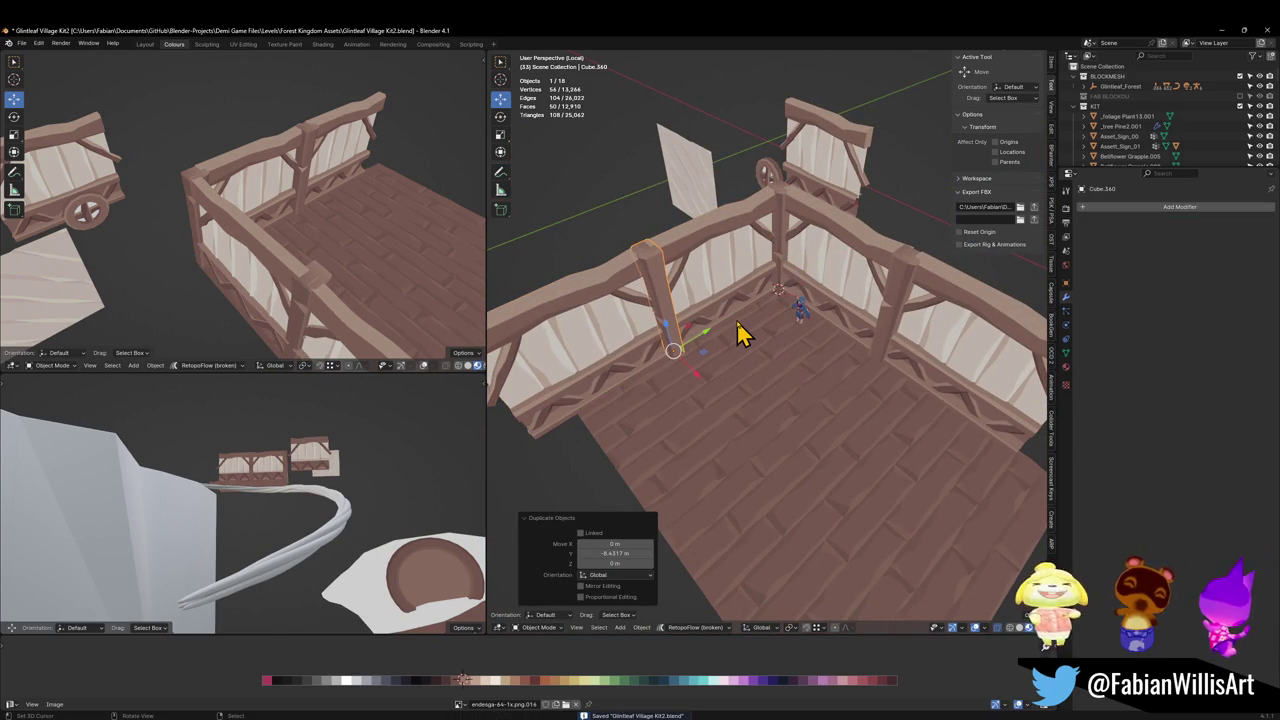
Move the copied post off the deck and enter Edit Mode with it framed.
{"action": "mouse_move", "coordinate": [766, 320]}
{"action": "middle_mouse_down"}
{"action": "mouse_move", "coordinate": [845, 300]}
{"action": "mouse_move", "coordinate": [780, 317]}
{"action": "mouse_move", "coordinate": [877, 349]}
{"action": "mouse_move", "coordinate": [820, 355]}
{"action": "middle_mouse_up"}
{"action": "scroll", "coordinate": [770, 325], "scroll_direction": "down", "scroll_amount": 3}
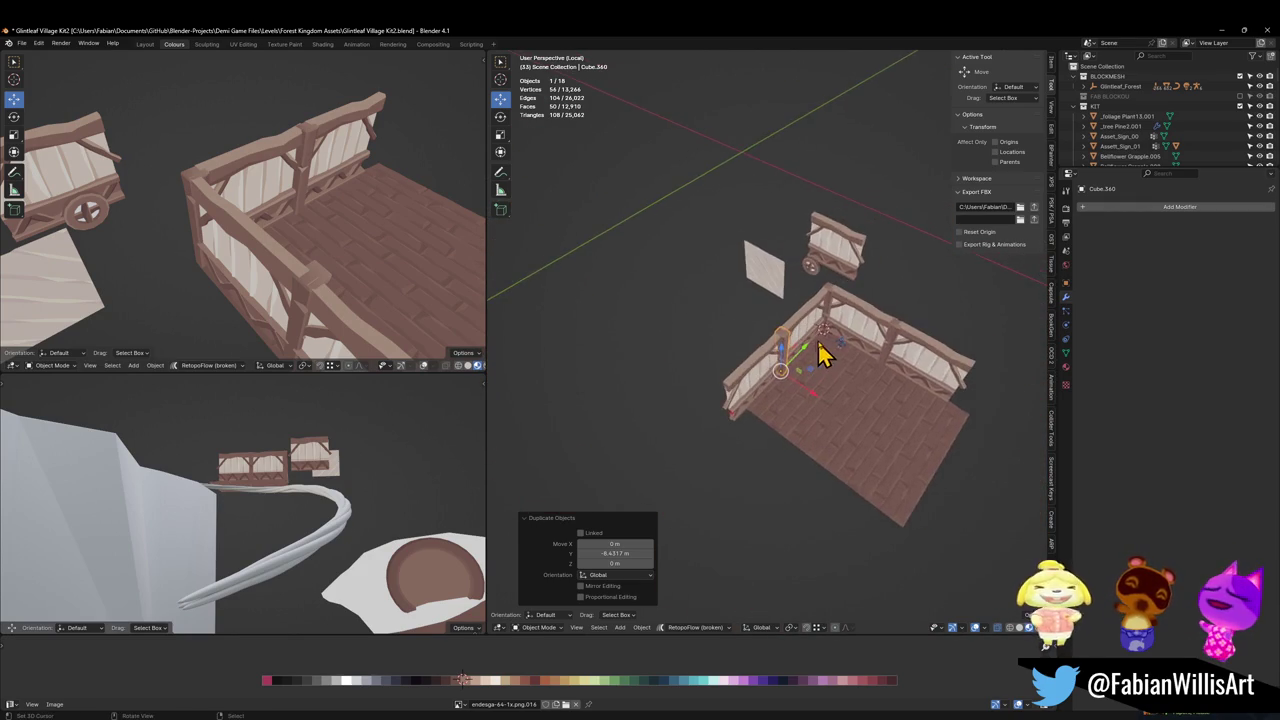
{"action": "scroll", "coordinate": [820, 355], "scroll_direction": "up", "scroll_amount": 4}
{"action": "left_click_drag", "start_coordinate": [775, 365], "coordinate": [742, 372]}
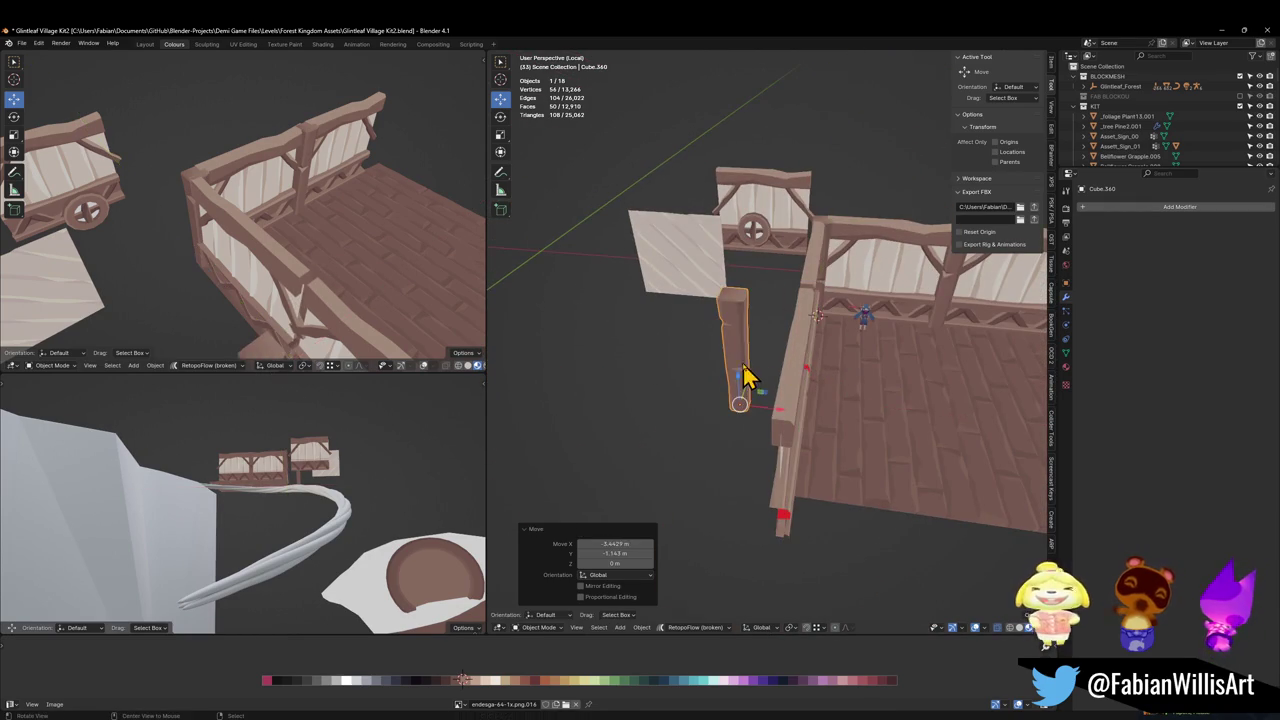
{"action": "key", "text": "Tab"}
{"action": "key", "text": "KP_Decimal"}
{"action": "scroll", "coordinate": [751, 374], "scroll_direction": "up", "scroll_amount": 3}
{"action": "mouse_move", "coordinate": [751, 374]}
{"action": "middle_mouse_down"}
{"action": "mouse_move", "coordinate": [763, 371]}
{"action": "mouse_move", "coordinate": [757, 410]}
{"action": "middle_mouse_up"}
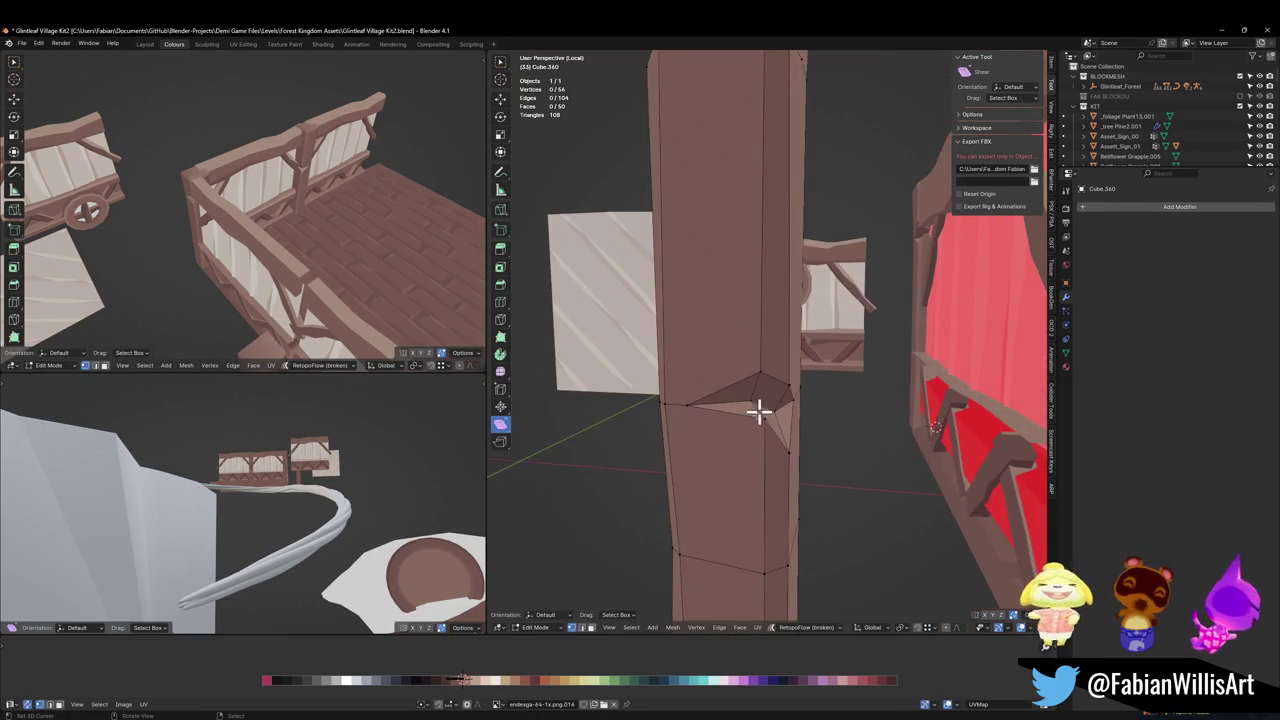
Delete the two notch vertices and merge the first hole vertices at center.
{"action": "scroll", "coordinate": [770, 400], "scroll_direction": "up", "scroll_amount": 4}
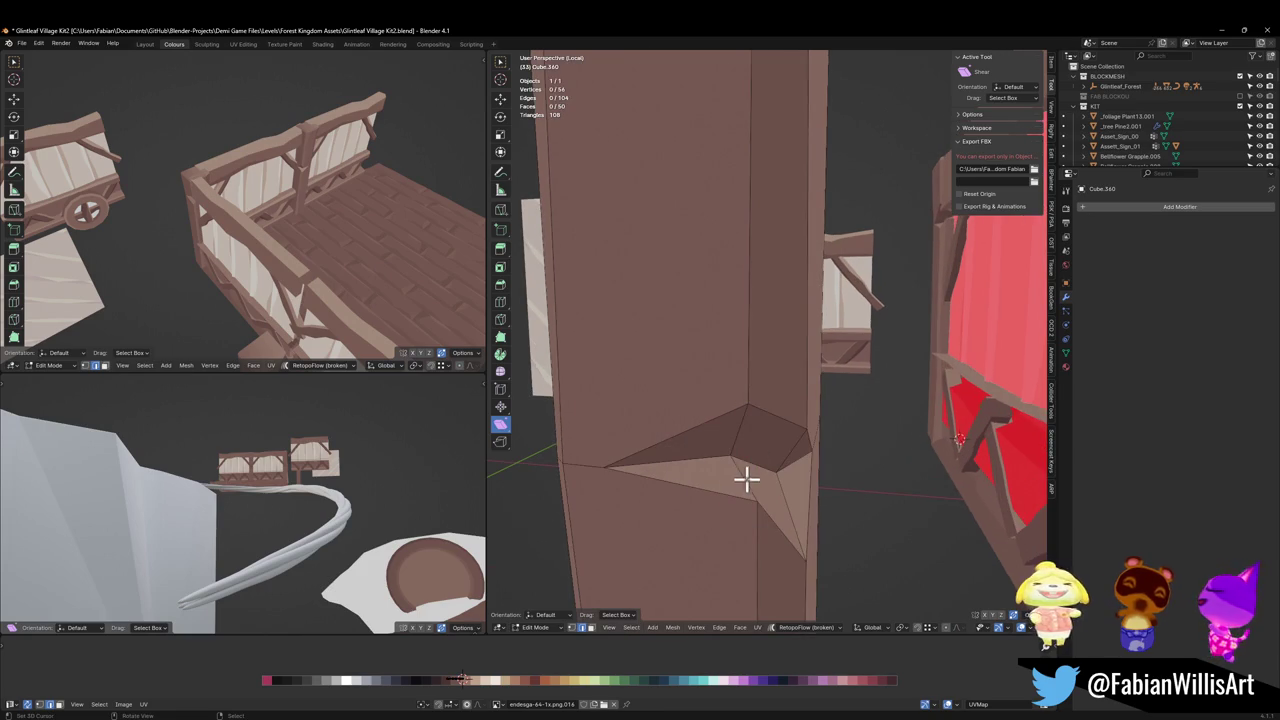
{"action": "left_click", "coordinate": [751, 463]}
{"action": "left_click", "coordinate": [751, 458]}
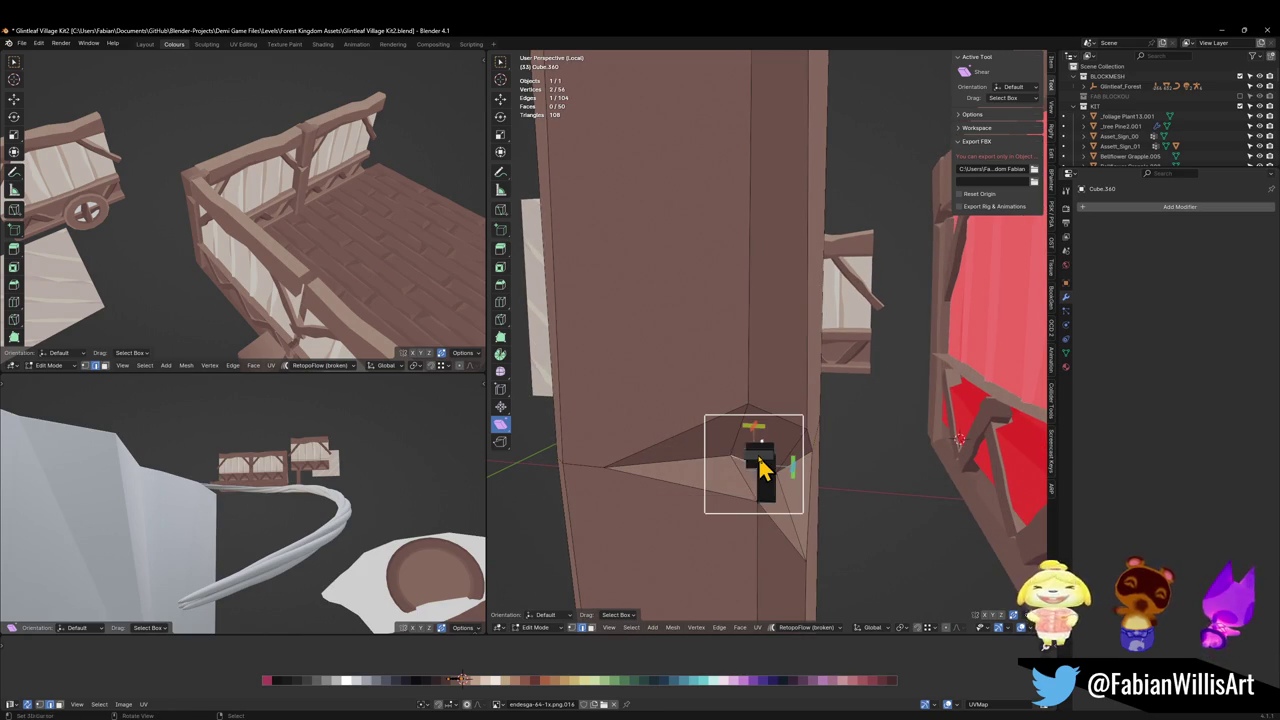
{"action": "key", "text": "x"}
{"action": "left_click", "coordinate": [755, 458]}
{"action": "left_click", "coordinate": [746, 511]}
{"action": "left_click", "coordinate": [749, 409], "text": "shift"}
{"action": "key", "text": "q"}
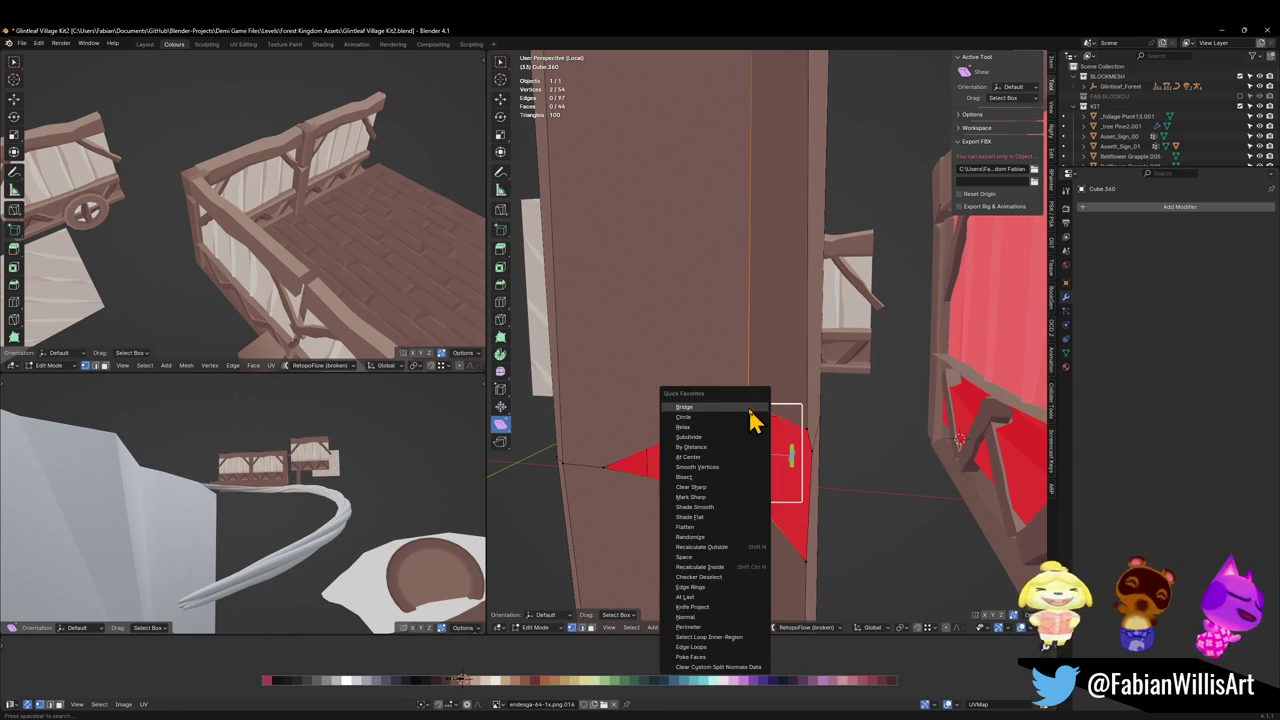
{"action": "left_click", "coordinate": [725, 459]}
Repeat the merge on the remaining pair and dissolve two stray vertices on the post.
{"action": "middle_click_drag", "start_coordinate": [731, 457], "coordinate": [766, 491]}
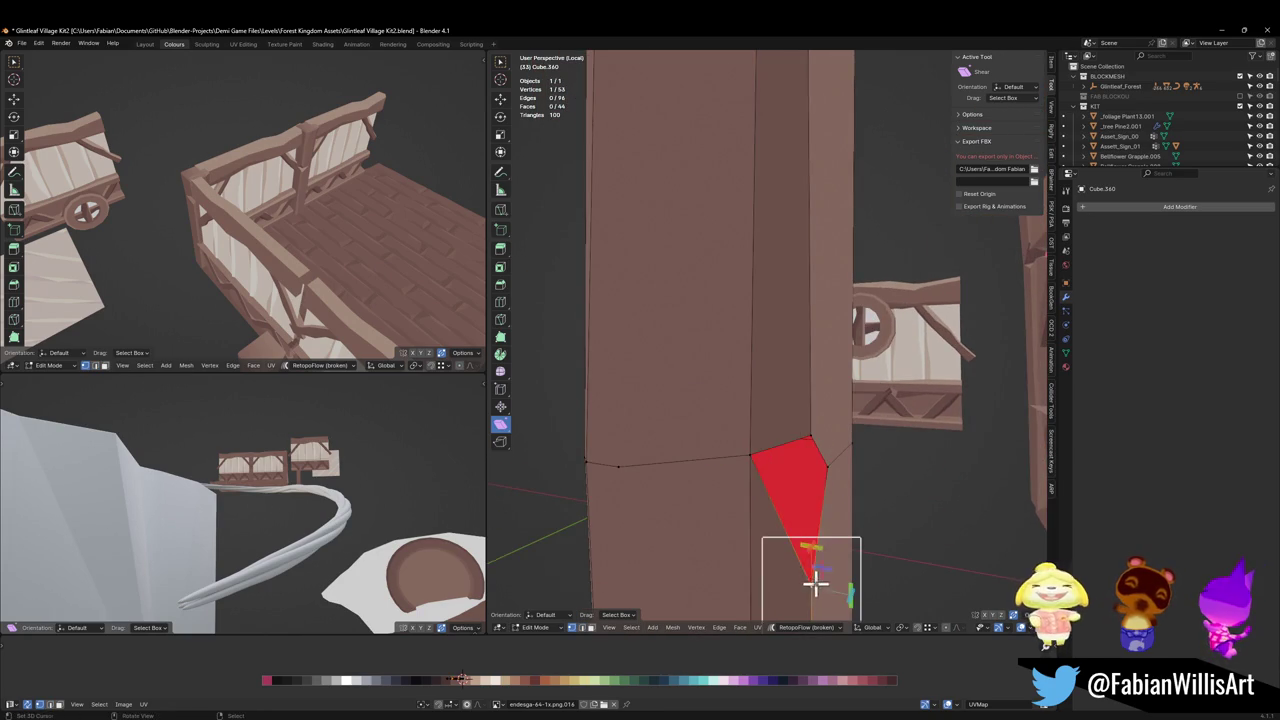
{"action": "key", "text": "shift+r"}
{"action": "middle_click_drag", "start_coordinate": [808, 440], "coordinate": [829, 480]}
{"action": "key", "text": "alt+a"}
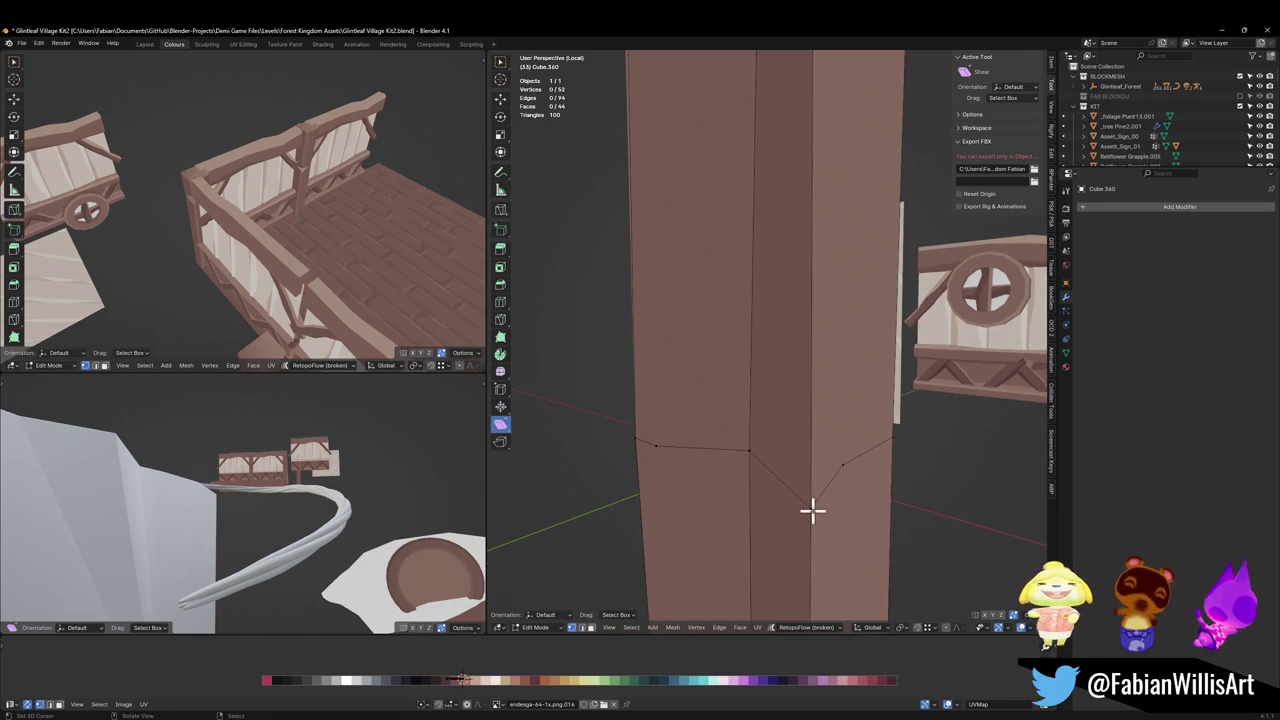
{"action": "key", "text": "2"}
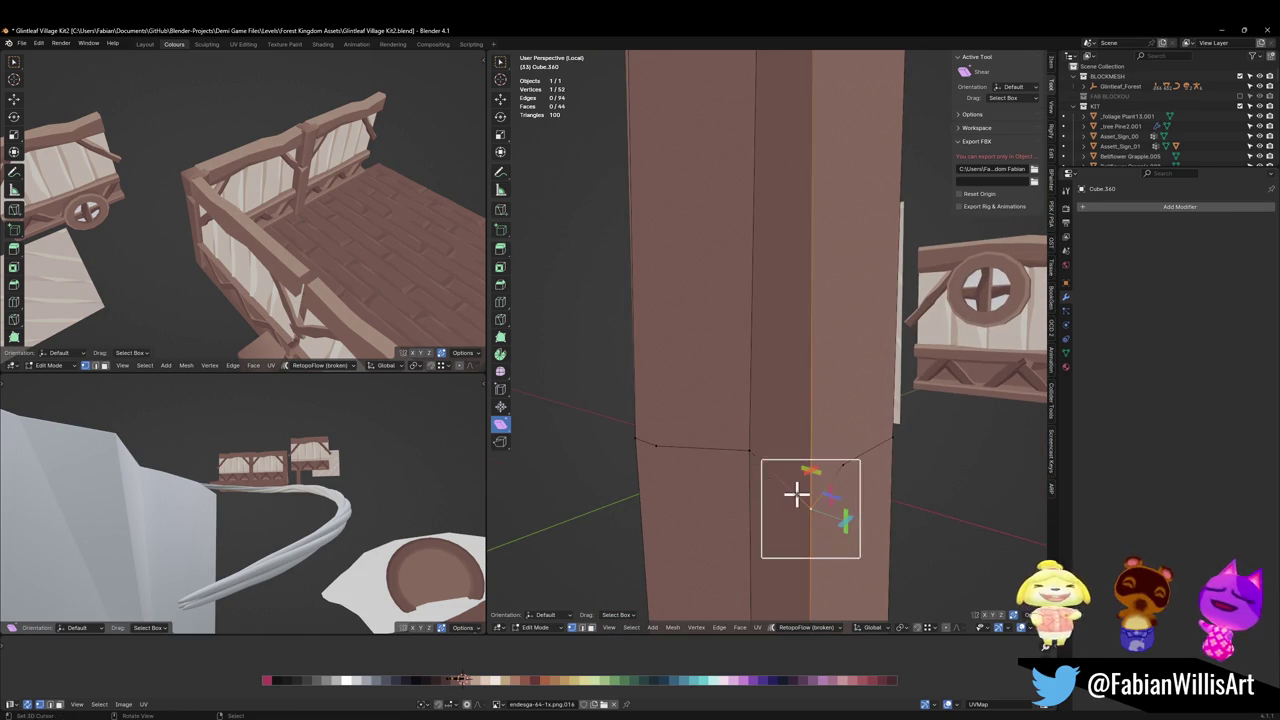
{"action": "key", "text": "1"}
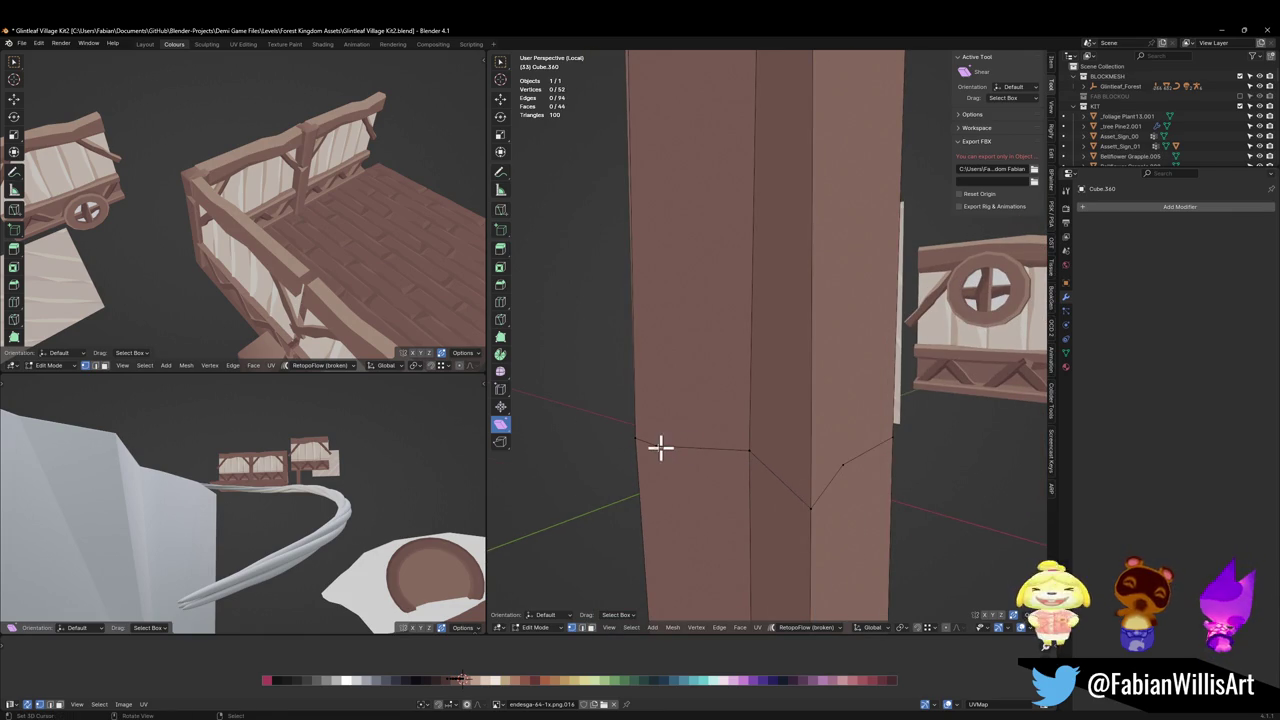
{"action": "left_click", "coordinate": [657, 446]}
{"action": "key", "text": "ctrl+x"}
{"action": "mouse_move", "coordinate": [729, 431]}
{"action": "middle_mouse_down"}
{"action": "mouse_move", "coordinate": [720, 389]}
{"action": "mouse_move", "coordinate": [846, 417]}
{"action": "mouse_move", "coordinate": [846, 387]}
{"action": "mouse_move", "coordinate": [717, 246]}
{"action": "mouse_move", "coordinate": [809, 266]}
{"action": "middle_mouse_up"}
{"action": "left_click", "coordinate": [834, 415]}
{"action": "key", "text": "ctrl+x"}
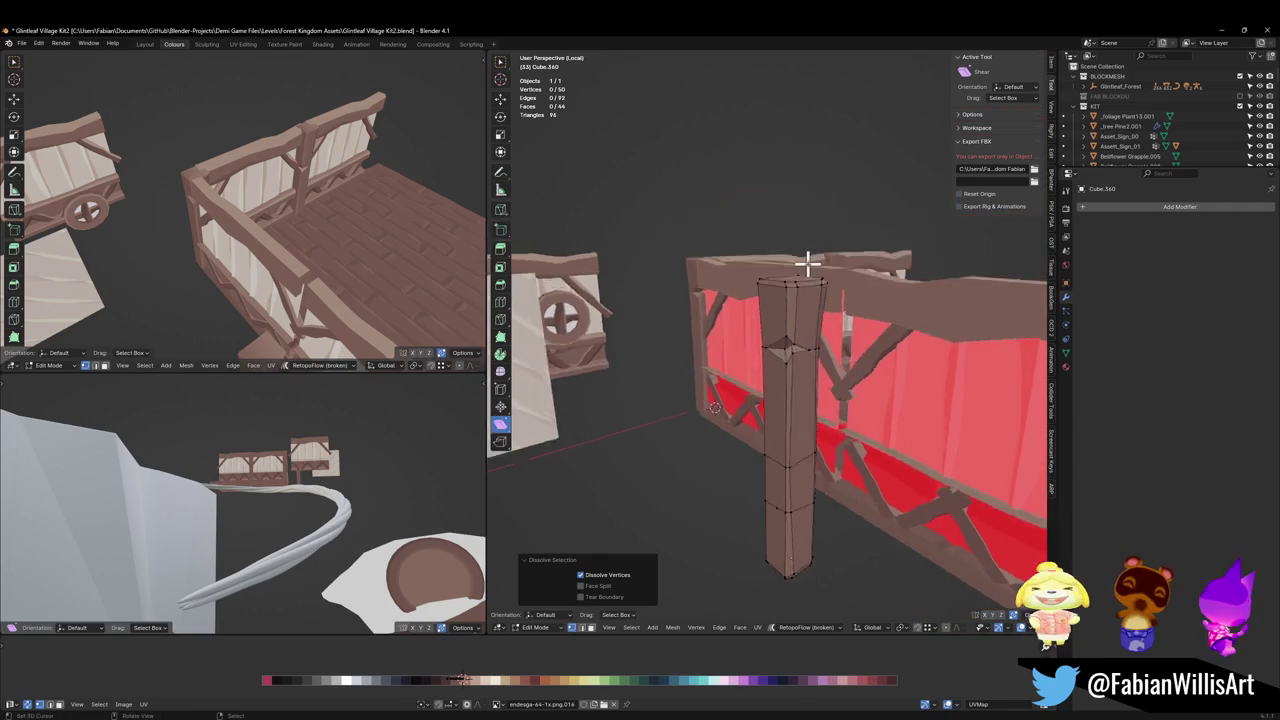
Delete the stray edge at the top junction of the post.
{"action": "scroll", "coordinate": [810, 350], "scroll_direction": "up", "scroll_amount": 4}
{"action": "middle_click_drag", "start_coordinate": [810, 350], "coordinate": [834, 372]}
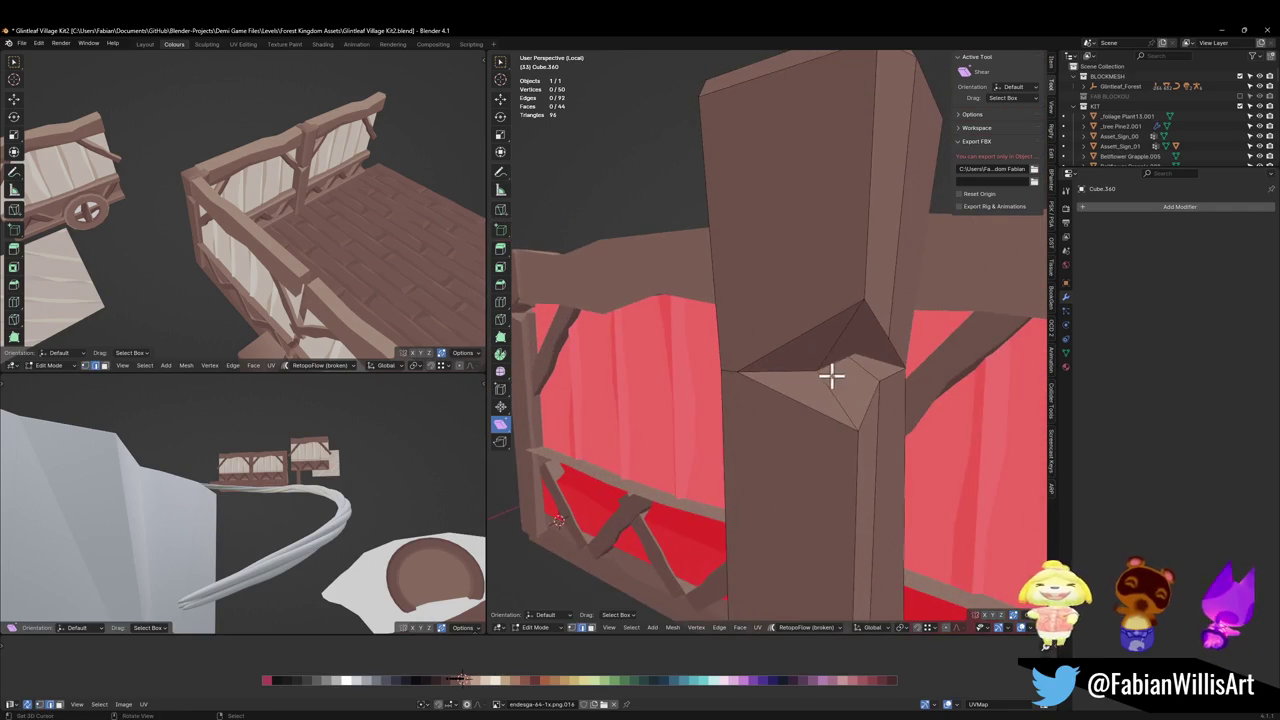
{"action": "left_click", "coordinate": [837, 363]}
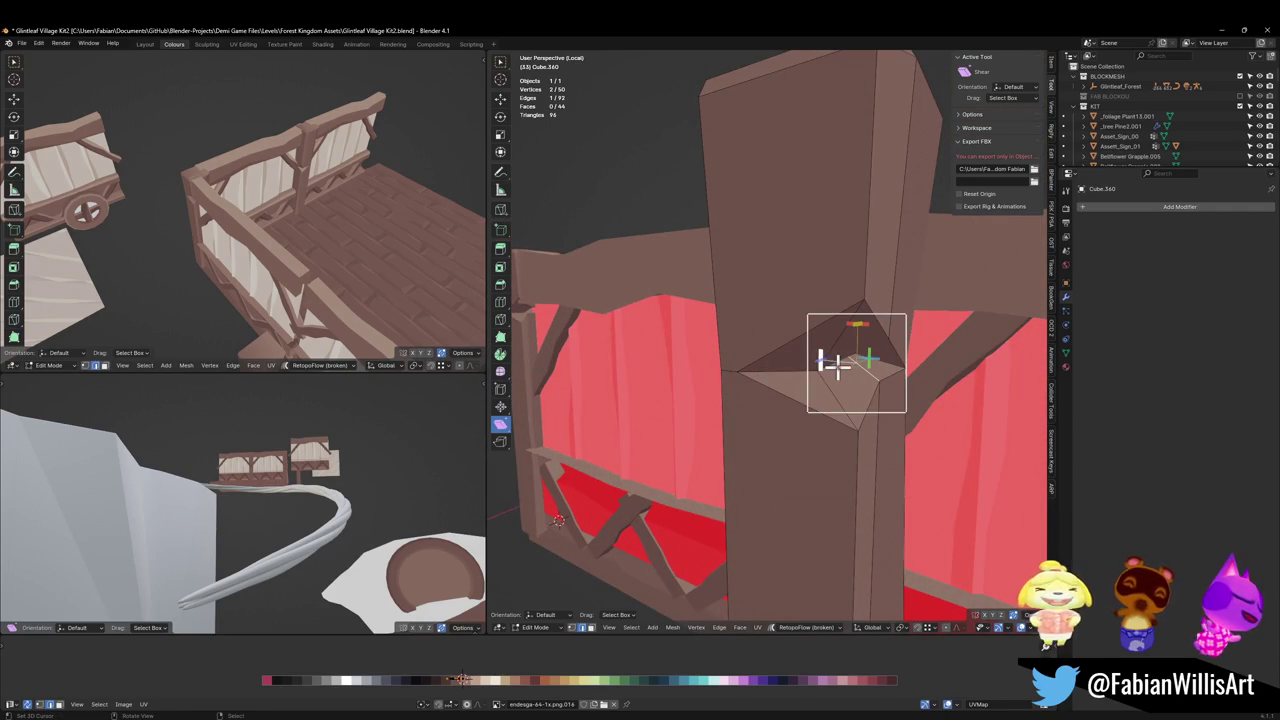
{"action": "middle_click_drag", "start_coordinate": [834, 363], "coordinate": [873, 390]}
{"action": "key", "text": "x"}
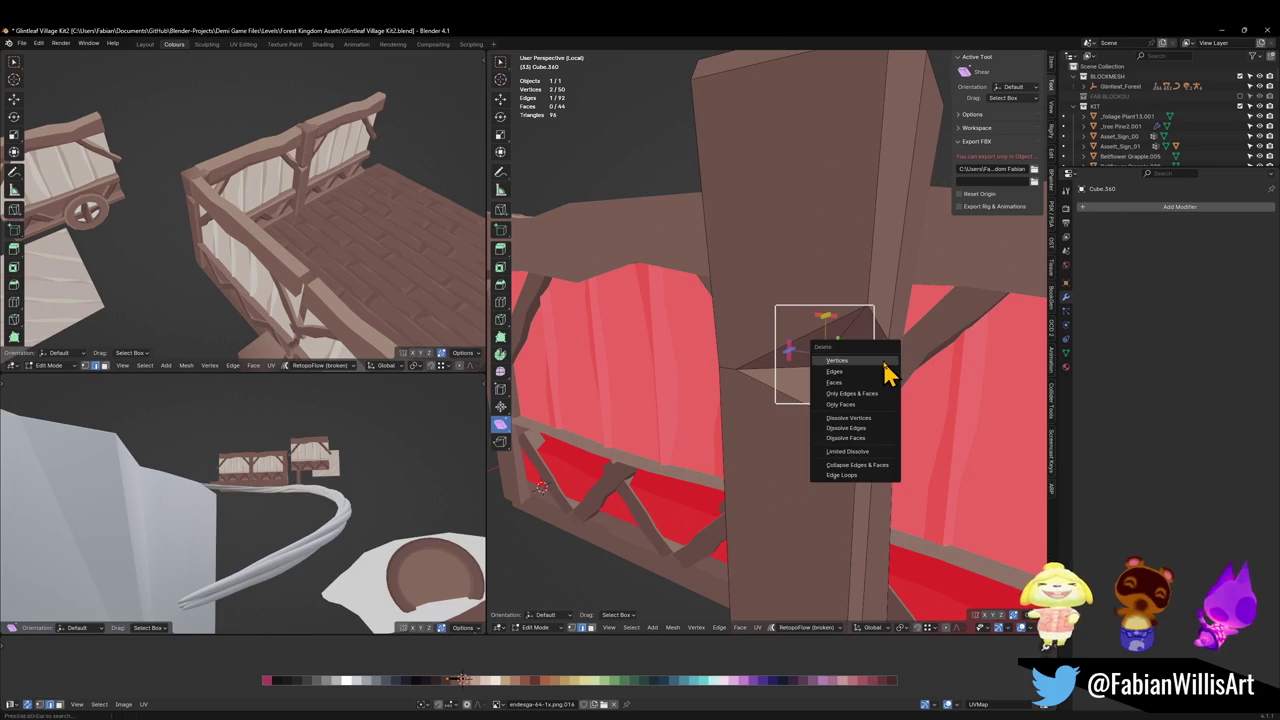
{"action": "left_click", "coordinate": [888, 368]}
Merge the top hole's vertices at center to close the gap, then return to Object Mode.
{"action": "left_click", "coordinate": [850, 436]}
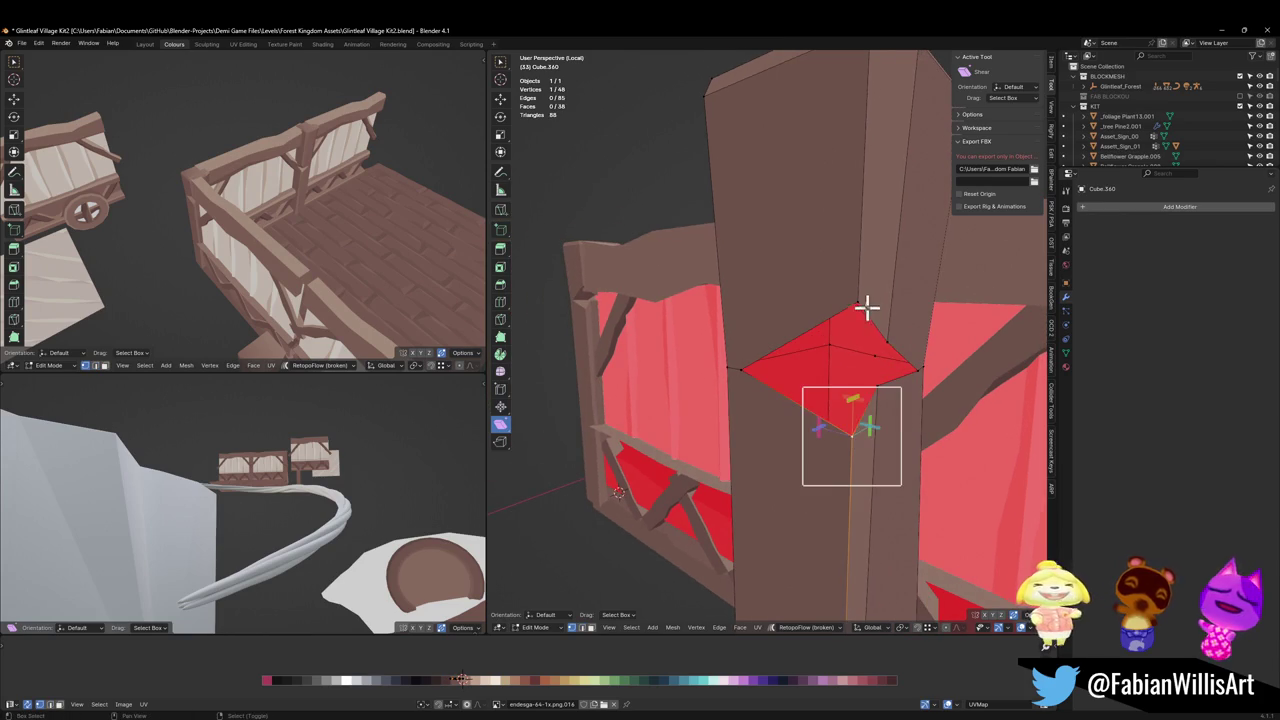
{"action": "left_click", "coordinate": [863, 306], "text": "shift"}
{"action": "right_click", "coordinate": [860, 306]}
{"action": "left_click", "coordinate": [831, 297]}
{"action": "middle_click_drag", "start_coordinate": [866, 351], "coordinate": [866, 393]}
{"action": "left_click", "coordinate": [871, 349], "text": "shift"}
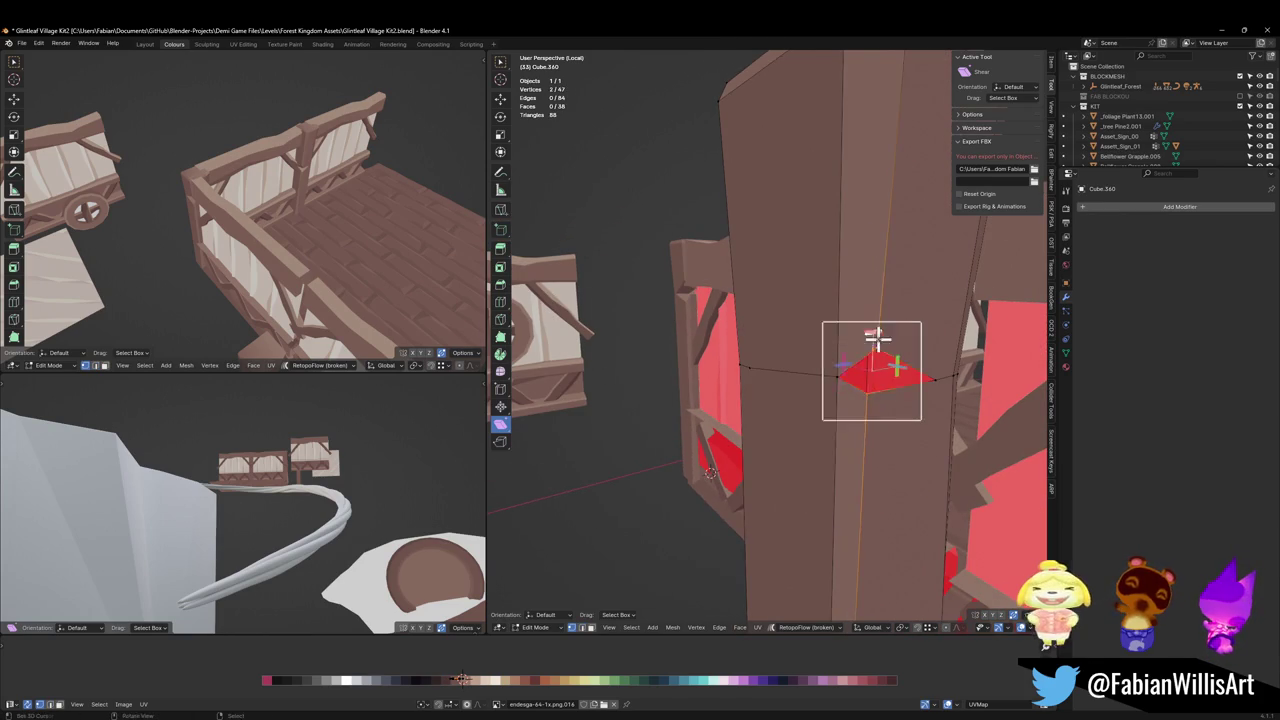
{"action": "key", "text": "m"}
{"action": "left_click", "coordinate": [894, 363]}
{"action": "left_click", "coordinate": [929, 392]}
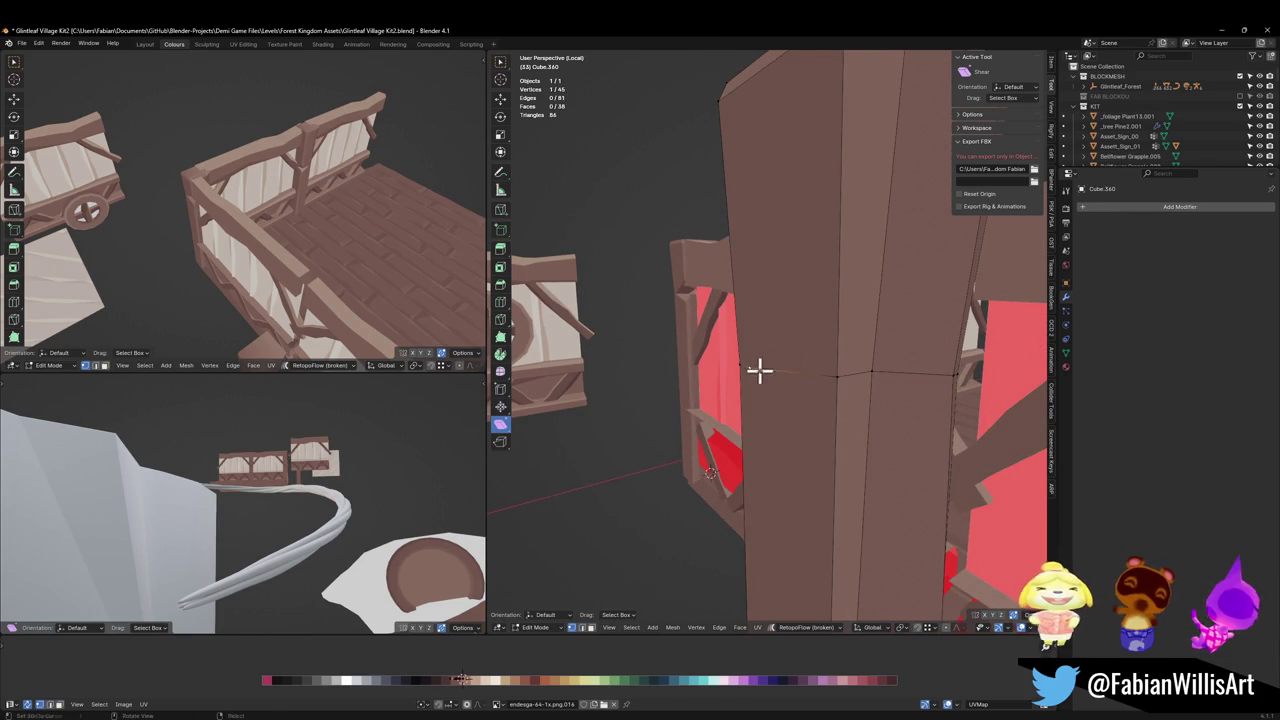
{"action": "key", "text": "Tab"}
{"action": "scroll", "coordinate": [805, 355], "scroll_direction": "down", "scroll_amount": 5}
{"action": "mouse_move", "coordinate": [851, 337]}
{"action": "middle_mouse_down"}
{"action": "mouse_move", "coordinate": [829, 366]}
{"action": "mouse_move", "coordinate": [840, 378]}
{"action": "mouse_move", "coordinate": [754, 357]}
{"action": "mouse_move", "coordinate": [737, 386]}
{"action": "middle_mouse_up"}
Move the post about 4 m along X, then shift it along Y.
{"action": "key", "text": "g"}
{"action": "key", "text": "x"}
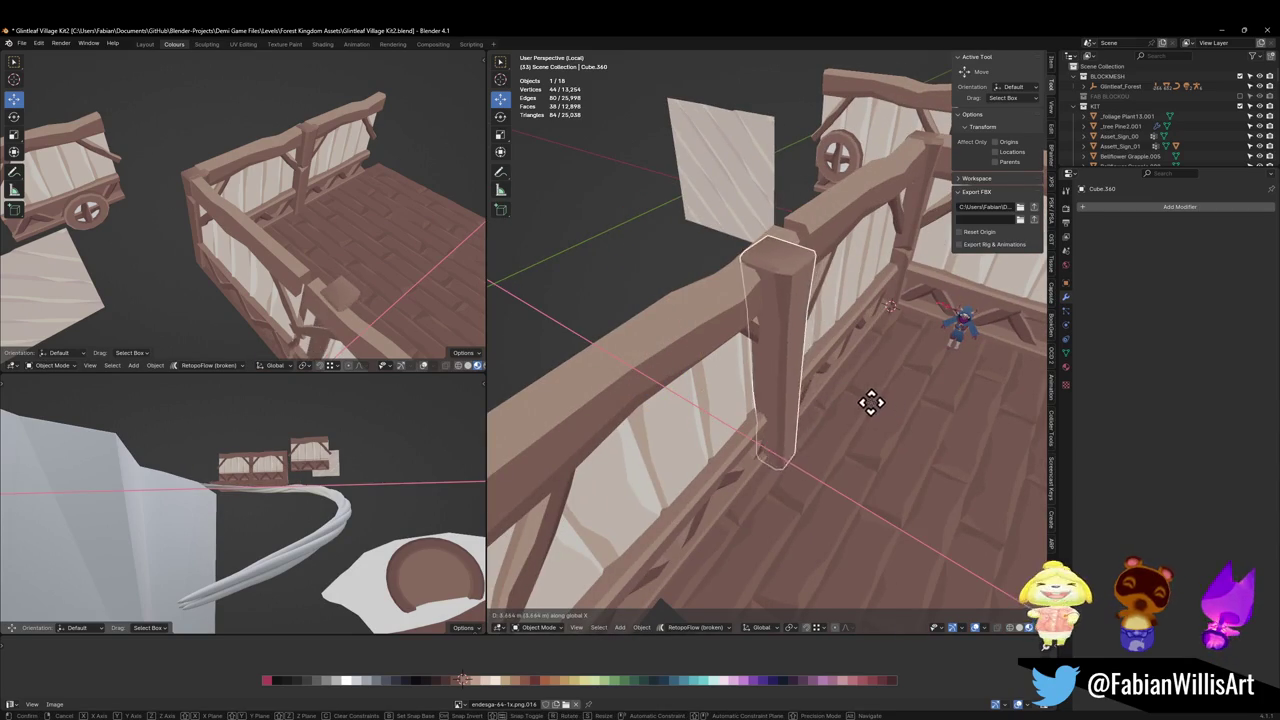
{"action": "left_click", "coordinate": [866, 400]}
{"action": "mouse_move", "coordinate": [866, 400]}
{"action": "middle_mouse_down"}
{"action": "mouse_move", "coordinate": [829, 386]}
{"action": "mouse_move", "coordinate": [851, 409]}
{"action": "middle_mouse_up"}
{"action": "key", "text": "g"}
{"action": "key", "text": "y"}
{"action": "left_click", "coordinate": [885, 405]}
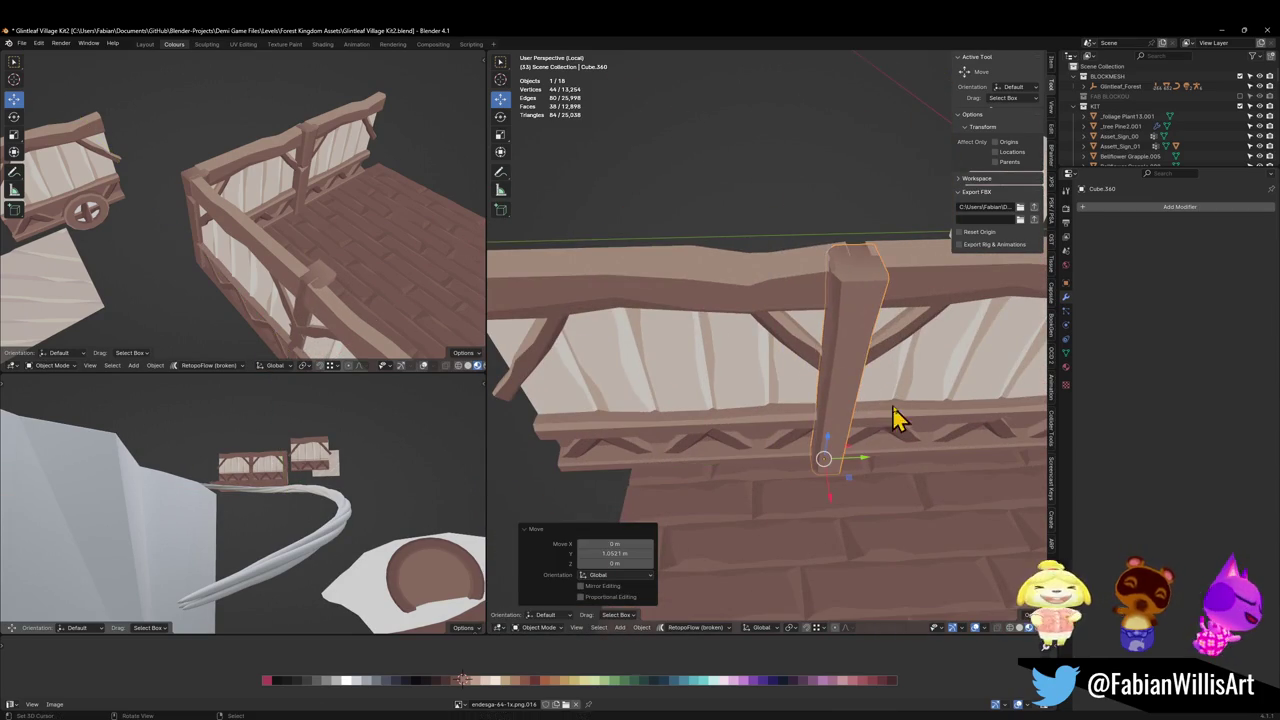
Rotate the post 90° about the Z axis.
{"action": "key", "text": "r"}
{"action": "key", "text": "z"}
{"action": "key", "text": "0"}
{"action": "key", "text": "Return"}
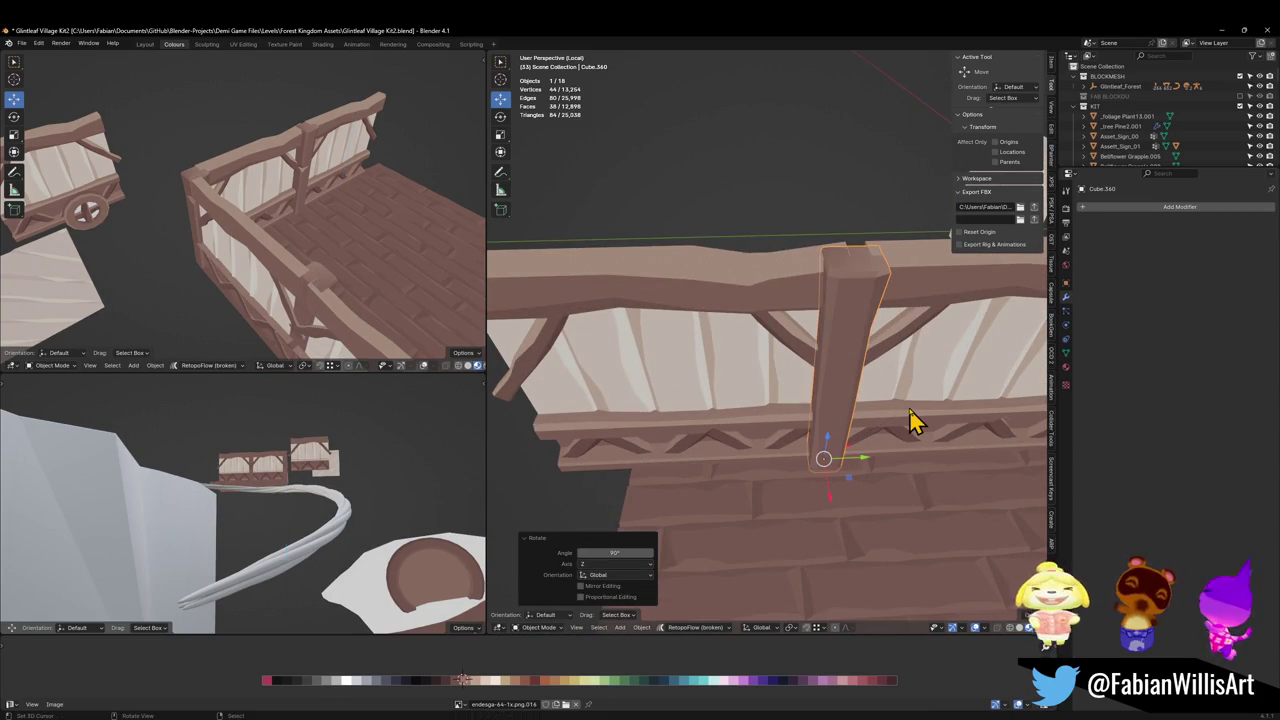
{"action": "scroll", "coordinate": [837, 417], "scroll_direction": "up", "scroll_amount": 4}
{"action": "scroll", "coordinate": [808, 432], "scroll_direction": "up", "scroll_amount": 2}
Nudge the post along Y (0.13079 m) so it sits as the railing's middle post.
{"action": "key", "text": "g"}
{"action": "key", "text": "y"}
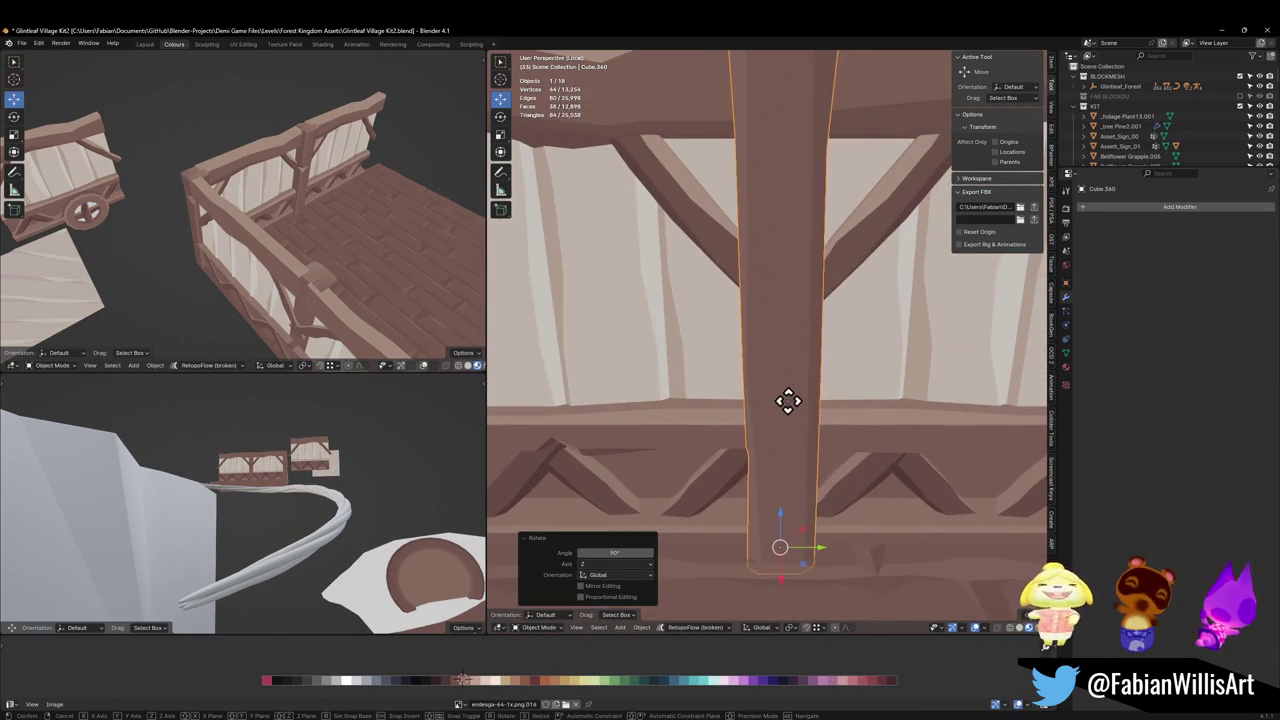
{"action": "left_click", "coordinate": [794, 402]}
{"action": "scroll", "coordinate": [797, 390], "scroll_direction": "down", "scroll_amount": 3}
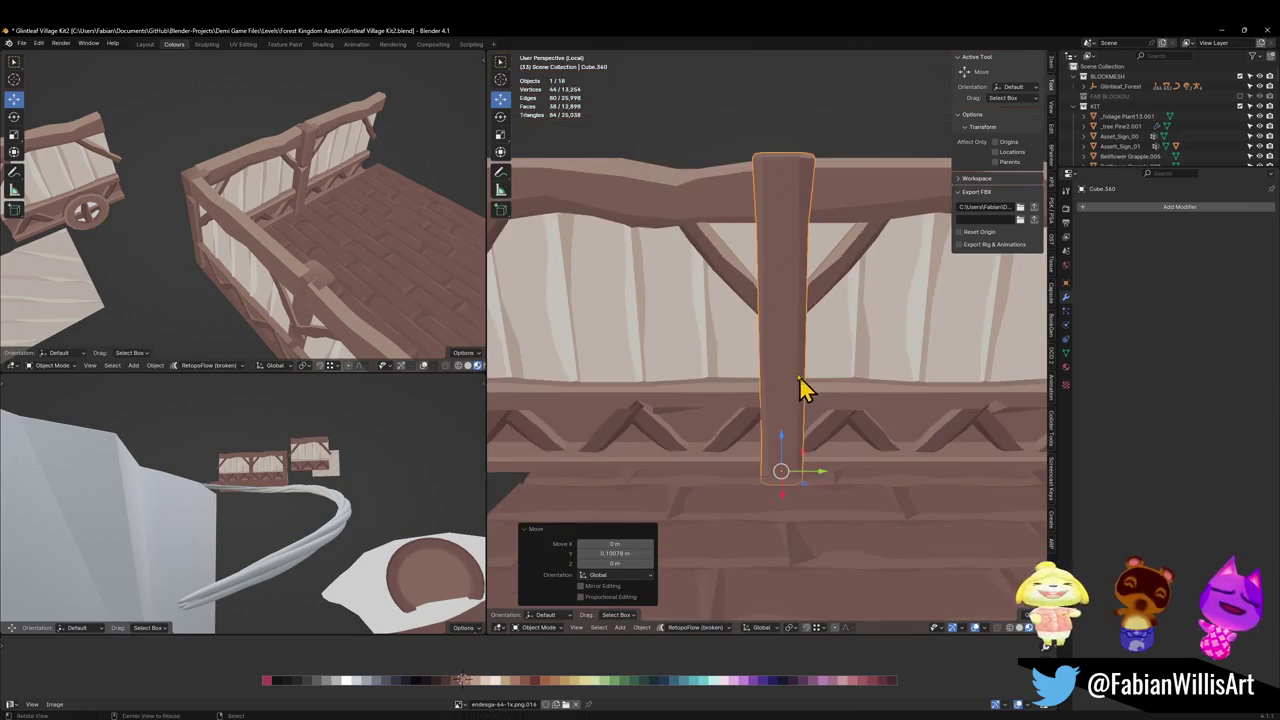
{"action": "middle_click_drag", "start_coordinate": [799, 375], "coordinate": [806, 371]}
{"action": "key", "text": "g"}
{"action": "key", "text": "y"}
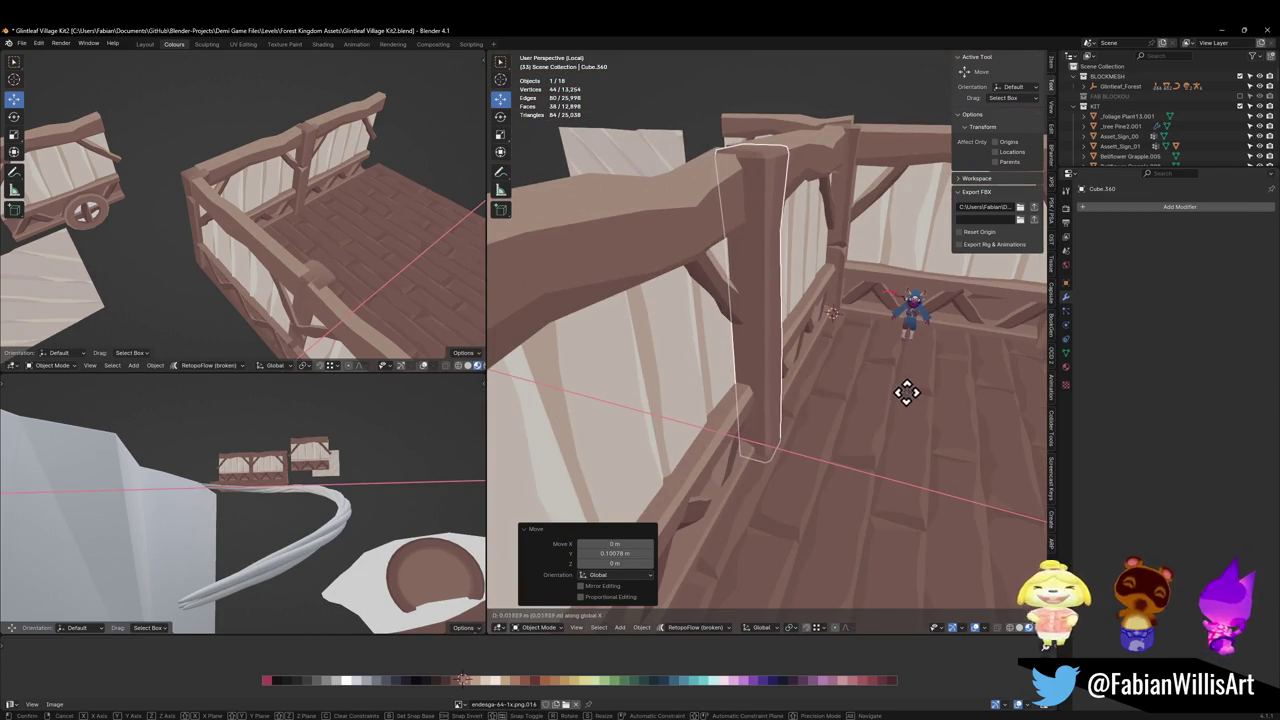
{"action": "left_click", "coordinate": [891, 391]}
Deselect the post and save the file.
{"action": "key", "text": "alt+a"}
{"action": "mouse_move", "coordinate": [837, 357]}
{"action": "middle_mouse_down"}
{"action": "mouse_move", "coordinate": [740, 345]}
{"action": "mouse_move", "coordinate": [820, 329]}
{"action": "mouse_move", "coordinate": [718, 380]}
{"action": "mouse_move", "coordinate": [757, 371]}
{"action": "middle_mouse_up"}
{"action": "scroll", "coordinate": [735, 335], "scroll_direction": "down", "scroll_amount": 2}
{"action": "scroll", "coordinate": [830, 335], "scroll_direction": "down", "scroll_amount": 2}
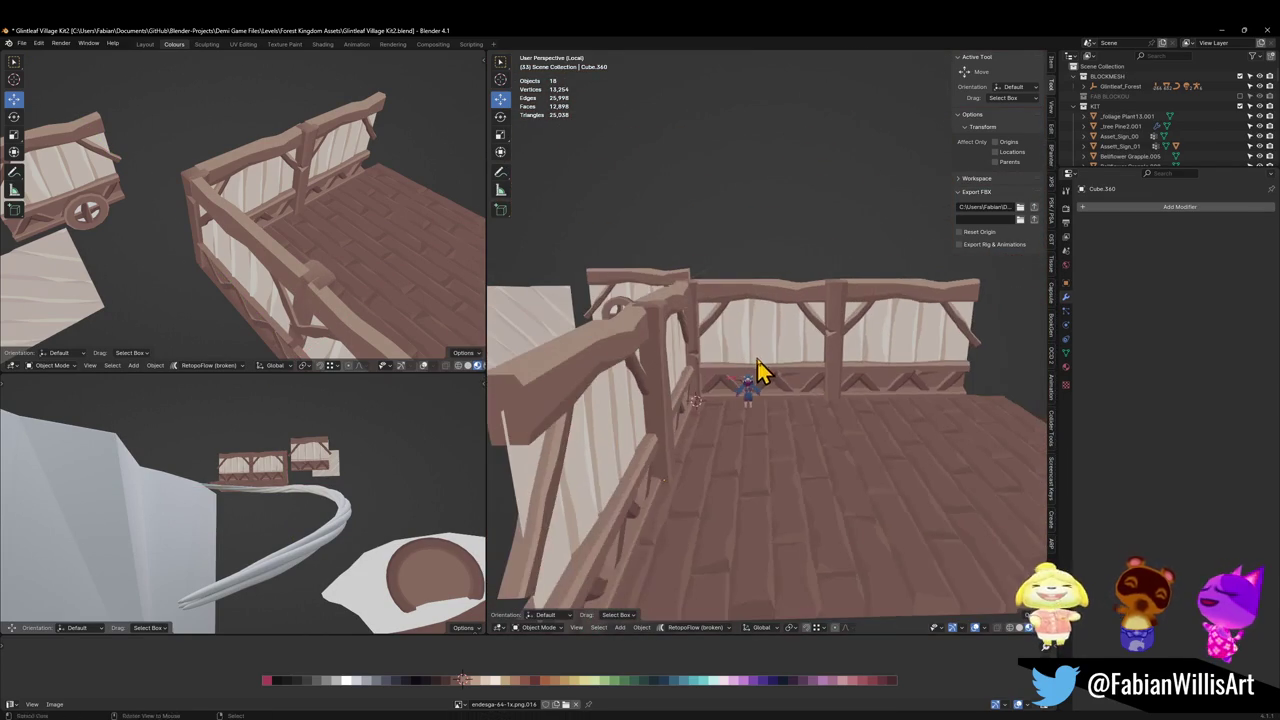
{"action": "key", "text": "ctrl+s"}
{"action": "mouse_move", "coordinate": [277, 243]}
{"action": "middle_mouse_down"}
{"action": "mouse_move", "coordinate": [380, 206]}
{"action": "mouse_move", "coordinate": [300, 206]}
{"action": "mouse_move", "coordinate": [310, 215]}
{"action": "middle_mouse_up"}
{"action": "scroll", "coordinate": [330, 232], "scroll_direction": "down", "scroll_amount": 3}
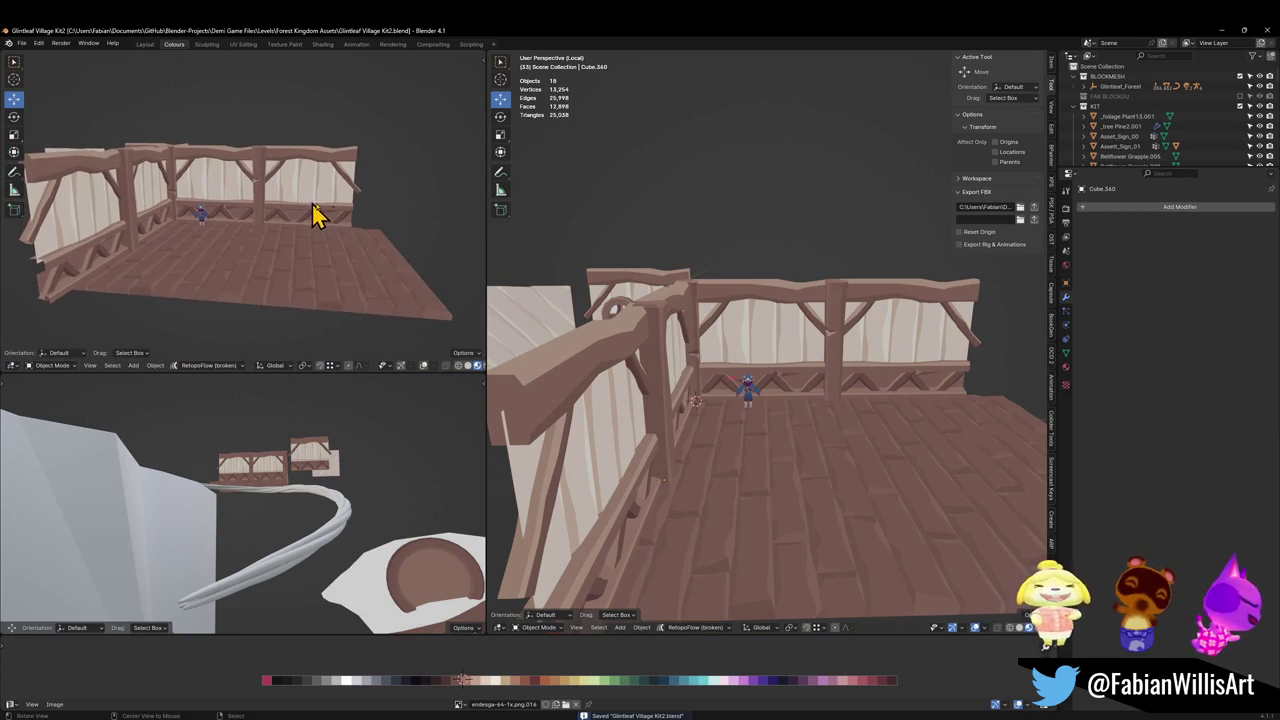
{"action": "scroll", "coordinate": [734, 334], "scroll_direction": "down", "scroll_amount": 3}
Select four plank floor strips and delete them.
{"action": "middle_click_drag", "start_coordinate": [734, 334], "coordinate": [806, 417]}
{"action": "left_click", "coordinate": [800, 402]}
{"action": "key", "text": "g"}
{"action": "key", "text": "shift+z"}
{"action": "right_click", "coordinate": [800, 402]}
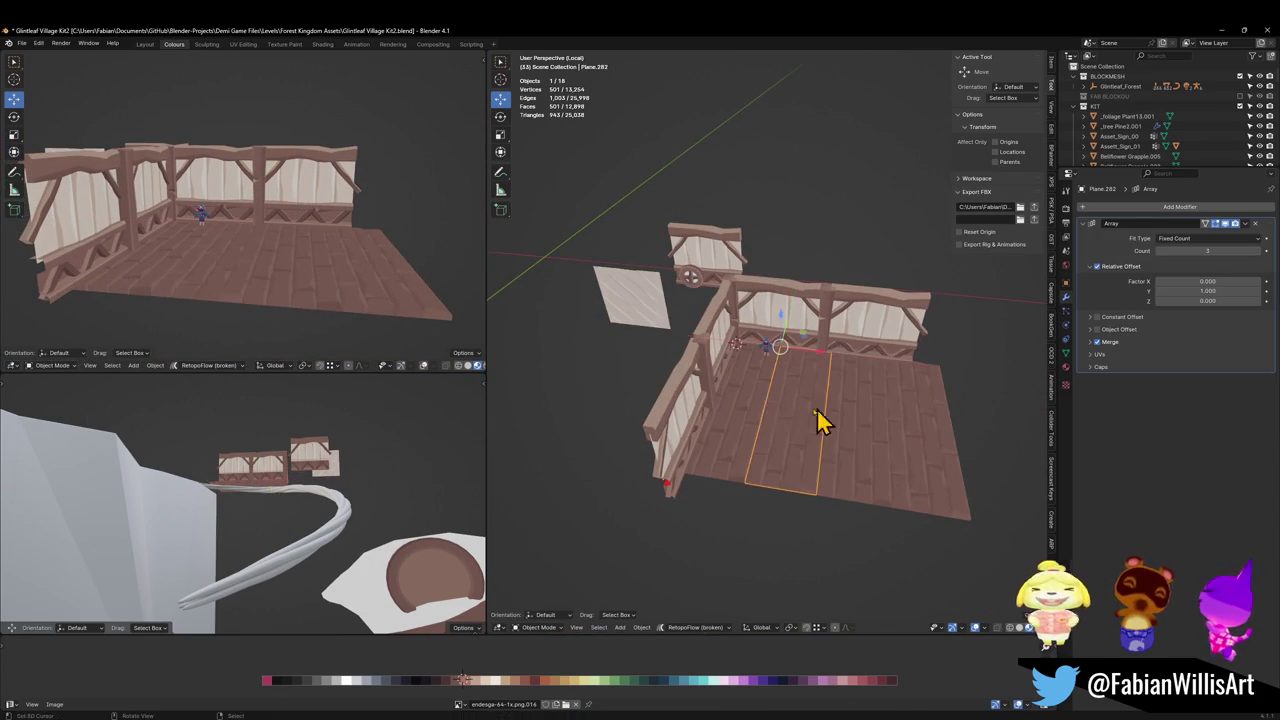
{"action": "left_click", "coordinate": [850, 415], "text": "shift"}
{"action": "left_click", "coordinate": [918, 428], "text": "shift"}
{"action": "key", "text": "Delete"}
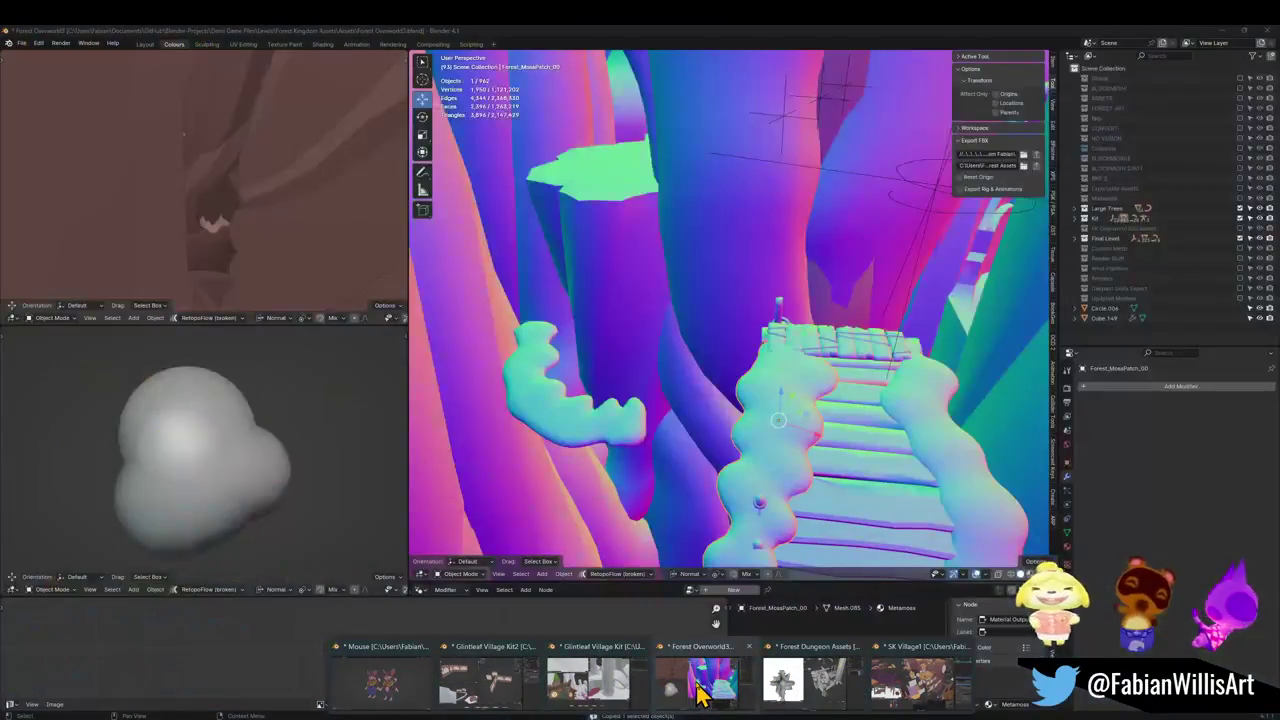
In the Forest Overworld3 file, walk-fly over the scene and switch to Material Preview shading.
{"action": "left_click", "coordinate": [700, 690]}
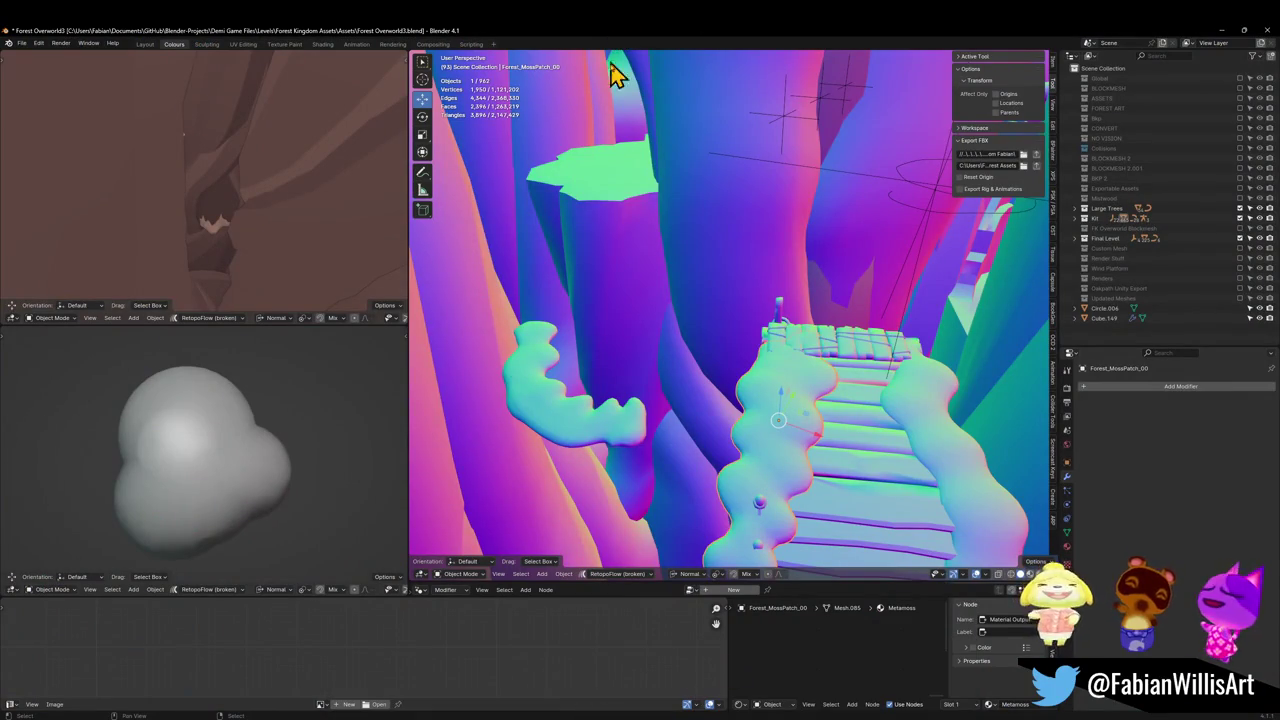
{"action": "key", "text": "shift+grave"}
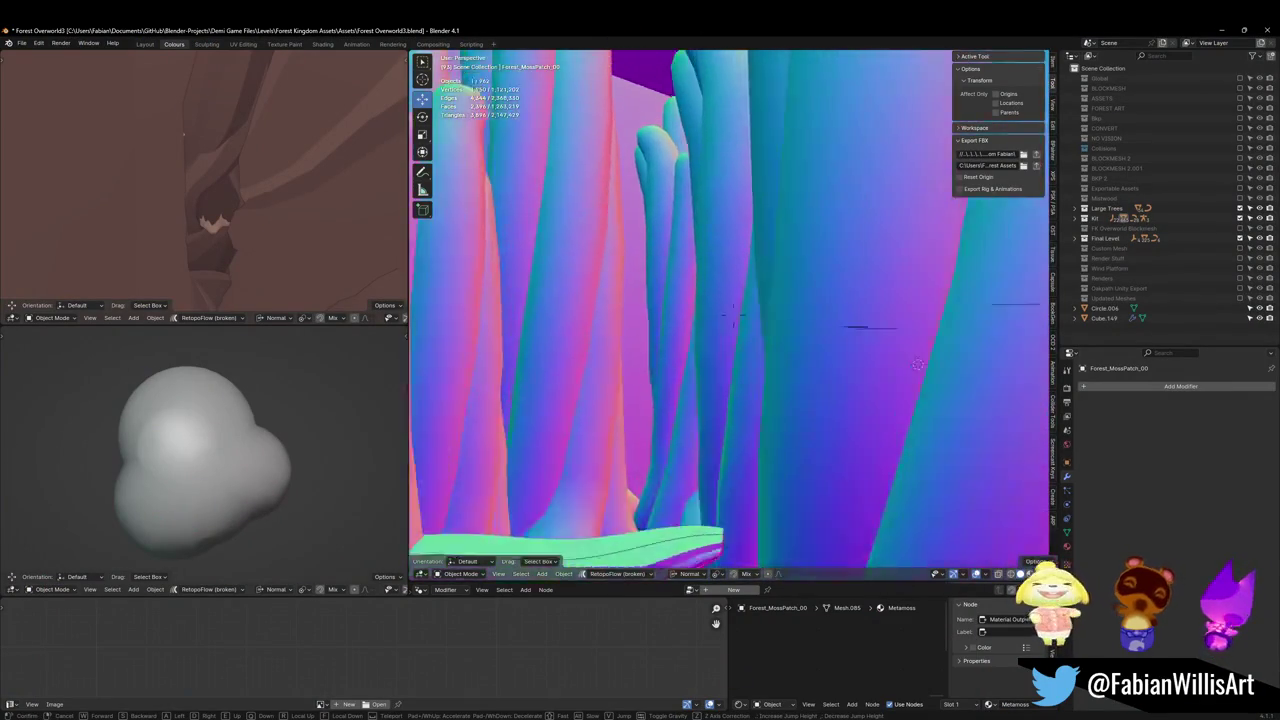
{"action": "key", "text": "s"}
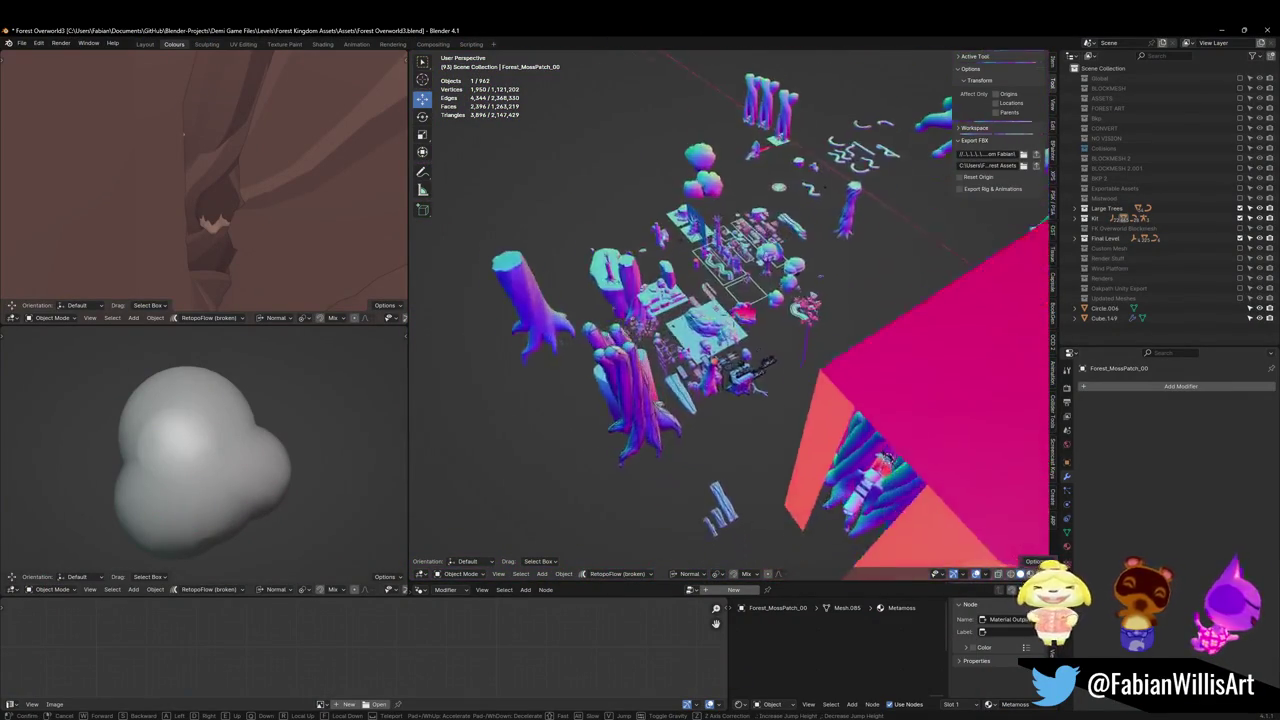
{"action": "key", "text": "w"}
{"action": "left_click", "coordinate": [722, 375]}
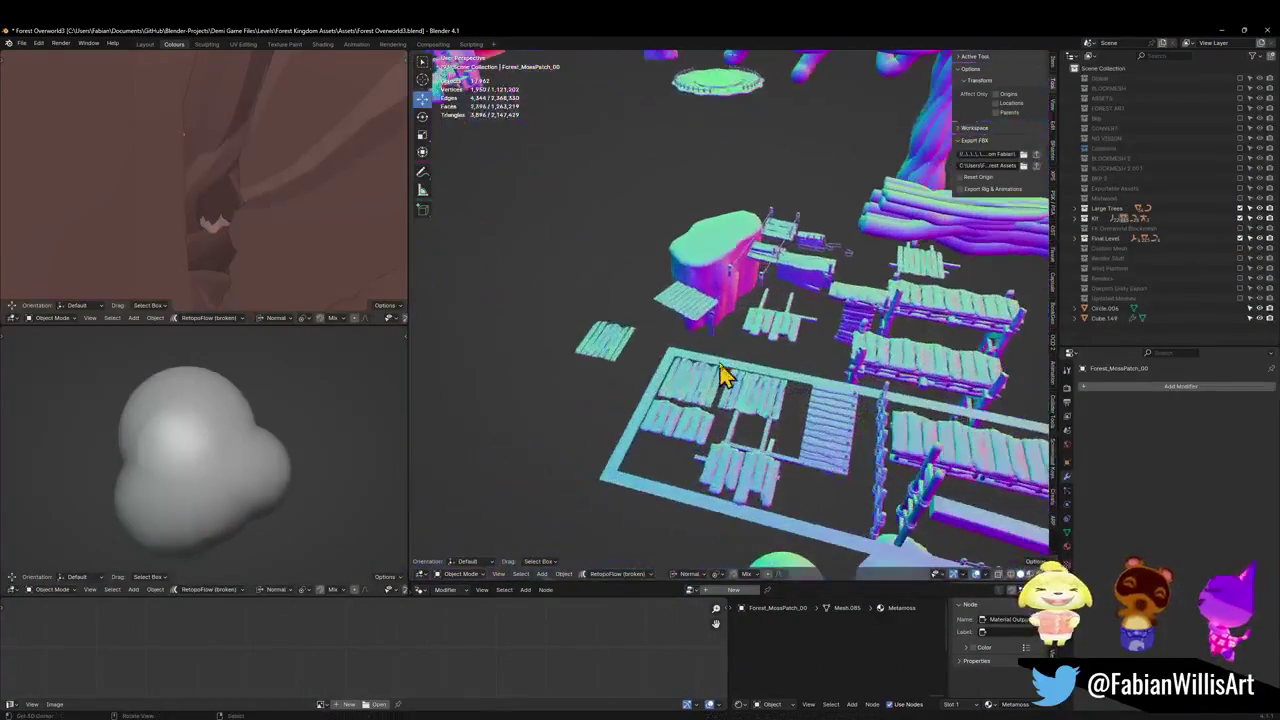
{"action": "key", "text": "z"}
{"action": "left_click", "coordinate": [723, 395]}
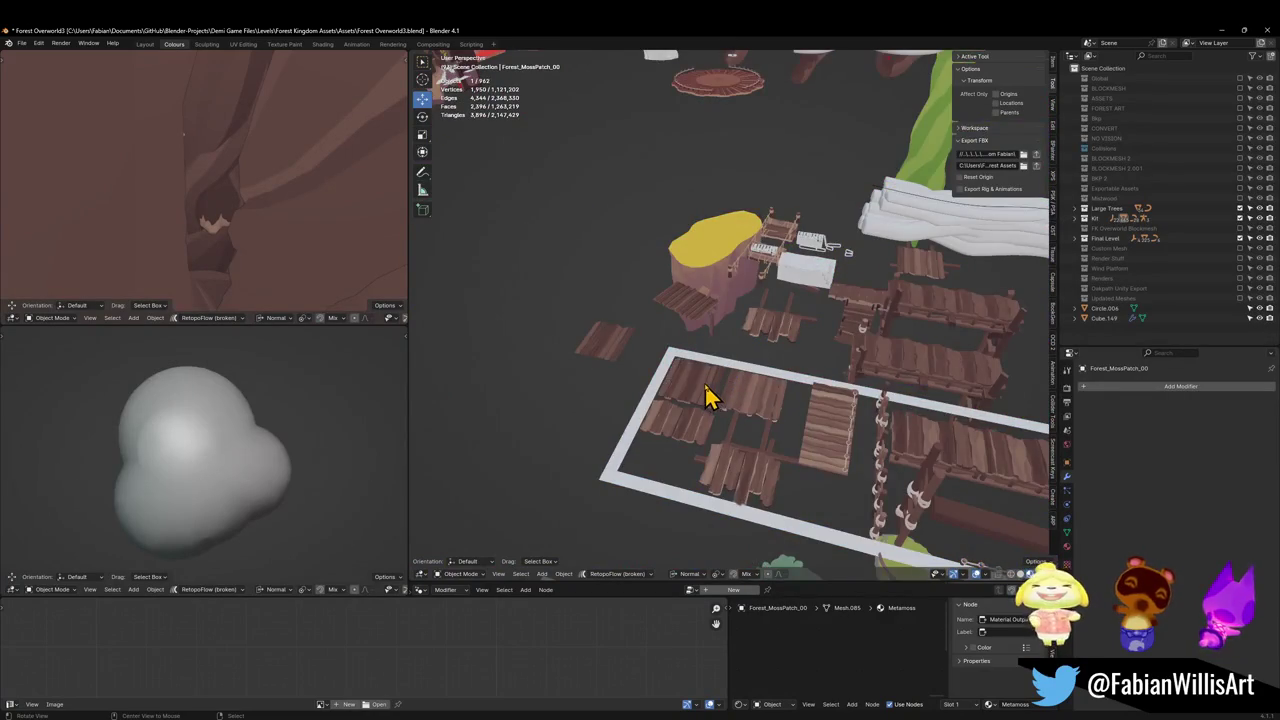
Close in on the wooden gondola plank platform and isolate it in local view.
{"action": "scroll", "coordinate": [735, 385], "scroll_direction": "up", "scroll_amount": 4}
{"action": "scroll", "coordinate": [760, 375], "scroll_direction": "down", "scroll_amount": 2}
{"action": "scroll", "coordinate": [690, 350], "scroll_direction": "down", "scroll_amount": 1}
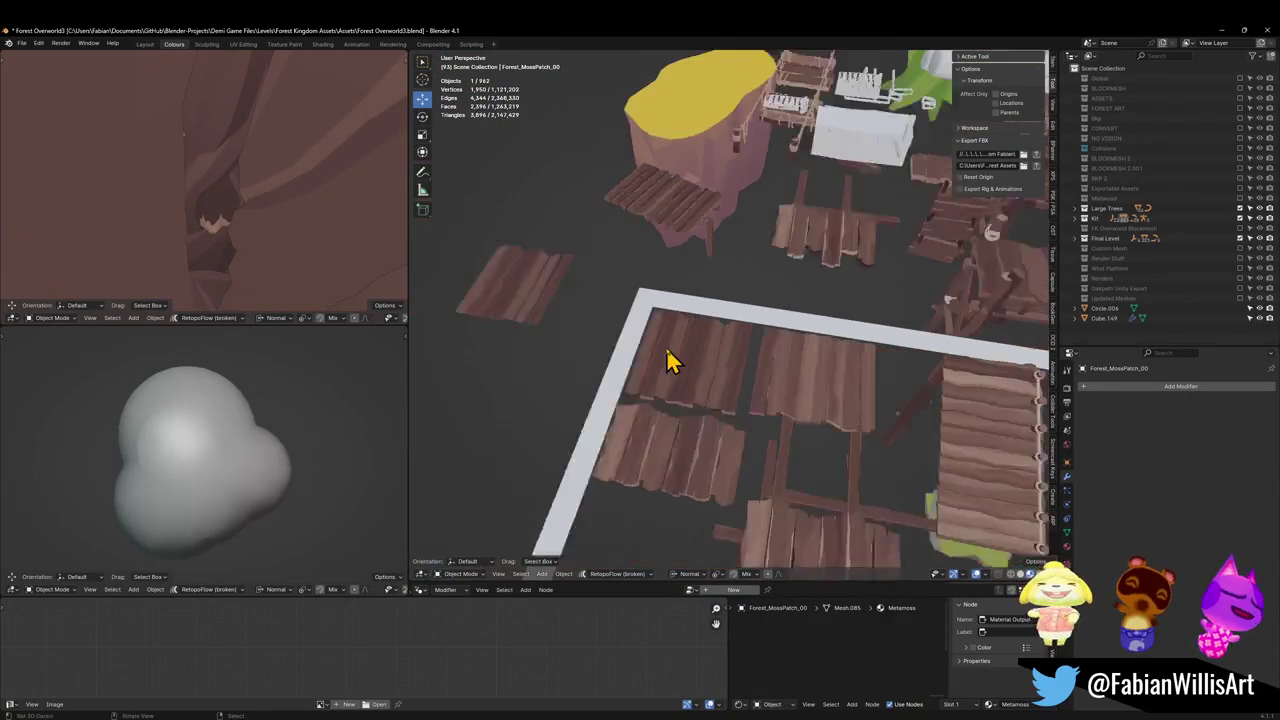
{"action": "scroll", "coordinate": [672, 360], "scroll_direction": "down", "scroll_amount": 1}
{"action": "mouse_move", "coordinate": [765, 370]}
{"action": "middle_mouse_down"}
{"action": "mouse_move", "coordinate": [723, 380]}
{"action": "mouse_move", "coordinate": [732, 402]}
{"action": "mouse_move", "coordinate": [722, 352]}
{"action": "mouse_move", "coordinate": [714, 403]}
{"action": "mouse_move", "coordinate": [794, 320]}
{"action": "mouse_move", "coordinate": [868, 362]}
{"action": "mouse_move", "coordinate": [763, 323]}
{"action": "middle_mouse_up"}
{"action": "scroll", "coordinate": [723, 380], "scroll_direction": "up", "scroll_amount": 2}
{"action": "middle_click_drag", "start_coordinate": [880, 334], "coordinate": [630, 383]}
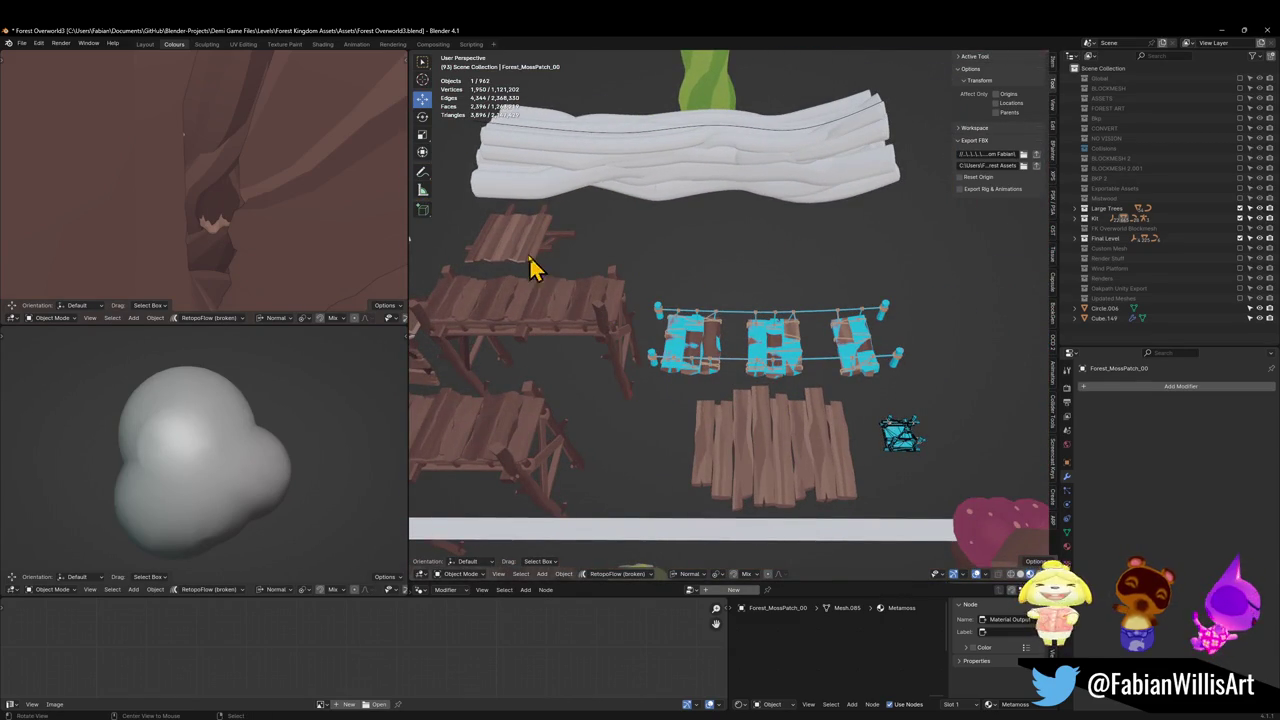
{"action": "middle_click_drag", "start_coordinate": [530, 268], "coordinate": [551, 266]}
{"action": "scroll", "coordinate": [803, 380], "scroll_direction": "up", "scroll_amount": 5}
{"action": "mouse_move", "coordinate": [803, 380]}
{"action": "middle_mouse_down"}
{"action": "mouse_move", "coordinate": [763, 257]}
{"action": "mouse_move", "coordinate": [760, 403]}
{"action": "mouse_move", "coordinate": [751, 386]}
{"action": "mouse_move", "coordinate": [914, 486]}
{"action": "mouse_move", "coordinate": [828, 490]}
{"action": "middle_mouse_up"}
{"action": "scroll", "coordinate": [760, 403], "scroll_direction": "down", "scroll_amount": 6}
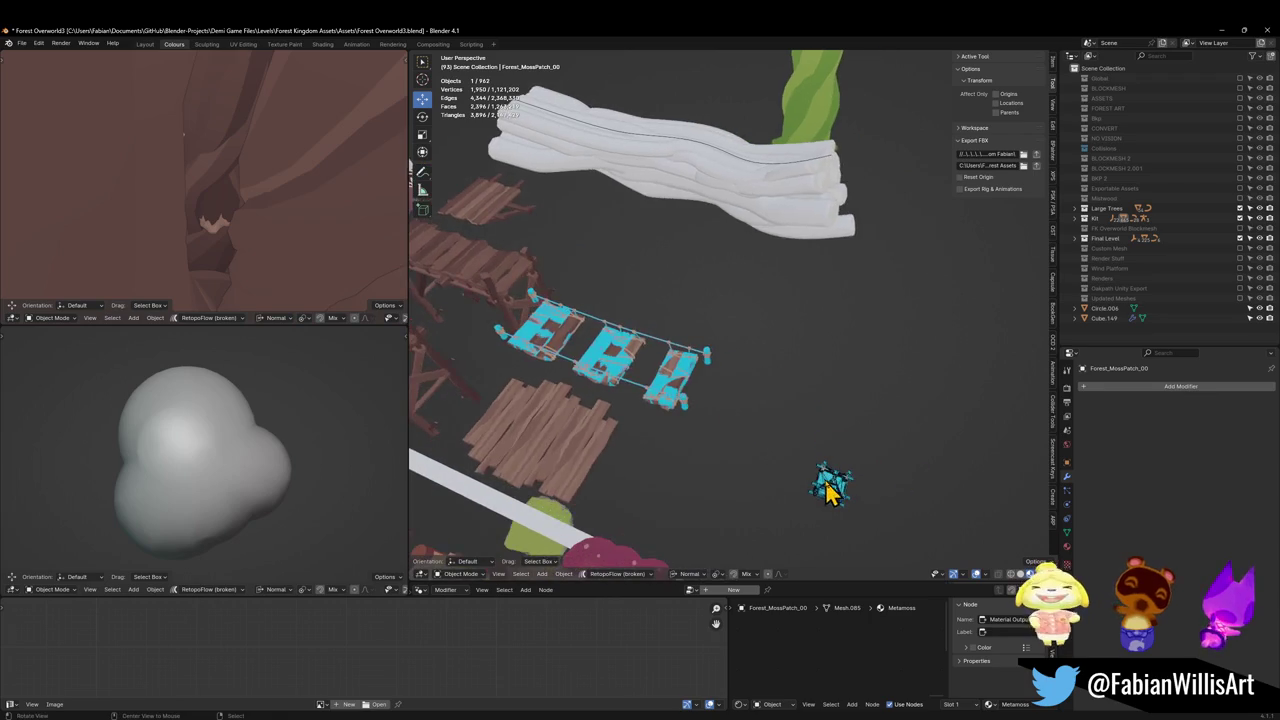
{"action": "key", "text": "slash"}
{"action": "scroll", "coordinate": [850, 440], "scroll_direction": "up", "scroll_amount": 5}
{"action": "mouse_move", "coordinate": [814, 409]}
{"action": "middle_mouse_down"}
{"action": "mouse_move", "coordinate": [725, 387]}
{"action": "mouse_move", "coordinate": [674, 394]}
{"action": "mouse_move", "coordinate": [672, 312]}
{"action": "mouse_move", "coordinate": [714, 386]}
{"action": "middle_mouse_up"}
Duplicate the gondola's plank faces in Edit Mode and separate them into a new object.
{"action": "key", "text": "h"}
{"action": "left_click", "coordinate": [672, 380]}
{"action": "key", "text": "slash"}
{"action": "key", "text": "Tab"}
{"action": "key", "text": "l"}
{"action": "key", "text": "shift+d"}
{"action": "key", "text": "Escape"}
{"action": "key", "text": "p"}
Clear the plank floor's parent keeping its transform, copy it, and switch to Glimleaf Village Kit2.
{"action": "left_click", "coordinate": [714, 390]}
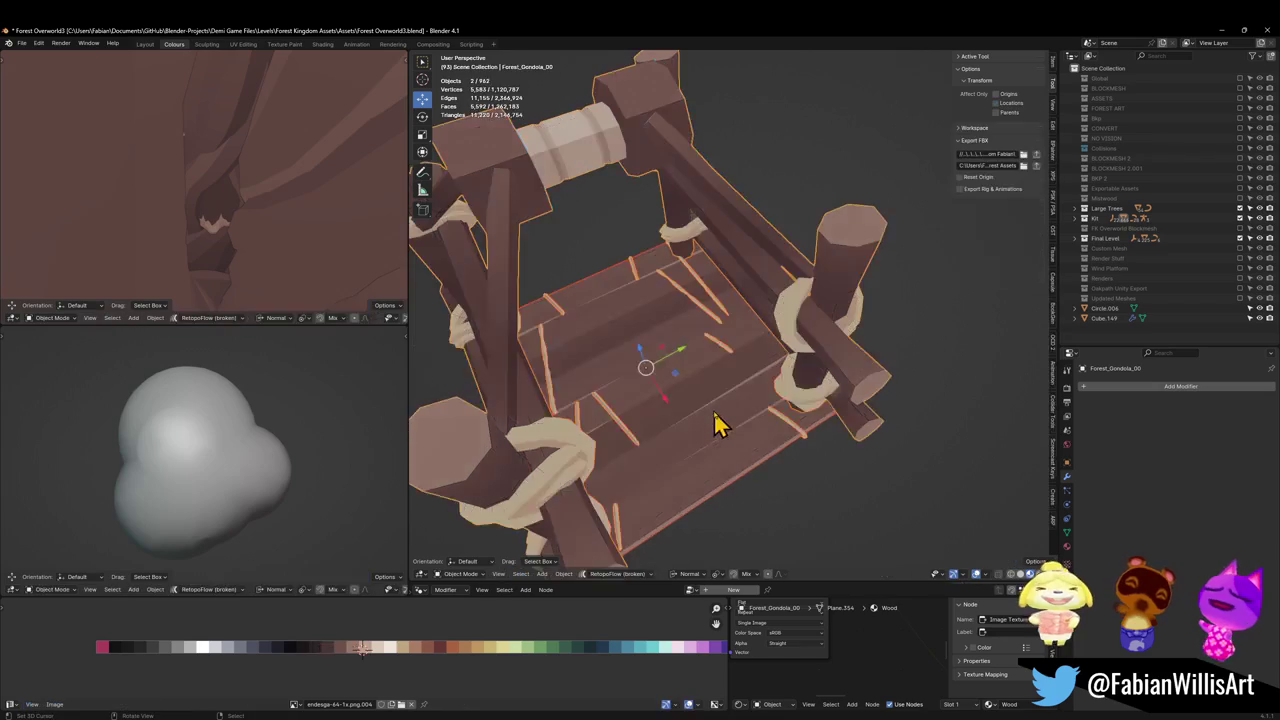
{"action": "key", "text": "Tab"}
{"action": "key", "text": "g"}
{"action": "key", "text": "Escape"}
{"action": "scroll", "coordinate": [820, 423], "scroll_direction": "down", "scroll_amount": 3}
{"action": "scroll", "coordinate": [797, 365], "scroll_direction": "down", "scroll_amount": 4}
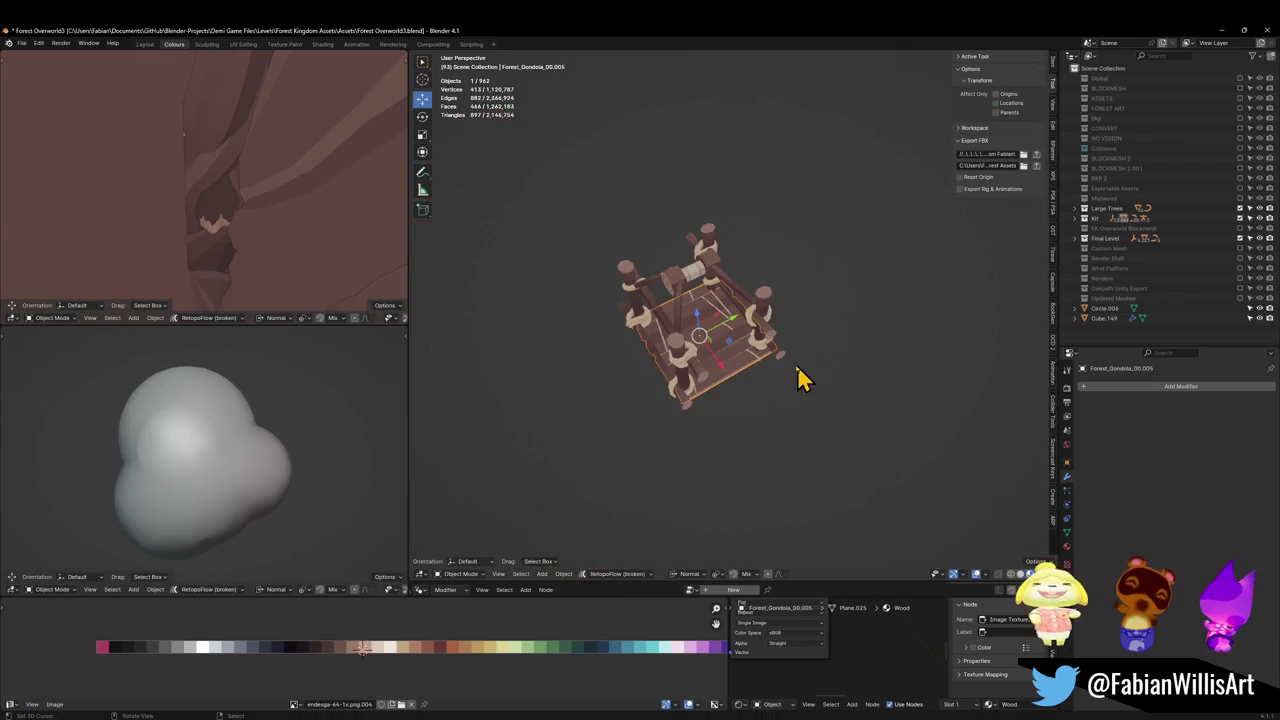
{"action": "scroll", "coordinate": [786, 371], "scroll_direction": "down", "scroll_amount": 2}
{"action": "scroll", "coordinate": [778, 372], "scroll_direction": "up", "scroll_amount": 2}
{"action": "key", "text": "alt+p"}
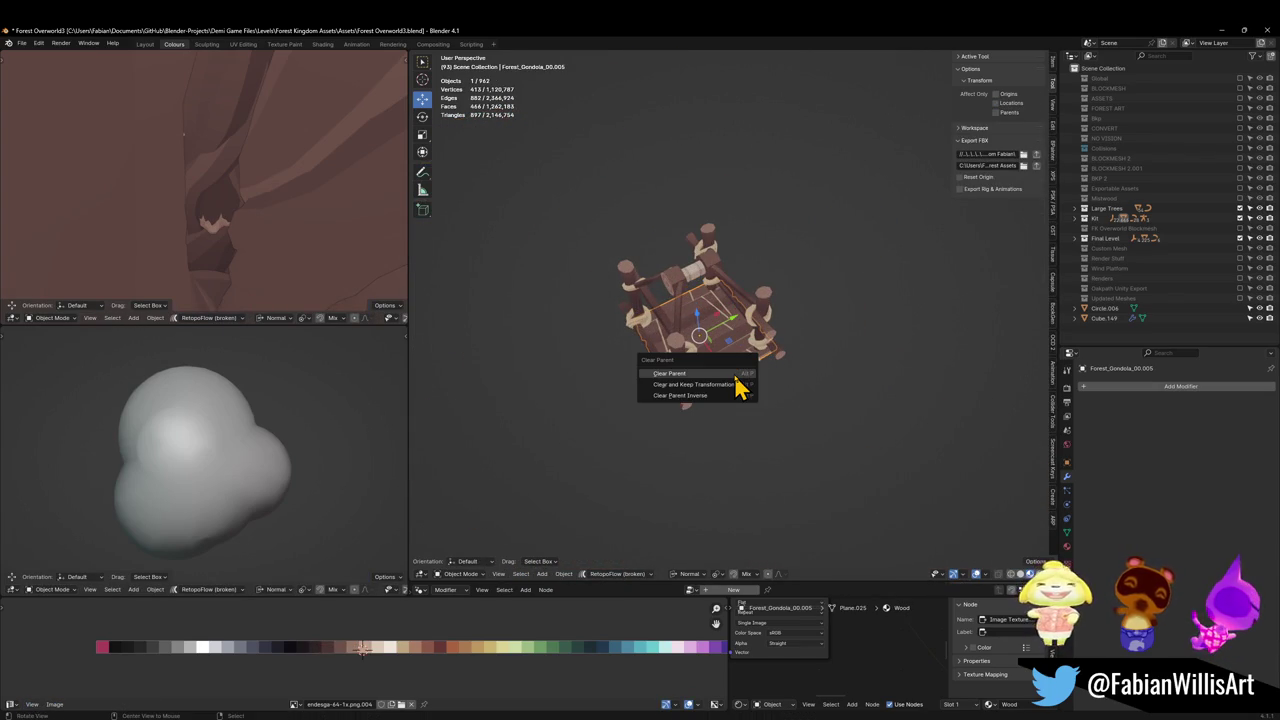
{"action": "left_click", "coordinate": [727, 387]}
{"action": "key", "text": "ctrl+c"}
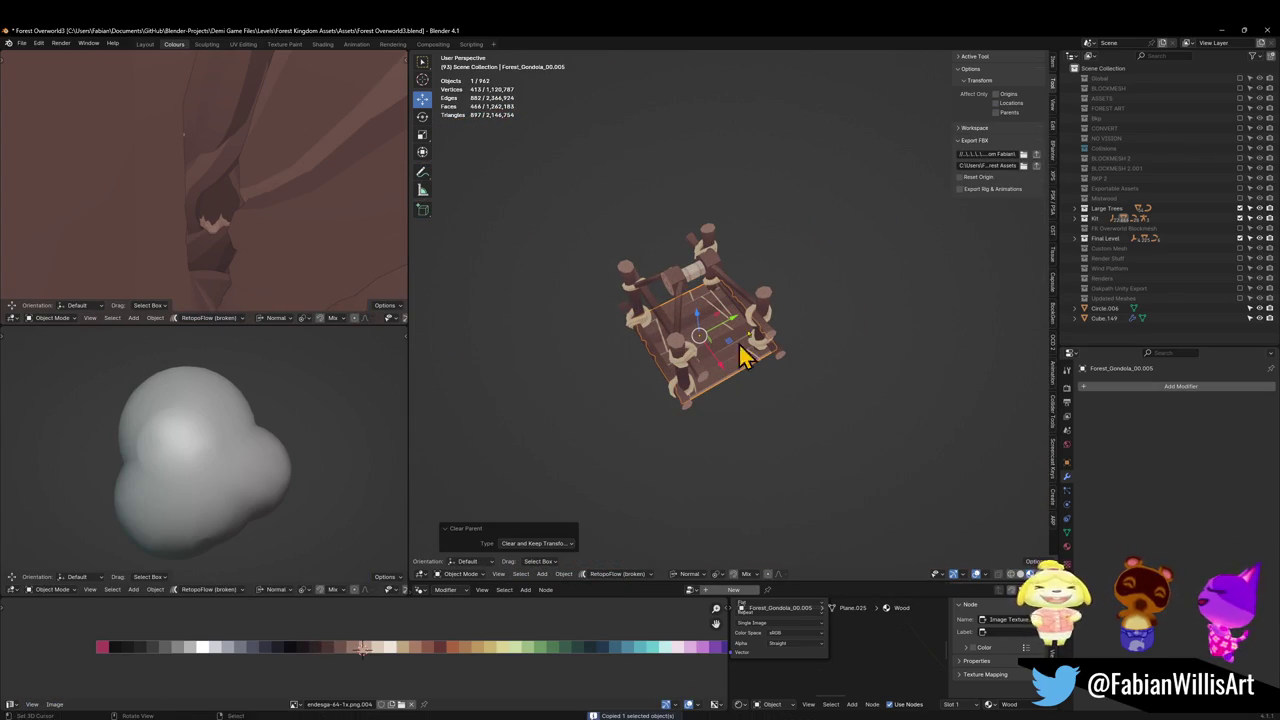
{"action": "left_click", "coordinate": [1218, 31]}
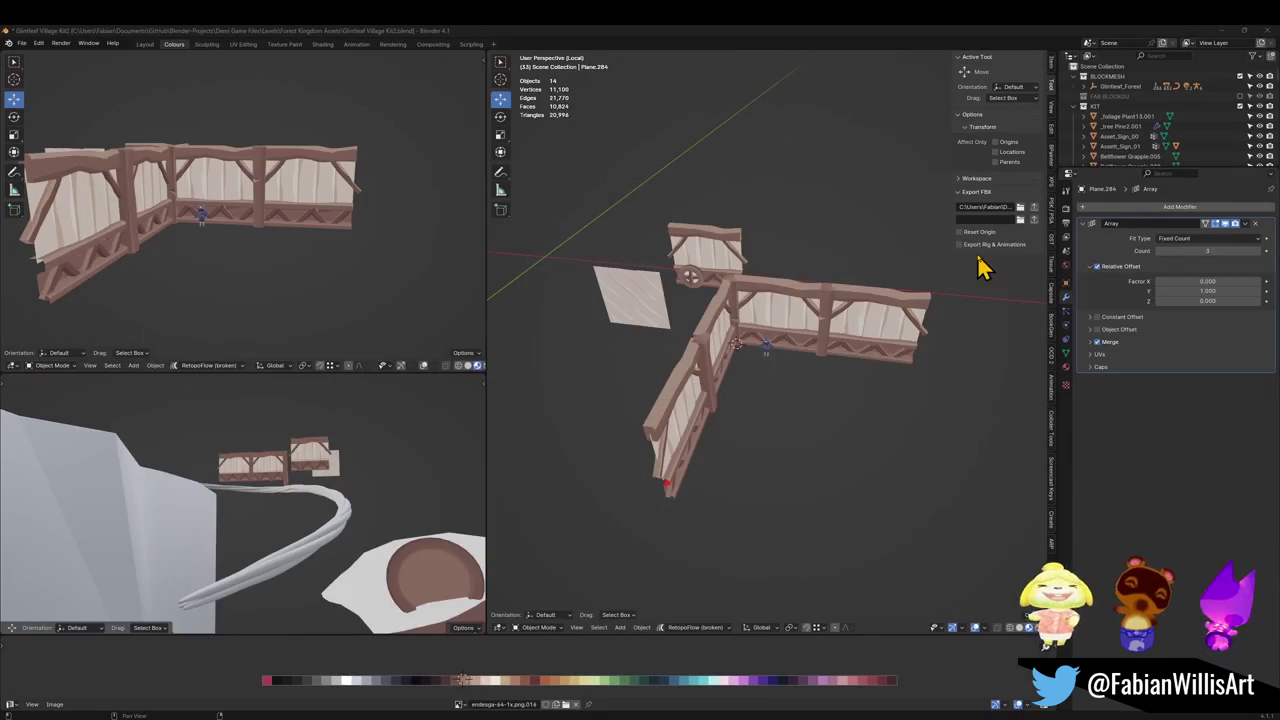
Paste the plank floor at the 3D cursor, slide it under the railing corner and lower it 0.364 m.
{"action": "right_click", "coordinate": [810, 350], "text": "shift"}
{"action": "key", "text": "ctrl+v"}
{"action": "key", "text": "shift+s"}
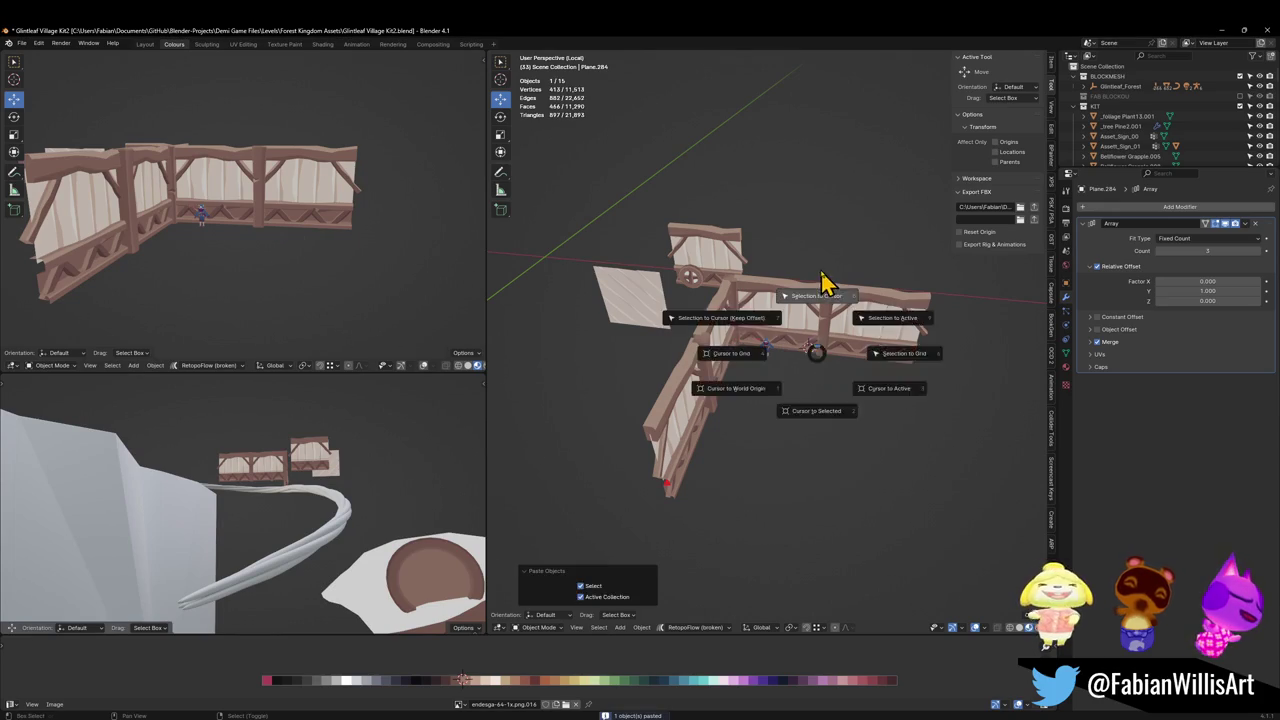
{"action": "left_click", "coordinate": [829, 286]}
{"action": "key", "text": "KP_Decimal"}
{"action": "key", "text": "g"}
{"action": "key", "text": "shift+z"}
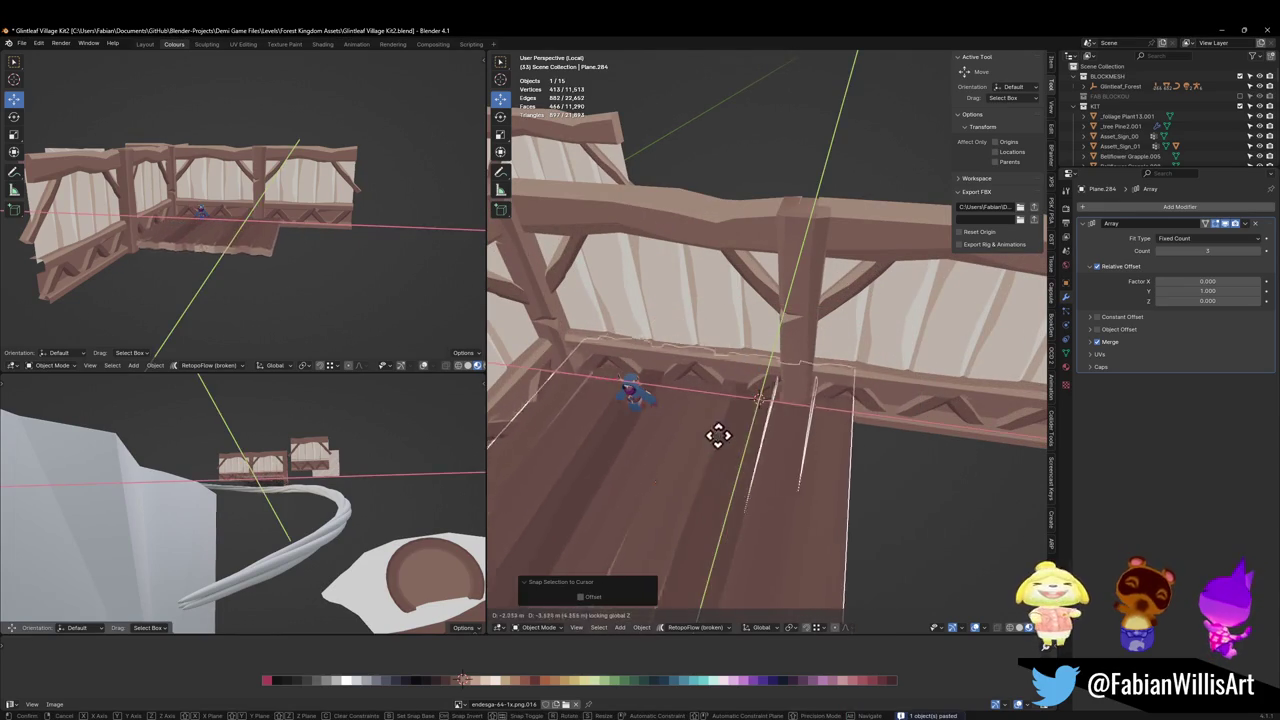
{"action": "left_click", "coordinate": [743, 417]}
{"action": "key", "text": "g"}
{"action": "key", "text": "z"}
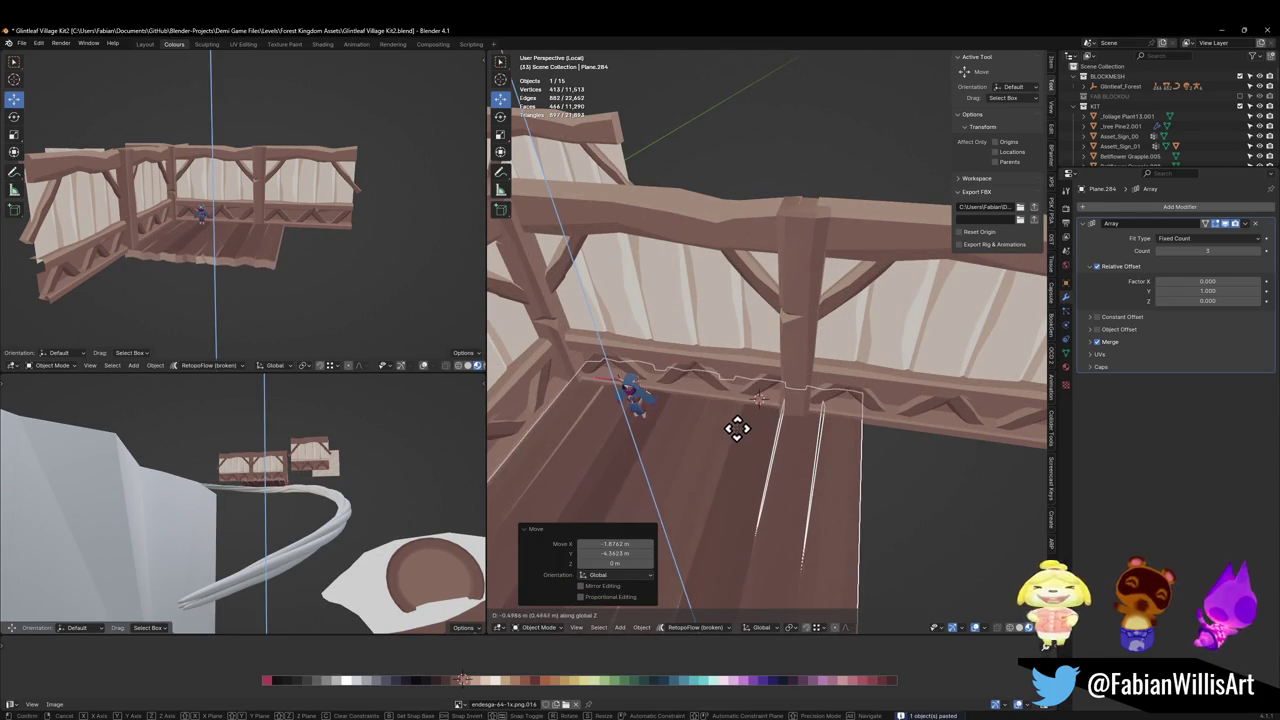
{"action": "left_click", "coordinate": [737, 430]}
Refit Forest_Gondola_00.013 inside the railing corner and readjust its height.
{"action": "middle_click_drag", "start_coordinate": [751, 430], "coordinate": [803, 374]}
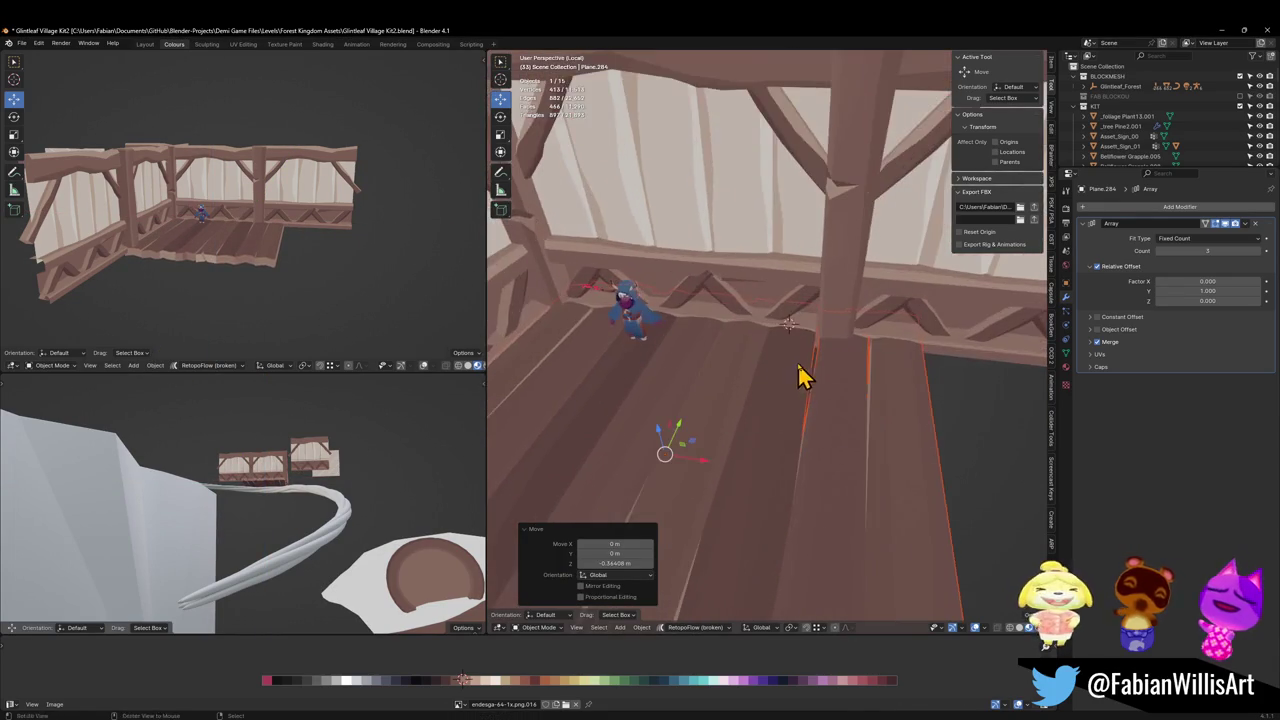
{"action": "scroll", "coordinate": [803, 360], "scroll_direction": "down", "scroll_amount": 3}
{"action": "key", "text": "alt+a"}
{"action": "middle_click_drag", "start_coordinate": [763, 331], "coordinate": [770, 392]}
{"action": "left_click", "coordinate": [763, 390]}
{"action": "key", "text": "g"}
{"action": "key", "text": "shift+z"}
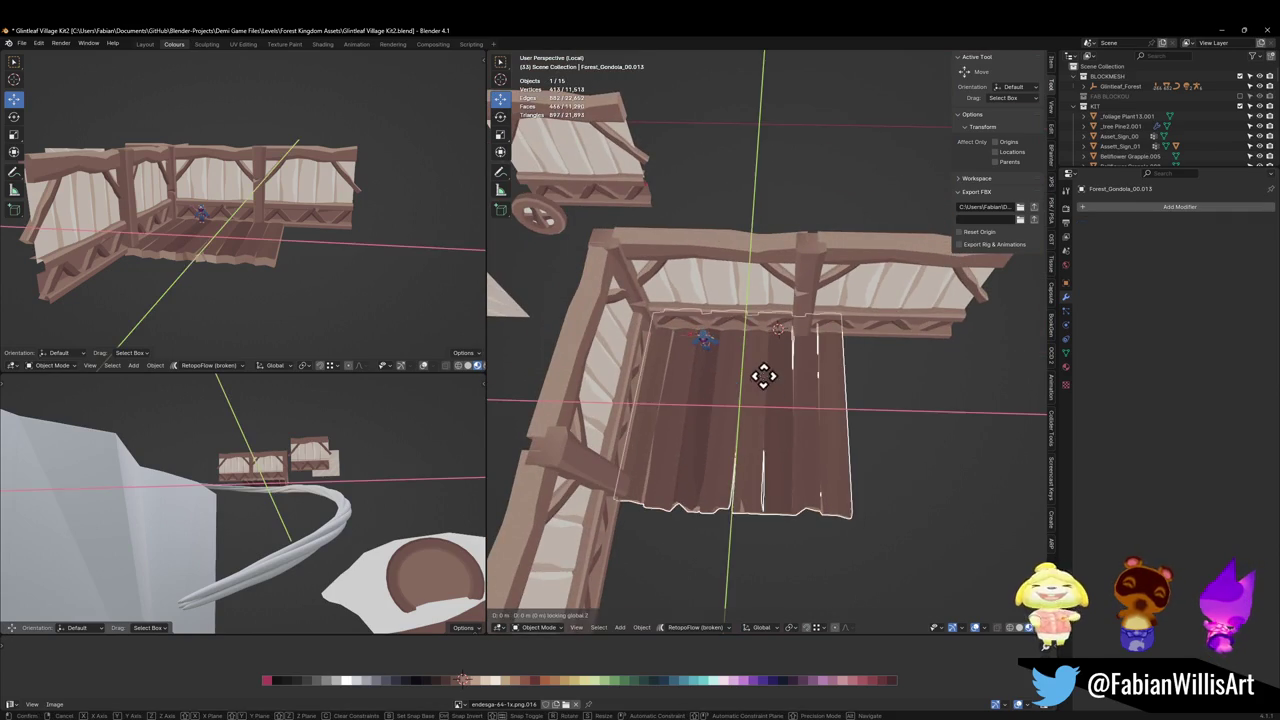
{"action": "left_click", "coordinate": [760, 408]}
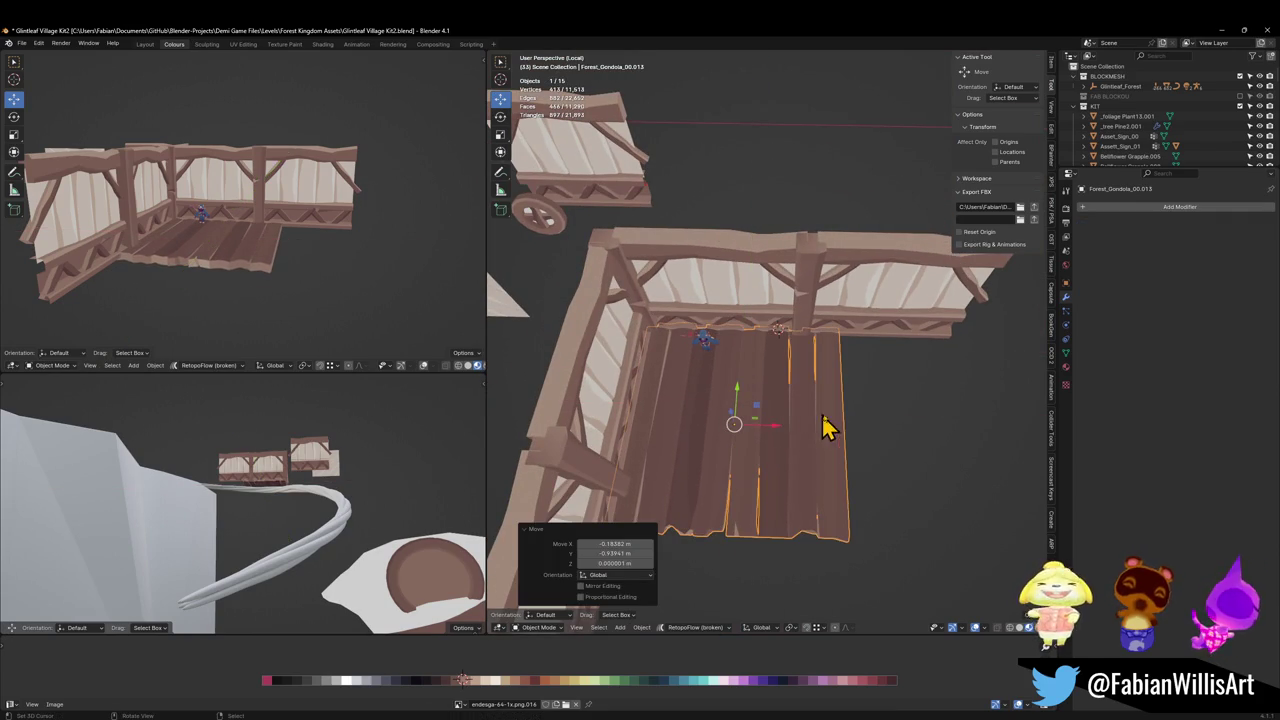
{"action": "scroll", "coordinate": [840, 460], "scroll_direction": "up", "scroll_amount": 3}
{"action": "mouse_move", "coordinate": [843, 449]}
{"action": "middle_mouse_down"}
{"action": "mouse_move", "coordinate": [817, 429]}
{"action": "mouse_move", "coordinate": [831, 411]}
{"action": "mouse_move", "coordinate": [800, 408]}
{"action": "middle_mouse_up"}
{"action": "key", "text": "g"}
{"action": "key", "text": "z"}
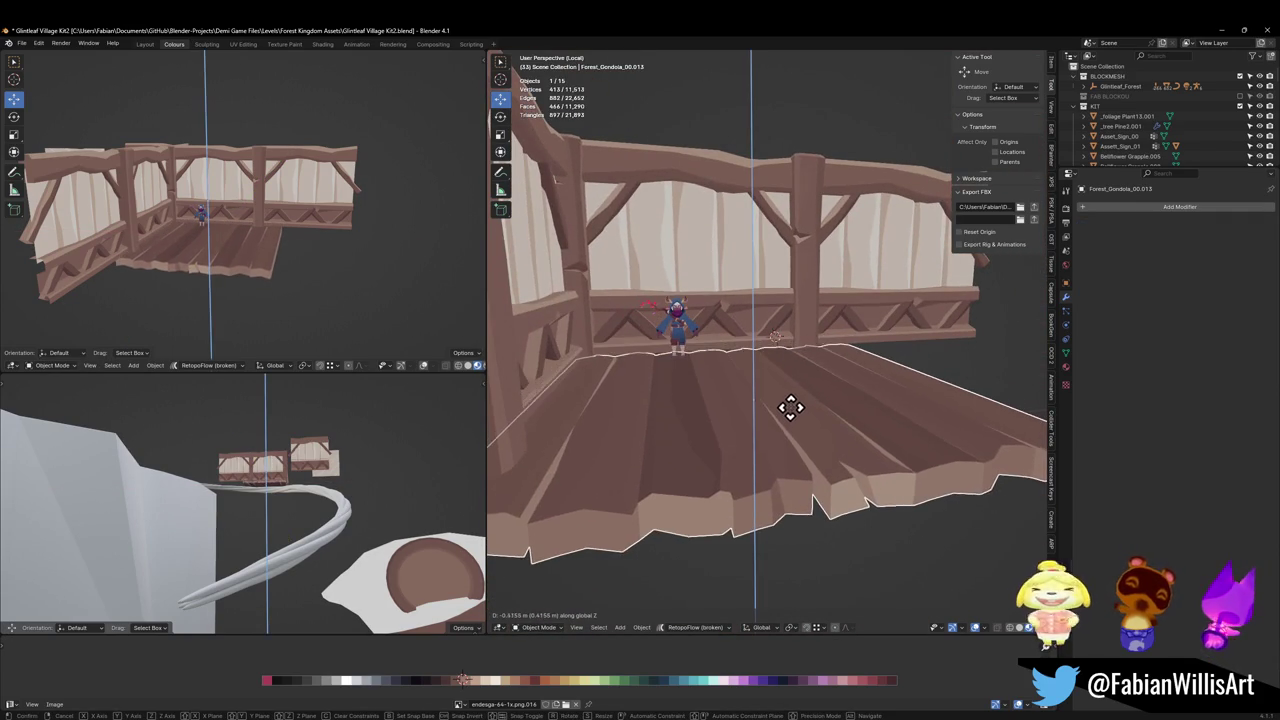
{"action": "left_click", "coordinate": [800, 365]}
Duplicate the plank floor and start sliding the copy along X.
{"action": "scroll", "coordinate": [786, 374], "scroll_direction": "up", "scroll_amount": 4}
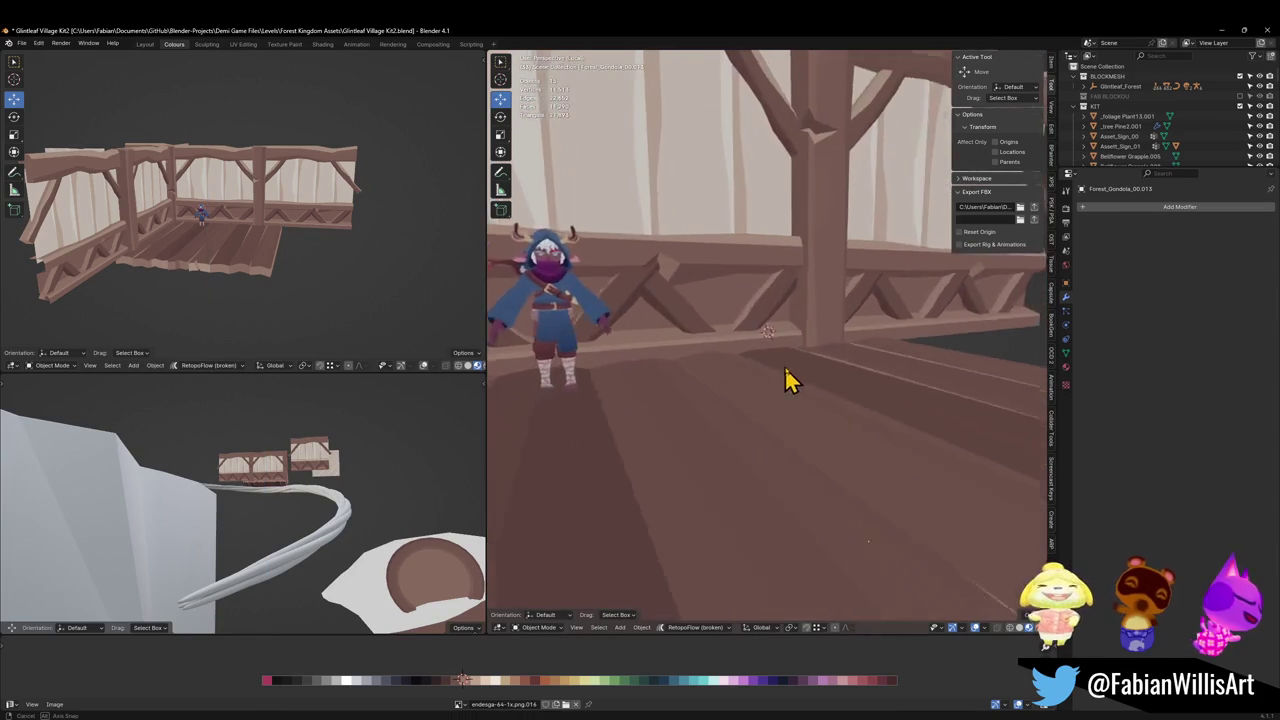
{"action": "mouse_move", "coordinate": [786, 374]}
{"action": "middle_mouse_down"}
{"action": "mouse_move", "coordinate": [847, 378]}
{"action": "mouse_move", "coordinate": [791, 369]}
{"action": "mouse_move", "coordinate": [811, 380]}
{"action": "mouse_move", "coordinate": [814, 403]}
{"action": "mouse_move", "coordinate": [760, 422]}
{"action": "mouse_move", "coordinate": [793, 374]}
{"action": "mouse_move", "coordinate": [753, 411]}
{"action": "middle_mouse_up"}
{"action": "scroll", "coordinate": [791, 369], "scroll_direction": "down", "scroll_amount": 2}
{"action": "scroll", "coordinate": [811, 380], "scroll_direction": "up", "scroll_amount": 2}
{"action": "left_click", "coordinate": [760, 424]}
{"action": "scroll", "coordinate": [793, 374], "scroll_direction": "down", "scroll_amount": 3}
{"action": "key", "text": "shift+d"}
{"action": "key", "text": "x"}
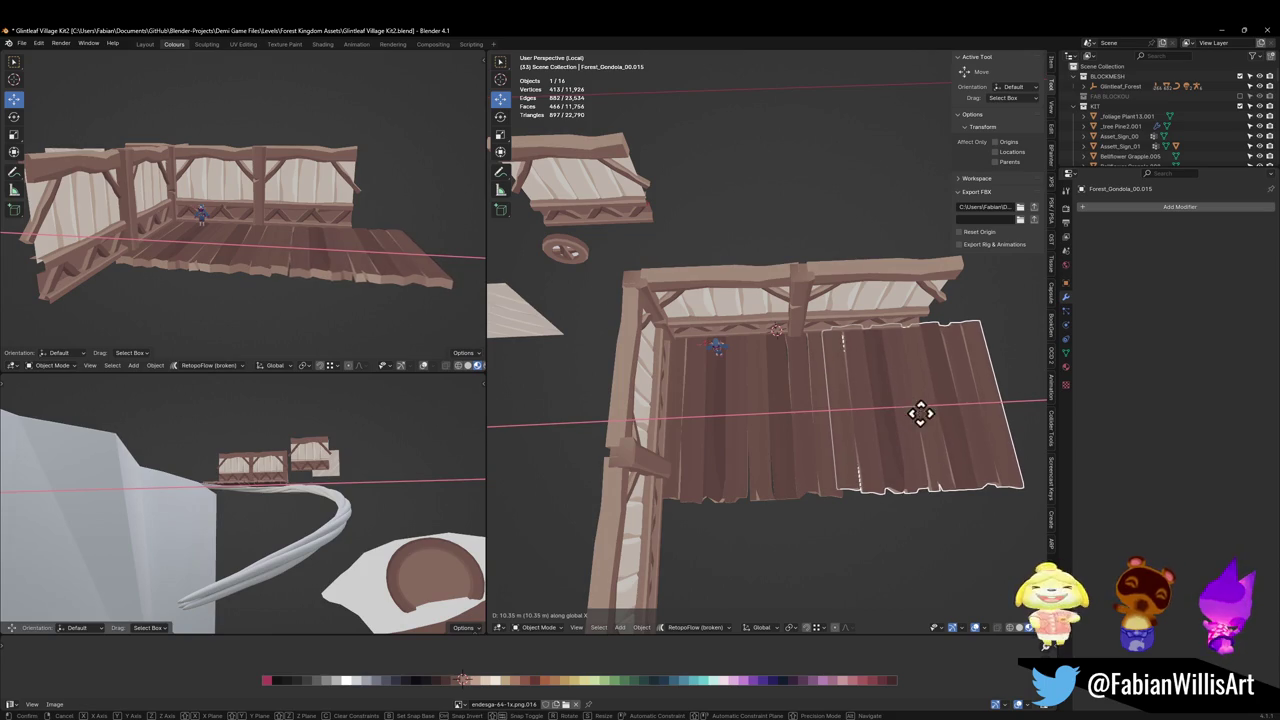
Place the second floor 10.609 m along X, then nudge it back along X until flush.
{"action": "left_click", "coordinate": [960, 415]}
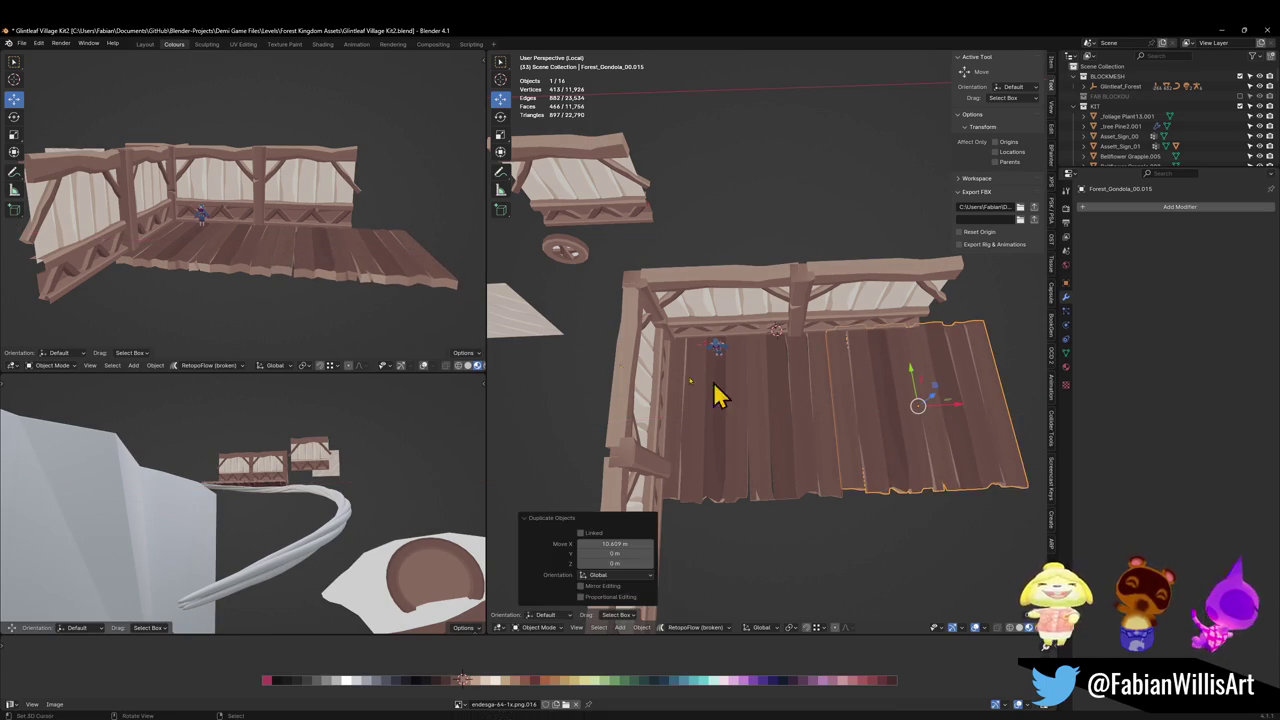
{"action": "middle_click_drag", "start_coordinate": [808, 414], "coordinate": [893, 483]}
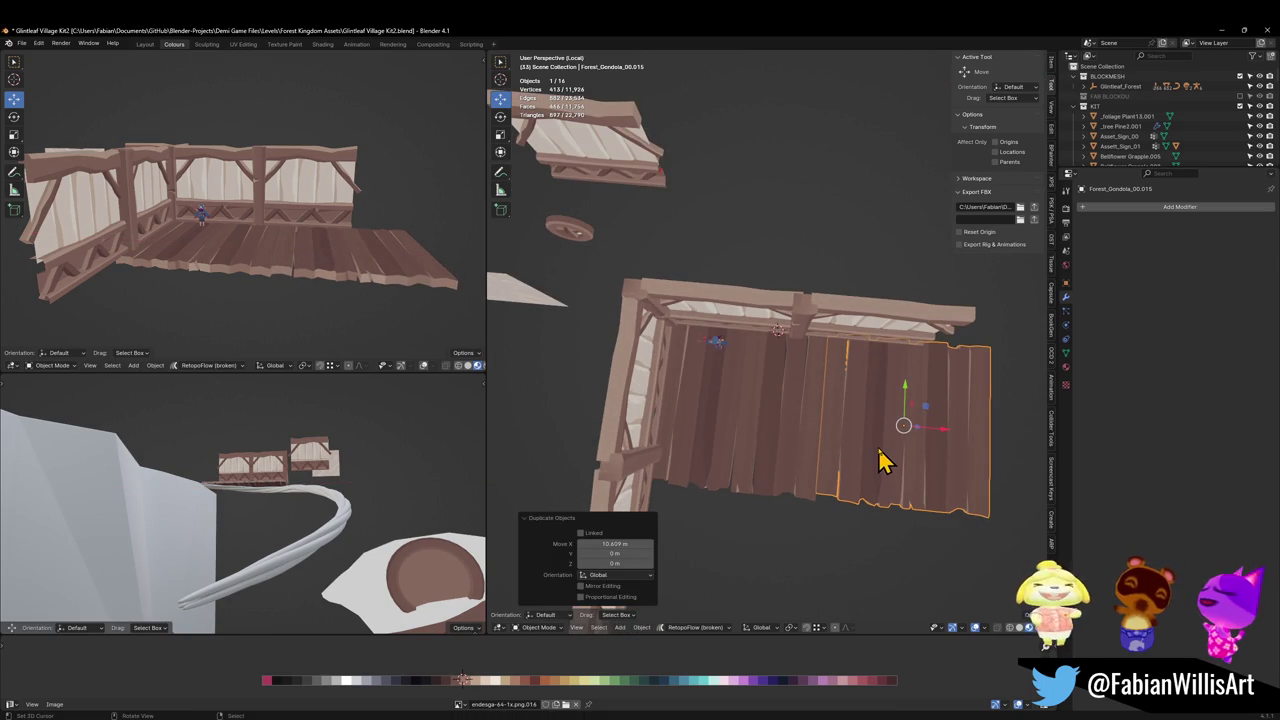
{"action": "scroll", "coordinate": [864, 427], "scroll_direction": "up", "scroll_amount": 5}
{"action": "key", "text": "g"}
{"action": "key", "text": "x"}
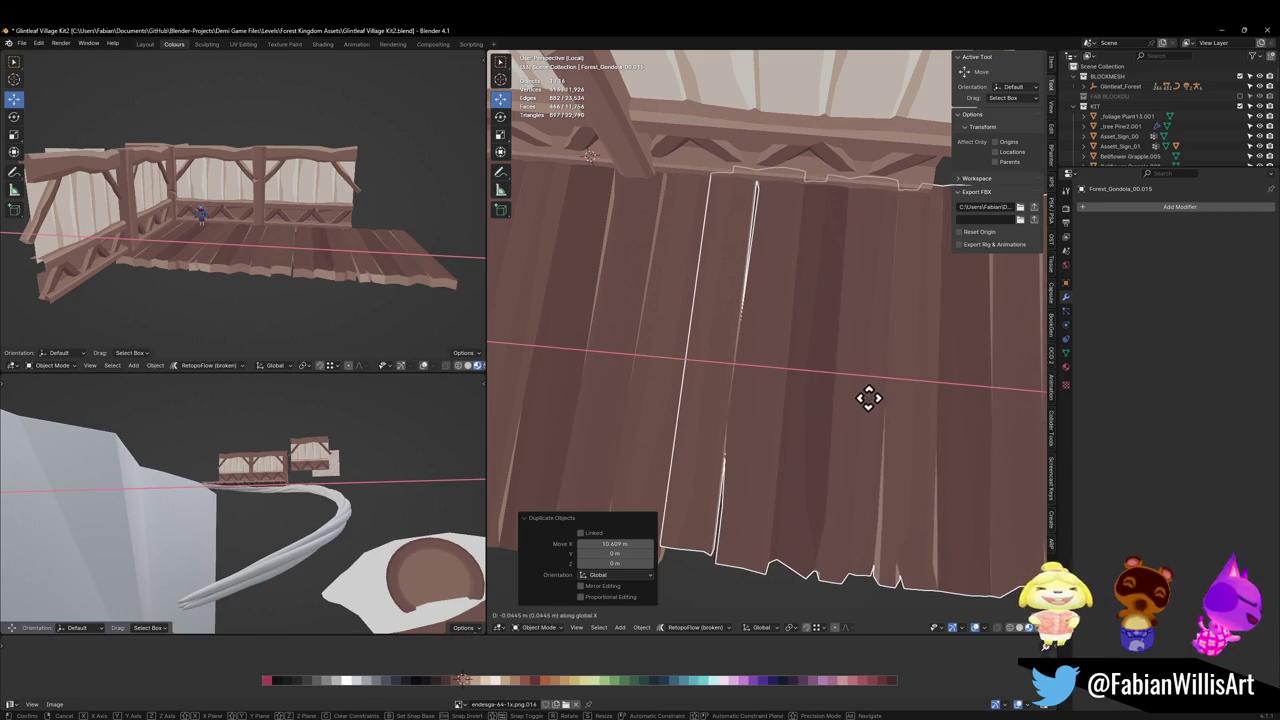
{"action": "left_click", "coordinate": [863, 394]}
{"action": "scroll", "coordinate": [323, 251], "scroll_direction": "up", "scroll_amount": 5}
{"action": "scroll", "coordinate": [366, 280], "scroll_direction": "up", "scroll_amount": 2}
{"action": "mouse_move", "coordinate": [366, 280]}
{"action": "middle_mouse_down"}
{"action": "mouse_move", "coordinate": [357, 246]}
{"action": "mouse_move", "coordinate": [377, 277]}
{"action": "middle_mouse_up"}
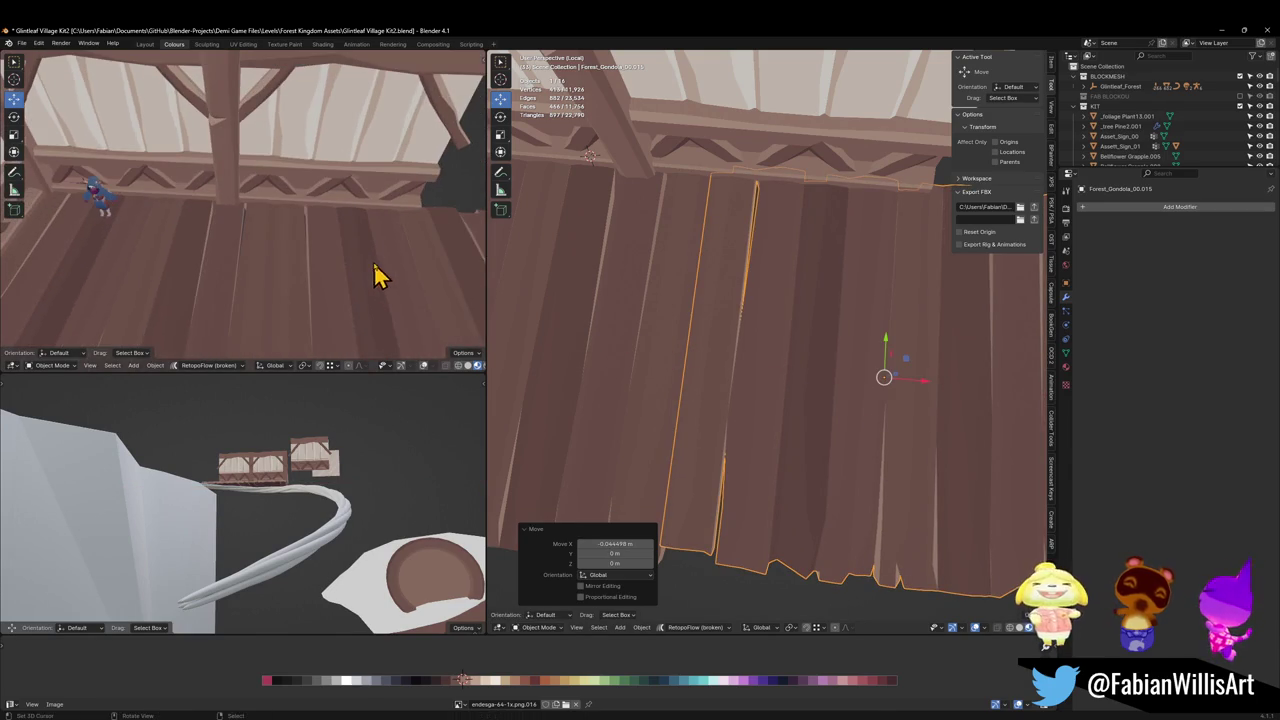
{"action": "key", "text": "g"}
{"action": "key", "text": "x"}
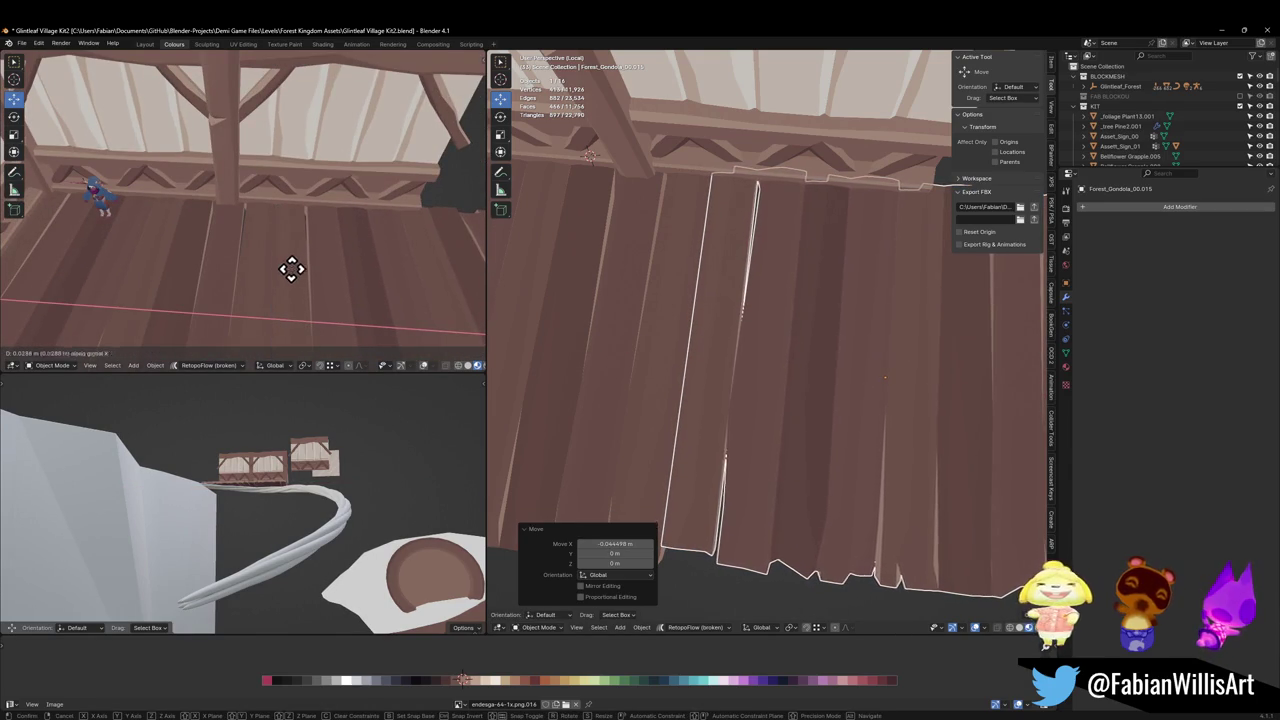
{"action": "left_click", "coordinate": [311, 273]}
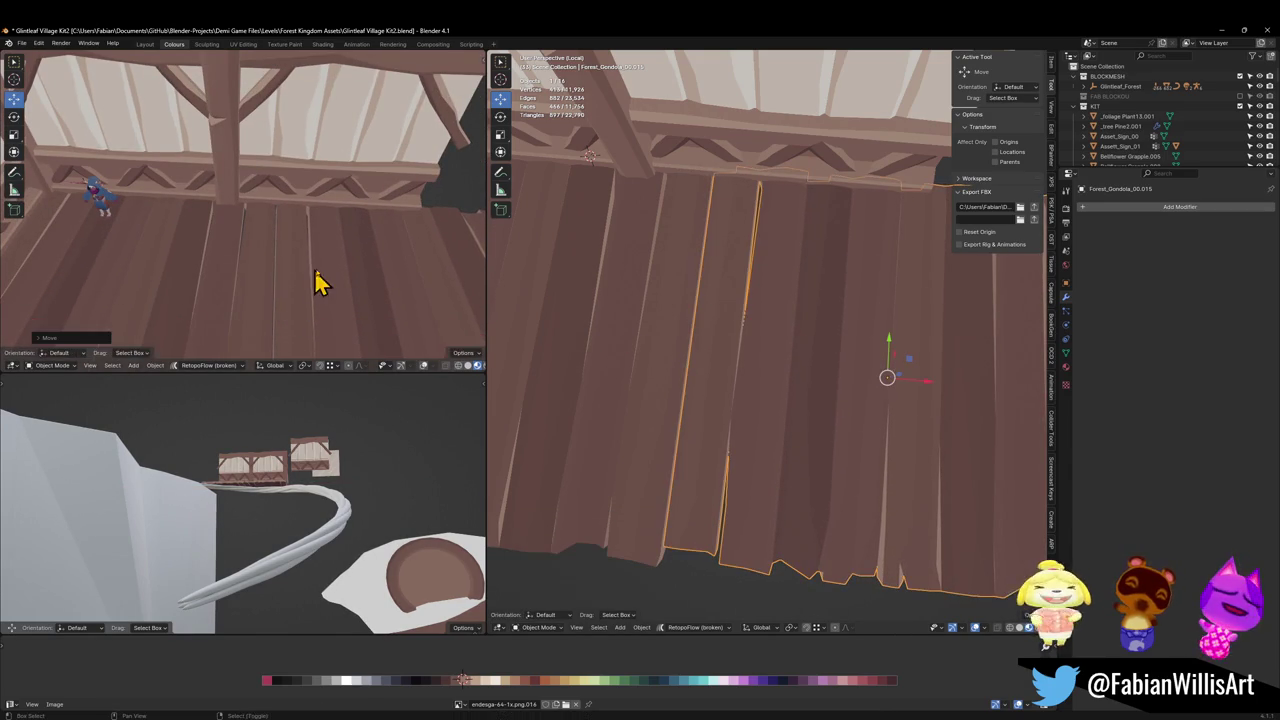
Duplicate both floor sections and start moving the copies along Y.
{"action": "middle_click_drag", "start_coordinate": [314, 280], "coordinate": [335, 258]}
{"action": "scroll", "coordinate": [808, 343], "scroll_direction": "down", "scroll_amount": 4}
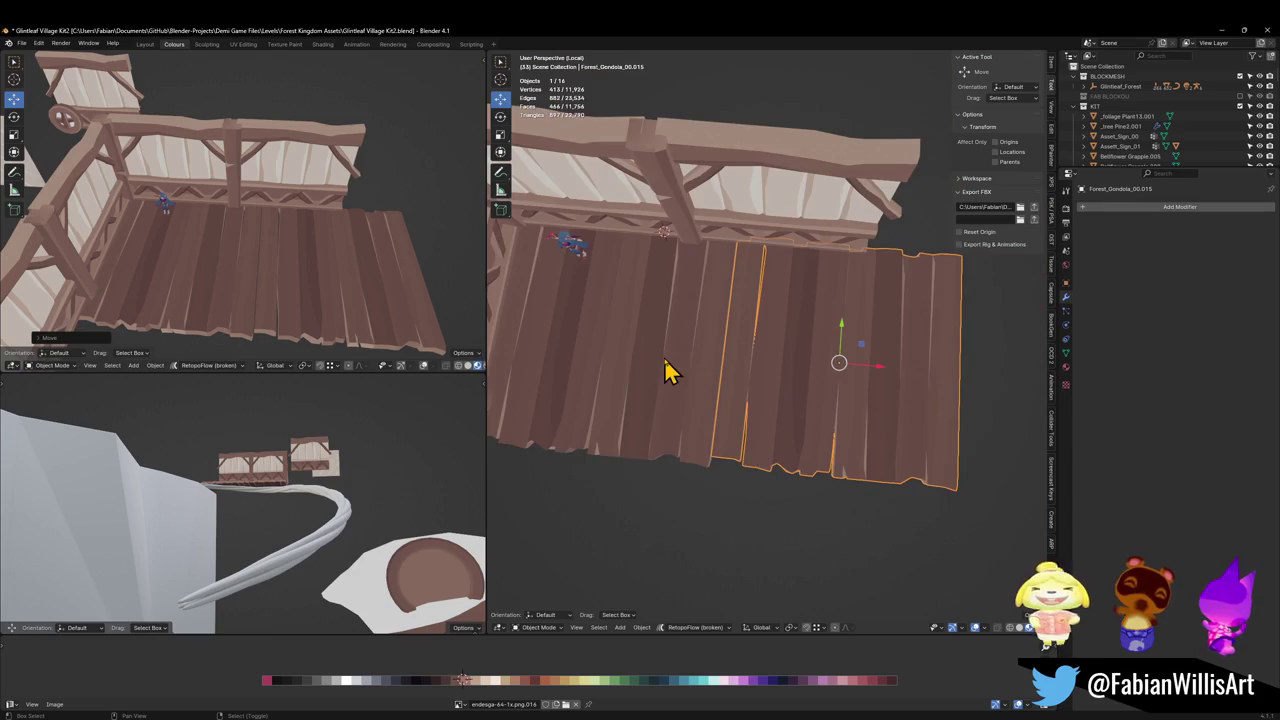
{"action": "scroll", "coordinate": [666, 371], "scroll_direction": "down", "scroll_amount": 3}
{"action": "key", "text": "g"}
{"action": "key", "text": "y"}
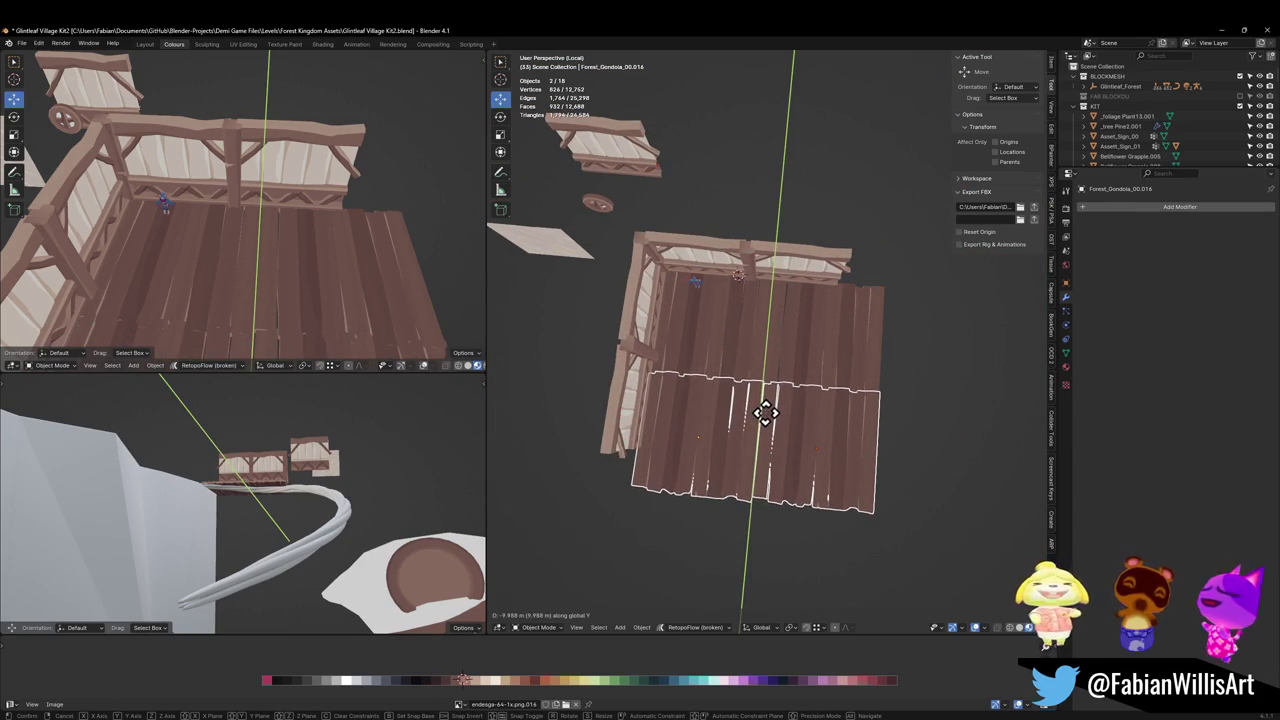
Place the new floor row along Y and nudge its Y position.
{"action": "left_click", "coordinate": [764, 410]}
{"action": "key", "text": "g"}
{"action": "key", "text": "z"}
{"action": "right_click", "coordinate": [770, 407]}
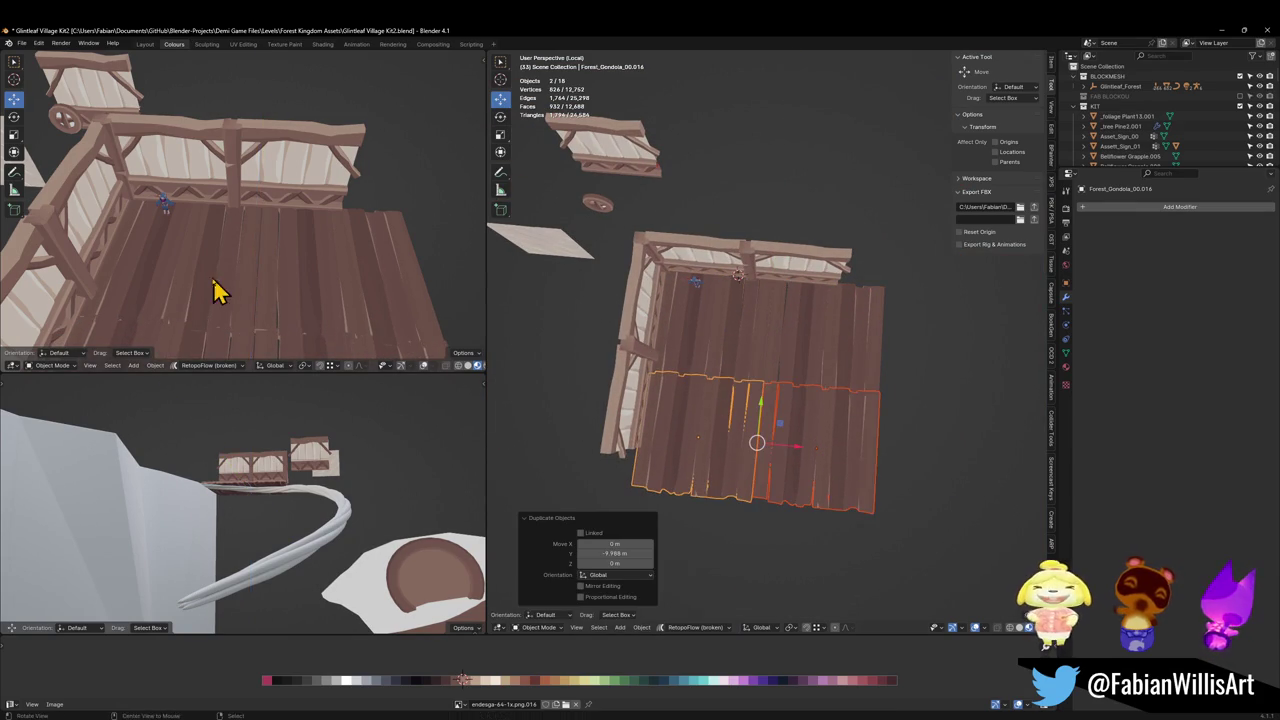
{"action": "middle_click_drag", "start_coordinate": [214, 286], "coordinate": [294, 251]}
{"action": "key", "text": "g"}
{"action": "key", "text": "z"}
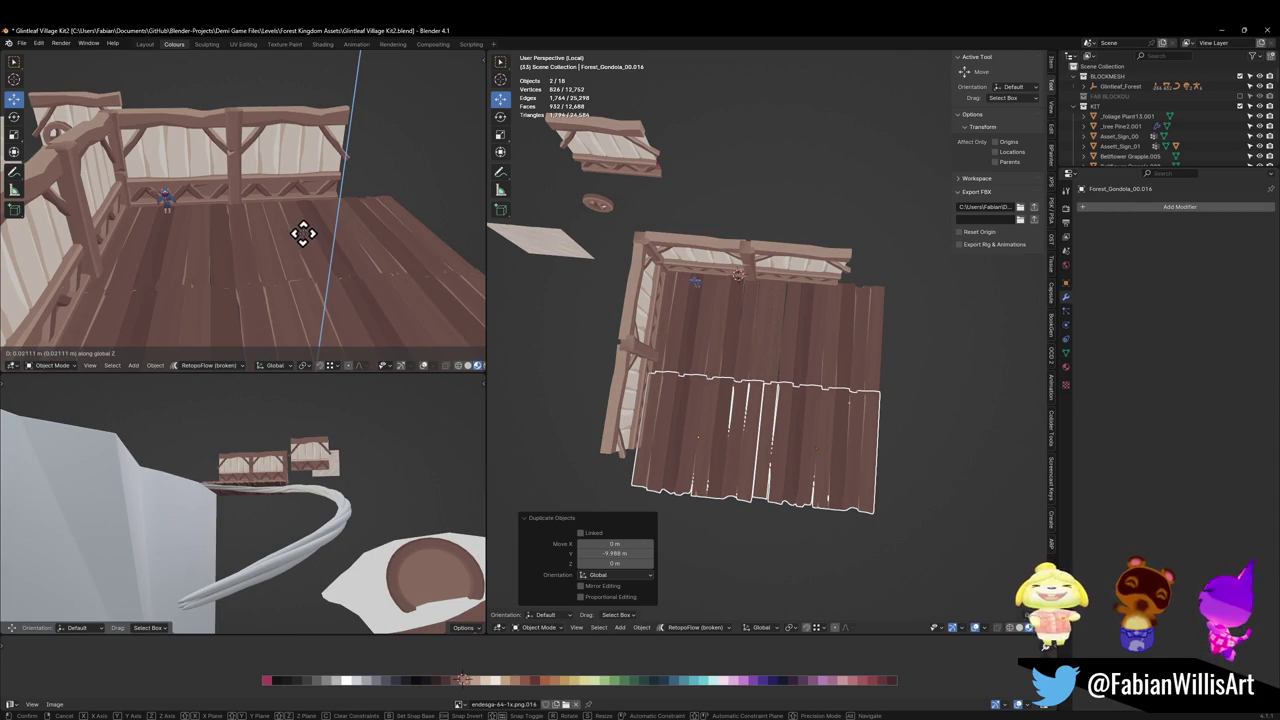
{"action": "right_click", "coordinate": [305, 248]}
{"action": "middle_click_drag", "start_coordinate": [305, 248], "coordinate": [314, 294]}
{"action": "scroll", "coordinate": [363, 237], "scroll_direction": "up", "scroll_amount": 3}
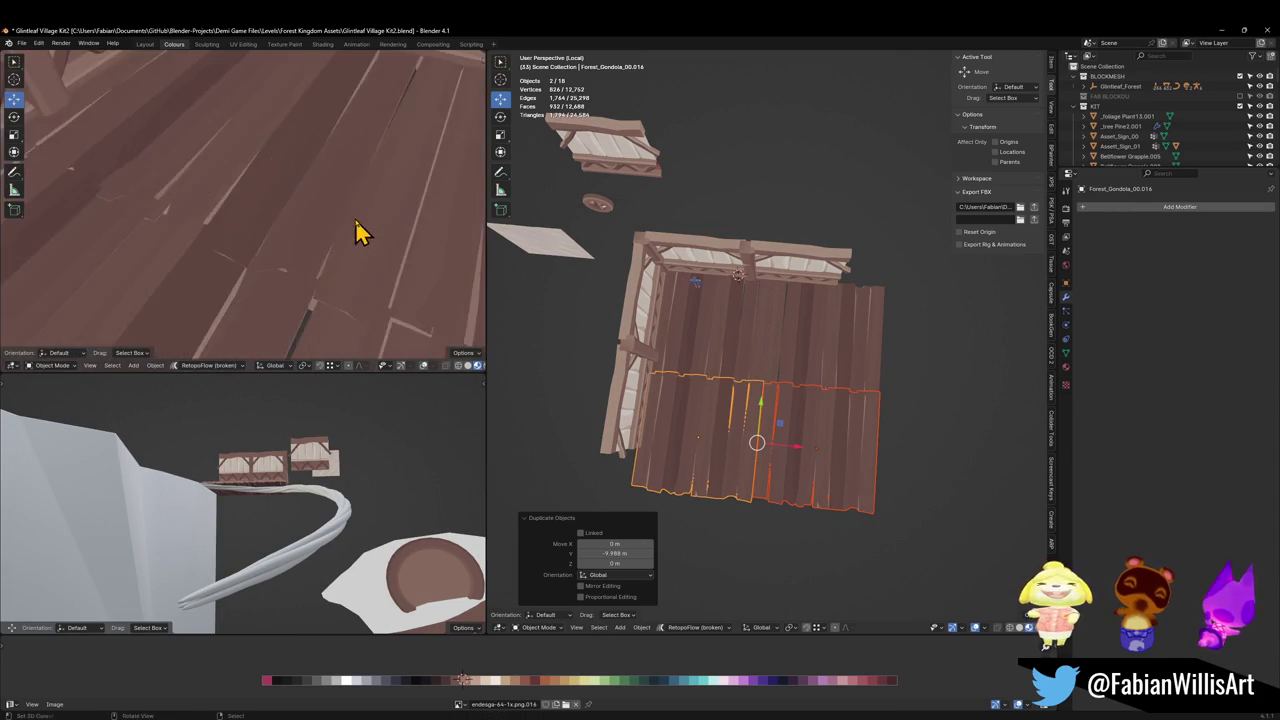
{"action": "key", "text": "g"}
{"action": "key", "text": "y"}
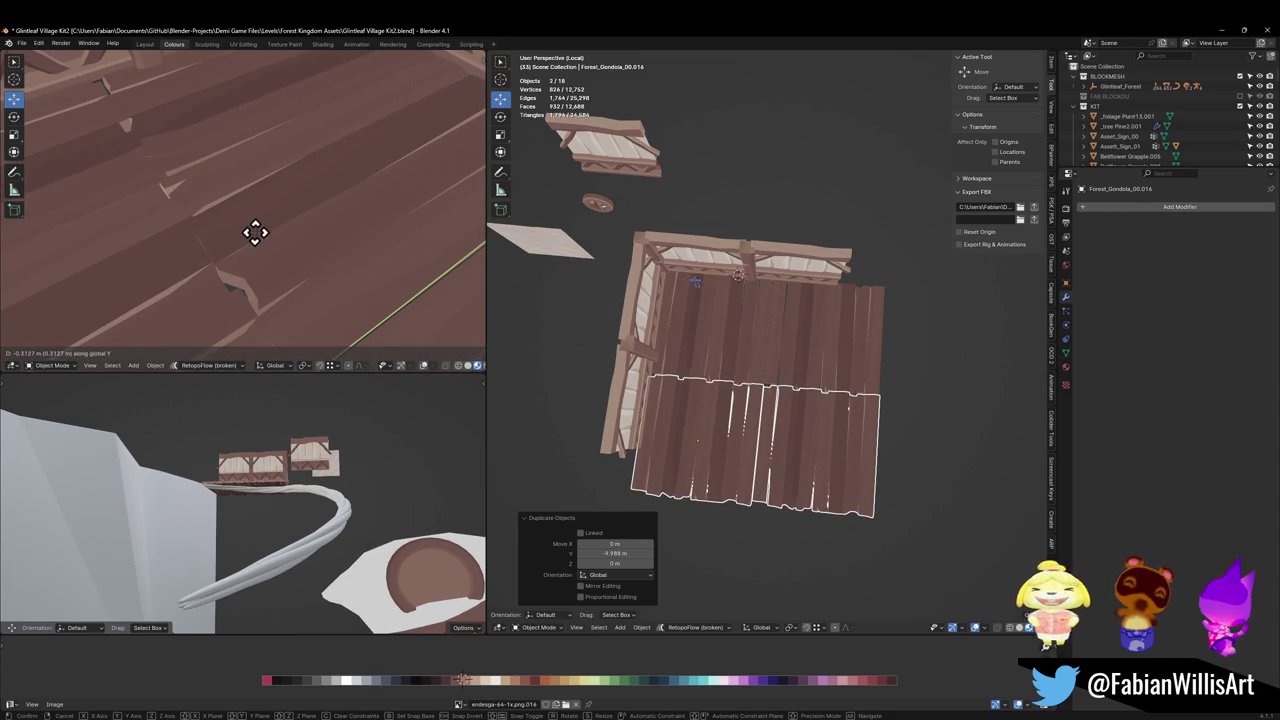
{"action": "left_click", "coordinate": [257, 232]}
Delete the two stray plank copies.
{"action": "mouse_move", "coordinate": [257, 232]}
{"action": "middle_mouse_down"}
{"action": "mouse_move", "coordinate": [360, 214]}
{"action": "mouse_move", "coordinate": [334, 200]}
{"action": "mouse_move", "coordinate": [355, 215]}
{"action": "mouse_move", "coordinate": [300, 229]}
{"action": "mouse_move", "coordinate": [393, 225]}
{"action": "middle_mouse_up"}
{"action": "scroll", "coordinate": [300, 229], "scroll_direction": "down", "scroll_amount": 3}
{"action": "scroll", "coordinate": [300, 229], "scroll_direction": "up", "scroll_amount": 4}
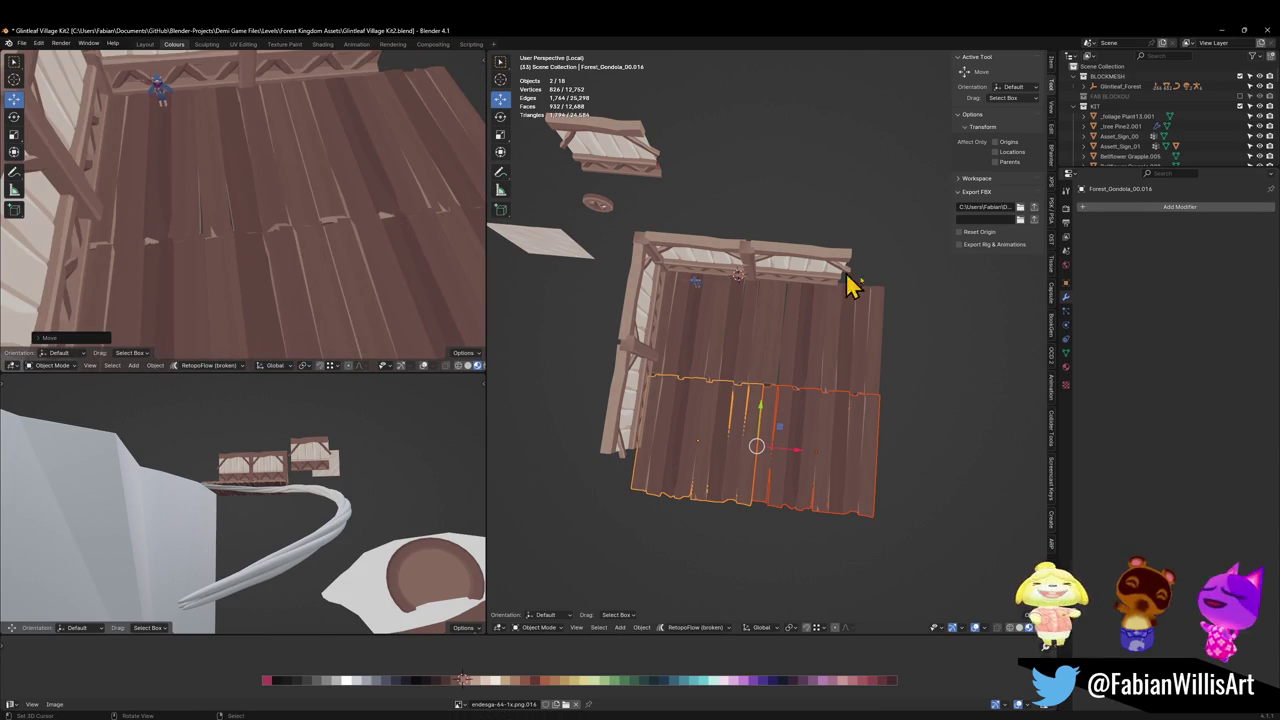
{"action": "scroll", "coordinate": [757, 406], "scroll_direction": "up", "scroll_amount": 5}
{"action": "scroll", "coordinate": [771, 374], "scroll_direction": "down", "scroll_amount": 1}
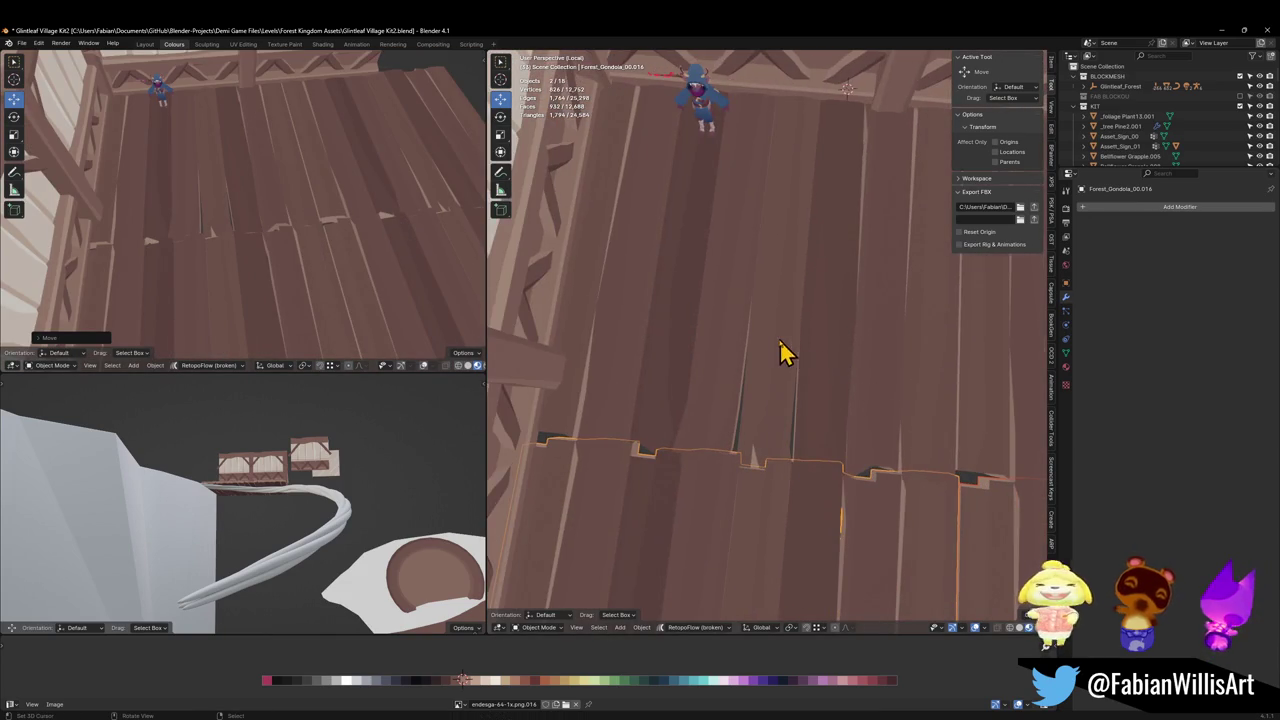
{"action": "scroll", "coordinate": [780, 341], "scroll_direction": "down", "scroll_amount": 3}
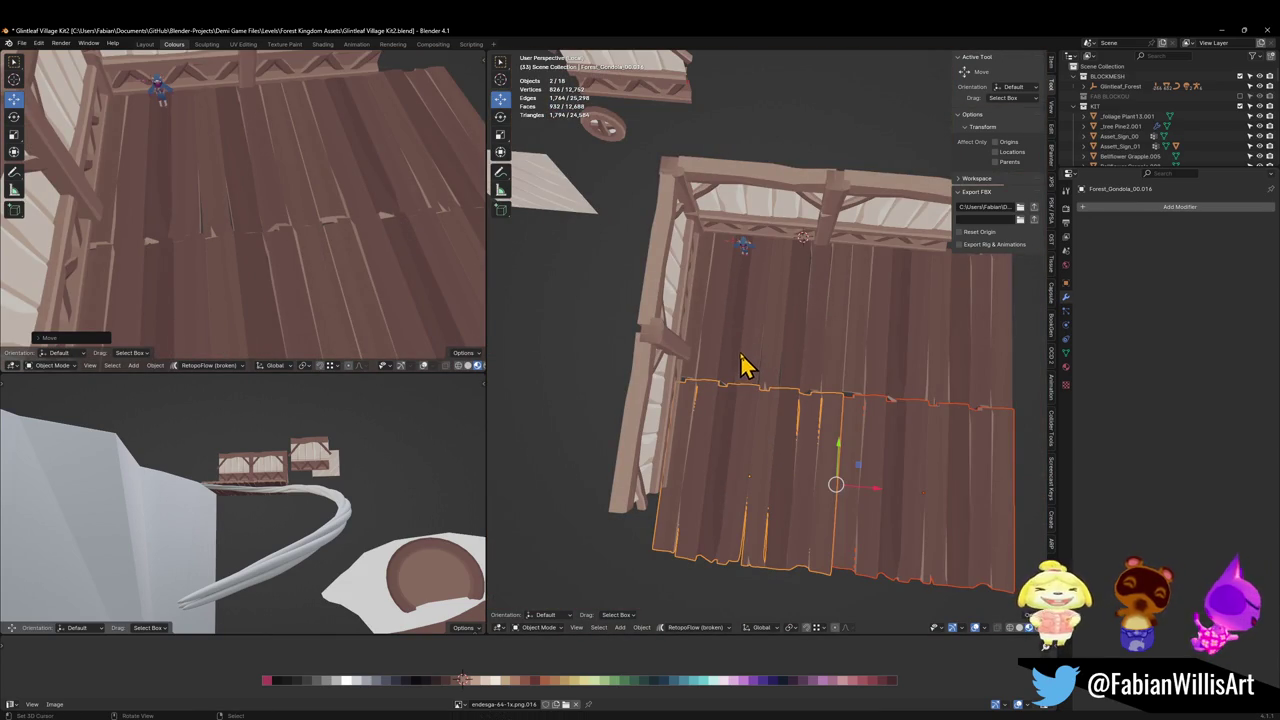
{"action": "scroll", "coordinate": [360, 238], "scroll_direction": "down", "scroll_amount": 3}
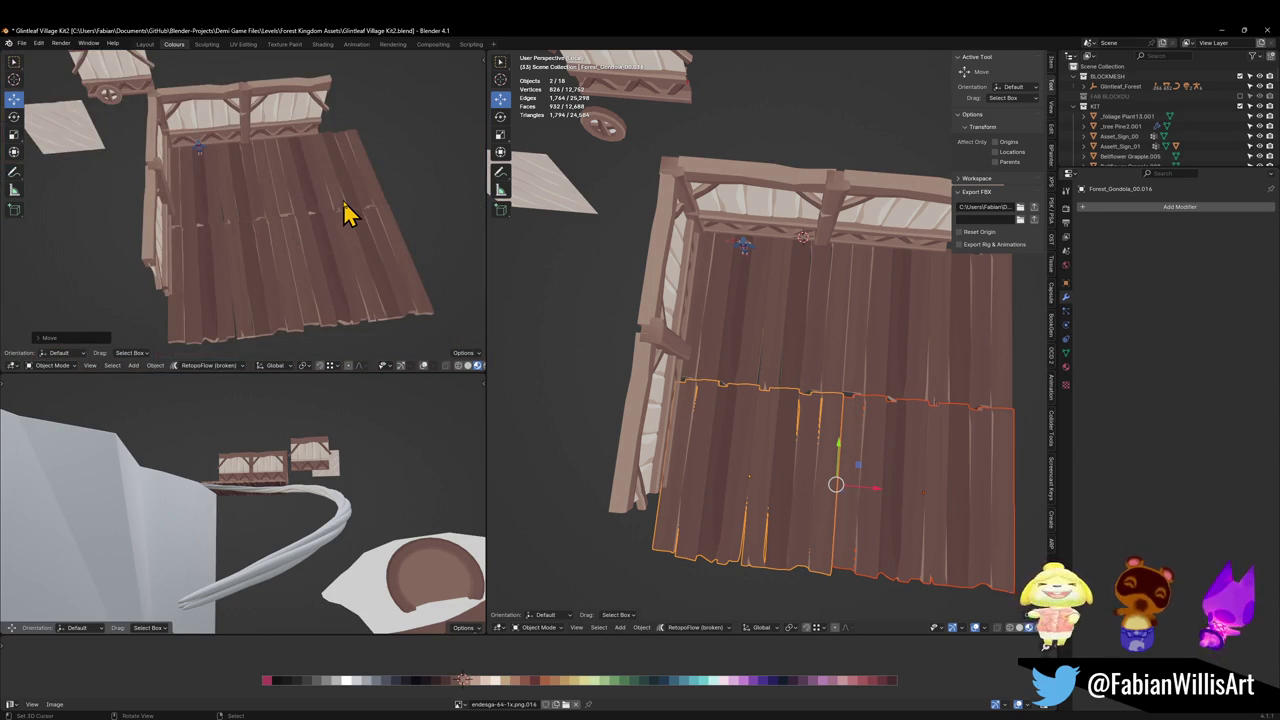
{"action": "middle_click_drag", "start_coordinate": [345, 215], "coordinate": [300, 223]}
{"action": "scroll", "coordinate": [789, 343], "scroll_direction": "down", "scroll_amount": 3}
{"action": "key", "text": "Delete"}
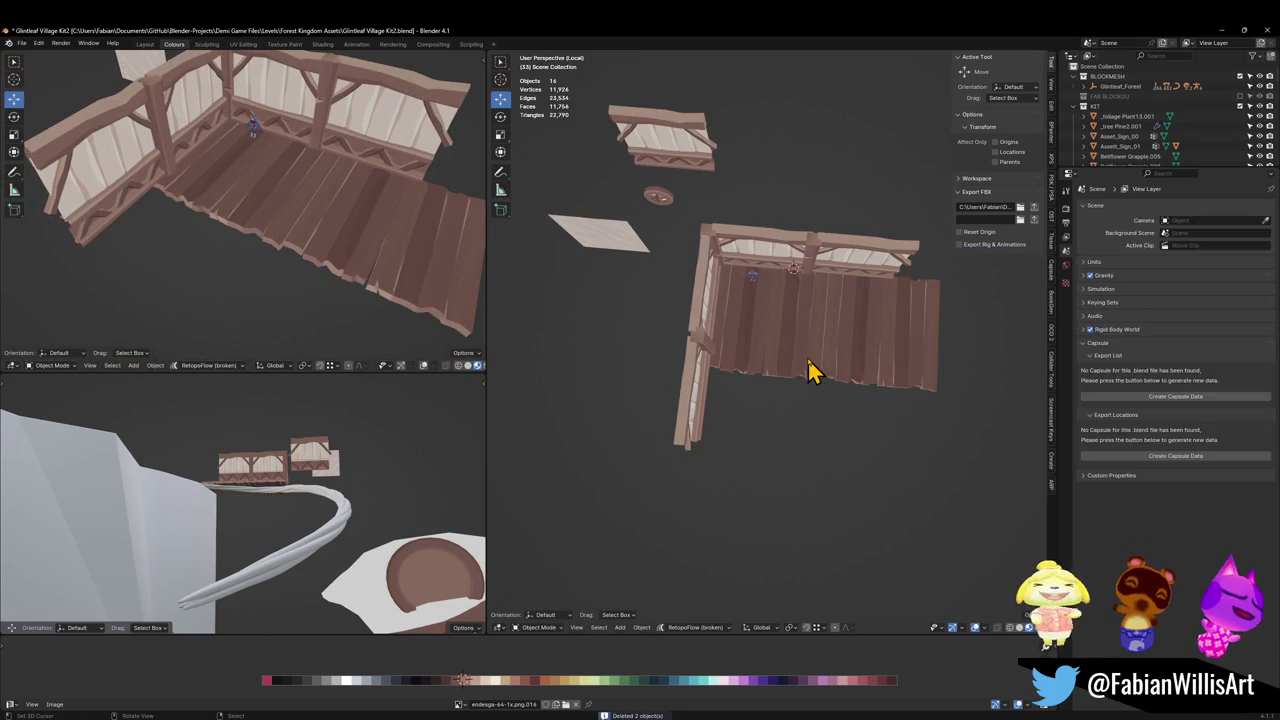
Scale the plank floor 1.896× along Y so it fills the railing frame.
{"action": "left_click", "coordinate": [810, 370]}
{"action": "key", "text": "s"}
{"action": "key", "text": "y"}
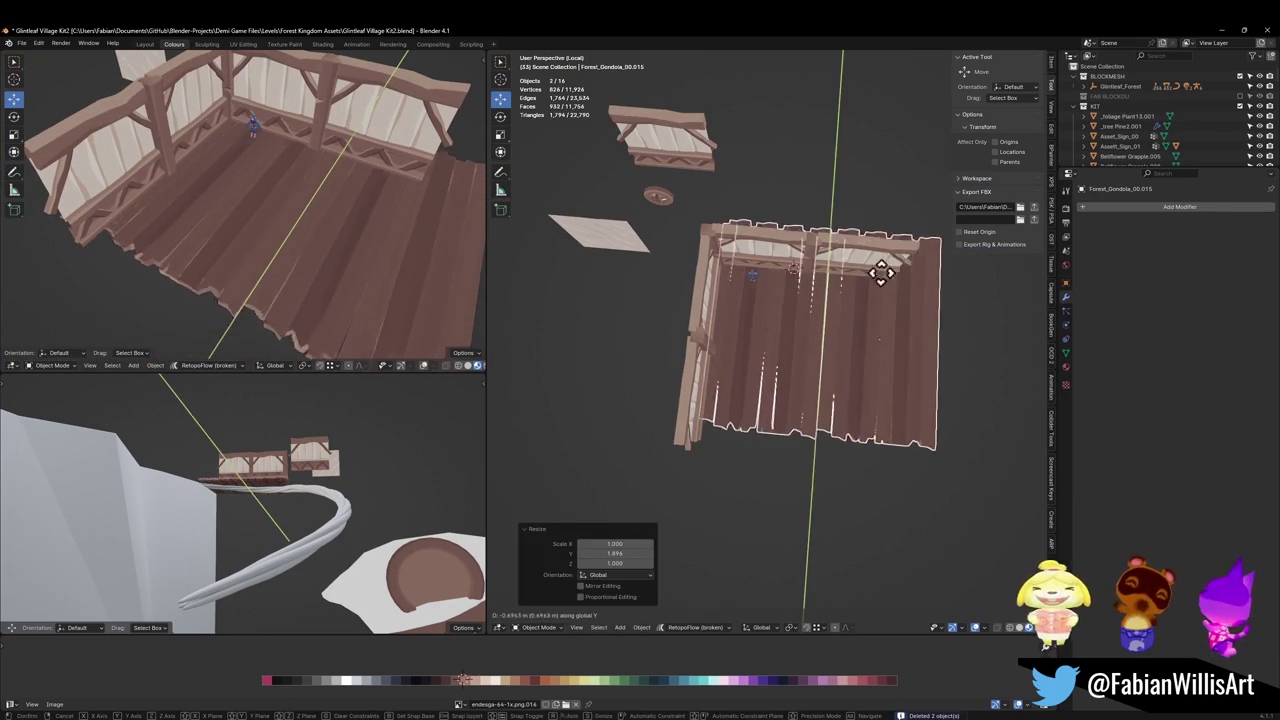
{"action": "left_click", "coordinate": [851, 297]}
{"action": "scroll", "coordinate": [290, 263], "scroll_direction": "up", "scroll_amount": 3}
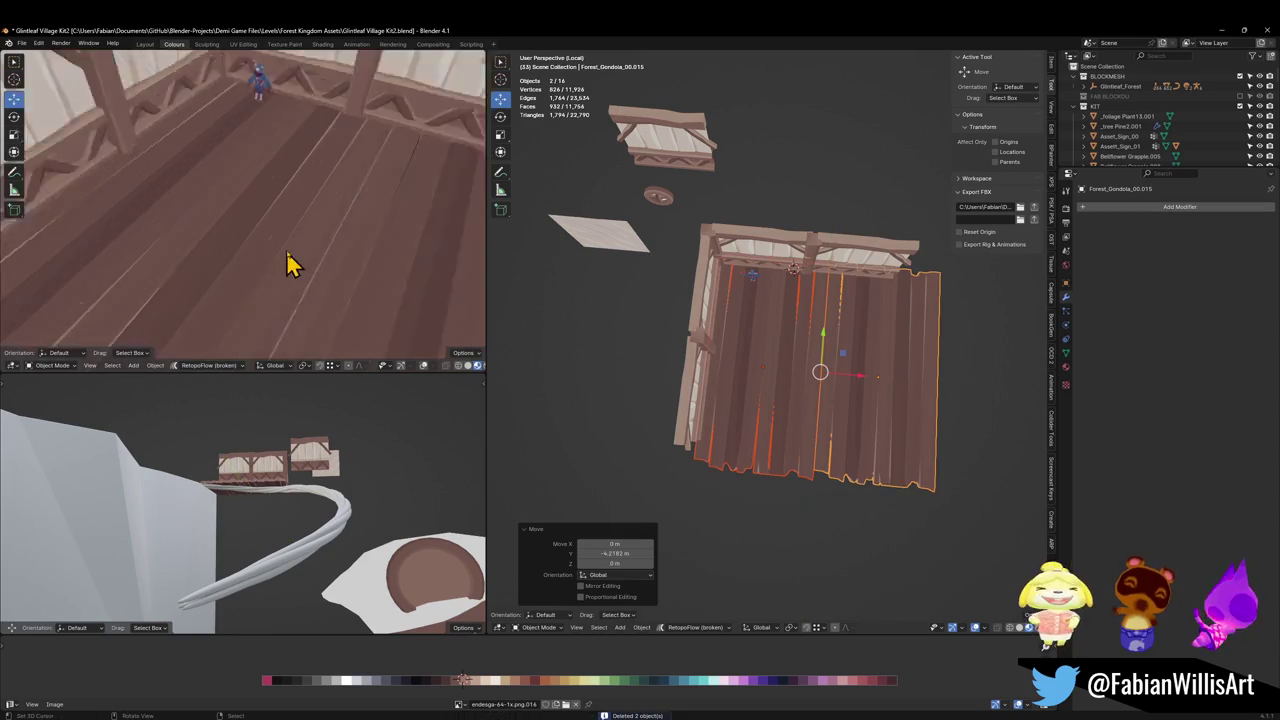
{"action": "mouse_move", "coordinate": [287, 263]}
{"action": "middle_mouse_down"}
{"action": "mouse_move", "coordinate": [280, 229]}
{"action": "mouse_move", "coordinate": [309, 223]}
{"action": "mouse_move", "coordinate": [277, 277]}
{"action": "mouse_move", "coordinate": [296, 255]}
{"action": "mouse_move", "coordinate": [131, 291]}
{"action": "mouse_move", "coordinate": [168, 314]}
{"action": "mouse_move", "coordinate": [170, 300]}
{"action": "middle_mouse_up"}
{"action": "left_click", "coordinate": [757, 358]}
{"action": "scroll", "coordinate": [820, 363], "scroll_direction": "up", "scroll_amount": 2}
{"action": "scroll", "coordinate": [830, 375], "scroll_direction": "up", "scroll_amount": 3}
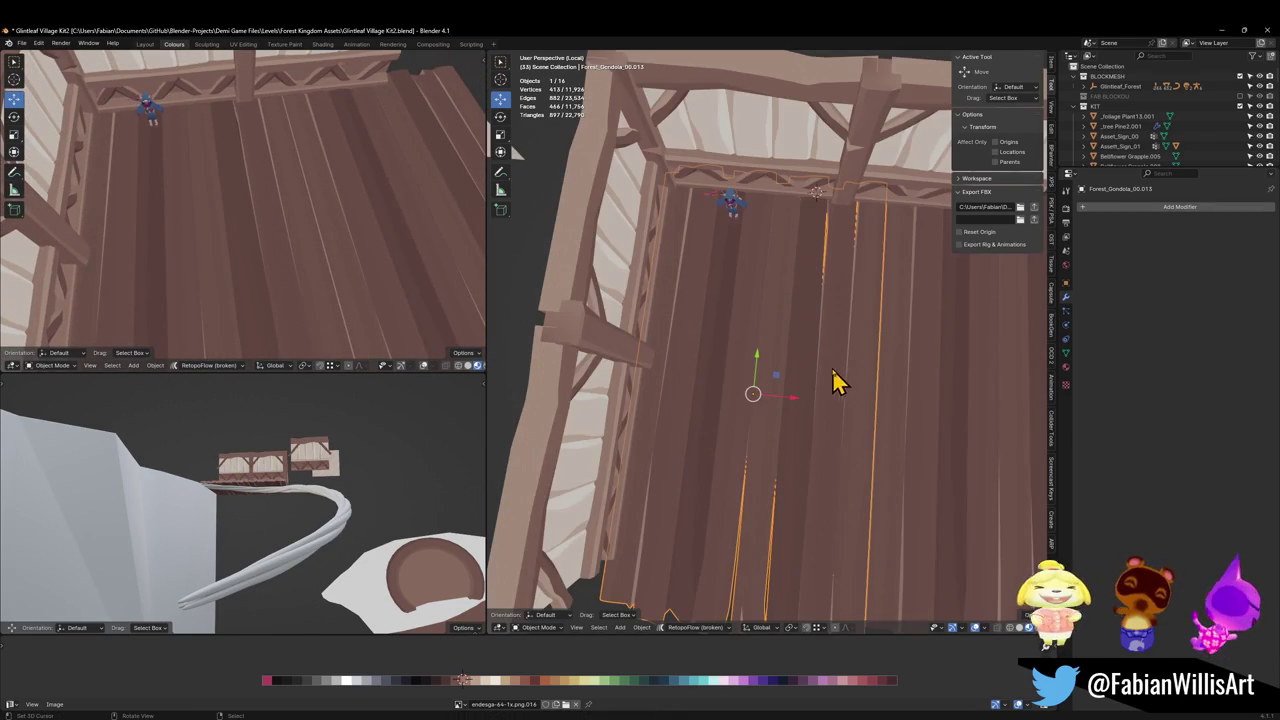
Try a Decimate modifier with a lower ratio on the planks, then remove it.
{"action": "left_click", "coordinate": [1145, 207]}
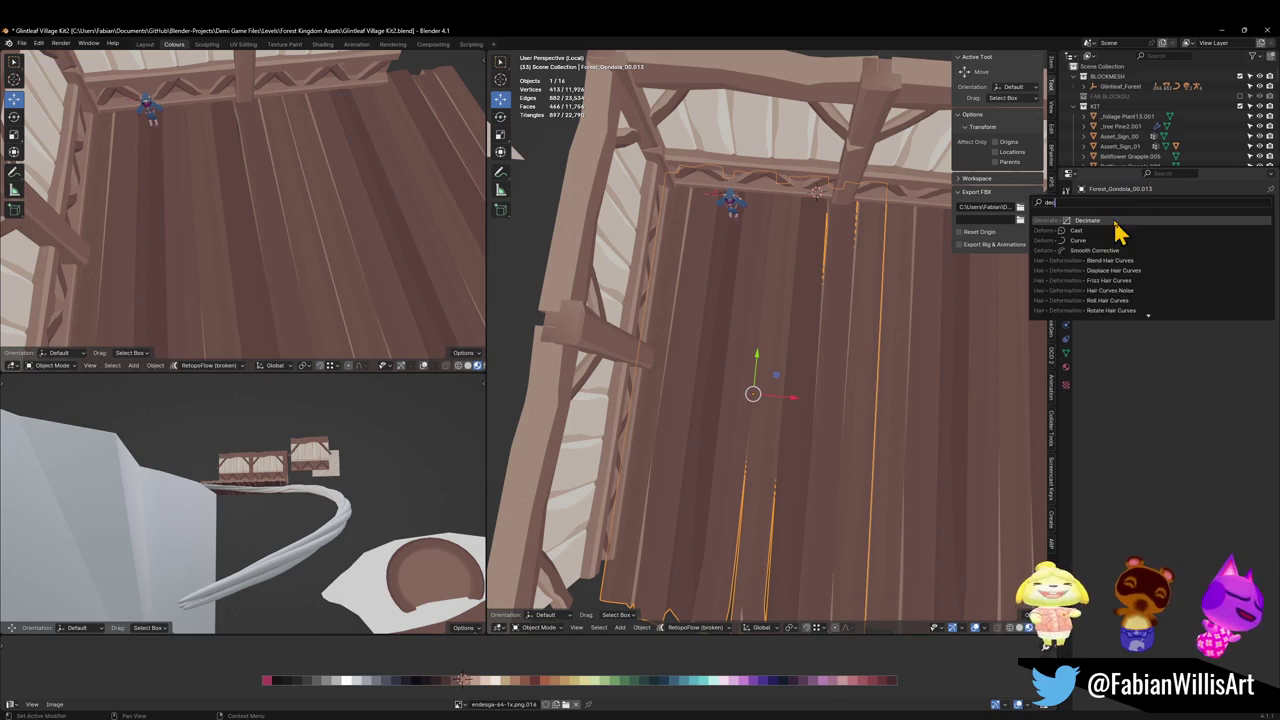
{"action": "left_click", "coordinate": [1118, 230]}
{"action": "mouse_move", "coordinate": [1225, 250]}
{"action": "left_mouse_down"}
{"action": "mouse_move", "coordinate": [1180, 250]}
{"action": "mouse_move", "coordinate": [1235, 257]}
{"action": "left_mouse_up"}
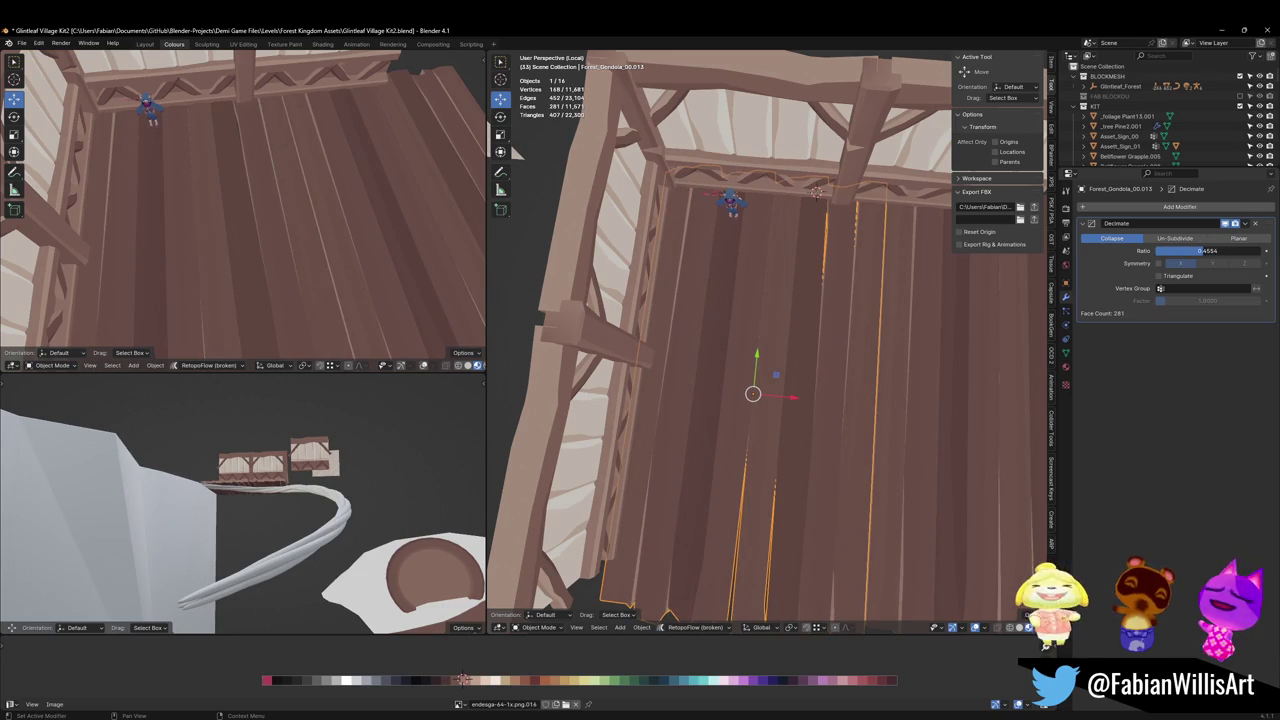
{"action": "left_click", "coordinate": [1257, 224]}
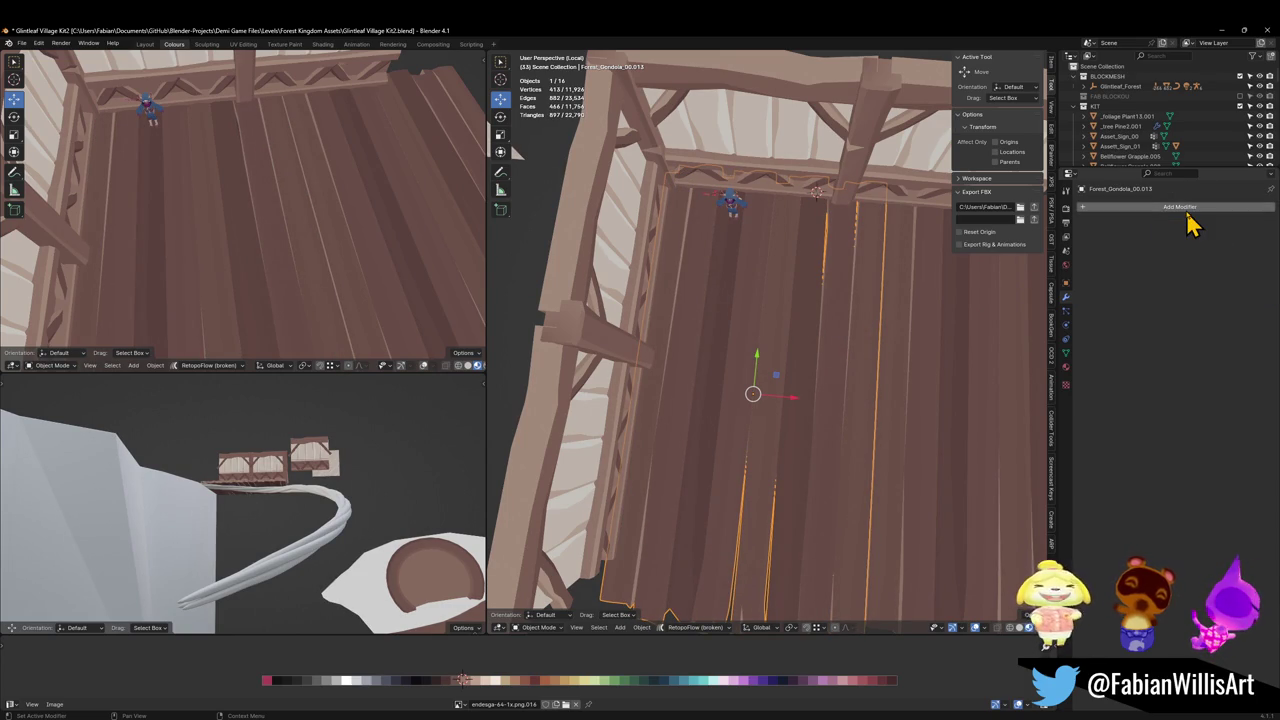
Add a Smooth modifier, toggle its Z axis and raise Factor to about 2.584 to warp the planks.
{"action": "left_click", "coordinate": [1192, 207]}
{"action": "type", "text": "smooth"}
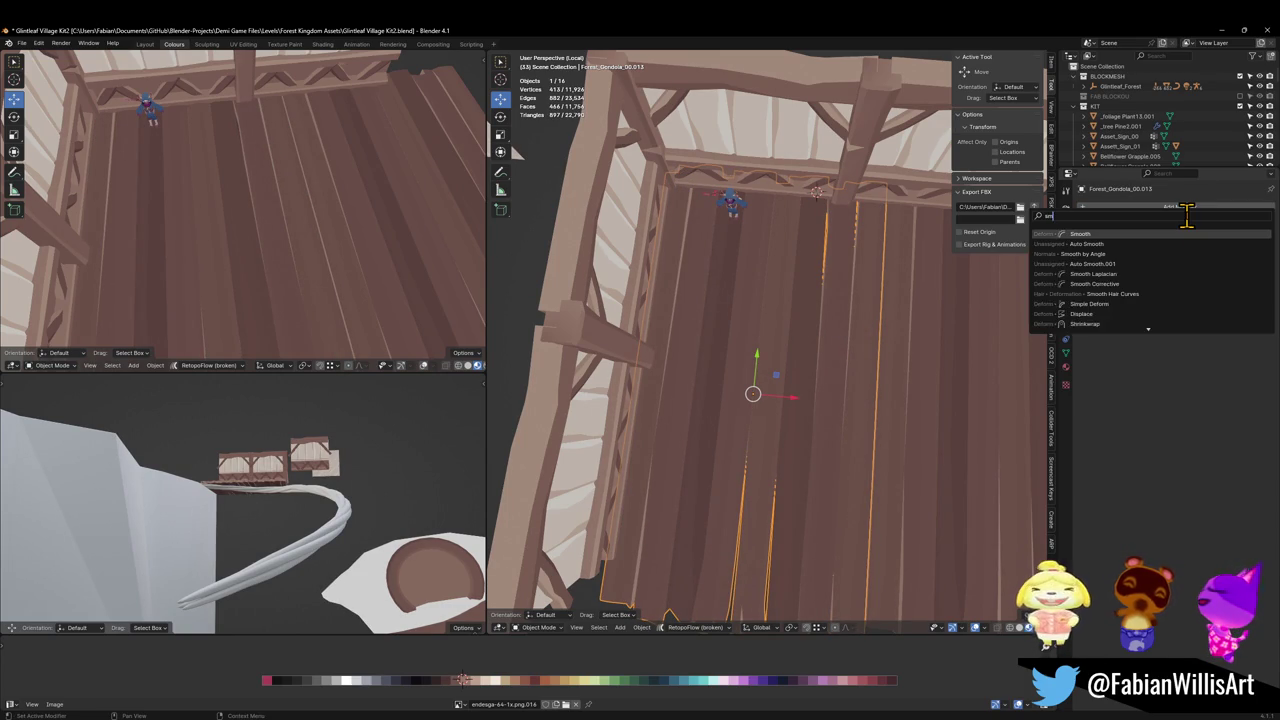
{"action": "key", "text": "Return"}
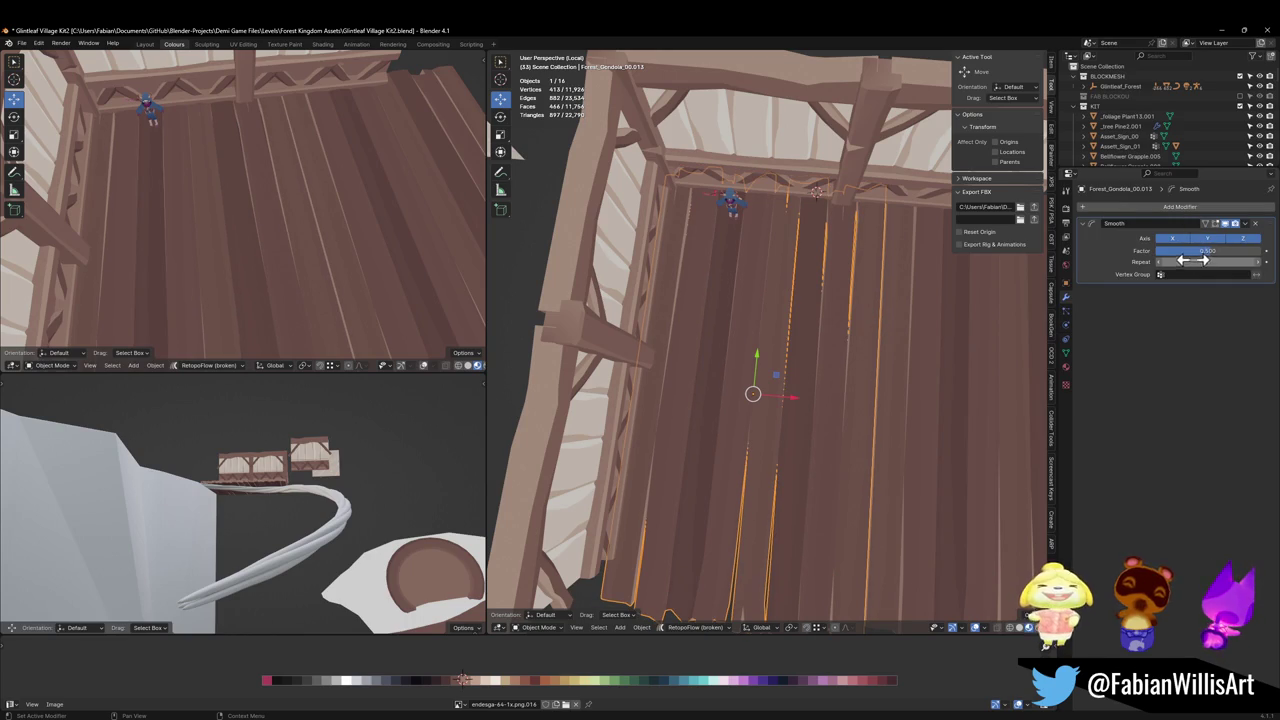
{"action": "left_click_drag", "start_coordinate": [1190, 262], "coordinate": [1230, 262]}
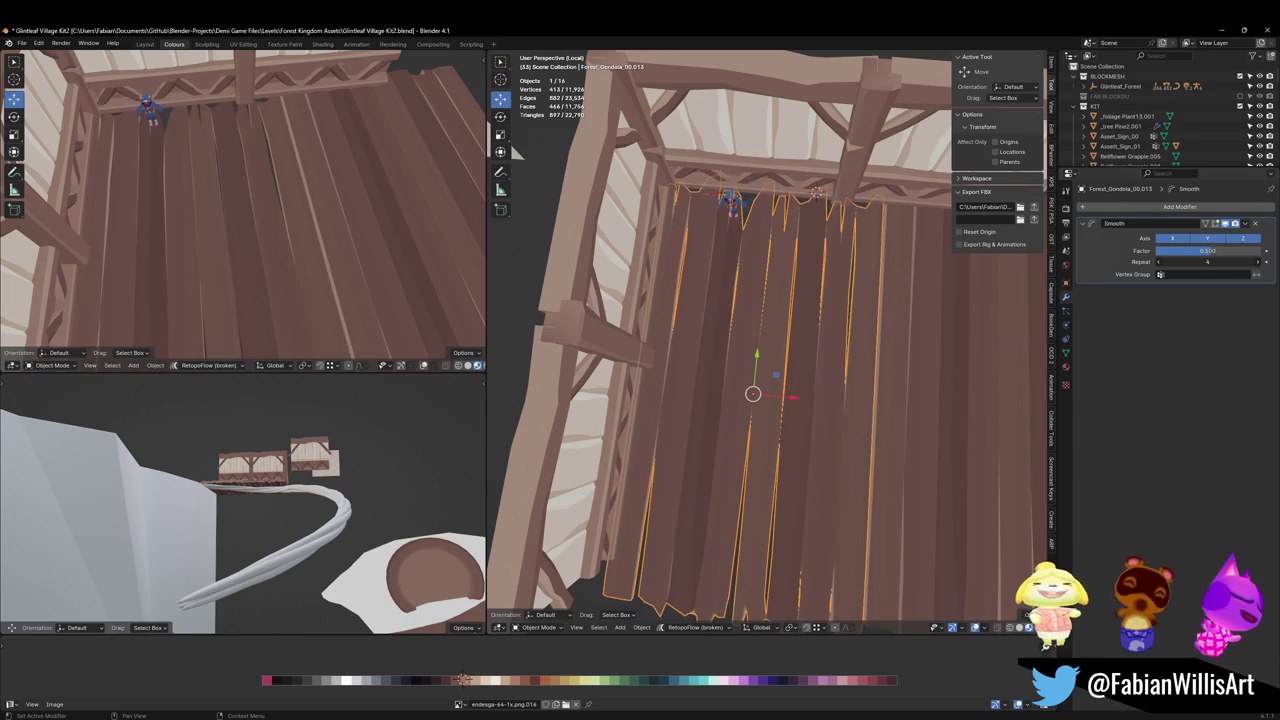
{"action": "left_click_drag", "start_coordinate": [1230, 262], "coordinate": [1225, 256]}
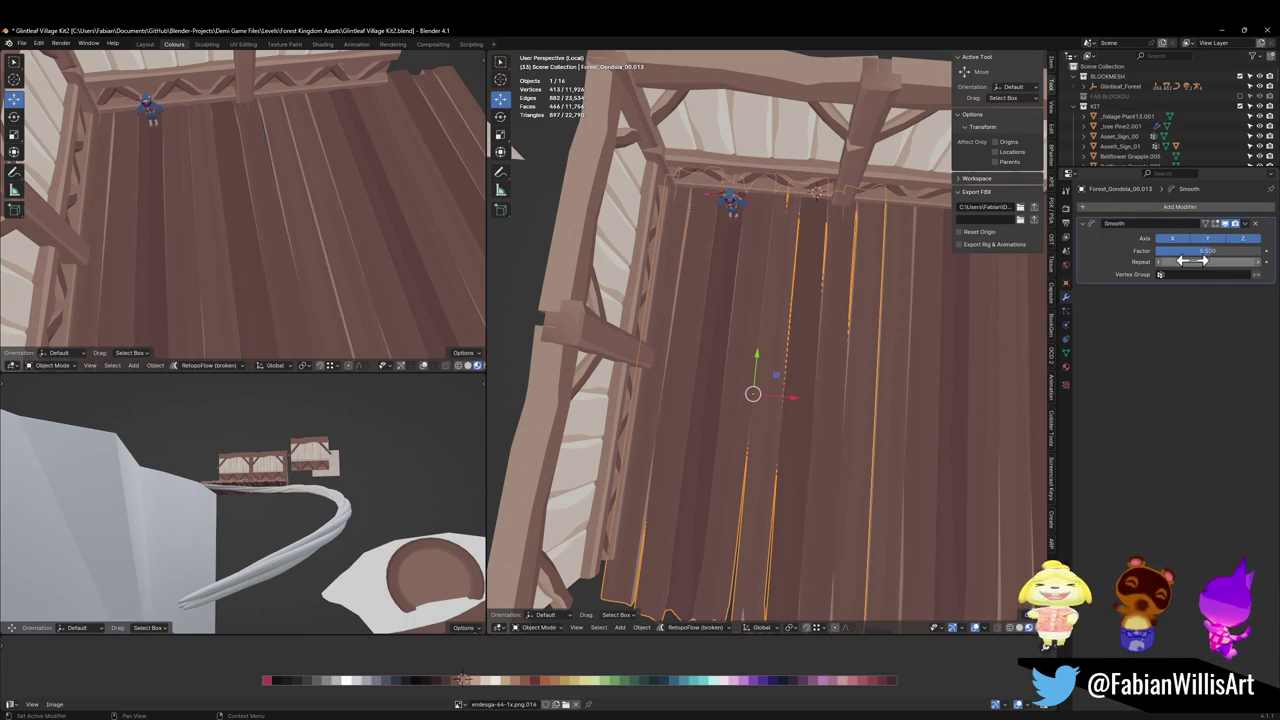
{"action": "left_click", "coordinate": [1240, 239]}
{"action": "mouse_move", "coordinate": [1205, 265]}
{"action": "left_mouse_down"}
{"action": "mouse_move", "coordinate": [1235, 265]}
{"action": "mouse_move", "coordinate": [1240, 250]}
{"action": "left_mouse_up"}
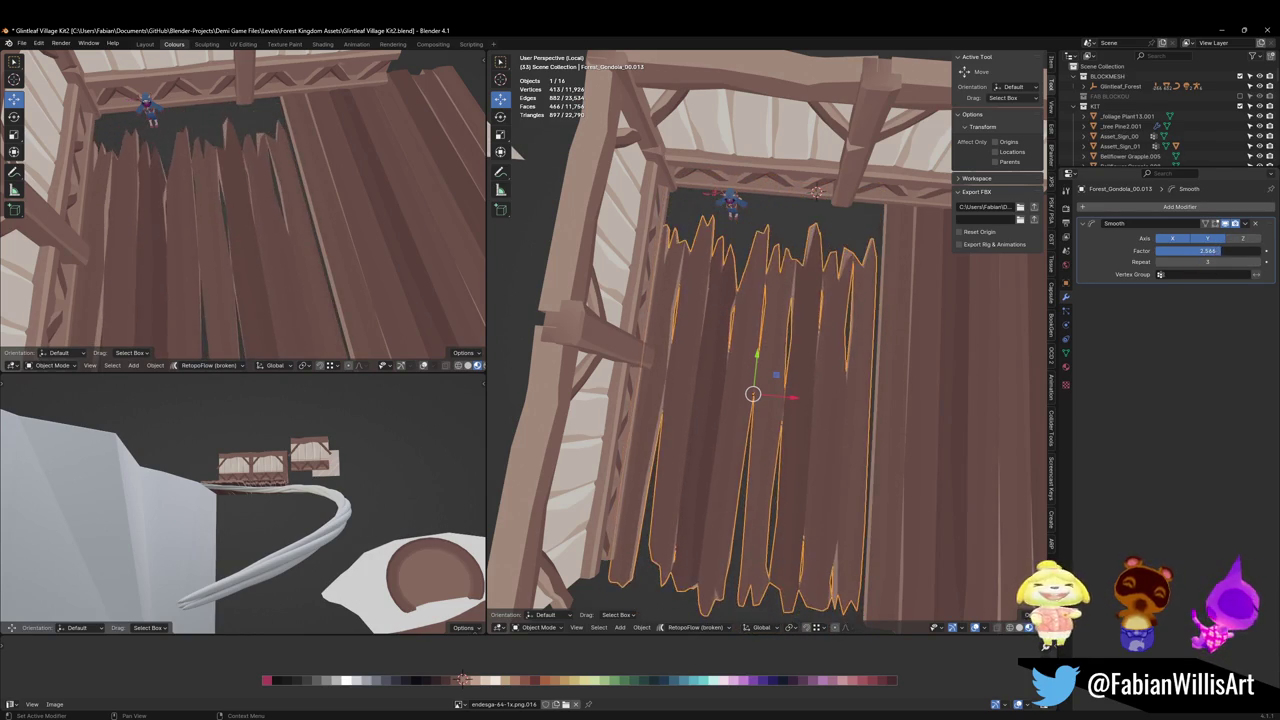
Return the smoothing factor to 2.378 and shift the jagged planks along Y.
{"action": "key", "text": "ctrl+z"}
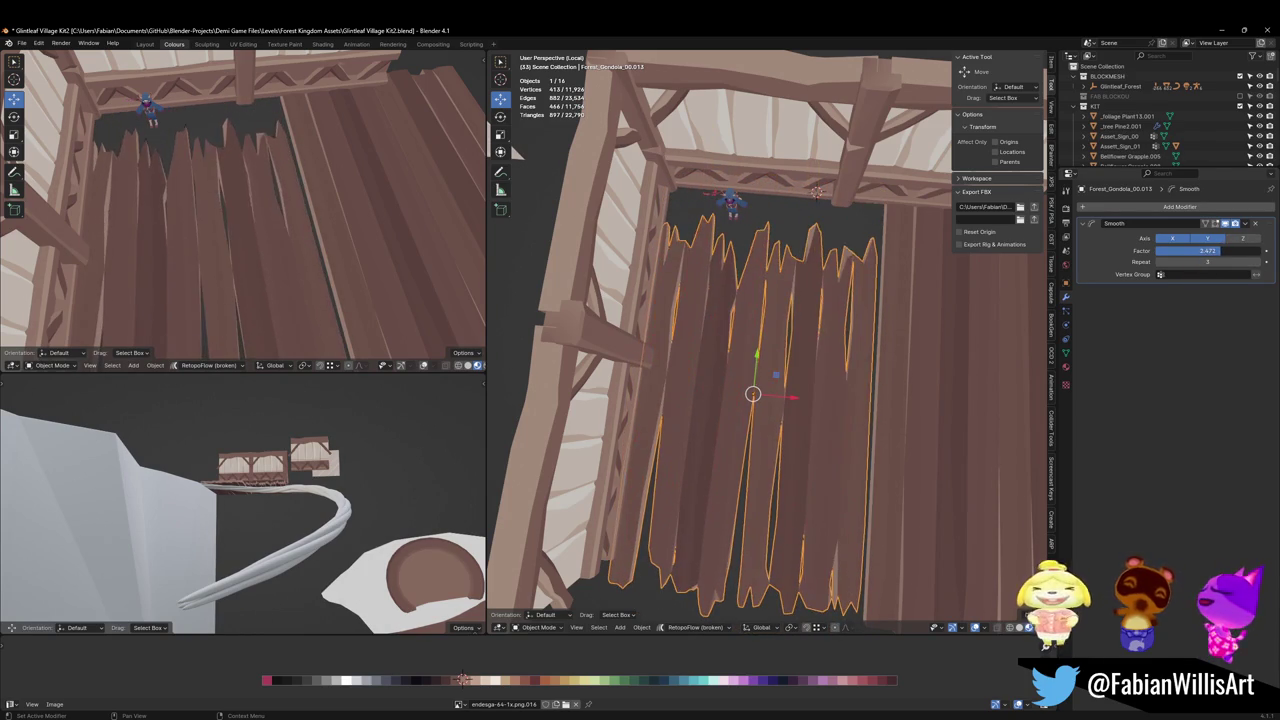
{"action": "mouse_move", "coordinate": [323, 94]}
{"action": "middle_mouse_down"}
{"action": "mouse_move", "coordinate": [347, 255]}
{"action": "mouse_move", "coordinate": [334, 240]}
{"action": "middle_mouse_up"}
{"action": "scroll", "coordinate": [347, 255], "scroll_direction": "up", "scroll_amount": 5}
{"action": "key", "text": "g"}
{"action": "key", "text": "y"}
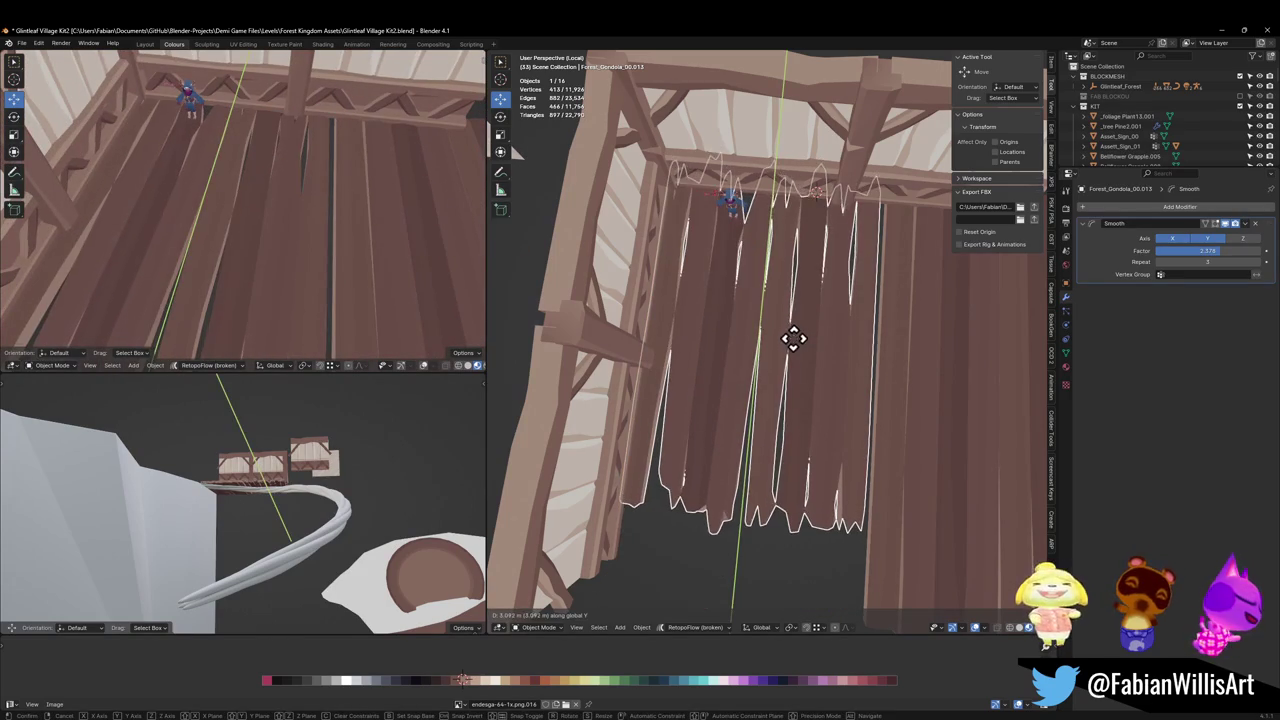
{"action": "left_click", "coordinate": [795, 338]}
Copy the jagged plank piece 13.7 m along Y and adjust the copy's height along Z.
{"action": "mouse_move", "coordinate": [260, 209]}
{"action": "middle_mouse_down"}
{"action": "mouse_move", "coordinate": [308, 222]}
{"action": "mouse_move", "coordinate": [311, 200]}
{"action": "mouse_move", "coordinate": [280, 214]}
{"action": "middle_mouse_up"}
{"action": "scroll", "coordinate": [323, 214], "scroll_direction": "down", "scroll_amount": 5}
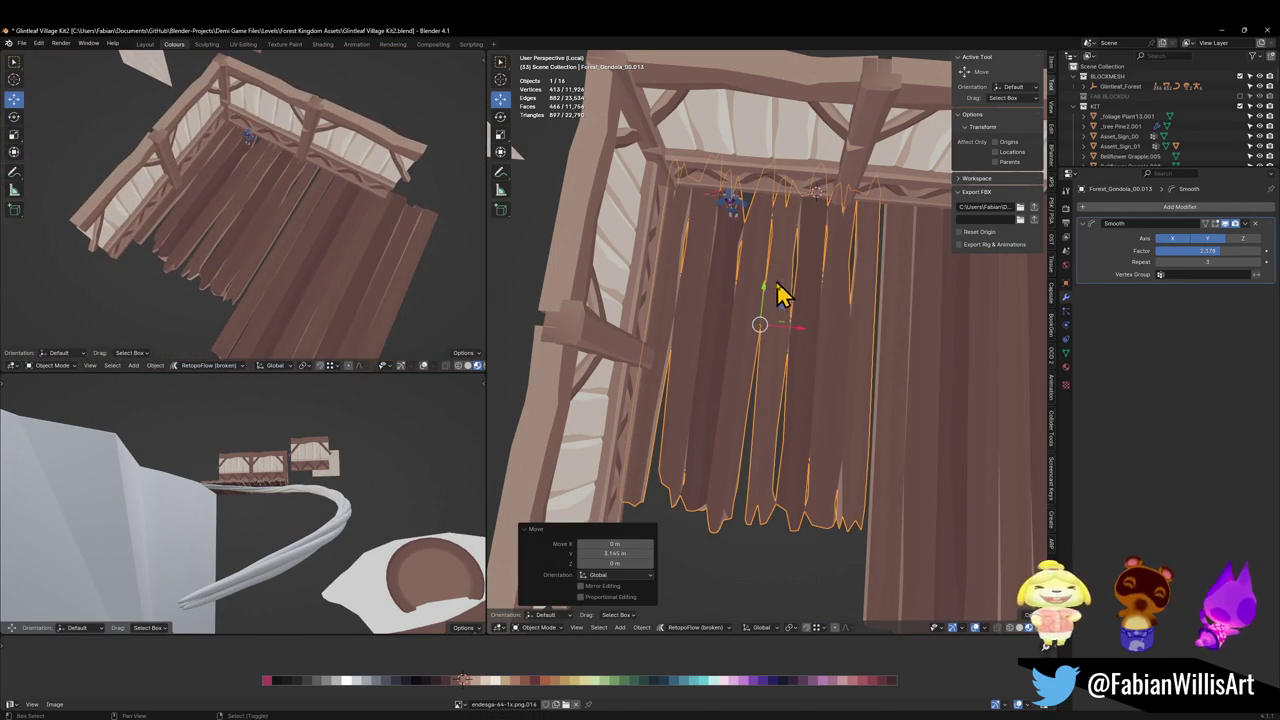
{"action": "key", "text": "shift+d"}
{"action": "key", "text": "y"}
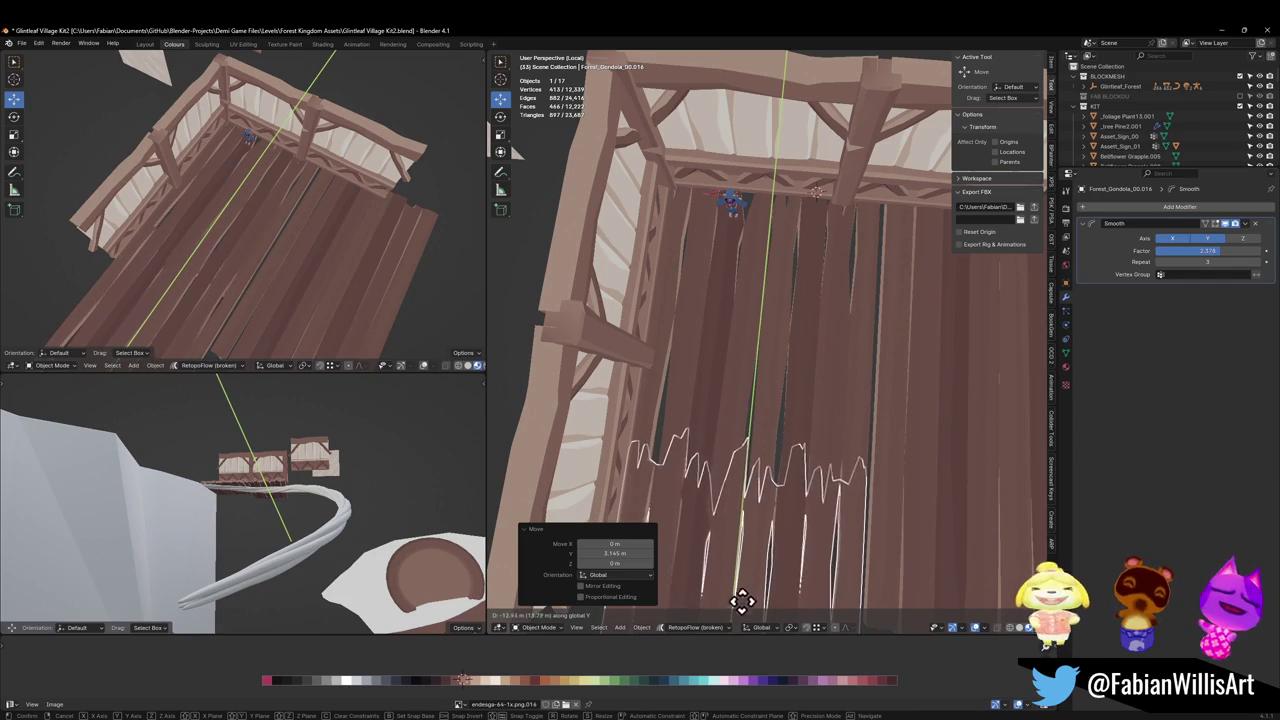
{"action": "left_click", "coordinate": [749, 617]}
{"action": "mouse_move", "coordinate": [246, 289]}
{"action": "middle_mouse_down"}
{"action": "mouse_move", "coordinate": [293, 245]}
{"action": "mouse_move", "coordinate": [314, 249]}
{"action": "mouse_move", "coordinate": [320, 271]}
{"action": "mouse_move", "coordinate": [331, 237]}
{"action": "mouse_move", "coordinate": [274, 237]}
{"action": "mouse_move", "coordinate": [237, 191]}
{"action": "mouse_move", "coordinate": [252, 228]}
{"action": "mouse_move", "coordinate": [323, 229]}
{"action": "mouse_move", "coordinate": [286, 194]}
{"action": "middle_mouse_up"}
{"action": "scroll", "coordinate": [331, 237], "scroll_direction": "up", "scroll_amount": 5}
{"action": "key", "text": "g"}
{"action": "key", "text": "z"}
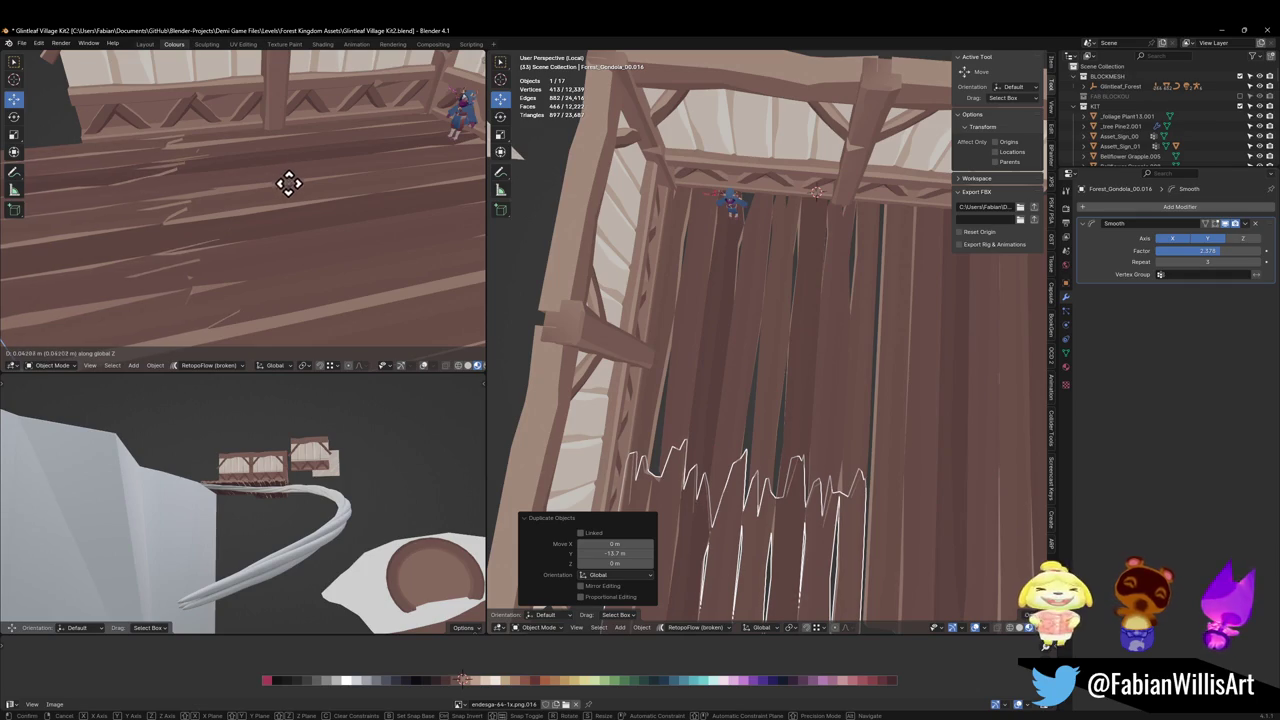
{"action": "left_click", "coordinate": [295, 196]}
Try mirroring across X and scaling the copied planks, undo those edits, then delete the plank piece.
{"action": "mouse_move", "coordinate": [295, 196]}
{"action": "middle_mouse_down"}
{"action": "mouse_move", "coordinate": [200, 197]}
{"action": "mouse_move", "coordinate": [171, 211]}
{"action": "mouse_move", "coordinate": [338, 215]}
{"action": "mouse_move", "coordinate": [457, 180]}
{"action": "mouse_move", "coordinate": [337, 234]}
{"action": "mouse_move", "coordinate": [357, 220]}
{"action": "mouse_move", "coordinate": [340, 218]}
{"action": "middle_mouse_up"}
{"action": "scroll", "coordinate": [340, 217], "scroll_direction": "down", "scroll_amount": 2}
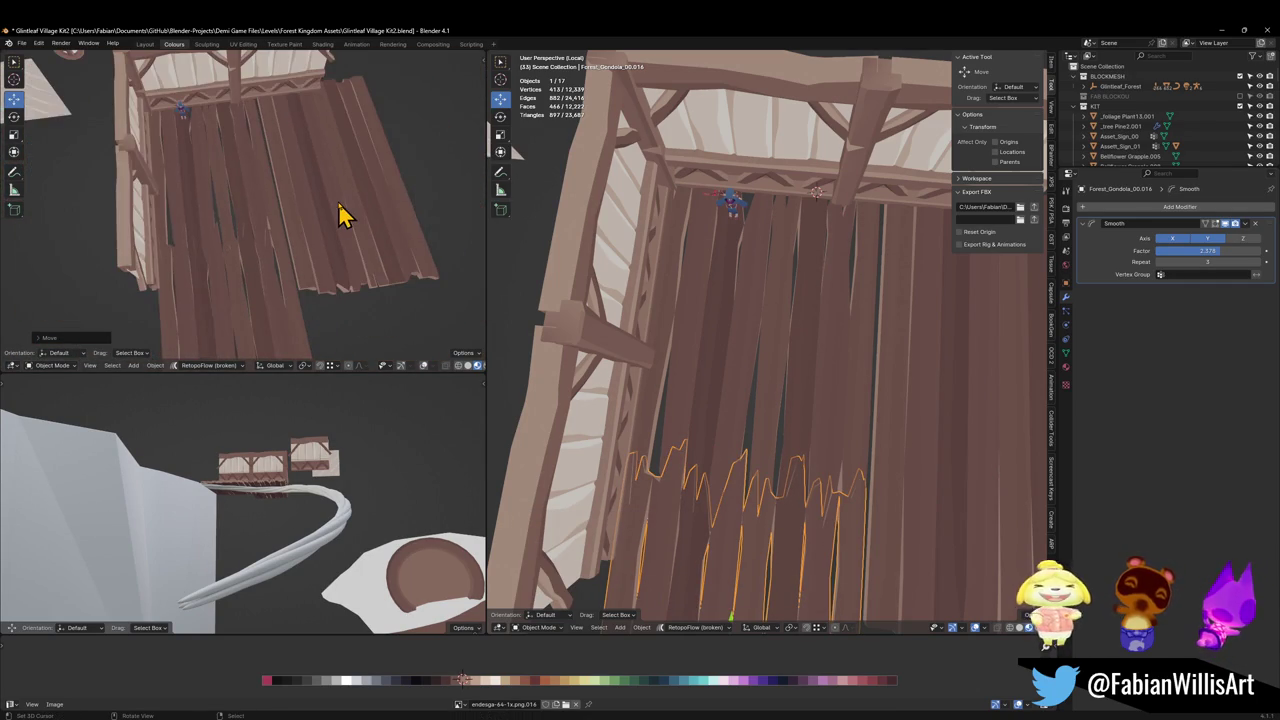
{"action": "key", "text": "ctrl+m"}
{"action": "key", "text": "x"}
{"action": "key", "text": "Return"}
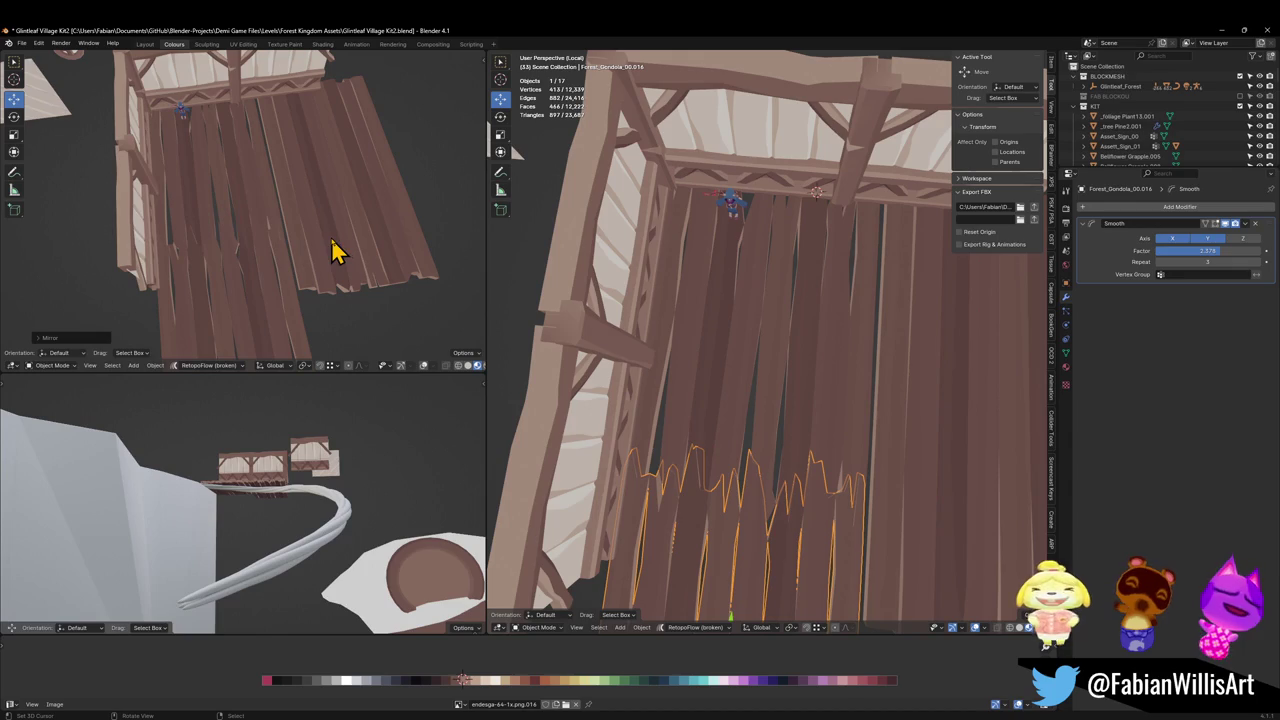
{"action": "key", "text": "ctrl+z"}
{"action": "key", "text": "s"}
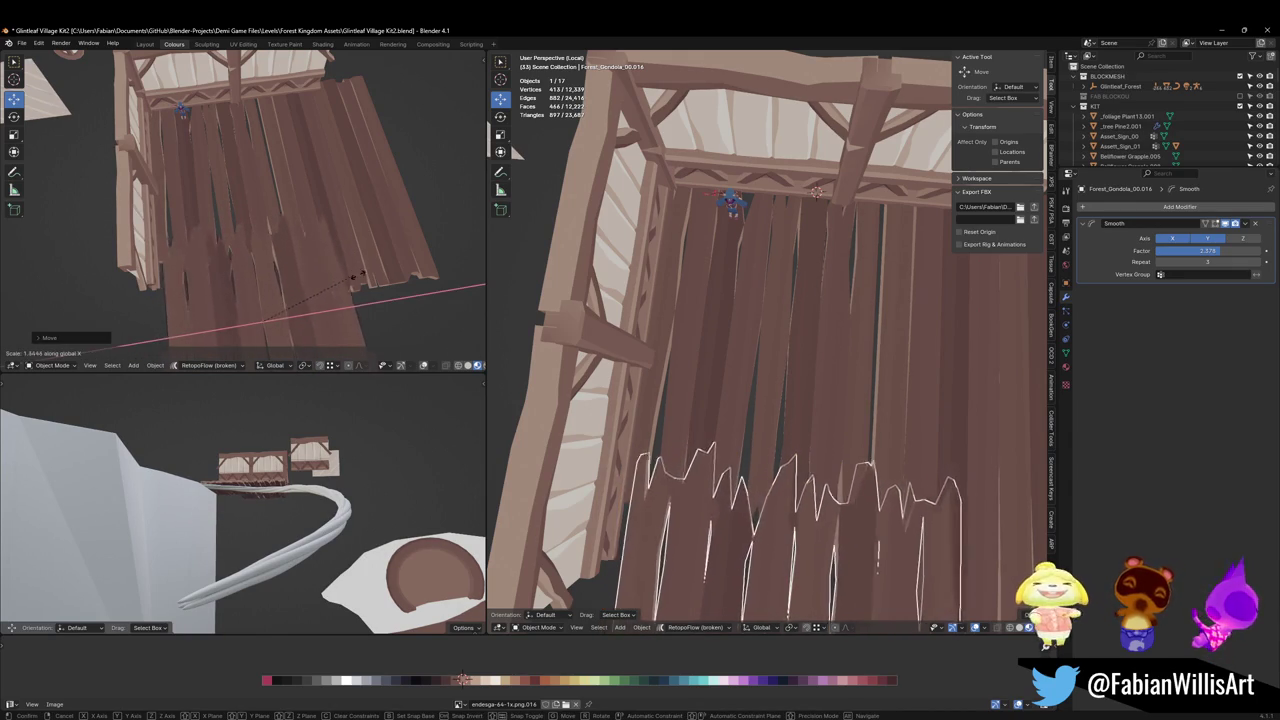
{"action": "left_click", "coordinate": [330, 290]}
{"action": "key", "text": "s"}
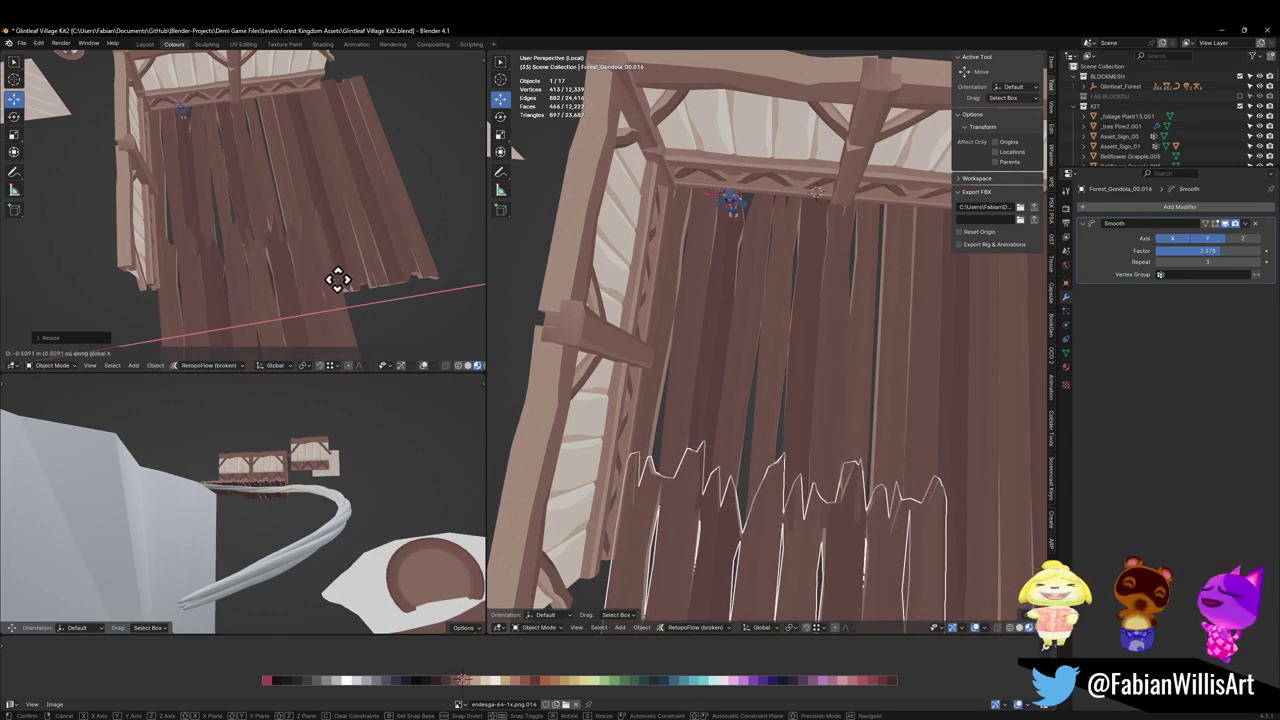
{"action": "key", "text": "Escape"}
{"action": "key", "text": "ctrl+z"}
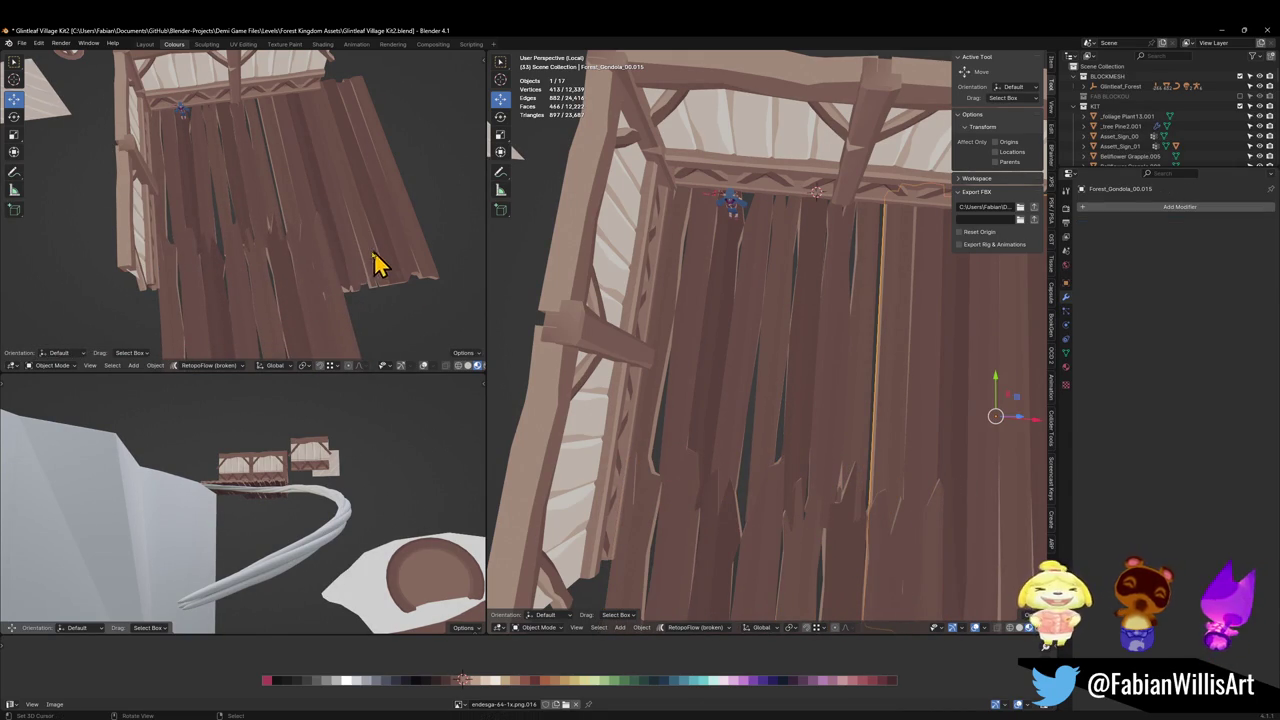
{"action": "key", "text": "Delete"}
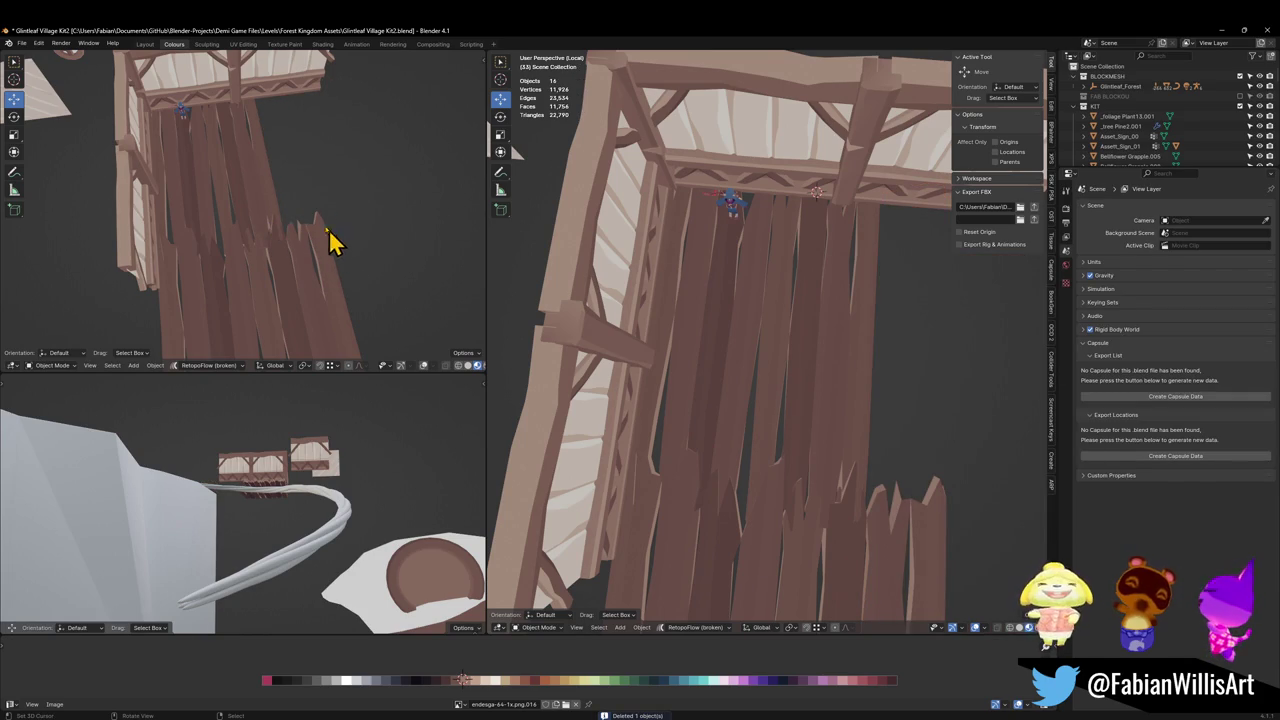
Restore the deleted plank piece and shift two plank pieces along X.
{"action": "key", "text": "ctrl+z"}
{"action": "key", "text": "g"}
{"action": "key", "text": "x"}
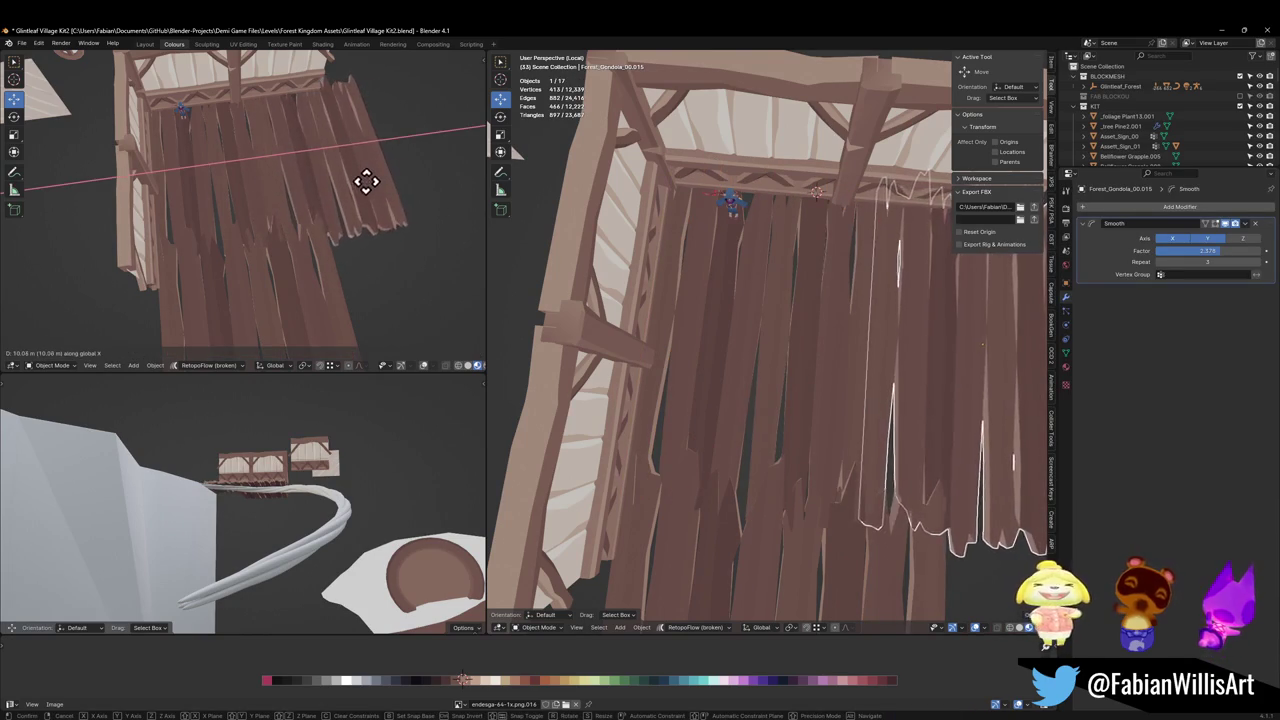
{"action": "left_click", "coordinate": [386, 204]}
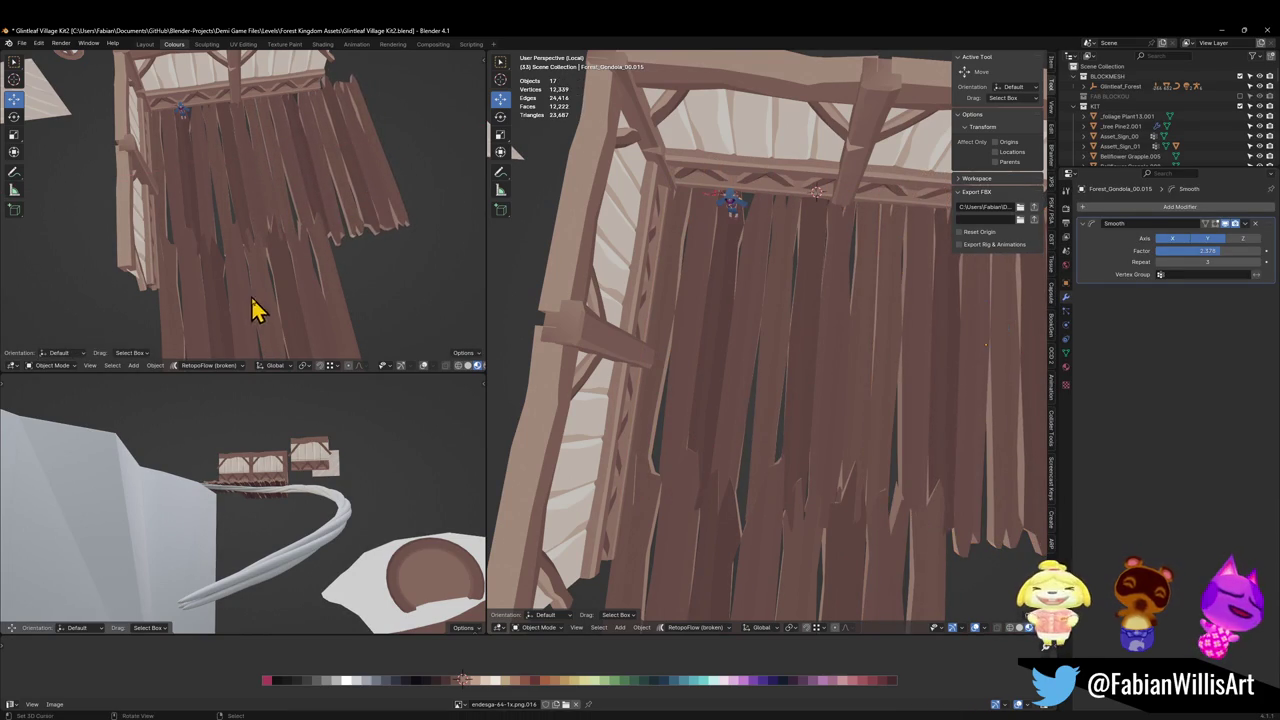
{"action": "left_click", "coordinate": [310, 318]}
{"action": "key", "text": "g"}
{"action": "key", "text": "x"}
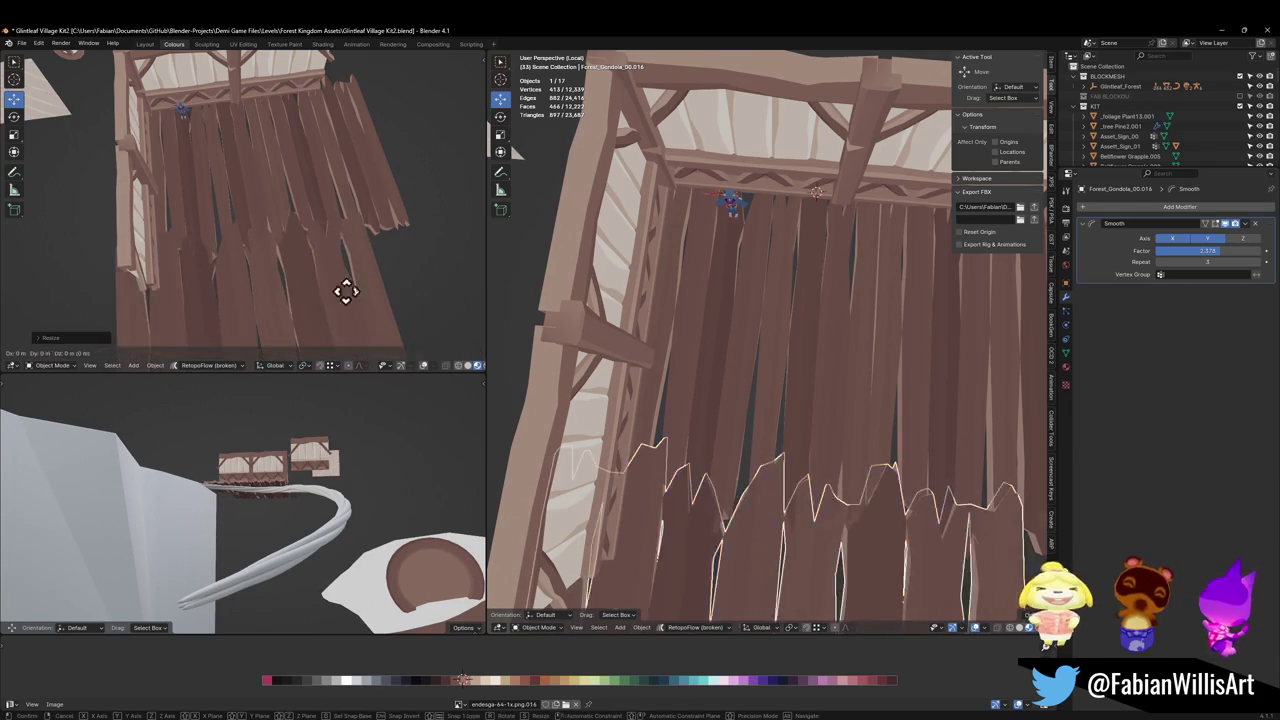
{"action": "left_click", "coordinate": [380, 298]}
Undo the plank moves and the smoothing changes so the planks lie straight again.
{"action": "mouse_move", "coordinate": [380, 298]}
{"action": "middle_mouse_down"}
{"action": "mouse_move", "coordinate": [145, 255]}
{"action": "mouse_move", "coordinate": [263, 280]}
{"action": "mouse_move", "coordinate": [329, 214]}
{"action": "mouse_move", "coordinate": [325, 237]}
{"action": "mouse_move", "coordinate": [350, 222]}
{"action": "middle_mouse_up"}
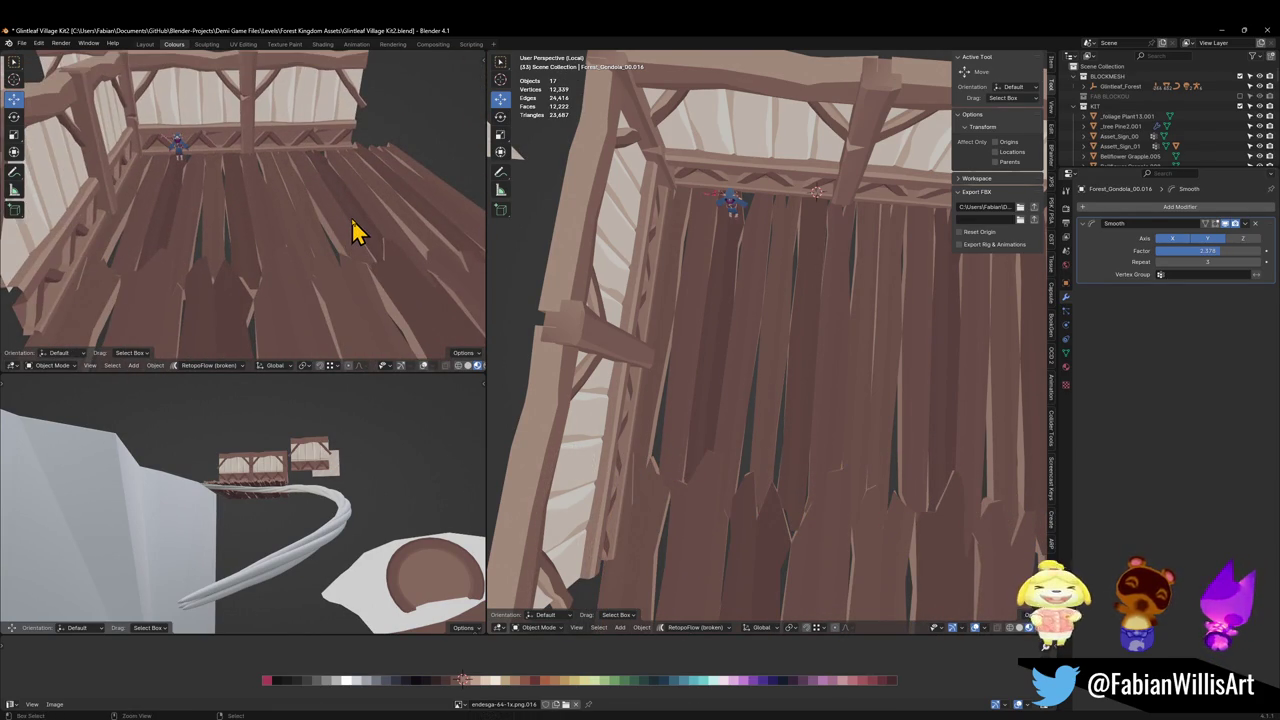
{"action": "key", "text": "ctrl+z"}
{"action": "key", "text": "ctrl+z"}
{"action": "key", "text": "ctrl+z"}
{"action": "key", "text": "ctrl+z"}
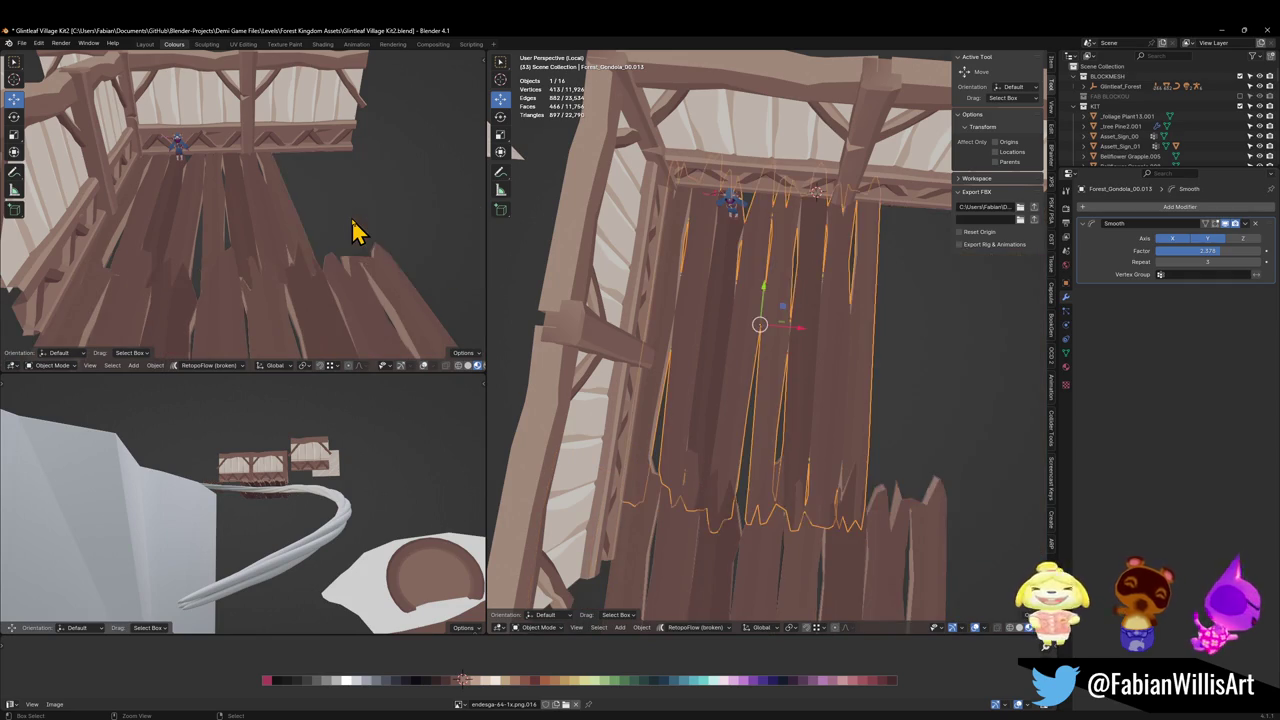
{"action": "key", "text": "ctrl+z"}
{"action": "key", "text": "ctrl+z"}
{"action": "key", "text": "ctrl+z"}
{"action": "key", "text": "ctrl+z"}
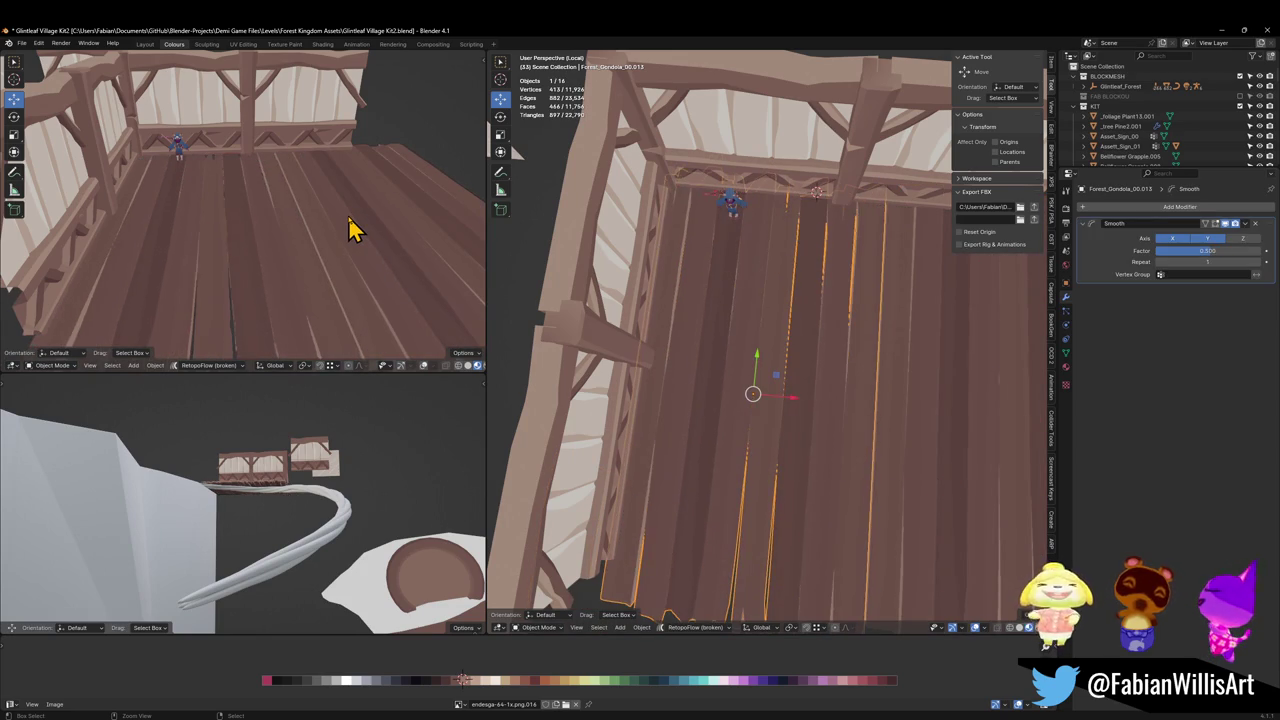
{"action": "key", "text": "ctrl+z"}
{"action": "mouse_move", "coordinate": [351, 228]}
{"action": "middle_mouse_down"}
{"action": "mouse_move", "coordinate": [351, 217]}
{"action": "mouse_move", "coordinate": [265, 200]}
{"action": "mouse_move", "coordinate": [234, 209]}
{"action": "mouse_move", "coordinate": [312, 215]}
{"action": "middle_mouse_up"}
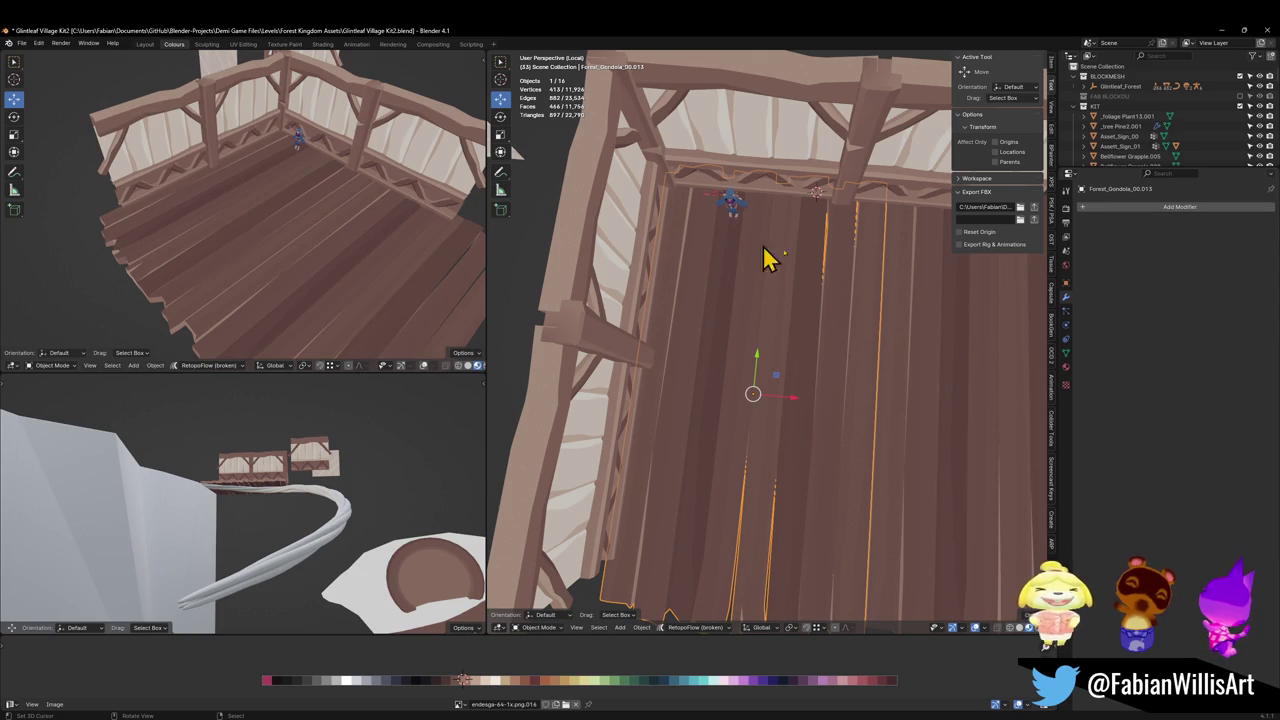
Discard a trial Decimate modifier, then scale the plank floor along Y and shift it along Y.
{"action": "middle_click_drag", "start_coordinate": [767, 258], "coordinate": [797, 303], "text": "ctrl"}
{"action": "key", "text": "ctrl+shift+d"}
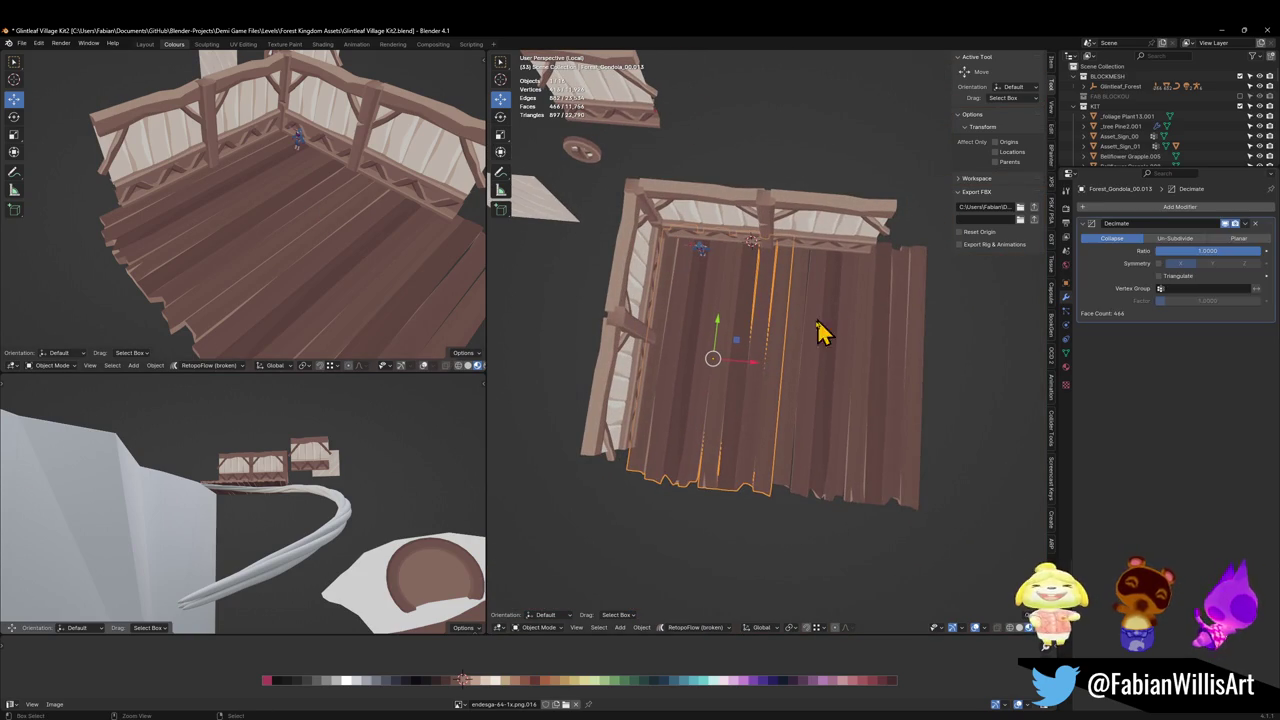
{"action": "key", "text": "ctrl+z"}
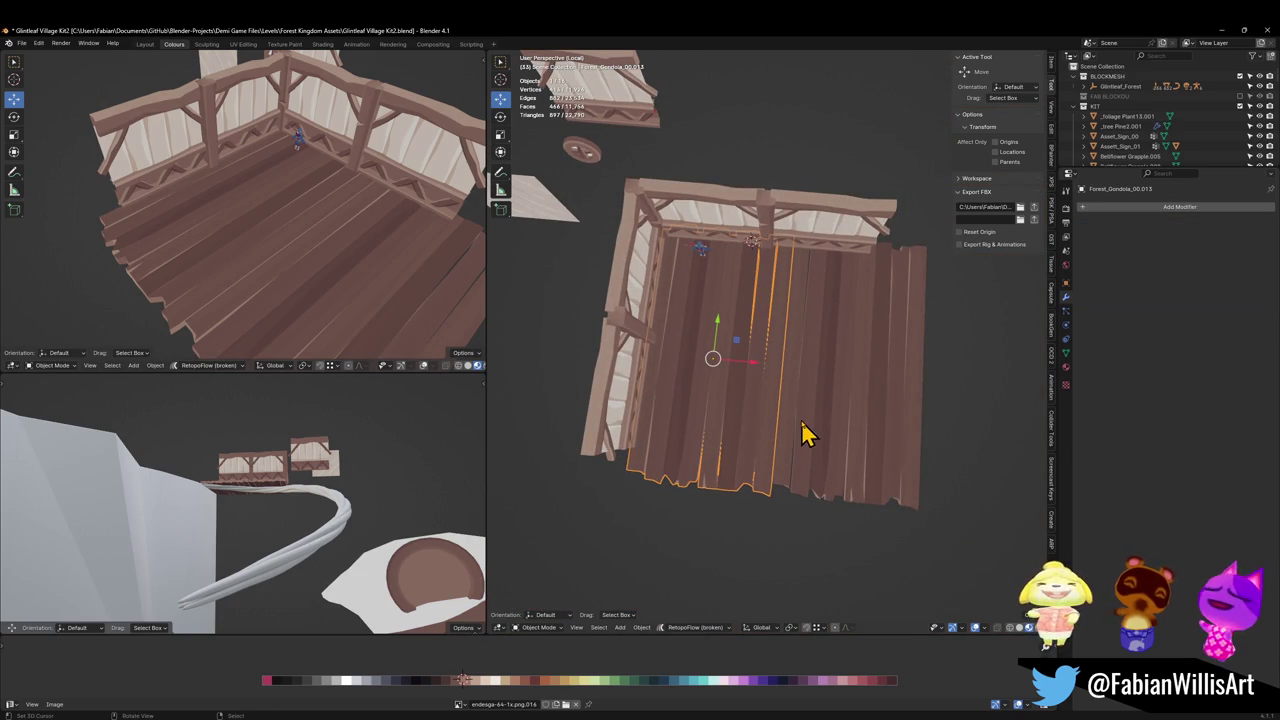
{"action": "left_click", "coordinate": [855, 358]}
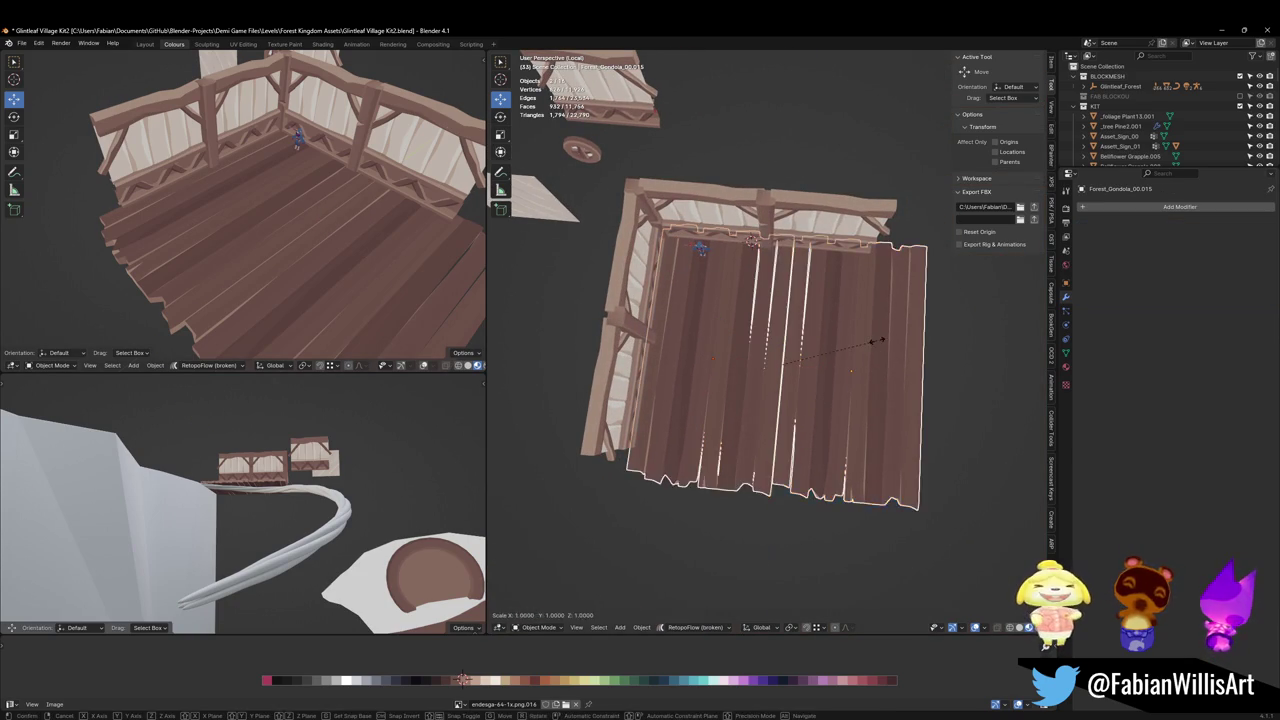
{"action": "key", "text": "s"}
{"action": "key", "text": "y"}
{"action": "left_click", "coordinate": [846, 349]}
{"action": "key", "text": "g"}
{"action": "key", "text": "y"}
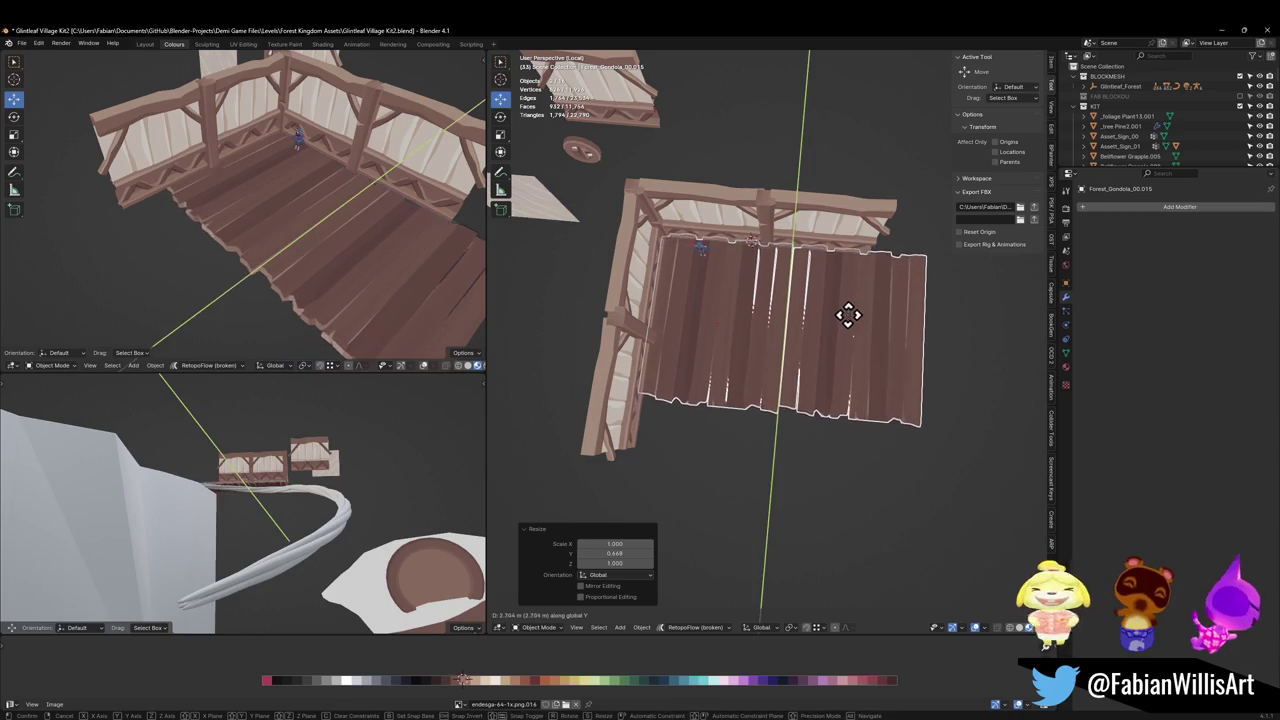
{"action": "left_click", "coordinate": [870, 312]}
Refine the plank floor's shorter Y length, position and overall scale, then save the file.
{"action": "key", "text": "s"}
{"action": "key", "text": "y"}
{"action": "left_click", "coordinate": [849, 294]}
{"action": "key", "text": "g"}
{"action": "key", "text": "y"}
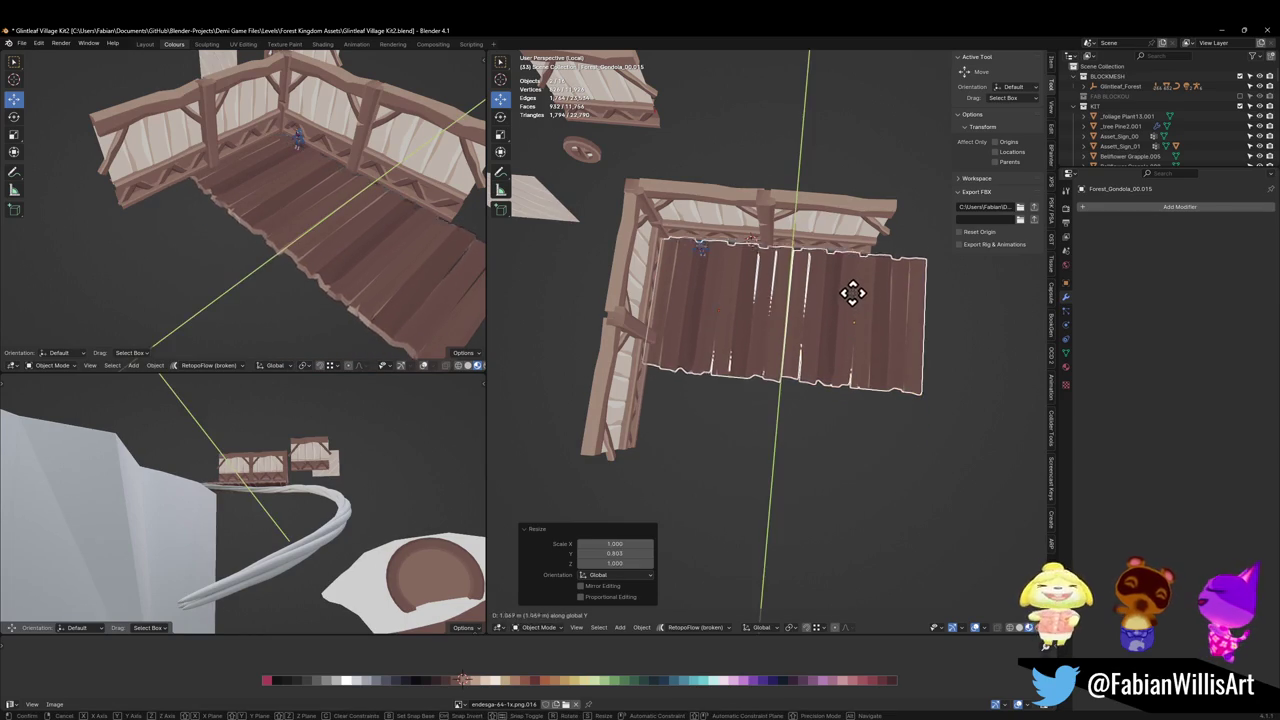
{"action": "left_click", "coordinate": [851, 290]}
{"action": "key", "text": "s"}
{"action": "scroll", "coordinate": [810, 310], "scroll_direction": "up", "scroll_amount": 1}
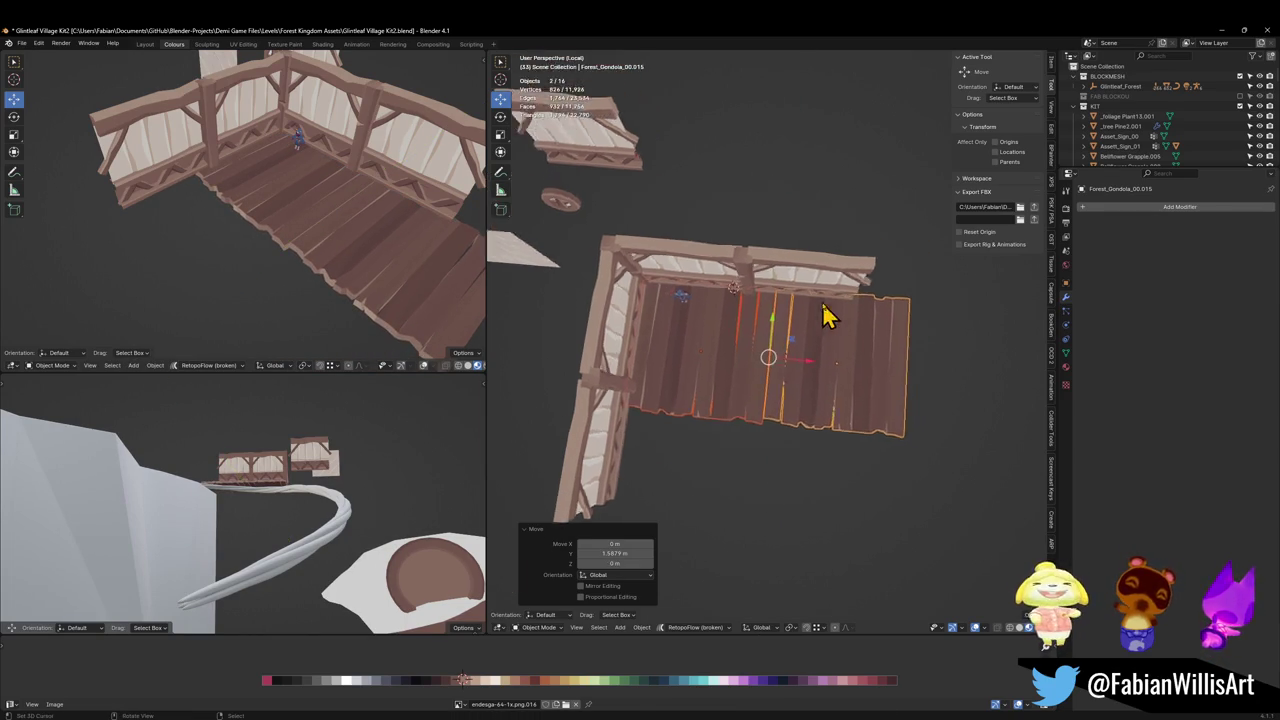
{"action": "scroll", "coordinate": [829, 317], "scroll_direction": "up", "scroll_amount": 3}
{"action": "left_click", "coordinate": [857, 299]}
{"action": "scroll", "coordinate": [849, 314], "scroll_direction": "down", "scroll_amount": 2}
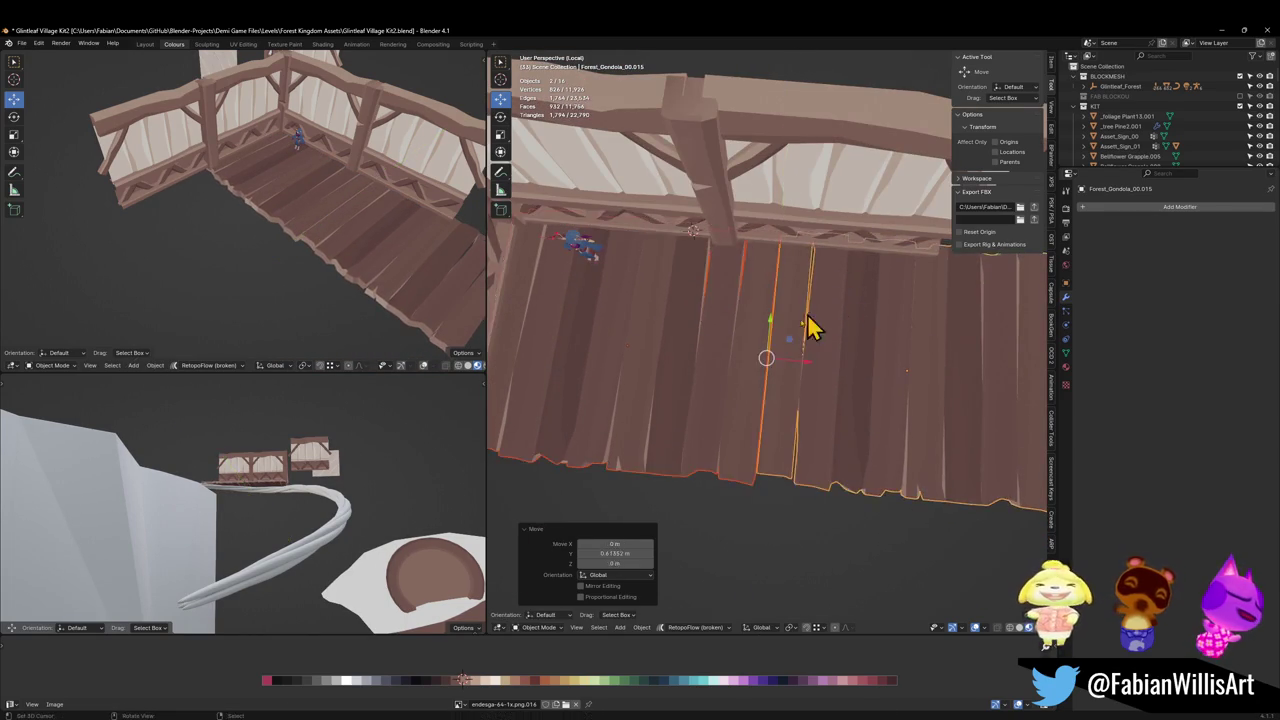
{"action": "middle_click_drag", "start_coordinate": [809, 323], "coordinate": [780, 295]}
{"action": "scroll", "coordinate": [780, 288], "scroll_direction": "down", "scroll_amount": 3}
{"action": "key", "text": "ctrl+s"}
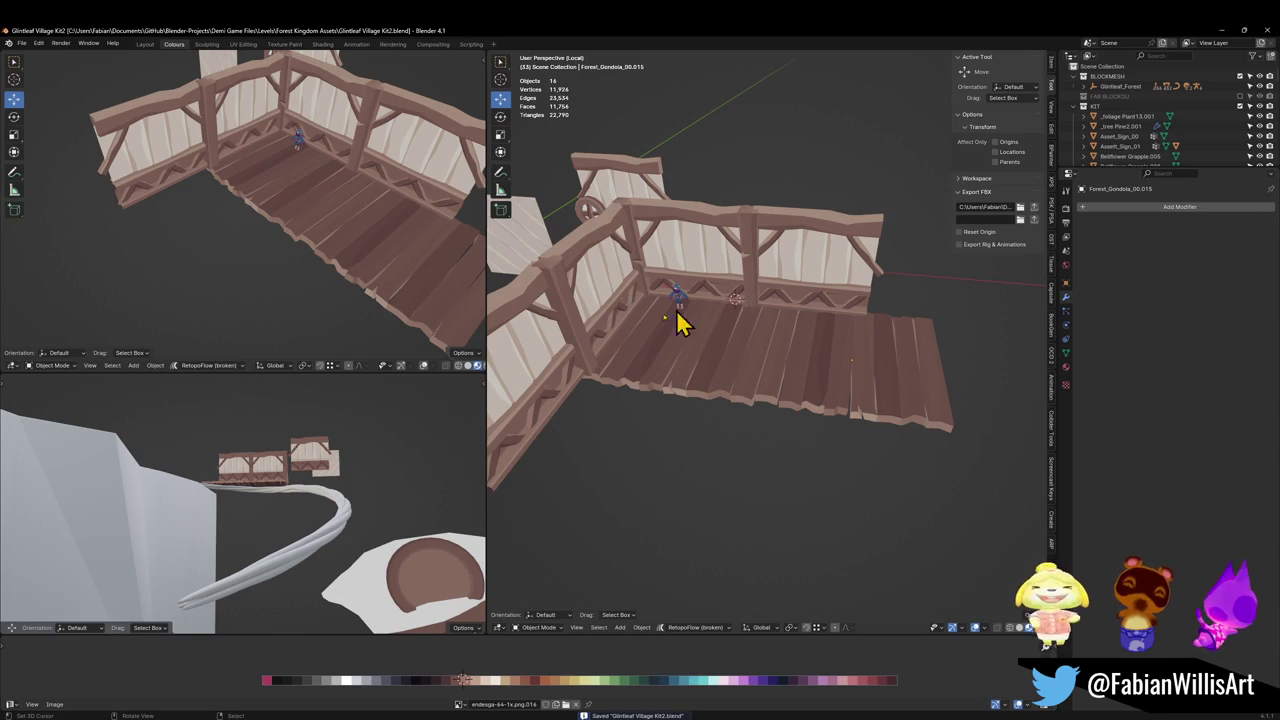
Duplicate a railing post, turn it -90° about Y, move it along X and lower it.
{"action": "left_click", "coordinate": [585, 355]}
{"action": "key", "text": "shift+d"}
{"action": "key", "text": "Escape"}
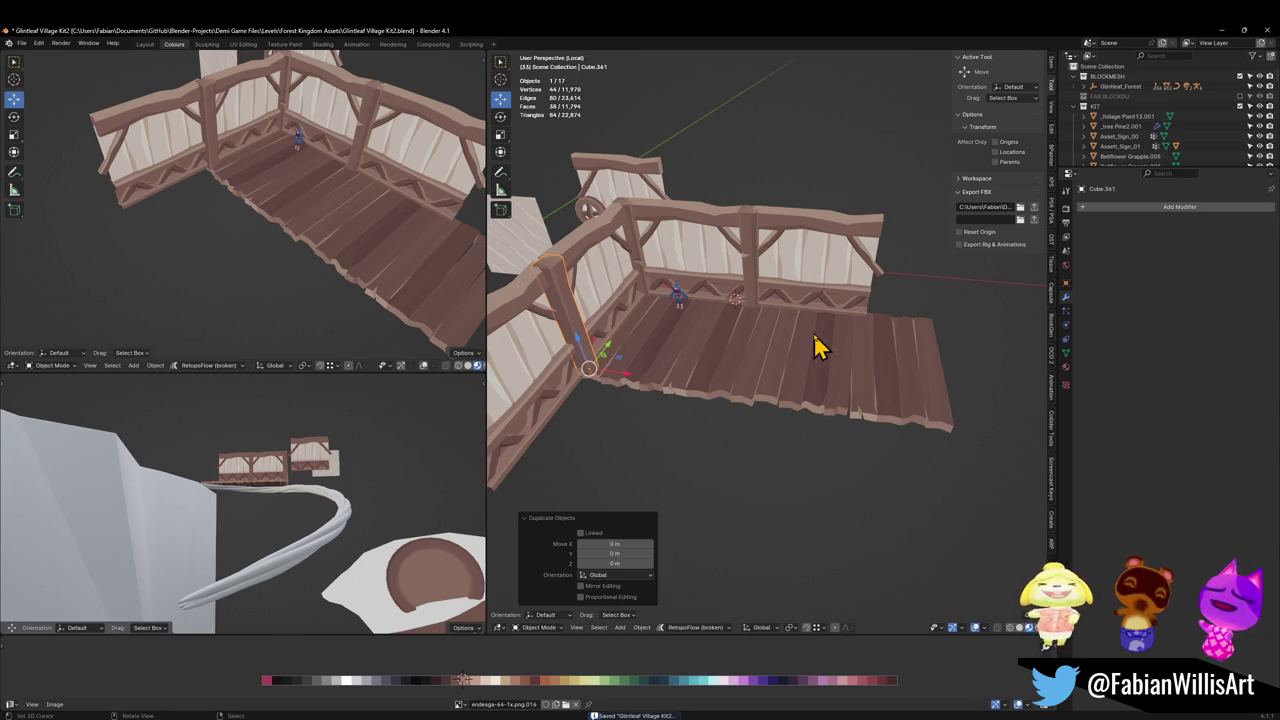
{"action": "type", "text": "ry"}
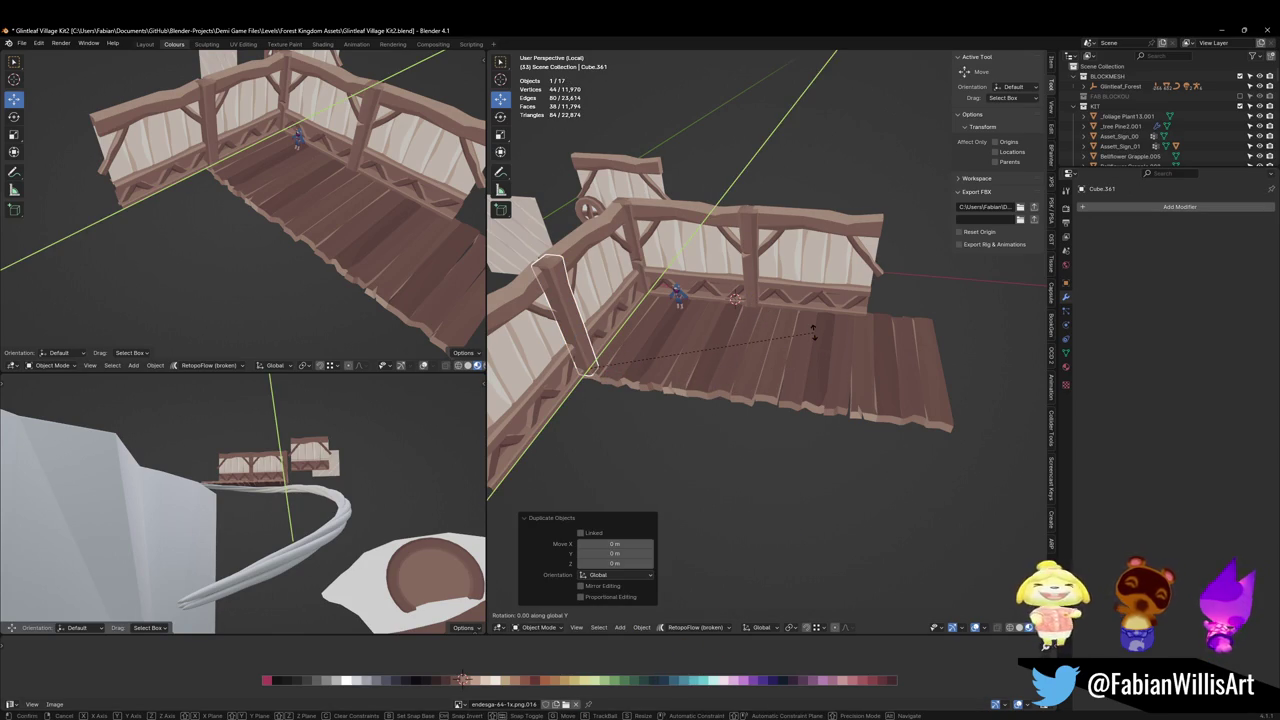
{"action": "type", "text": "-90"}
{"action": "key", "text": "Return"}
{"action": "key", "text": "g"}
{"action": "key", "text": "x"}
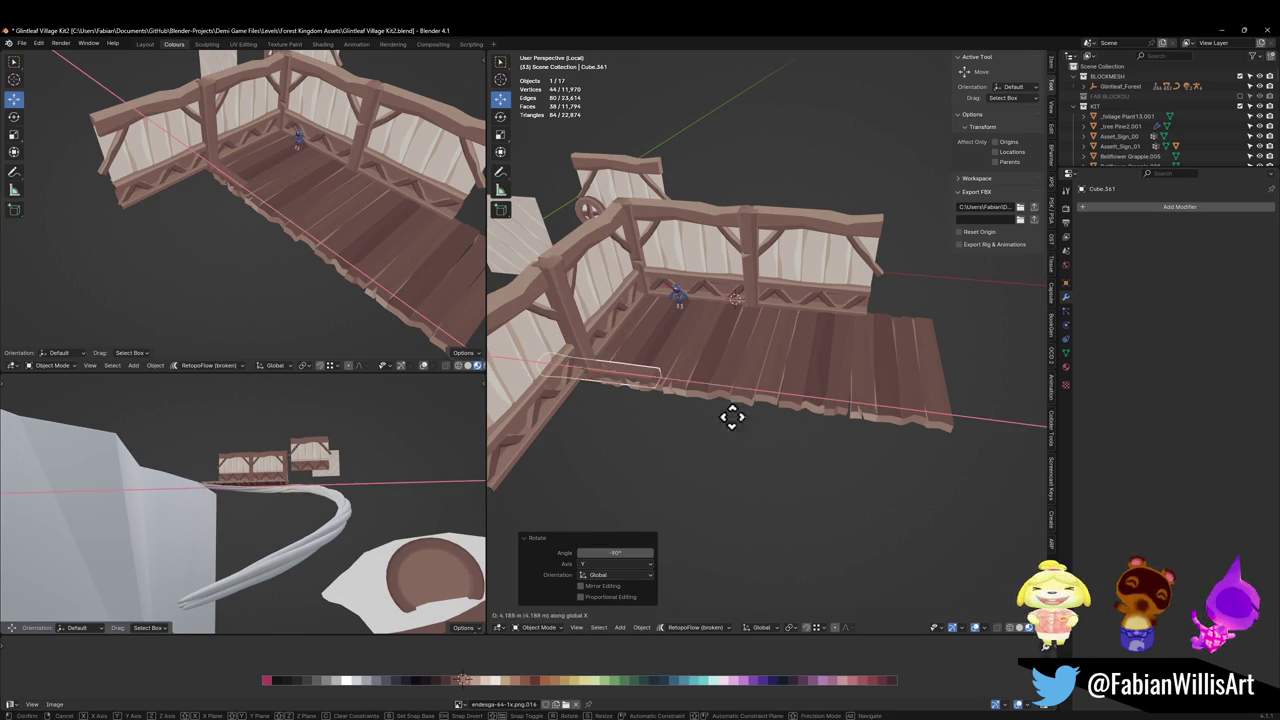
{"action": "left_click", "coordinate": [700, 420]}
{"action": "scroll", "coordinate": [248, 190], "scroll_direction": "up", "scroll_amount": 3}
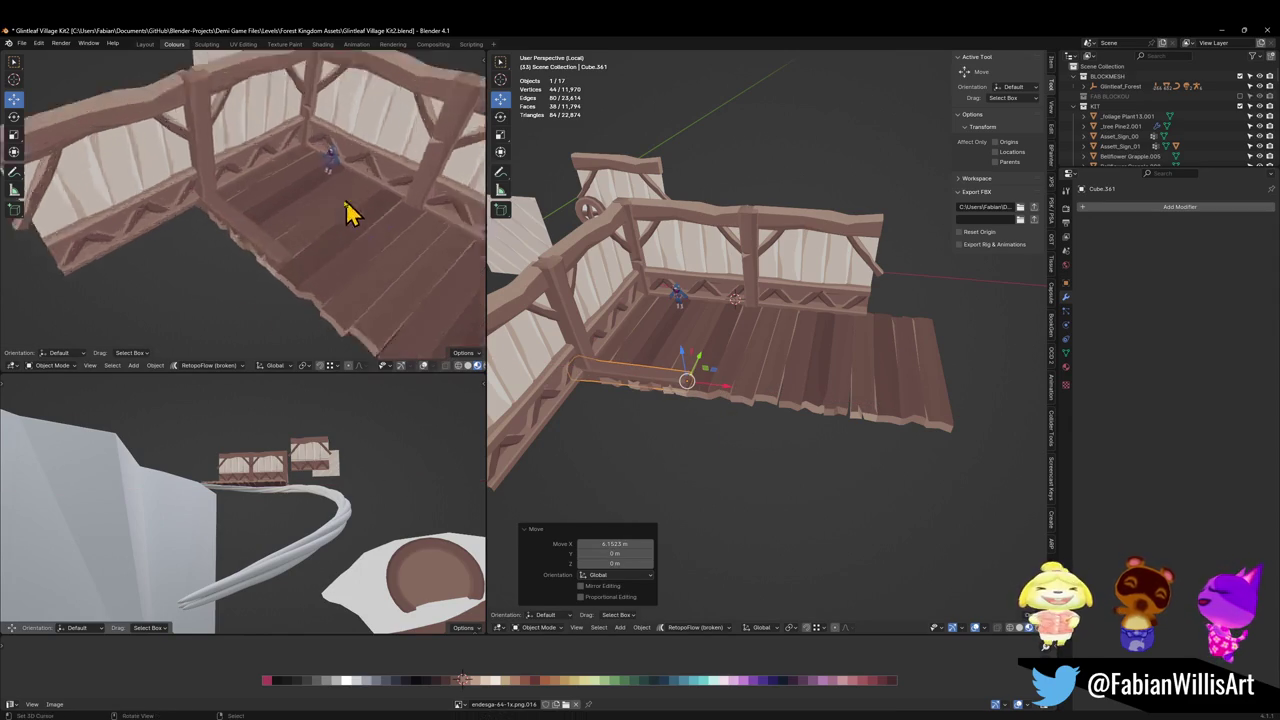
{"action": "scroll", "coordinate": [351, 211], "scroll_direction": "up", "scroll_amount": 3}
{"action": "key", "text": "g"}
{"action": "key", "text": "z"}
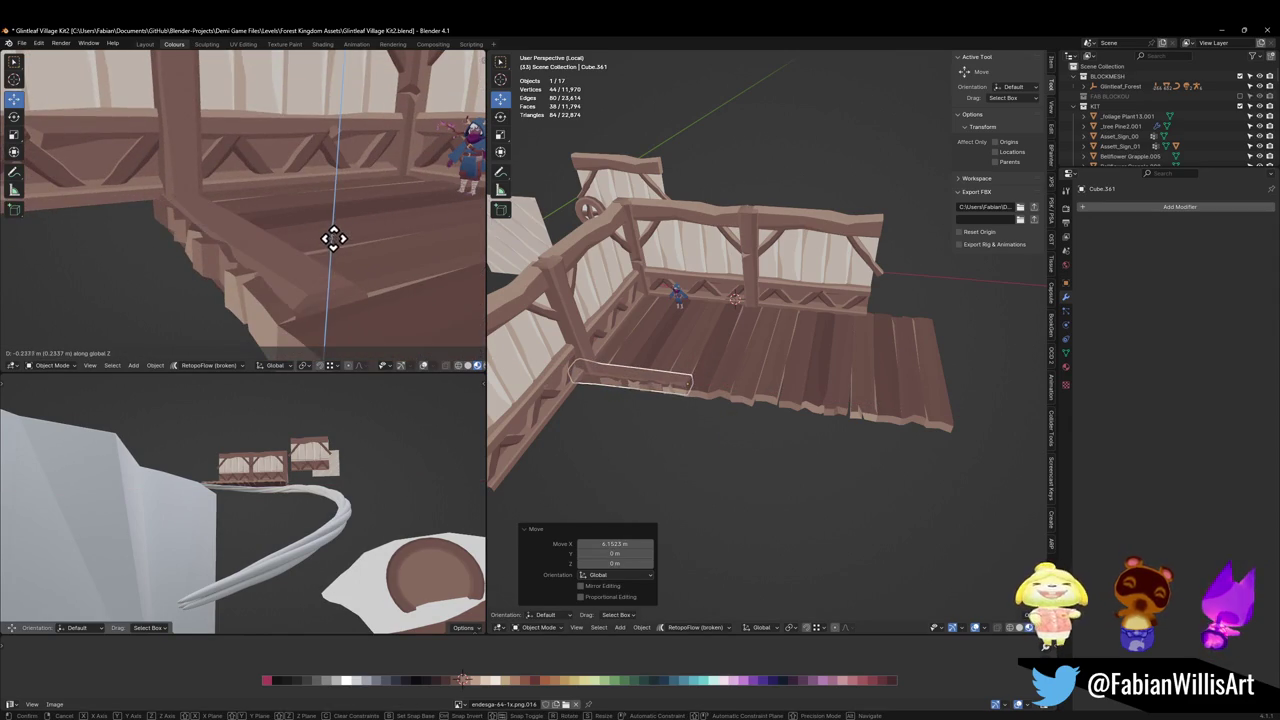
{"action": "left_click", "coordinate": [331, 244]}
Slide the sideways post along X to the floor's lower end and stretch it 2.476× along X into a beam.
{"action": "middle_click_drag", "start_coordinate": [329, 243], "coordinate": [427, 257]}
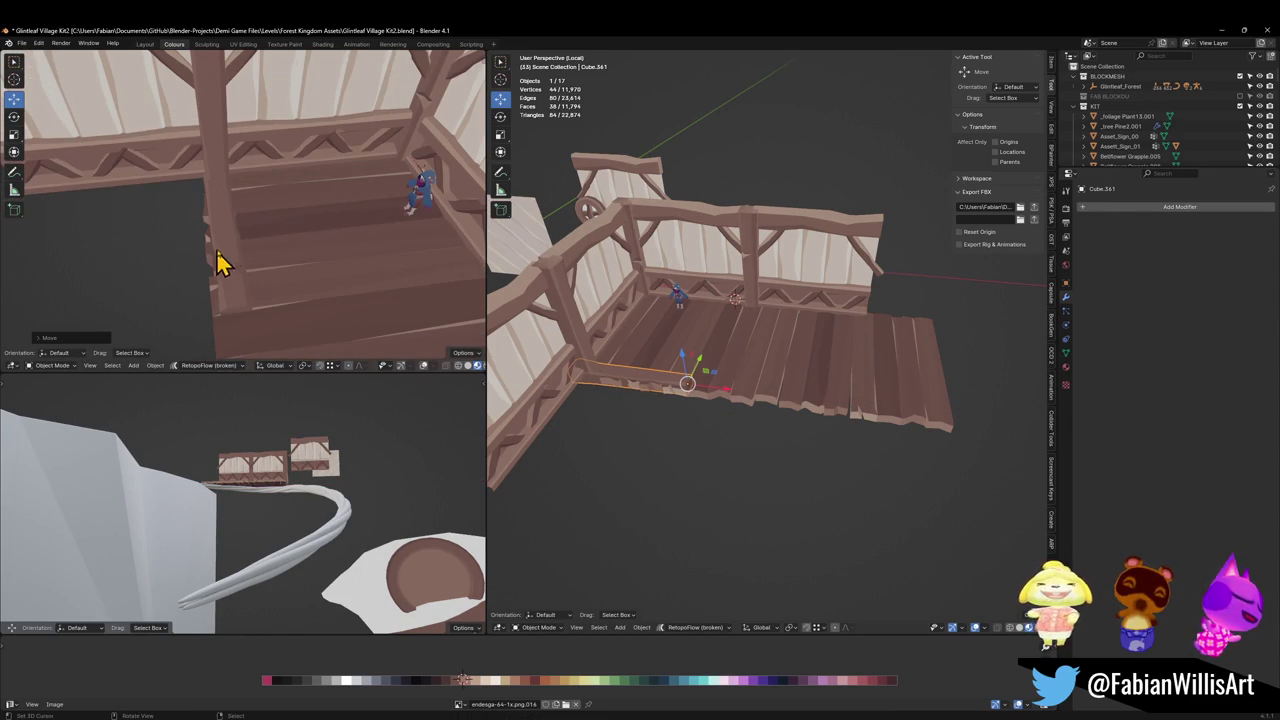
{"action": "scroll", "coordinate": [694, 366], "scroll_direction": "up", "scroll_amount": 5}
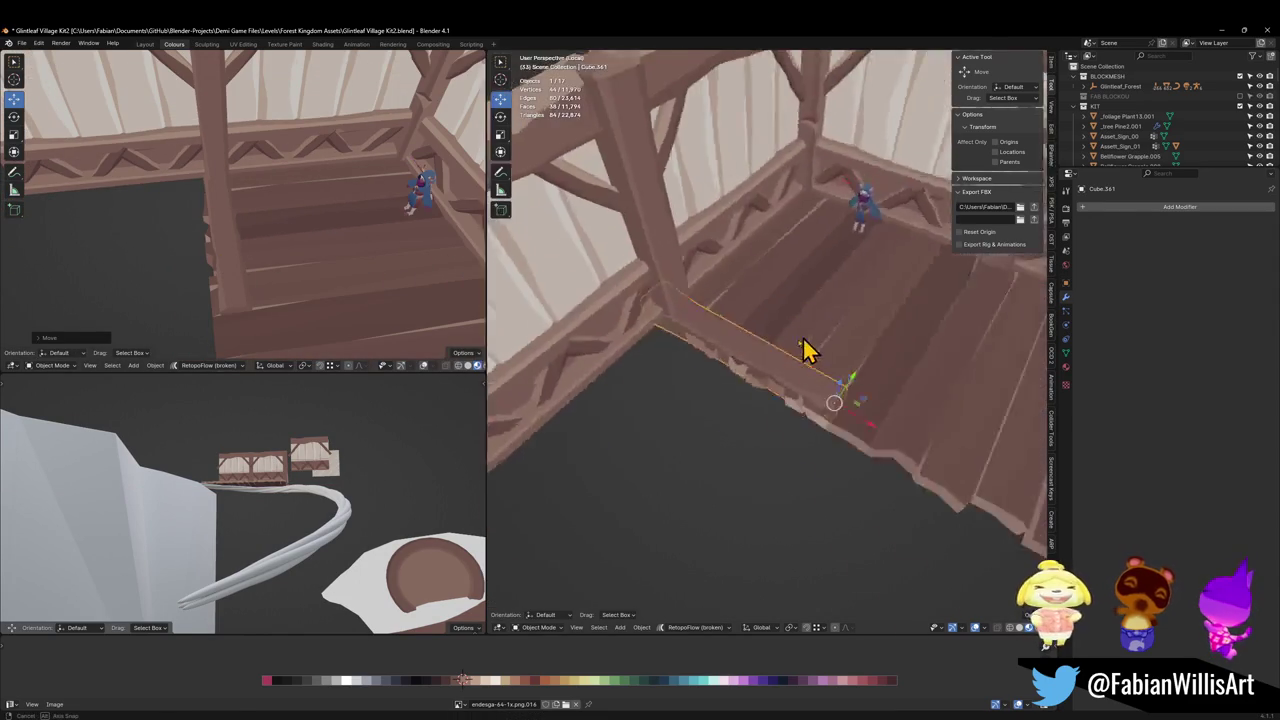
{"action": "mouse_move", "coordinate": [808, 349]}
{"action": "middle_mouse_down"}
{"action": "mouse_move", "coordinate": [876, 363]}
{"action": "mouse_move", "coordinate": [851, 391]}
{"action": "middle_mouse_up"}
{"action": "scroll", "coordinate": [843, 386], "scroll_direction": "down", "scroll_amount": 4}
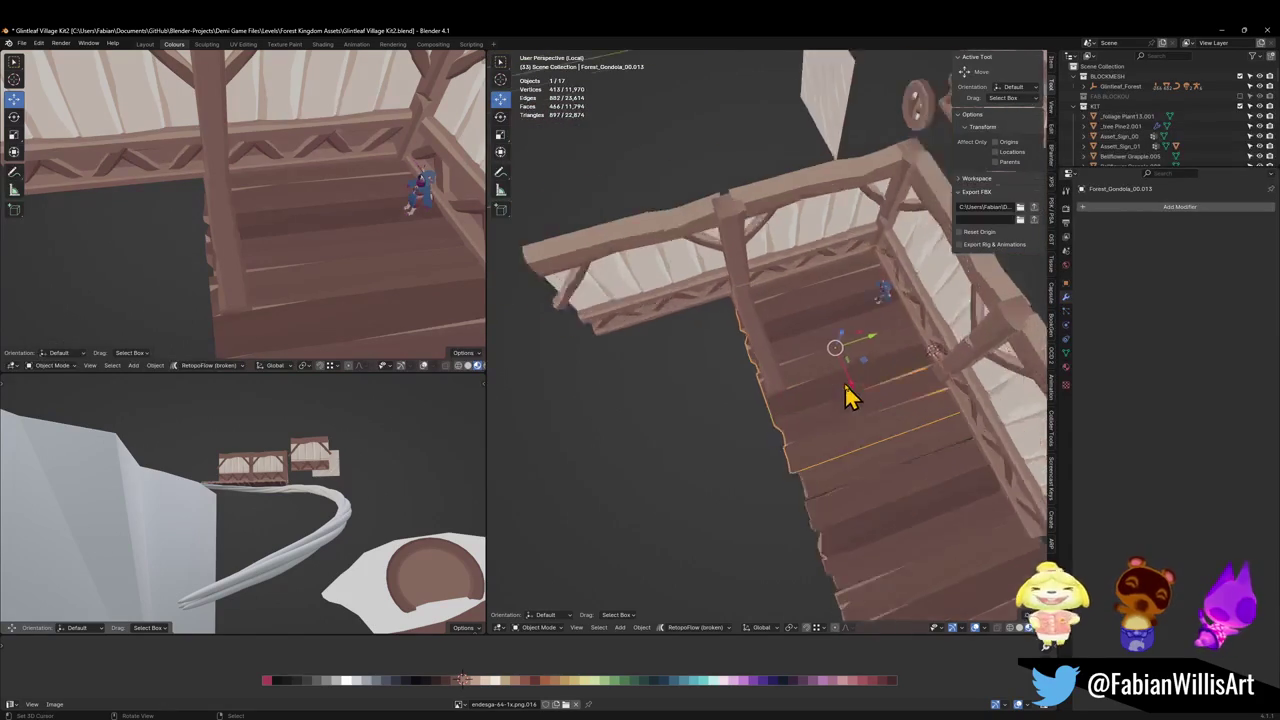
{"action": "left_click", "coordinate": [845, 463], "text": "shift"}
{"action": "key", "text": "g"}
{"action": "key", "text": "y"}
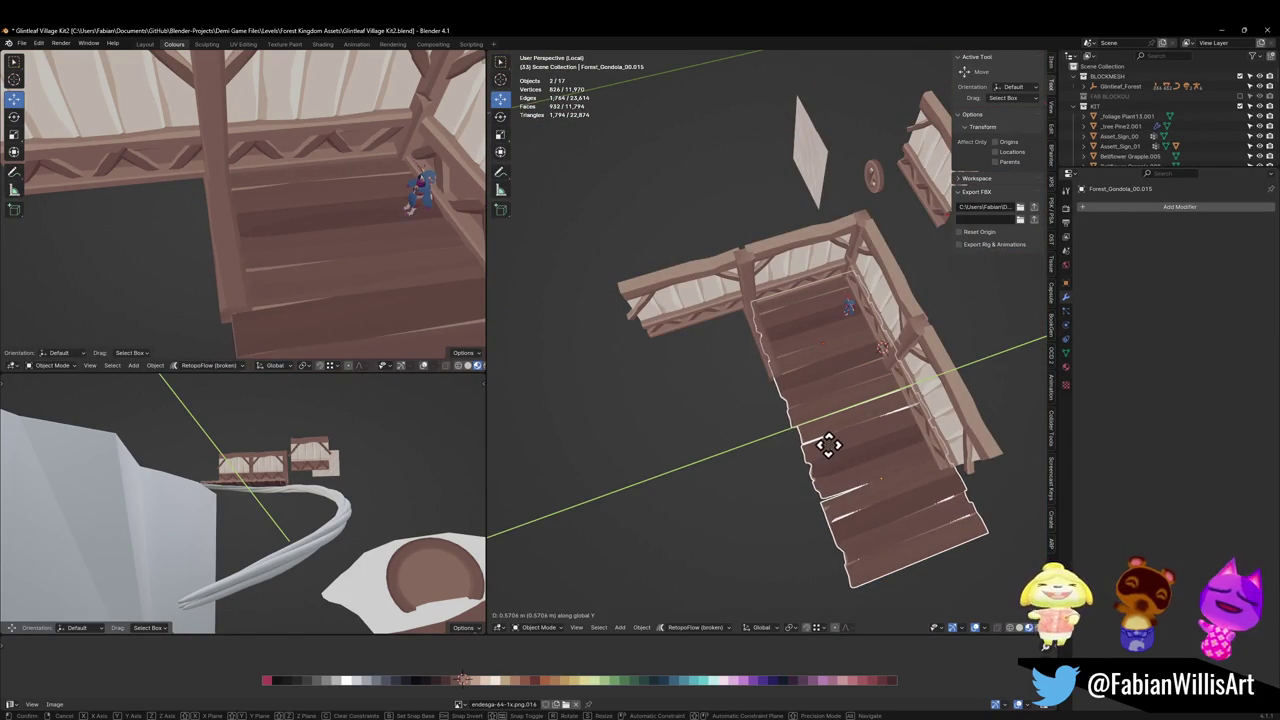
{"action": "right_click", "coordinate": [840, 458]}
{"action": "left_click", "coordinate": [763, 363]}
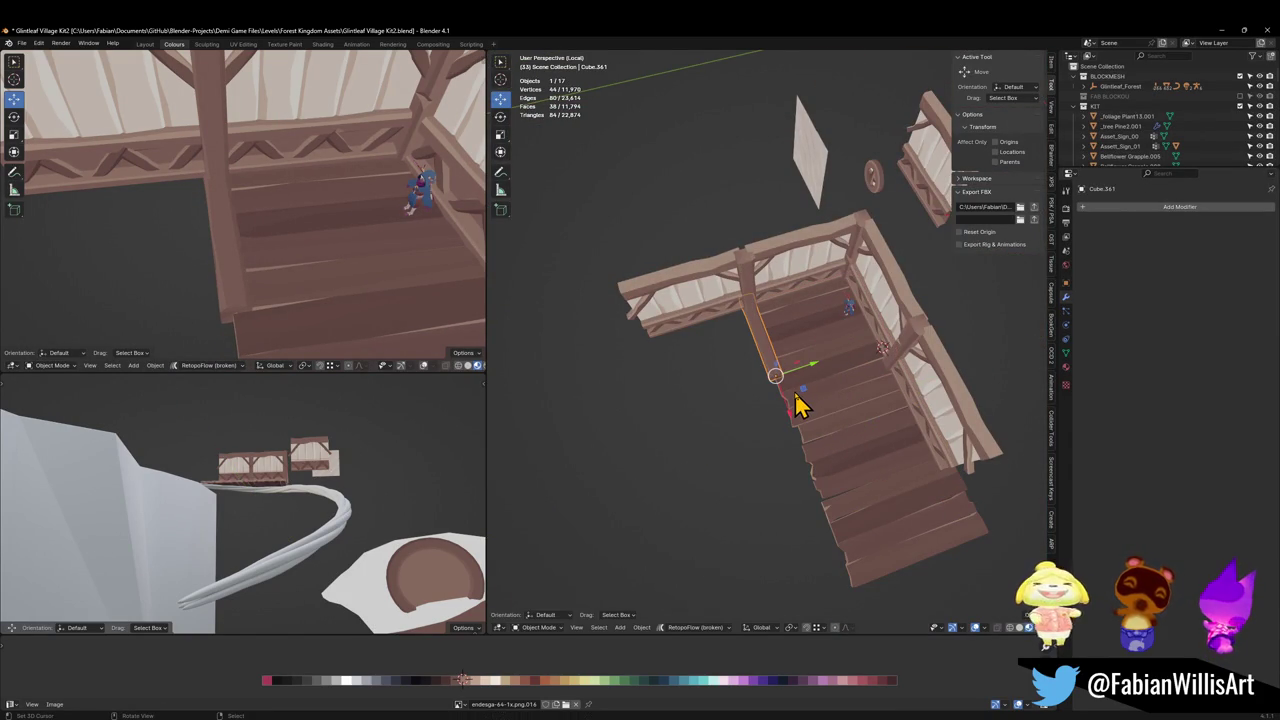
{"action": "key", "text": "g"}
{"action": "key", "text": "x"}
{"action": "left_click", "coordinate": [860, 600]}
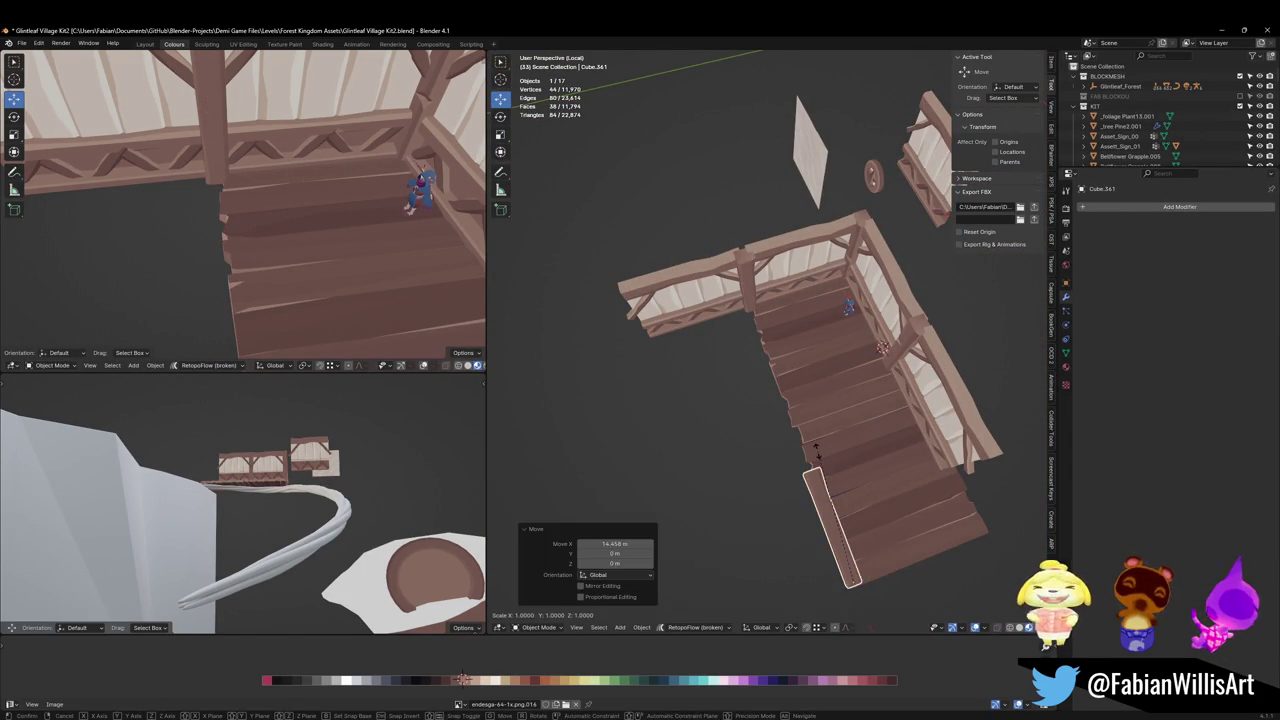
{"action": "key", "text": "s"}
{"action": "key", "text": "x"}
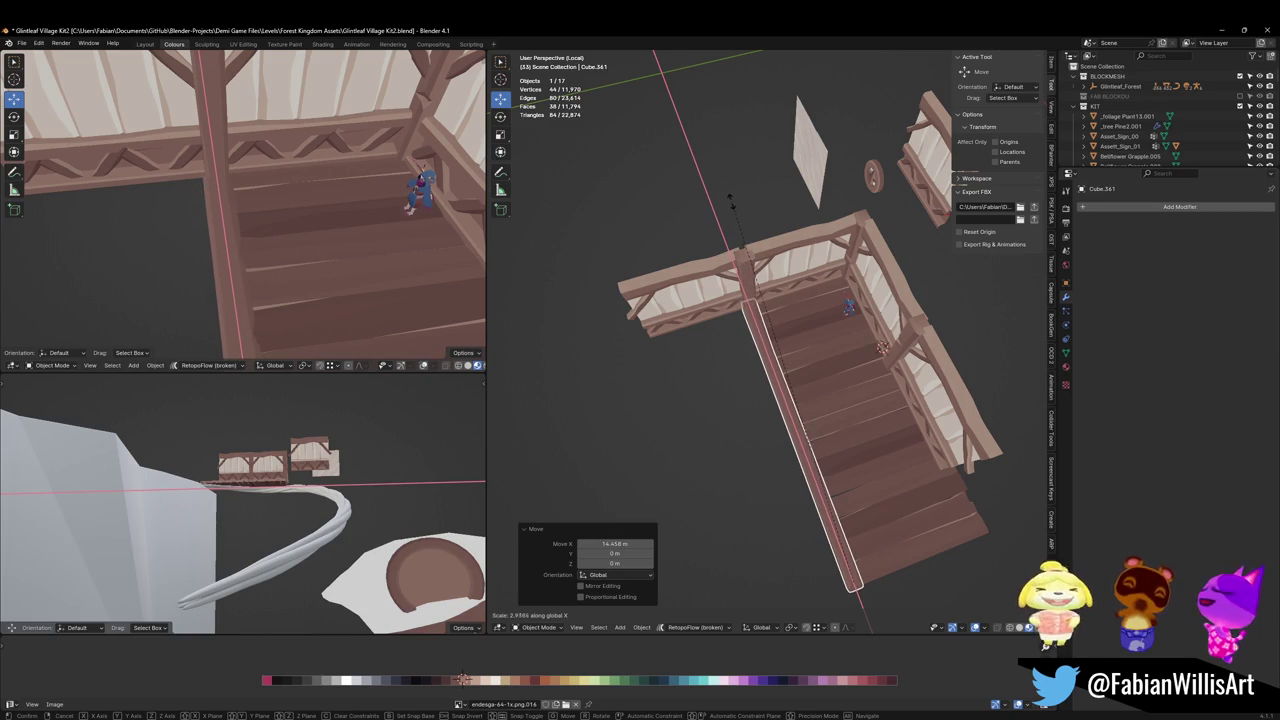
{"action": "left_click", "coordinate": [730, 195]}
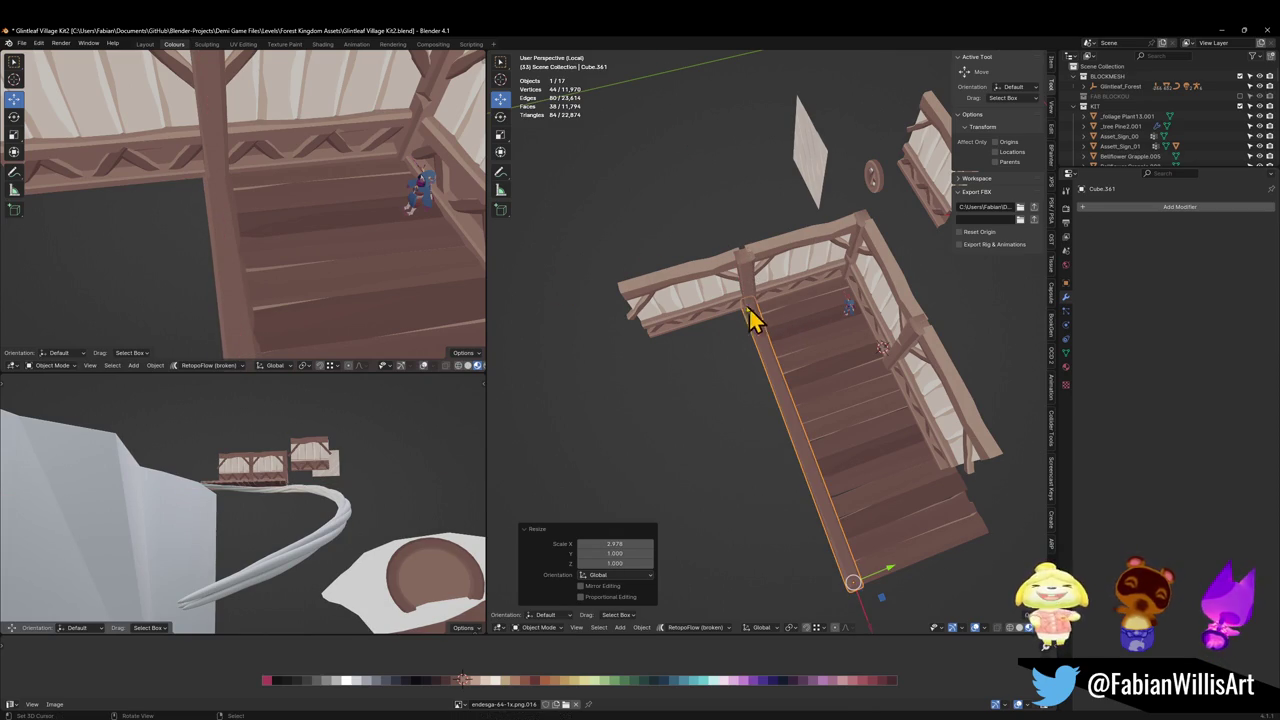
{"action": "mouse_move", "coordinate": [320, 240]}
{"action": "middle_mouse_down"}
{"action": "mouse_move", "coordinate": [263, 249]}
{"action": "mouse_move", "coordinate": [366, 209]}
{"action": "mouse_move", "coordinate": [251, 251]}
{"action": "mouse_move", "coordinate": [268, 253]}
{"action": "mouse_move", "coordinate": [206, 251]}
{"action": "middle_mouse_up"}
{"action": "key", "text": "Tab"}
{"action": "key", "text": "Tab"}
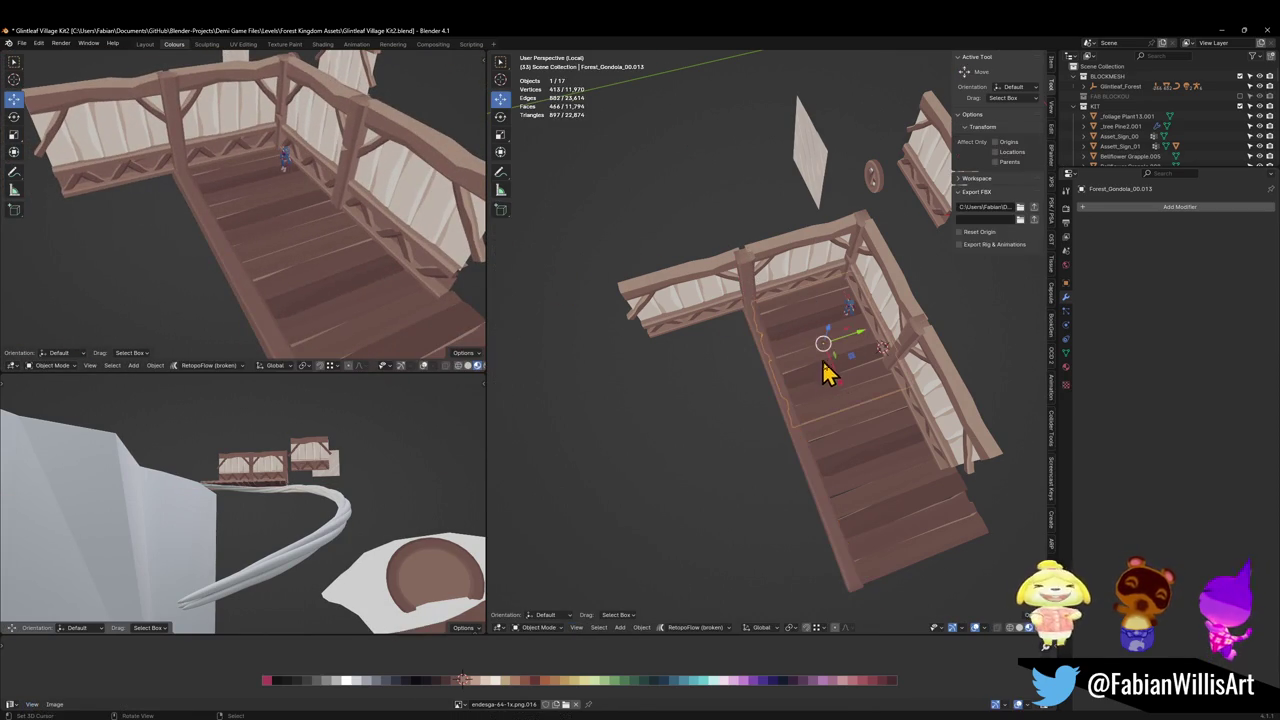
{"action": "key", "text": "shift+d"}
{"action": "key", "text": "y"}
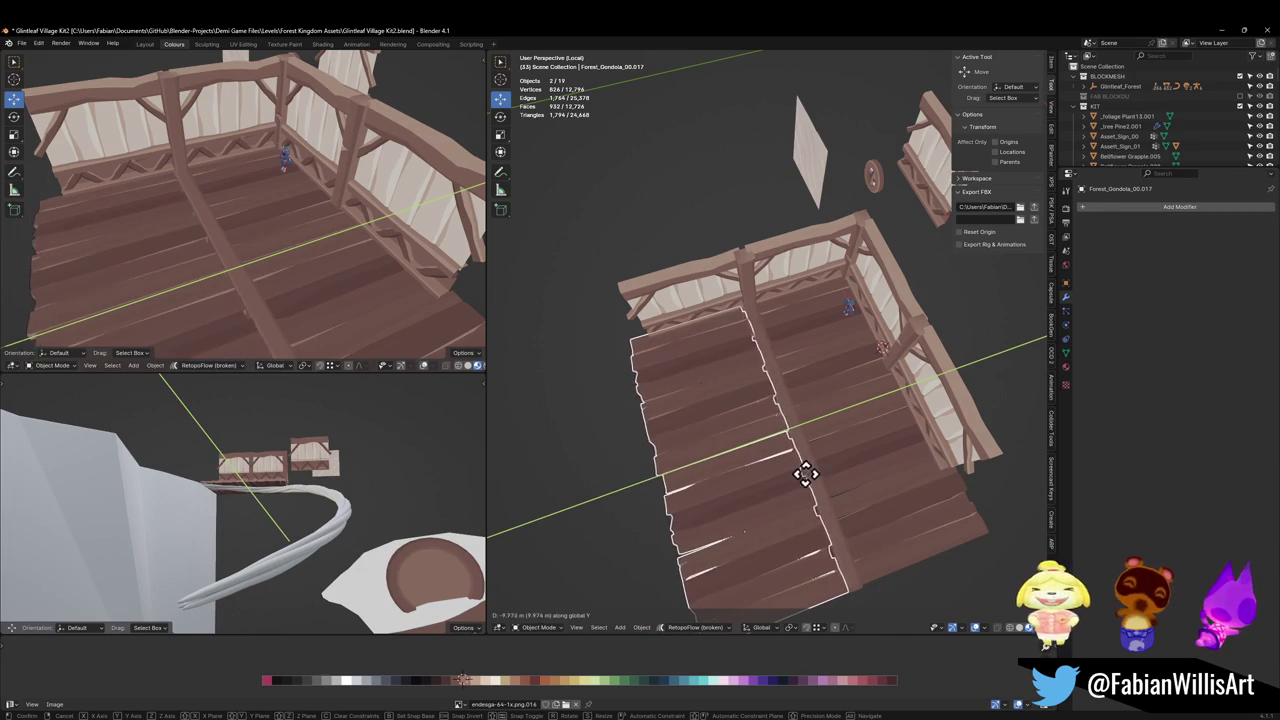
{"action": "left_click", "coordinate": [808, 473]}
{"action": "mouse_move", "coordinate": [330, 195]}
{"action": "middle_mouse_down"}
{"action": "mouse_move", "coordinate": [423, 214]}
{"action": "mouse_move", "coordinate": [380, 200]}
{"action": "mouse_move", "coordinate": [330, 228]}
{"action": "middle_mouse_up"}
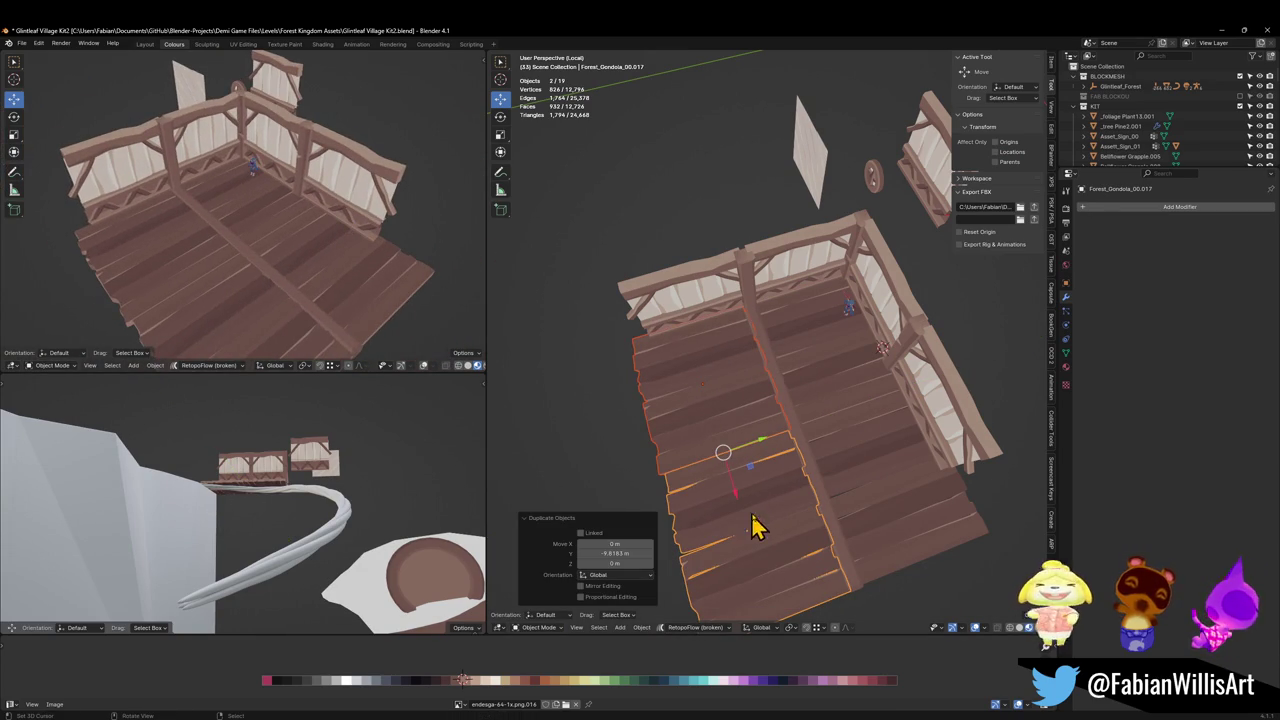
{"action": "key", "text": "alt+a"}
{"action": "mouse_move", "coordinate": [752, 460]}
{"action": "middle_mouse_down"}
{"action": "mouse_move", "coordinate": [714, 400]}
{"action": "mouse_move", "coordinate": [840, 445]}
{"action": "middle_mouse_up"}
{"action": "left_click", "coordinate": [840, 445]}
{"action": "left_click", "coordinate": [945, 450], "text": "shift"}
{"action": "key", "text": "shift+d"}
{"action": "key", "text": "x"}
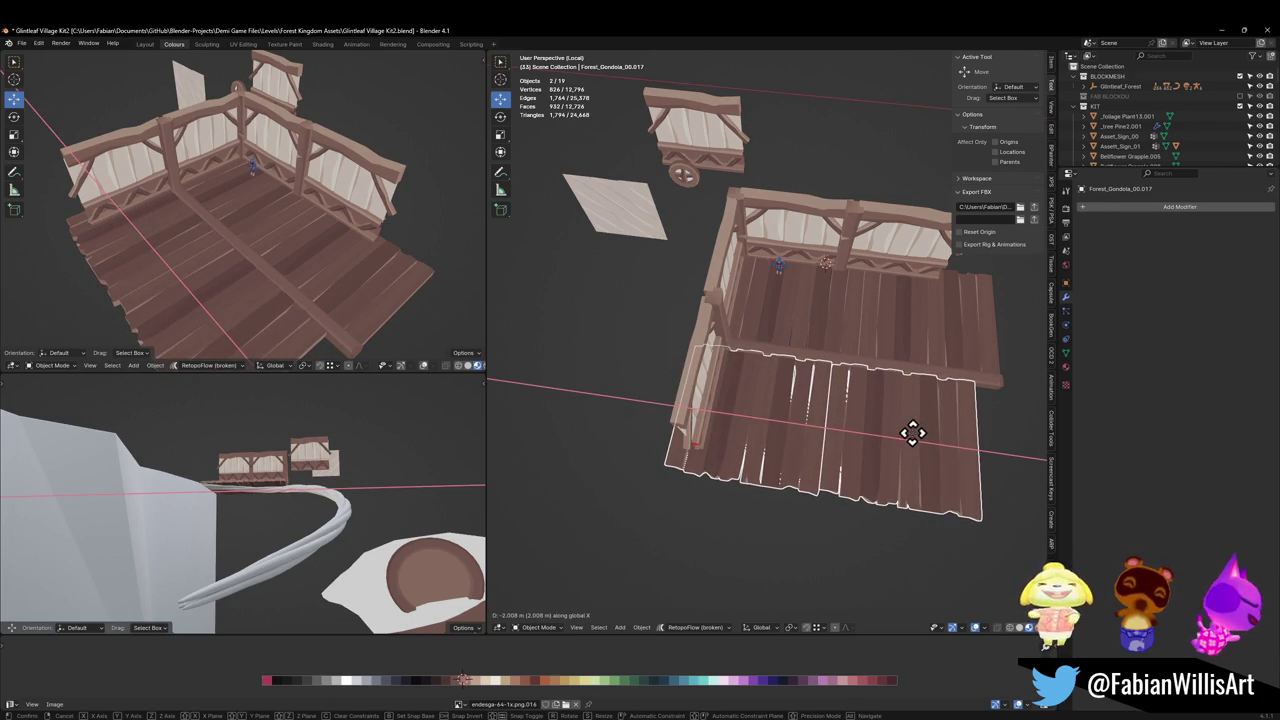
{"action": "left_click", "coordinate": [912, 432]}
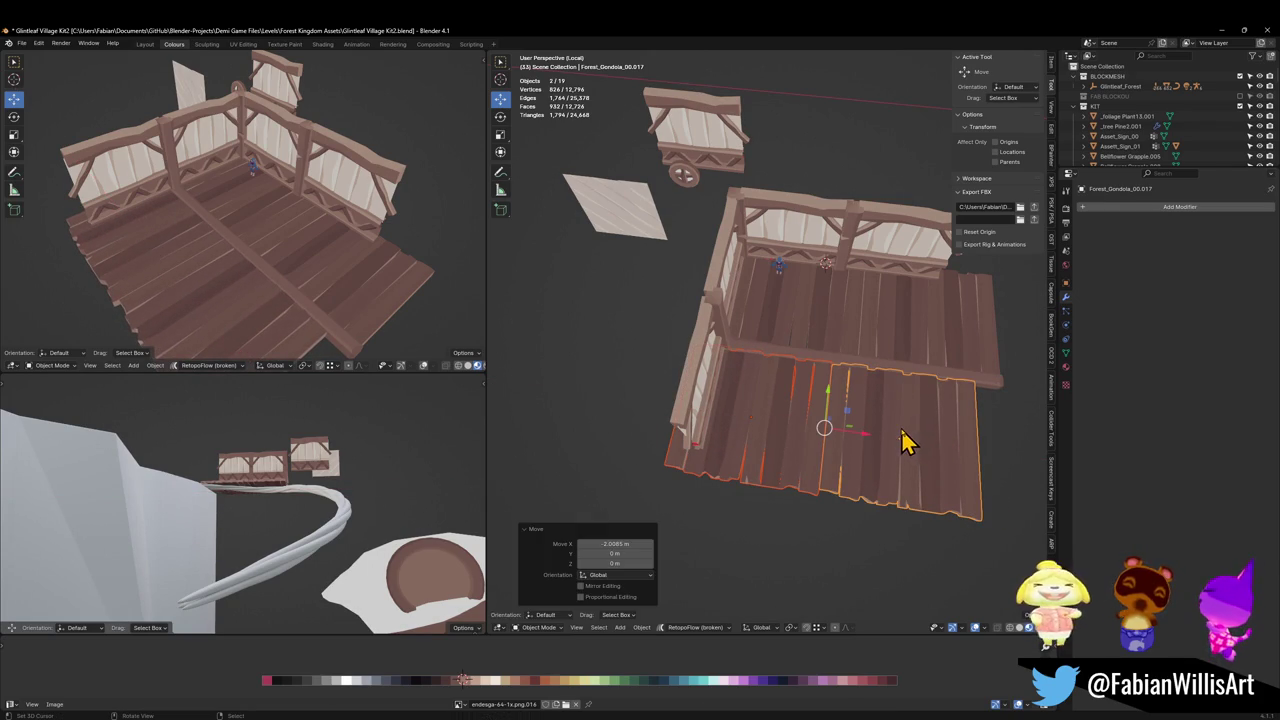
{"action": "mouse_move", "coordinate": [240, 250]}
{"action": "middle_mouse_down"}
{"action": "mouse_move", "coordinate": [257, 280]}
{"action": "mouse_move", "coordinate": [329, 286]}
{"action": "mouse_move", "coordinate": [318, 262]}
{"action": "middle_mouse_up"}
{"action": "scroll", "coordinate": [314, 251], "scroll_direction": "down", "scroll_amount": 3}
{"action": "scroll", "coordinate": [316, 258], "scroll_direction": "up", "scroll_amount": 4}
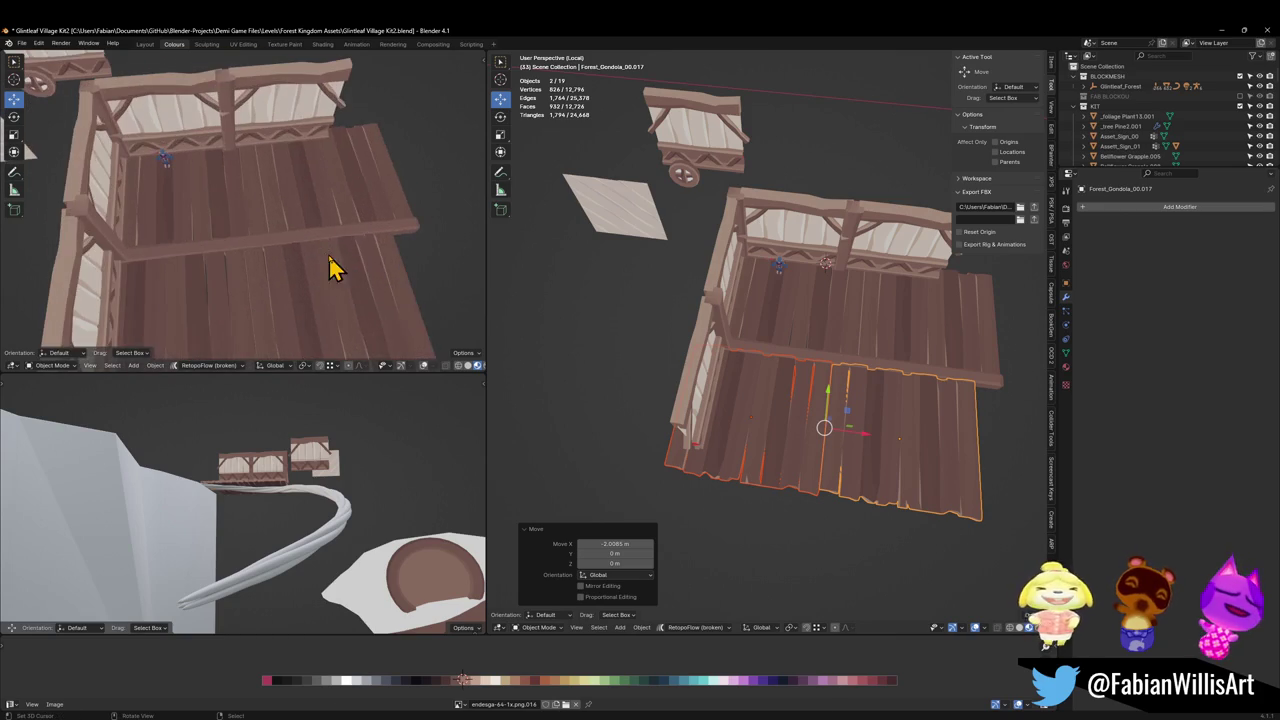
{"action": "key", "text": "g"}
{"action": "key", "text": "x"}
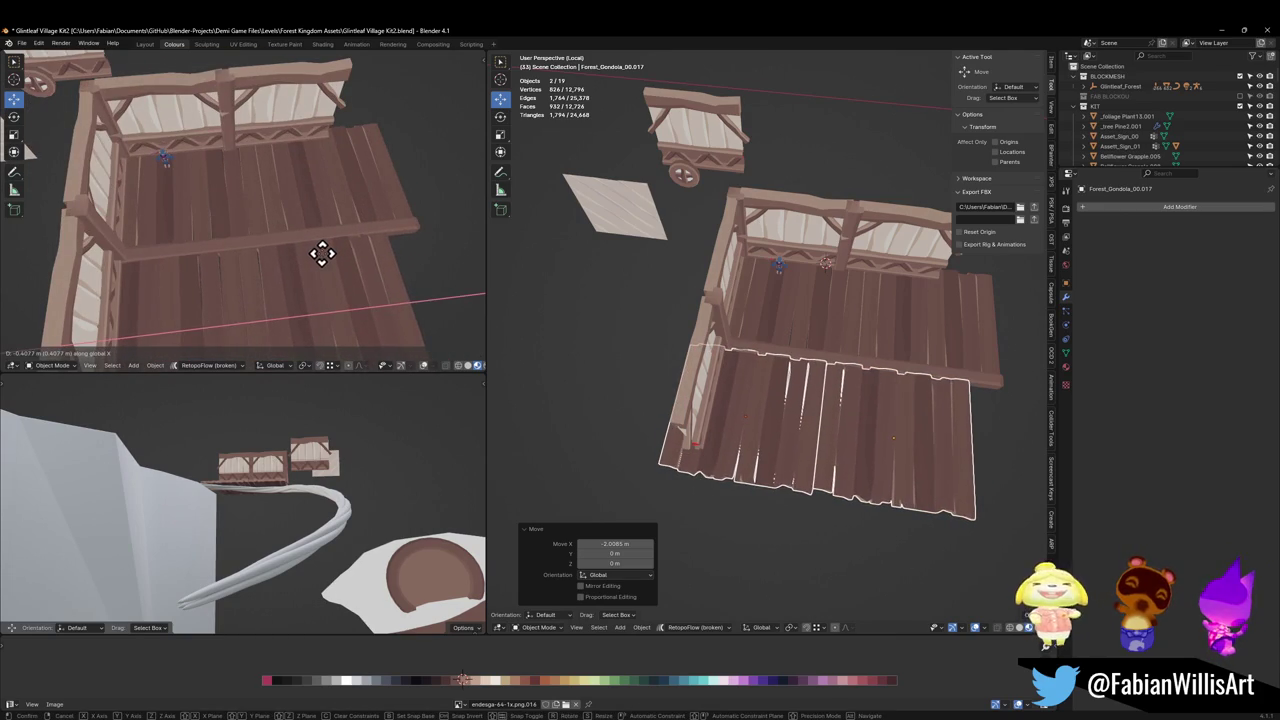
{"action": "right_click", "coordinate": [322, 253]}
{"action": "key", "text": "alt+a"}
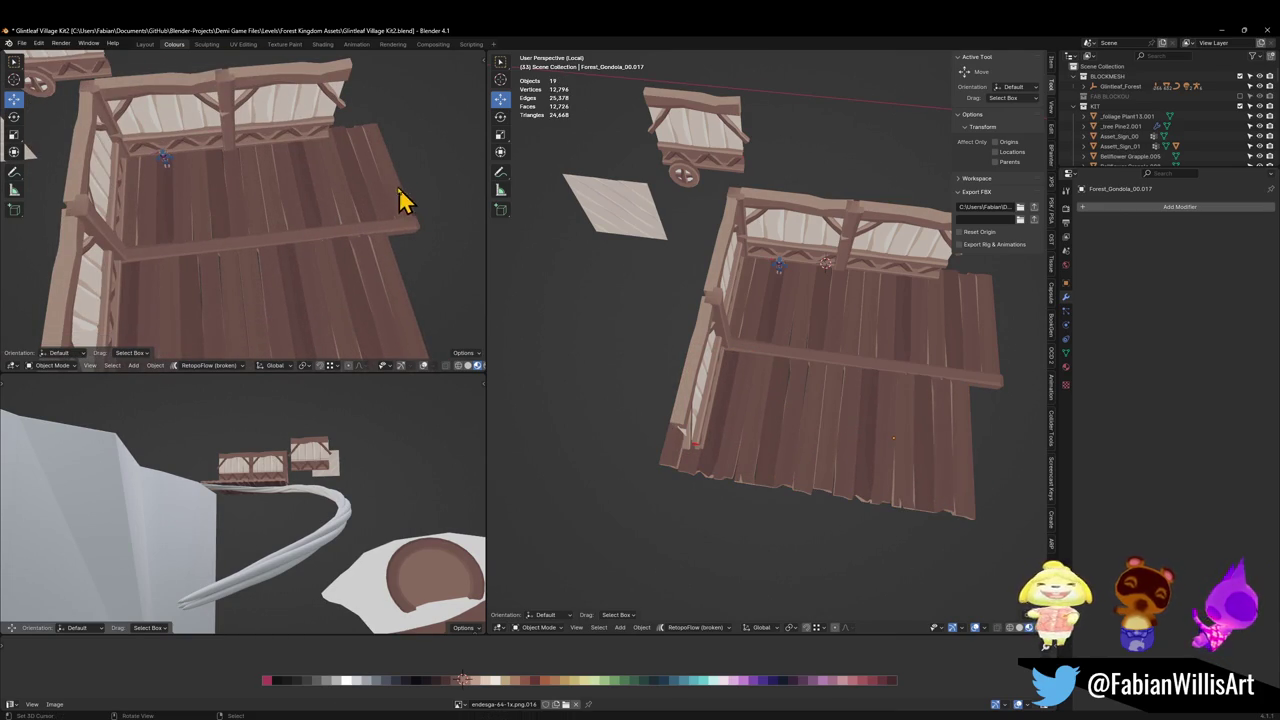
{"action": "left_click", "coordinate": [305, 320]}
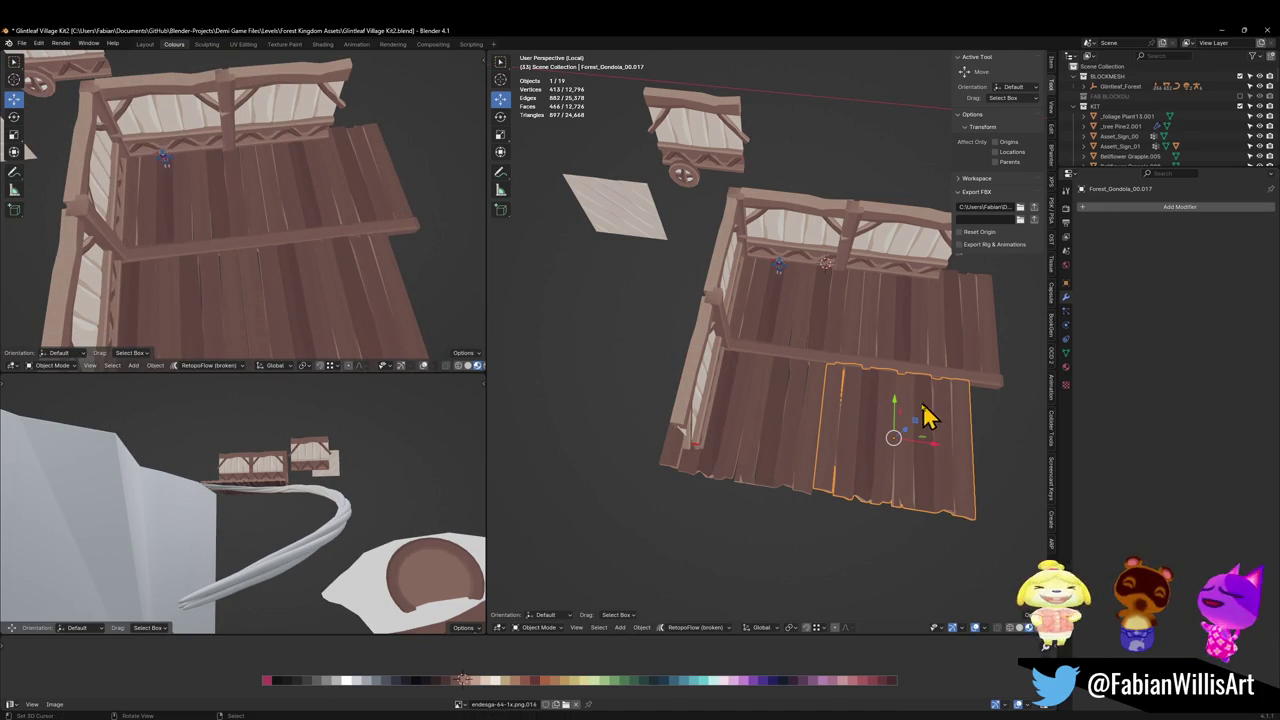
{"action": "key", "text": "g"}
{"action": "key", "text": "x"}
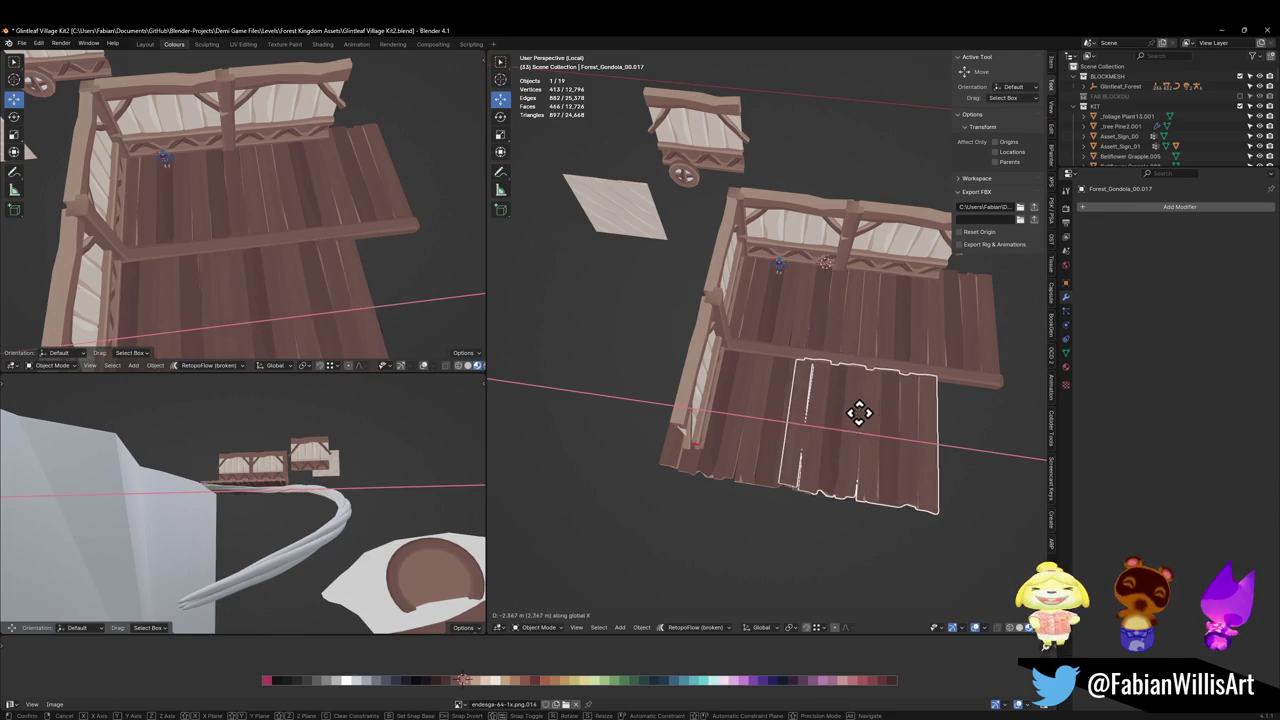
{"action": "right_click", "coordinate": [859, 412]}
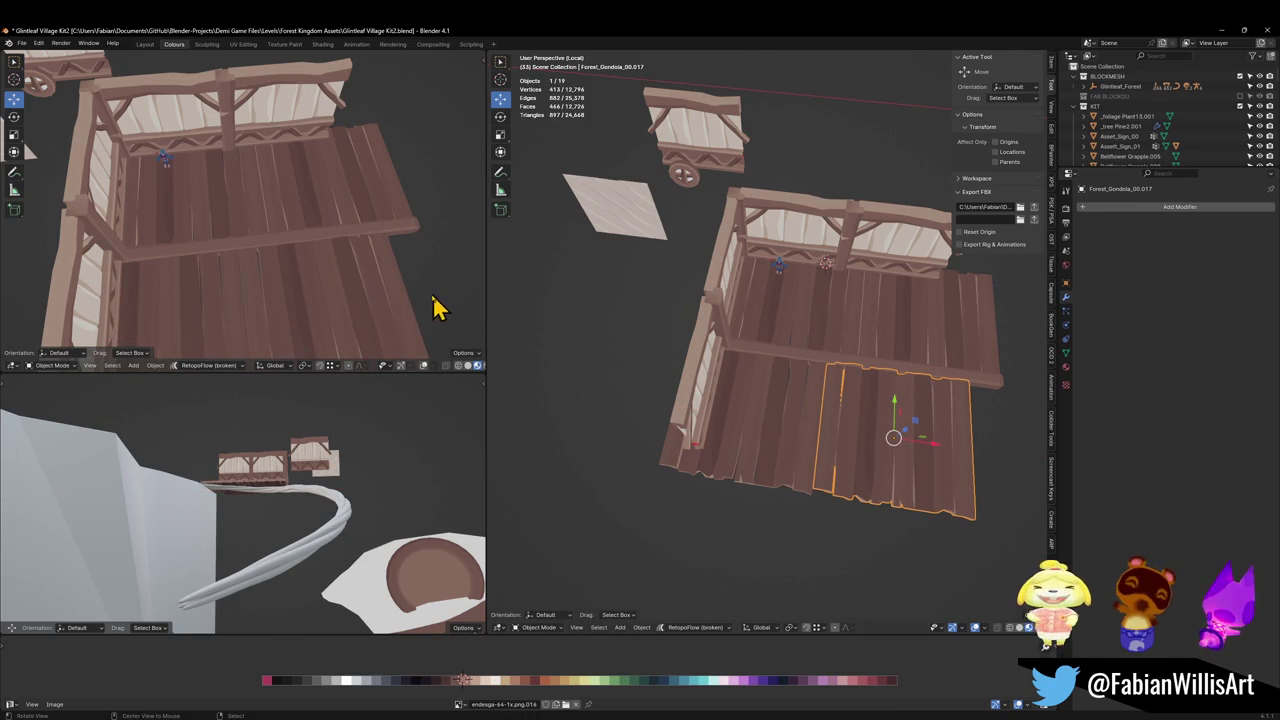
{"action": "middle_click_drag", "start_coordinate": [824, 362], "coordinate": [793, 343]}
{"action": "key", "text": "ctrl+s"}
Duplicate the left railing, mirror it across X, and move the copy 15.966 m along X.
{"action": "left_click", "coordinate": [714, 341]}
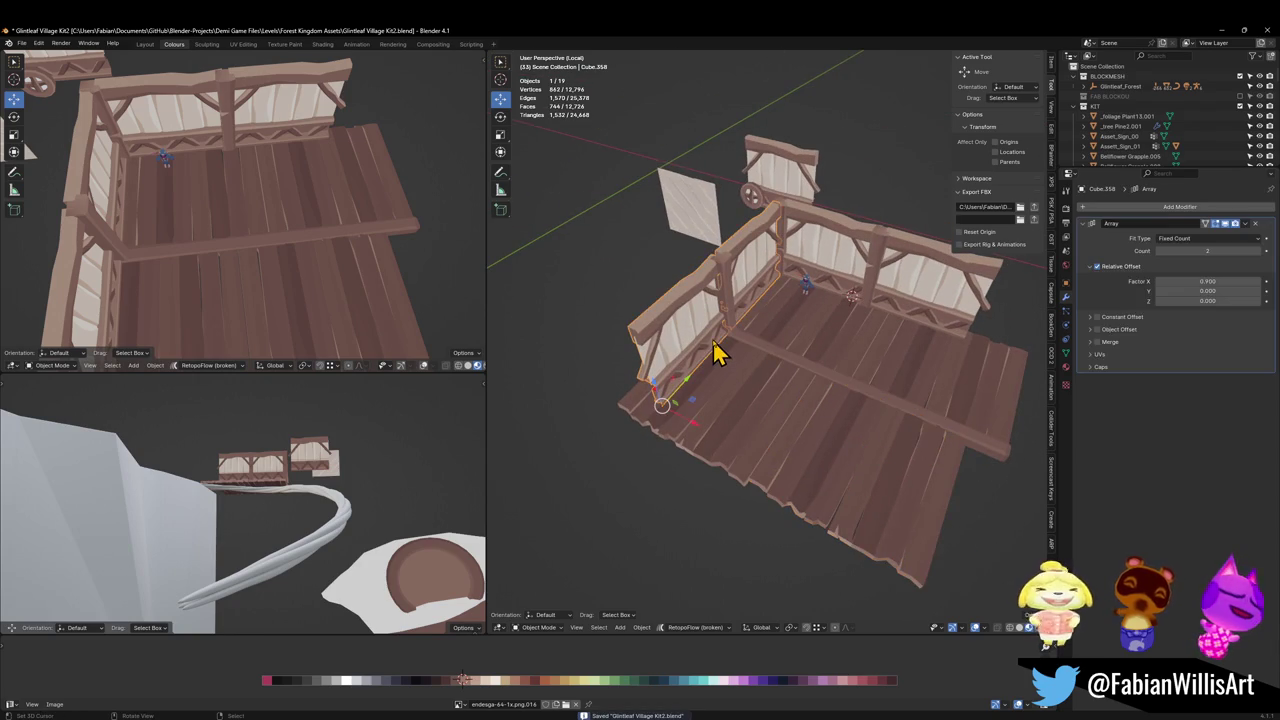
{"action": "left_click", "coordinate": [872, 305]}
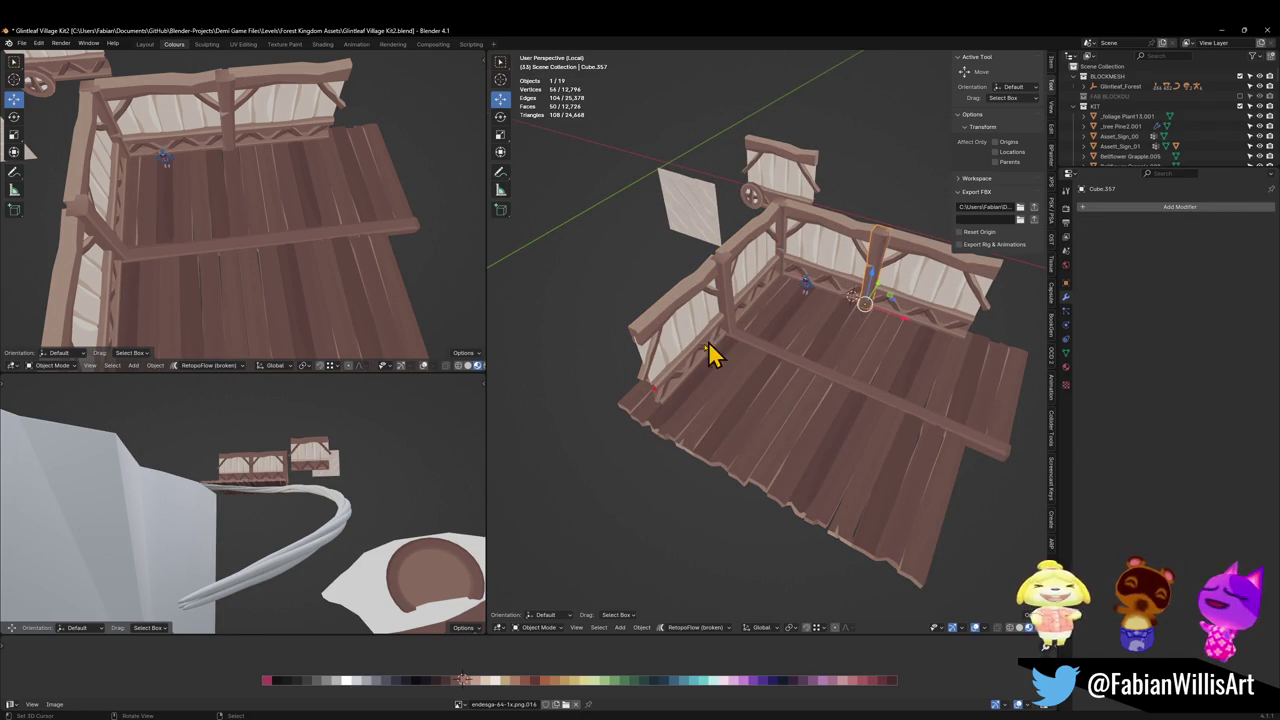
{"action": "left_click", "coordinate": [683, 373]}
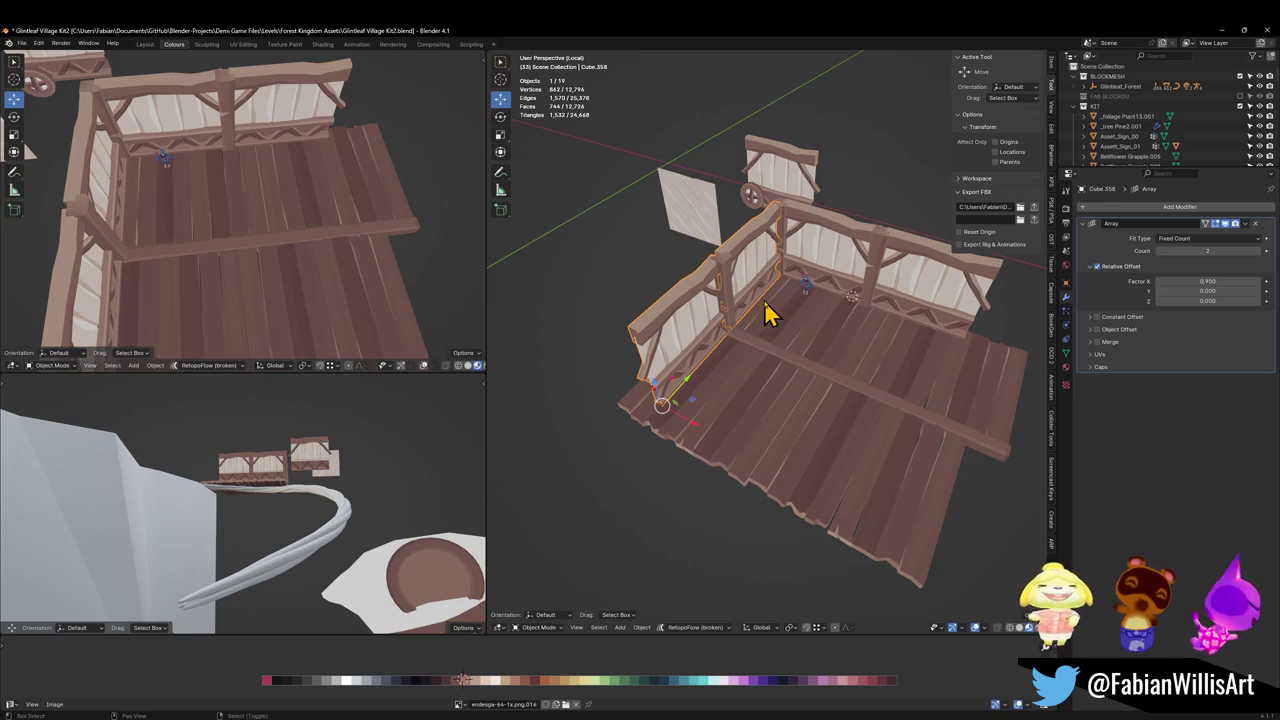
{"action": "key", "text": "shift+d"}
{"action": "key", "text": "Escape"}
{"action": "key", "text": "ctrl+m"}
{"action": "key", "text": "x"}
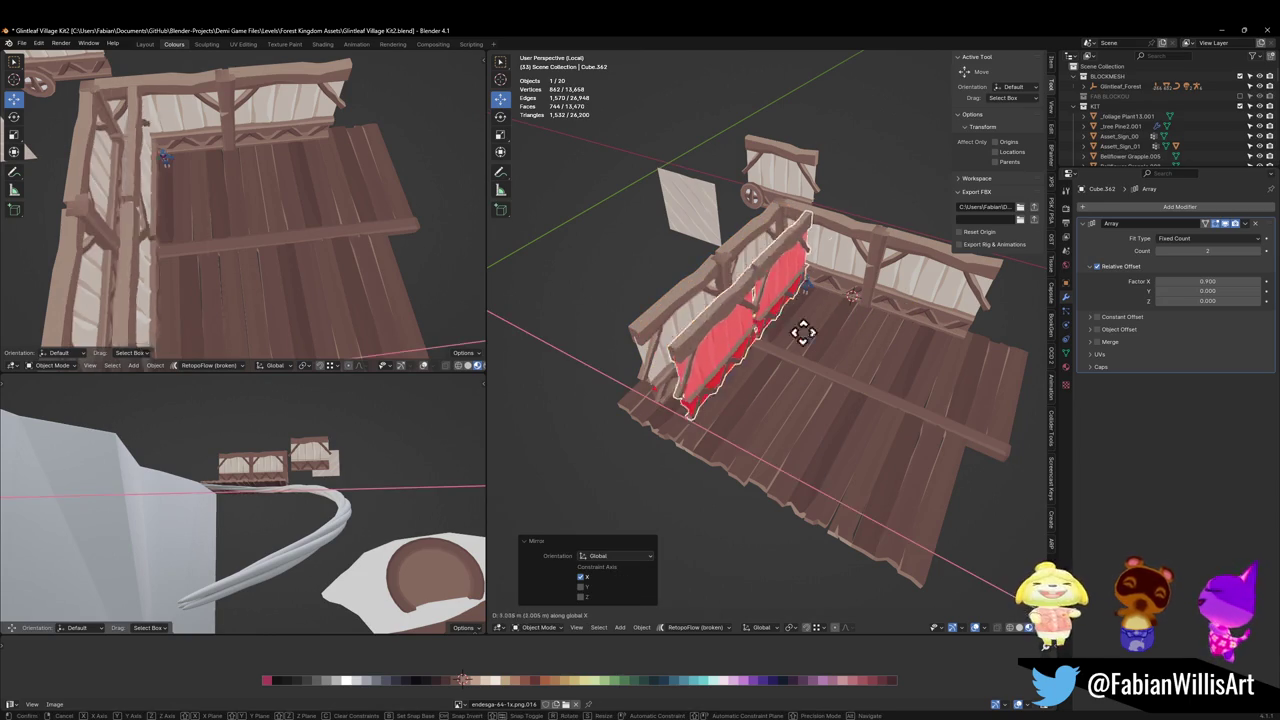
{"action": "key", "text": "g"}
{"action": "key", "text": "x"}
{"action": "left_click", "coordinate": [980, 392]}
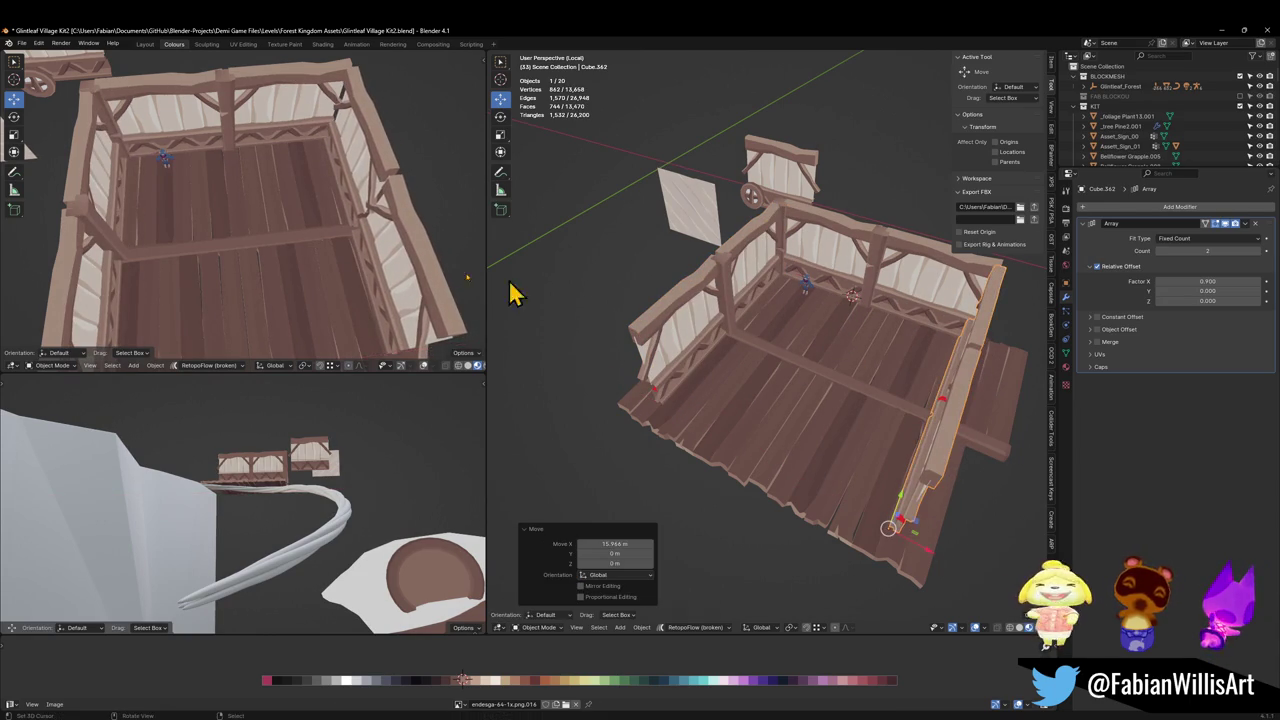
{"action": "mouse_move", "coordinate": [260, 296]}
{"action": "middle_mouse_down"}
{"action": "mouse_move", "coordinate": [266, 223]}
{"action": "mouse_move", "coordinate": [330, 218]}
{"action": "middle_mouse_up"}
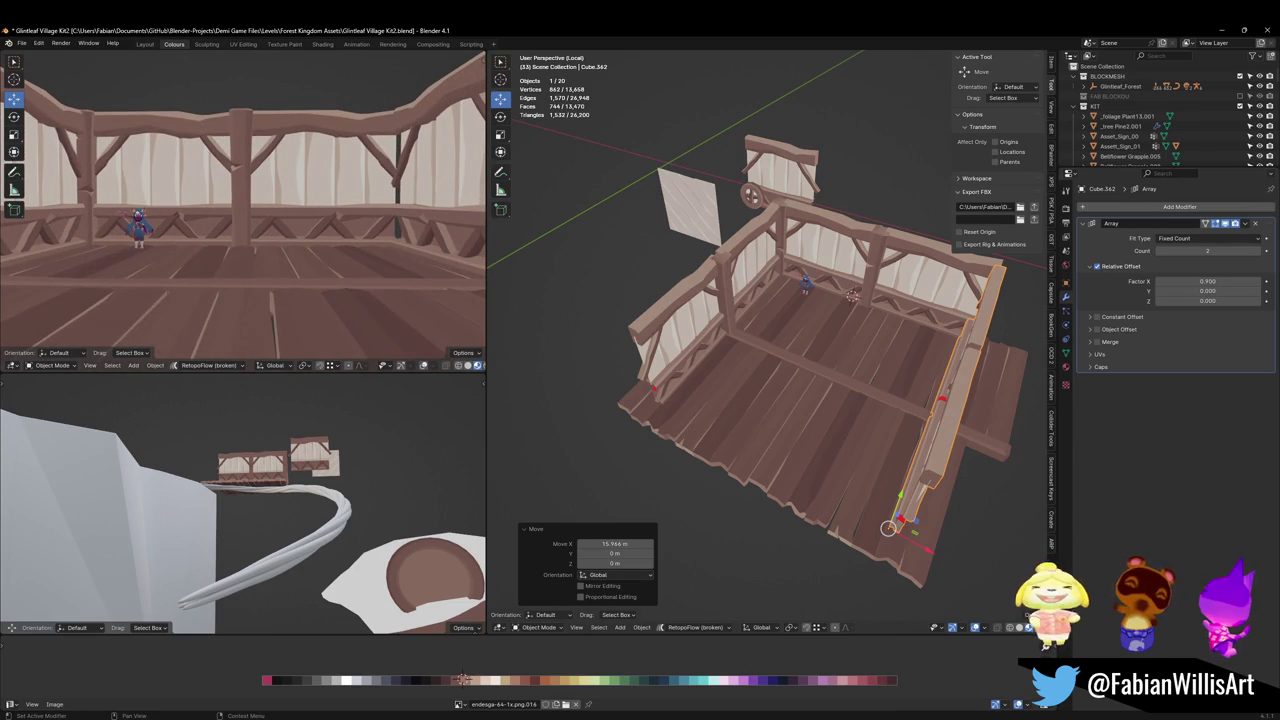
{"action": "left_click", "coordinate": [463, 680]}
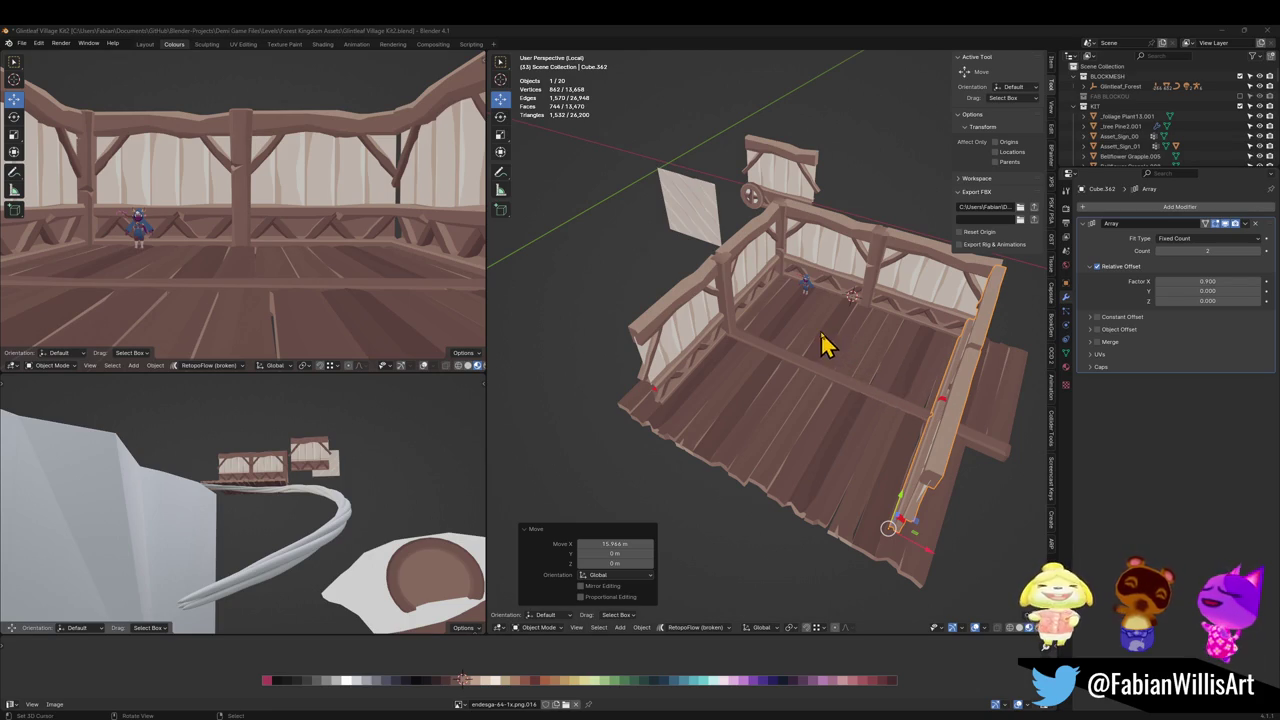
Duplicate the left post, clear its rotation, and place it at the back-right corner on the floor plane.
{"action": "left_click", "coordinate": [736, 330]}
{"action": "mouse_move", "coordinate": [736, 330]}
{"action": "middle_mouse_down"}
{"action": "mouse_move", "coordinate": [757, 345]}
{"action": "mouse_move", "coordinate": [734, 354]}
{"action": "mouse_move", "coordinate": [734, 380]}
{"action": "middle_mouse_up"}
{"action": "key", "text": "shift+d"}
{"action": "left_click", "coordinate": [850, 330]}
{"action": "key", "text": "alt+r"}
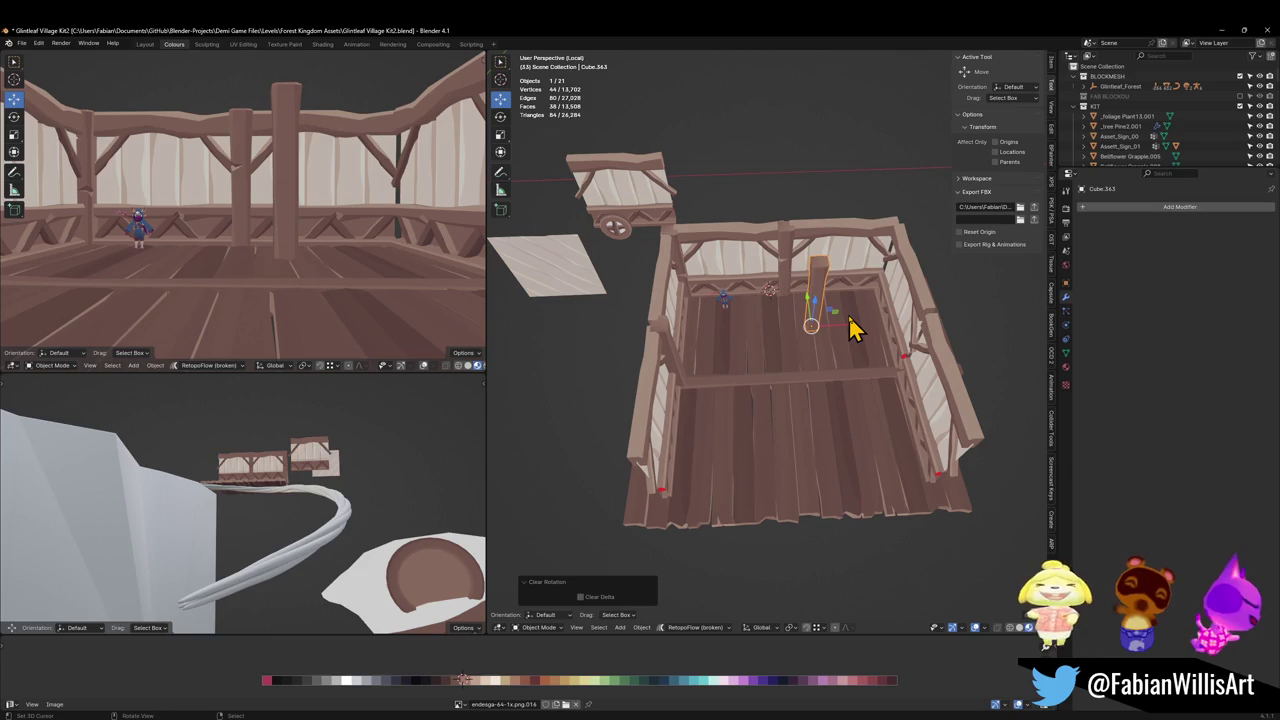
{"action": "key", "text": "g"}
{"action": "key", "text": "shift+z"}
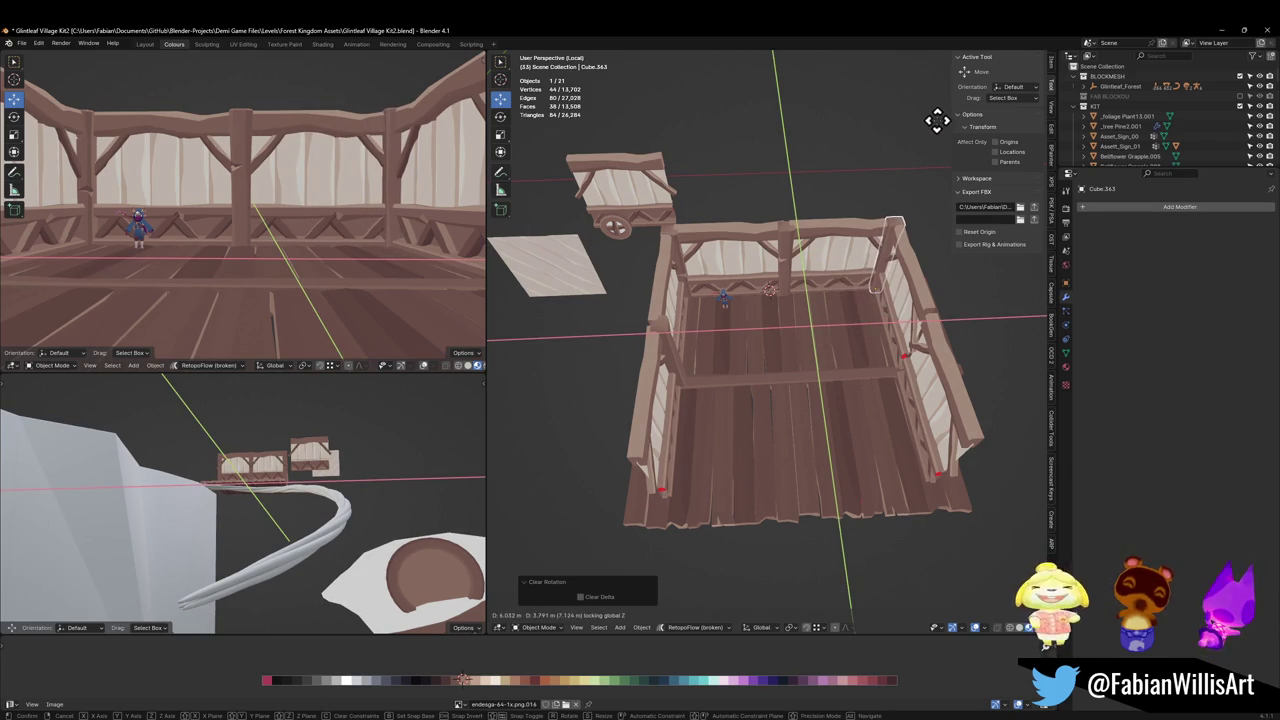
{"action": "left_click", "coordinate": [940, 130]}
{"action": "key", "text": "KP_Decimal"}
{"action": "mouse_move", "coordinate": [808, 345]}
{"action": "middle_mouse_down"}
{"action": "mouse_move", "coordinate": [820, 323]}
{"action": "mouse_move", "coordinate": [834, 334]}
{"action": "mouse_move", "coordinate": [766, 374]}
{"action": "mouse_move", "coordinate": [634, 349]}
{"action": "middle_mouse_up"}
{"action": "key", "text": "g"}
{"action": "key", "text": "shift+z"}
{"action": "left_click", "coordinate": [818, 370]}
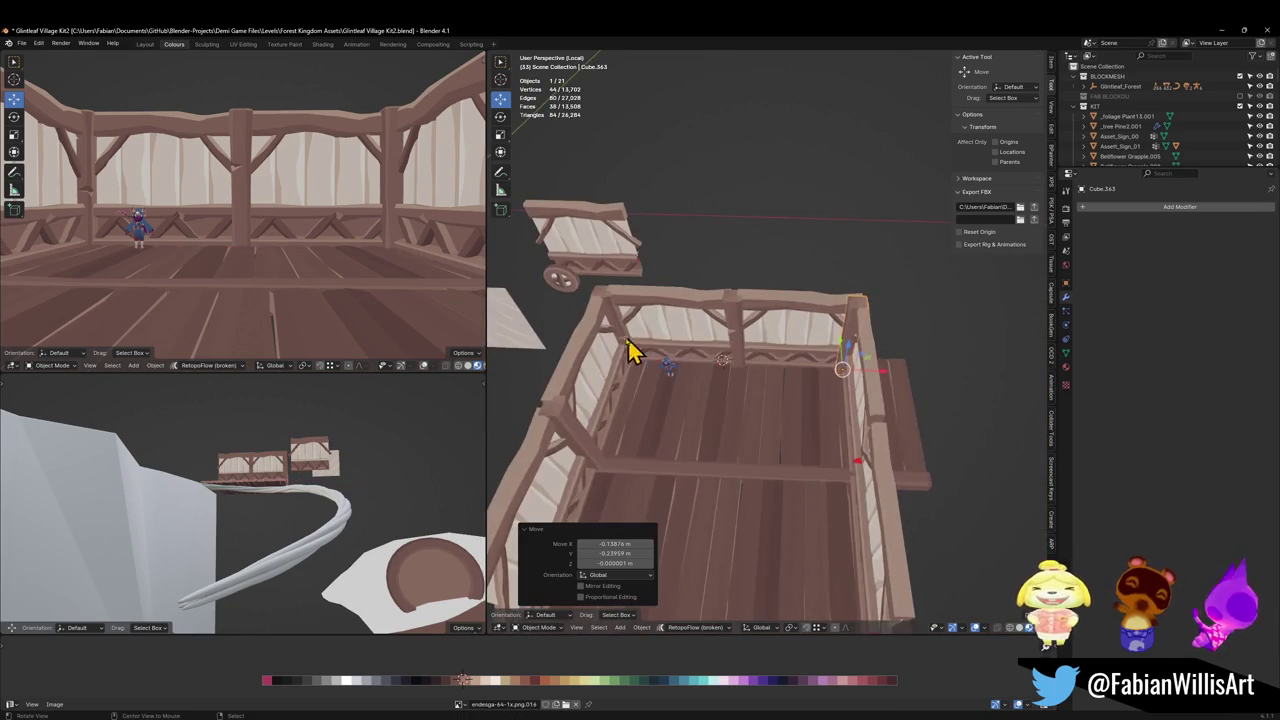
Nudge the corner post along X to fit the railing and save the file.
{"action": "scroll", "coordinate": [846, 334], "scroll_direction": "up", "scroll_amount": 3}
{"action": "mouse_move", "coordinate": [846, 334]}
{"action": "middle_mouse_down"}
{"action": "mouse_move", "coordinate": [829, 346]}
{"action": "mouse_move", "coordinate": [790, 275]}
{"action": "middle_mouse_up"}
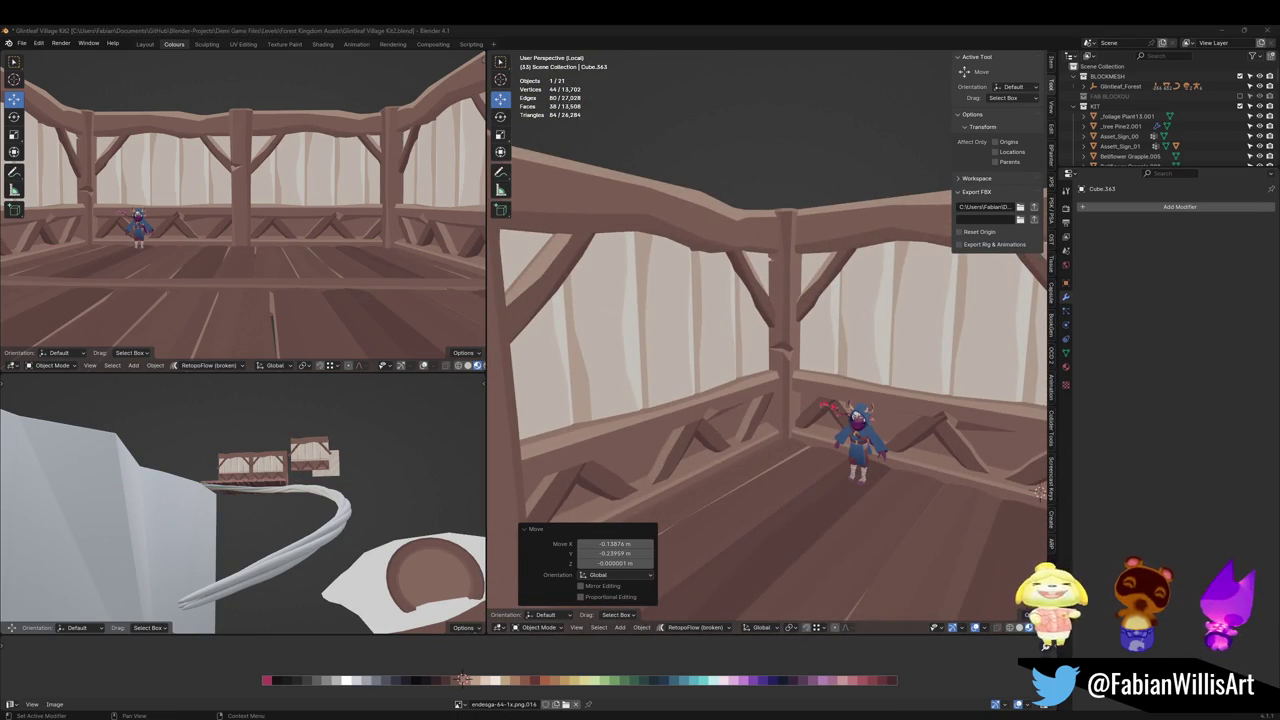
{"action": "mouse_move", "coordinate": [700, 395]}
{"action": "middle_mouse_down"}
{"action": "mouse_move", "coordinate": [666, 400]}
{"action": "mouse_move", "coordinate": [808, 377]}
{"action": "mouse_move", "coordinate": [777, 371]}
{"action": "mouse_move", "coordinate": [843, 386]}
{"action": "middle_mouse_up"}
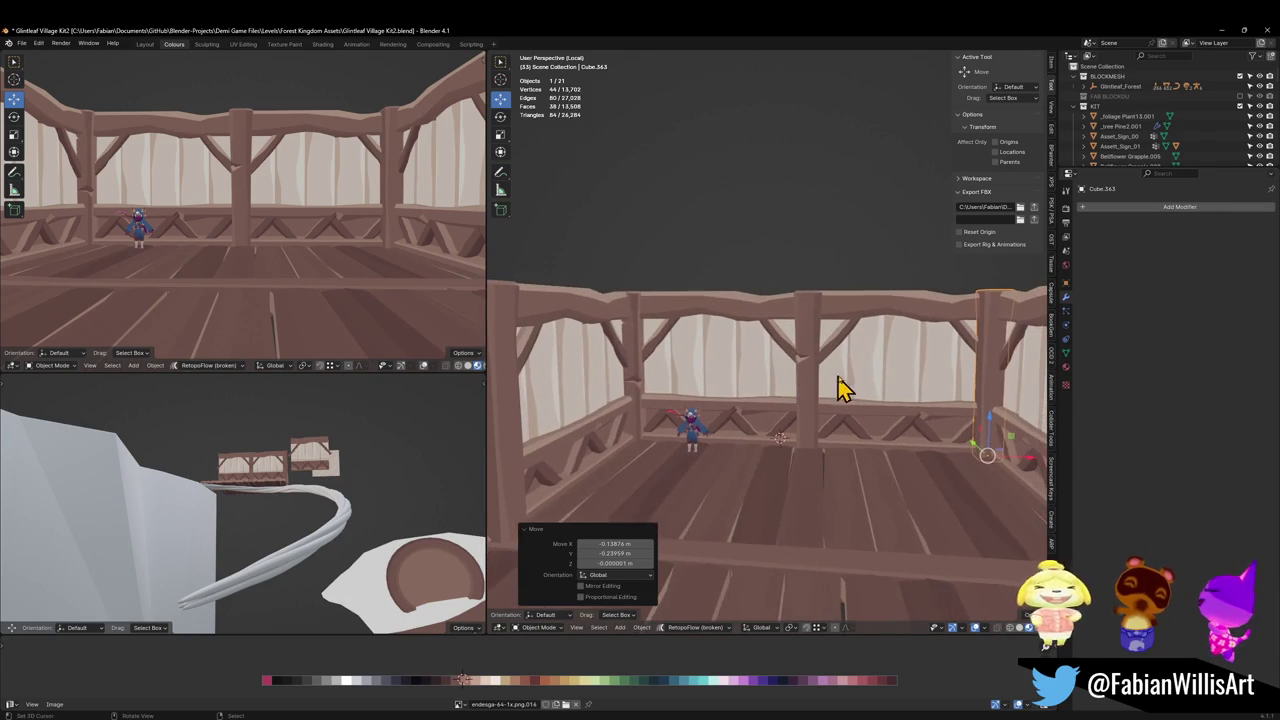
{"action": "key", "text": "alt+a"}
{"action": "left_click", "coordinate": [993, 402]}
{"action": "key", "text": "g"}
{"action": "key", "text": "x"}
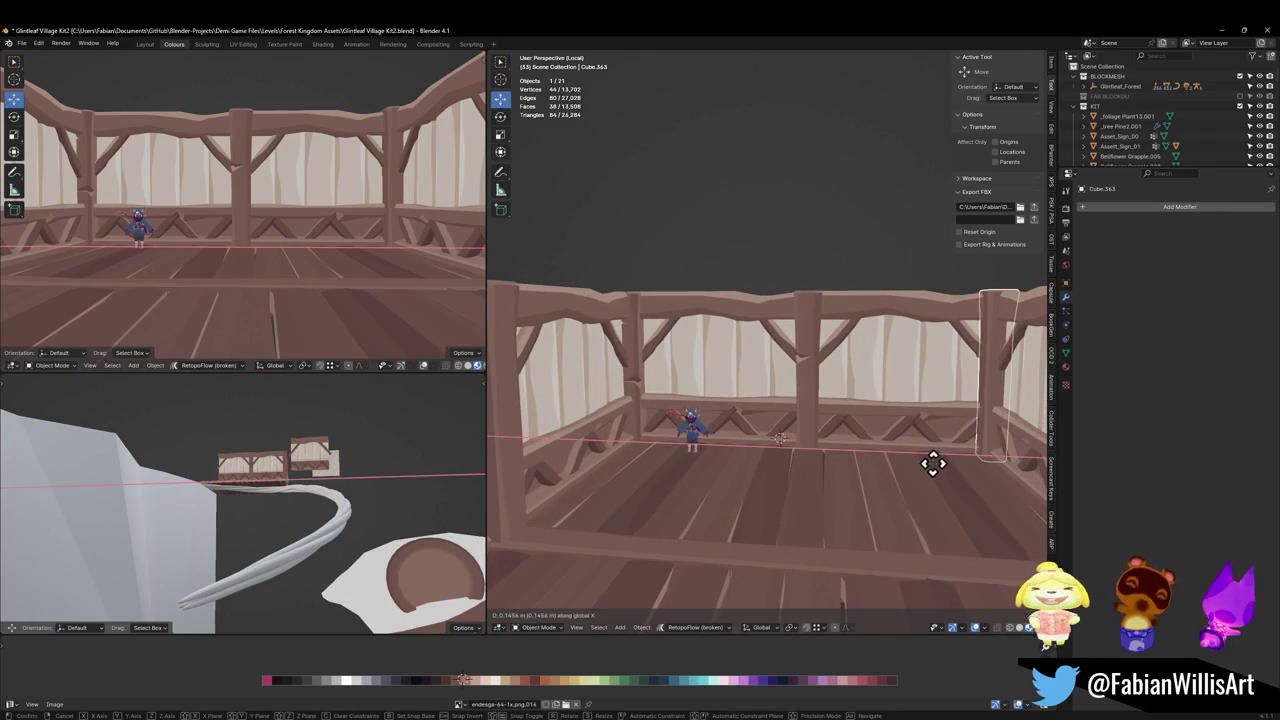
{"action": "left_click", "coordinate": [938, 476]}
{"action": "key", "text": "alt+a"}
{"action": "mouse_move", "coordinate": [938, 476]}
{"action": "middle_mouse_down"}
{"action": "mouse_move", "coordinate": [949, 417]}
{"action": "mouse_move", "coordinate": [863, 420]}
{"action": "mouse_move", "coordinate": [786, 400]}
{"action": "mouse_move", "coordinate": [806, 374]}
{"action": "mouse_move", "coordinate": [820, 400]}
{"action": "mouse_move", "coordinate": [800, 400]}
{"action": "mouse_move", "coordinate": [818, 383]}
{"action": "middle_mouse_up"}
{"action": "key", "text": "ctrl+s"}
{"action": "scroll", "coordinate": [808, 392], "scroll_direction": "up", "scroll_amount": 3}
Add a Mirror modifier to the left post, using Cube.357 as the mirror object.
{"action": "left_click", "coordinate": [598, 403]}
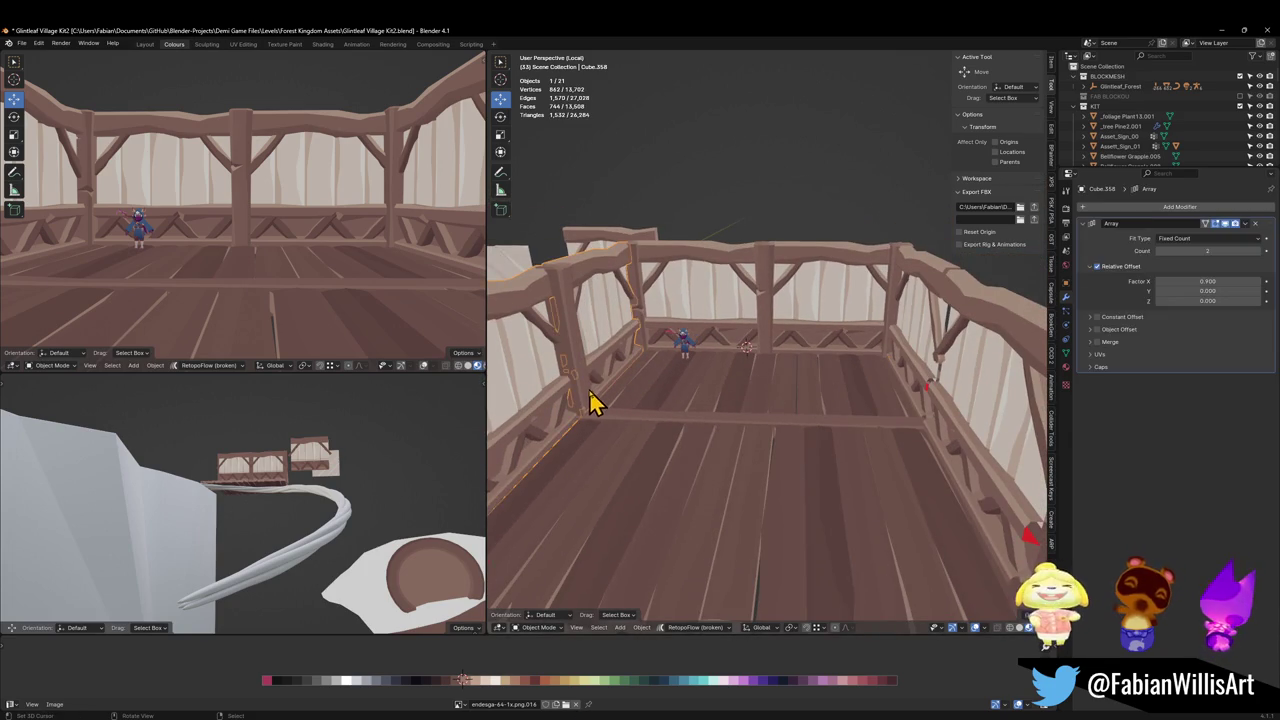
{"action": "left_click", "coordinate": [591, 410]}
{"action": "key", "text": "q"}
{"action": "left_click", "coordinate": [540, 629]}
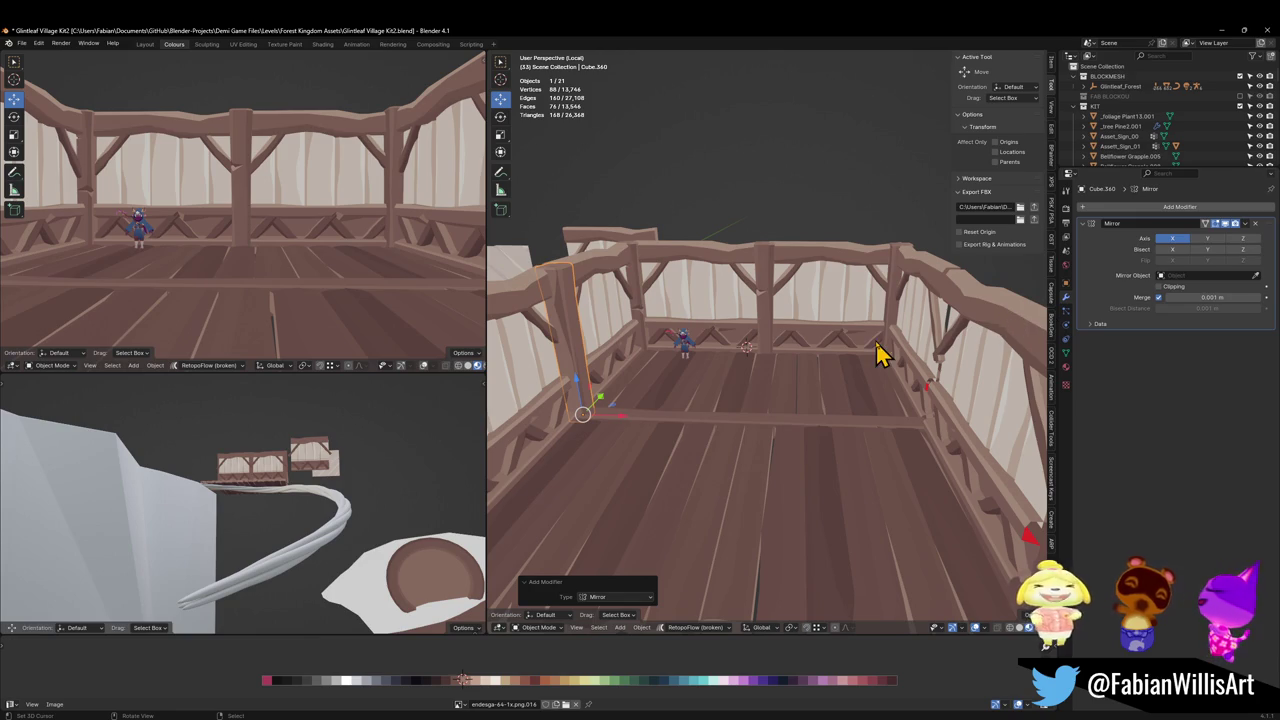
{"action": "left_click", "coordinate": [1257, 288]}
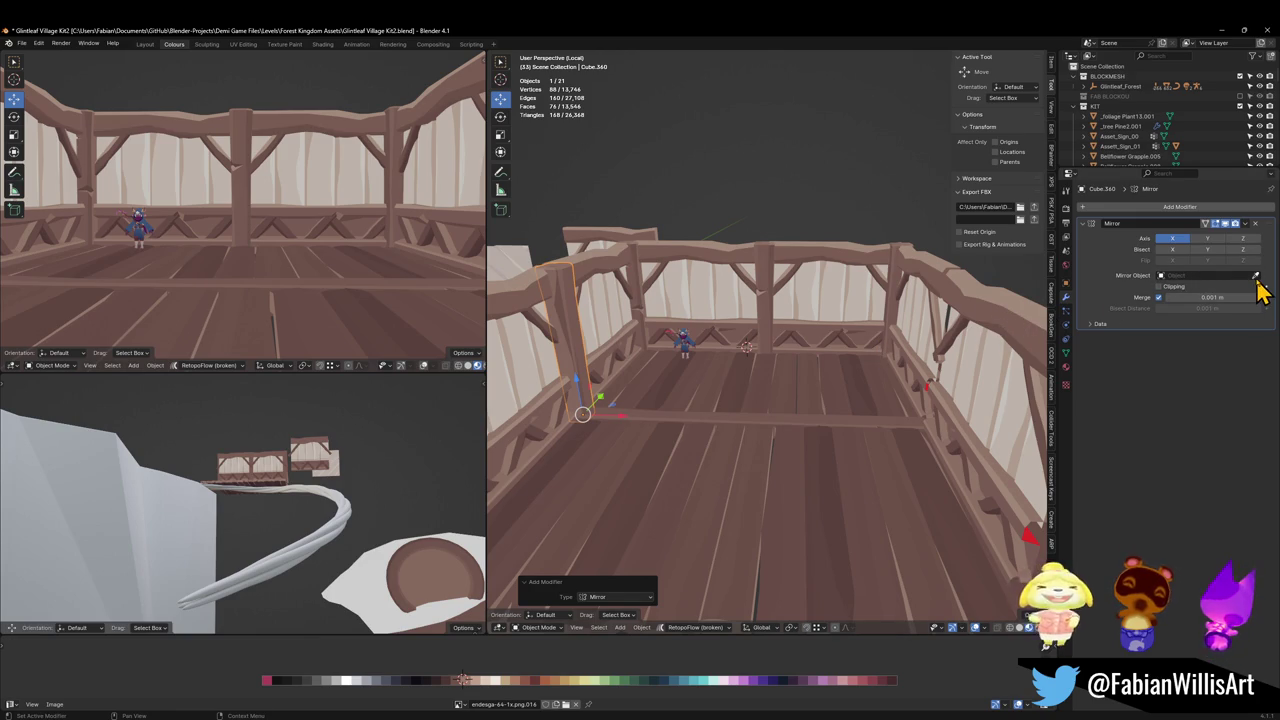
{"action": "left_click", "coordinate": [764, 325]}
{"action": "middle_click_drag", "start_coordinate": [770, 350], "coordinate": [780, 357]}
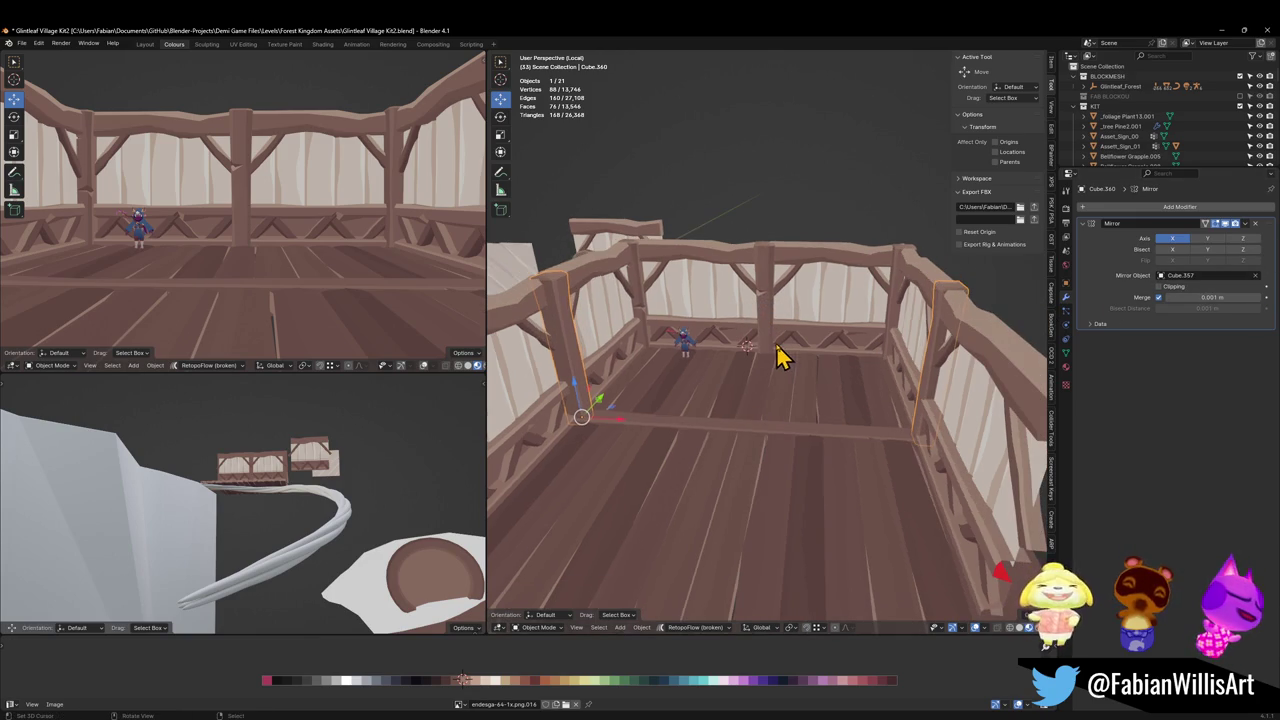
Delete the separate right railing copy.
{"action": "key", "text": "alt+a"}
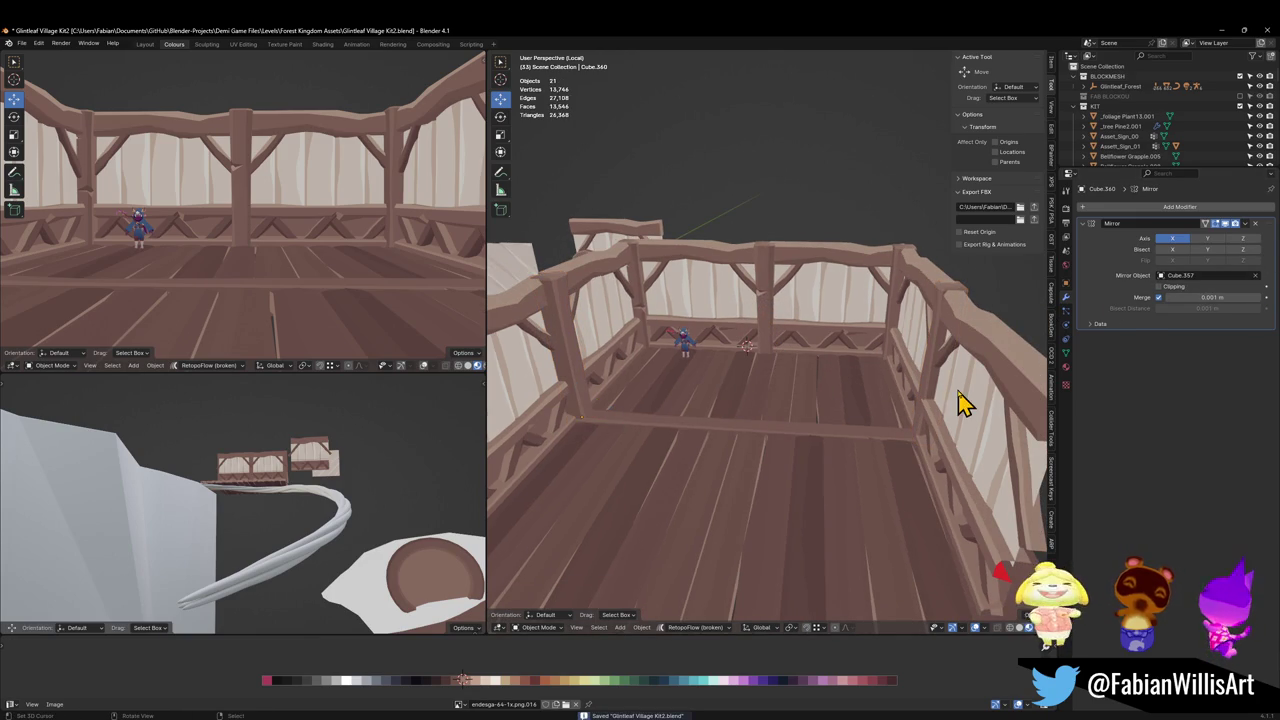
{"action": "left_click", "coordinate": [963, 403]}
{"action": "key", "text": "Delete"}
Add a Mirror modifier to the left railing, mirrored around Cube.357.
{"action": "left_click", "coordinate": [555, 399]}
{"action": "right_click", "coordinate": [555, 399]}
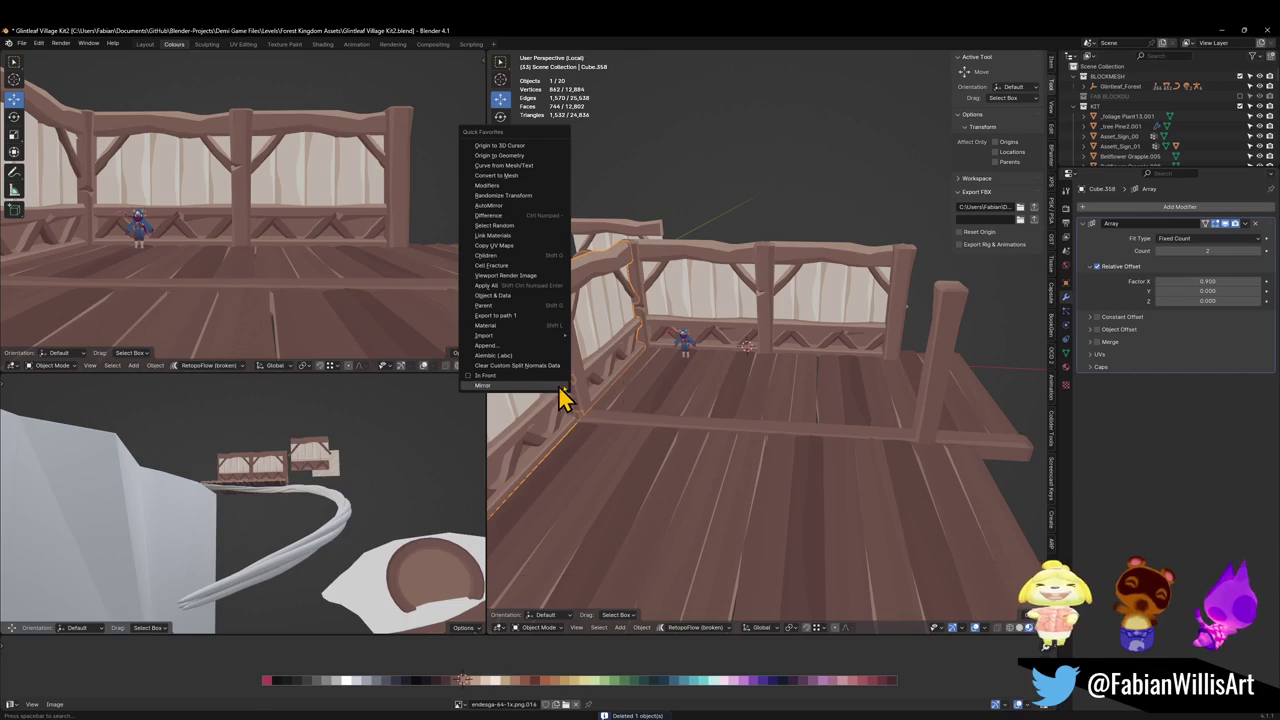
{"action": "left_click", "coordinate": [563, 400]}
{"action": "left_click", "coordinate": [1255, 432]}
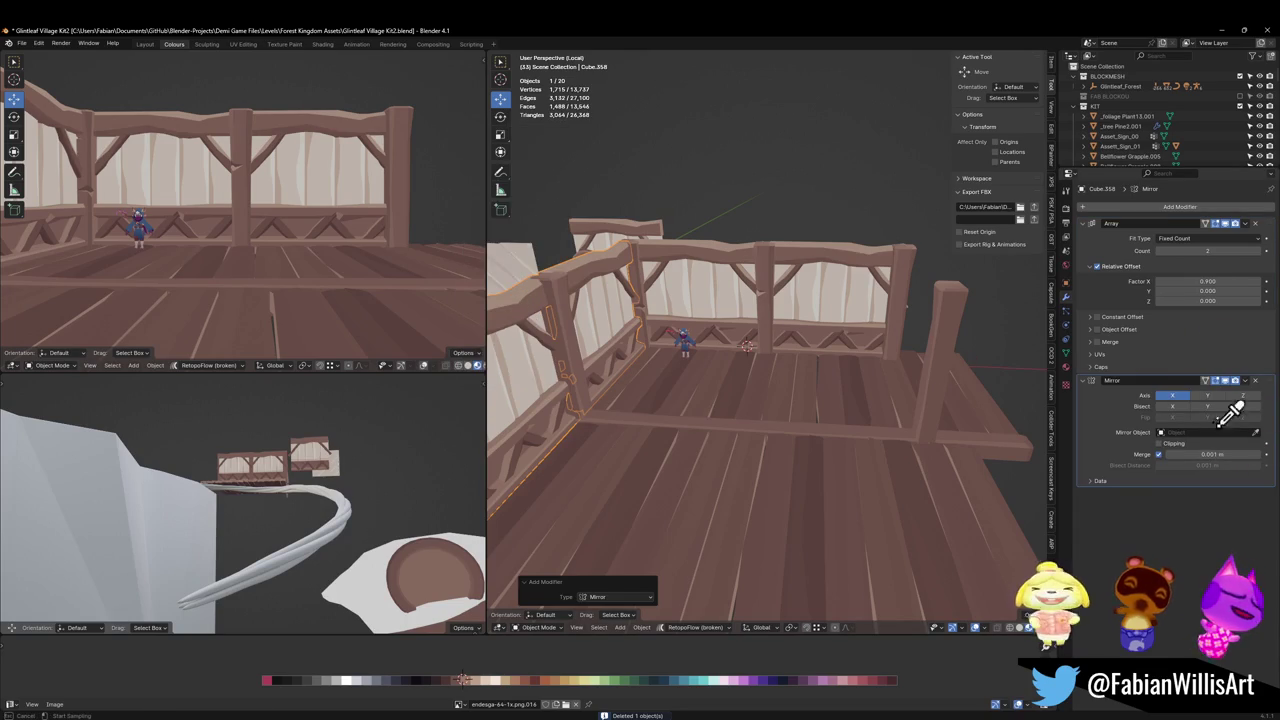
{"action": "left_click", "coordinate": [779, 334]}
Slide the back-right corner post along the X axis.
{"action": "key", "text": "alt+a"}
{"action": "mouse_move", "coordinate": [831, 349]}
{"action": "middle_mouse_down"}
{"action": "mouse_move", "coordinate": [893, 337]}
{"action": "mouse_move", "coordinate": [891, 378]}
{"action": "middle_mouse_up"}
{"action": "left_click", "coordinate": [893, 337]}
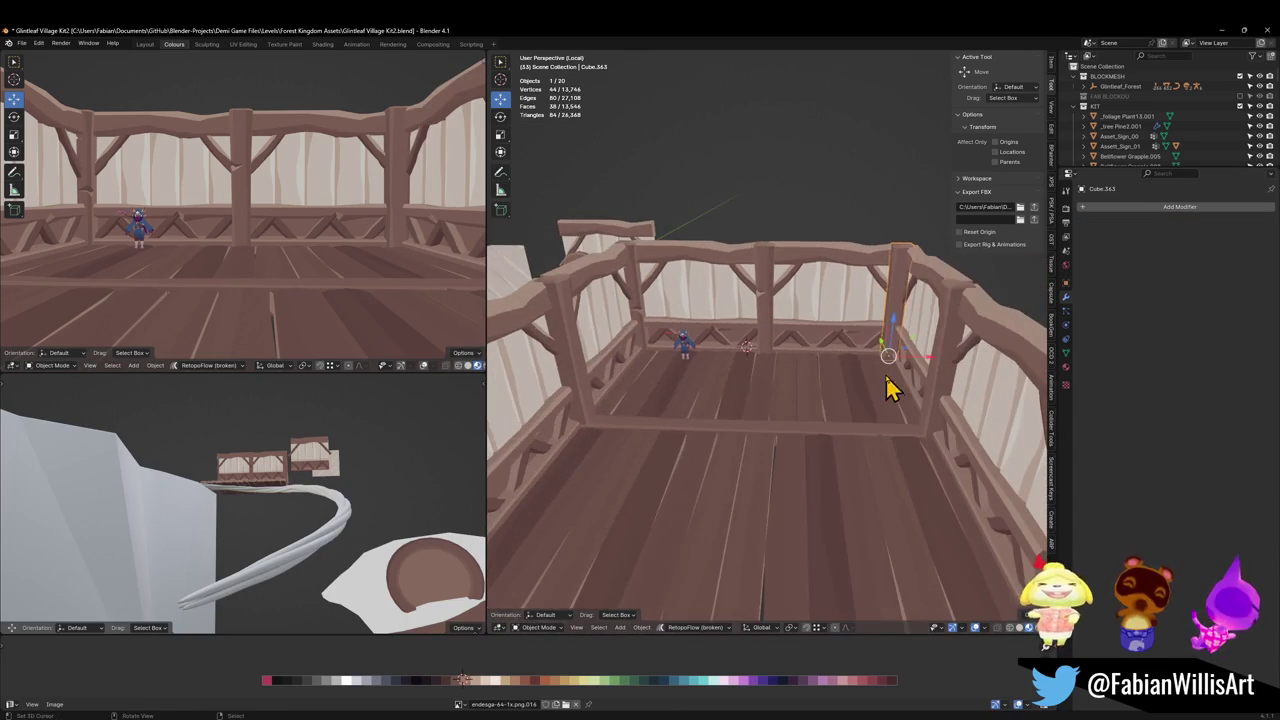
{"action": "key", "text": "g"}
{"action": "key", "text": "x"}
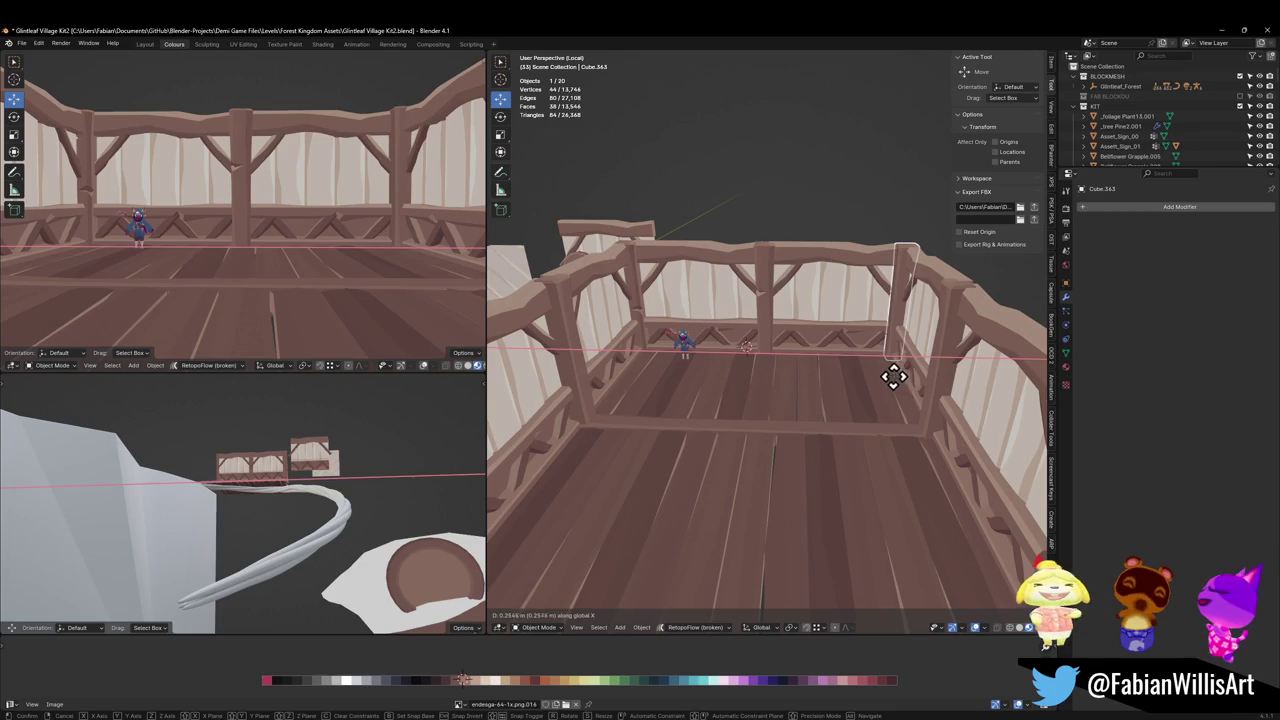
{"action": "left_click", "coordinate": [894, 374]}
Check the platform from a new angle and save the file.
{"action": "key", "text": "alt+a"}
{"action": "mouse_move", "coordinate": [903, 382]}
{"action": "middle_mouse_down"}
{"action": "mouse_move", "coordinate": [871, 357]}
{"action": "mouse_move", "coordinate": [823, 366]}
{"action": "mouse_move", "coordinate": [820, 380]}
{"action": "middle_mouse_up"}
{"action": "scroll", "coordinate": [820, 363], "scroll_direction": "down", "scroll_amount": 5}
{"action": "scroll", "coordinate": [829, 366], "scroll_direction": "up", "scroll_amount": 5}
{"action": "key", "text": "ctrl+s"}
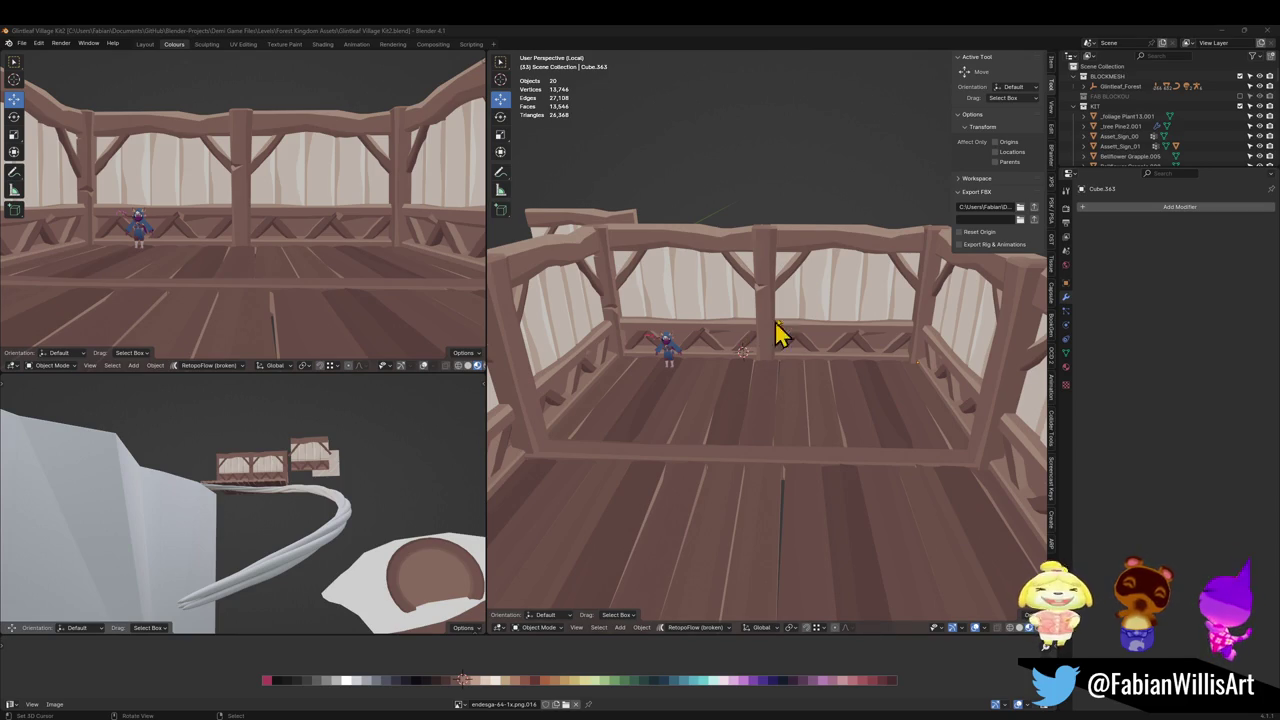
Shift the back railing's panel UVs horizontally on the palette to darken the wall panels.
{"action": "scroll", "coordinate": [790, 288], "scroll_direction": "up", "scroll_amount": 3}
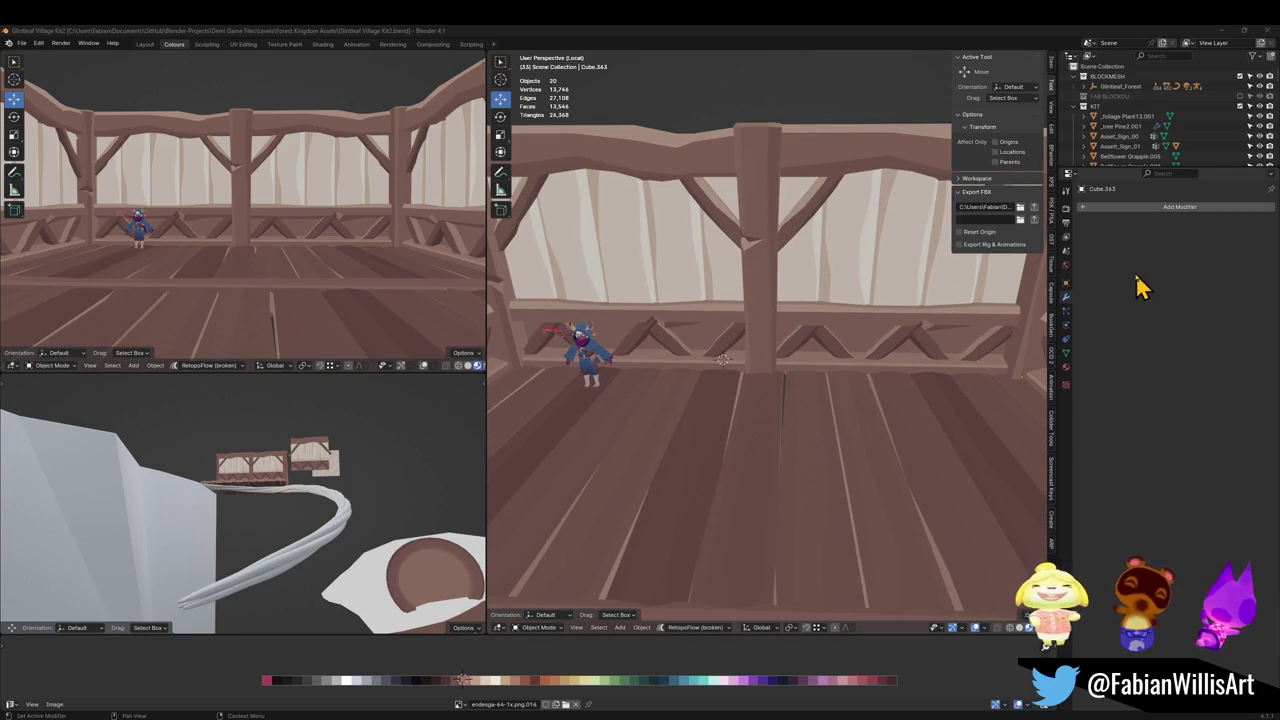
{"action": "mouse_move", "coordinate": [708, 286]}
{"action": "middle_mouse_down"}
{"action": "mouse_move", "coordinate": [766, 323]}
{"action": "mouse_move", "coordinate": [737, 334]}
{"action": "middle_mouse_up"}
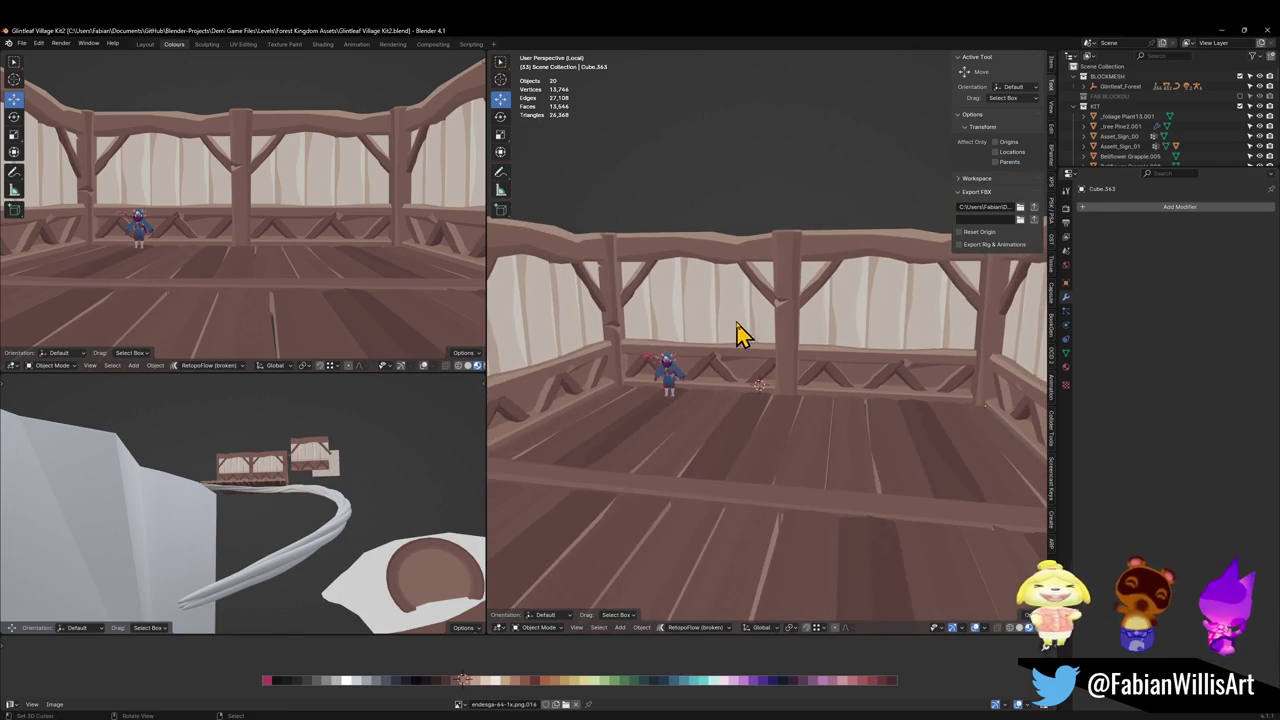
{"action": "left_click", "coordinate": [733, 334]}
{"action": "key", "text": "Tab"}
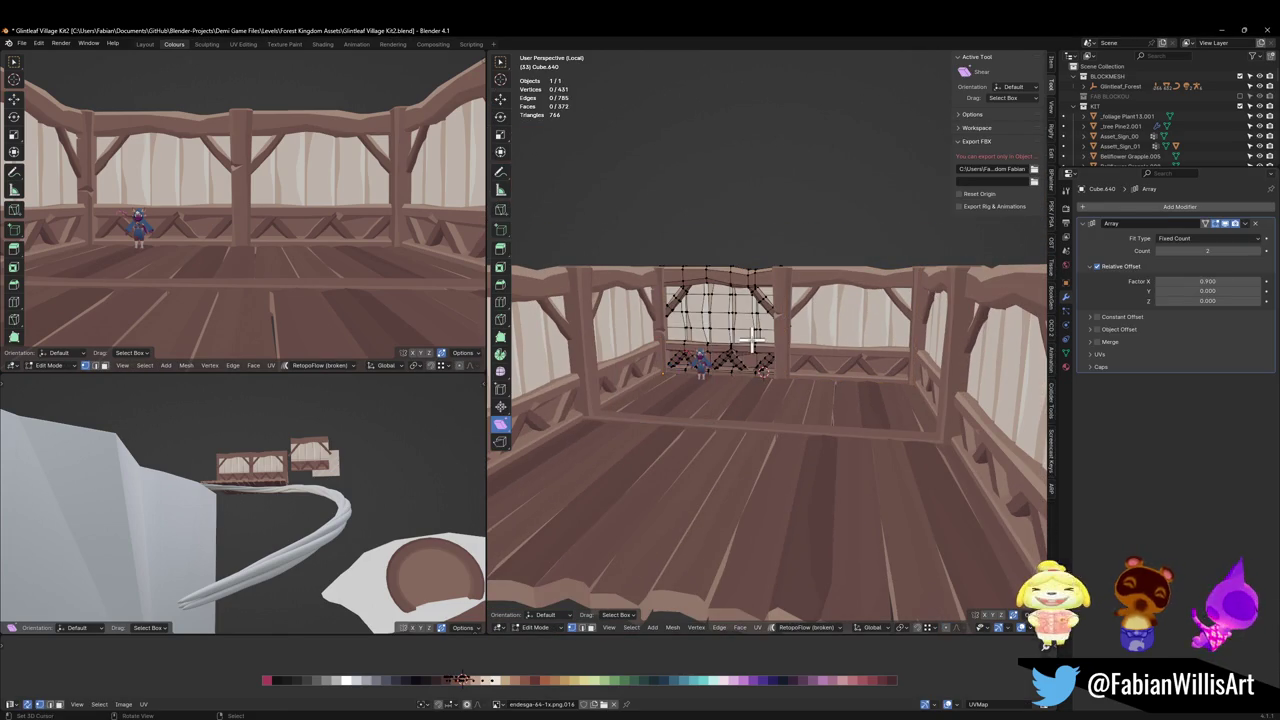
{"action": "key", "text": "alt+a"}
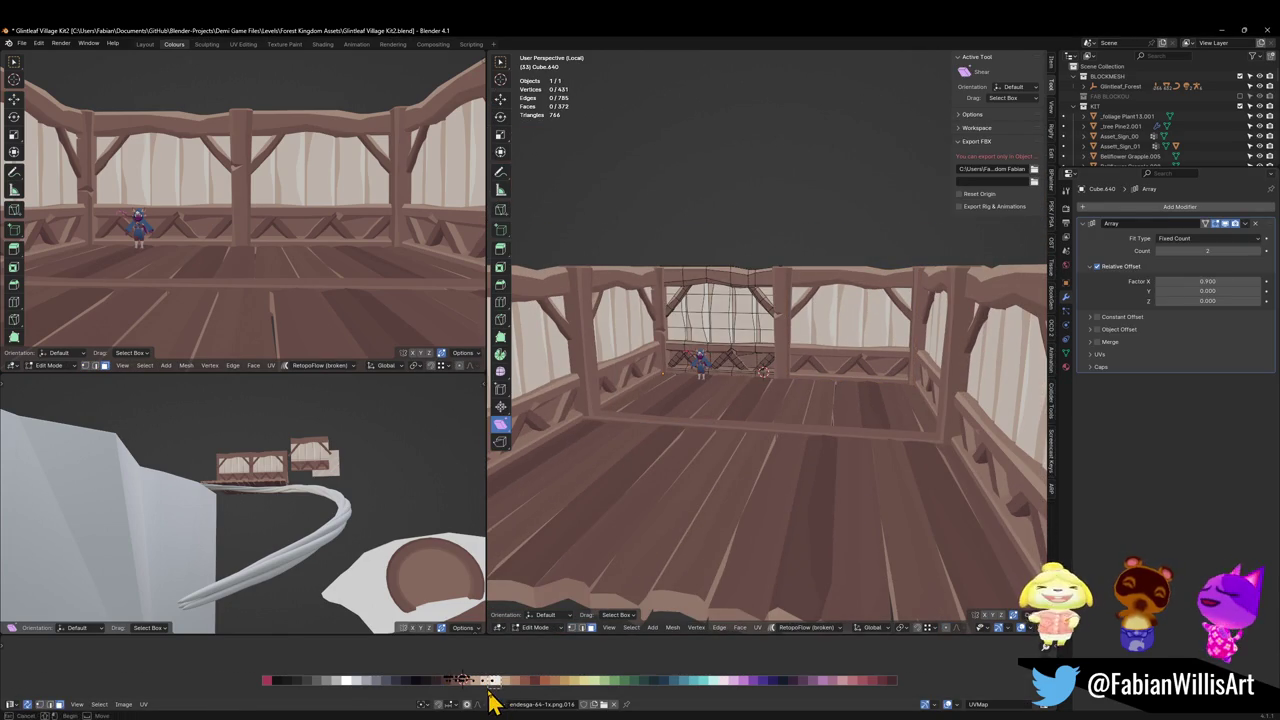
{"action": "left_click", "coordinate": [520, 690]}
{"action": "left_click_drag", "start_coordinate": [512, 675], "coordinate": [473, 690]}
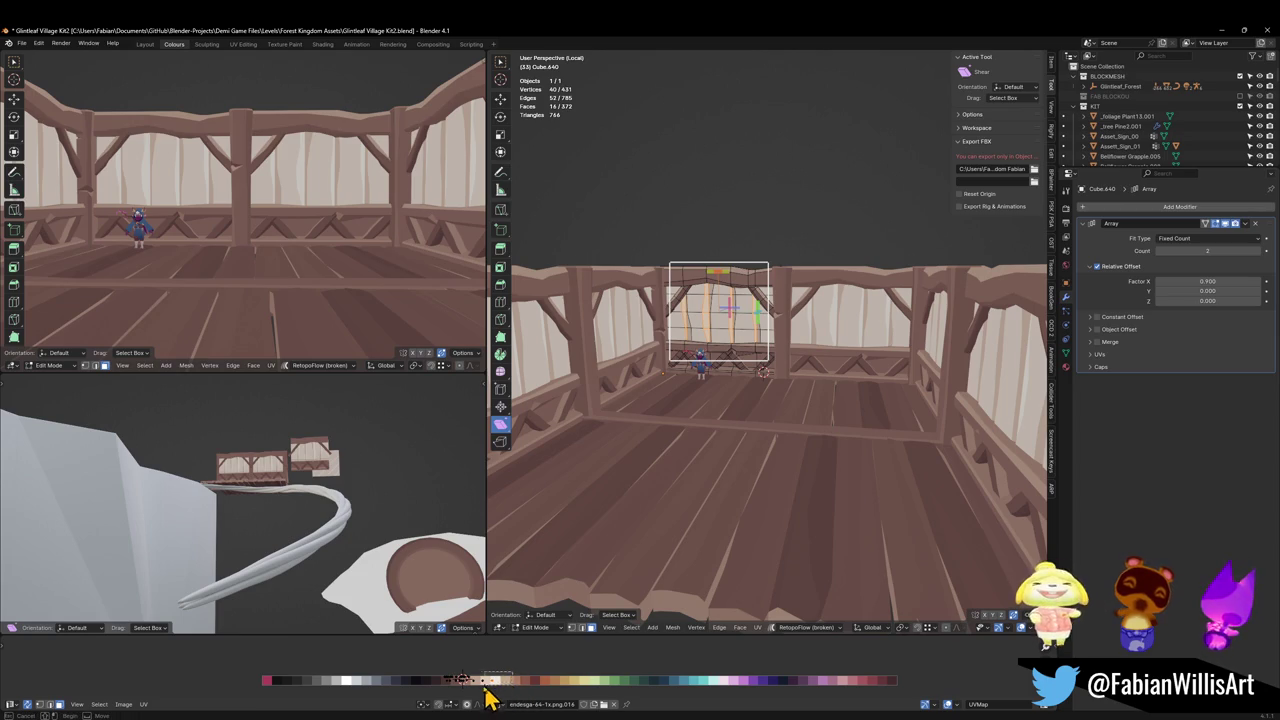
{"action": "key", "text": "g"}
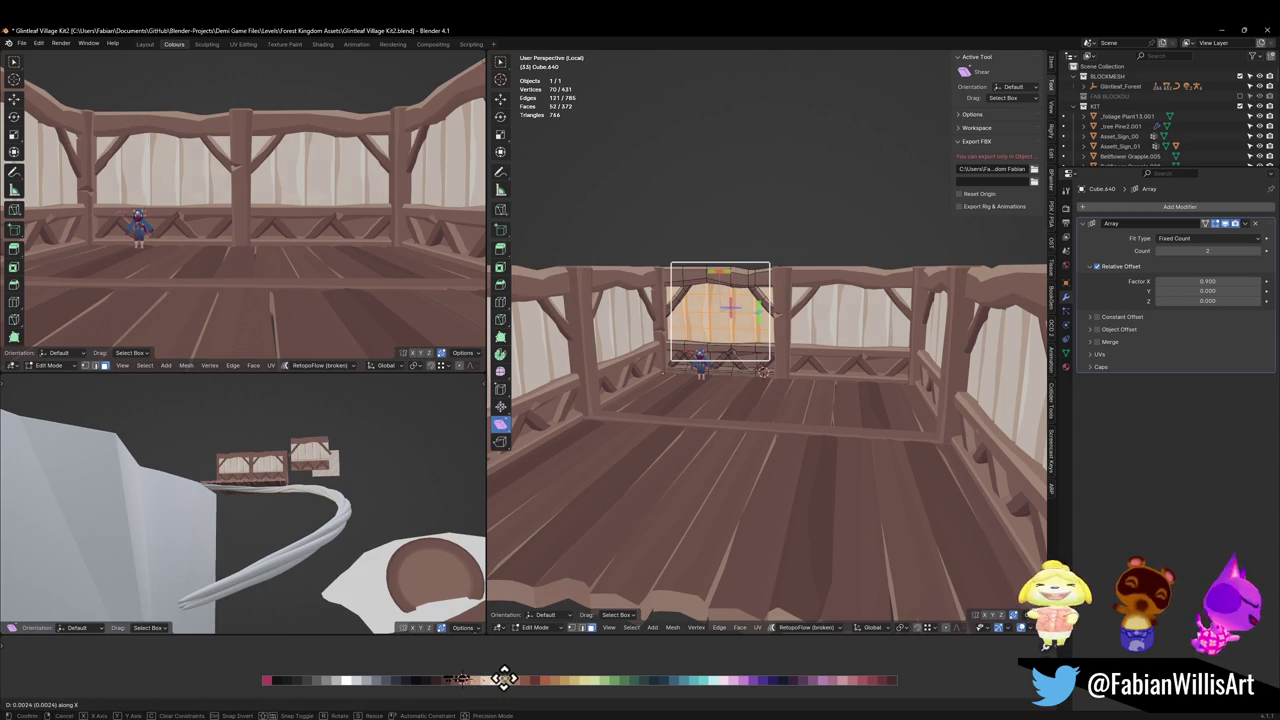
{"action": "key", "text": "x"}
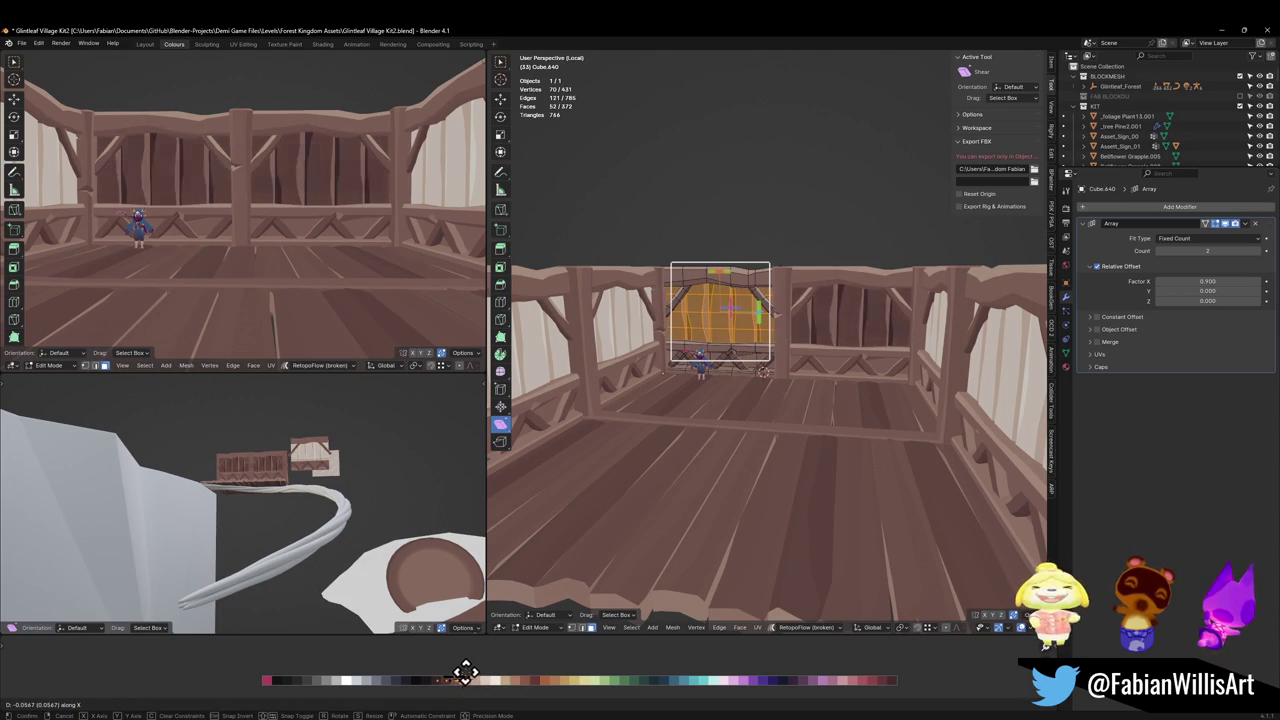
{"action": "left_click", "coordinate": [459, 675]}
Scale the panel UVs and slide them horizontally to a new palette spot.
{"action": "scroll", "coordinate": [366, 263], "scroll_direction": "down", "scroll_amount": 2}
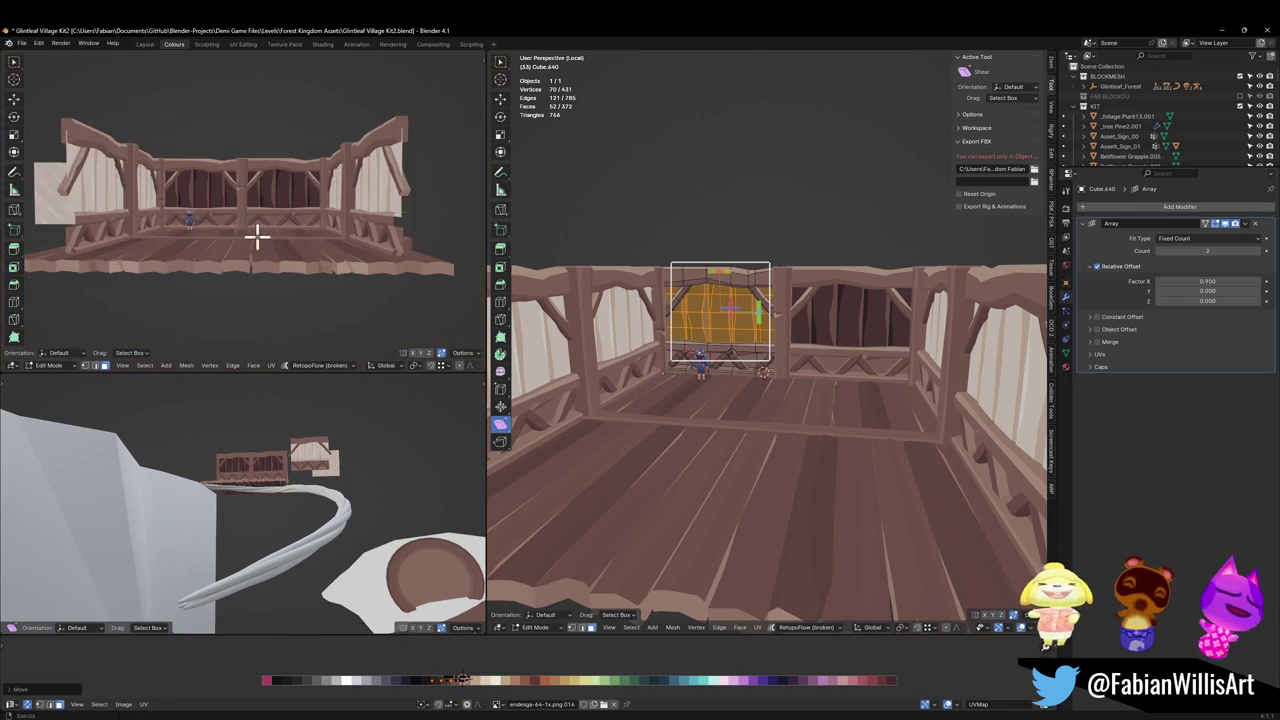
{"action": "scroll", "coordinate": [257, 237], "scroll_direction": "up", "scroll_amount": 1}
{"action": "scroll", "coordinate": [323, 246], "scroll_direction": "up", "scroll_amount": 1}
{"action": "key", "text": "s"}
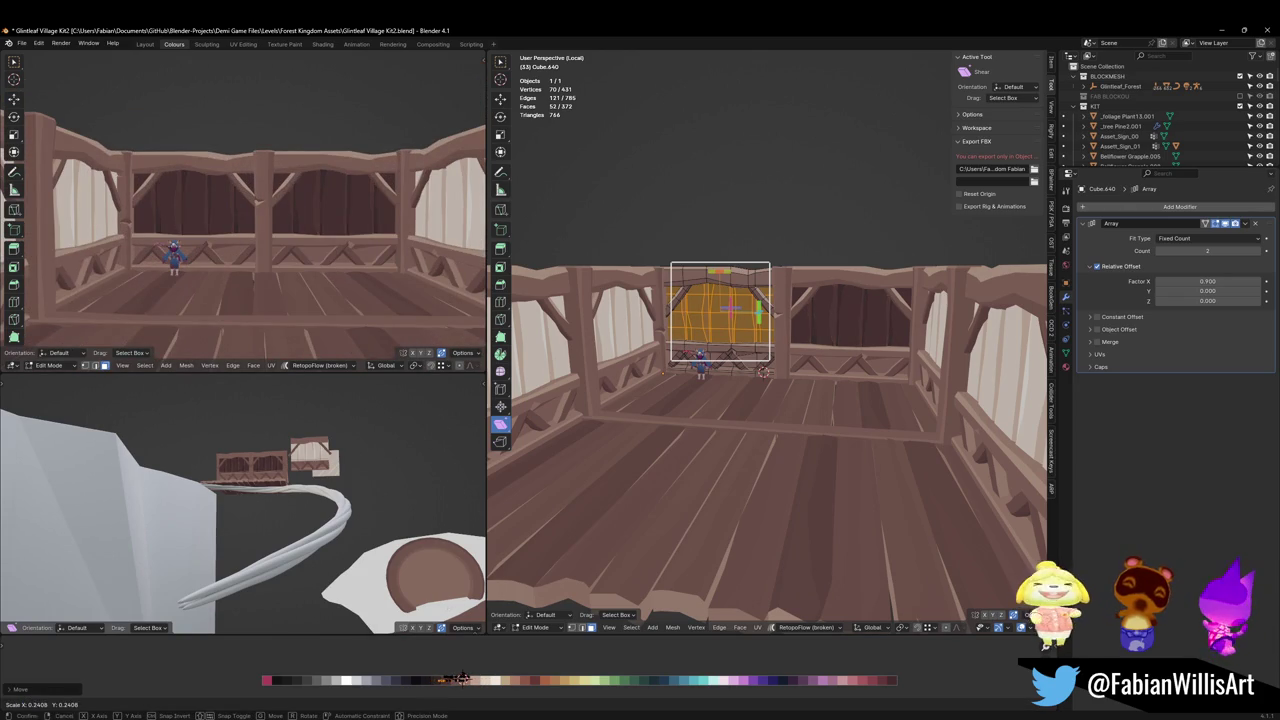
{"action": "left_click", "coordinate": [470, 678]}
{"action": "key", "text": "g"}
{"action": "key", "text": "x"}
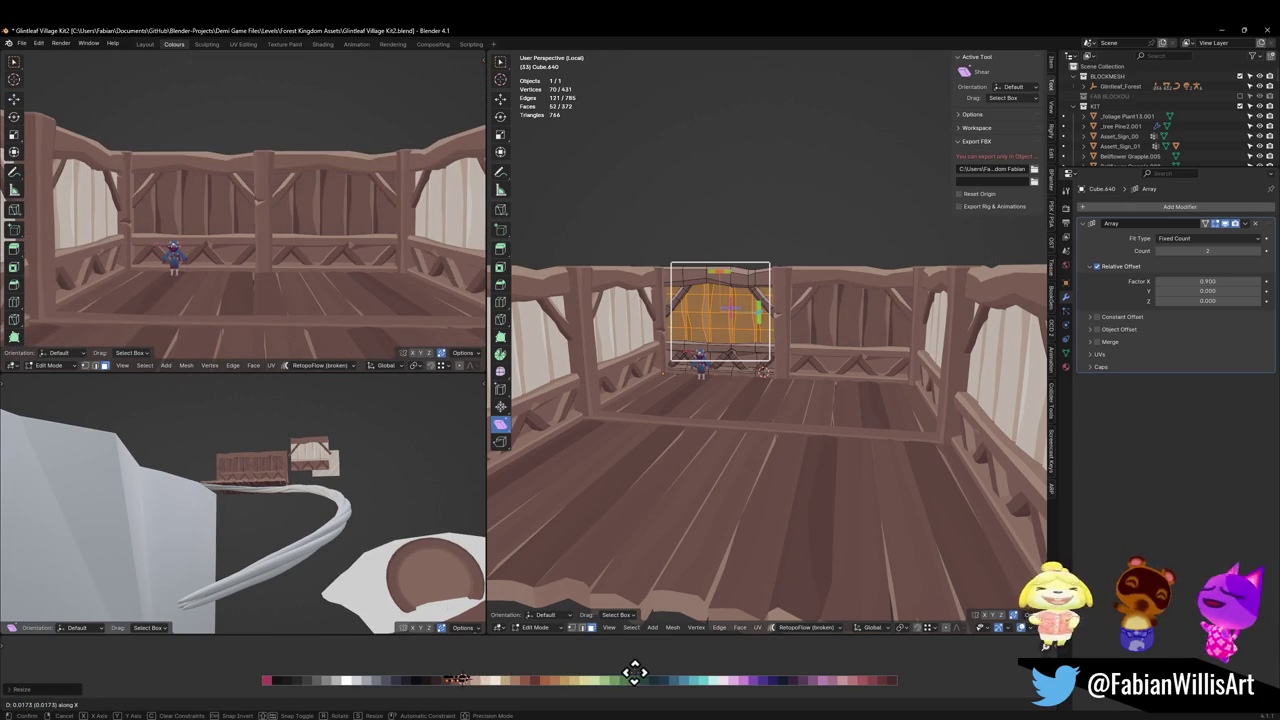
{"action": "left_click", "coordinate": [538, 668]}
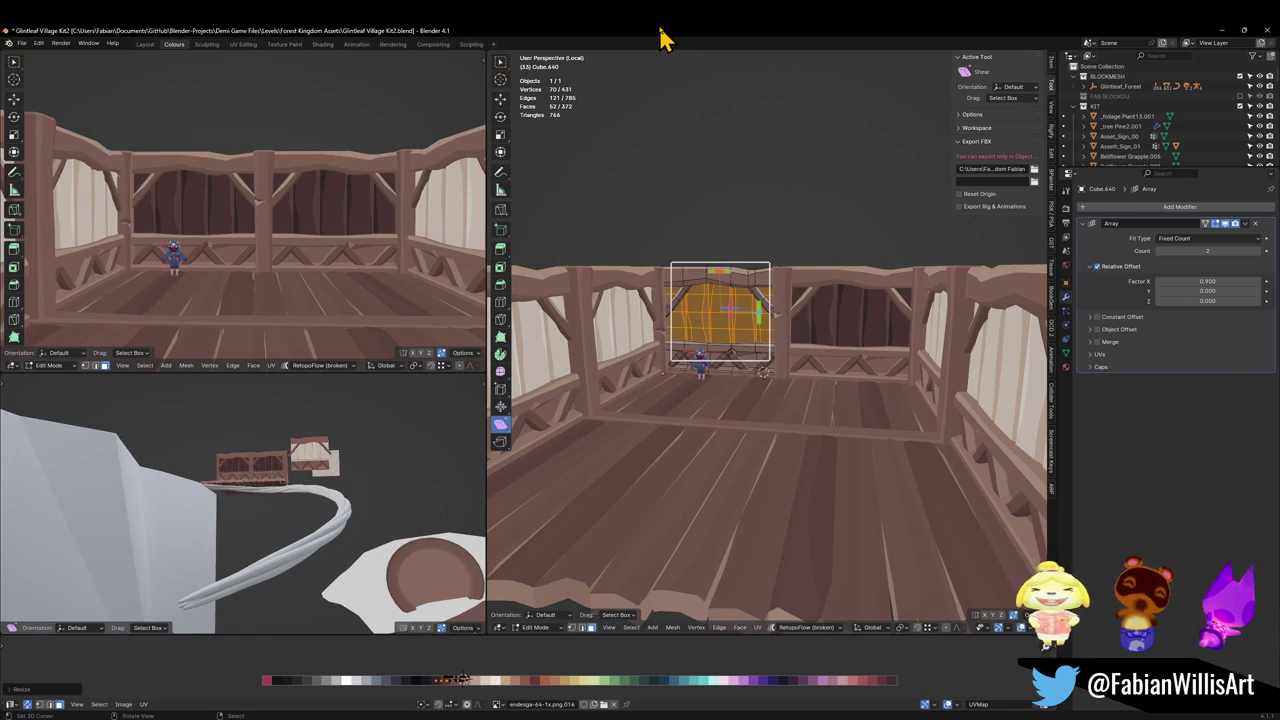
Select the whole linked wooden frame and slide its UVs horizontally to change its colour.
{"action": "scroll", "coordinate": [766, 363], "scroll_direction": "up", "scroll_amount": 2}
{"action": "scroll", "coordinate": [791, 337], "scroll_direction": "up", "scroll_amount": 3}
{"action": "scroll", "coordinate": [791, 337], "scroll_direction": "up", "scroll_amount": 3}
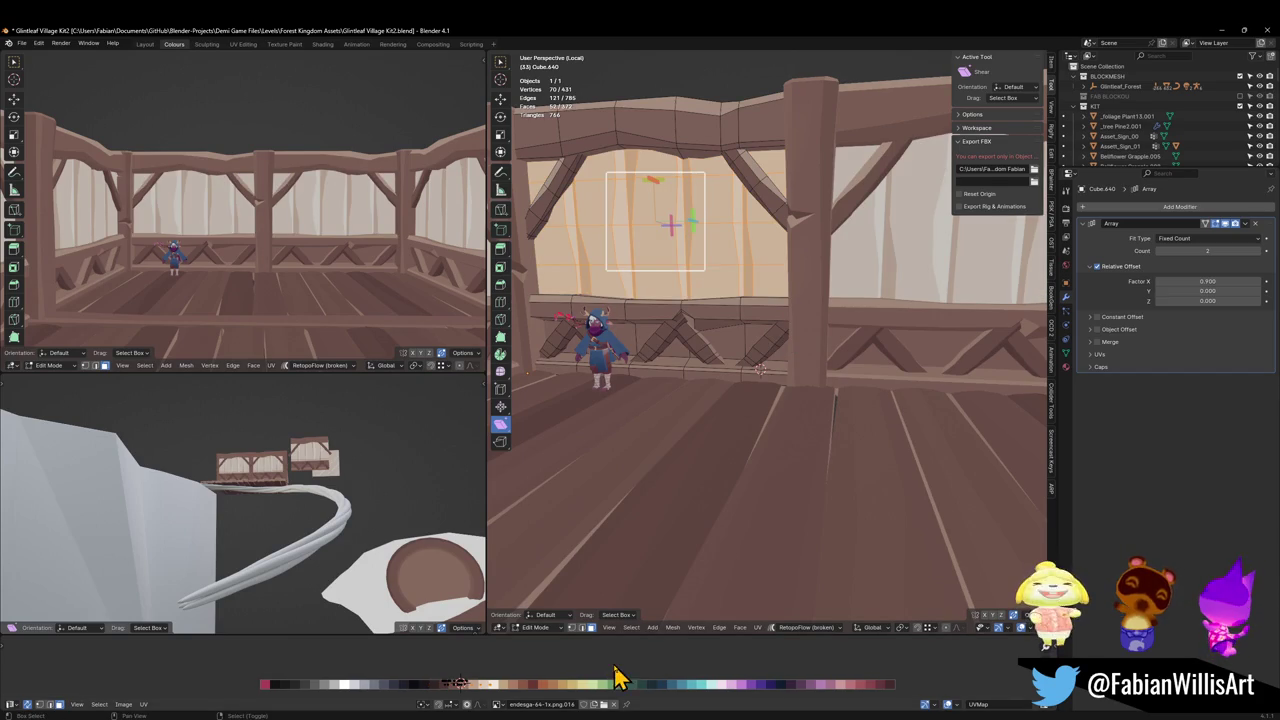
{"action": "key", "text": "g"}
{"action": "key", "text": "Escape"}
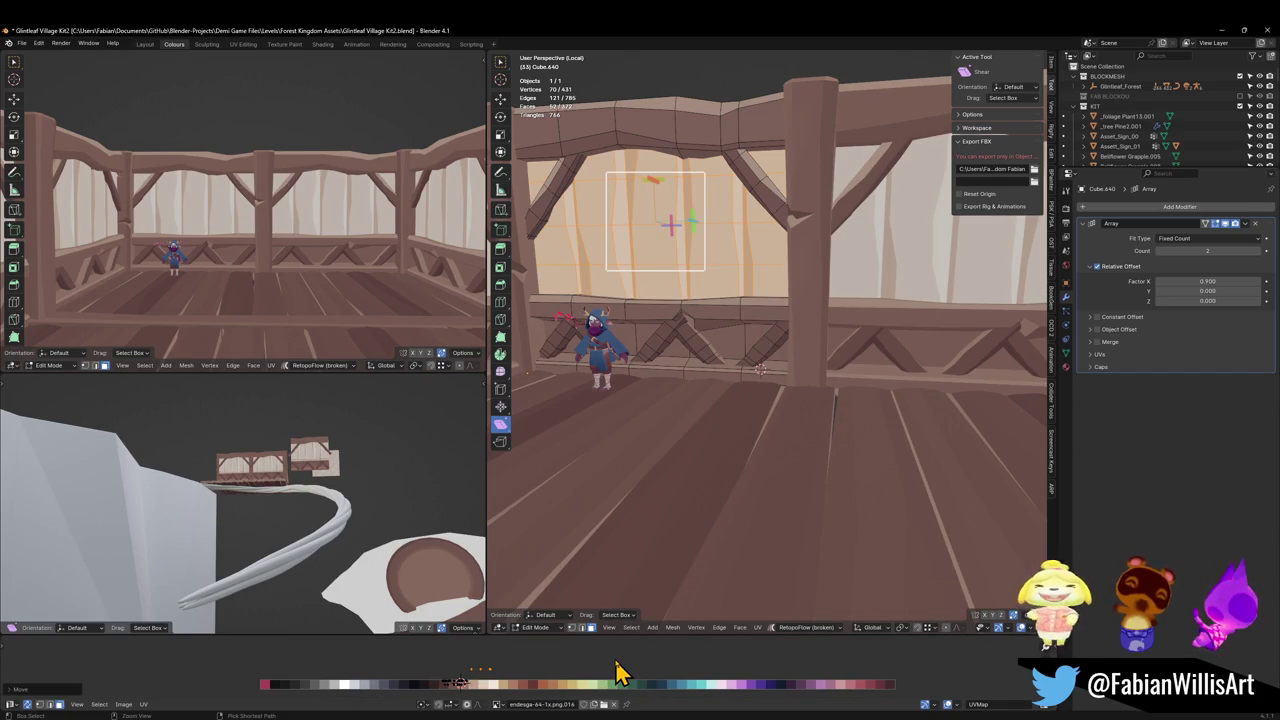
{"action": "key", "text": "ctrl+l"}
{"action": "key", "text": "g"}
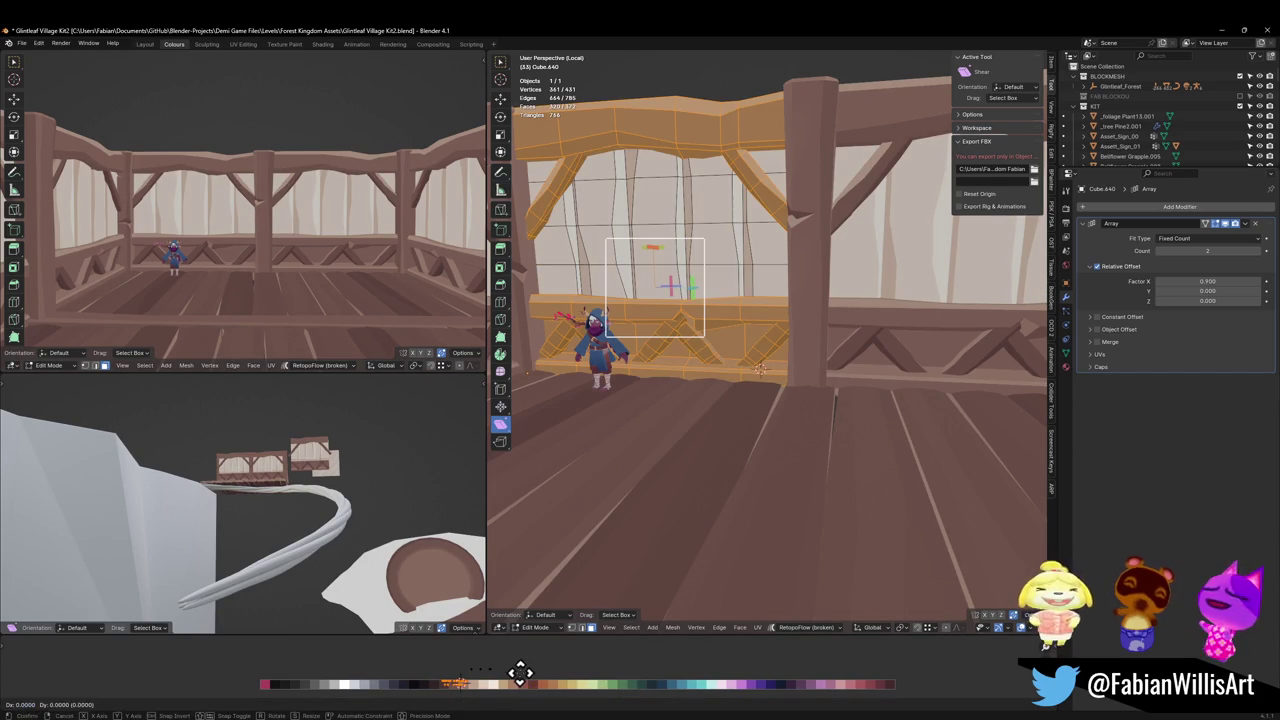
{"action": "key", "text": "x"}
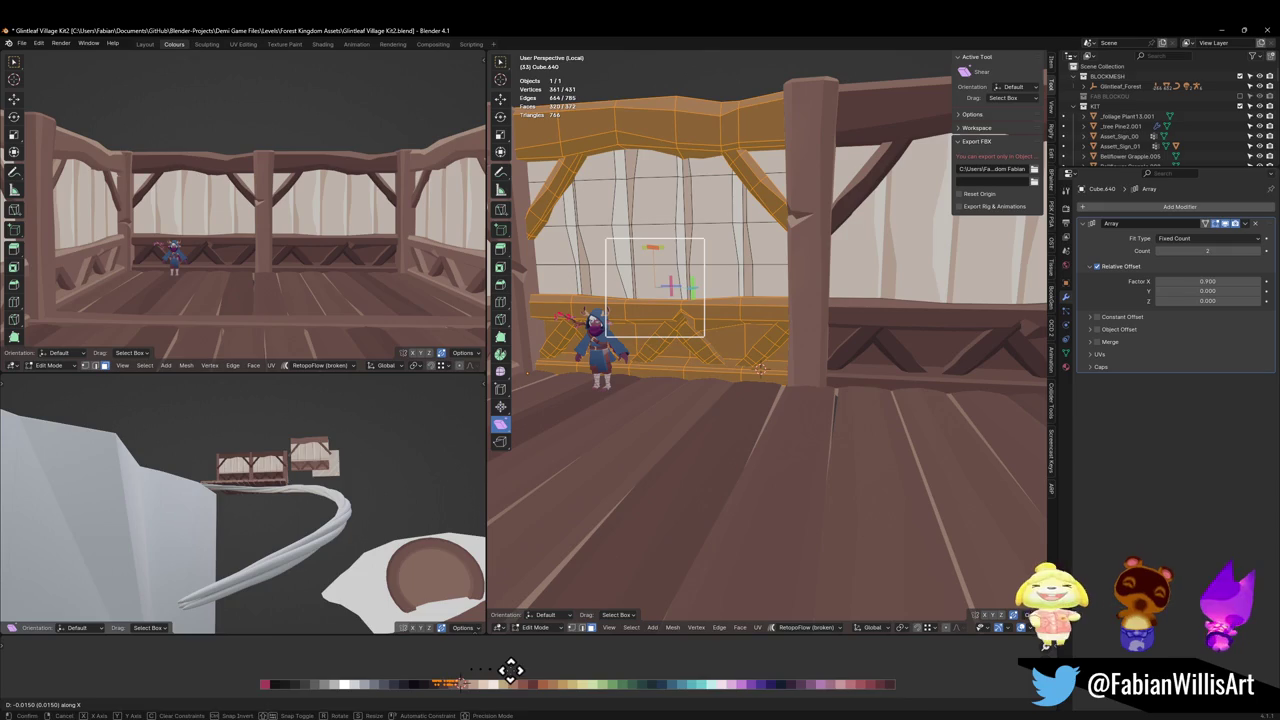
{"action": "left_click", "coordinate": [510, 668]}
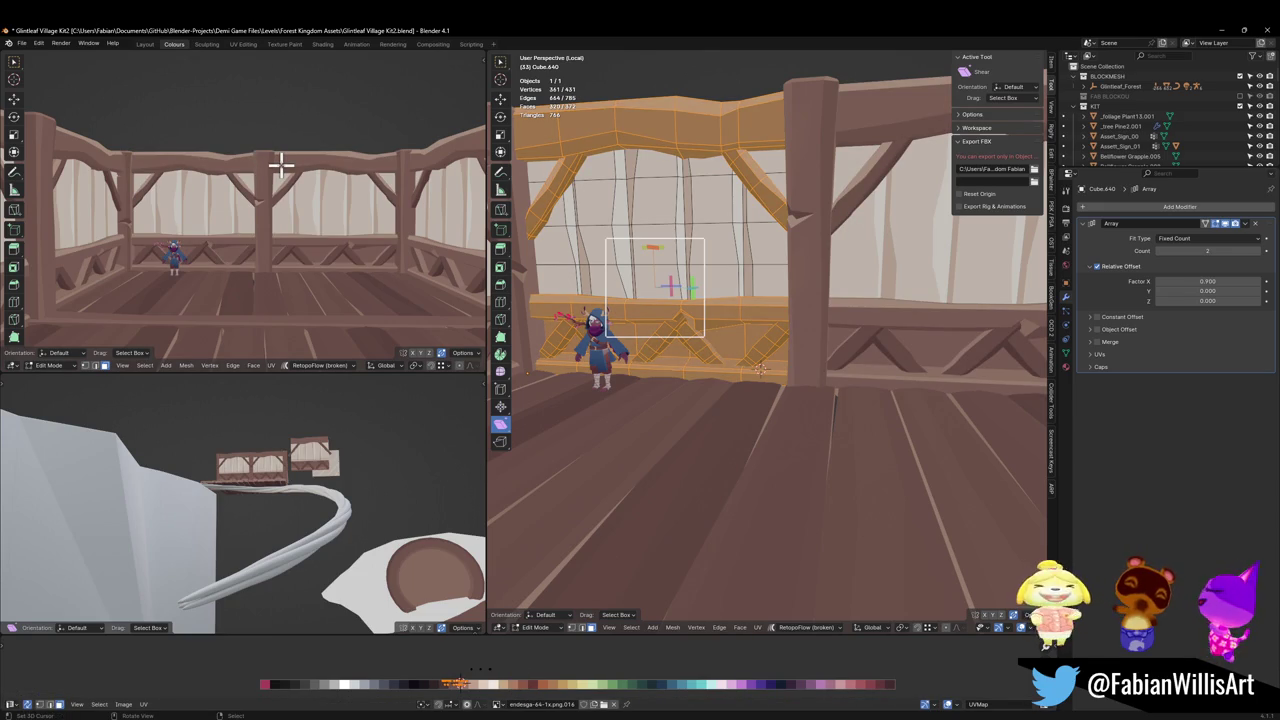
Save the file and leave Edit Mode on the back railing.
{"action": "middle_click_drag", "start_coordinate": [360, 222], "coordinate": [320, 192]}
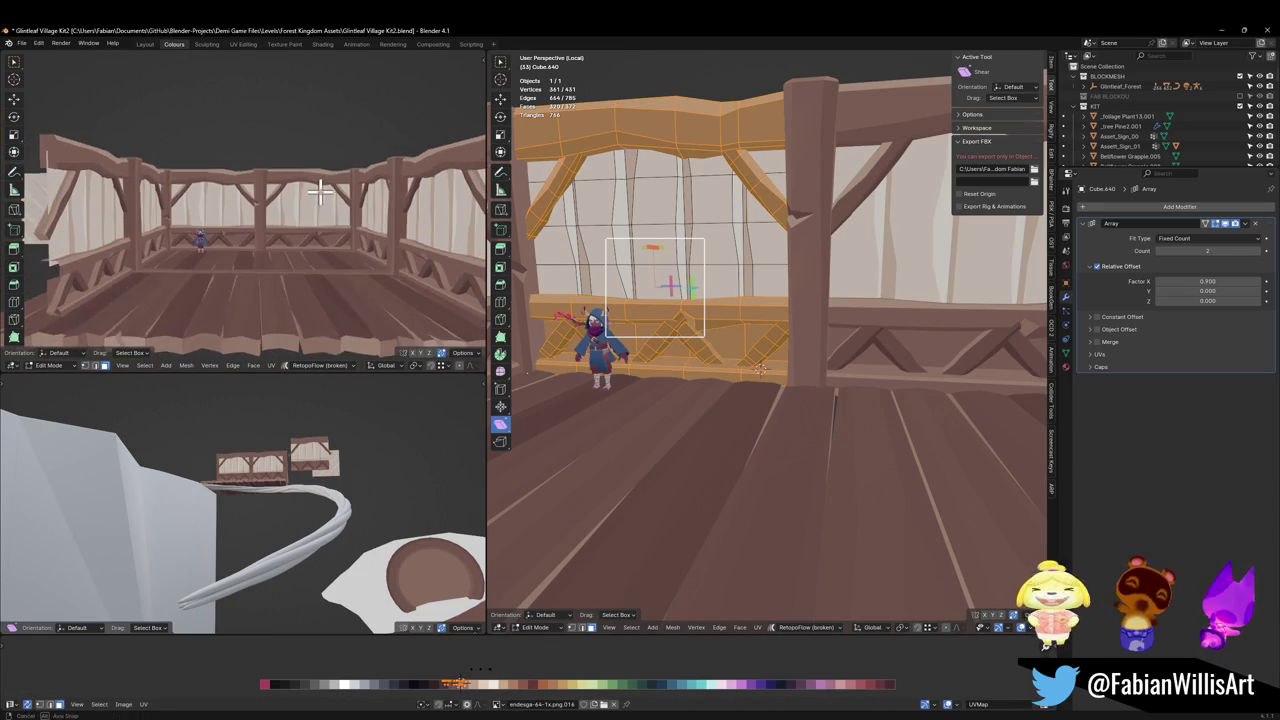
{"action": "key", "text": "ctrl+s"}
{"action": "mouse_move", "coordinate": [600, 210]}
{"action": "middle_mouse_down"}
{"action": "mouse_move", "coordinate": [723, 223]}
{"action": "mouse_move", "coordinate": [848, 288]}
{"action": "middle_mouse_up"}
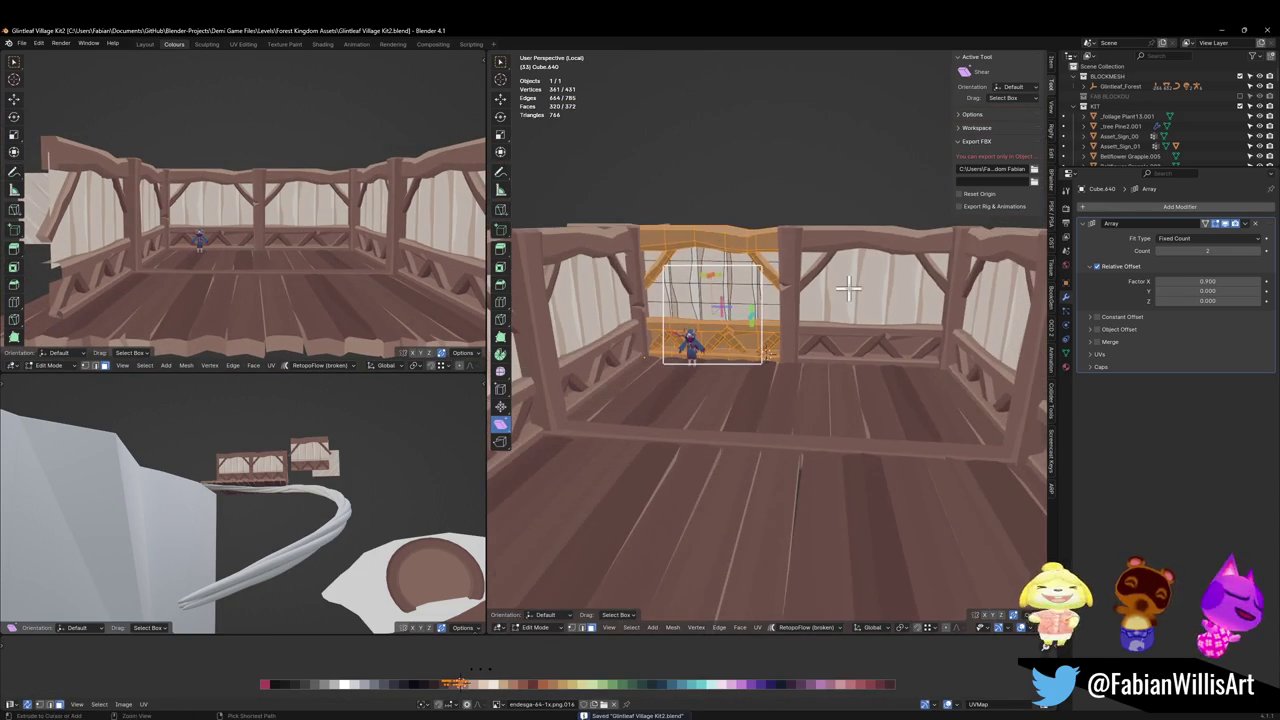
{"action": "key", "text": "Tab"}
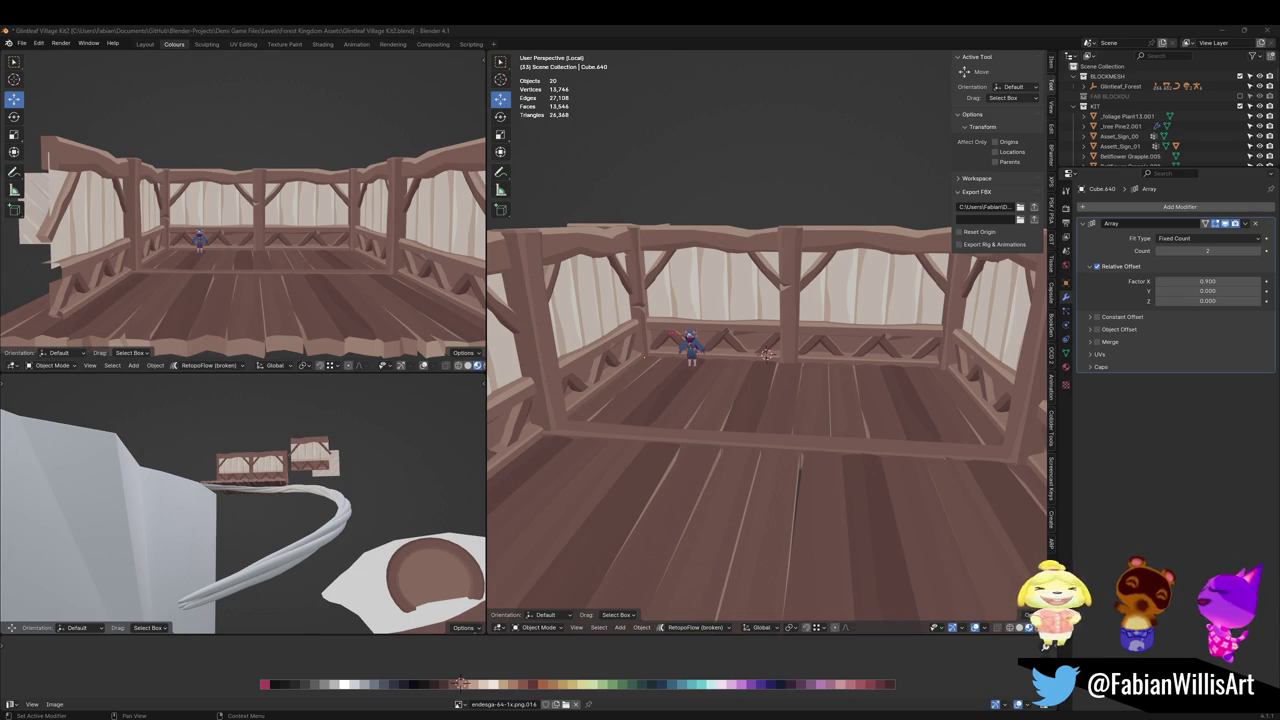
Slide the back railing's rail UVs horizontally onto the red palette colour.
{"action": "left_click", "coordinate": [727, 345]}
{"action": "key", "text": "Tab"}
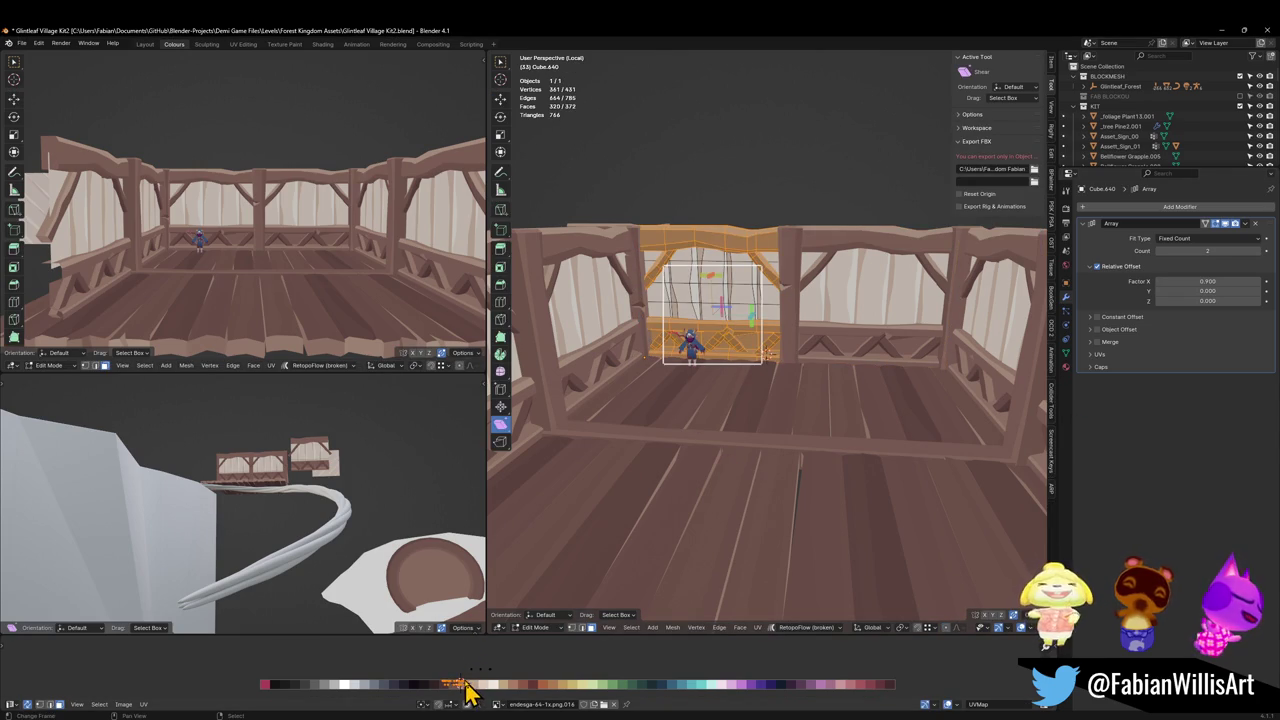
{"action": "key", "text": "g"}
{"action": "key", "text": "x"}
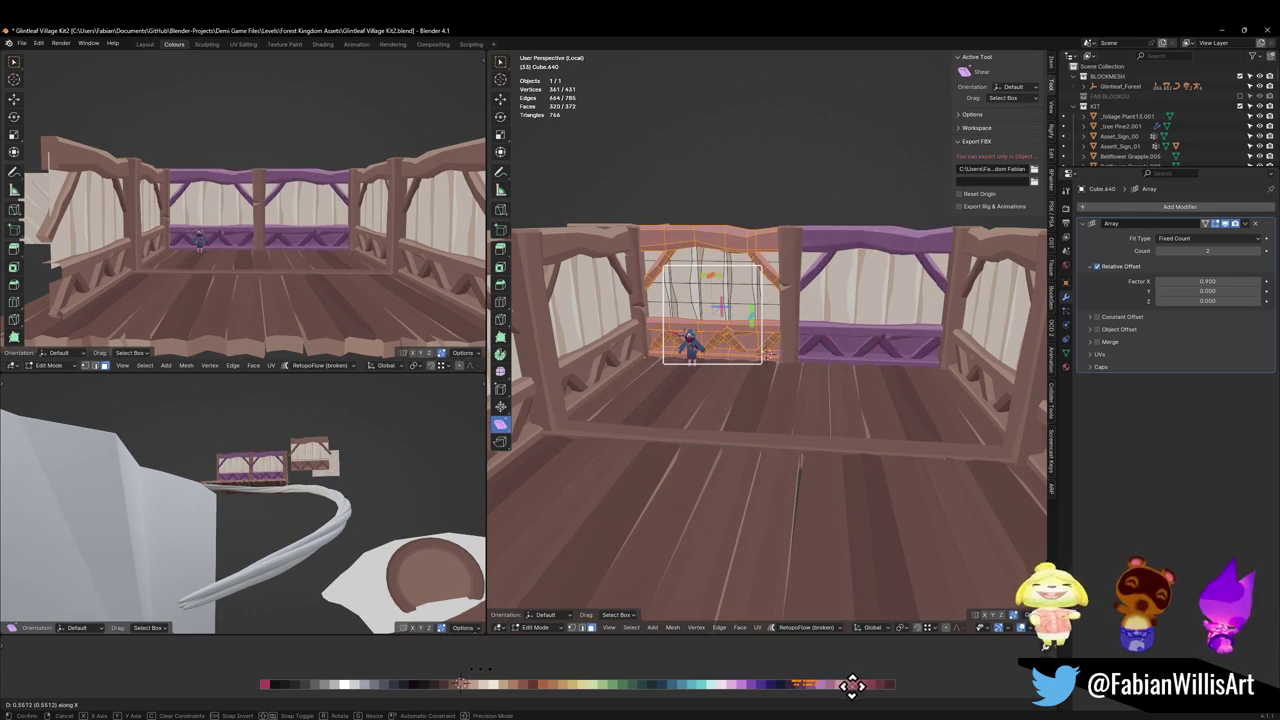
{"action": "left_click", "coordinate": [902, 688]}
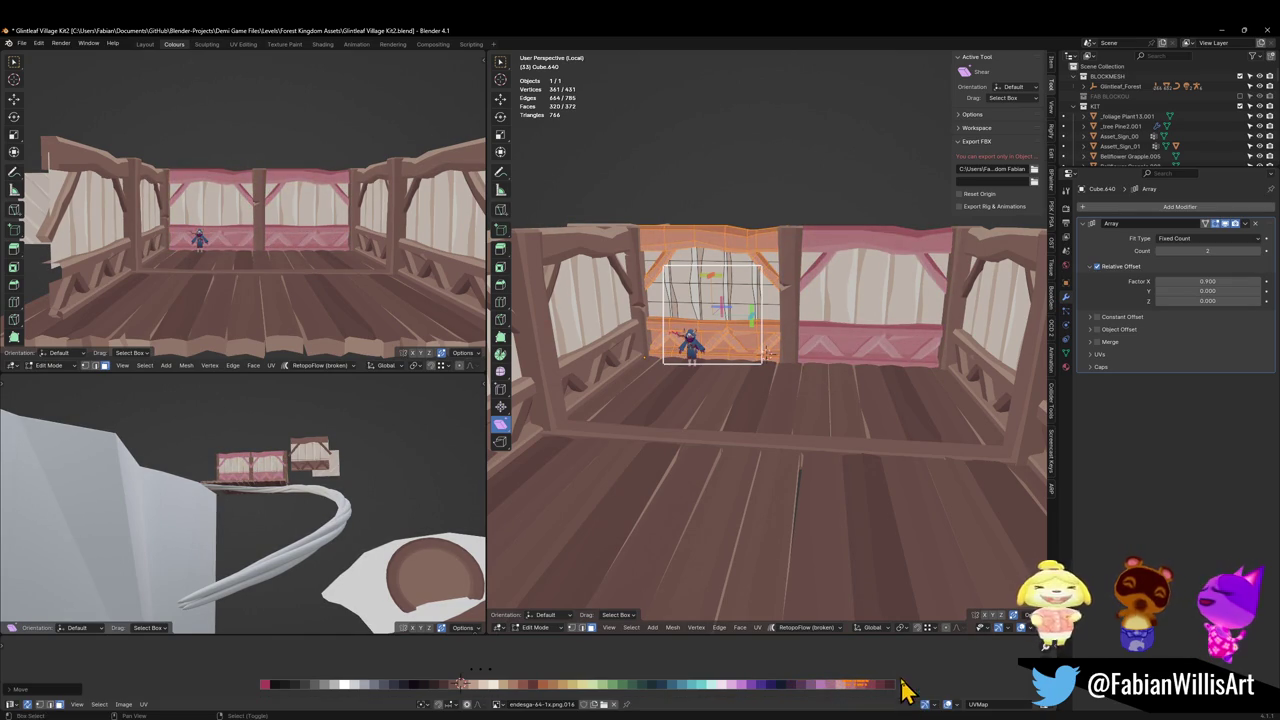
Mirror the rail UVs horizontally and nudge them along X into place.
{"action": "key", "text": "ctrl+m"}
{"action": "key", "text": "x"}
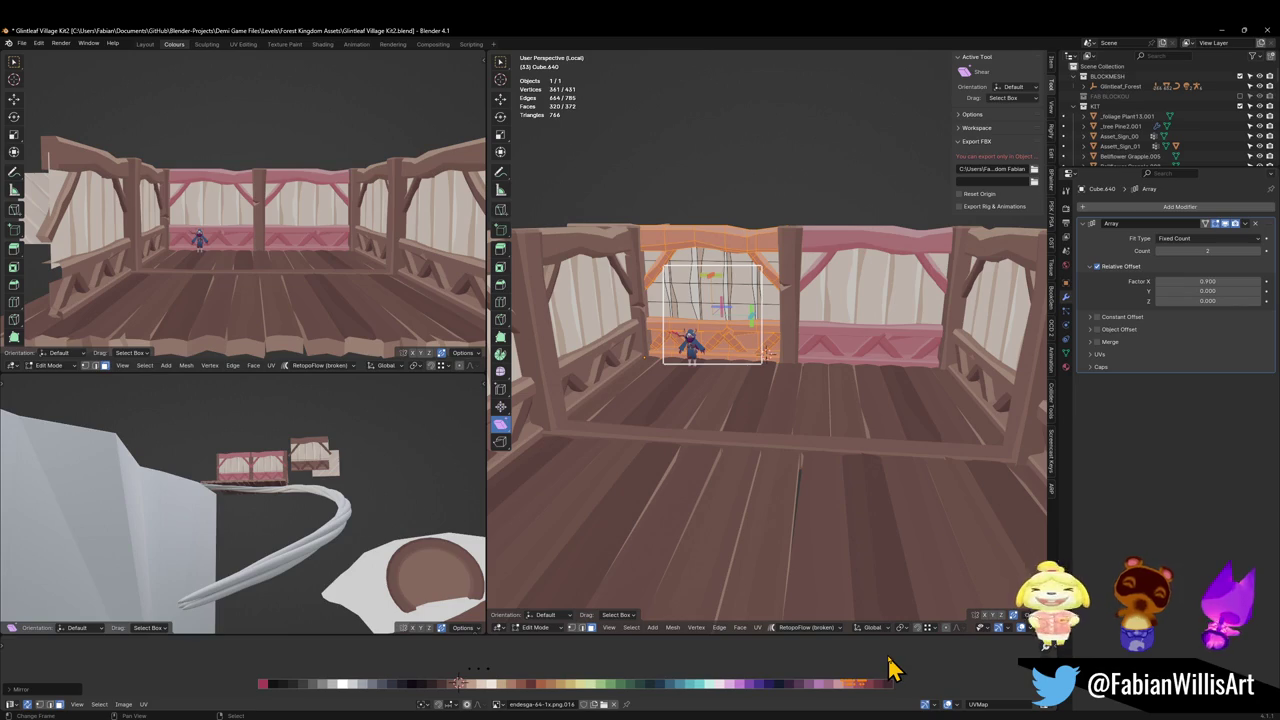
{"action": "key", "text": "g"}
{"action": "key", "text": "x"}
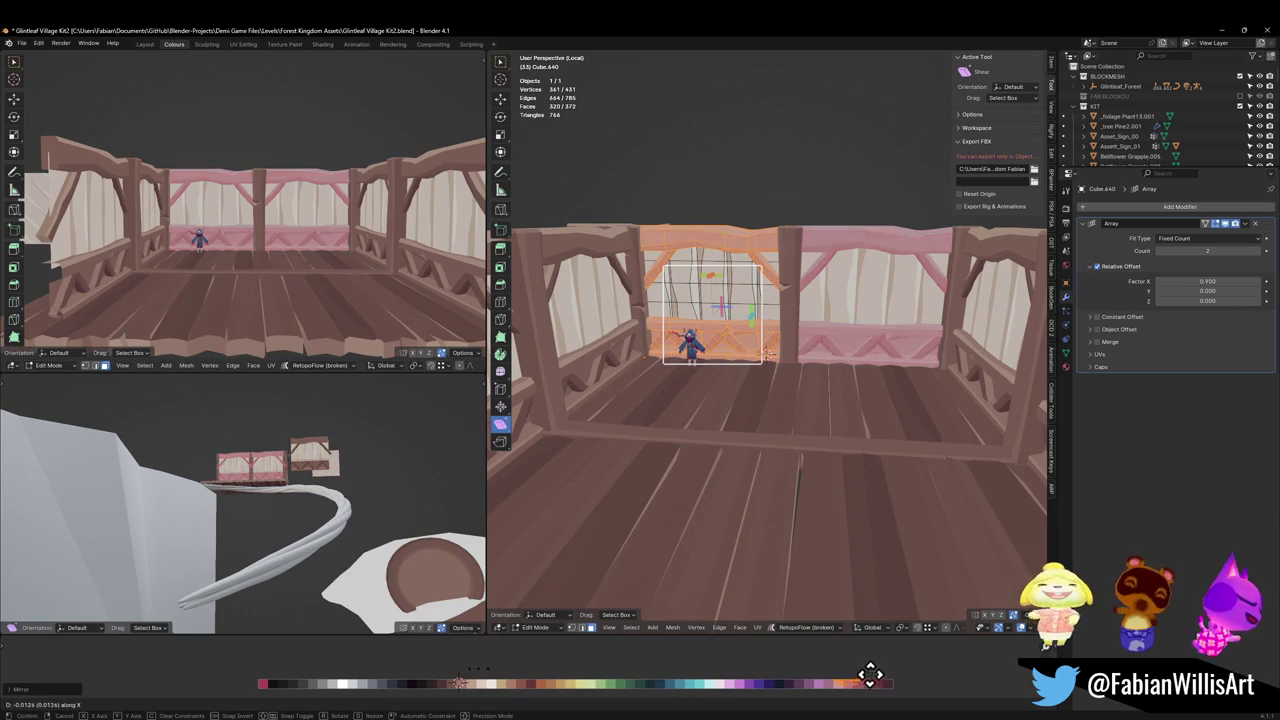
{"action": "left_click", "coordinate": [28, 688]}
{"action": "key", "text": "Tab"}
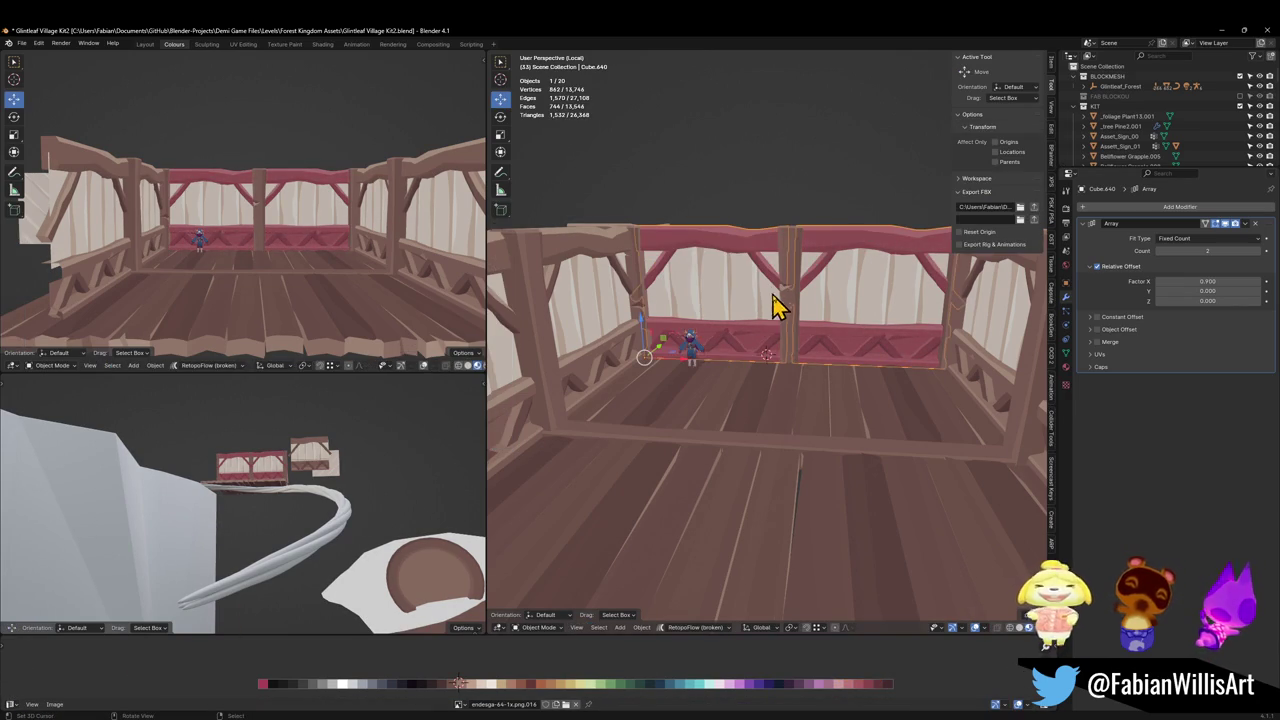
{"action": "left_click", "coordinate": [605, 378], "text": "shift"}
{"action": "left_click", "coordinate": [740, 342], "text": "shift"}
{"action": "key", "text": "q"}
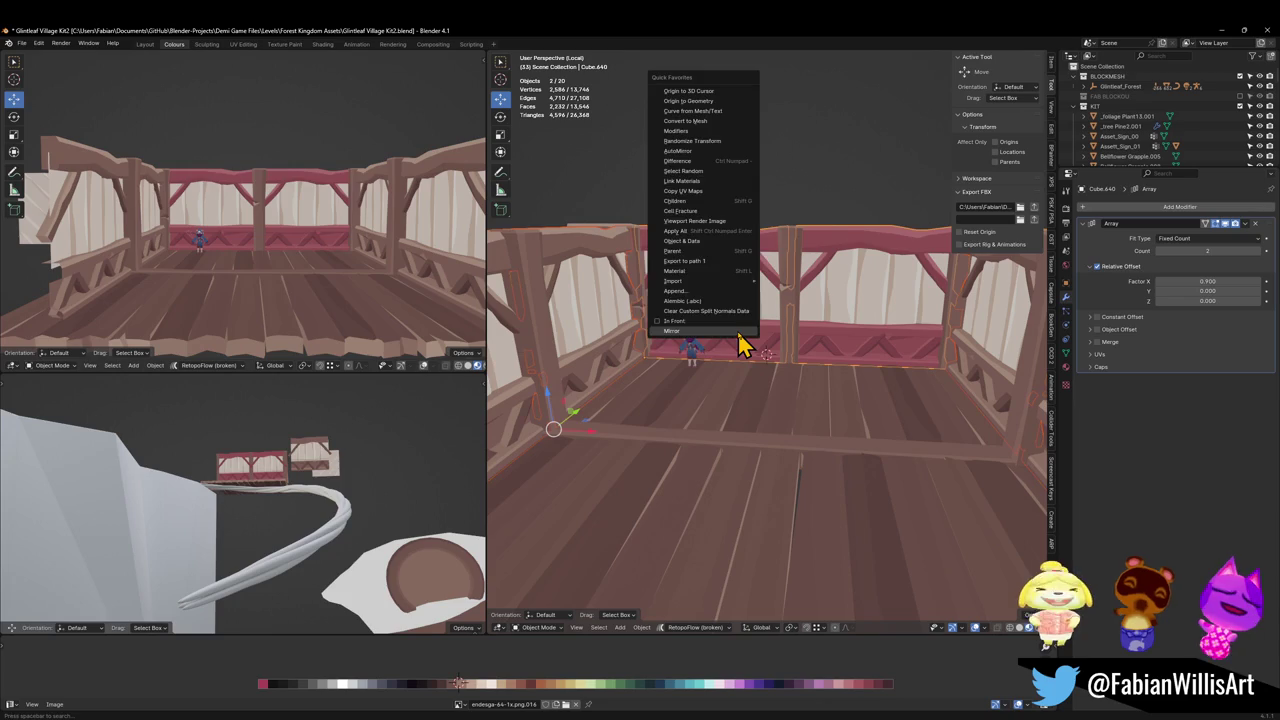
{"action": "left_click", "coordinate": [712, 191]}
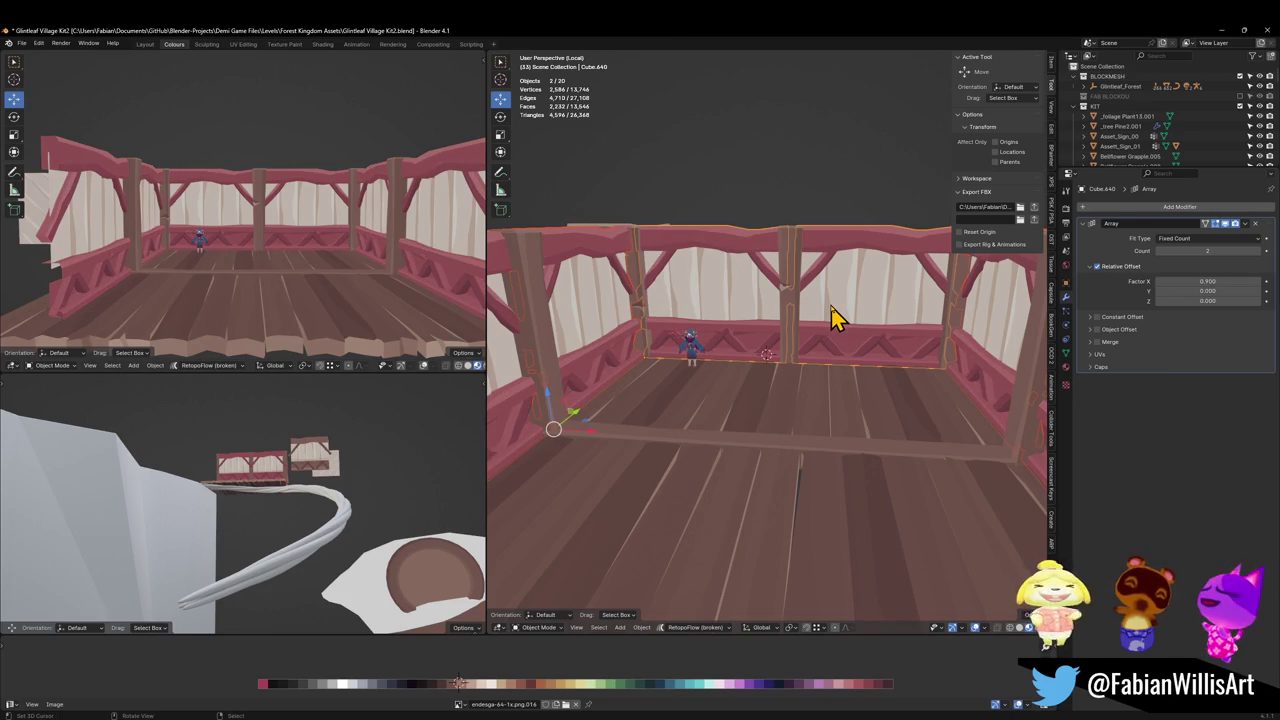
{"action": "left_click", "coordinate": [708, 313]}
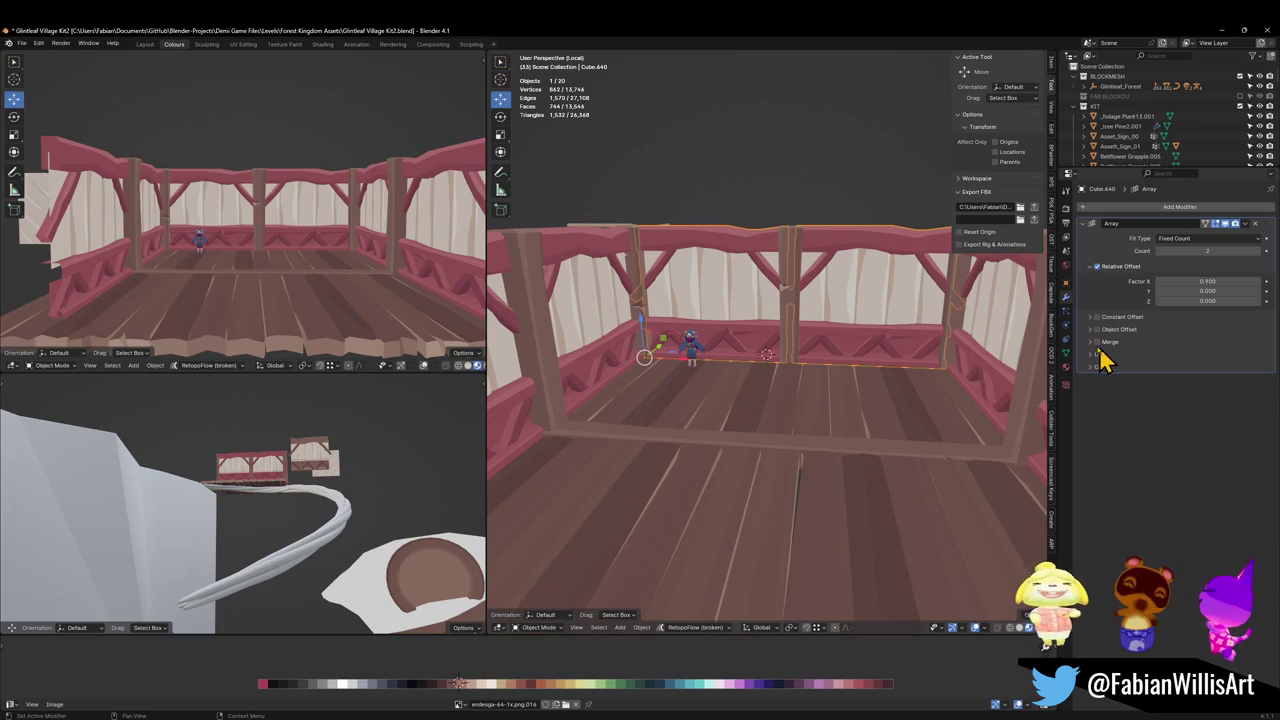
{"action": "middle_click_drag", "start_coordinate": [834, 329], "coordinate": [766, 337]}
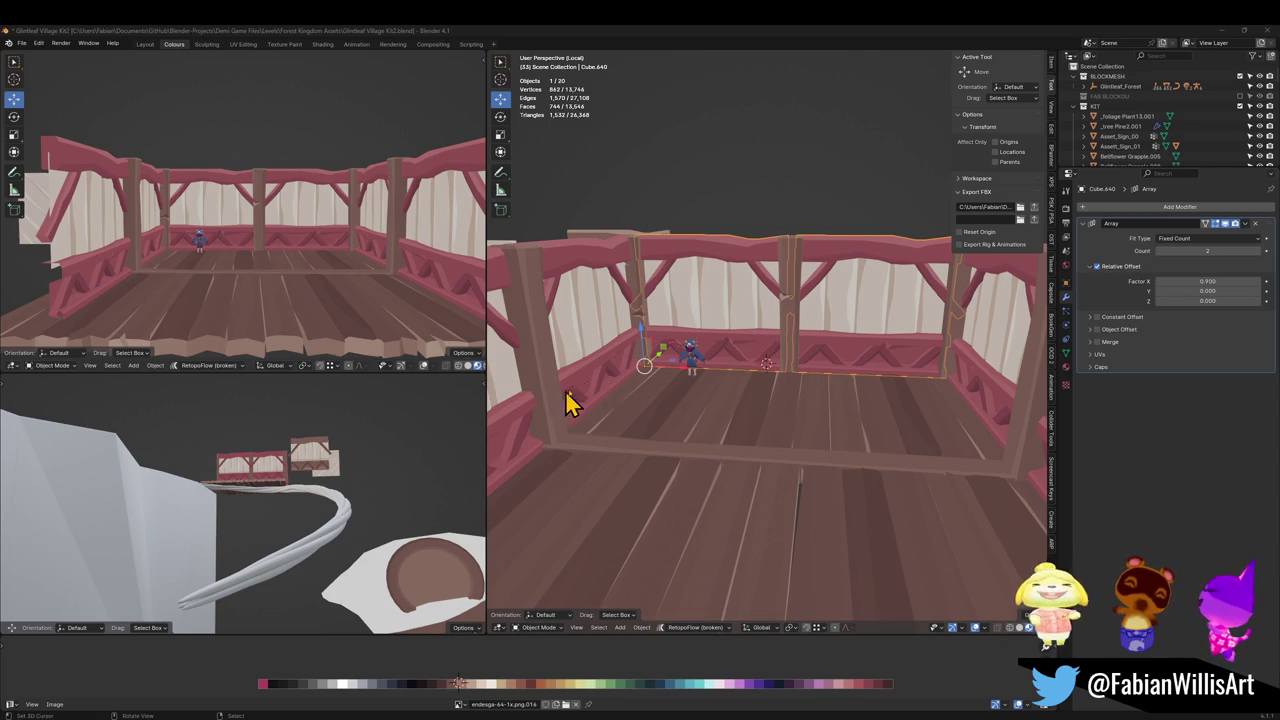
{"action": "scroll", "coordinate": [600, 390], "scroll_direction": "down", "scroll_amount": 3}
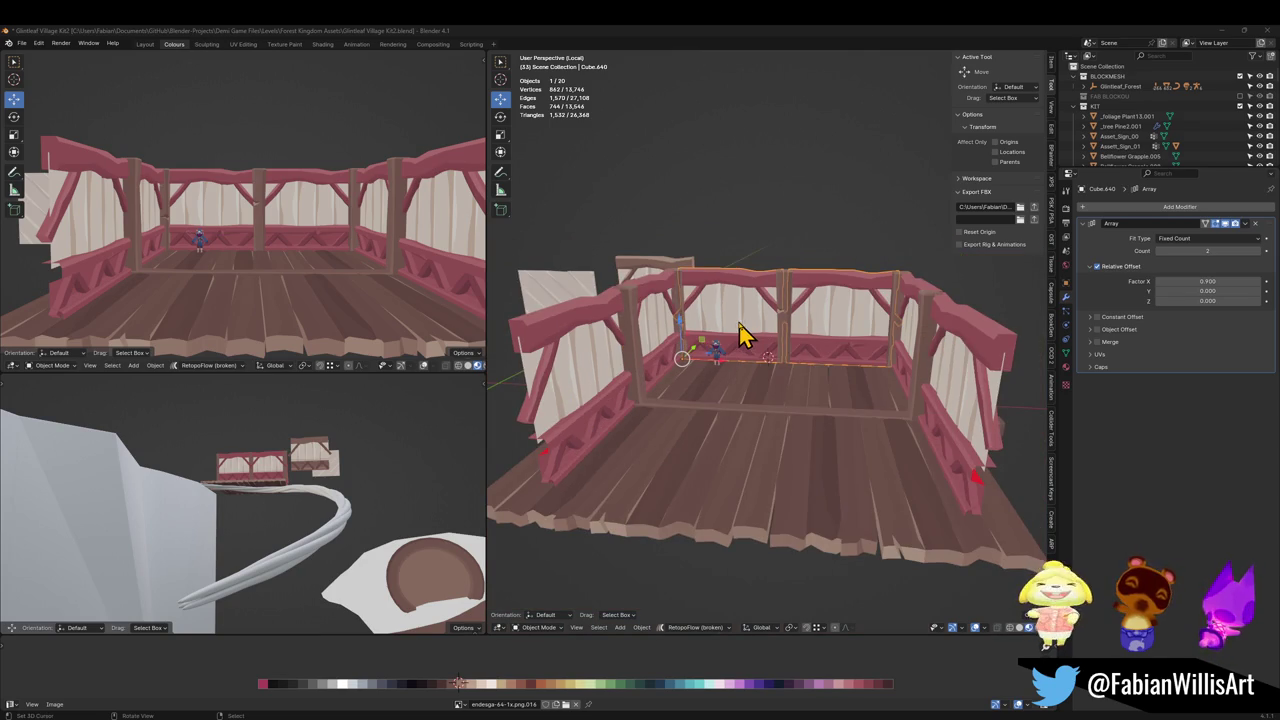
Select one wall panel and move and scale its UVs onto a brown palette swatch.
{"action": "key", "text": "KP_Decimal"}
{"action": "key", "text": "Tab"}
{"action": "key", "text": "alt+a"}
{"action": "key", "text": "l"}
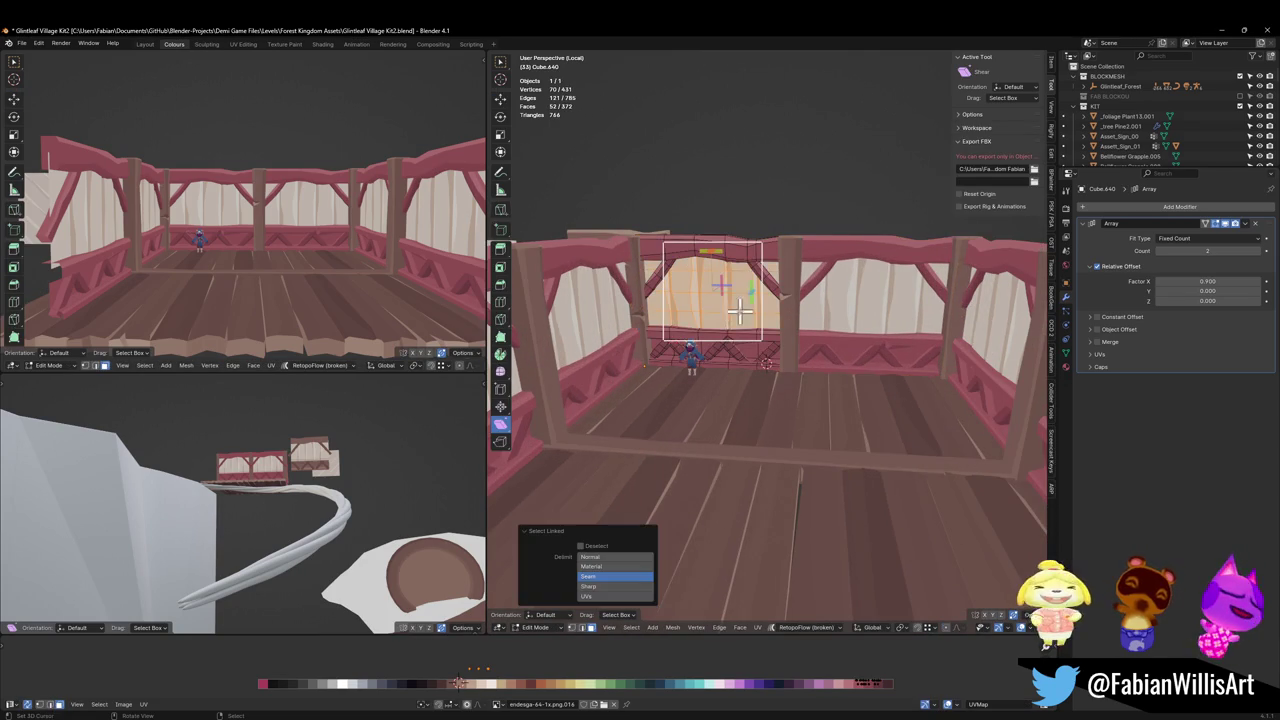
{"action": "key", "text": "g"}
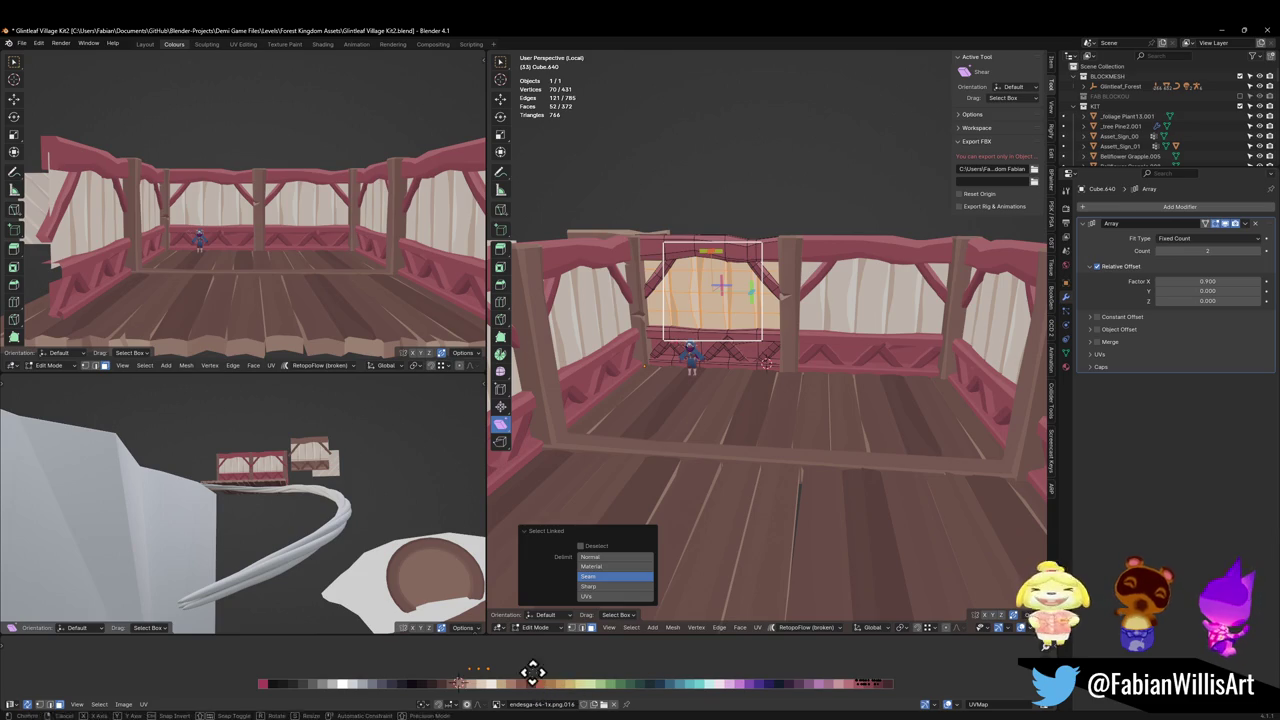
{"action": "key", "text": "x"}
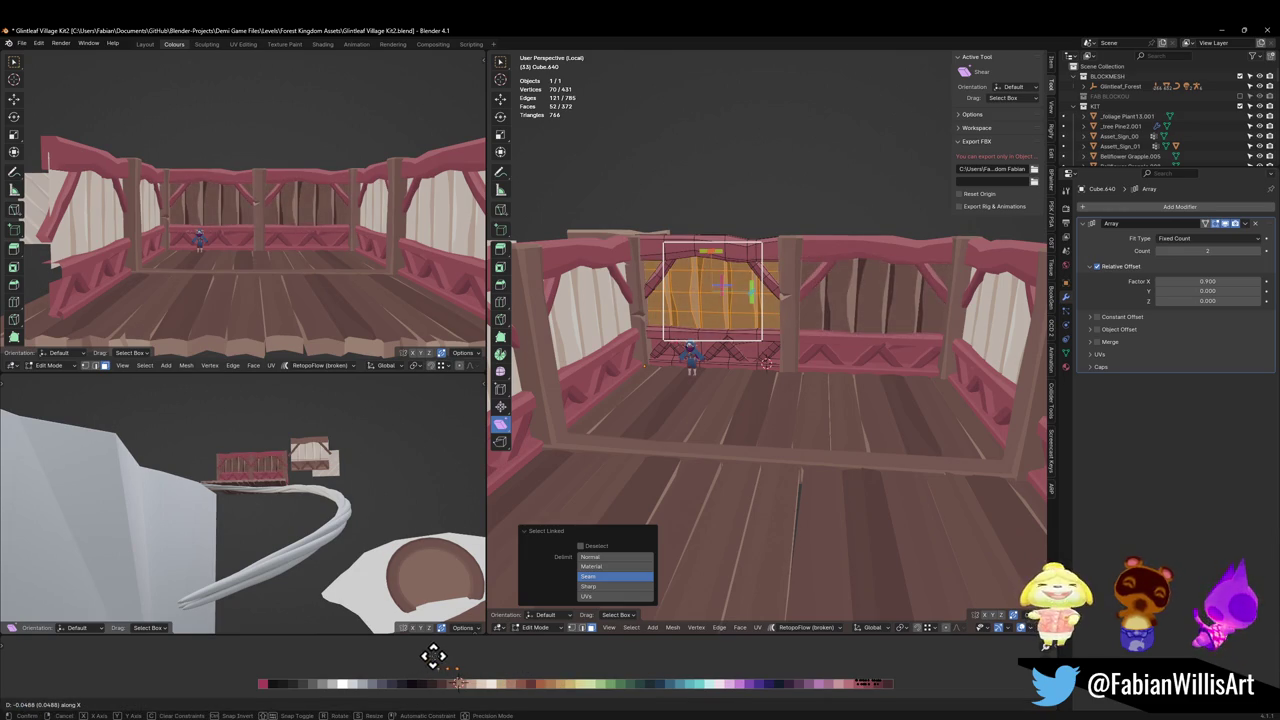
{"action": "left_click", "coordinate": [458, 666]}
{"action": "key", "text": "s"}
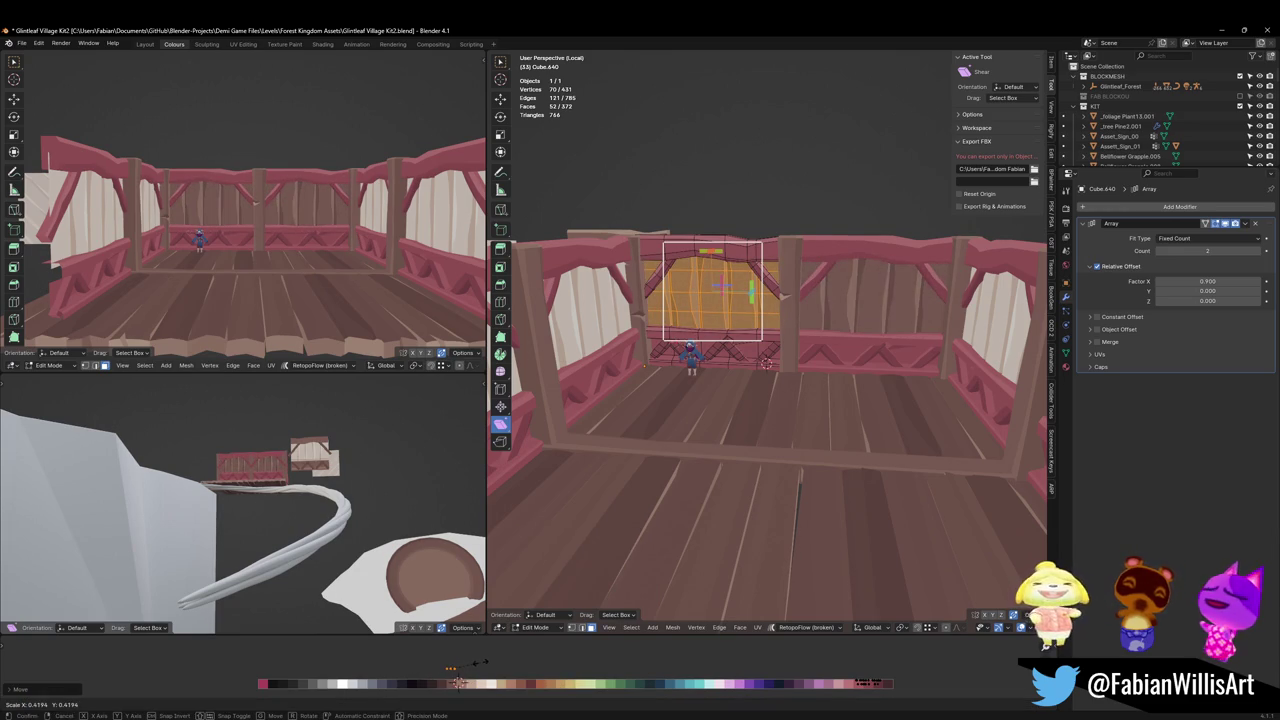
{"action": "left_click", "coordinate": [481, 661]}
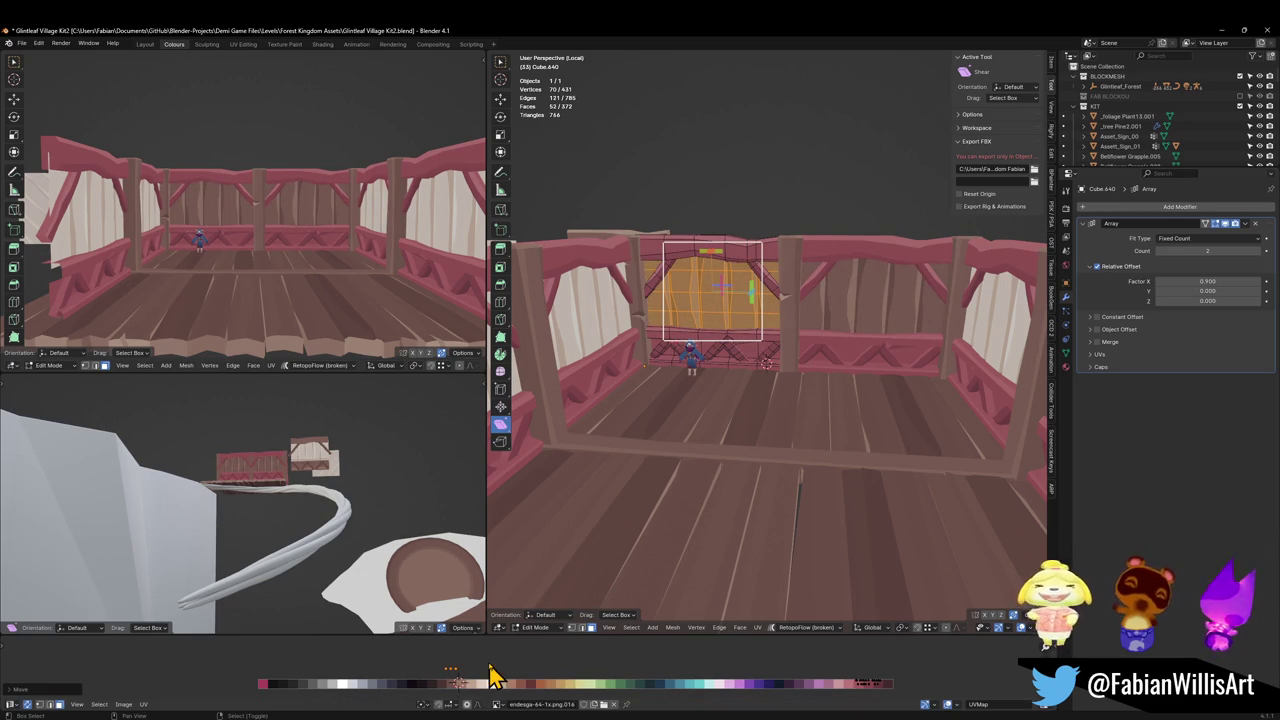
Back in Object Mode, select the railing wall object and pick an option from its context menu.
{"action": "scroll", "coordinate": [310, 241], "scroll_direction": "up", "scroll_amount": 1}
{"action": "scroll", "coordinate": [305, 247], "scroll_direction": "up", "scroll_amount": 1}
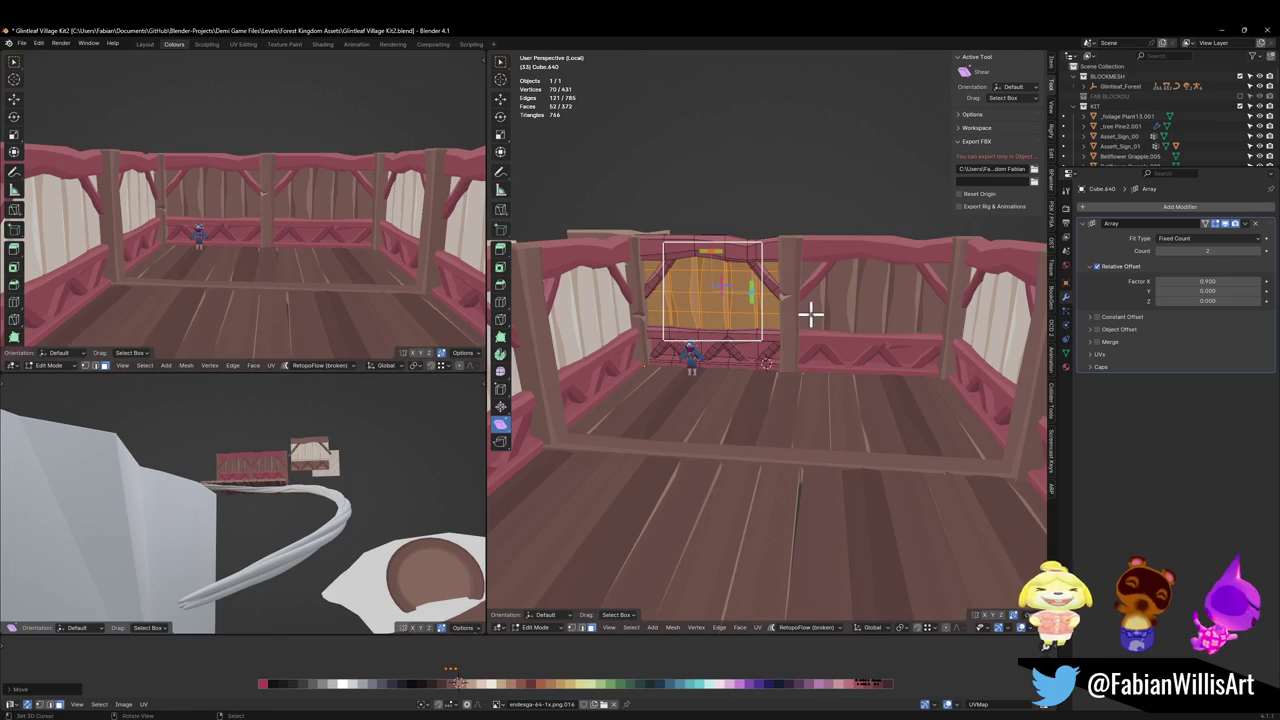
{"action": "middle_click_drag", "start_coordinate": [808, 311], "coordinate": [895, 335]}
{"action": "key", "text": "Tab"}
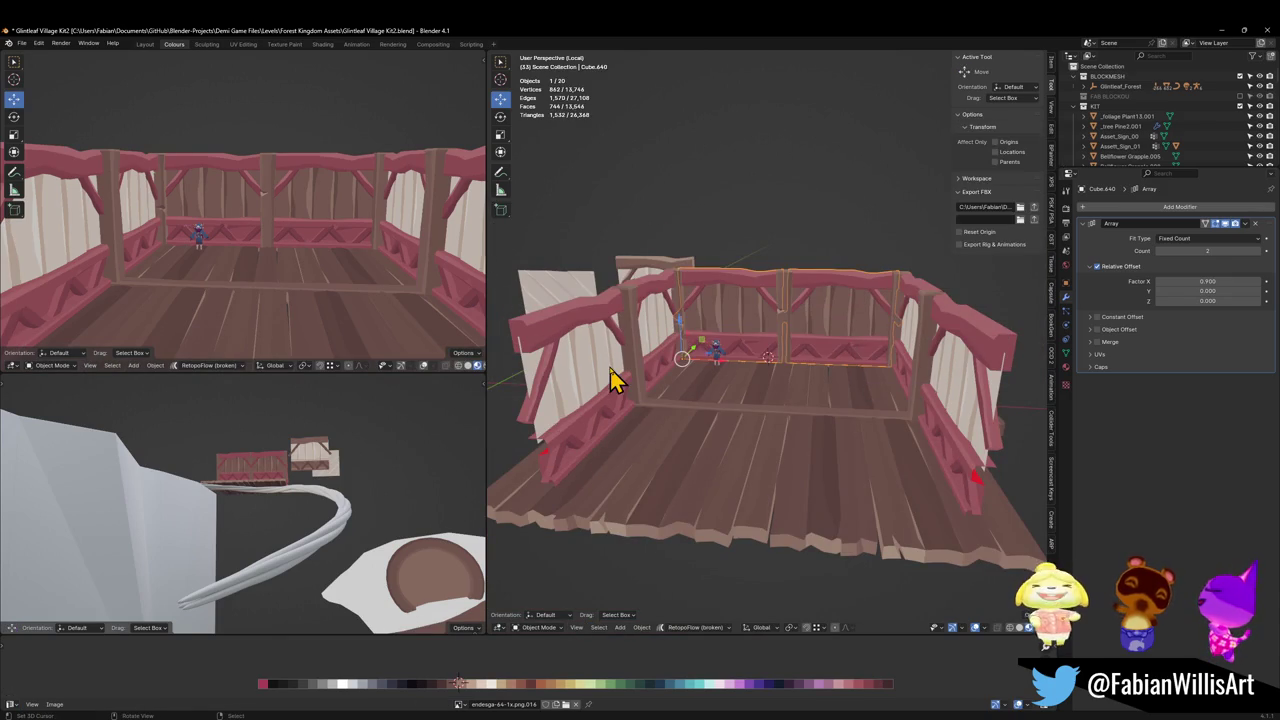
{"action": "left_click", "coordinate": [625, 372]}
{"action": "right_click", "coordinate": [730, 322]}
{"action": "left_click", "coordinate": [737, 320]}
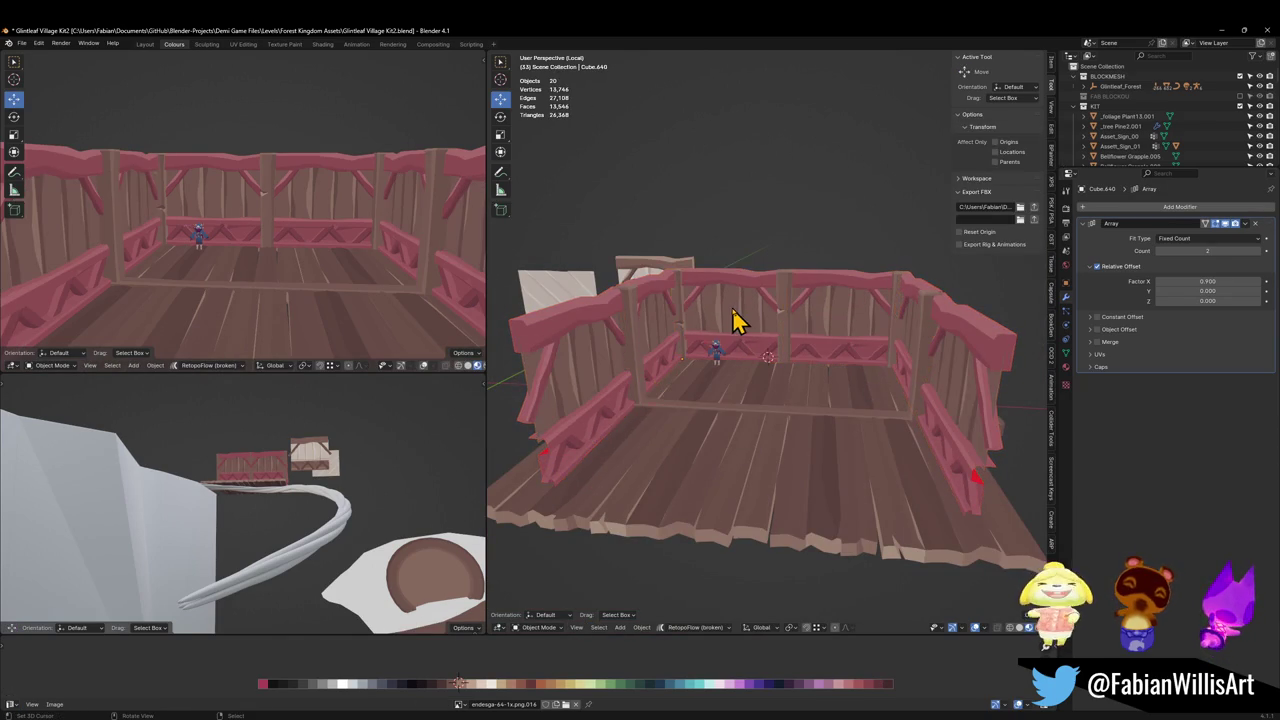
{"action": "scroll", "coordinate": [252, 236], "scroll_direction": "down", "scroll_amount": 3}
{"action": "scroll", "coordinate": [300, 238], "scroll_direction": "up", "scroll_amount": 1}
{"action": "scroll", "coordinate": [329, 240], "scroll_direction": "up", "scroll_amount": 1}
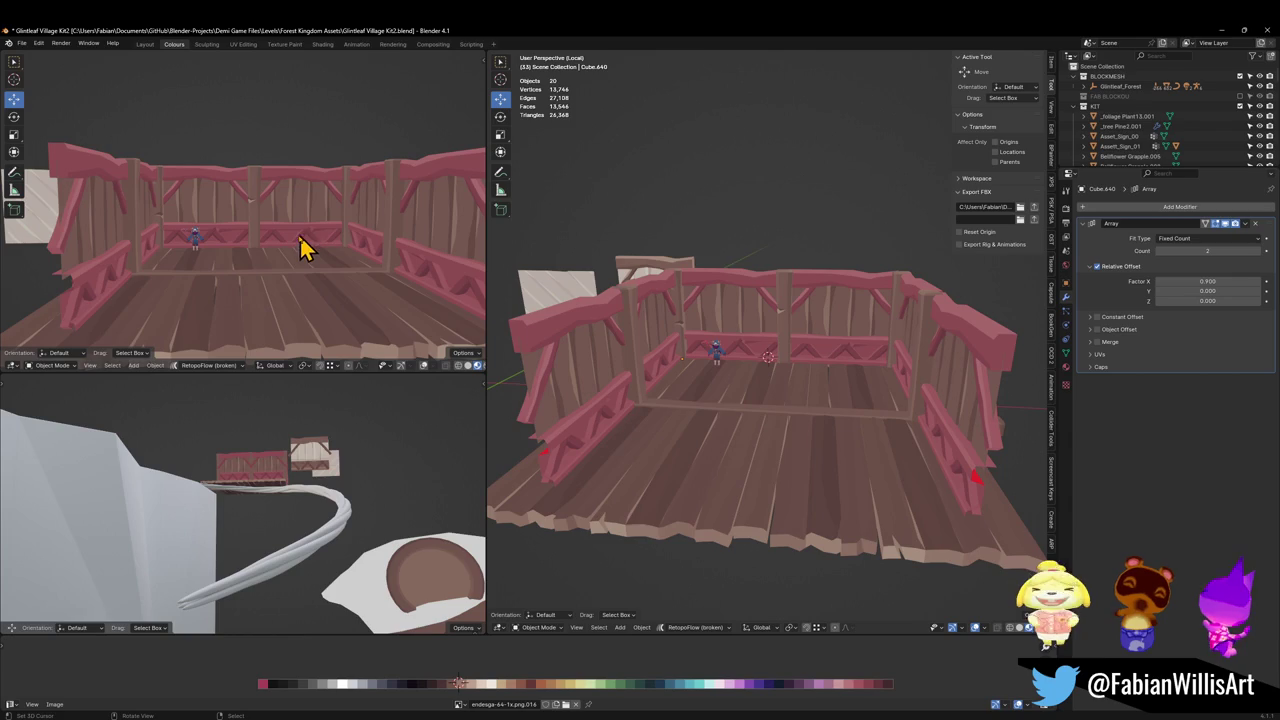
Slide the middle back post sideways along X in Edit Mode.
{"action": "left_click", "coordinate": [786, 355]}
{"action": "key", "text": "Tab"}
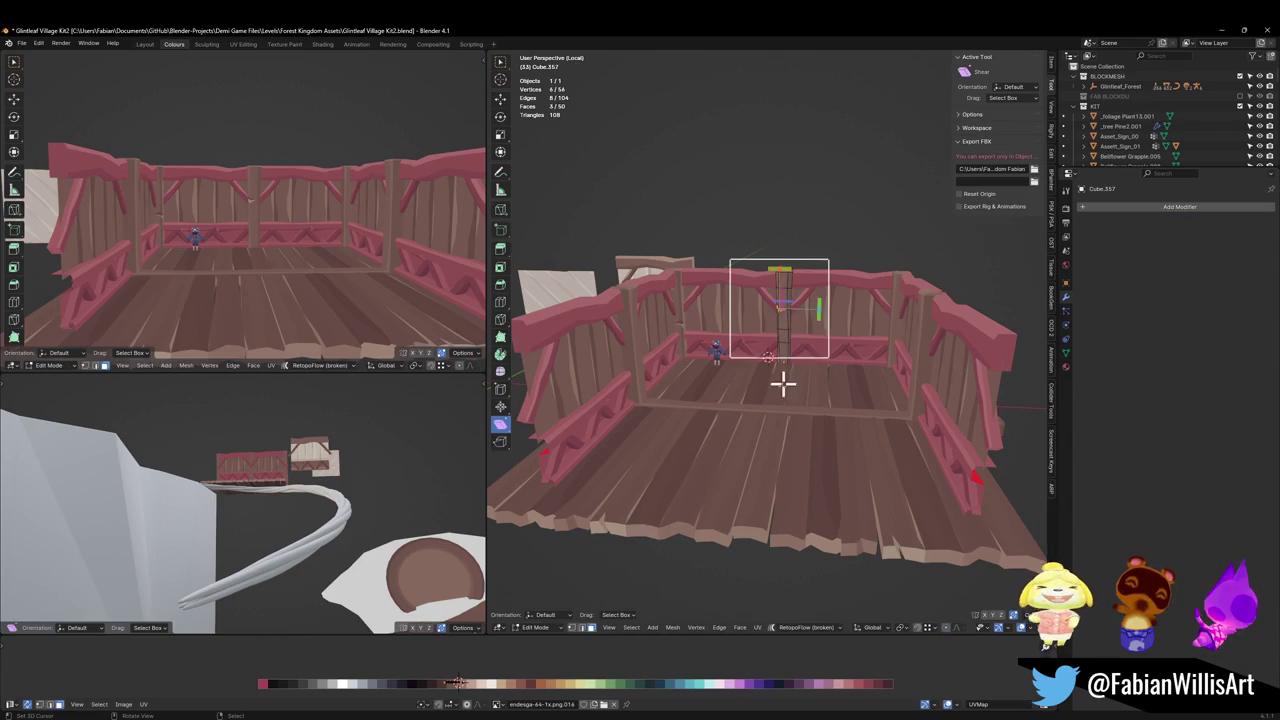
{"action": "key", "text": "a"}
{"action": "key", "text": "g"}
{"action": "key", "text": "x"}
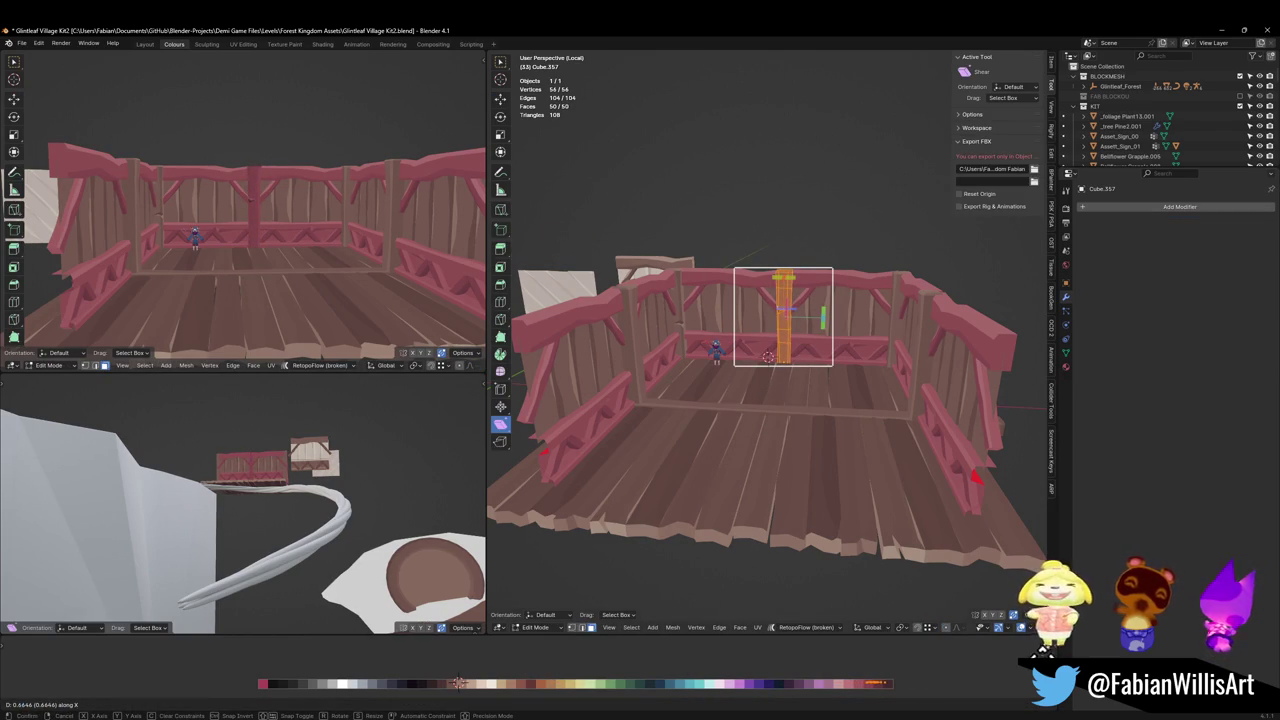
{"action": "left_click", "coordinate": [816, 416]}
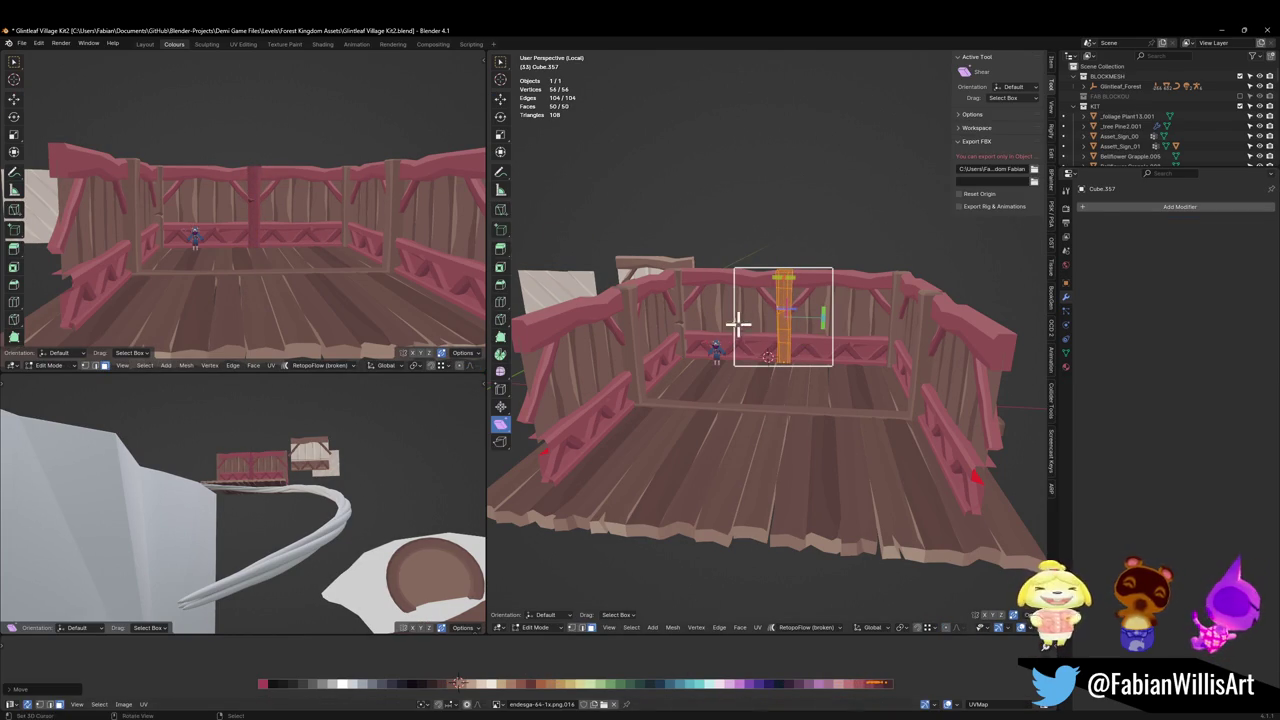
{"action": "key", "text": "Tab"}
Select the left, mirrored and right side posts and slide them along the back railing.
{"action": "left_click", "coordinate": [683, 327]}
{"action": "left_click", "coordinate": [646, 372], "text": "shift"}
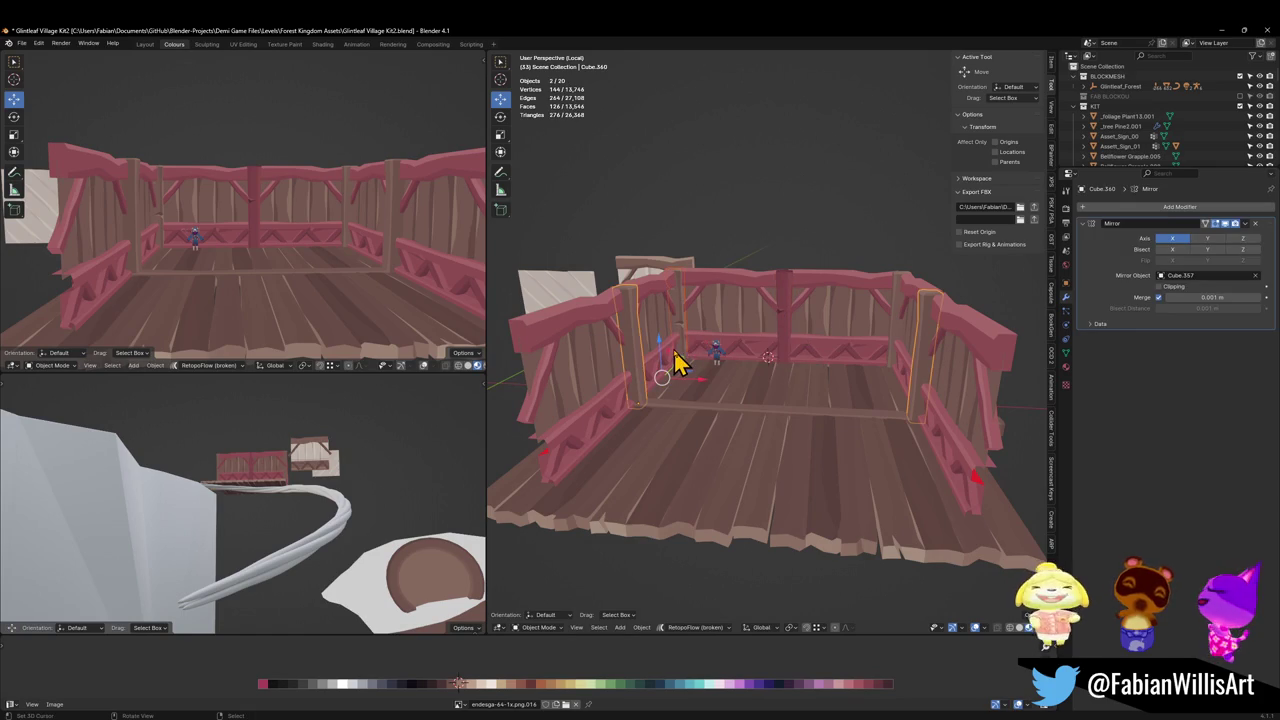
{"action": "key", "text": "alt+a"}
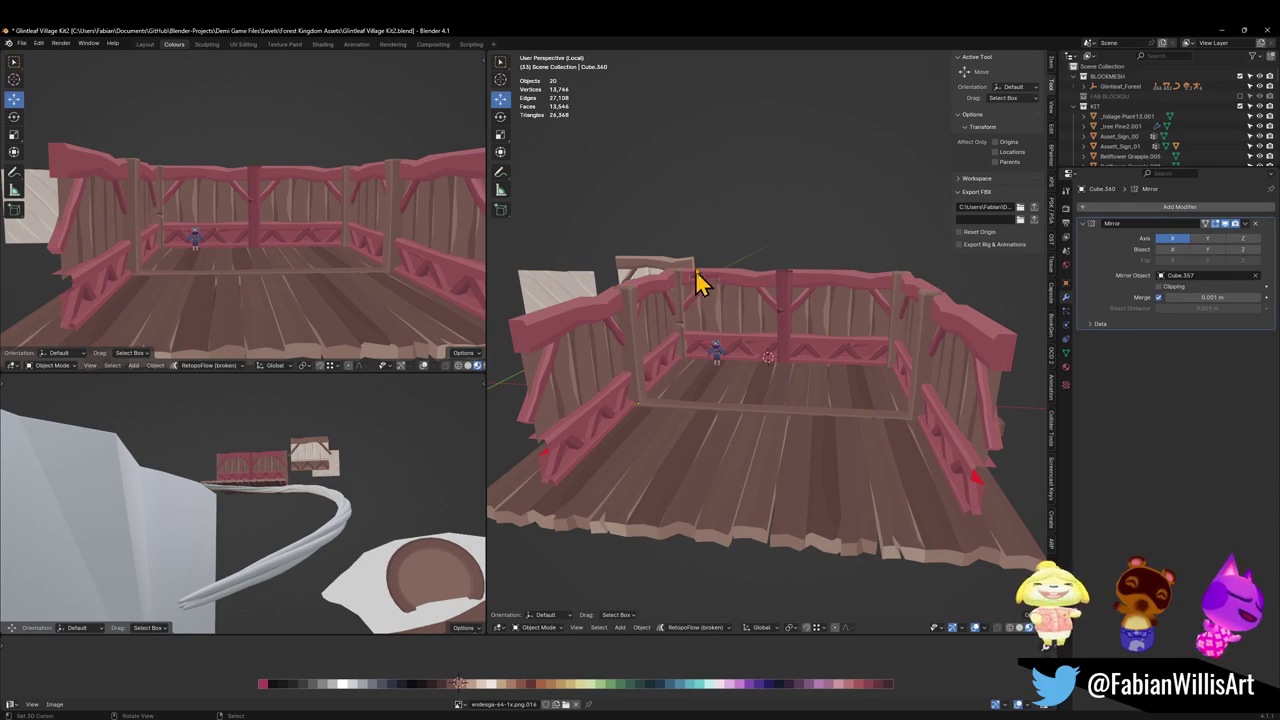
{"action": "left_click", "coordinate": [640, 362], "text": "shift"}
{"action": "left_click", "coordinate": [686, 300], "text": "shift"}
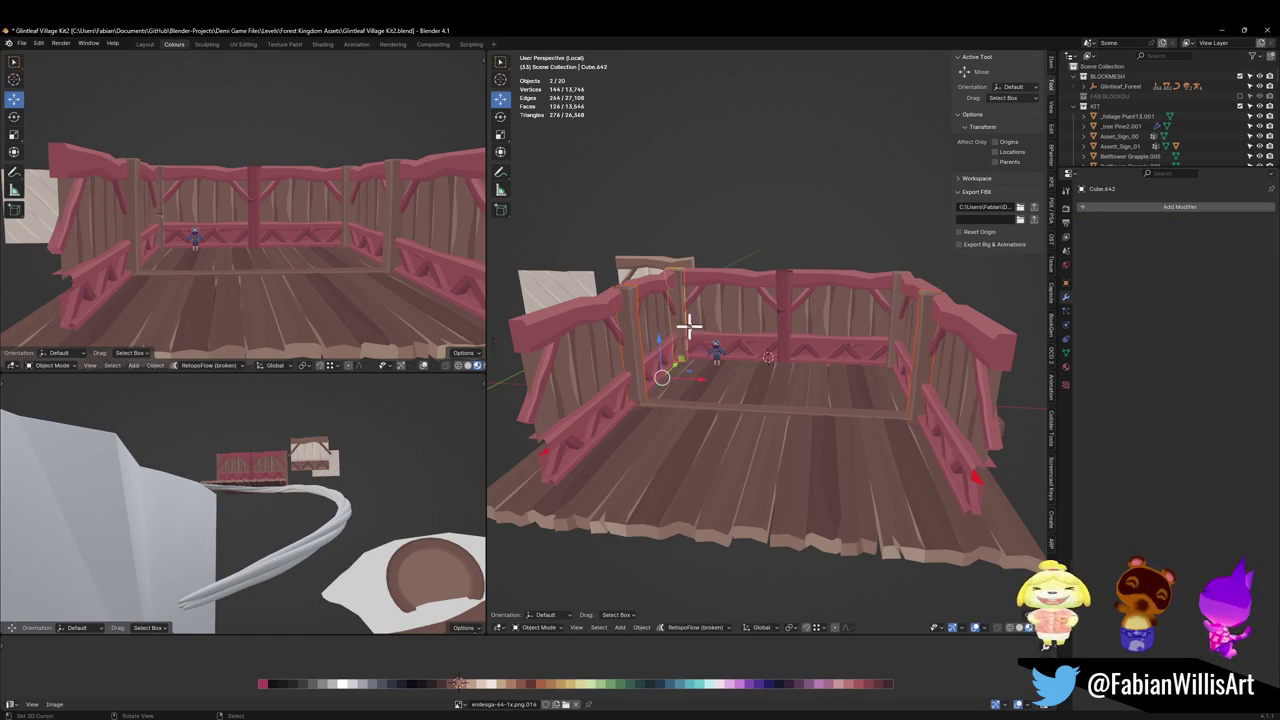
{"action": "left_click", "coordinate": [895, 348], "text": "shift"}
{"action": "key", "text": "Tab"}
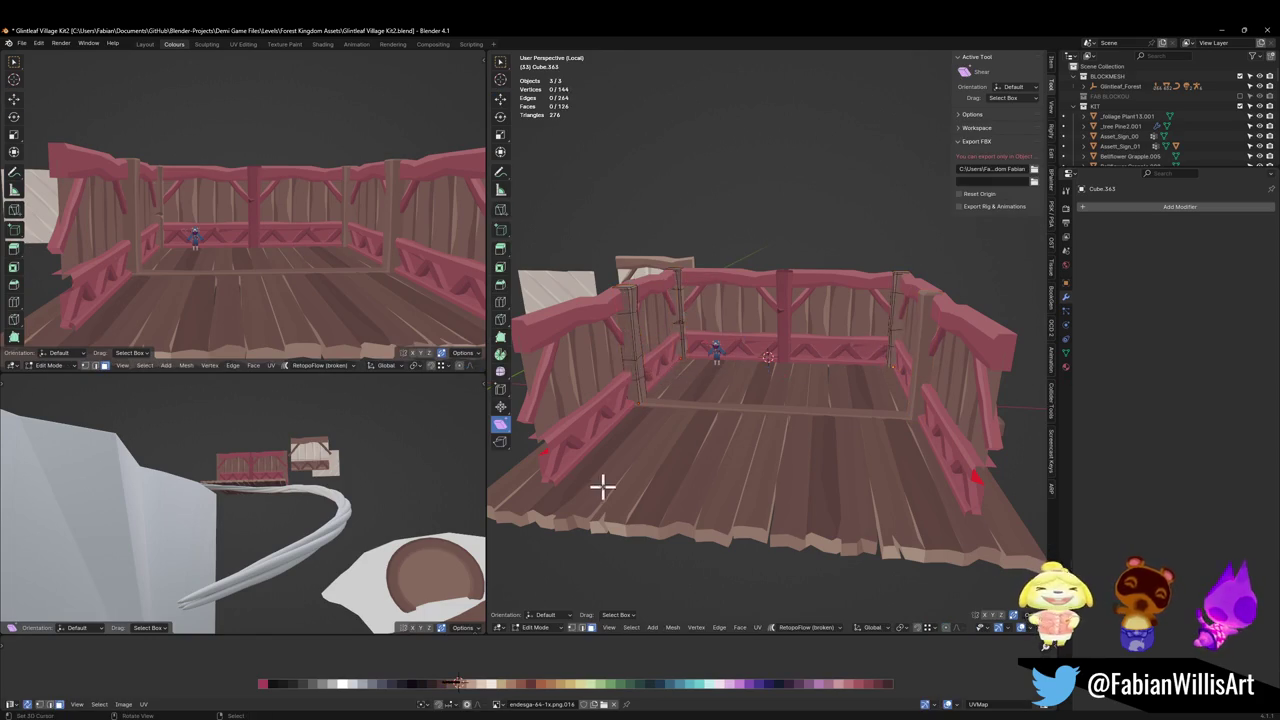
{"action": "left_click", "coordinate": [500, 423]}
{"action": "mouse_move", "coordinate": [735, 287]}
{"action": "left_mouse_down"}
{"action": "mouse_move", "coordinate": [878, 679]}
{"action": "mouse_move", "coordinate": [903, 680]}
{"action": "left_mouse_up"}
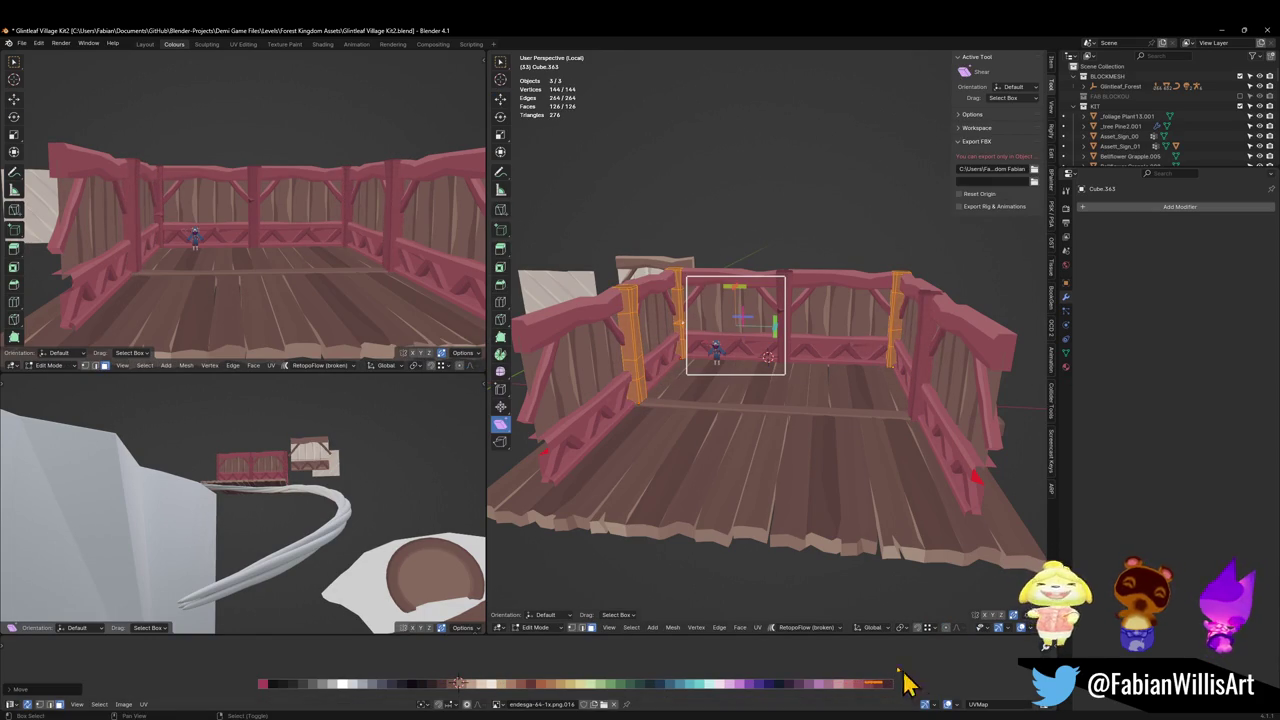
{"action": "scroll", "coordinate": [323, 269], "scroll_direction": "up", "scroll_amount": 3}
{"action": "middle_click_drag", "start_coordinate": [303, 263], "coordinate": [316, 262]}
{"action": "scroll", "coordinate": [340, 263], "scroll_direction": "down", "scroll_amount": 2}
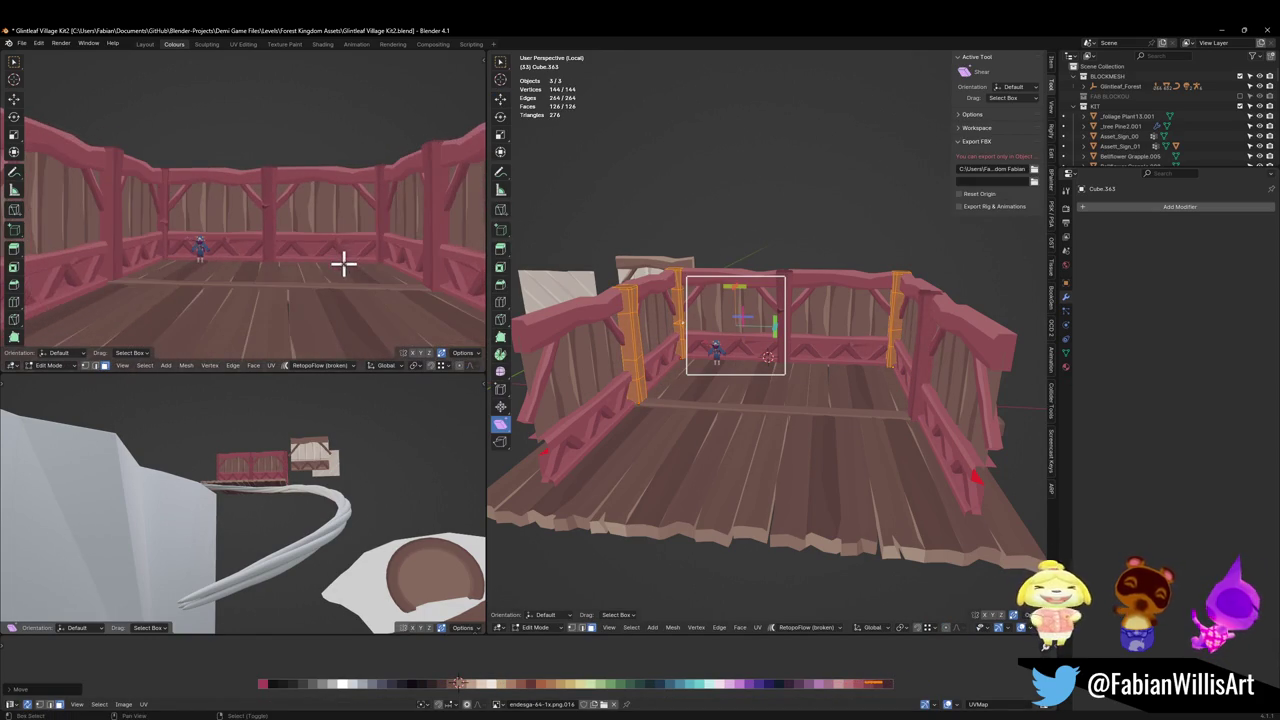
{"action": "scroll", "coordinate": [337, 263], "scroll_direction": "down", "scroll_amount": 2}
{"action": "scroll", "coordinate": [337, 263], "scroll_direction": "down", "scroll_amount": 1}
{"action": "key", "text": "alt+a"}
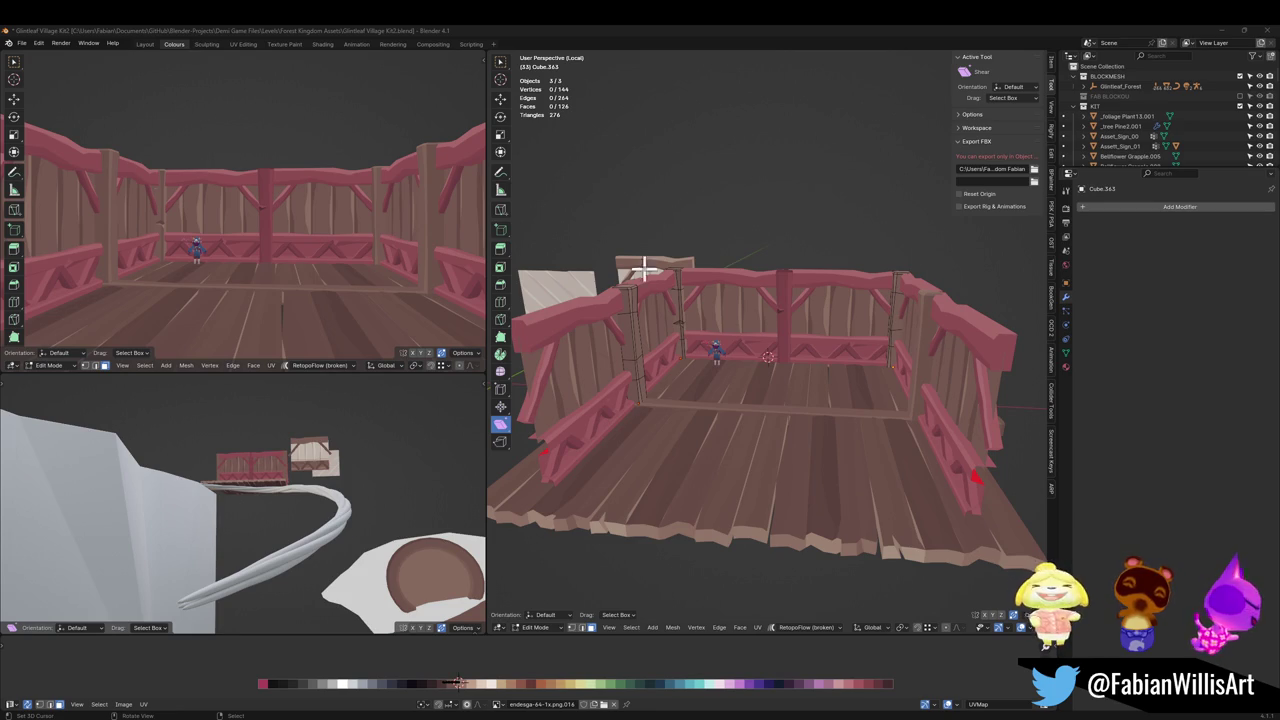
Select a post and rail piece, return to Object Mode, and select the middle back post.
{"action": "middle_click_drag", "start_coordinate": [757, 323], "coordinate": [749, 329]}
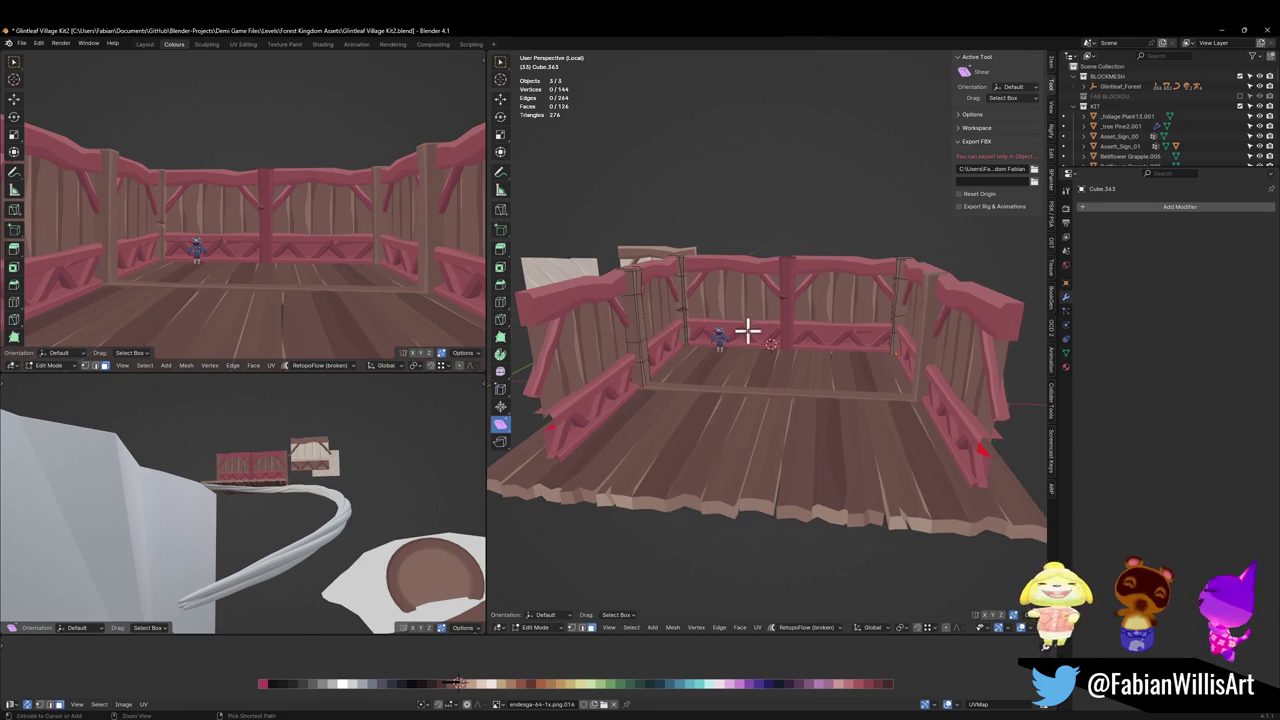
{"action": "left_click", "coordinate": [760, 342]}
{"action": "key", "text": "Tab"}
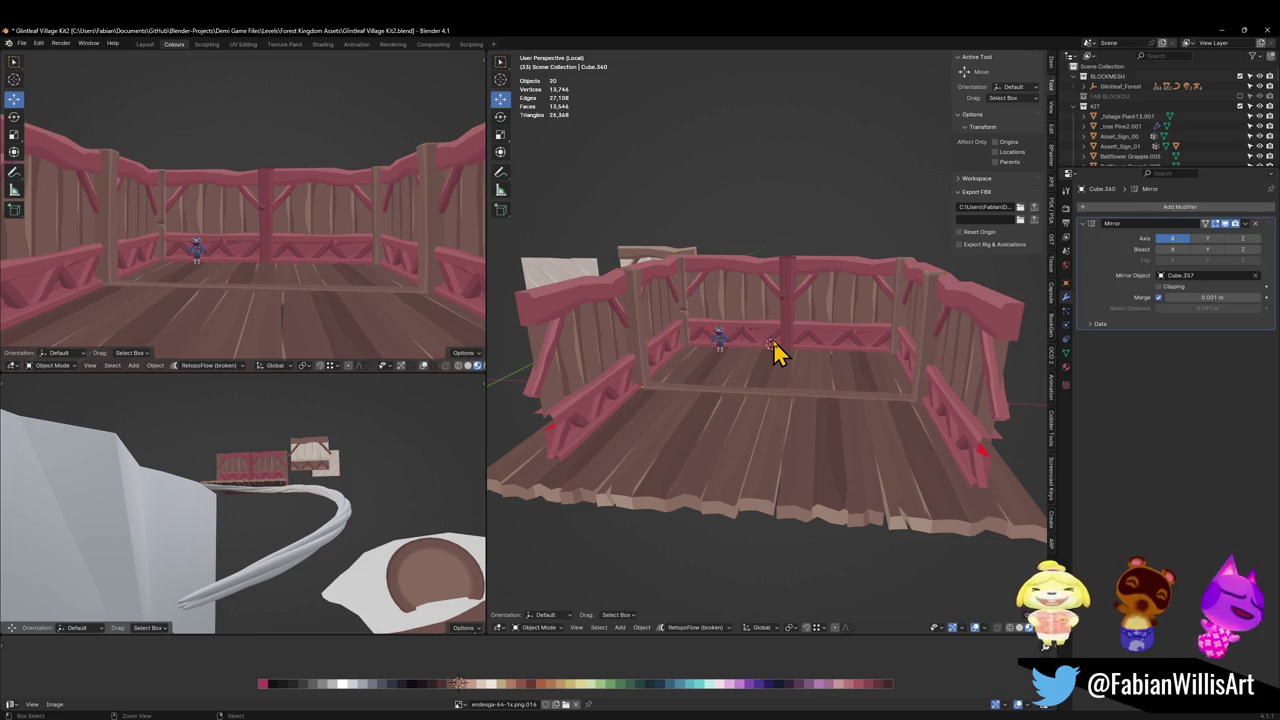
{"action": "left_click", "coordinate": [776, 346]}
Undo the last six wall edits and save the file.
{"action": "key", "text": "ctrl+z"}
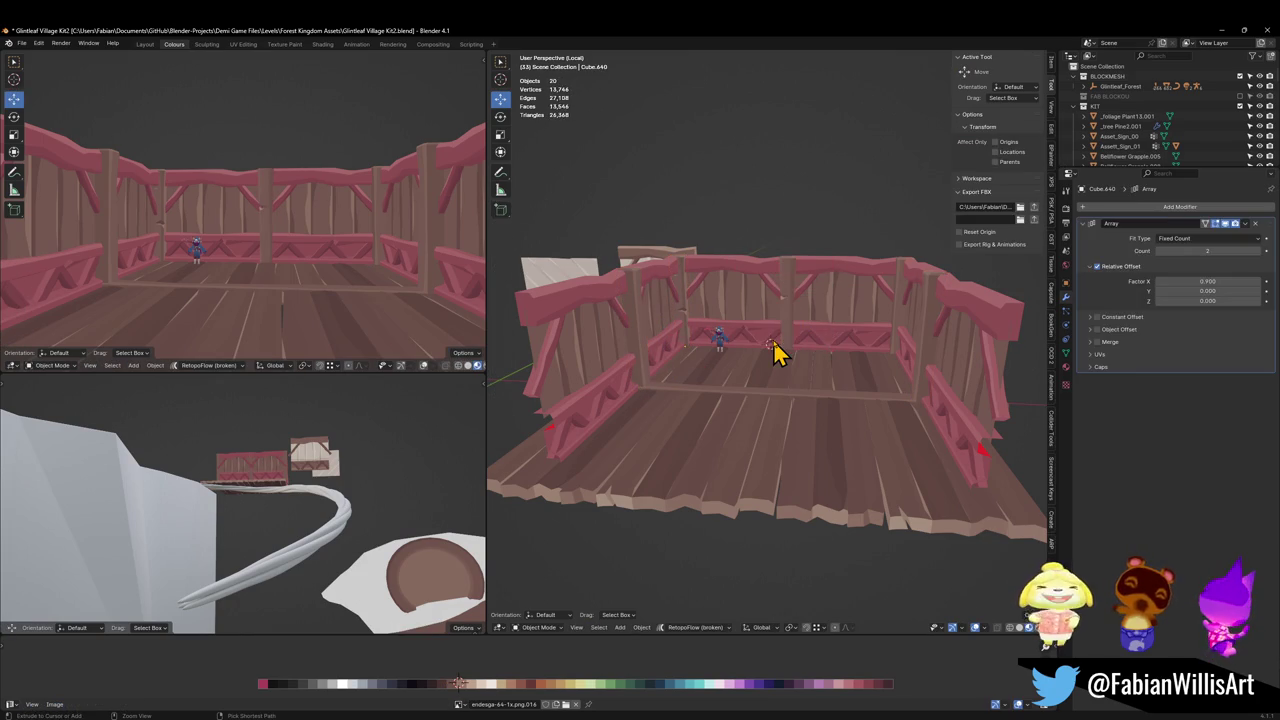
{"action": "key", "text": "ctrl+z"}
{"action": "key", "text": "ctrl+z"}
{"action": "key", "text": "ctrl+z"}
{"action": "key", "text": "ctrl+z"}
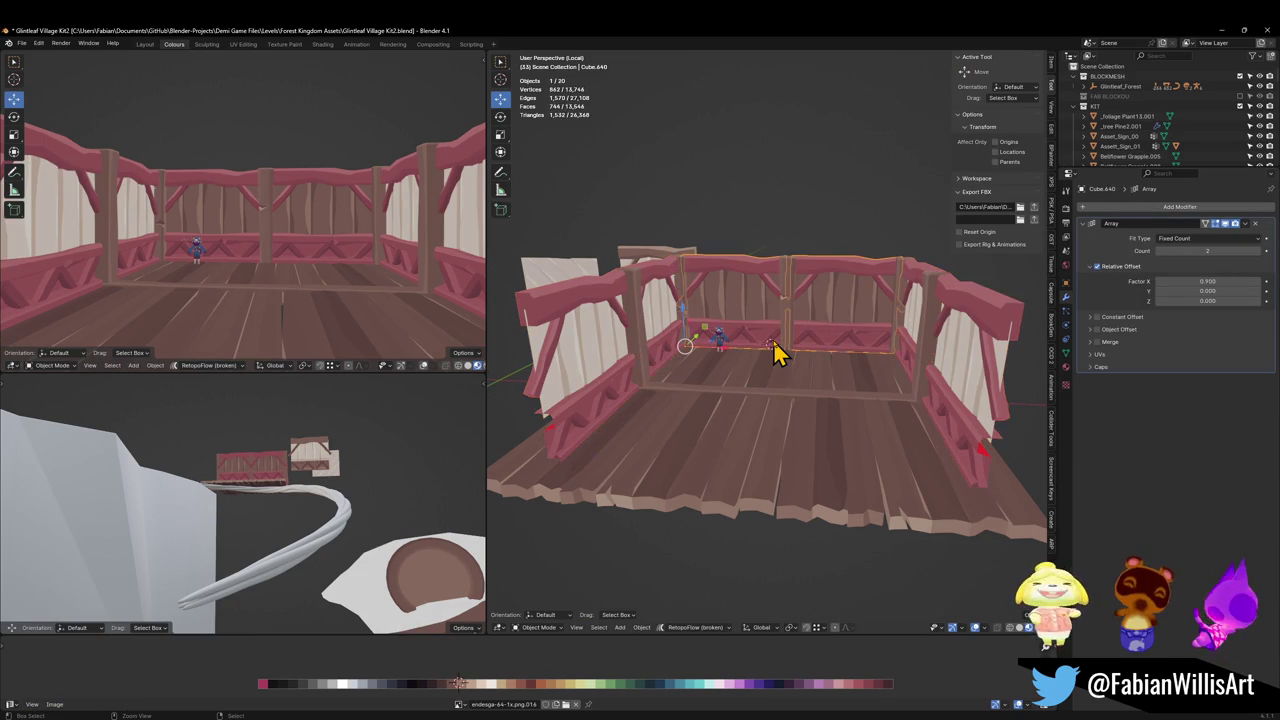
{"action": "key", "text": "ctrl+z"}
{"action": "key", "text": "ctrl+z"}
{"action": "key", "text": "ctrl+z"}
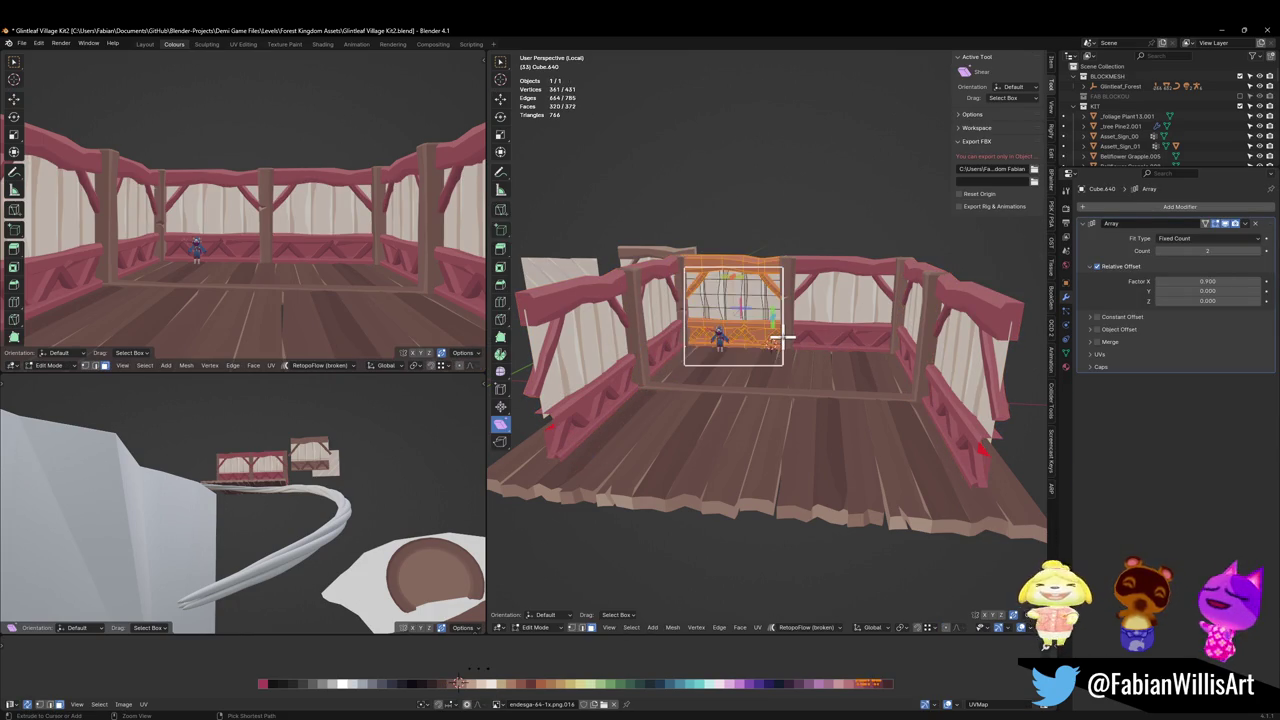
{"action": "key", "text": "ctrl+z"}
{"action": "key", "text": "ctrl+z"}
{"action": "key", "text": "ctrl+z"}
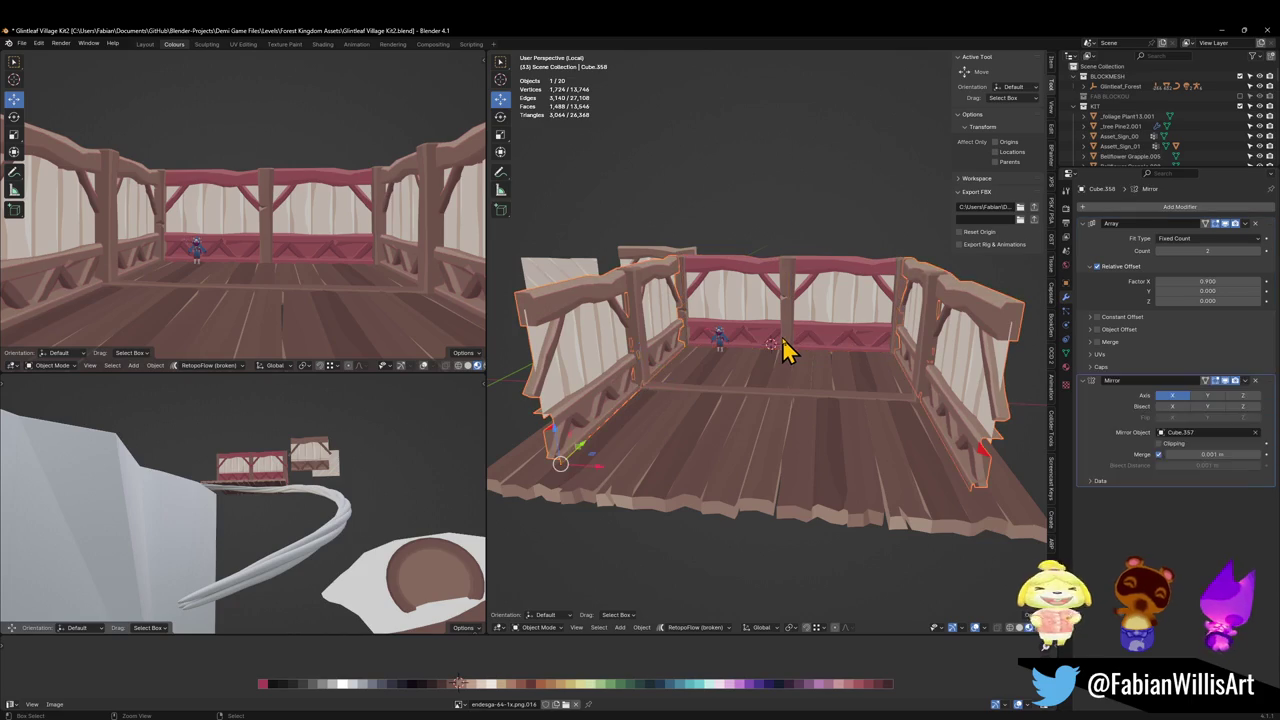
{"action": "key", "text": "ctrl+z"}
{"action": "key", "text": "ctrl+z"}
{"action": "key", "text": "ctrl+z"}
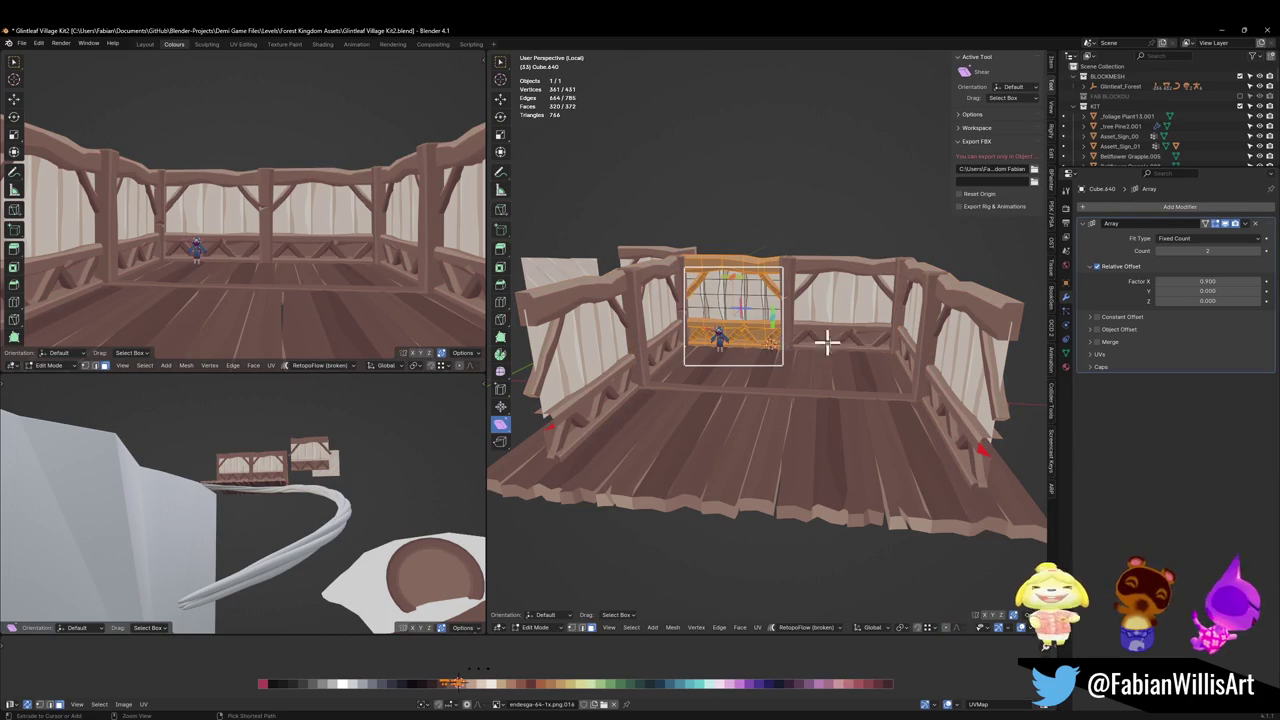
{"action": "key", "text": "ctrl+z"}
{"action": "key", "text": "ctrl+s"}
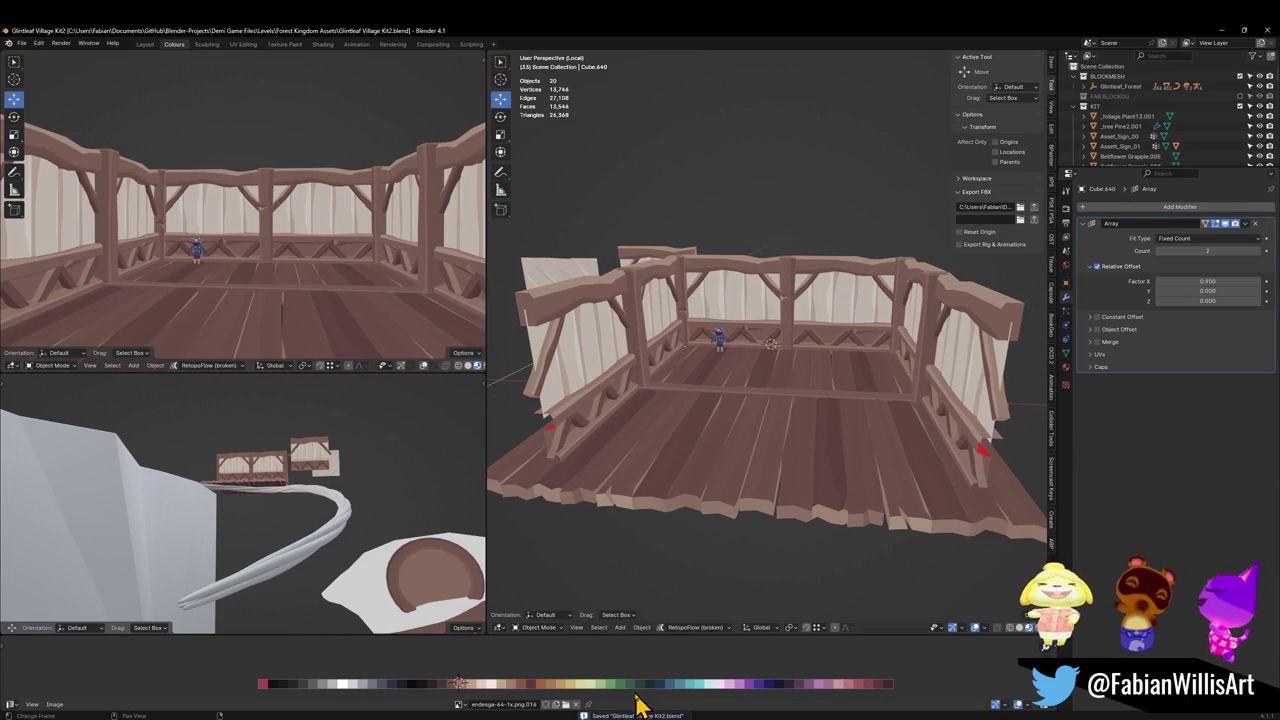
{"action": "mouse_move", "coordinate": [512, 703]}
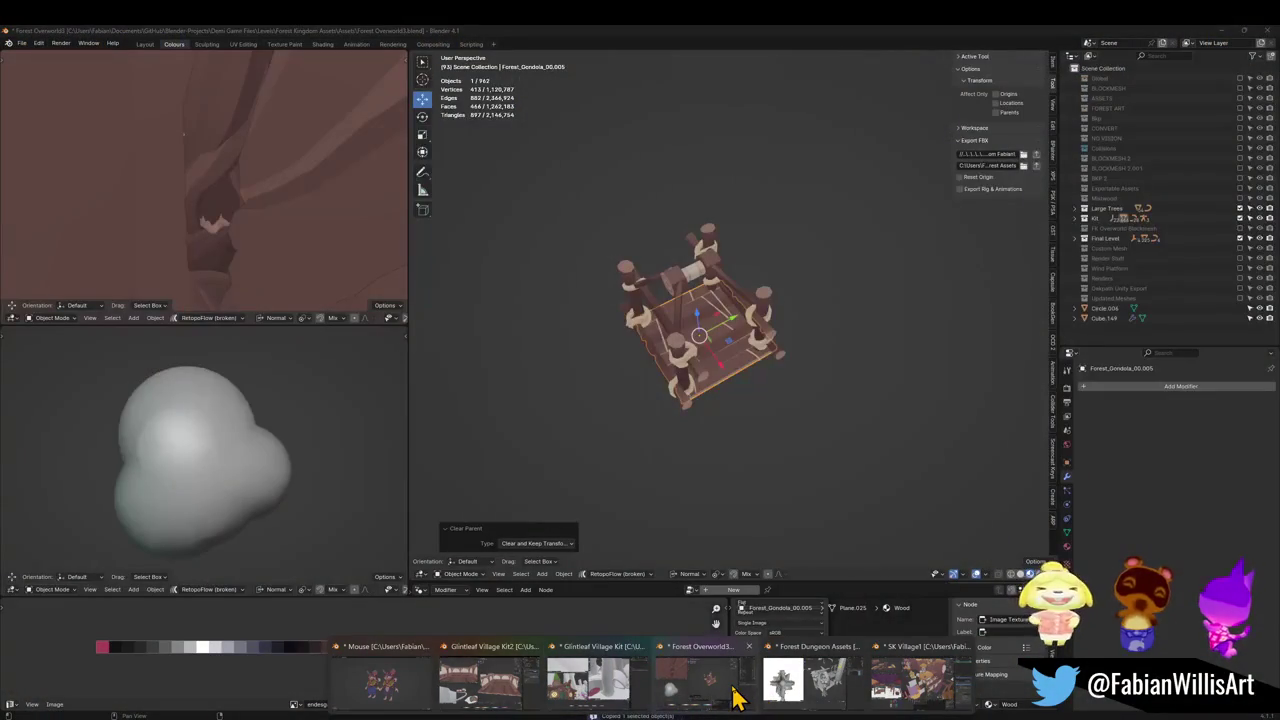
Switch to the Forest Overworld3 file and bring the grey rocks by the mushrooms into view.
{"action": "left_click", "coordinate": [733, 697]}
{"action": "scroll", "coordinate": [737, 337], "scroll_direction": "down", "scroll_amount": 5}
{"action": "middle_click_drag", "start_coordinate": [700, 337], "coordinate": [713, 333]}
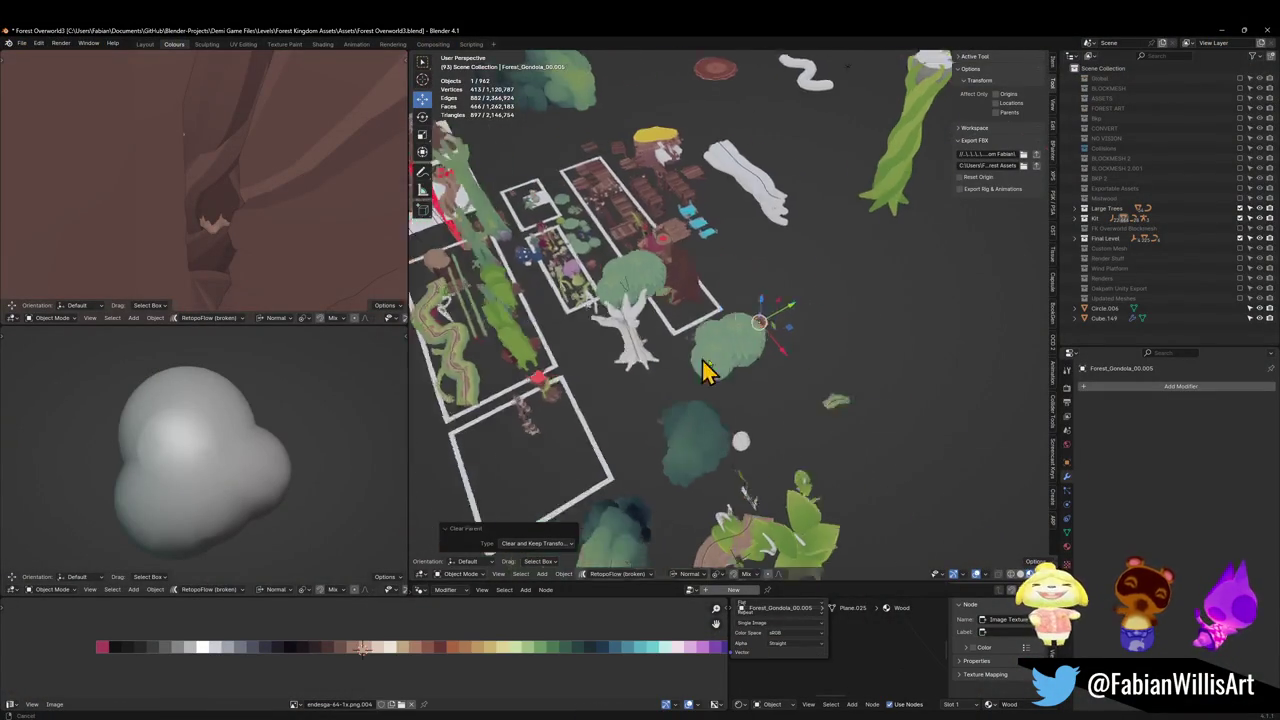
{"action": "scroll", "coordinate": [707, 298], "scroll_direction": "up", "scroll_amount": 5}
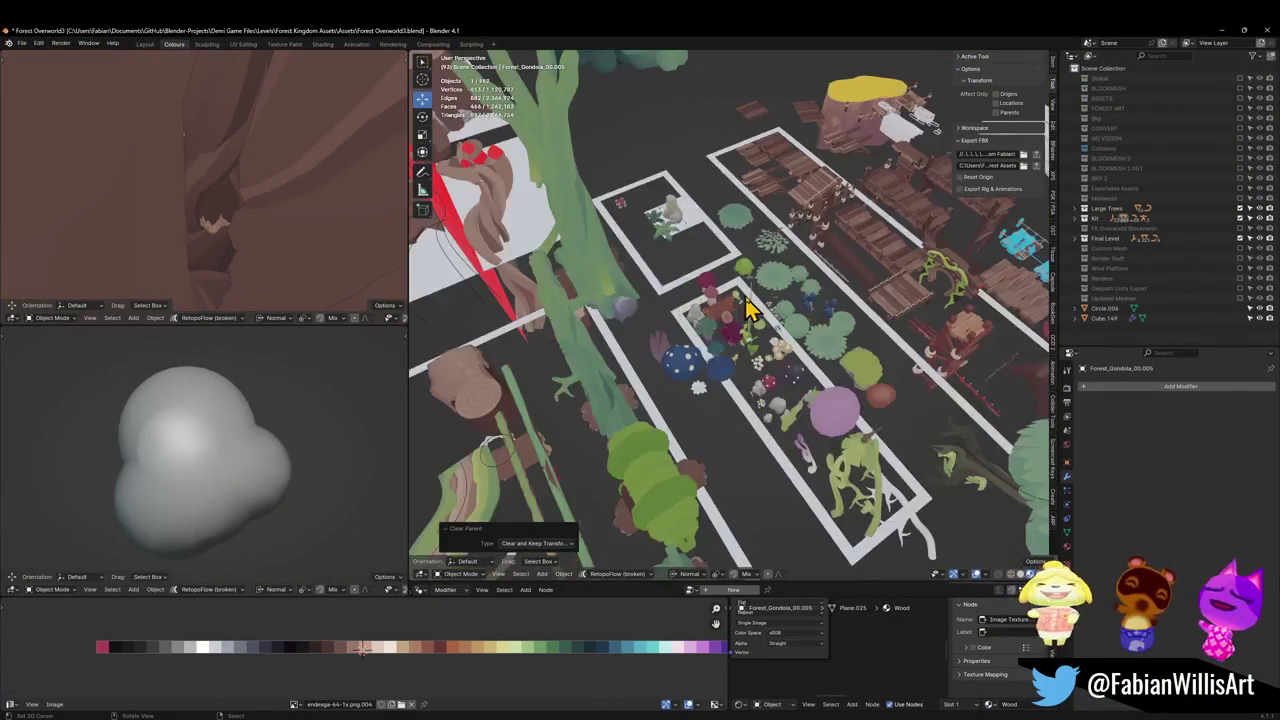
{"action": "scroll", "coordinate": [743, 300], "scroll_direction": "up", "scroll_amount": 3}
{"action": "mouse_move", "coordinate": [766, 371]}
{"action": "middle_mouse_down"}
{"action": "mouse_move", "coordinate": [777, 357]}
{"action": "mouse_move", "coordinate": [832, 370]}
{"action": "mouse_move", "coordinate": [800, 425]}
{"action": "middle_mouse_up"}
{"action": "middle_click_drag", "start_coordinate": [840, 466], "coordinate": [853, 465]}
{"action": "scroll", "coordinate": [800, 357], "scroll_direction": "up", "scroll_amount": 3}
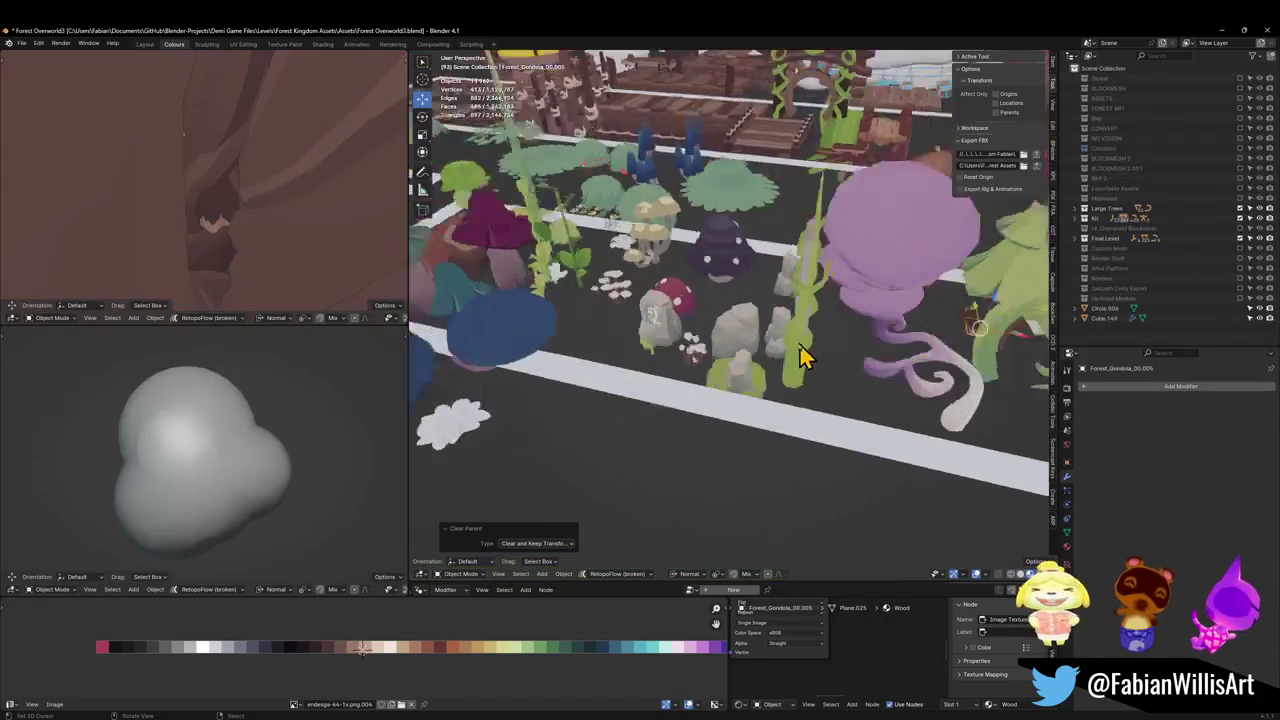
{"action": "scroll", "coordinate": [820, 351], "scroll_direction": "up", "scroll_amount": 2}
{"action": "scroll", "coordinate": [771, 366], "scroll_direction": "up", "scroll_amount": 3}
{"action": "middle_click_drag", "start_coordinate": [771, 366], "coordinate": [765, 361]}
Select a grey rock, try Ctrl+1 subdivision on it, then undo it.
{"action": "left_click", "coordinate": [765, 361]}
{"action": "key", "text": "ctrl+1"}
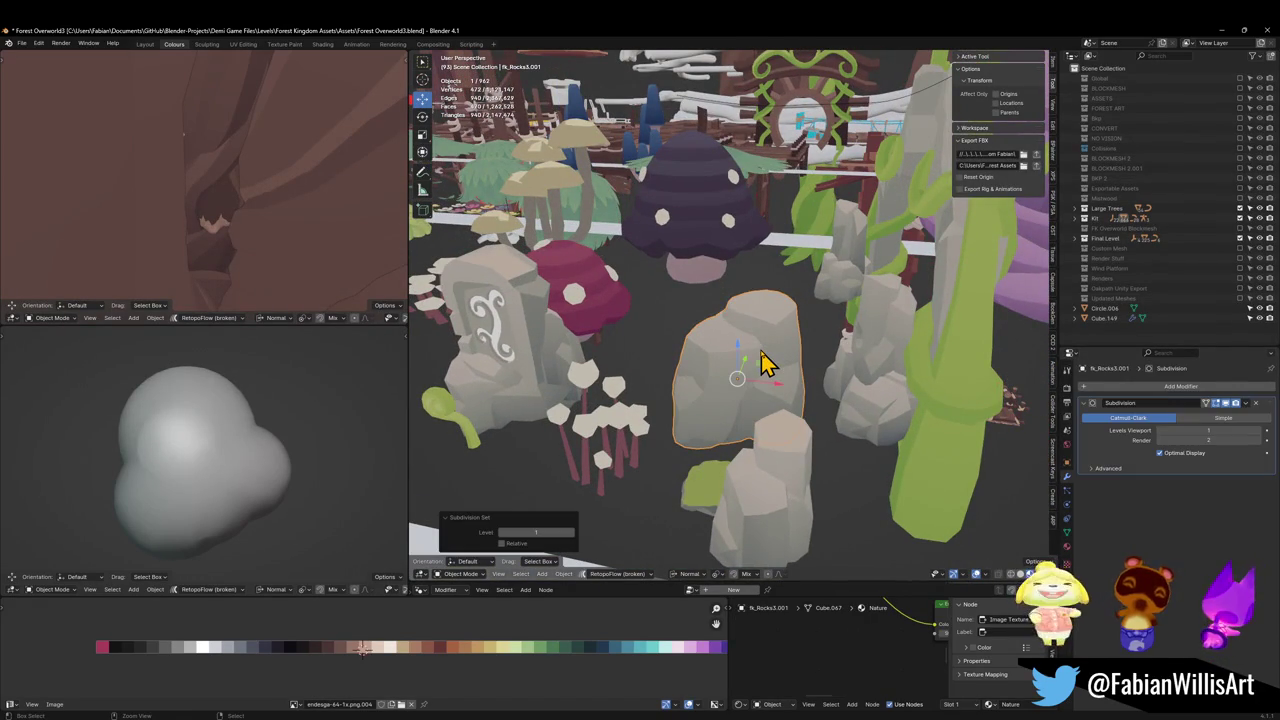
{"action": "key", "text": "ctrl+z"}
Copy the fk_Rocks3.001 rock to the clipboard.
{"action": "scroll", "coordinate": [766, 357], "scroll_direction": "down", "scroll_amount": 2}
{"action": "mouse_move", "coordinate": [766, 357]}
{"action": "middle_mouse_down"}
{"action": "mouse_move", "coordinate": [777, 334]}
{"action": "mouse_move", "coordinate": [772, 348]}
{"action": "middle_mouse_up"}
{"action": "scroll", "coordinate": [772, 348], "scroll_direction": "down", "scroll_amount": 3}
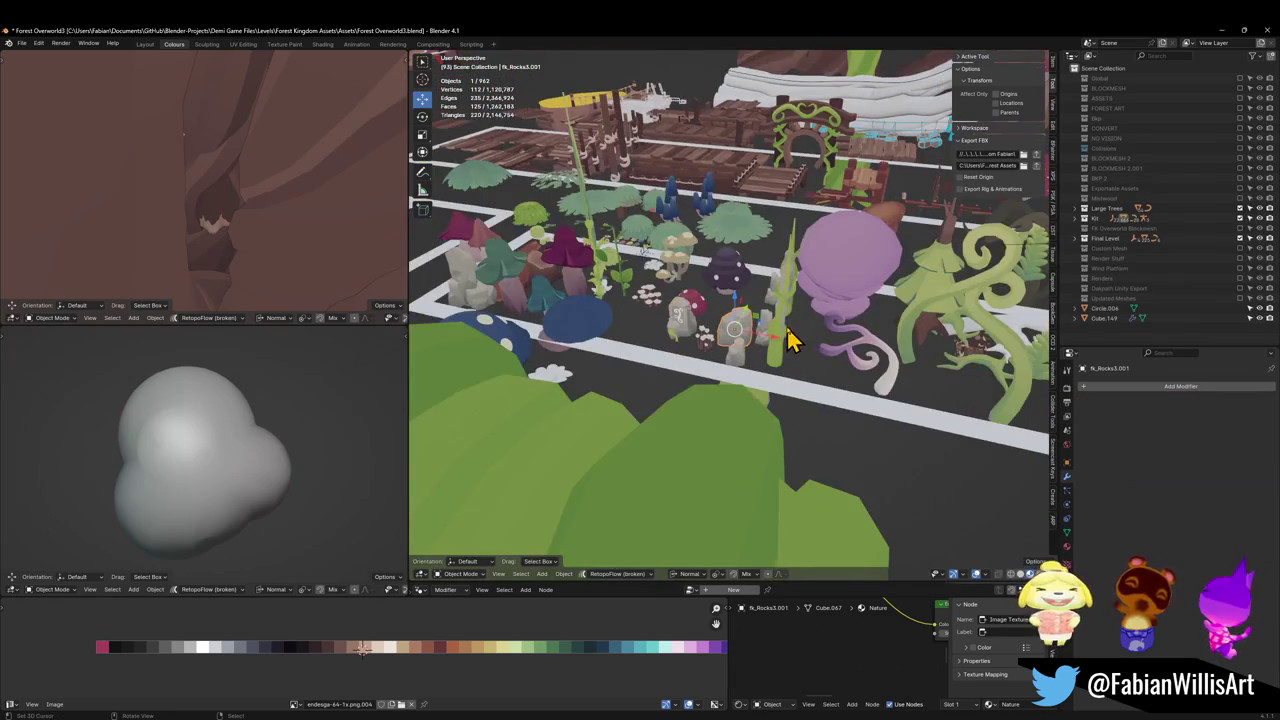
{"action": "scroll", "coordinate": [787, 340], "scroll_direction": "up", "scroll_amount": 5}
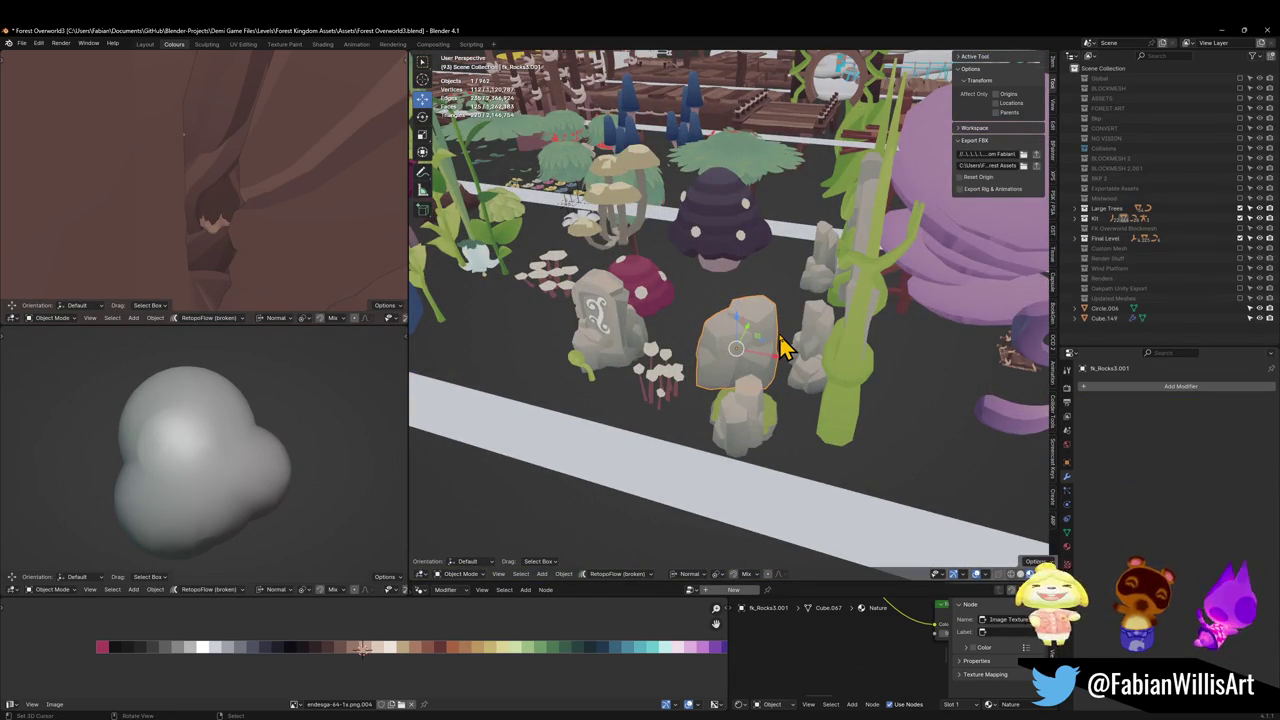
{"action": "scroll", "coordinate": [778, 340], "scroll_direction": "down", "scroll_amount": 3}
{"action": "mouse_move", "coordinate": [777, 334]}
{"action": "middle_mouse_down"}
{"action": "mouse_move", "coordinate": [700, 334]}
{"action": "mouse_move", "coordinate": [826, 437]}
{"action": "mouse_move", "coordinate": [885, 385]}
{"action": "mouse_move", "coordinate": [749, 334]}
{"action": "mouse_move", "coordinate": [749, 351]}
{"action": "mouse_move", "coordinate": [685, 365]}
{"action": "middle_mouse_up"}
{"action": "key", "text": "ctrl+c"}
{"action": "left_click", "coordinate": [722, 360]}
In Glintleaf Village Kit2's top view, paste the copied fk_Rocks3 rock and lift it above the deck.
{"action": "left_click", "coordinate": [1219, 32]}
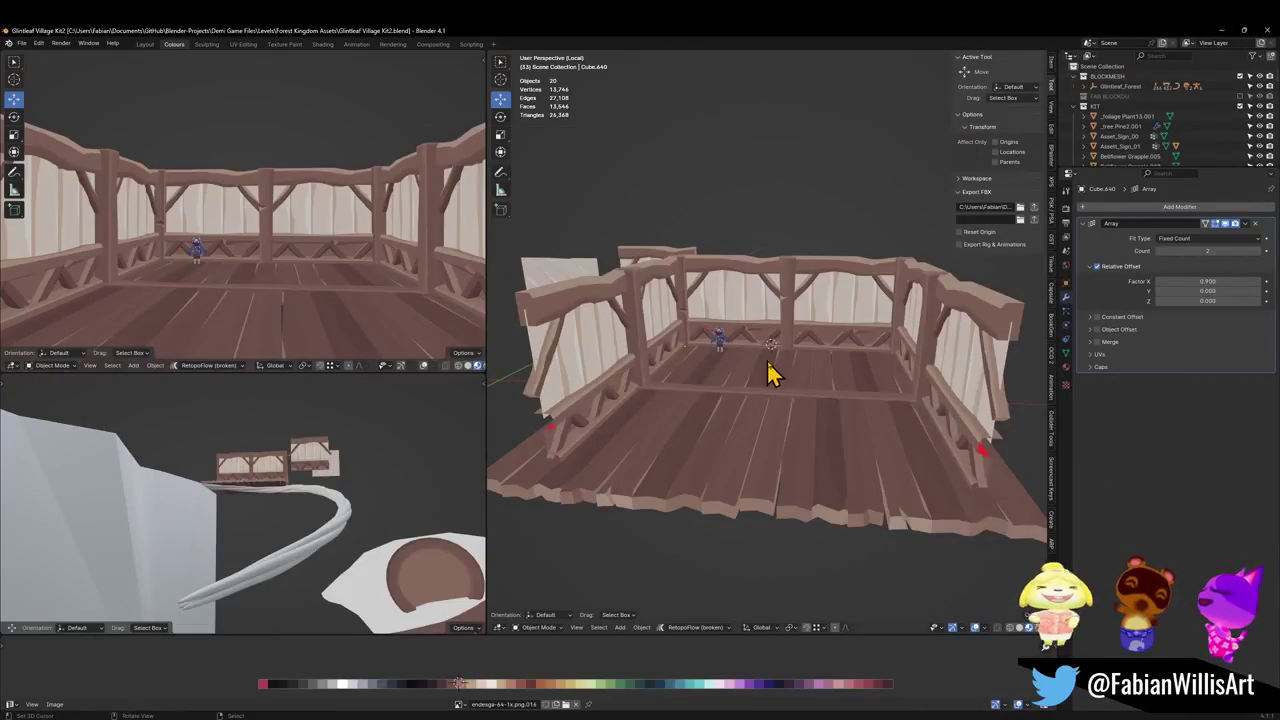
{"action": "scroll", "coordinate": [770, 375], "scroll_direction": "down", "scroll_amount": 5}
{"action": "key", "text": "KP_7"}
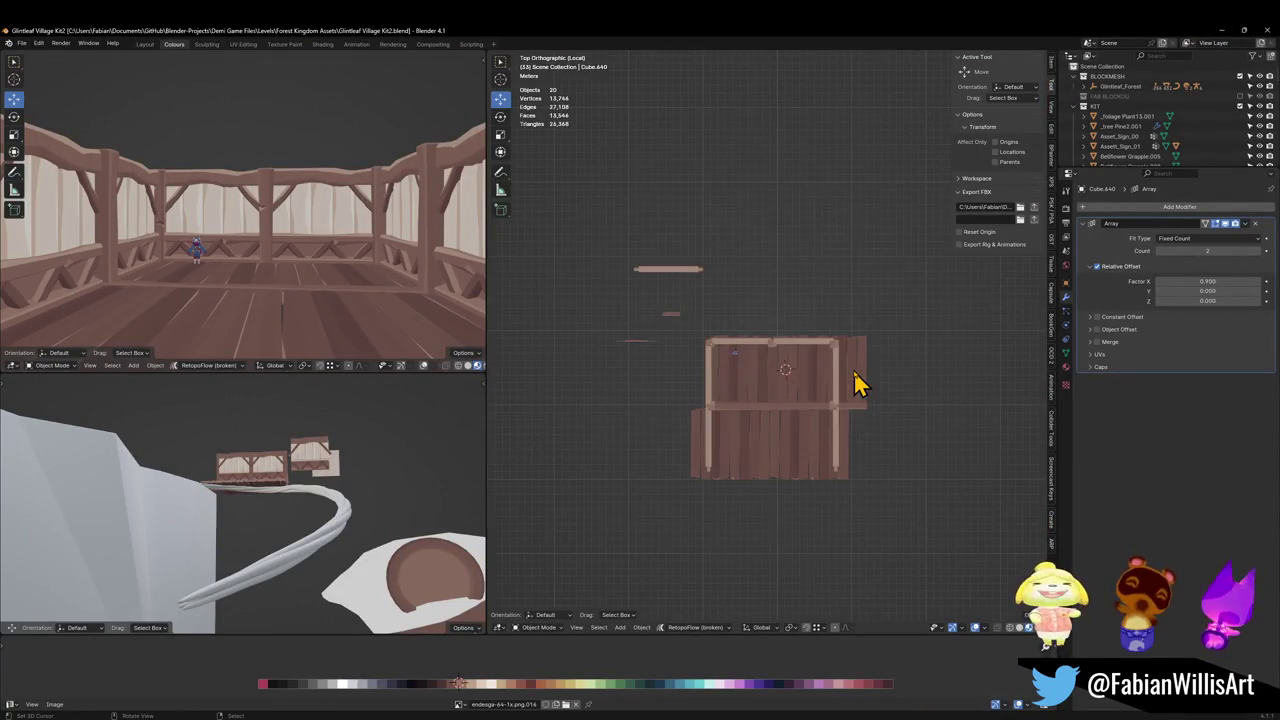
{"action": "scroll", "coordinate": [840, 420], "scroll_direction": "up", "scroll_amount": 3}
{"action": "key", "text": "ctrl+v"}
{"action": "key", "text": "shift+s"}
{"action": "left_click", "coordinate": [805, 478]}
{"action": "key", "text": "g"}
{"action": "left_click", "coordinate": [828, 286]}
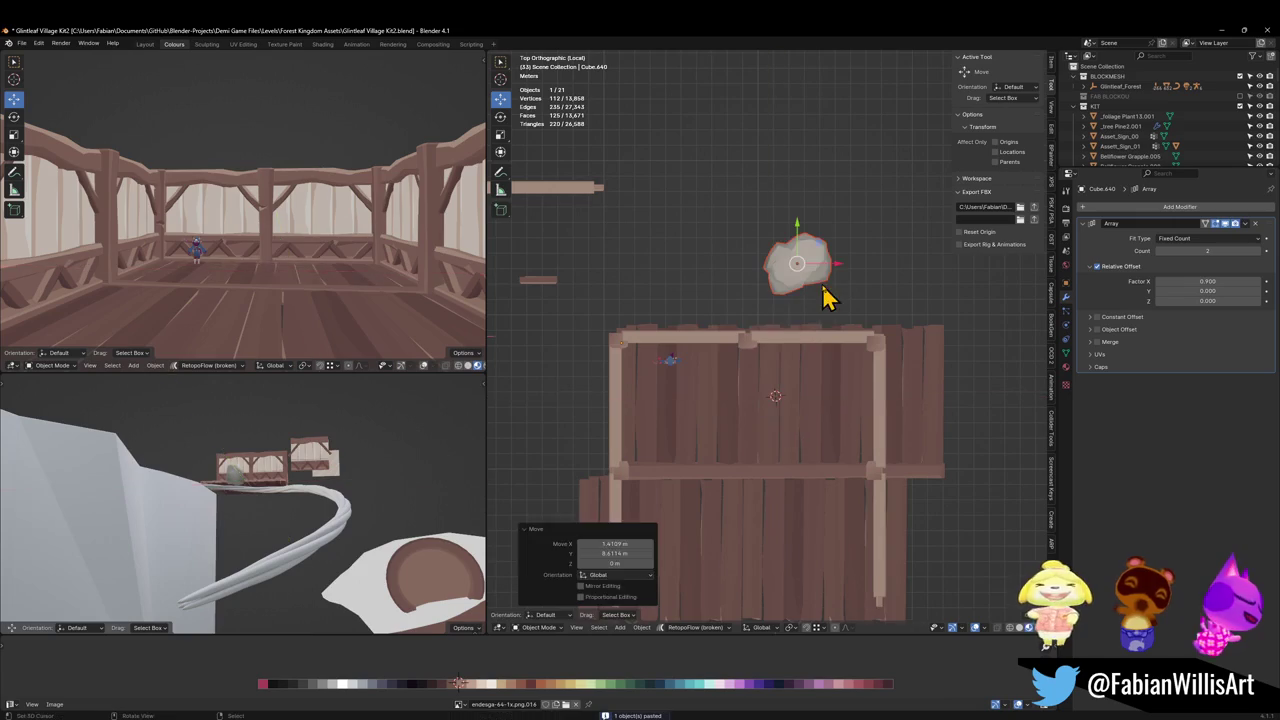
Clear the rock's rotation, then rotate it -90° about X so it stands upright.
{"action": "key", "text": "alt+r"}
{"action": "key", "text": "r"}
{"action": "key", "text": "x"}
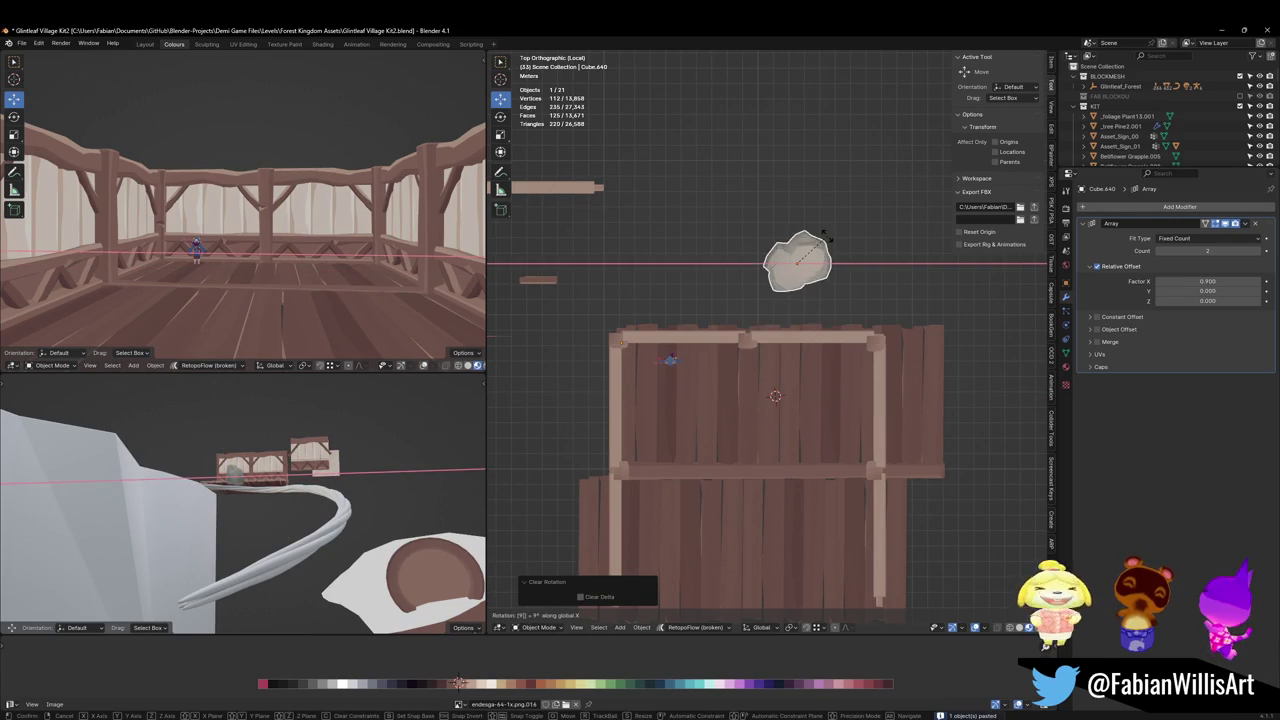
{"action": "key", "text": "x"}
{"action": "key", "text": "x"}
{"action": "type", "text": "x-90"}
{"action": "key", "text": "Return"}
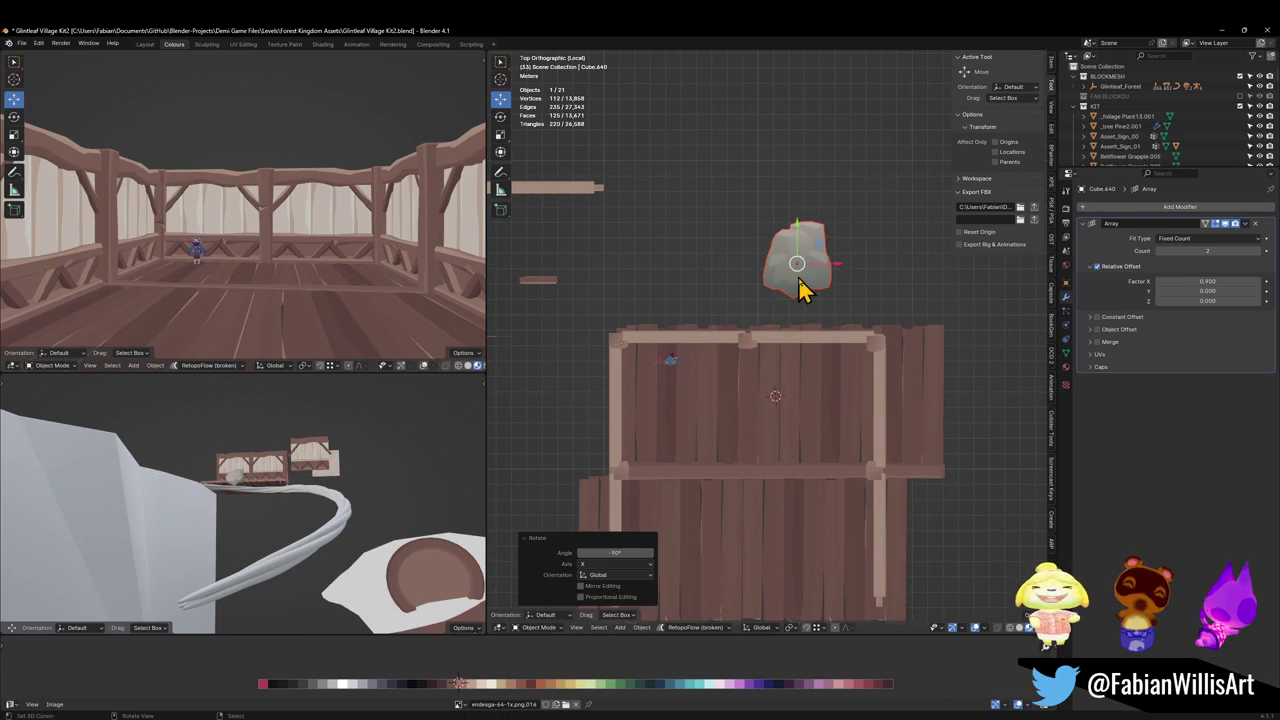
{"action": "scroll", "coordinate": [800, 288], "scroll_direction": "up", "scroll_amount": 3}
{"action": "key", "text": "KP_Decimal"}
{"action": "scroll", "coordinate": [783, 370], "scroll_direction": "down", "scroll_amount": 1}
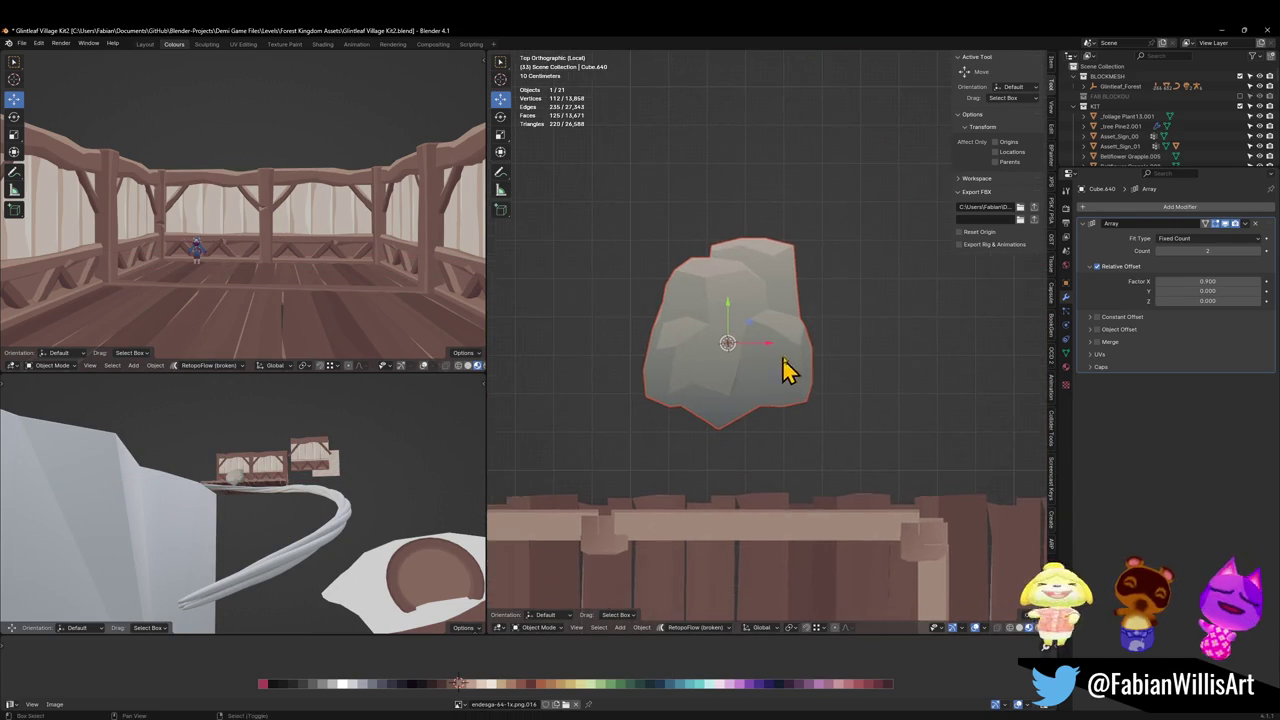
{"action": "scroll", "coordinate": [786, 334], "scroll_direction": "up", "scroll_amount": 2}
{"action": "key", "text": "shift+a"}
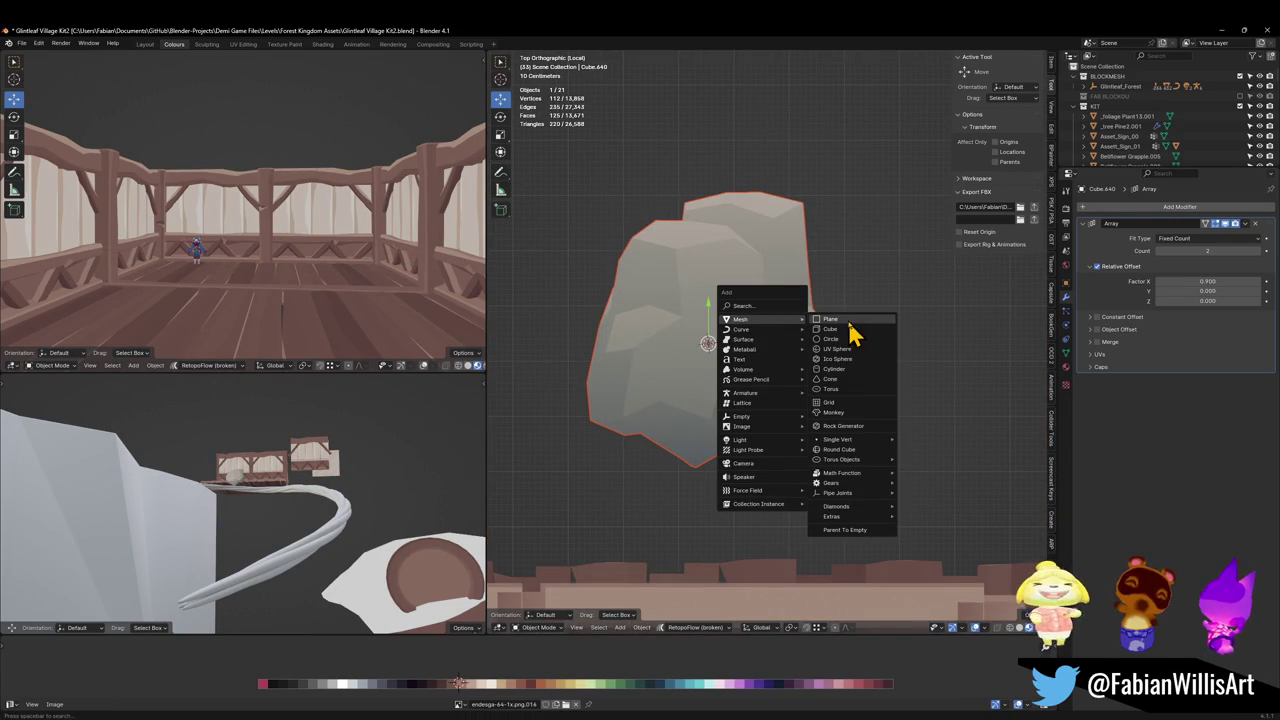
Add a plane and scale it up into a large backdrop behind the rock.
{"action": "left_click", "coordinate": [849, 320]}
{"action": "key", "text": "s"}
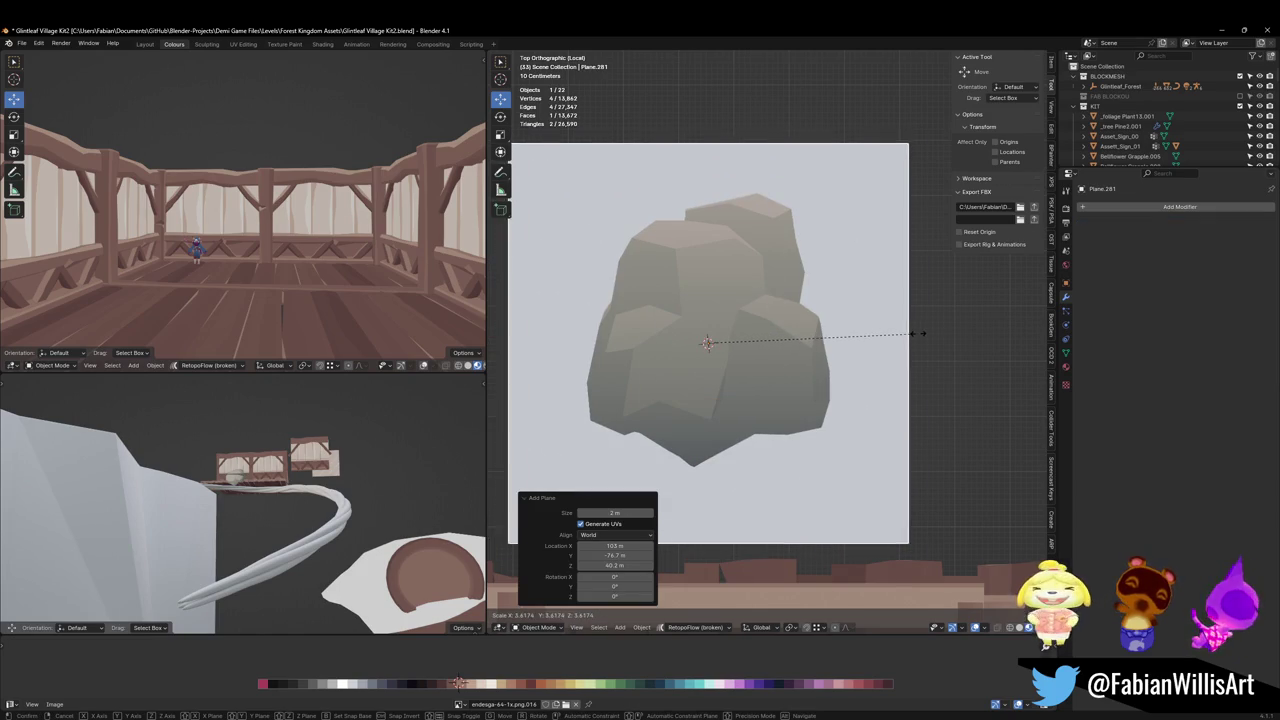
{"action": "left_click", "coordinate": [921, 333]}
{"action": "scroll", "coordinate": [849, 349], "scroll_direction": "down", "scroll_amount": 4}
Shrink the rock to 0.425 scale and place it at the plane's top-left corner.
{"action": "left_click", "coordinate": [763, 366]}
{"action": "key", "text": "s"}
{"action": "left_click", "coordinate": [769, 362]}
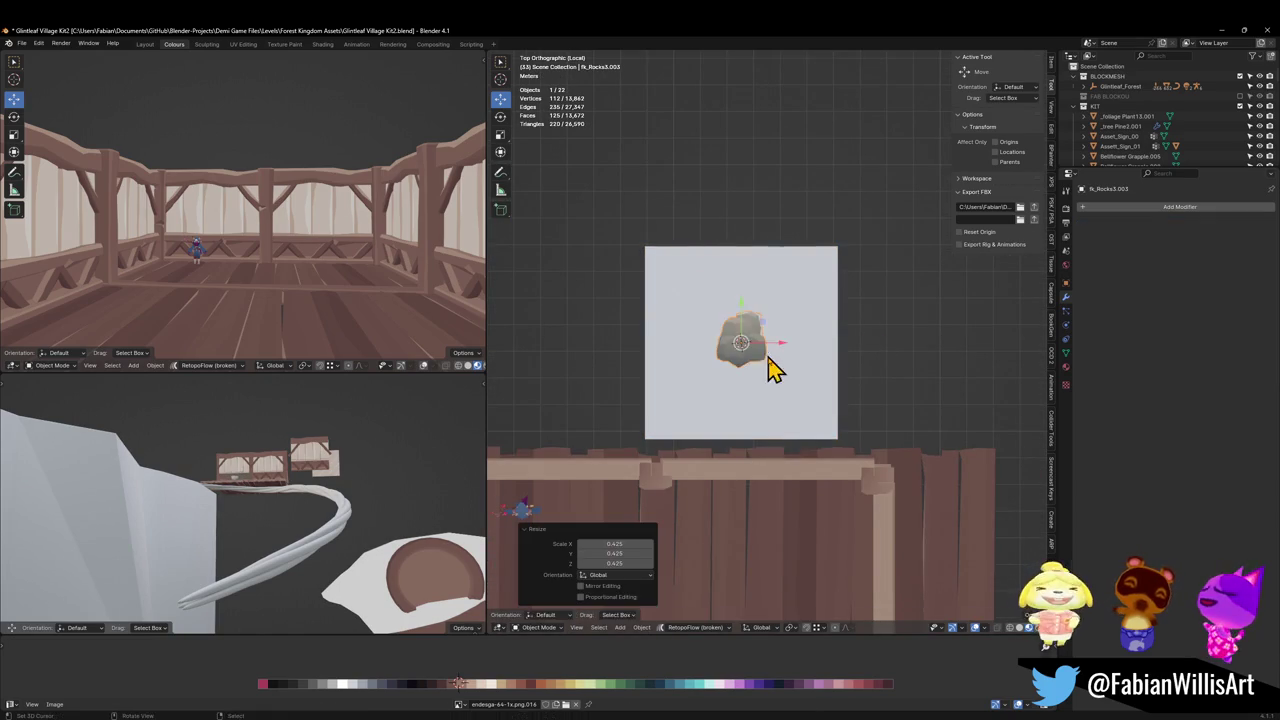
{"action": "key", "text": "g"}
{"action": "left_click", "coordinate": [697, 292]}
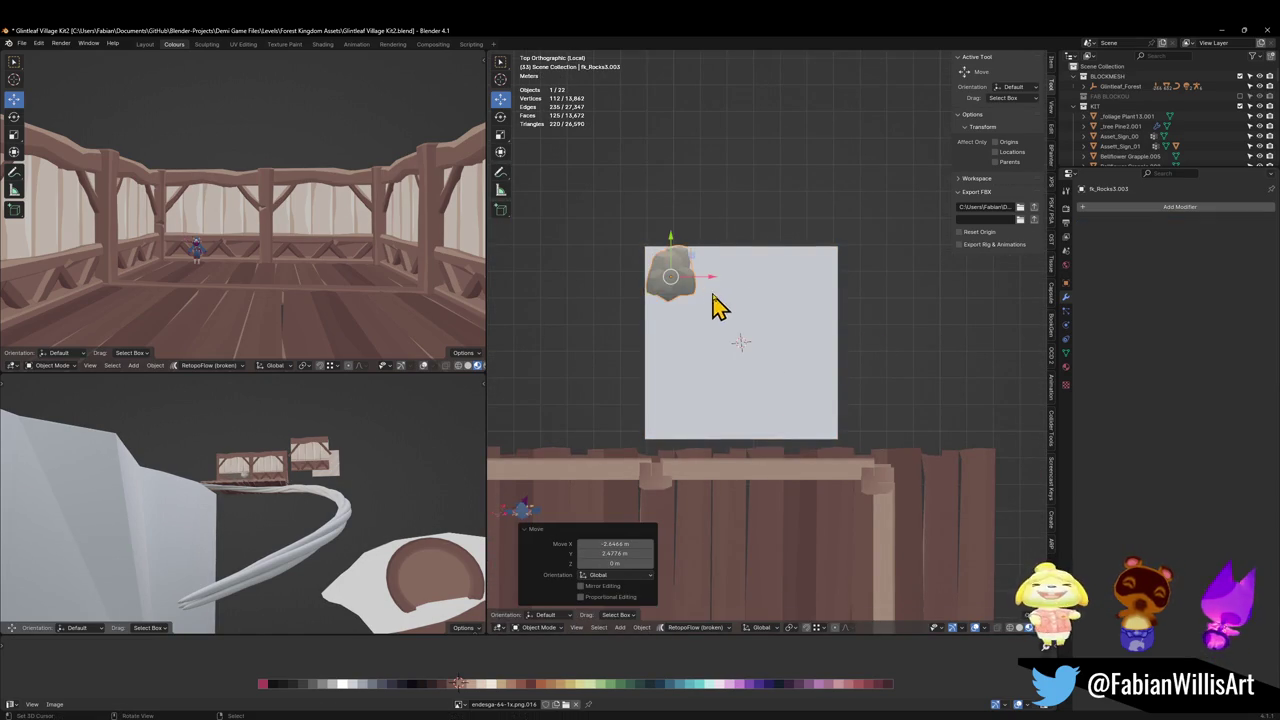
{"action": "scroll", "coordinate": [694, 320], "scroll_direction": "up", "scroll_amount": 4}
Give the rock an Array modifier with Count 4 to make a row of rocks.
{"action": "left_click", "coordinate": [1155, 208]}
{"action": "type", "text": "array"}
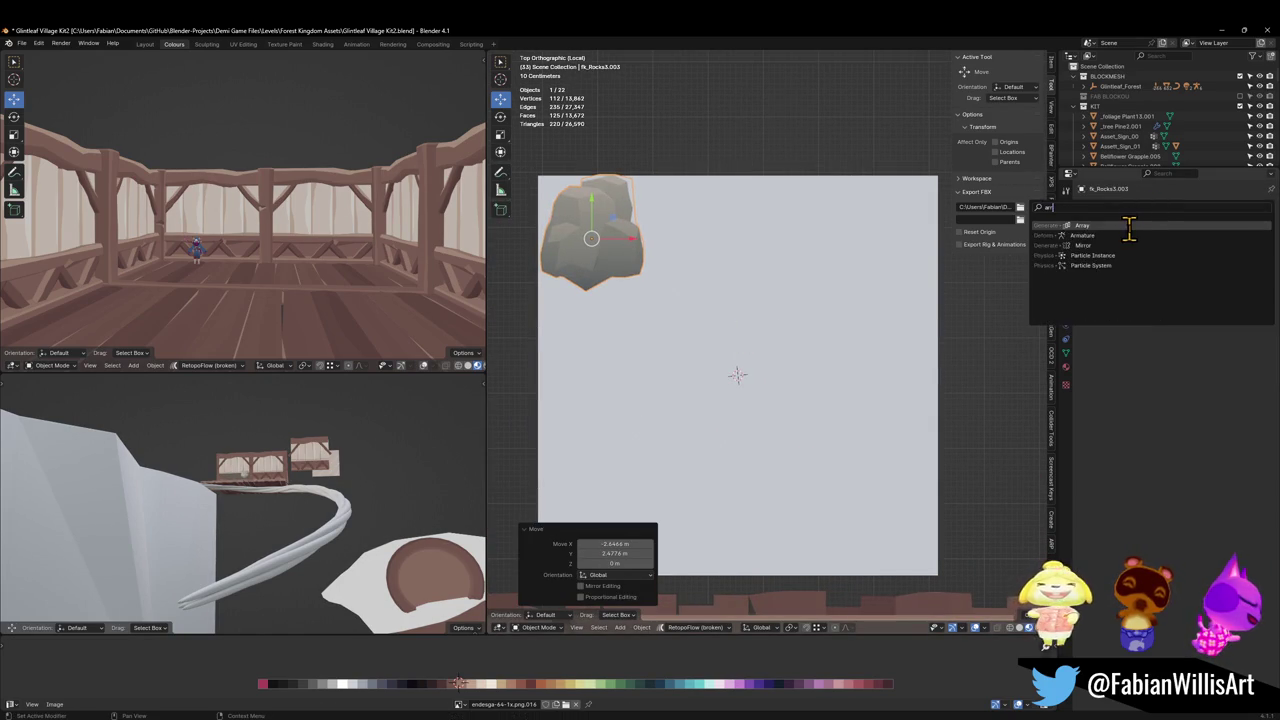
{"action": "left_click", "coordinate": [1130, 232]}
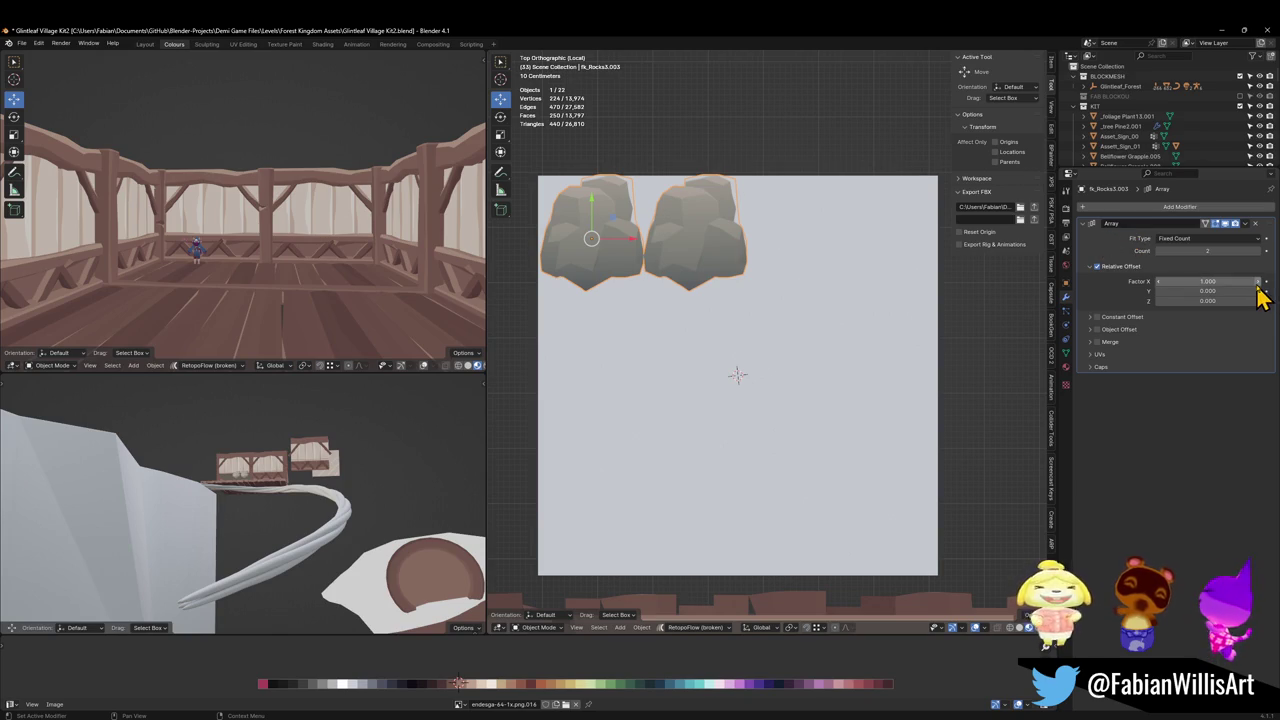
{"action": "left_click", "coordinate": [1258, 252]}
{"action": "left_click", "coordinate": [1258, 252]}
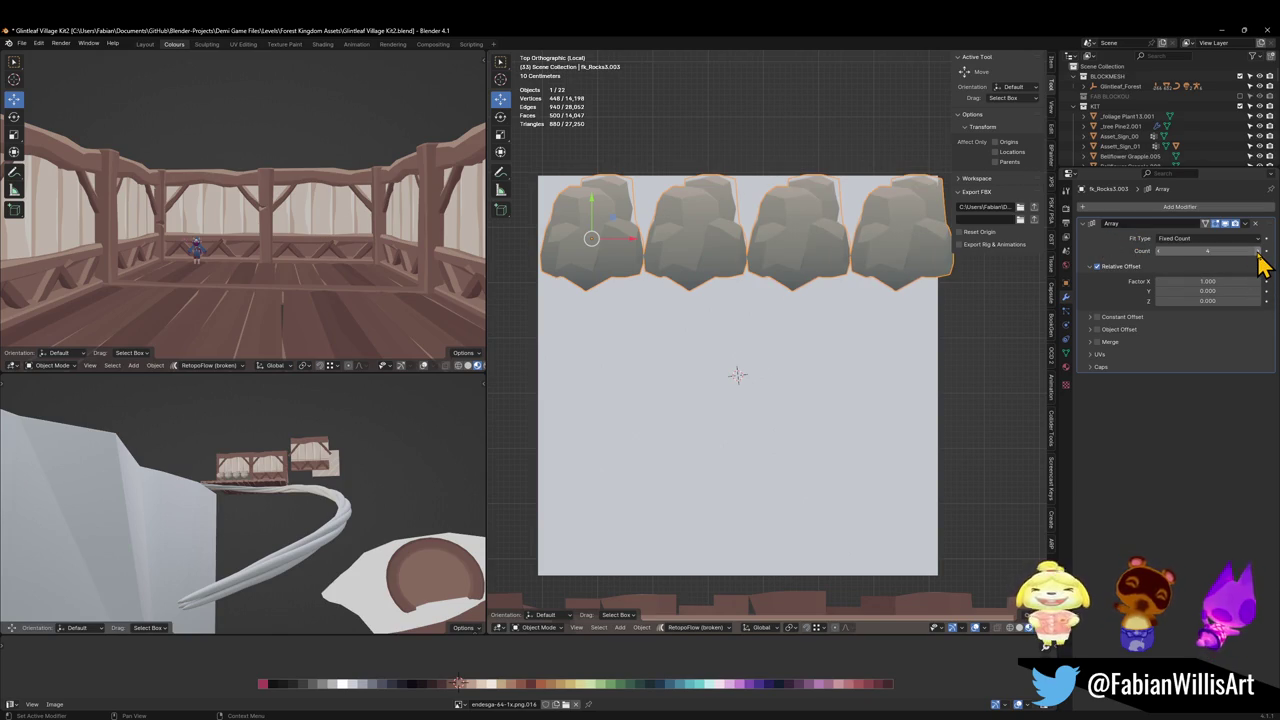
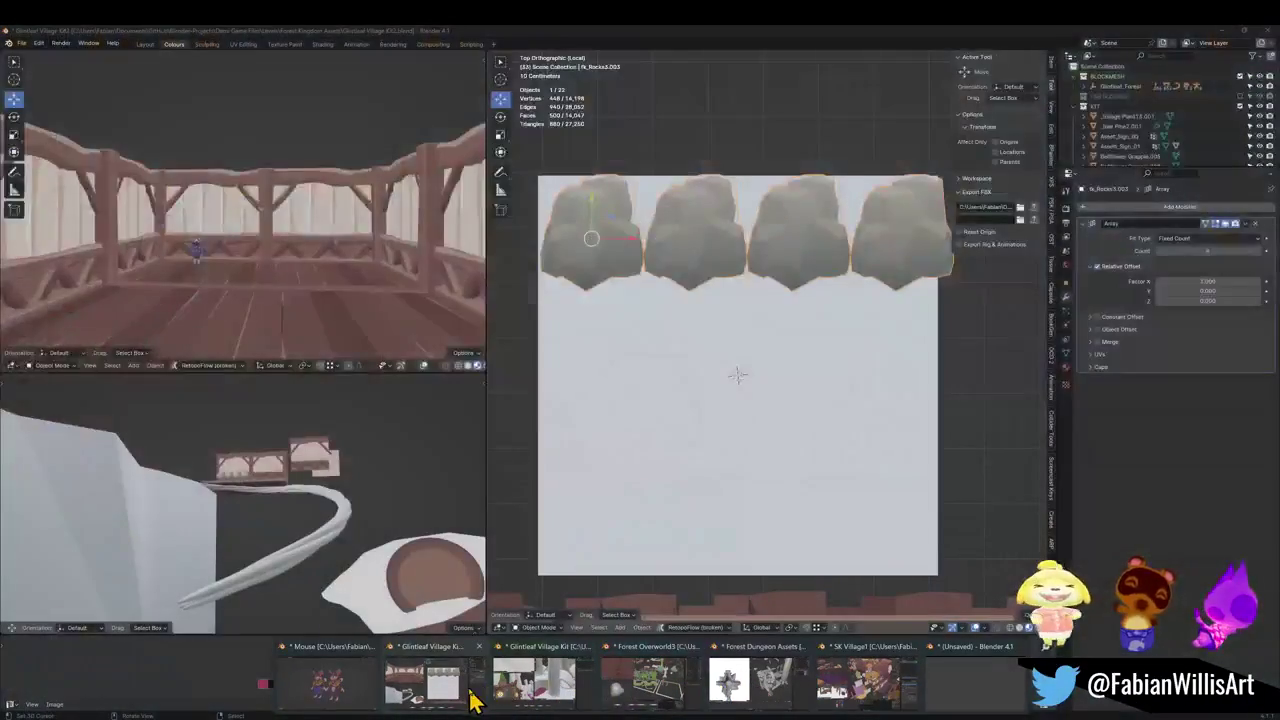
In the Glintleaf Village Kit2 window, move the row of four rocks left into place.
{"action": "left_click", "coordinate": [468, 690]}
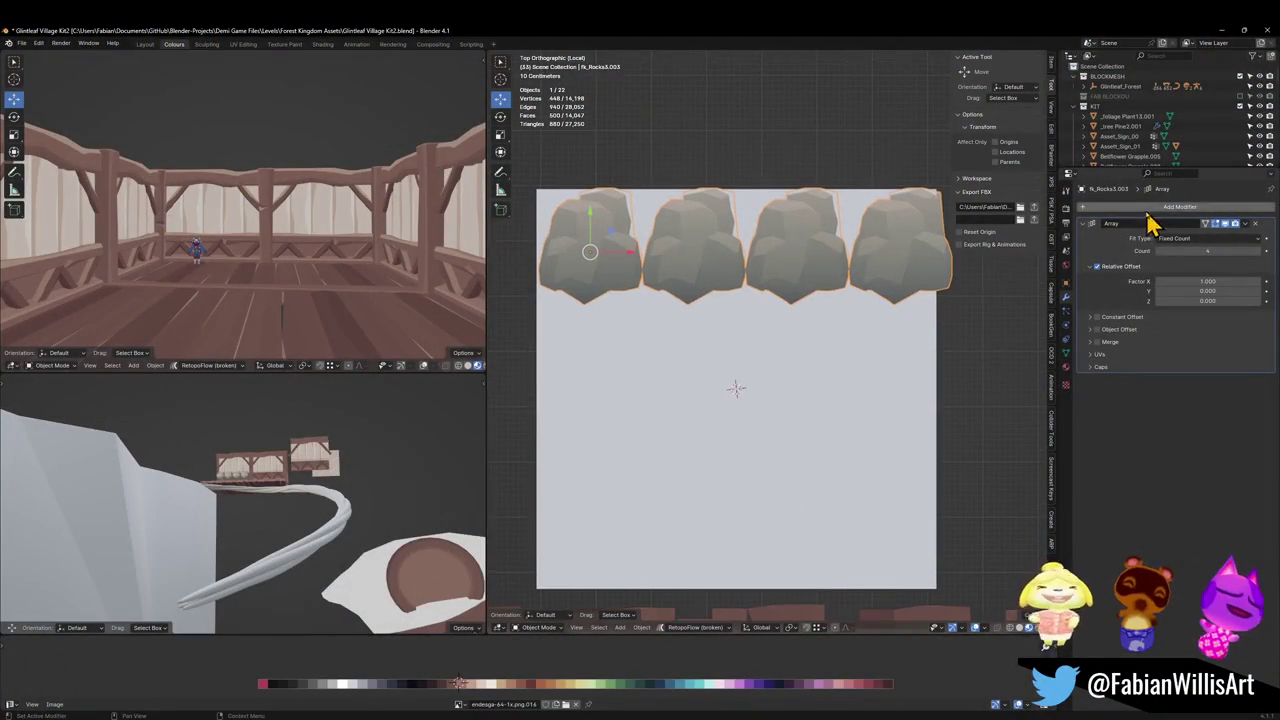
{"action": "key", "text": "g"}
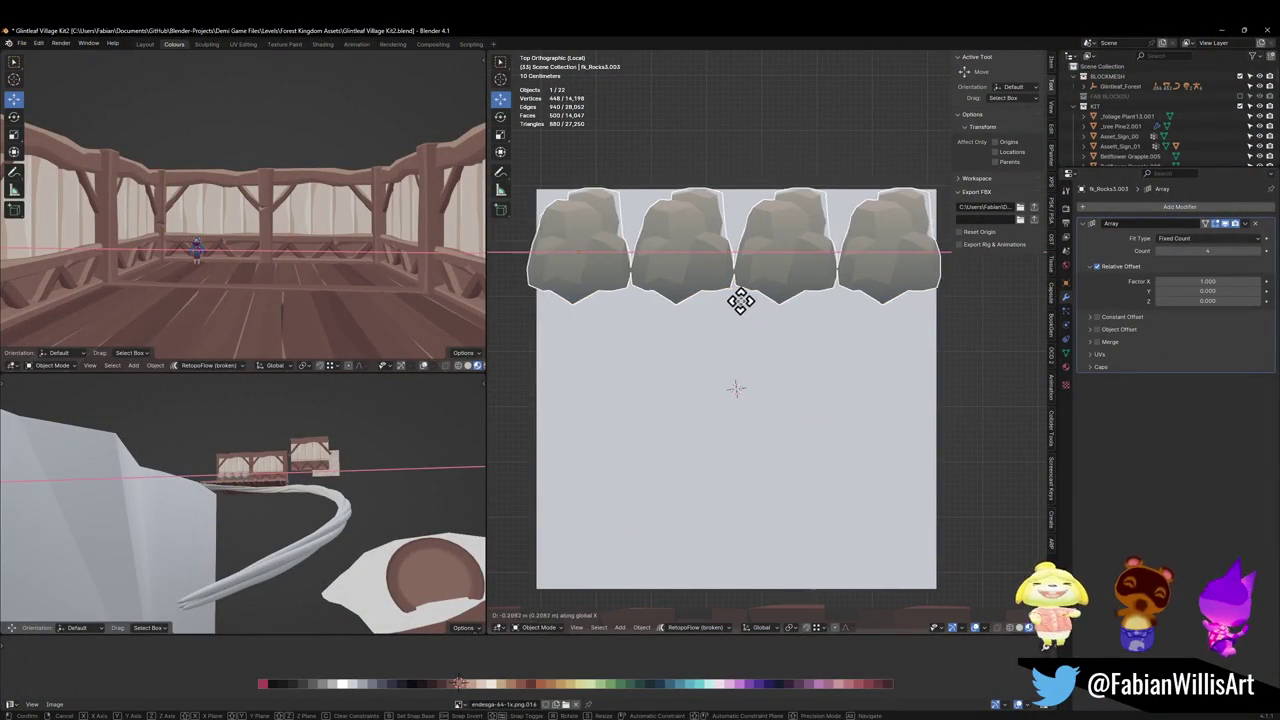
{"action": "left_click", "coordinate": [748, 303]}
{"action": "key", "text": "s"}
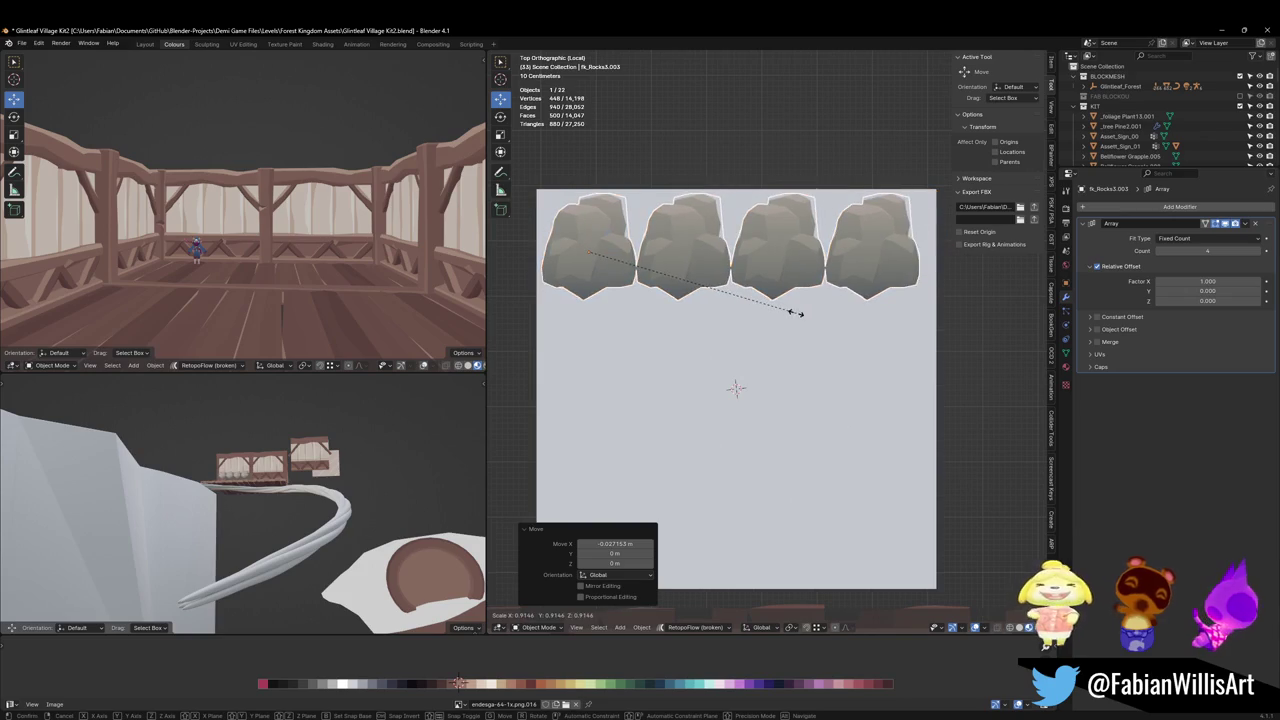
{"action": "key", "text": "Escape"}
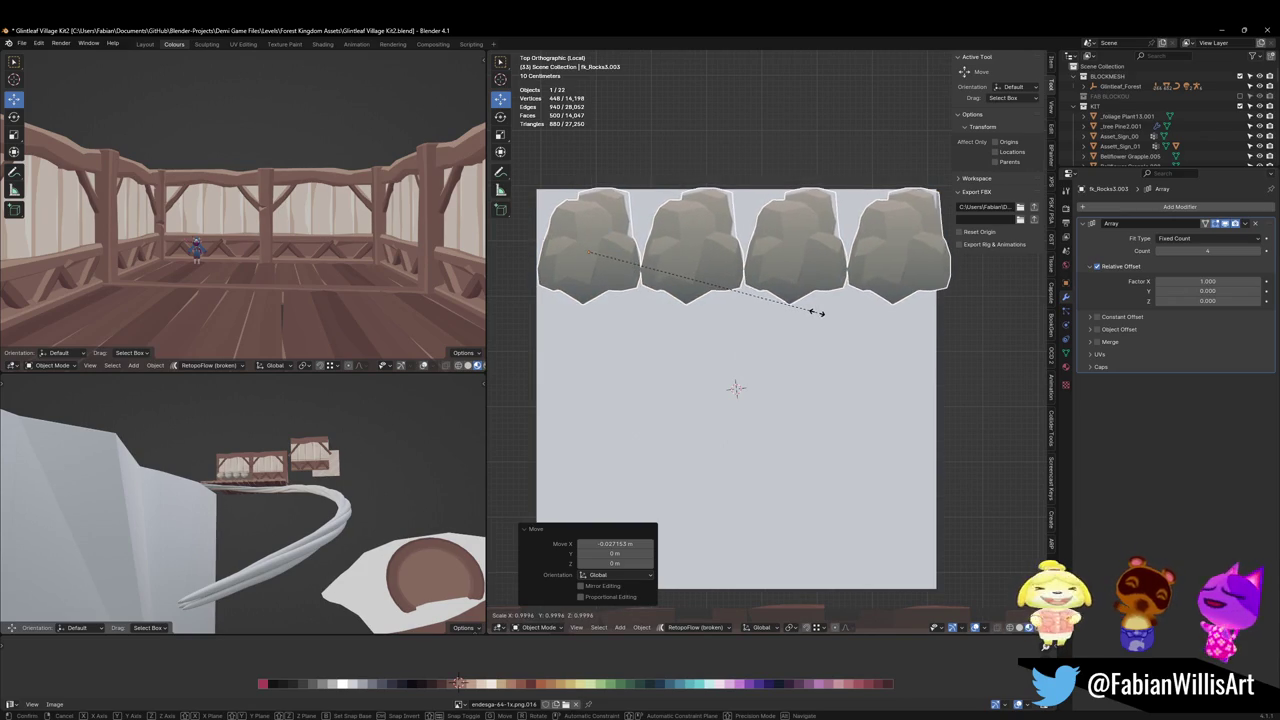
{"action": "key", "text": "g"}
{"action": "left_click", "coordinate": [806, 314]}
Enlarge the rocks to about 1.057, shift them along Y, then remove the Array modifier.
{"action": "key", "text": "s"}
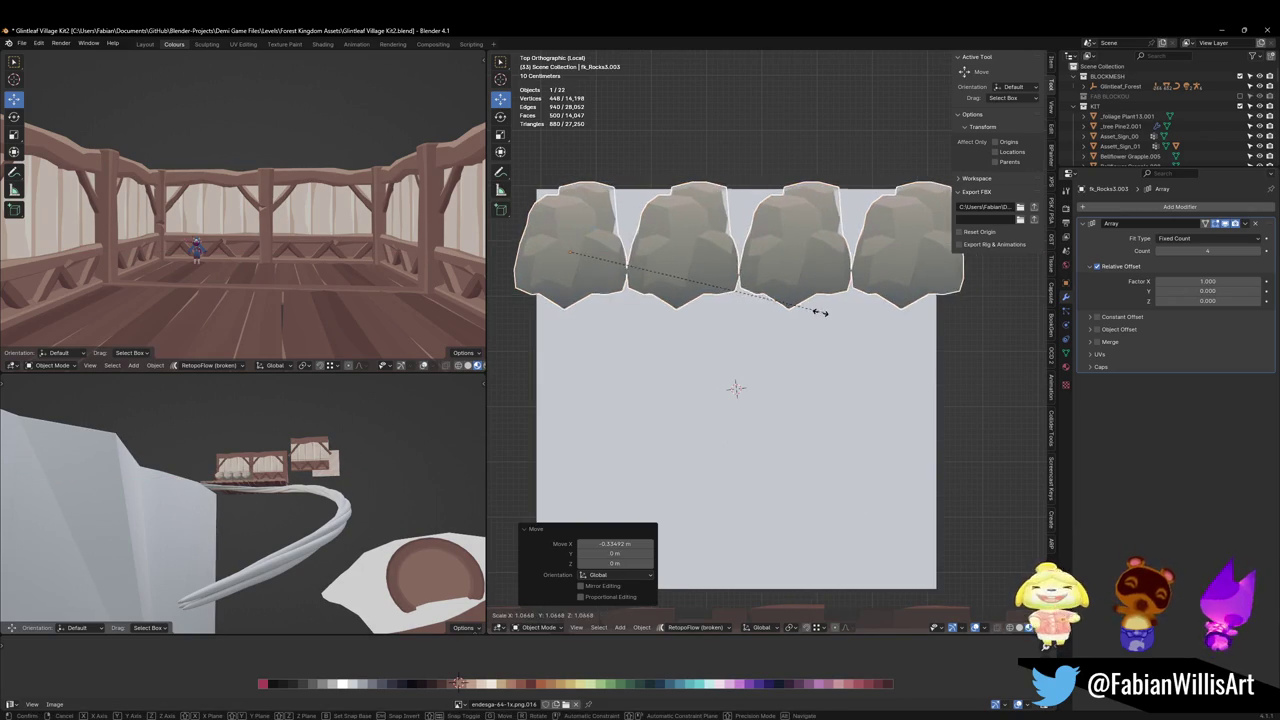
{"action": "left_click", "coordinate": [813, 318]}
{"action": "key", "text": "g"}
{"action": "key", "text": "y"}
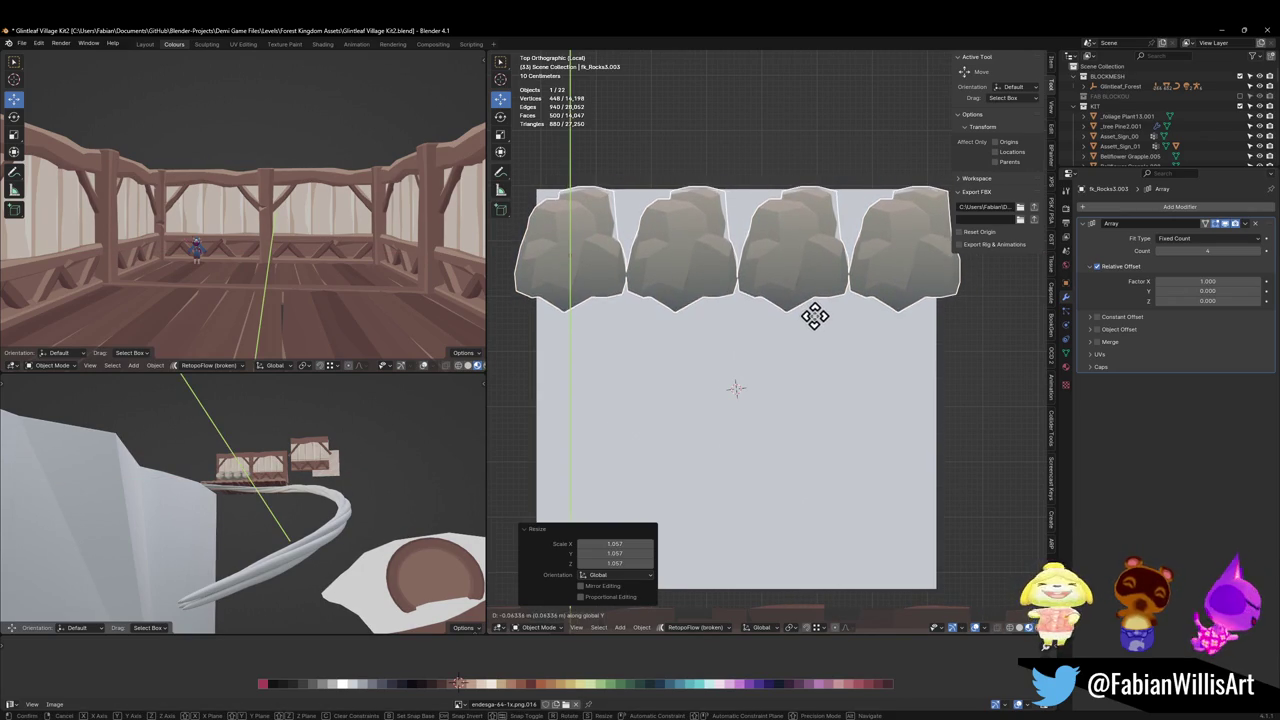
{"action": "left_click", "coordinate": [817, 330]}
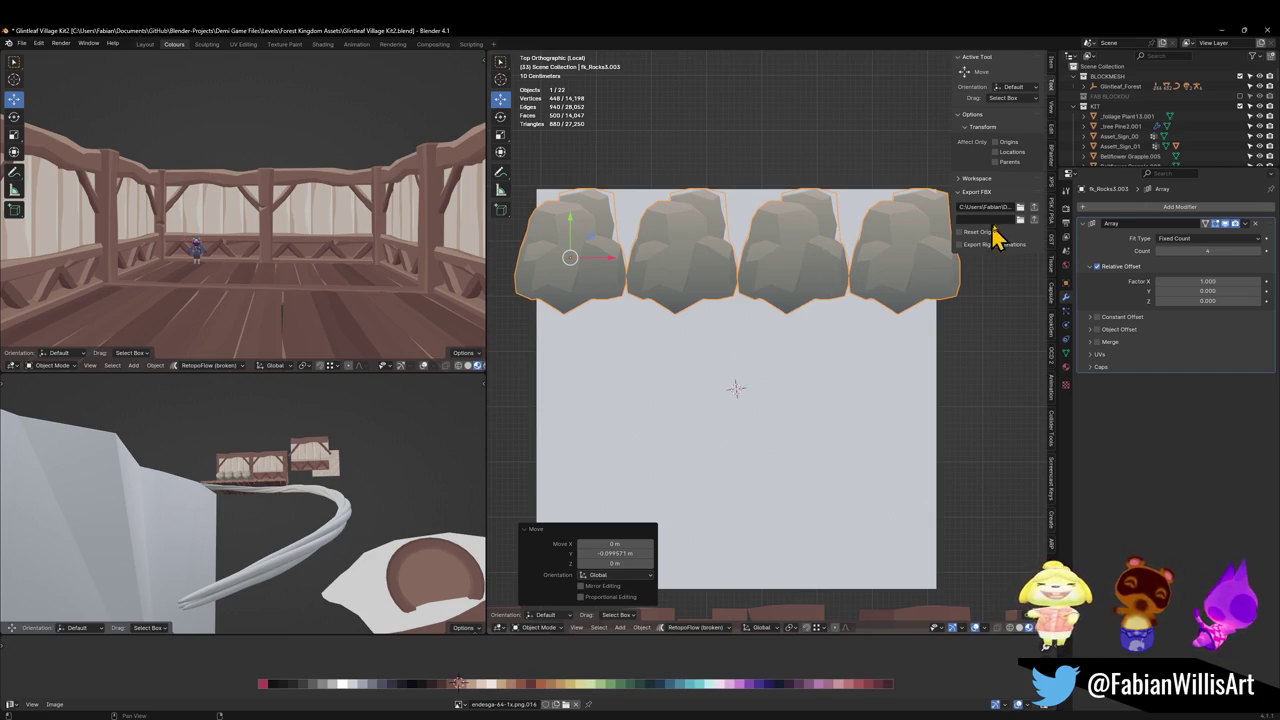
{"action": "left_click", "coordinate": [1255, 225]}
Set the rock's origin to the 3D cursor and add a Mirror modifier.
{"action": "key", "text": "q"}
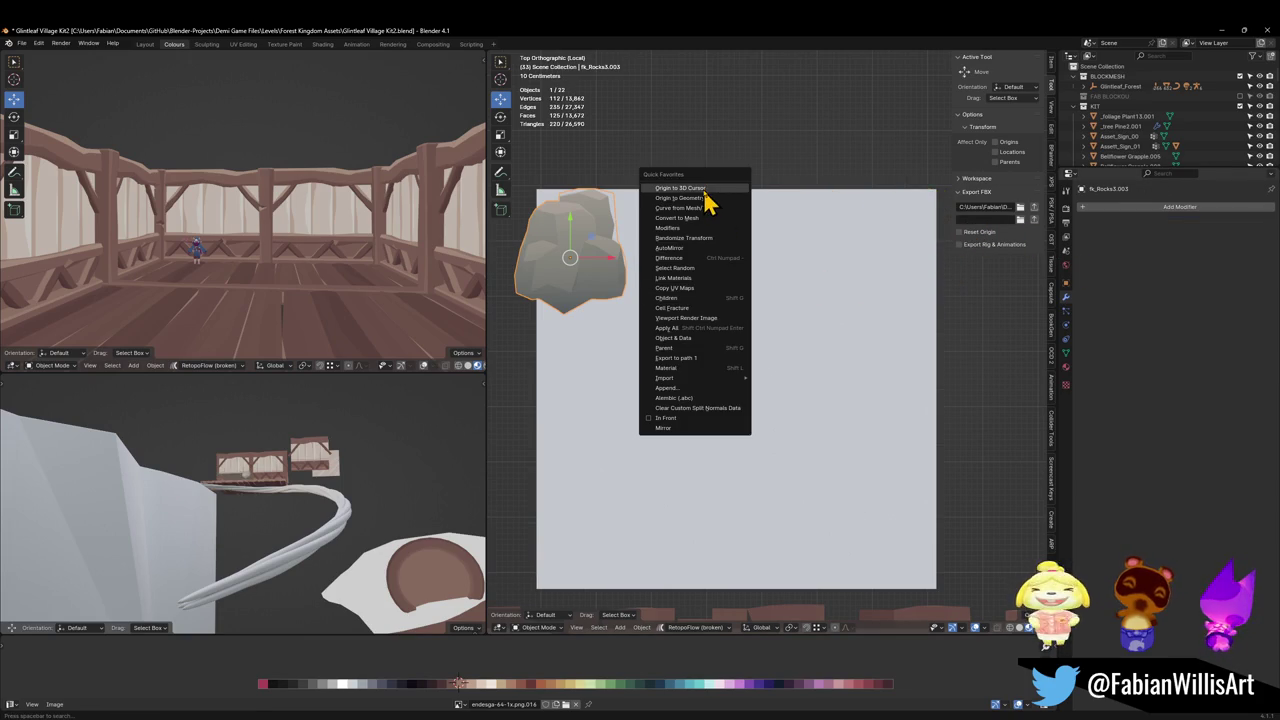
{"action": "left_click", "coordinate": [704, 190]}
{"action": "key", "text": "q"}
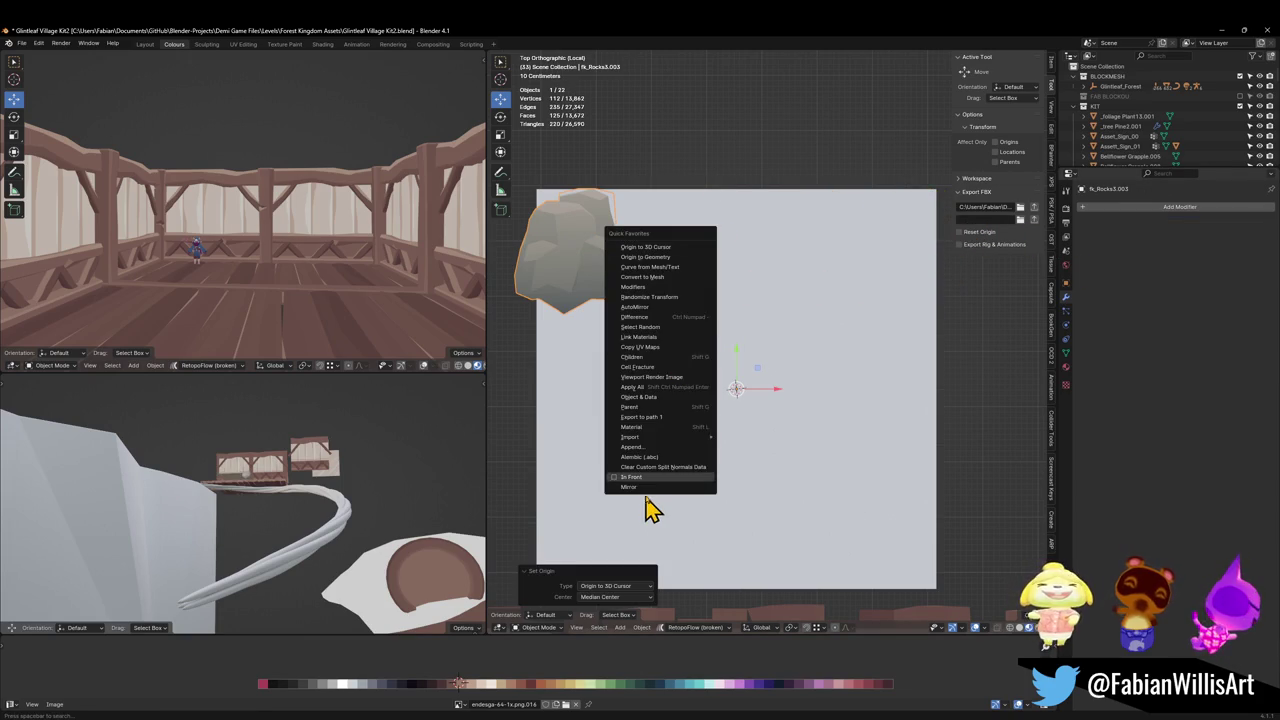
{"action": "left_click", "coordinate": [650, 484]}
In Edit Mode, copy the rock beside the original along X, mirror it across X and flip its normals.
{"action": "key", "text": "Tab"}
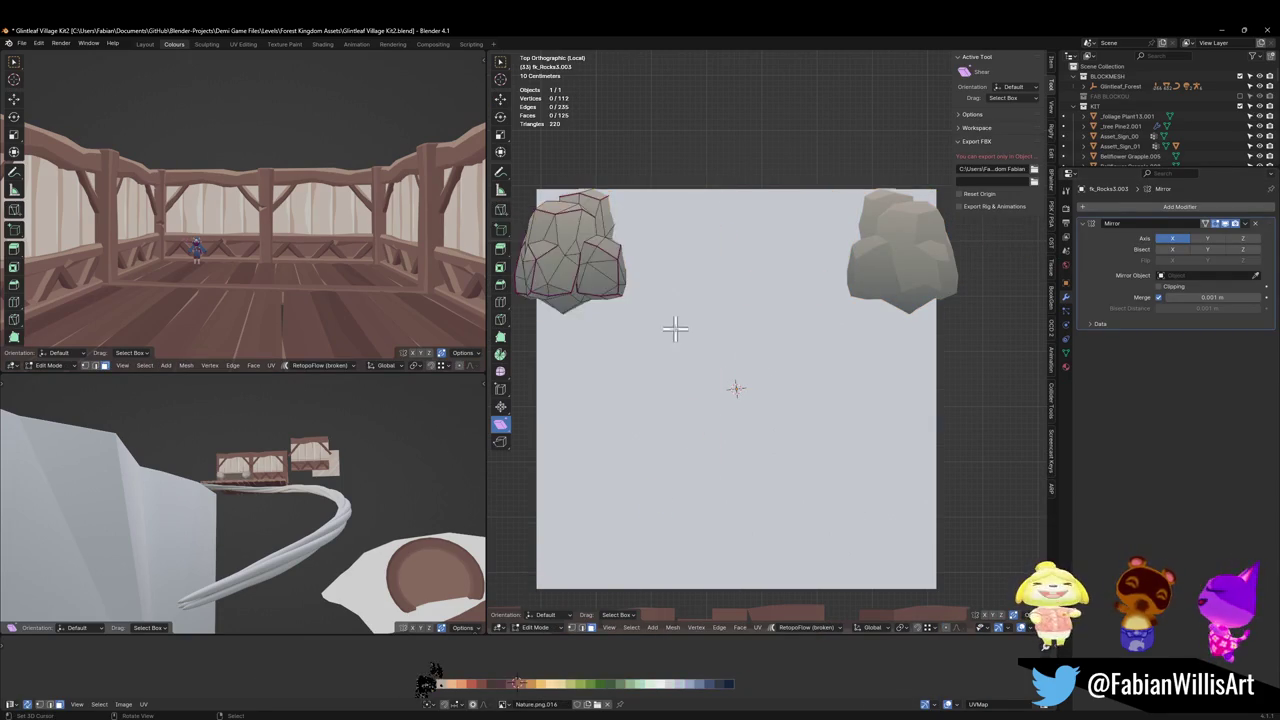
{"action": "key", "text": "a"}
{"action": "key", "text": "g"}
{"action": "key", "text": "x"}
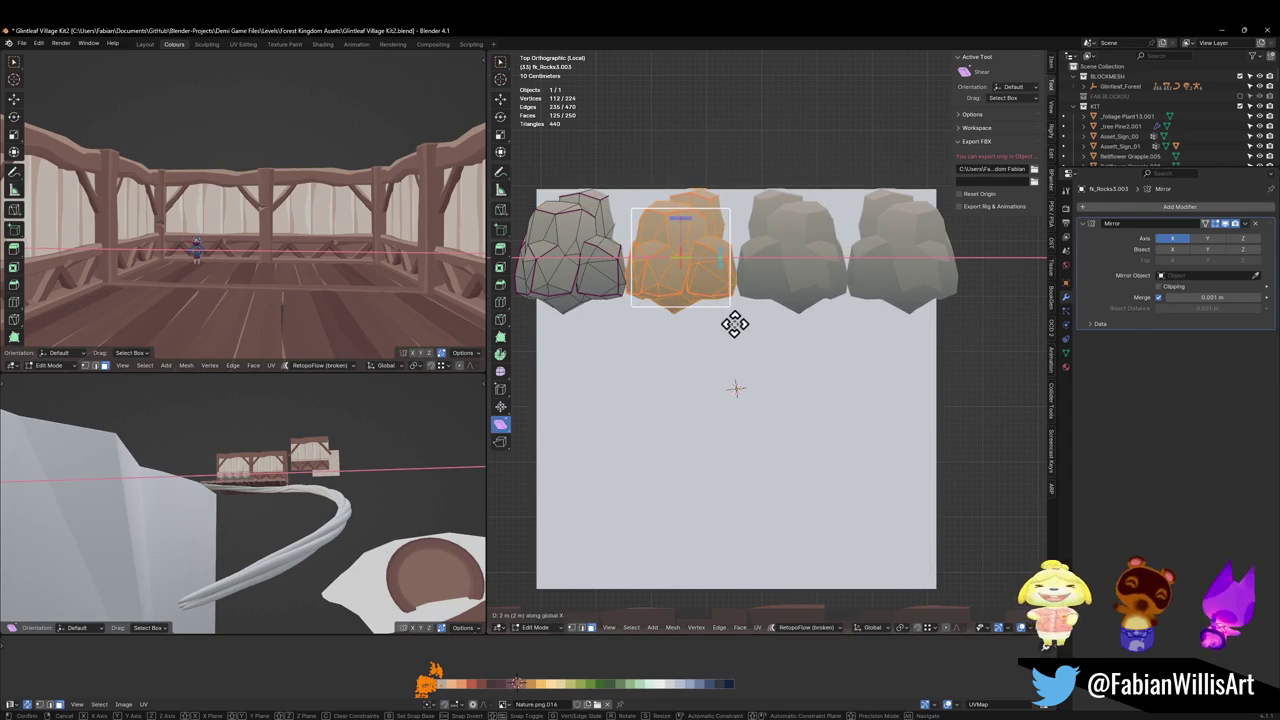
{"action": "left_click", "coordinate": [734, 323]}
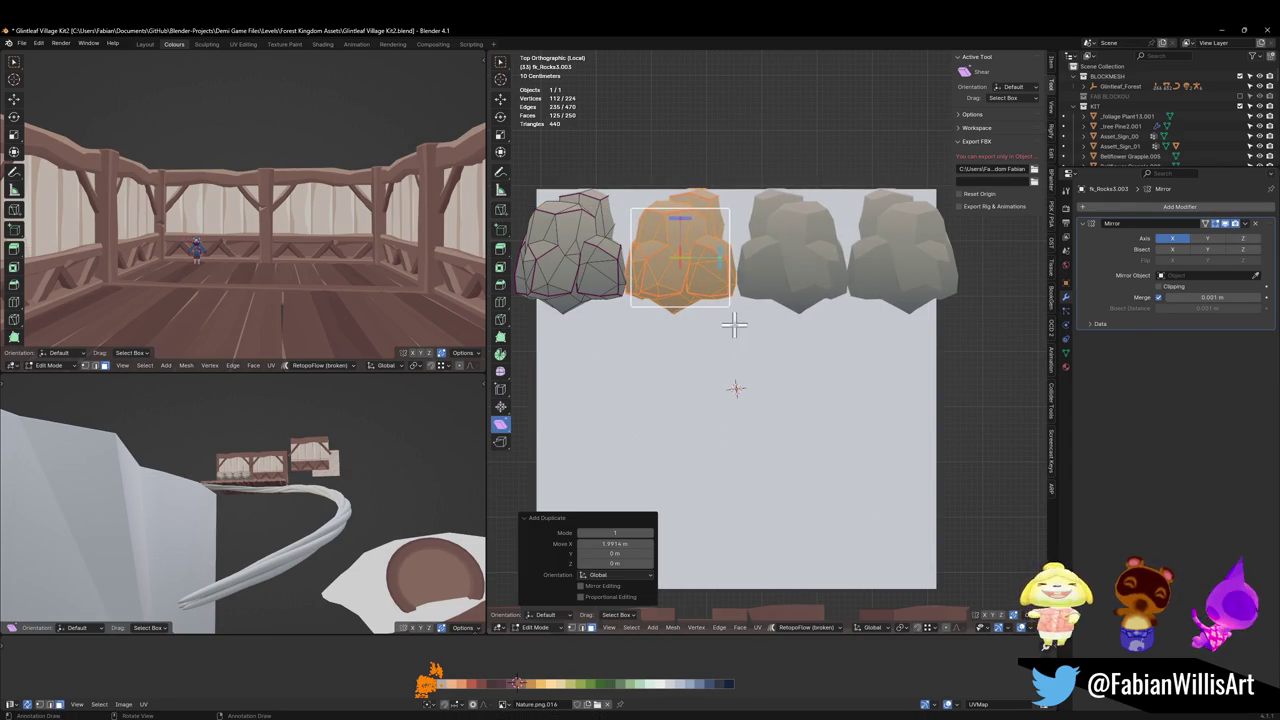
{"action": "left_click", "coordinate": [501, 100]}
{"action": "key", "text": "ctrl+m"}
{"action": "key", "text": "x"}
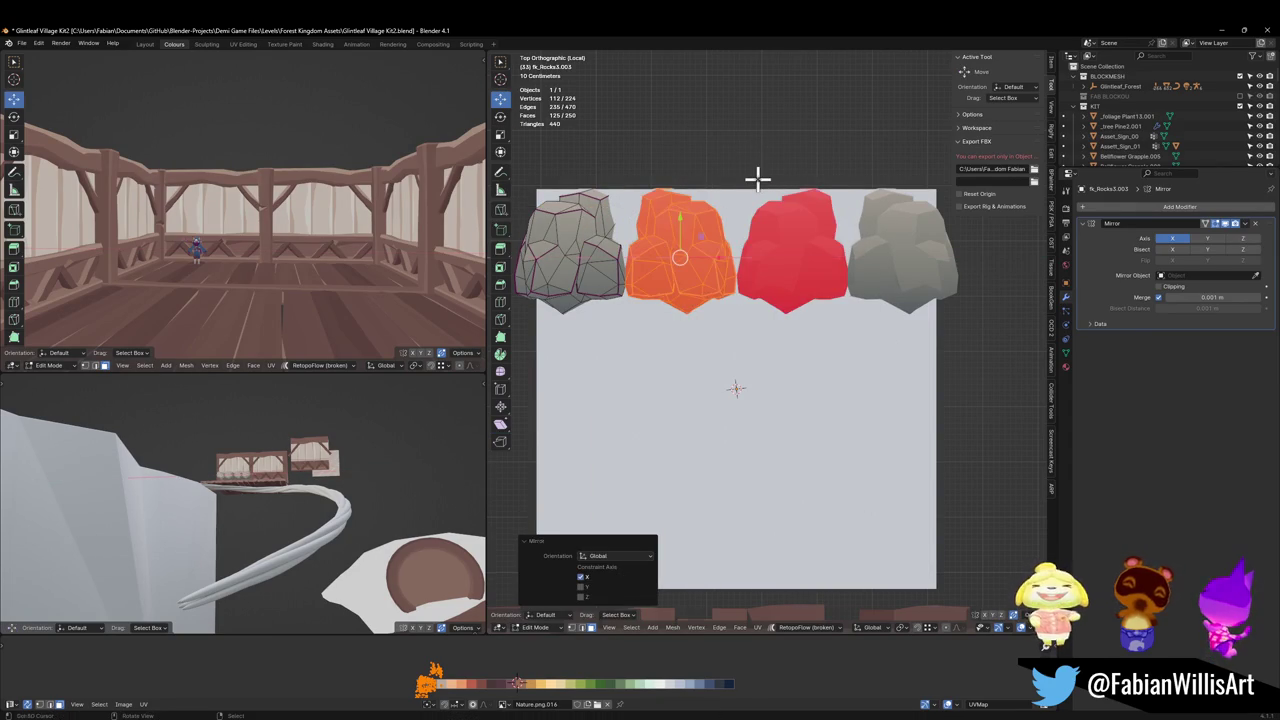
{"action": "key", "text": "alt+n"}
{"action": "left_click", "coordinate": [758, 181]}
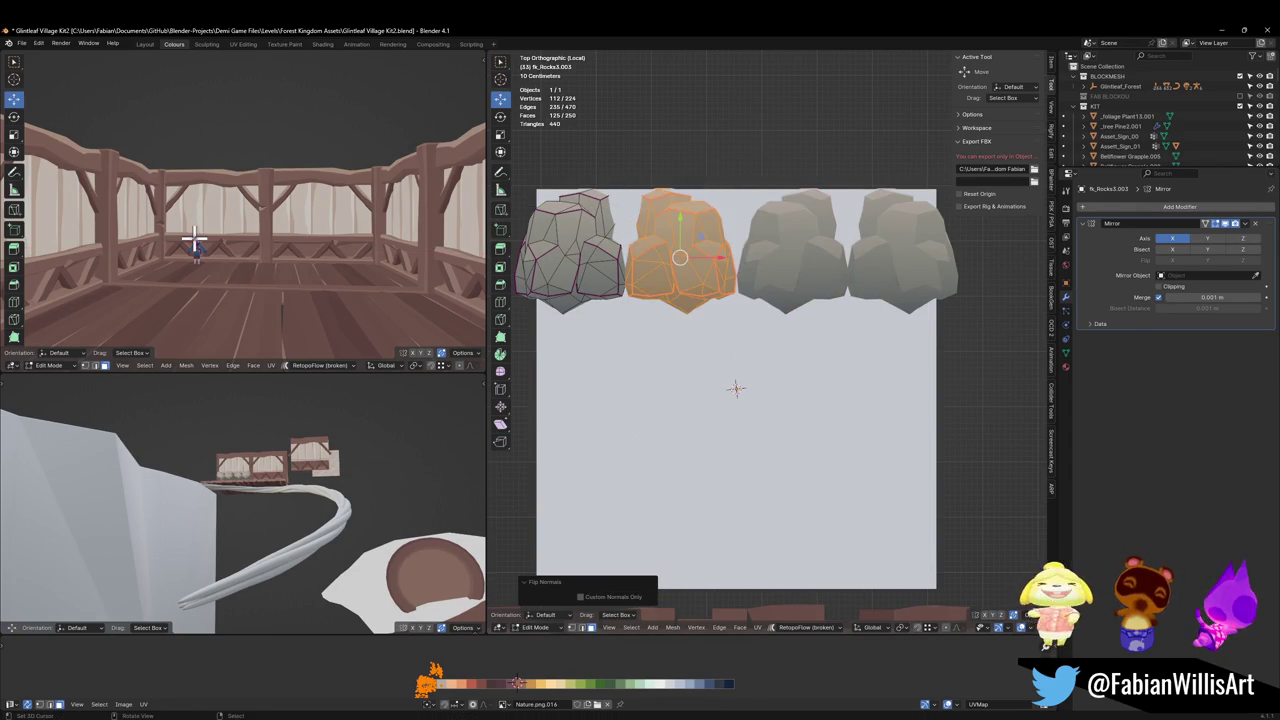
Enlarge the copied rock horizontally while keeping its height unchanged.
{"action": "key", "text": "KP_Decimal"}
{"action": "scroll", "coordinate": [194, 234], "scroll_direction": "down", "scroll_amount": 1}
{"action": "scroll", "coordinate": [300, 237], "scroll_direction": "down", "scroll_amount": 2}
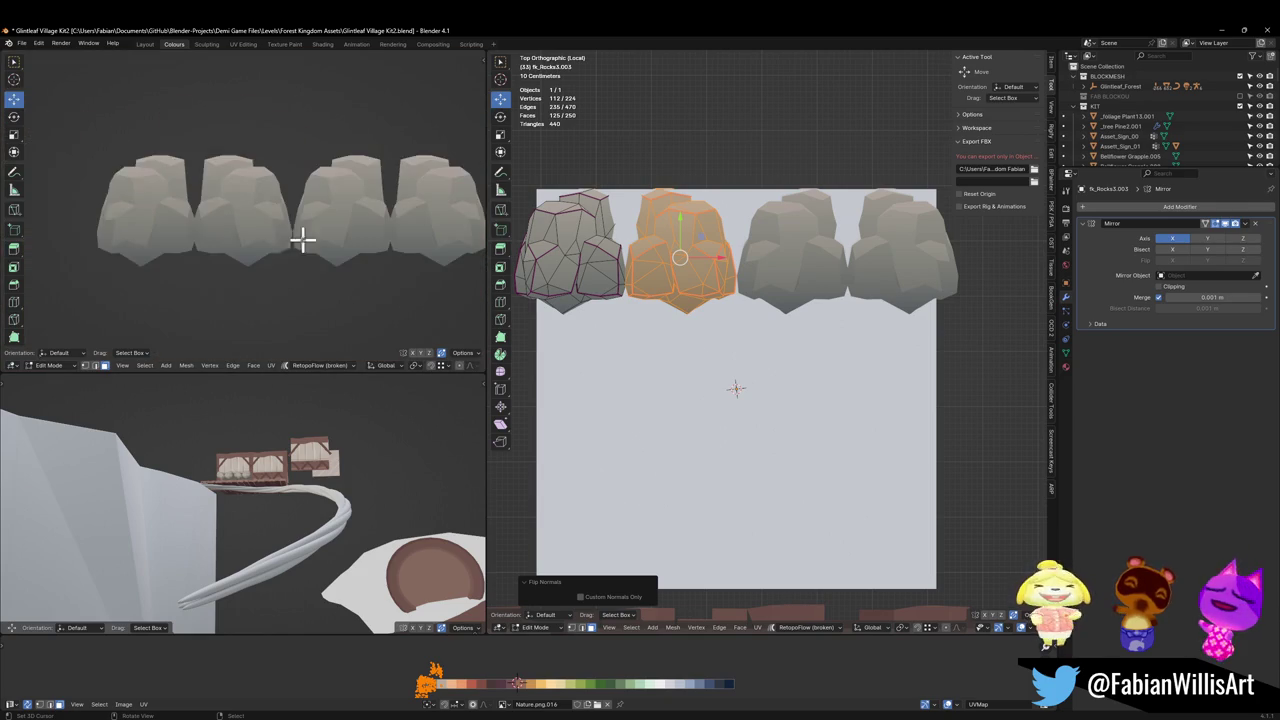
{"action": "scroll", "coordinate": [258, 230], "scroll_direction": "down", "scroll_amount": 2}
{"action": "scroll", "coordinate": [303, 226], "scroll_direction": "up", "scroll_amount": 4}
{"action": "key", "text": "s"}
{"action": "key", "text": "shift+z"}
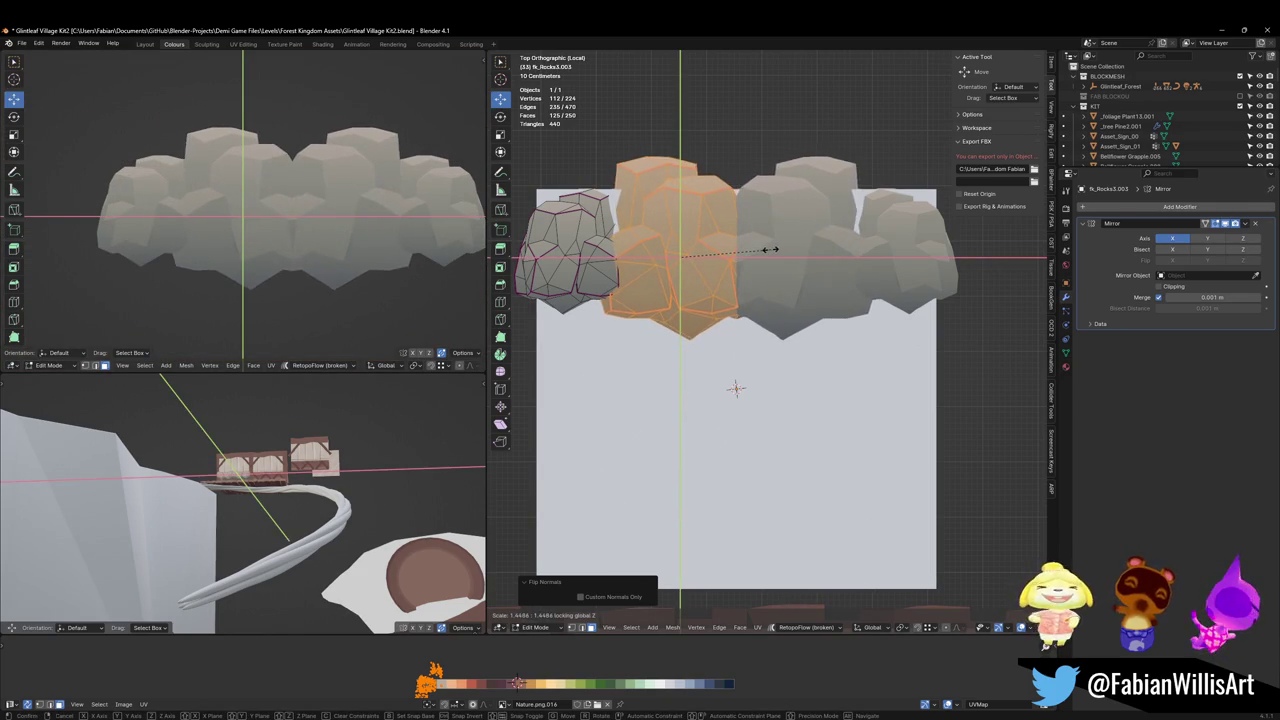
{"action": "left_click", "coordinate": [770, 249]}
{"action": "key", "text": "g"}
{"action": "key", "text": "x"}
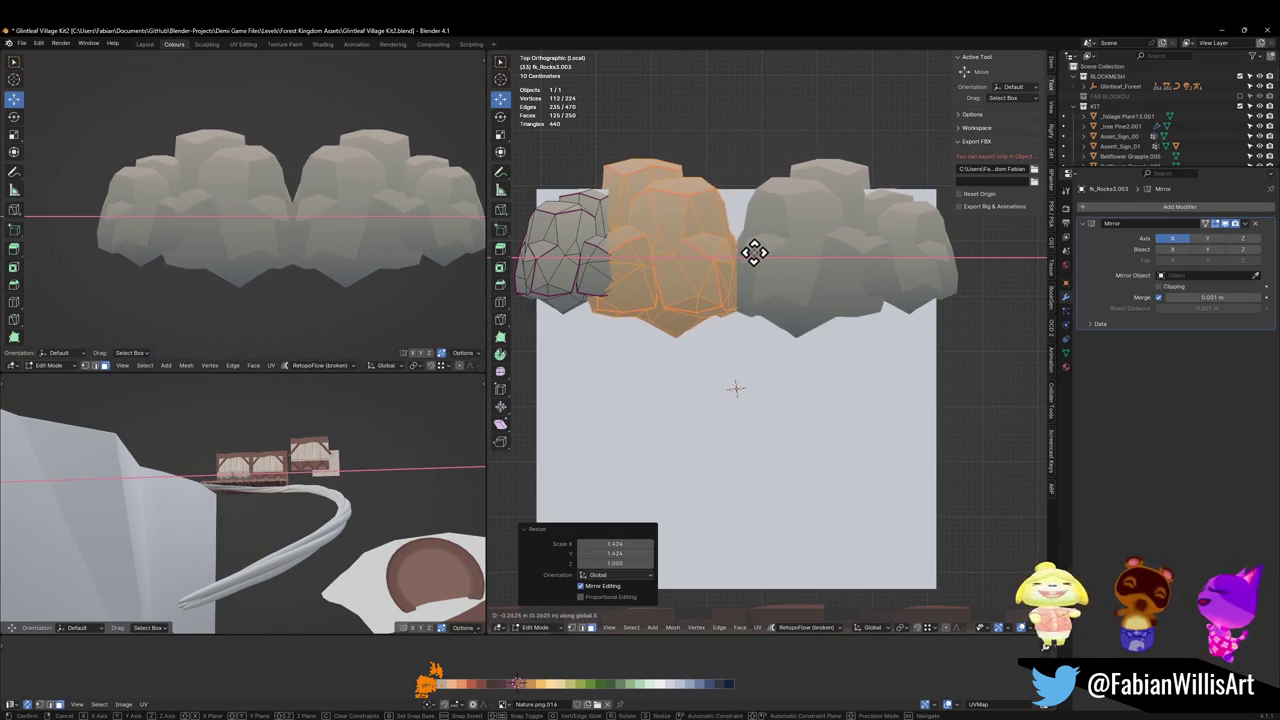
{"action": "right_click", "coordinate": [757, 253]}
{"action": "key", "text": "ctrl+z"}
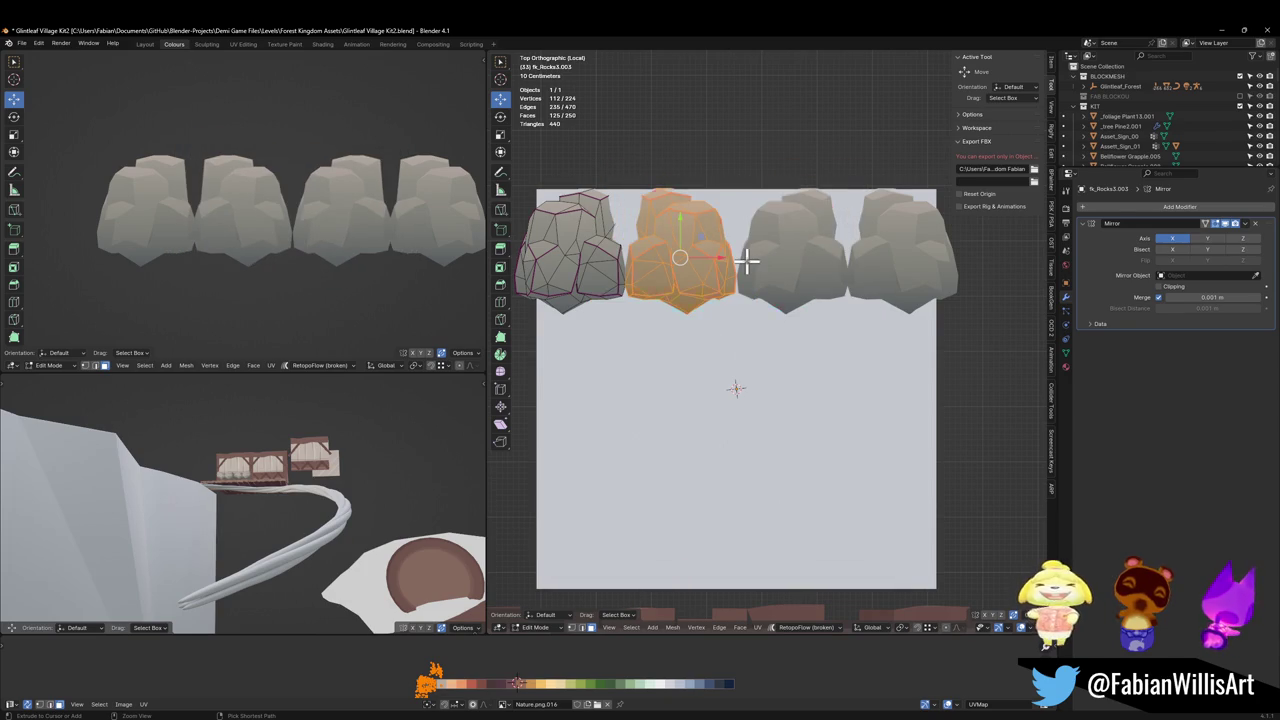
{"action": "key", "text": "s"}
{"action": "key", "text": "shift+z"}
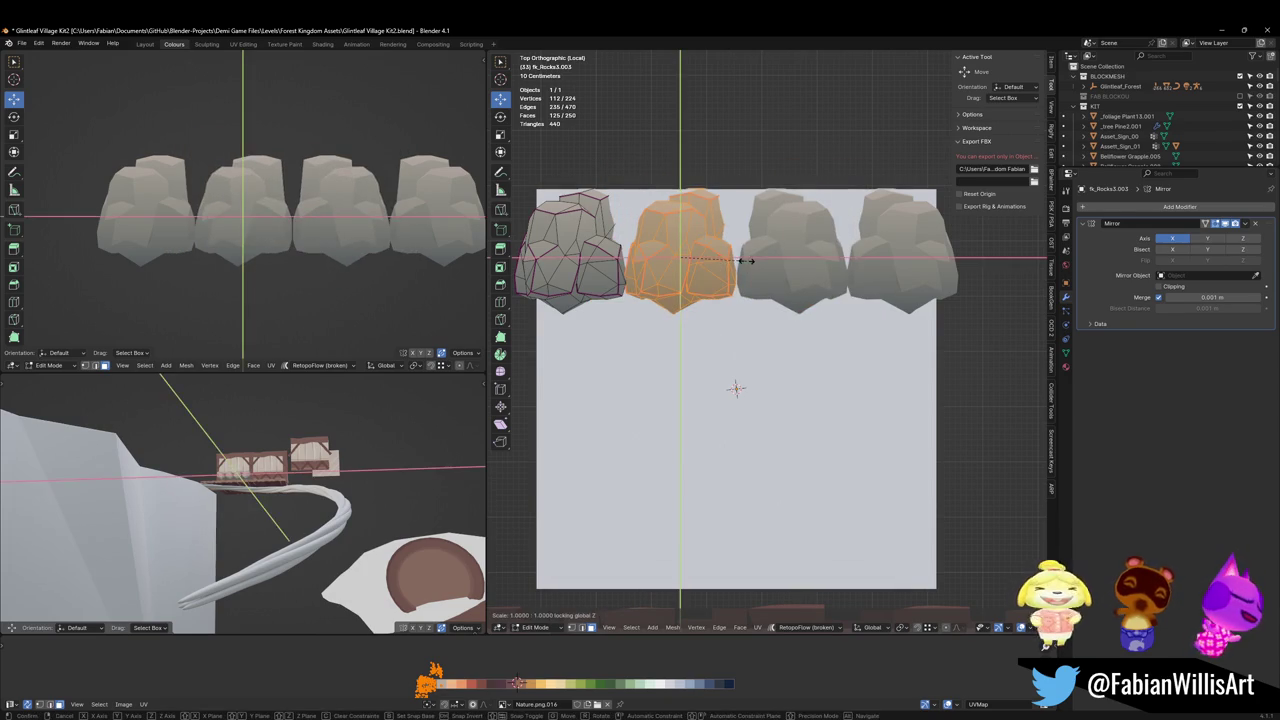
{"action": "left_click", "coordinate": [773, 245]}
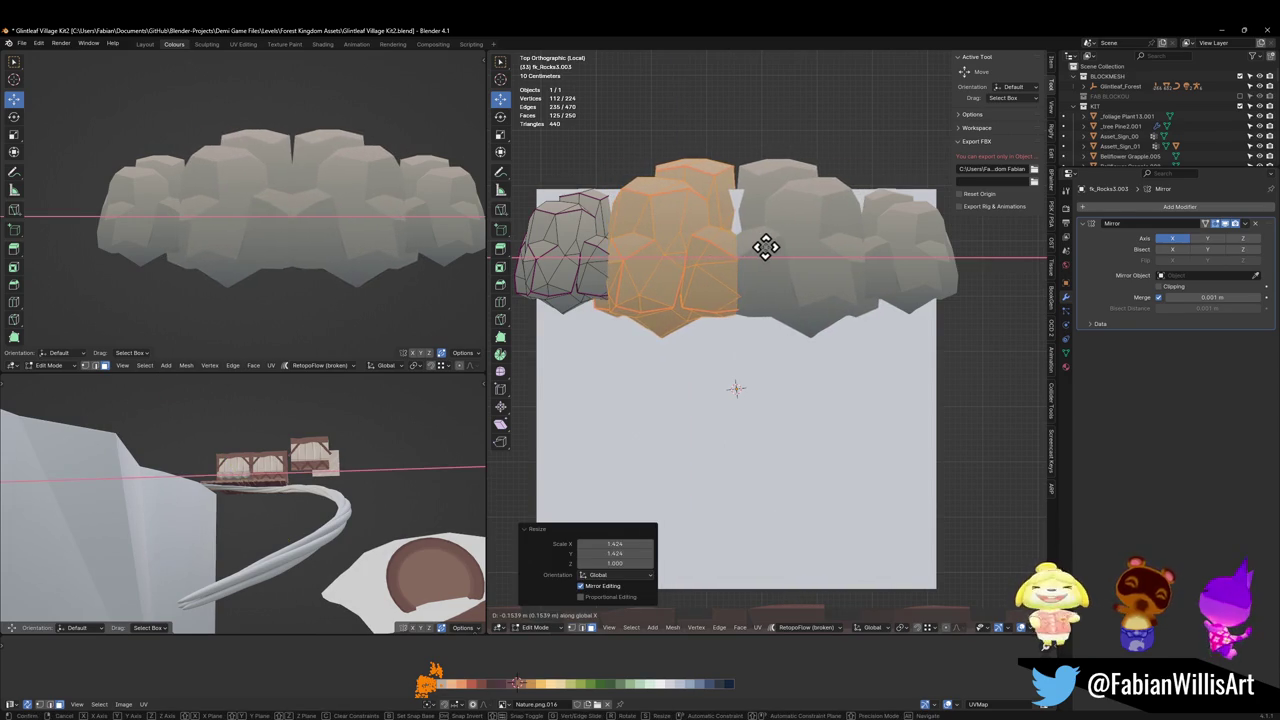
Enlarge the leftmost rock horizontally, then duplicate the two left rocks along Y.
{"action": "left_click", "coordinate": [598, 268]}
{"action": "key", "text": "l"}
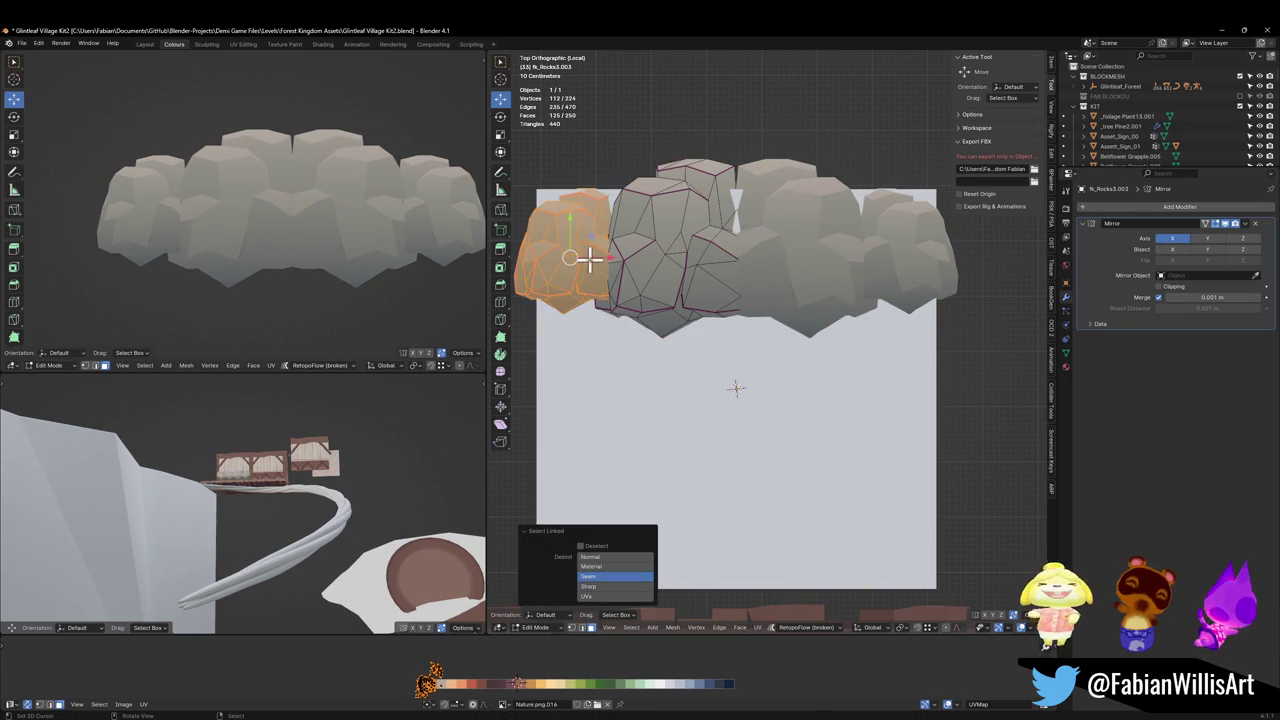
{"action": "key", "text": "s"}
{"action": "key", "text": "shift+z"}
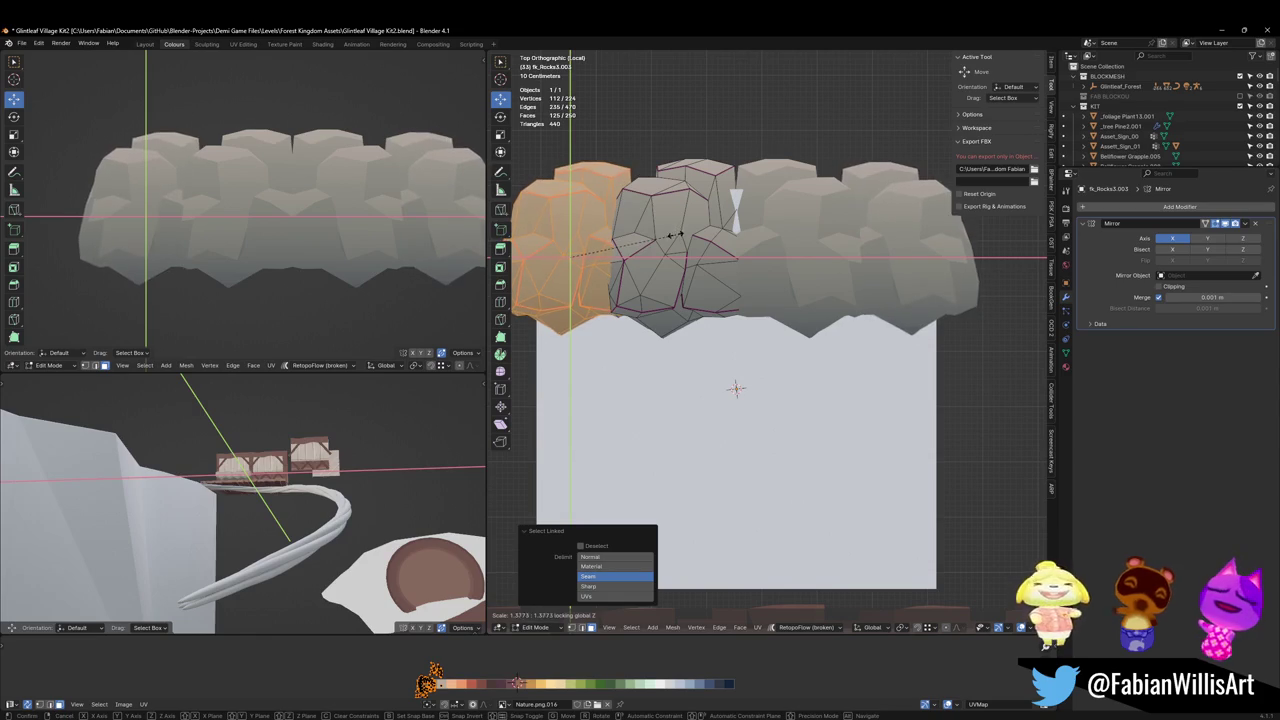
{"action": "left_click", "coordinate": [666, 237]}
{"action": "key", "text": "a"}
{"action": "key", "text": "shift+d"}
{"action": "key", "text": "y"}
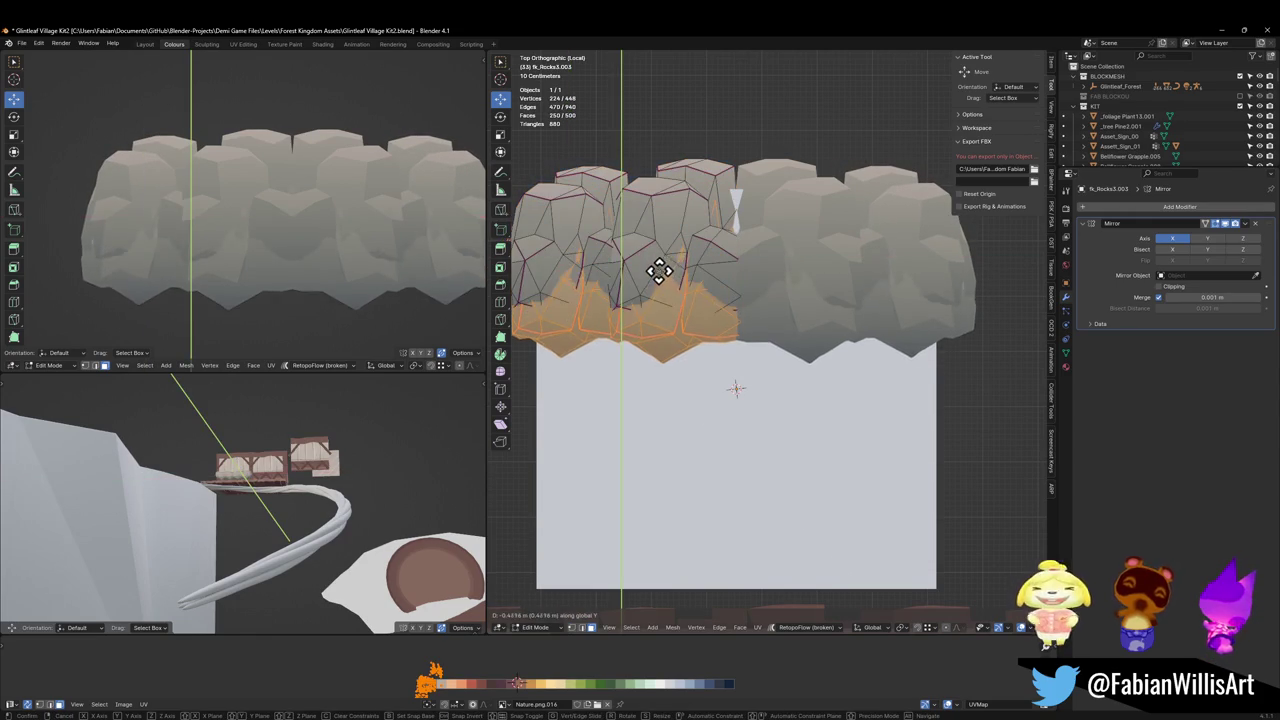
Place the copied rocks as a second row below and shift them further along Y.
{"action": "left_click", "coordinate": [619, 381]}
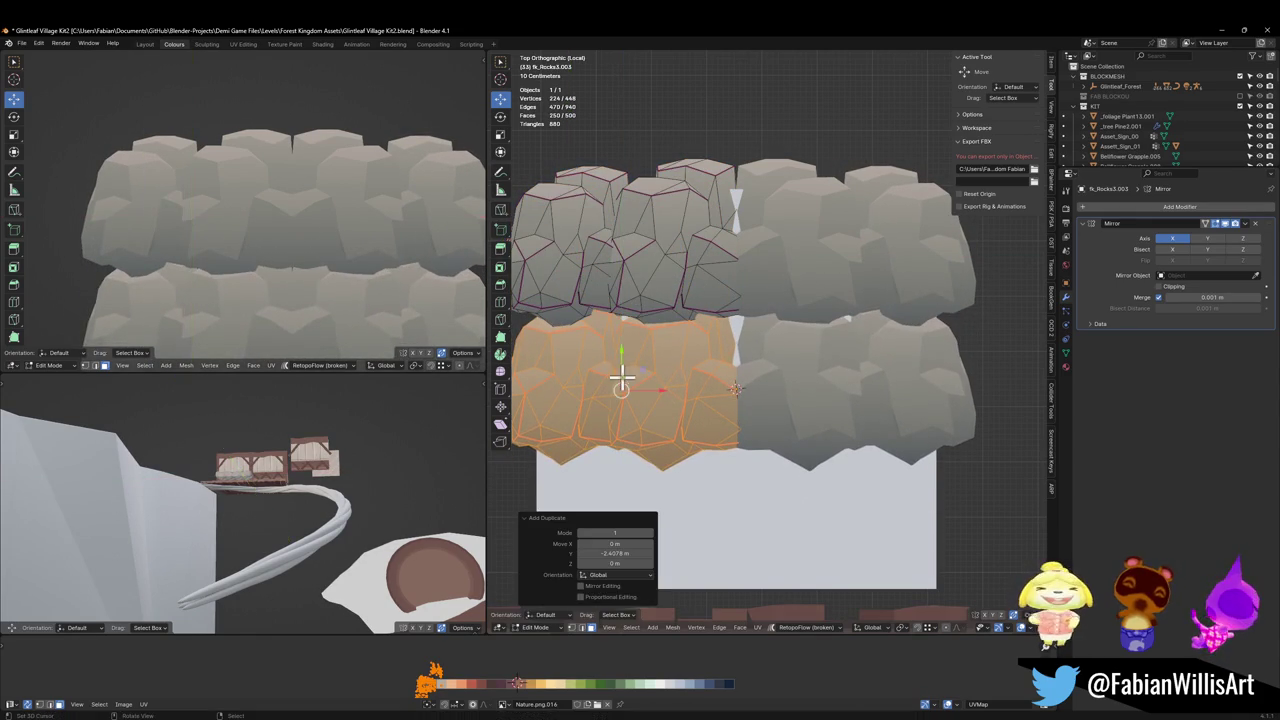
{"action": "scroll", "coordinate": [309, 309], "scroll_direction": "down", "scroll_amount": 4}
{"action": "scroll", "coordinate": [371, 297], "scroll_direction": "down", "scroll_amount": 1}
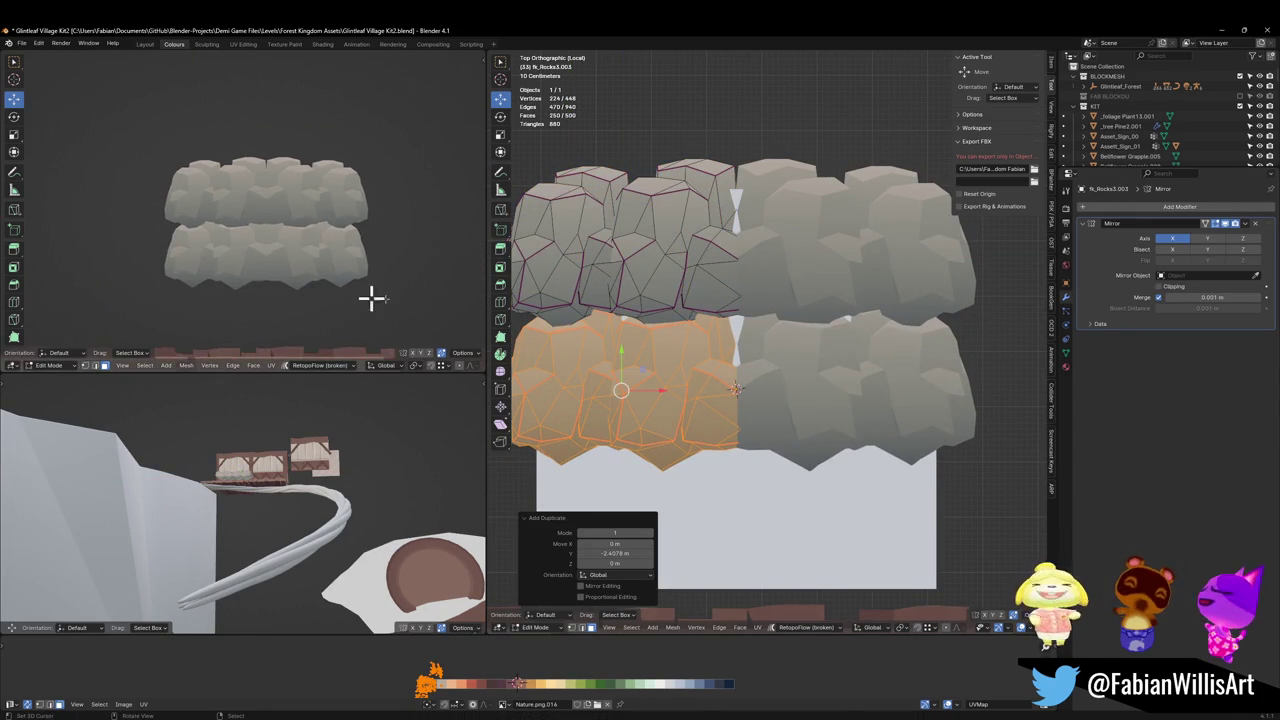
{"action": "key", "text": "g"}
{"action": "key", "text": "Escape"}
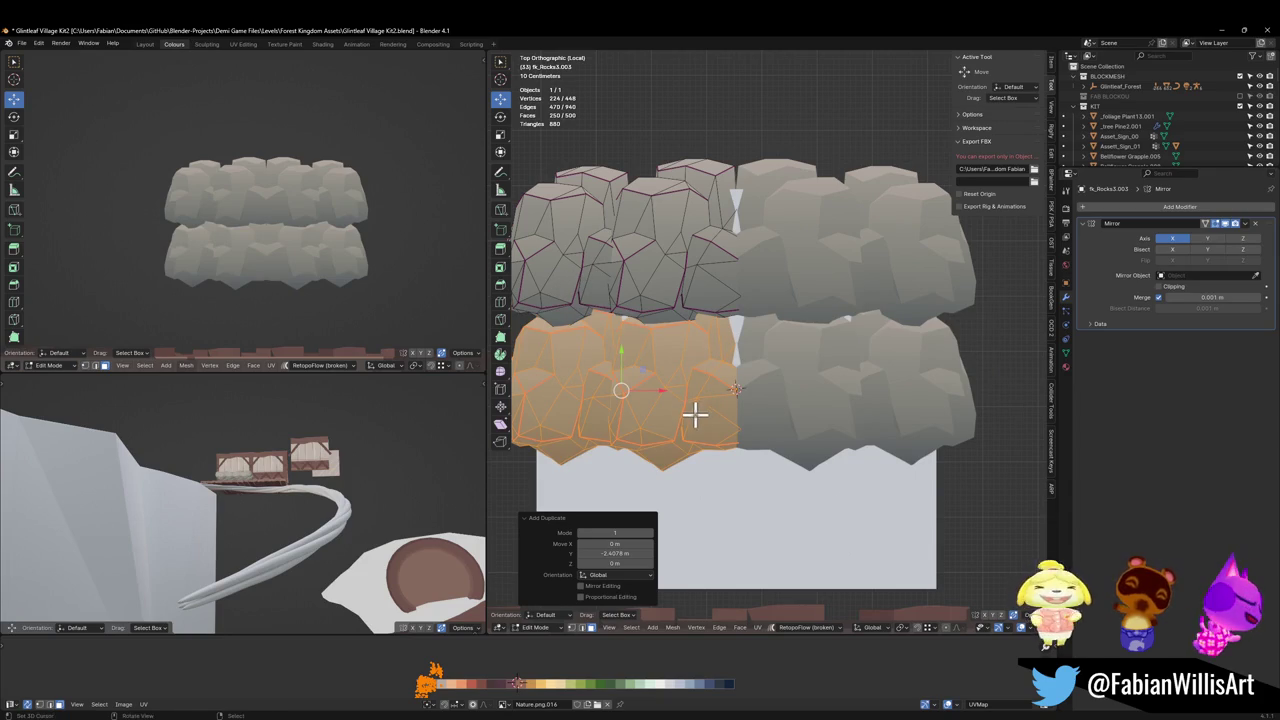
{"action": "middle_click_drag", "start_coordinate": [686, 371], "coordinate": [746, 343]}
{"action": "key", "text": "g"}
{"action": "key", "text": "z"}
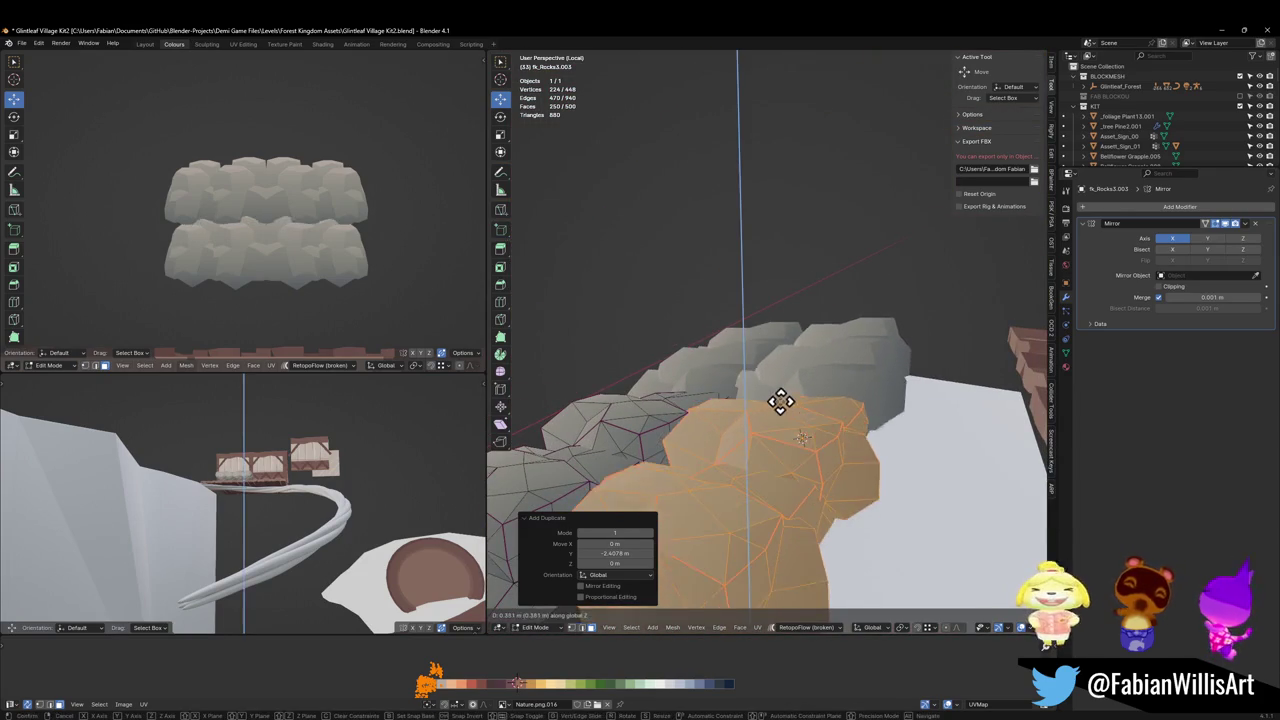
{"action": "key", "text": "Escape"}
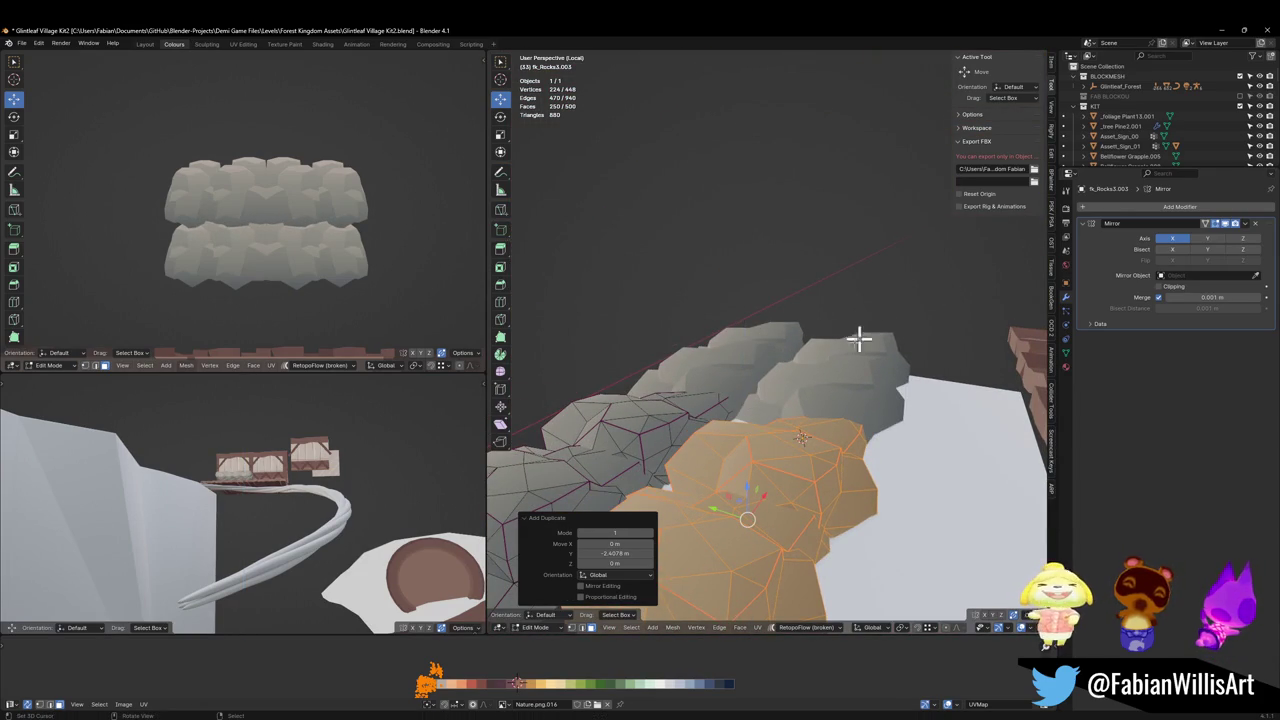
{"action": "scroll", "coordinate": [300, 230], "scroll_direction": "down", "scroll_amount": 3}
{"action": "key", "text": "g"}
{"action": "key", "text": "y"}
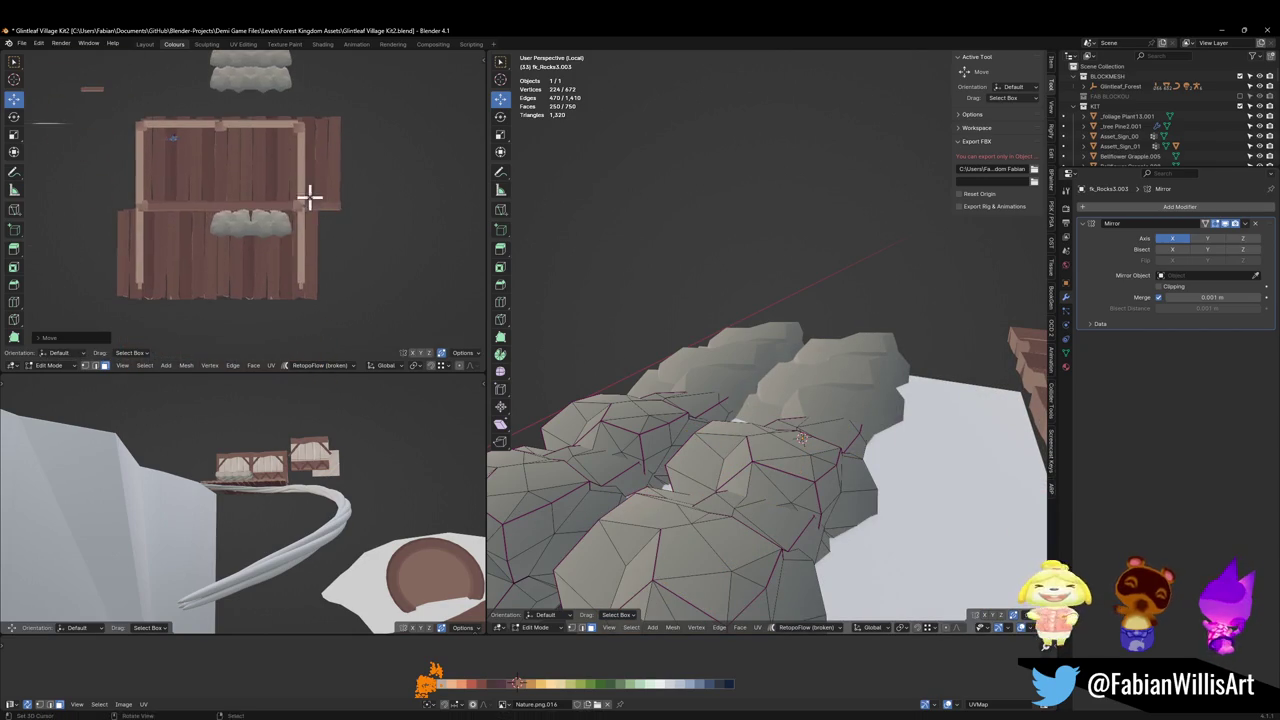
{"action": "left_click", "coordinate": [311, 342]}
Undo the last copy and duplicate the front rock piece along Y behind the others.
{"action": "key", "text": "KP_Decimal"}
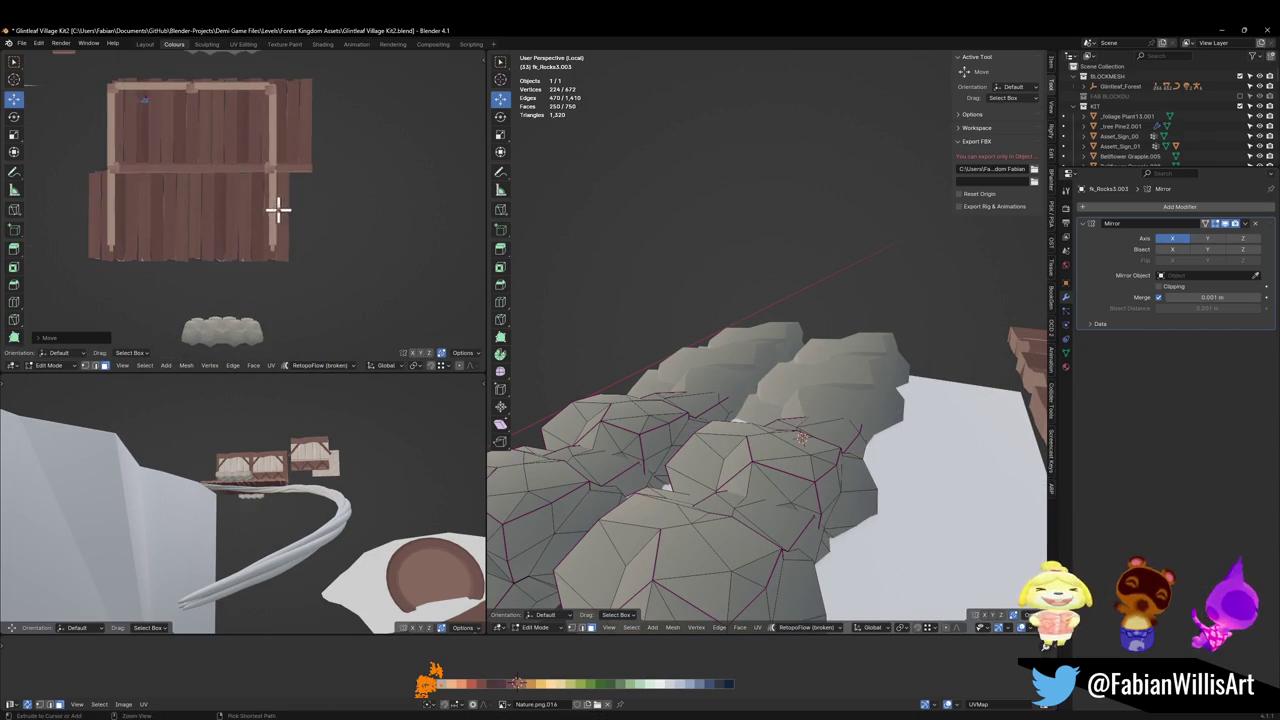
{"action": "key", "text": "ctrl+z"}
{"action": "key", "text": "KP_Decimal"}
{"action": "key", "text": "ctrl+z"}
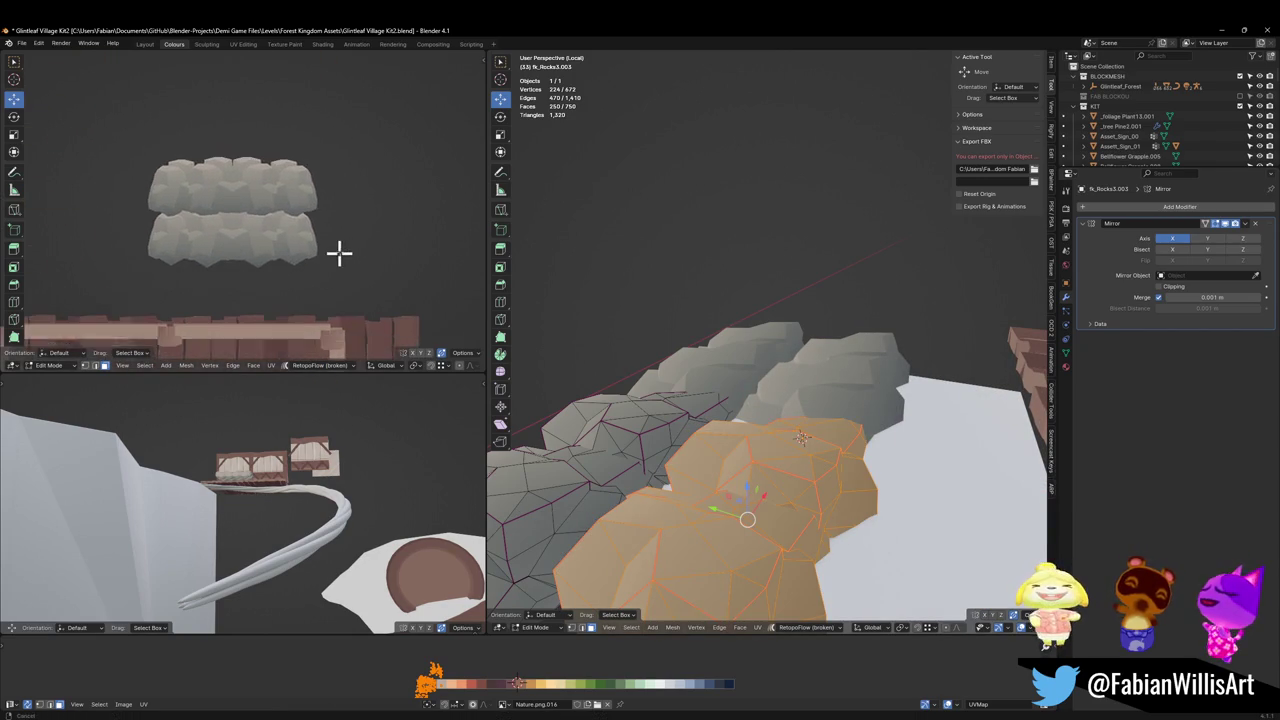
{"action": "scroll", "coordinate": [728, 366], "scroll_direction": "down", "scroll_amount": 3}
{"action": "key", "text": "shift+d"}
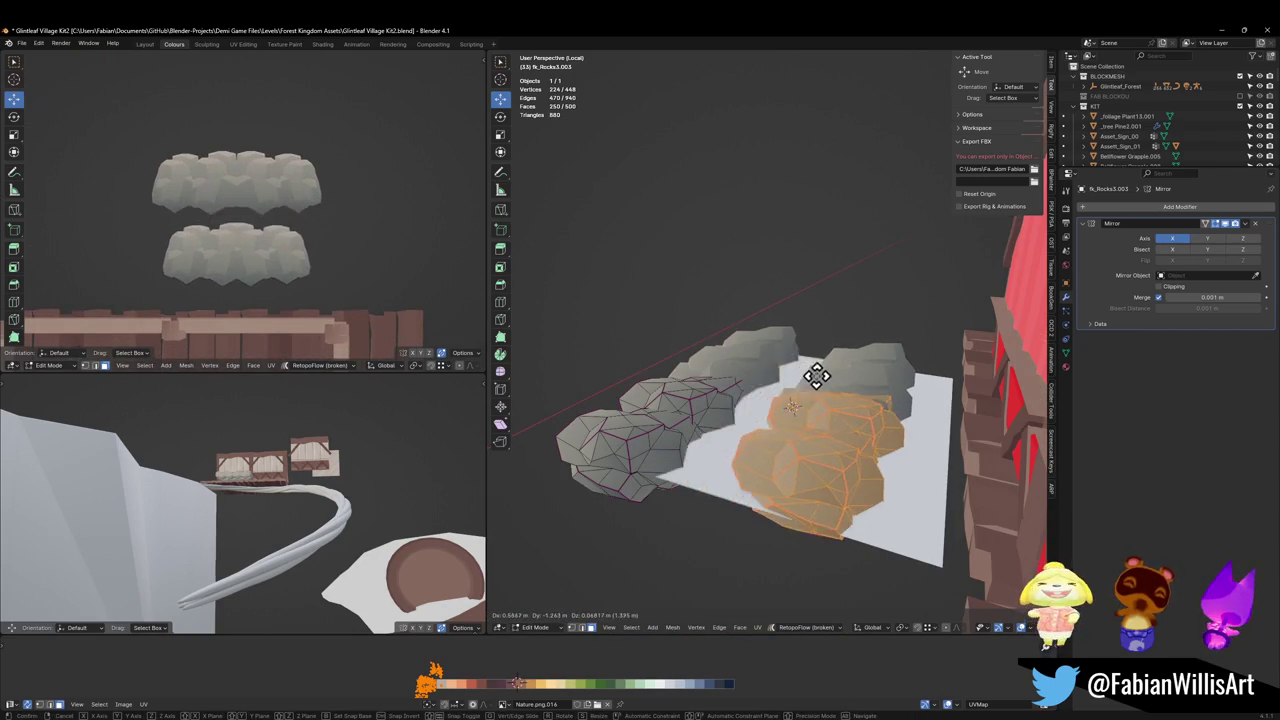
{"action": "key", "text": "y"}
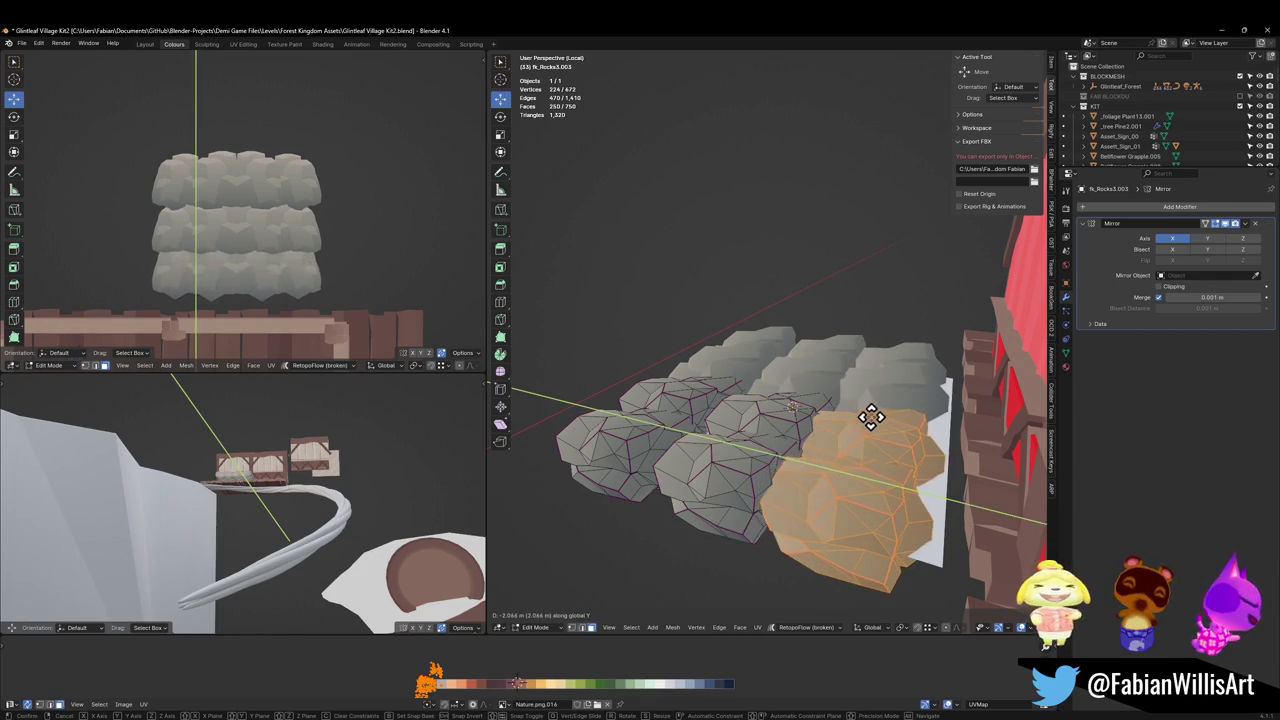
{"action": "left_click", "coordinate": [857, 417]}
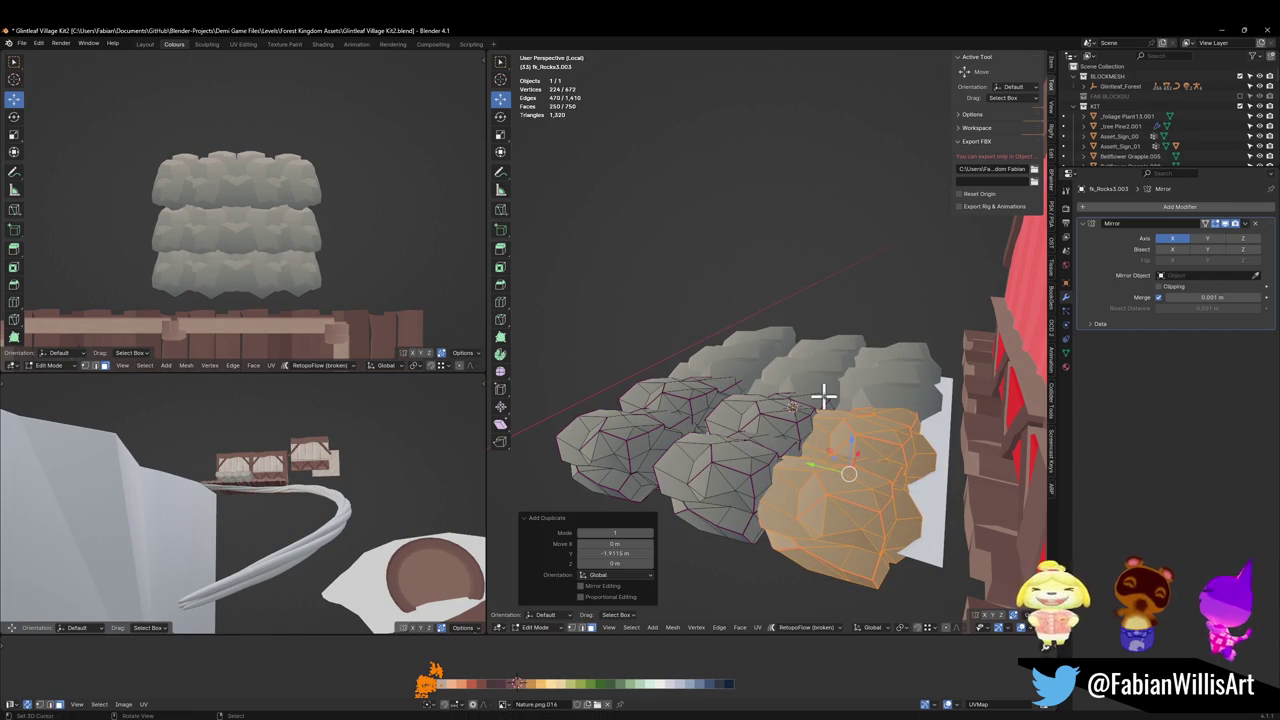
In top view, move the middle rock piece along X.
{"action": "key", "text": "KP_7"}
{"action": "scroll", "coordinate": [795, 394], "scroll_direction": "up", "scroll_amount": 3}
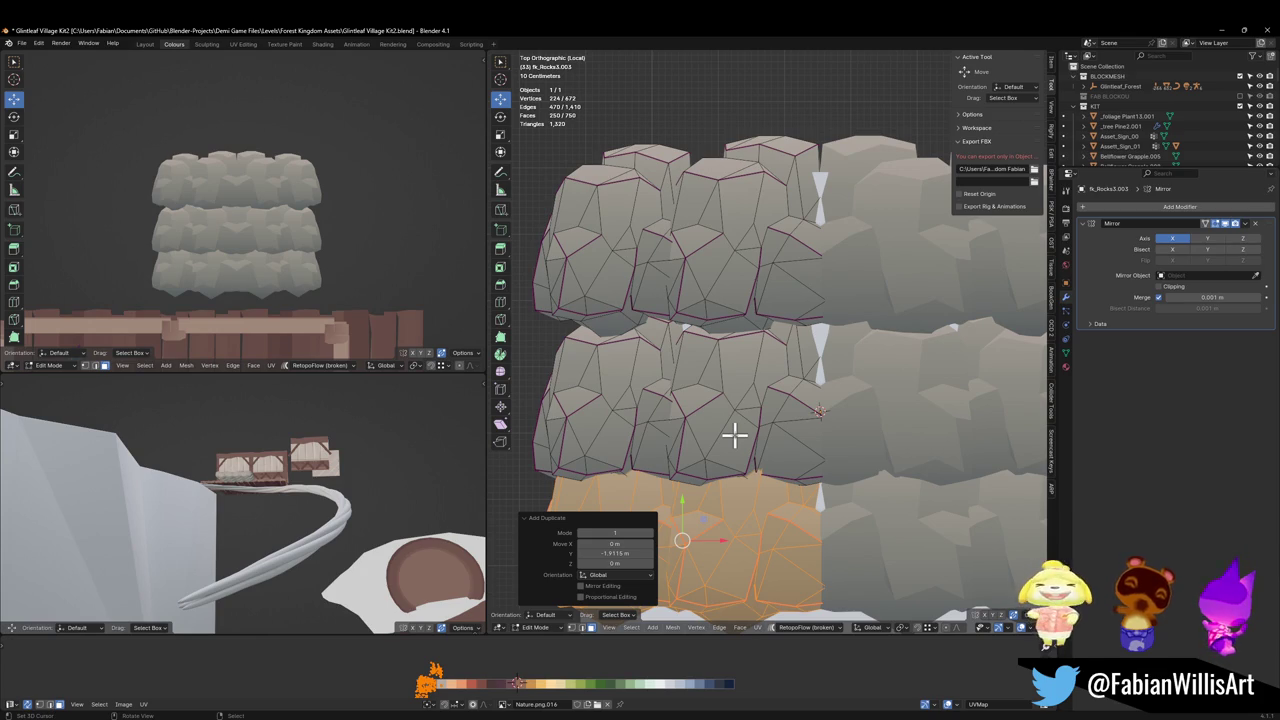
{"action": "key", "text": "alt+a"}
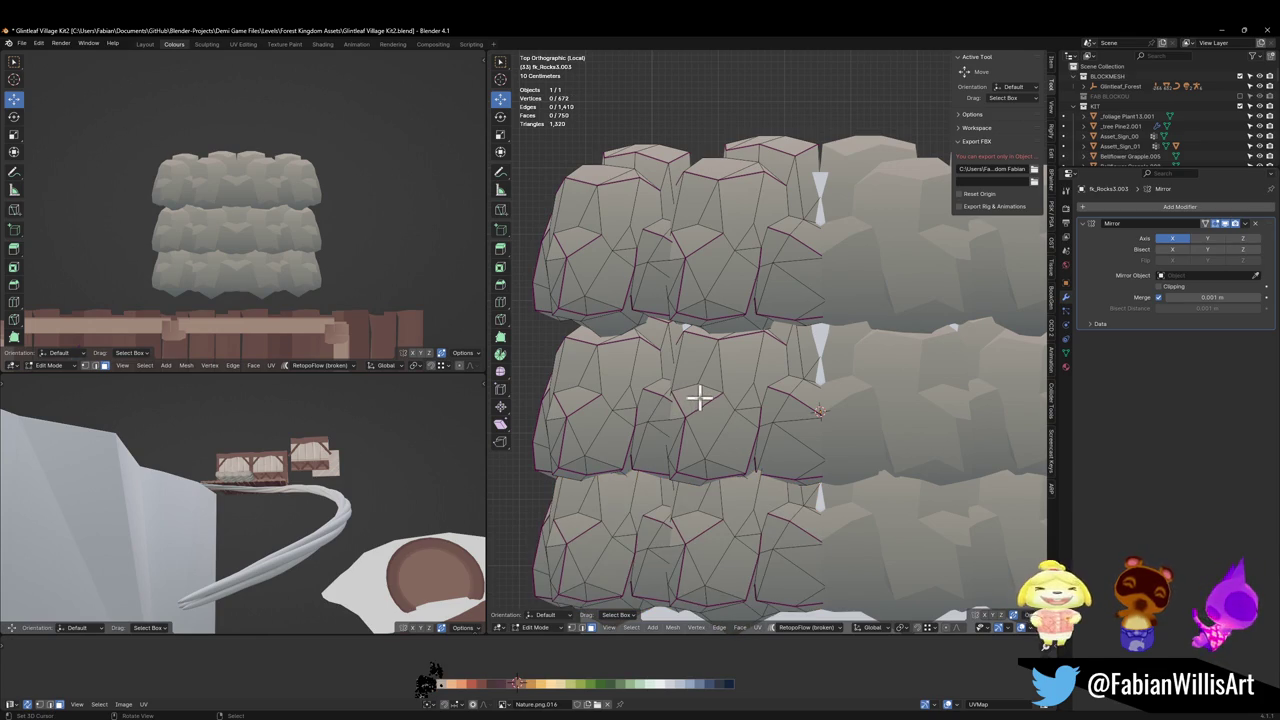
{"action": "key", "text": "l"}
{"action": "key", "text": "l"}
{"action": "key", "text": "g"}
{"action": "key", "text": "x"}
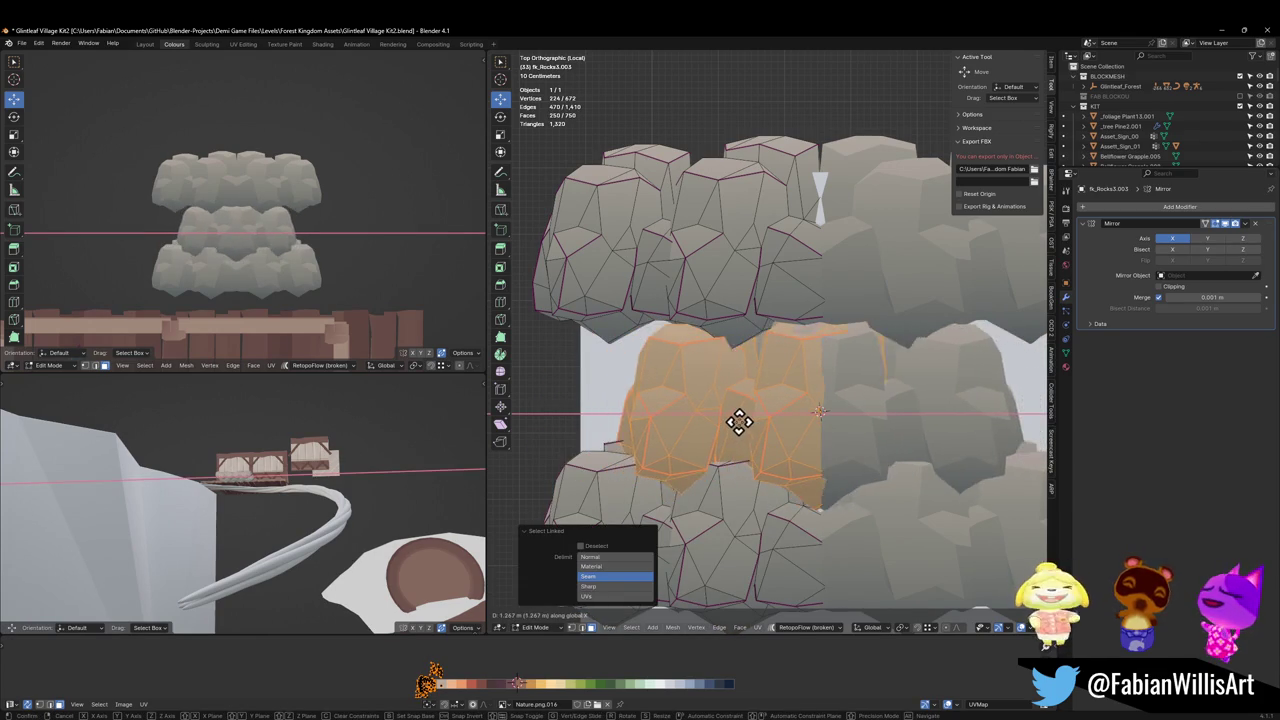
{"action": "left_click", "coordinate": [723, 421]}
Widen the half-rock piece in the middle row to 1.808 on X and shift it left.
{"action": "key", "text": "alt+a"}
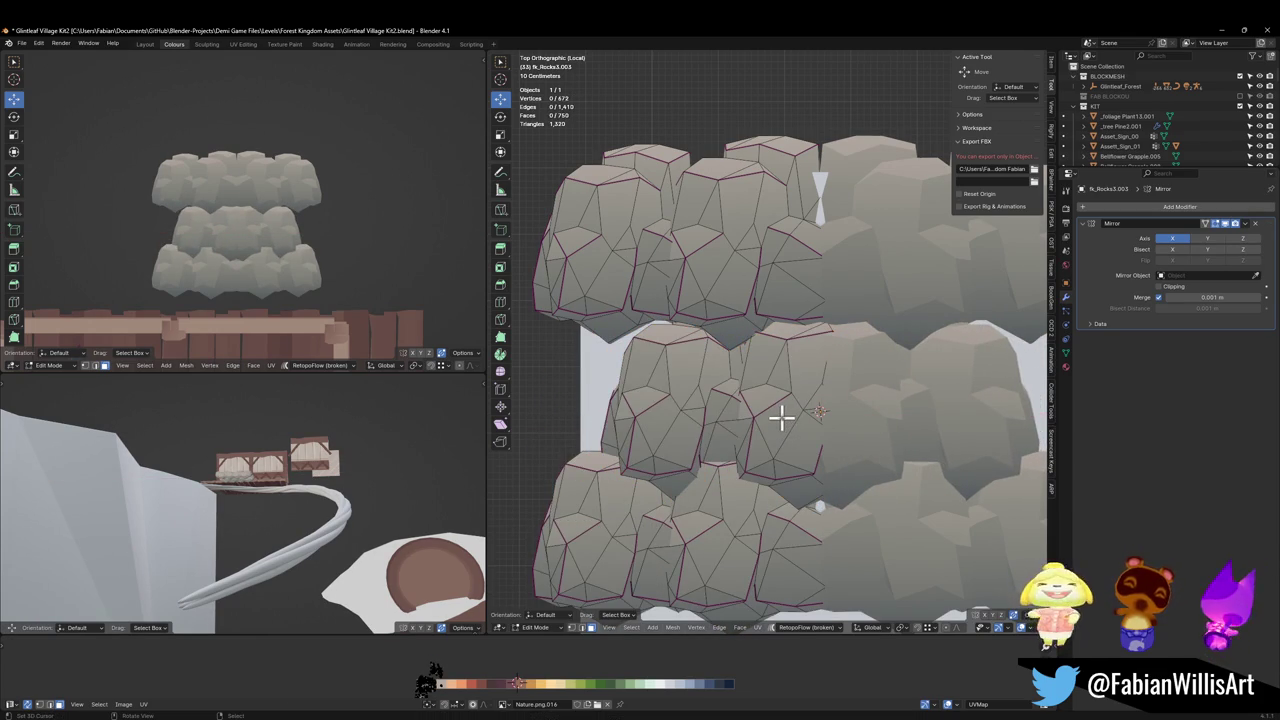
{"action": "key", "text": "l"}
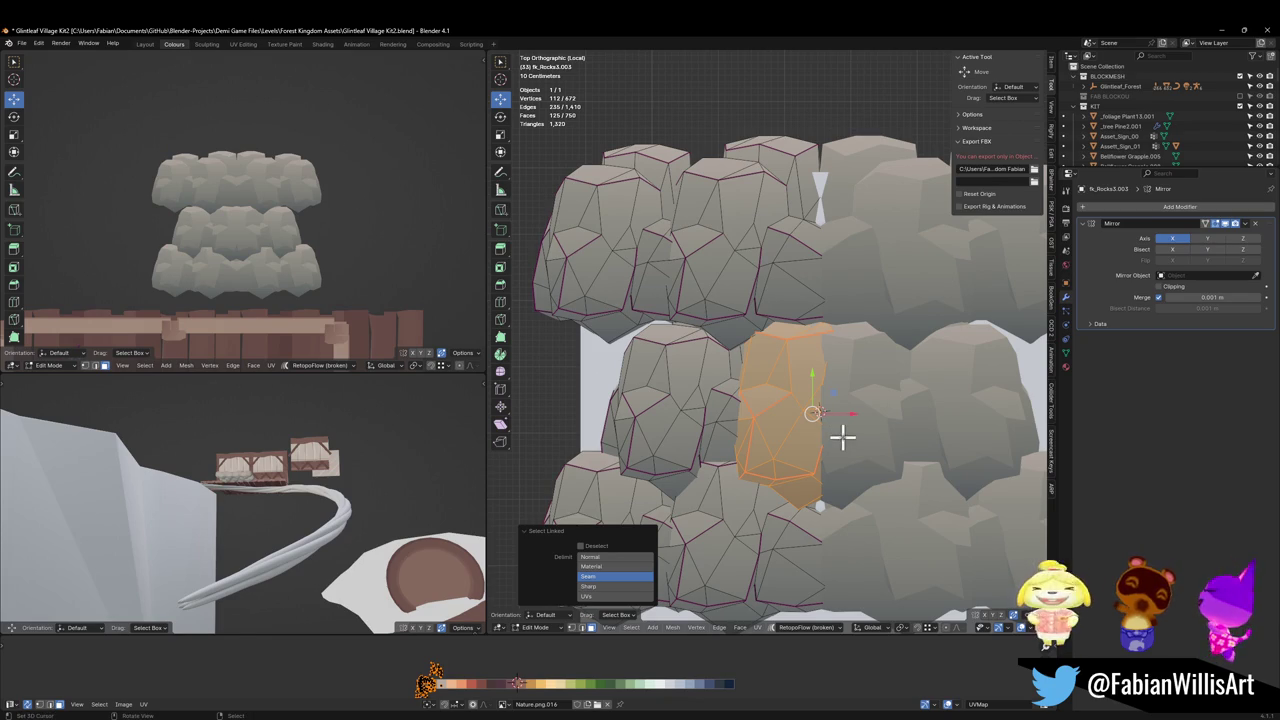
{"action": "key", "text": "s"}
{"action": "key", "text": "x"}
{"action": "left_click", "coordinate": [858, 432]}
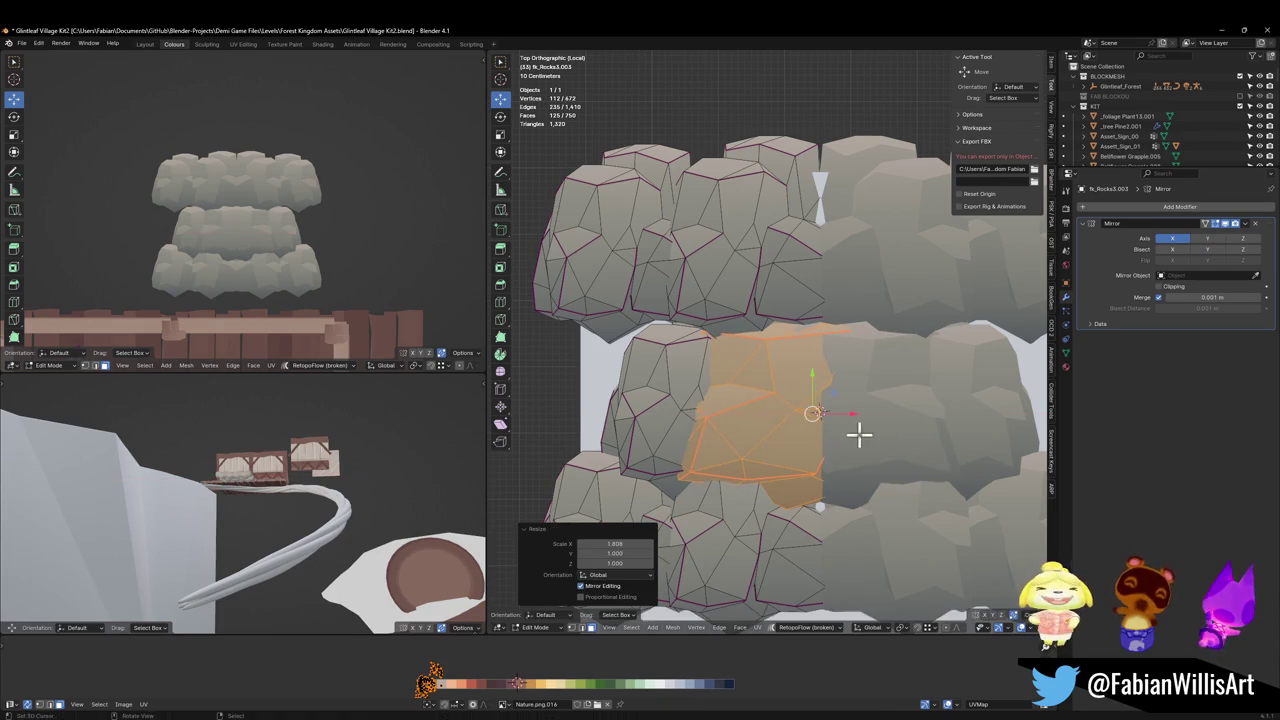
{"action": "key", "text": "g"}
{"action": "key", "text": "x"}
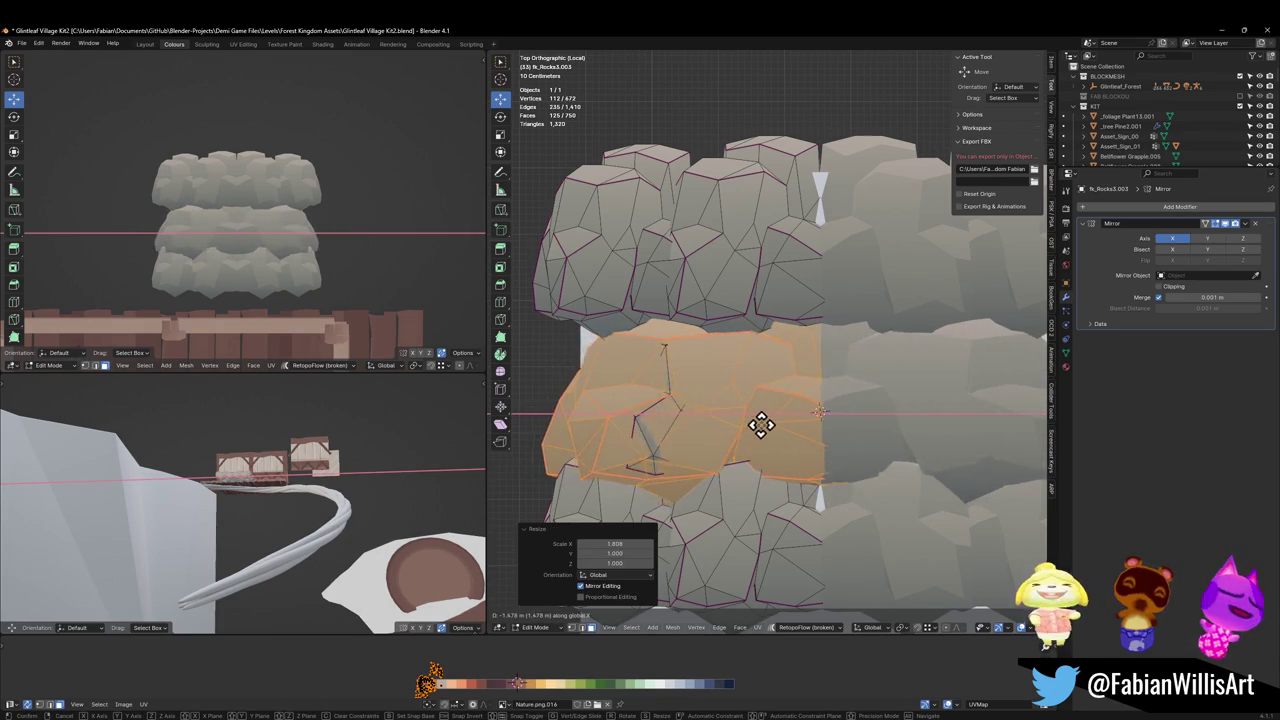
{"action": "left_click", "coordinate": [746, 423]}
Delete the rock piece in the middle row.
{"action": "key", "text": "alt+a"}
{"action": "key", "text": "l"}
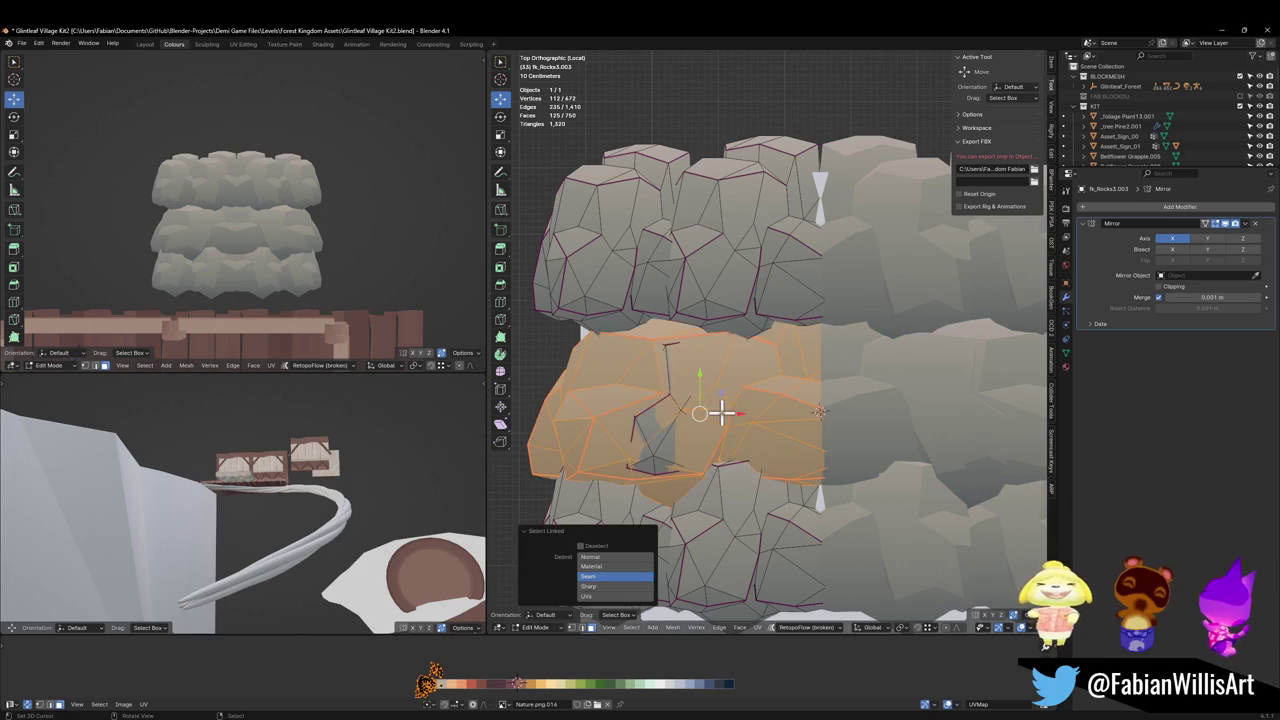
{"action": "key", "text": "x"}
{"action": "left_click", "coordinate": [708, 418]}
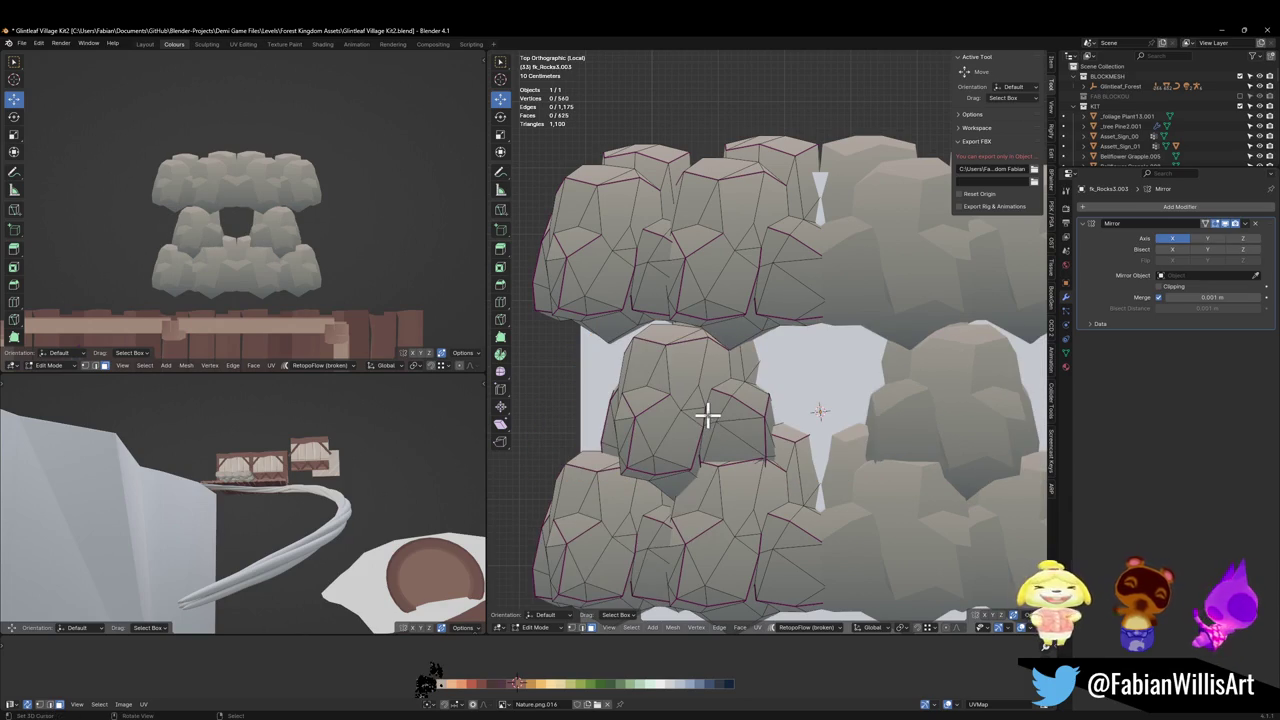
Resize the neighbouring rock piece to 1.166 width on X and shift it left.
{"action": "key", "text": "l"}
{"action": "key", "text": "s"}
{"action": "key", "text": "x"}
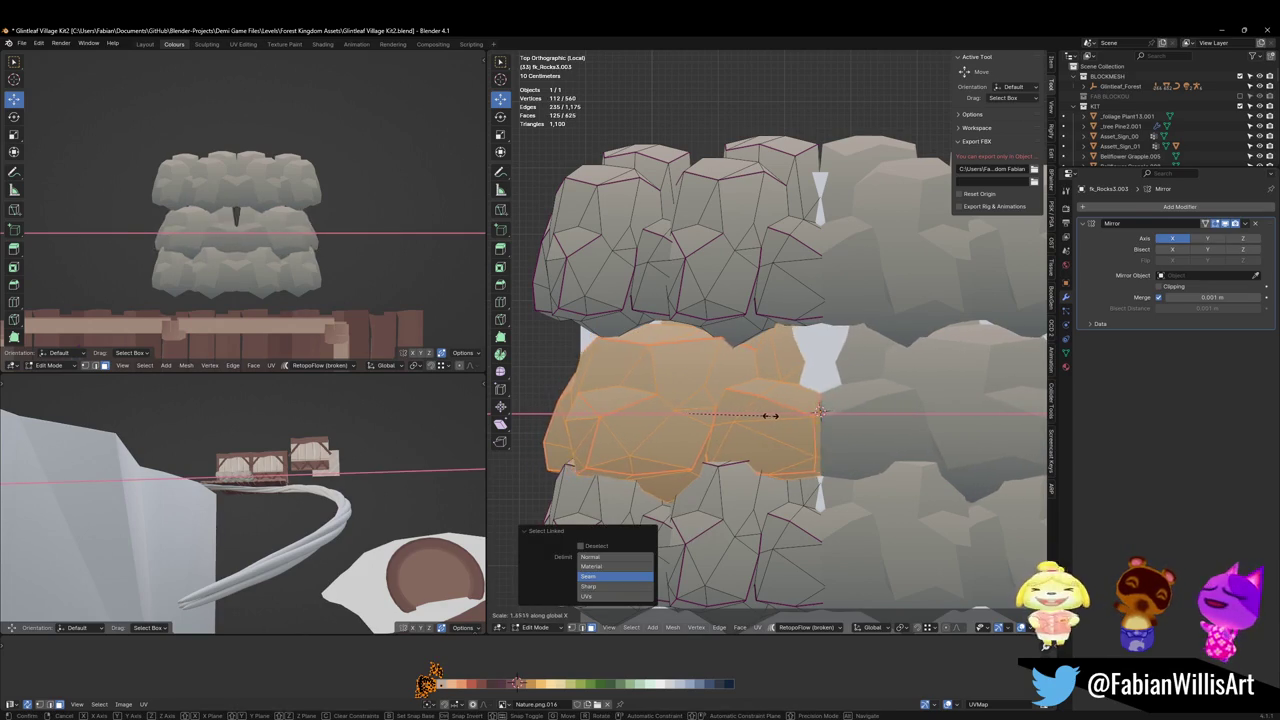
{"action": "left_click", "coordinate": [770, 414]}
{"action": "key", "text": "g"}
{"action": "key", "text": "x"}
{"action": "left_click", "coordinate": [771, 414]}
{"action": "key", "text": "s"}
{"action": "key", "text": "x"}
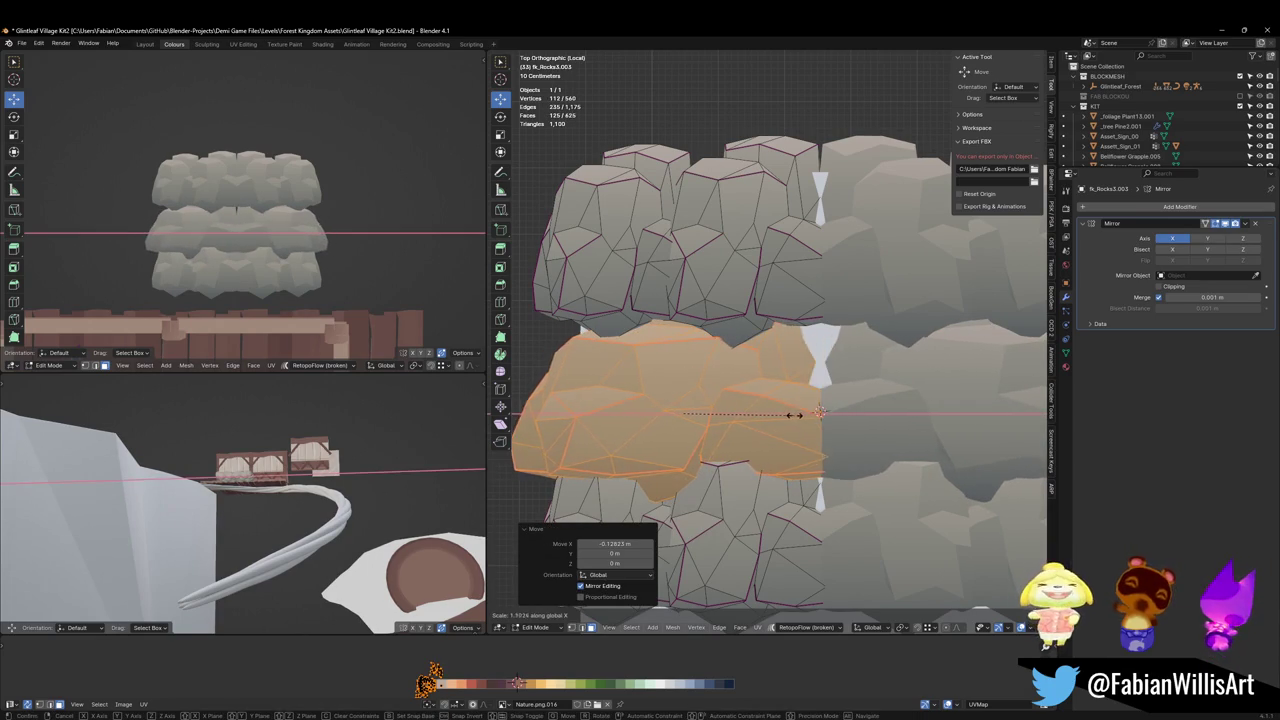
{"action": "left_click", "coordinate": [800, 414]}
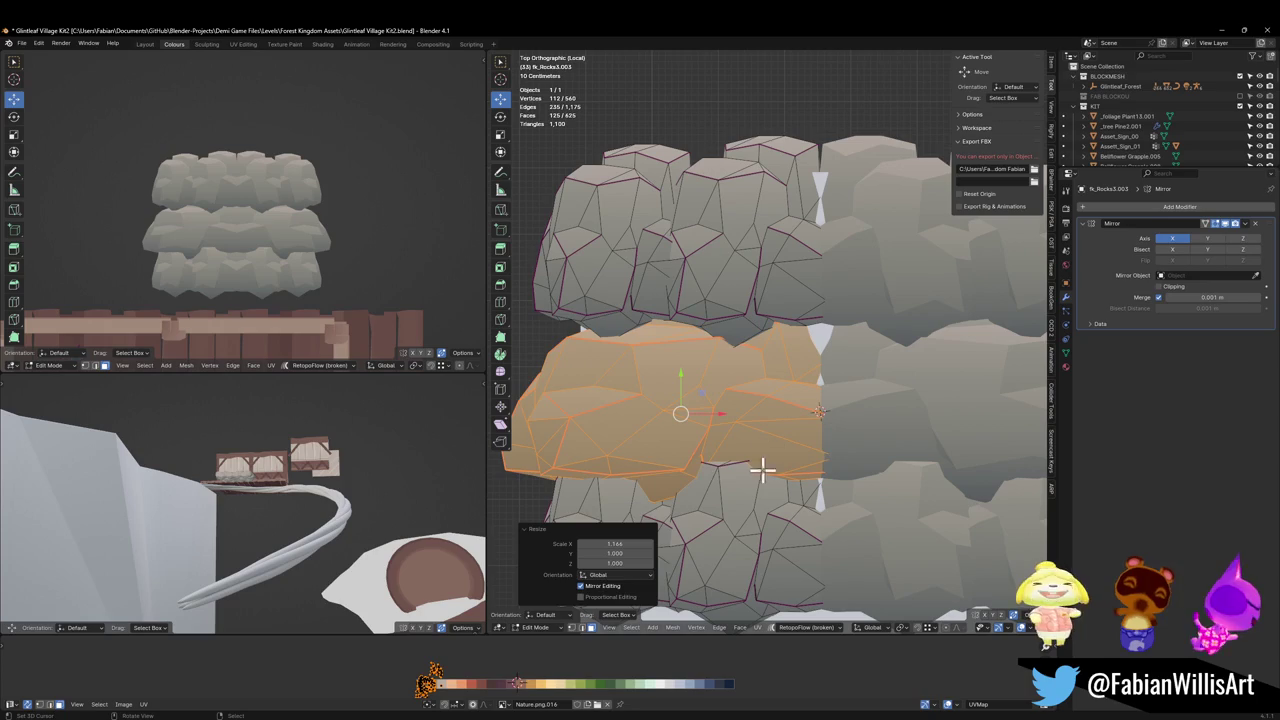
Widen the top row rock pieces to 1.192 along X.
{"action": "left_click", "coordinate": [632, 372]}
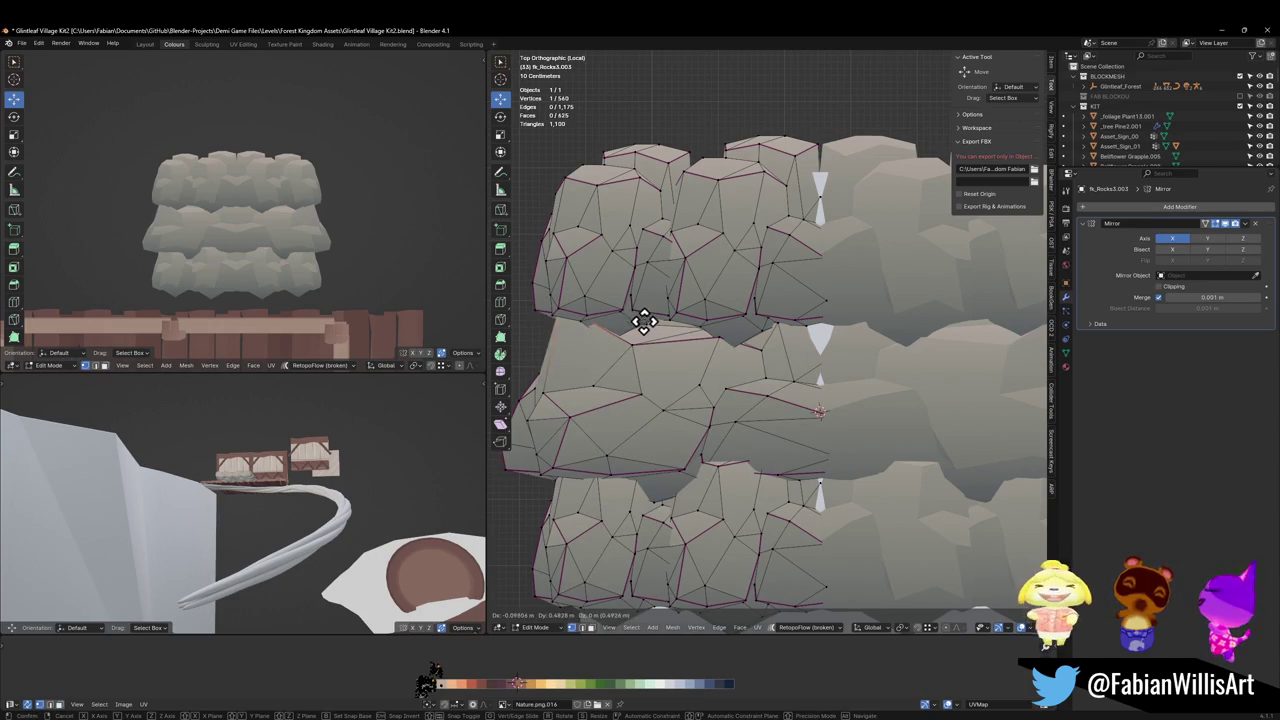
{"action": "left_click", "coordinate": [652, 320]}
{"action": "left_click", "coordinate": [727, 302]}
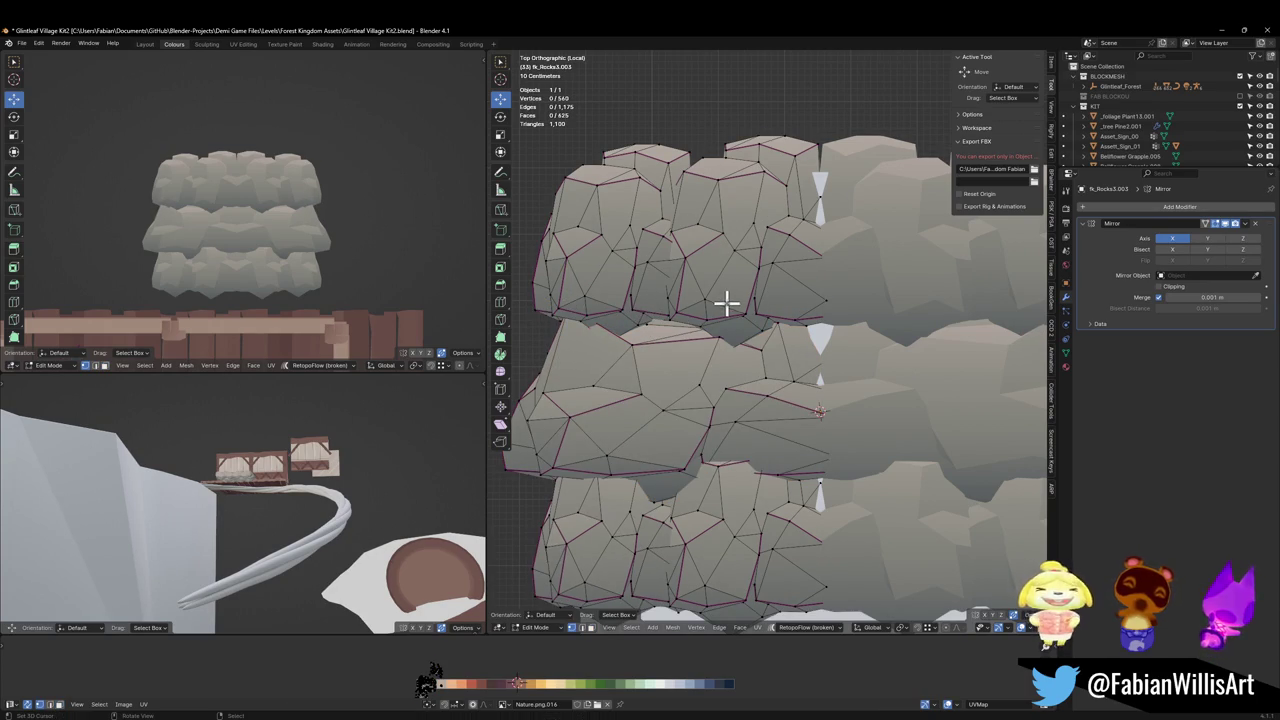
{"action": "key", "text": "l"}
{"action": "key", "text": "l"}
{"action": "key", "text": "g"}
{"action": "key", "text": "x"}
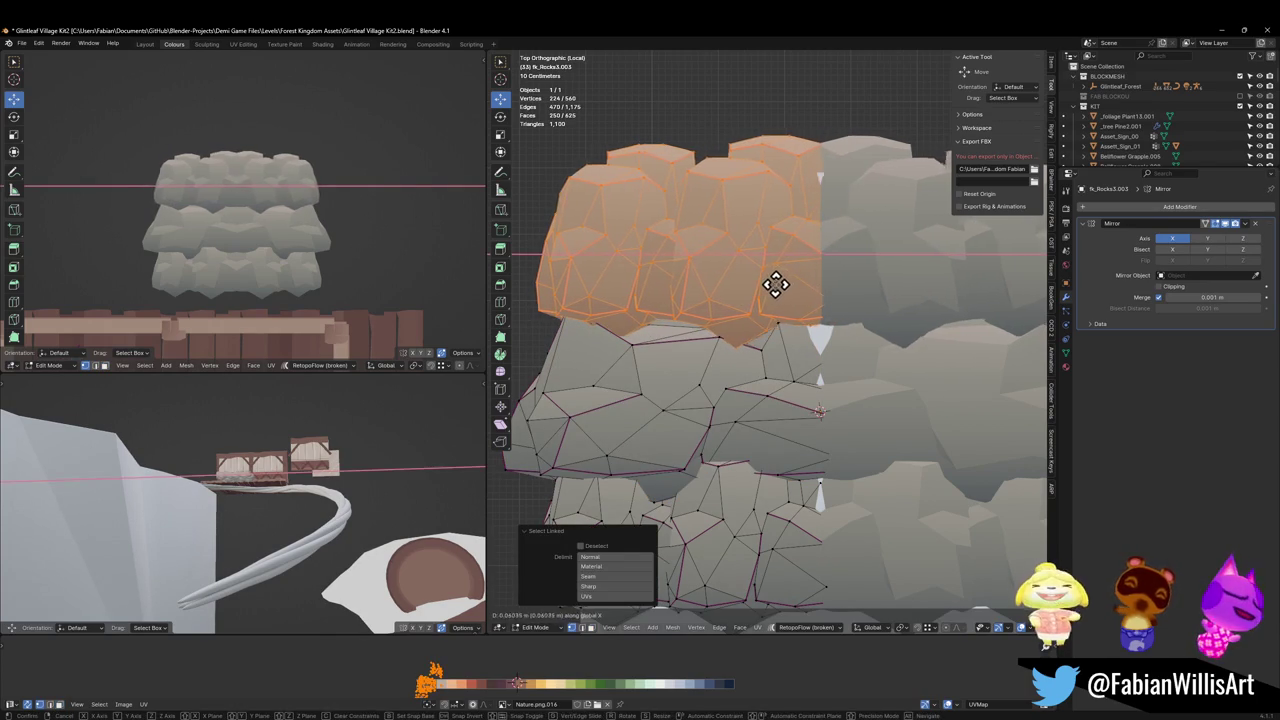
{"action": "left_click", "coordinate": [864, 282]}
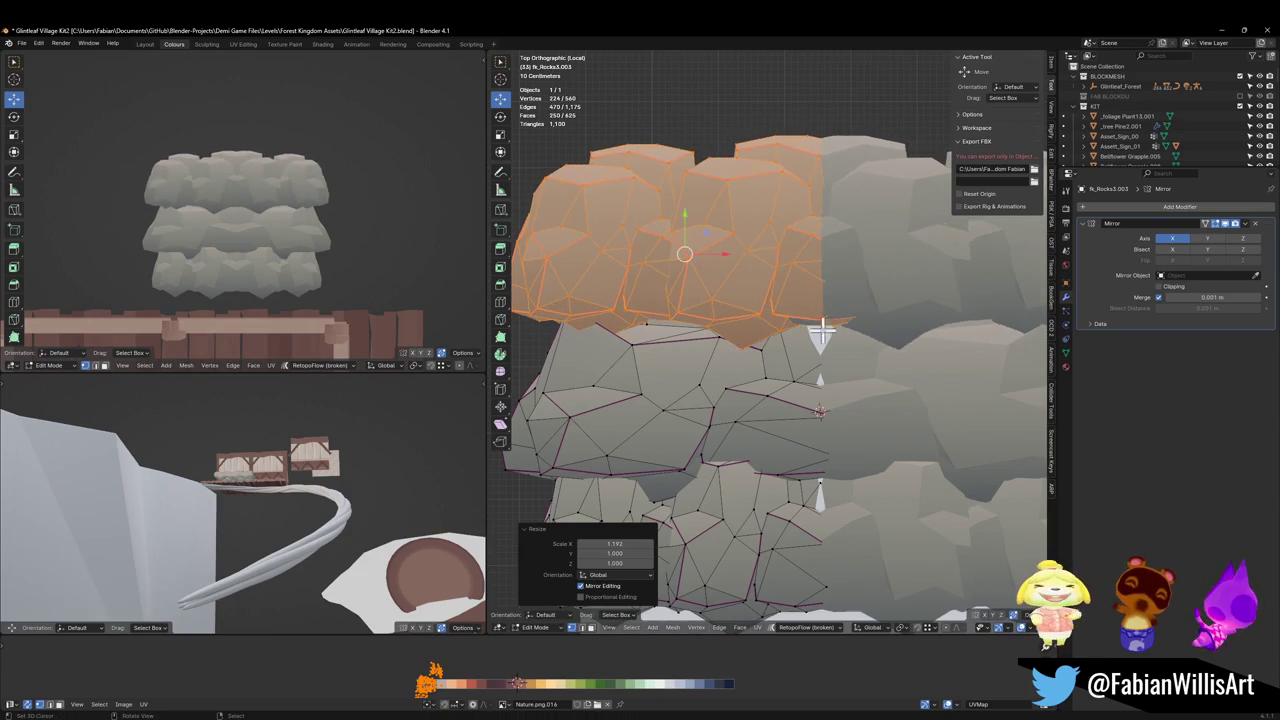
{"action": "key", "text": "g"}
{"action": "key", "text": "x"}
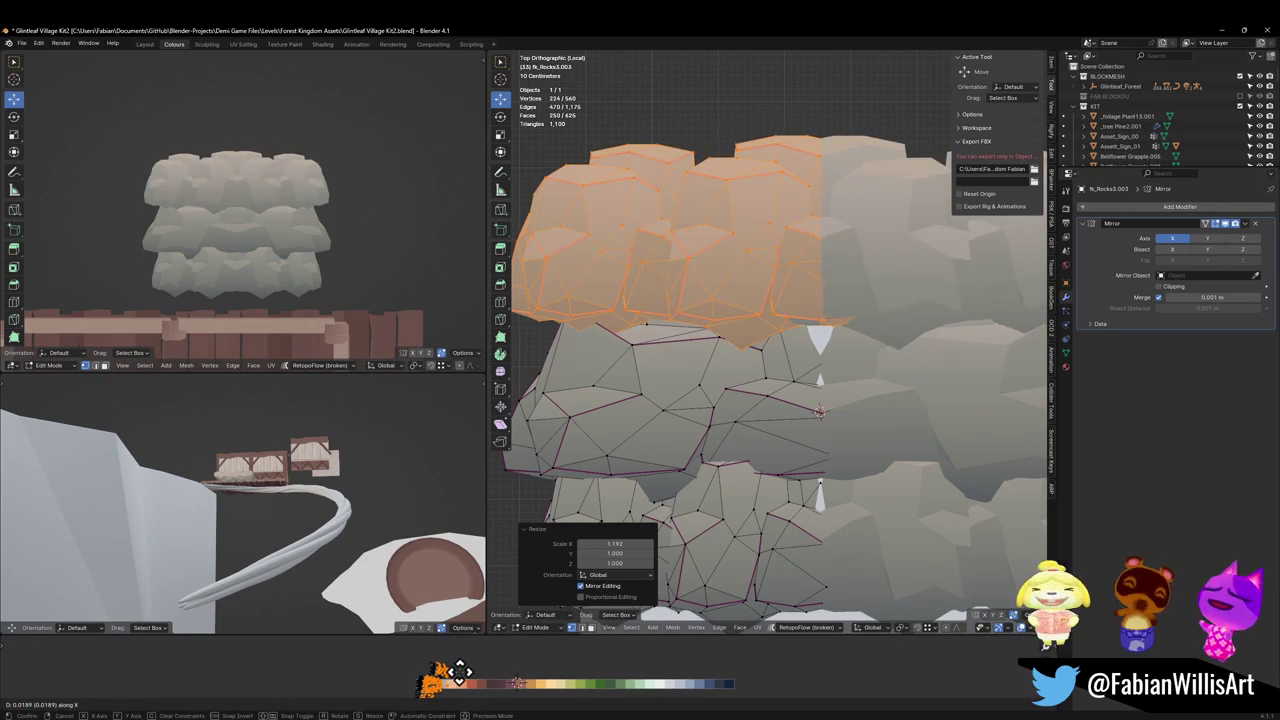
{"action": "key", "text": "Escape"}
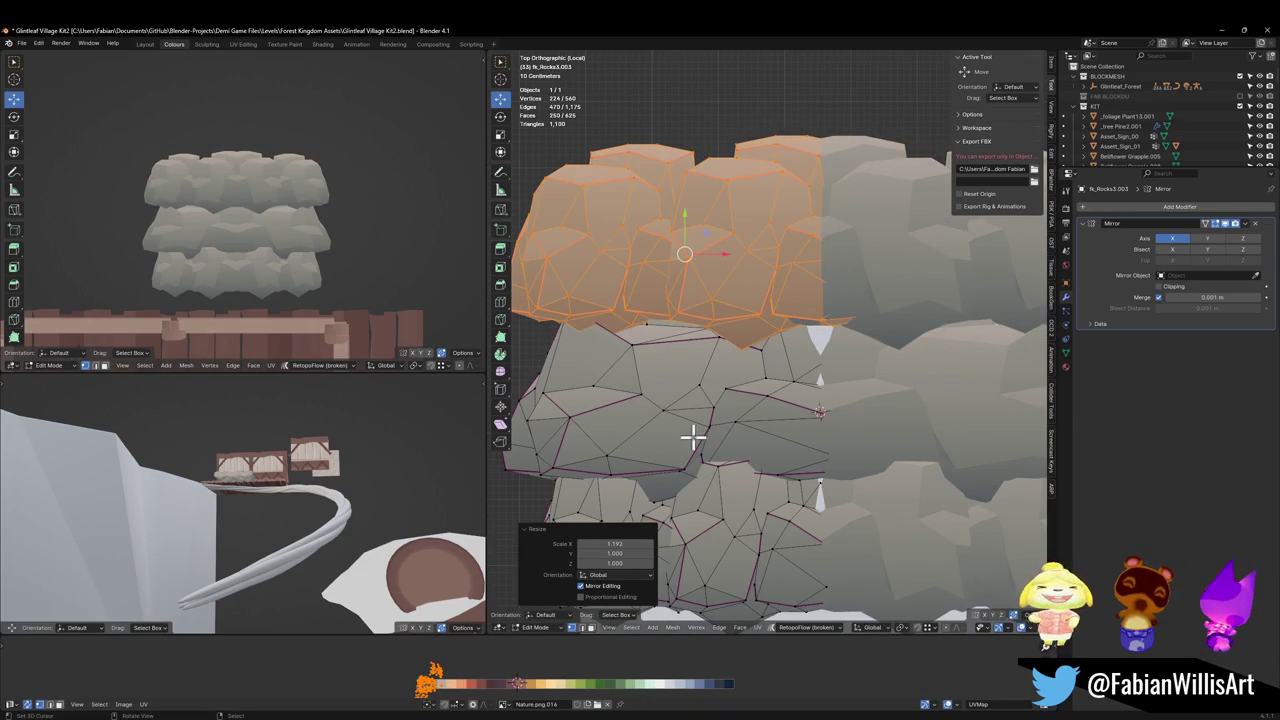
Move the middle rock chunk along X and enlarge it horizontally.
{"action": "key", "text": "l"}
{"action": "key", "text": "g"}
{"action": "key", "text": "x"}
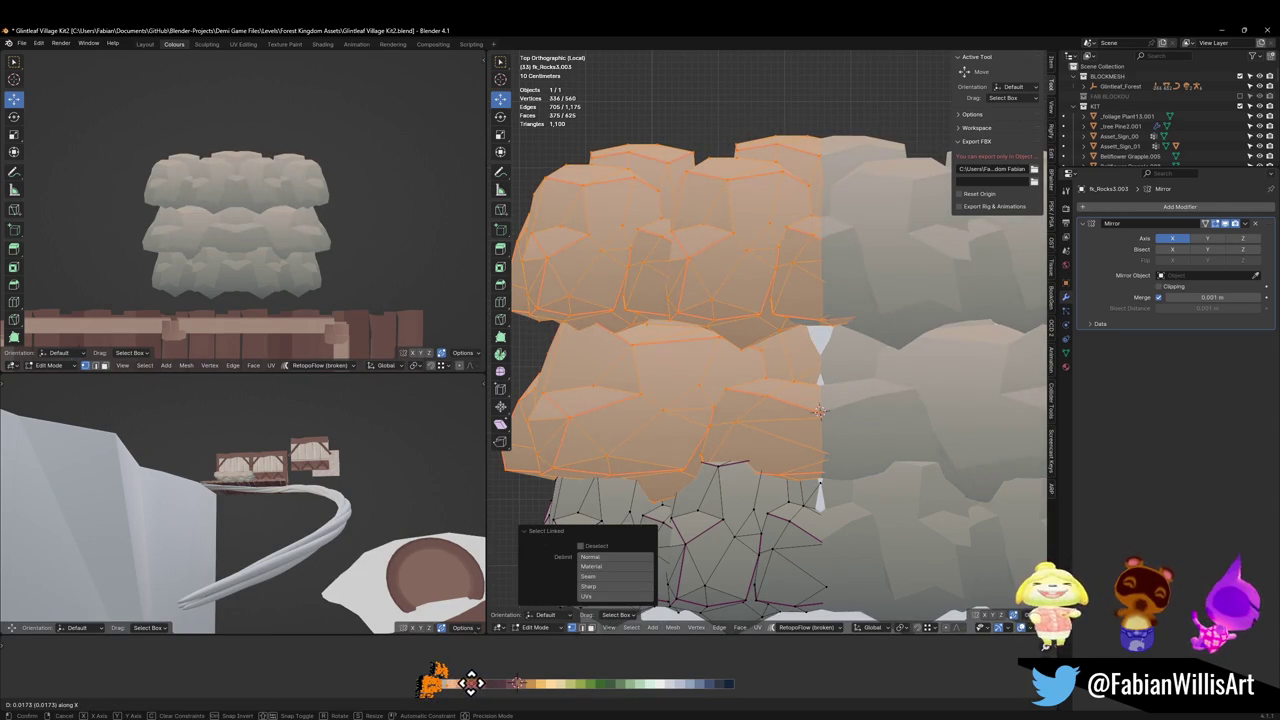
{"action": "left_click", "coordinate": [471, 683]}
{"action": "key", "text": "s"}
{"action": "key", "text": "shift+z"}
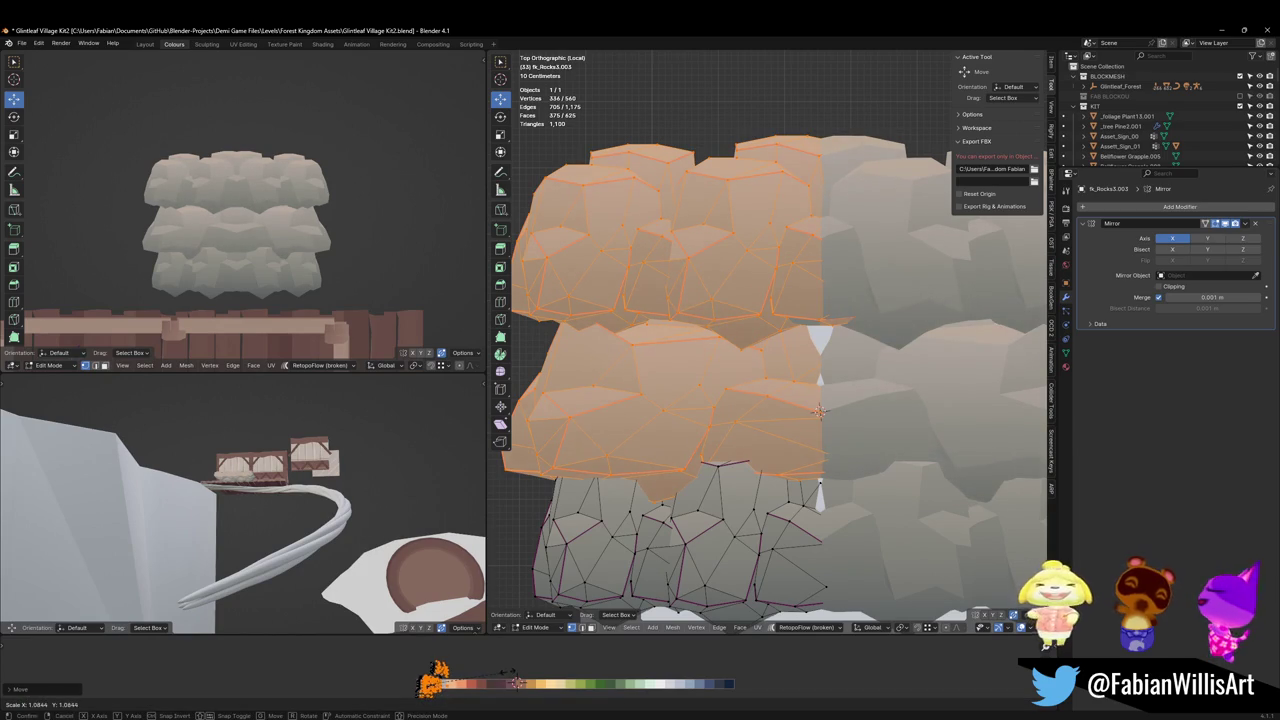
{"action": "left_click", "coordinate": [515, 683]}
{"action": "scroll", "coordinate": [314, 194], "scroll_direction": "down", "scroll_amount": 2}
{"action": "scroll", "coordinate": [337, 243], "scroll_direction": "up", "scroll_amount": 2}
Delete the bottom rock row.
{"action": "key", "text": "Tab"}
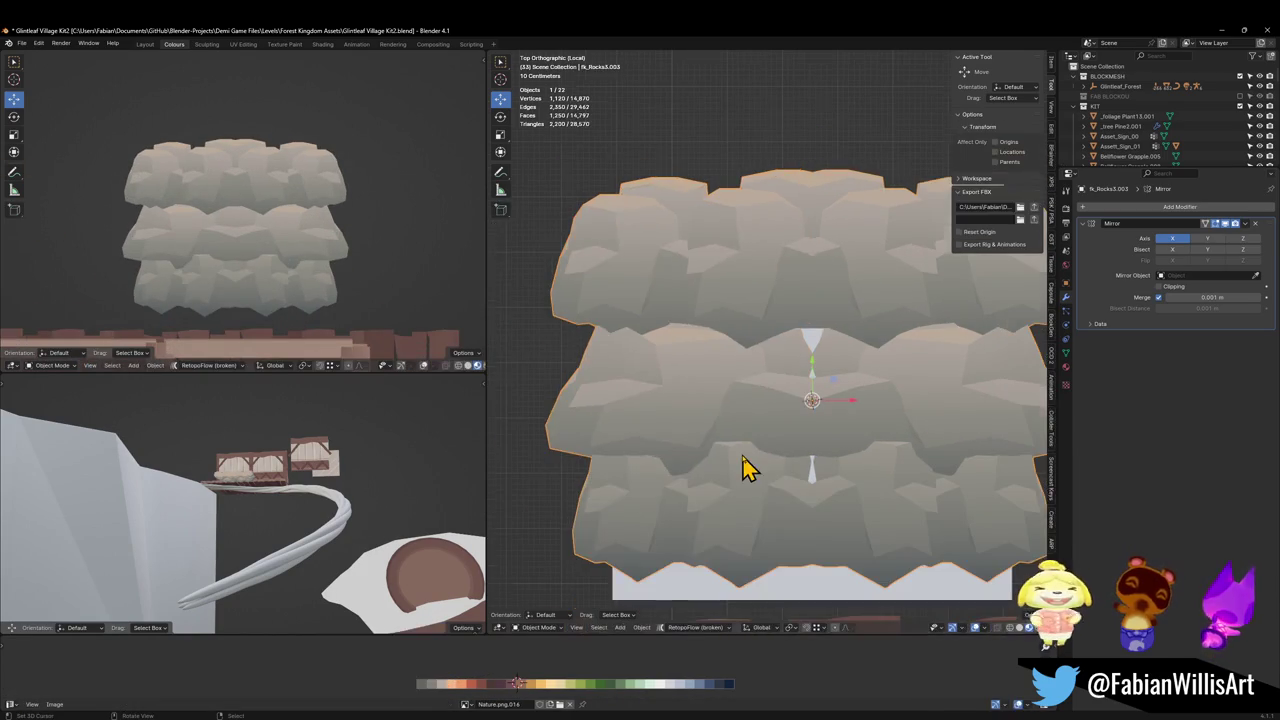
{"action": "key", "text": "Tab"}
{"action": "key", "text": "alt+a"}
{"action": "key", "text": "l"}
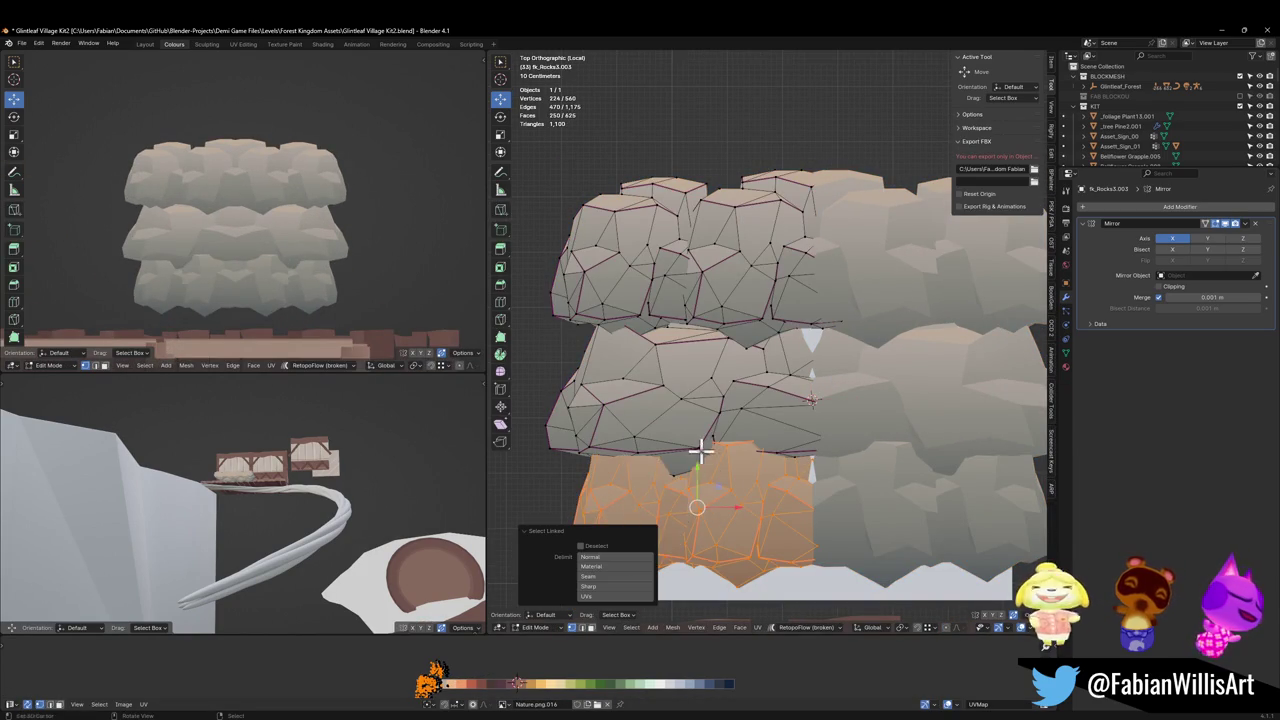
{"action": "key", "text": "x"}
{"action": "left_click", "coordinate": [698, 452]}
Duplicate the upper rock row 4.7657 m down along Y as the new bottom row.
{"action": "key", "text": "l"}
{"action": "key", "text": "shift+d"}
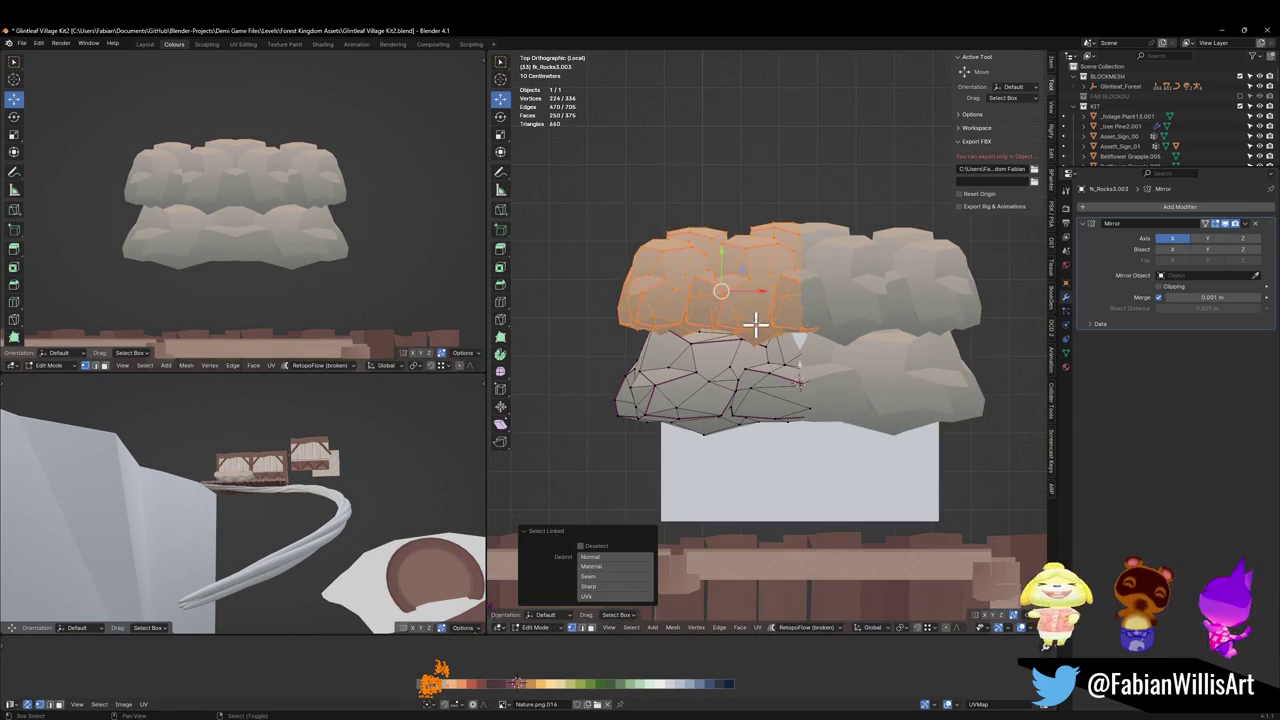
{"action": "key", "text": "y"}
{"action": "scroll", "coordinate": [754, 400], "scroll_direction": "down", "scroll_amount": 2}
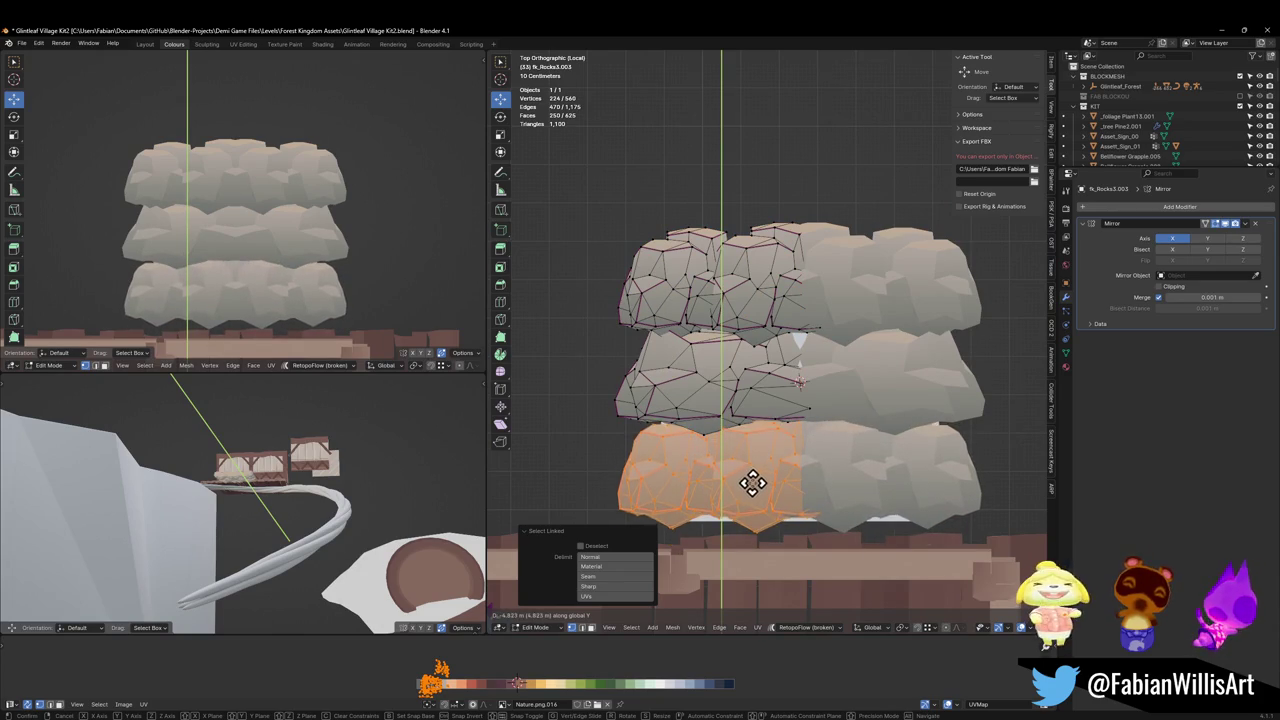
{"action": "left_click", "coordinate": [743, 476]}
{"action": "scroll", "coordinate": [300, 284], "scroll_direction": "down", "scroll_amount": 2}
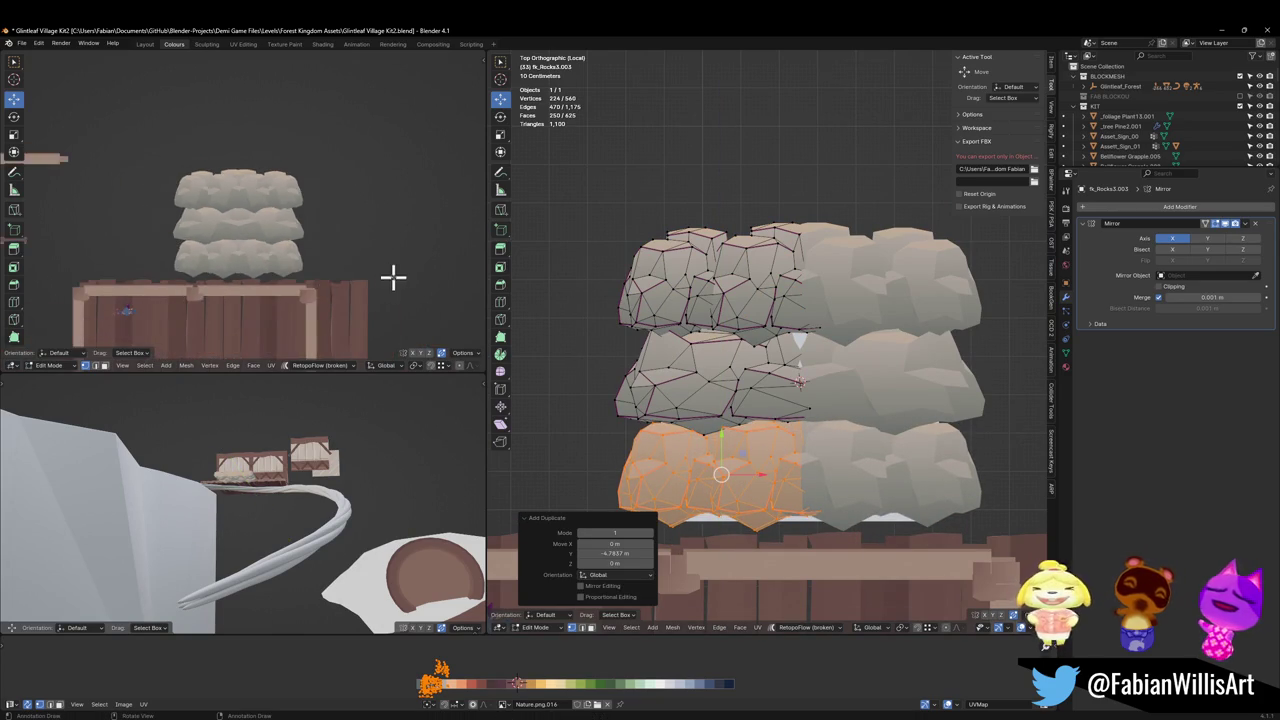
{"action": "scroll", "coordinate": [394, 278], "scroll_direction": "up", "scroll_amount": 3}
{"action": "mouse_move", "coordinate": [394, 282]}
{"action": "middle_mouse_down"}
{"action": "mouse_move", "coordinate": [311, 217]}
{"action": "mouse_move", "coordinate": [314, 198]}
{"action": "mouse_move", "coordinate": [371, 223]}
{"action": "mouse_move", "coordinate": [294, 257]}
{"action": "middle_mouse_up"}
{"action": "scroll", "coordinate": [371, 223], "scroll_direction": "down", "scroll_amount": 3}
{"action": "scroll", "coordinate": [294, 257], "scroll_direction": "up", "scroll_amount": 2}
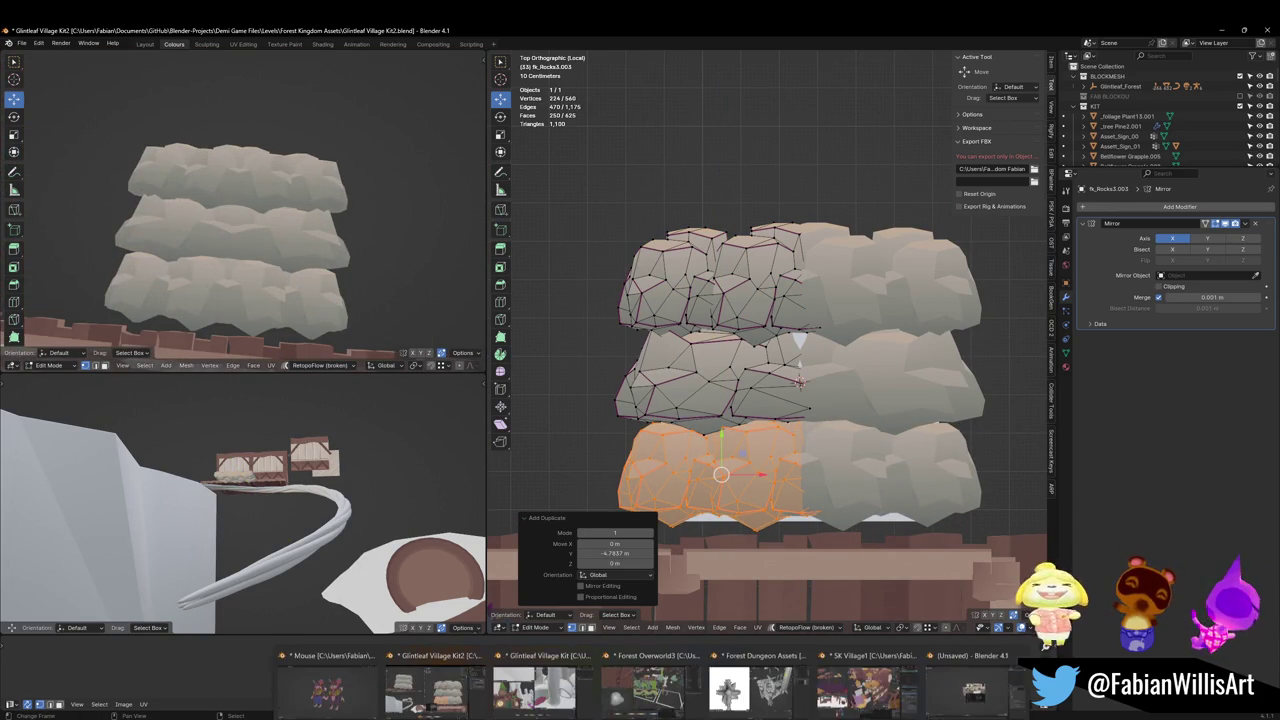
In the other Blender window, open the recent file Eternal Shrine1.blend.
{"action": "left_click", "coordinate": [650, 685]}
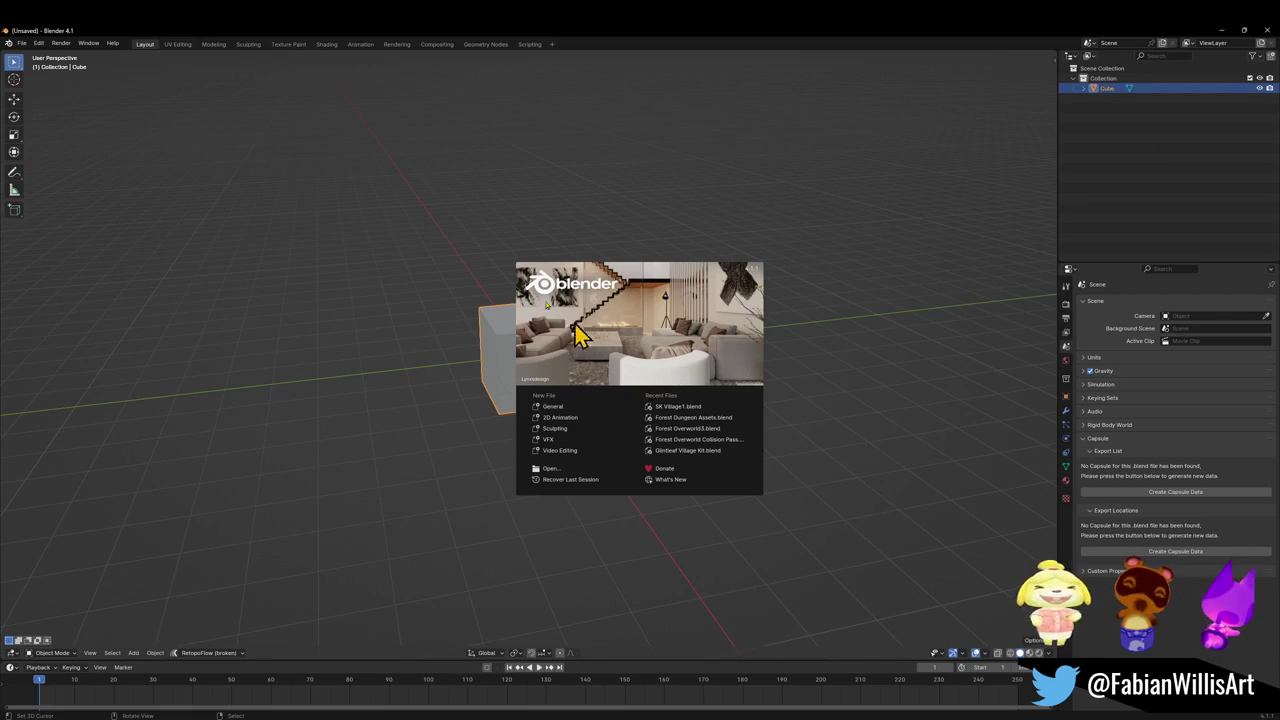
{"action": "left_click", "coordinate": [21, 44]}
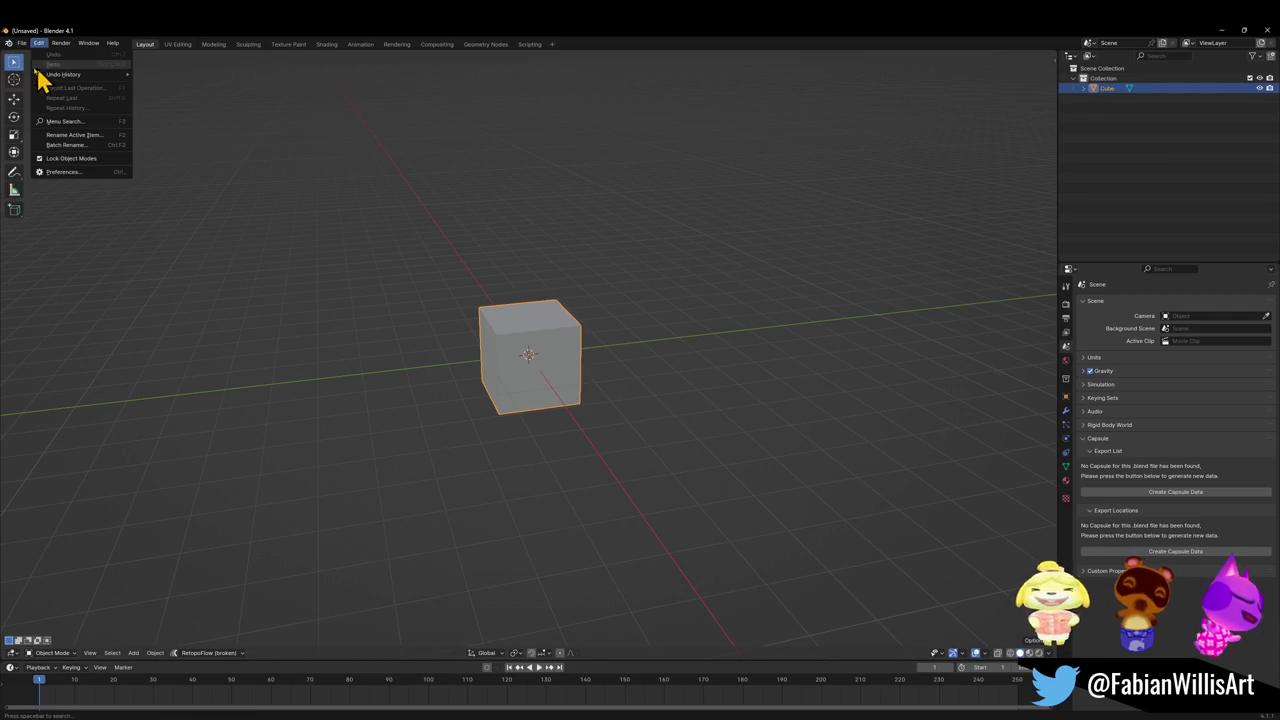
{"action": "left_click", "coordinate": [21, 44]}
{"action": "left_click", "coordinate": [21, 44]}
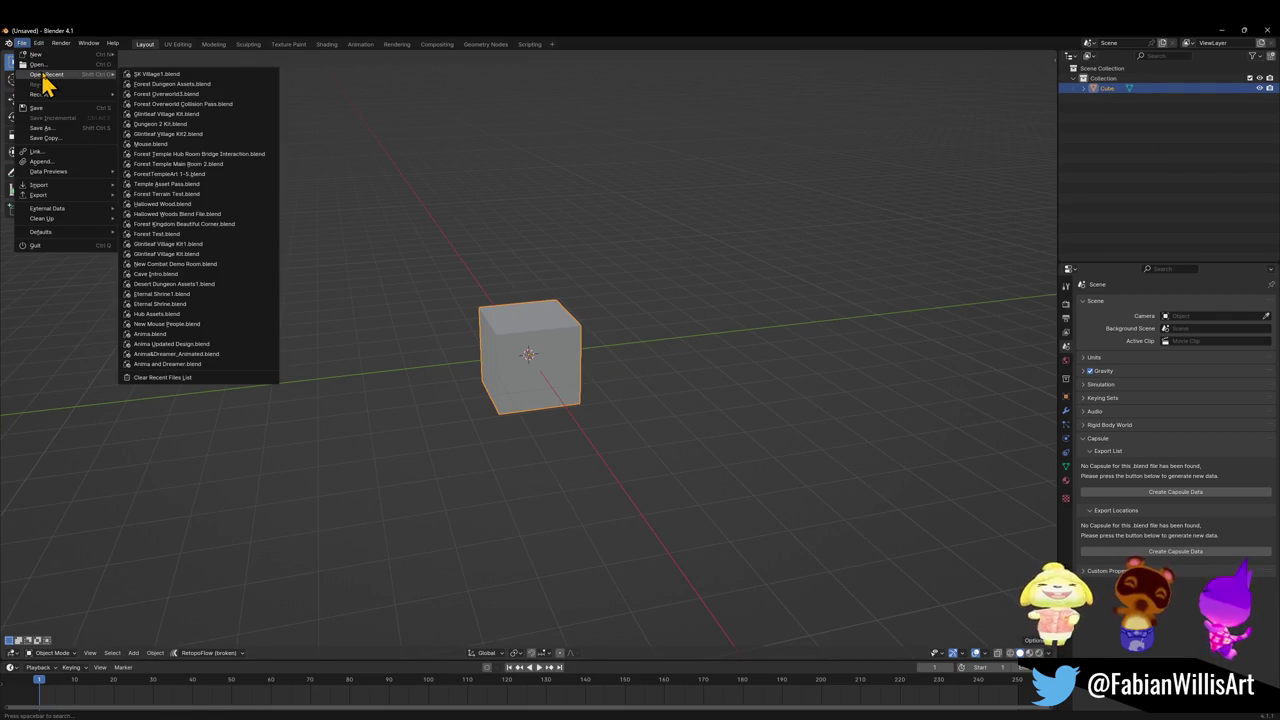
{"action": "mouse_move", "coordinate": [47, 74]}
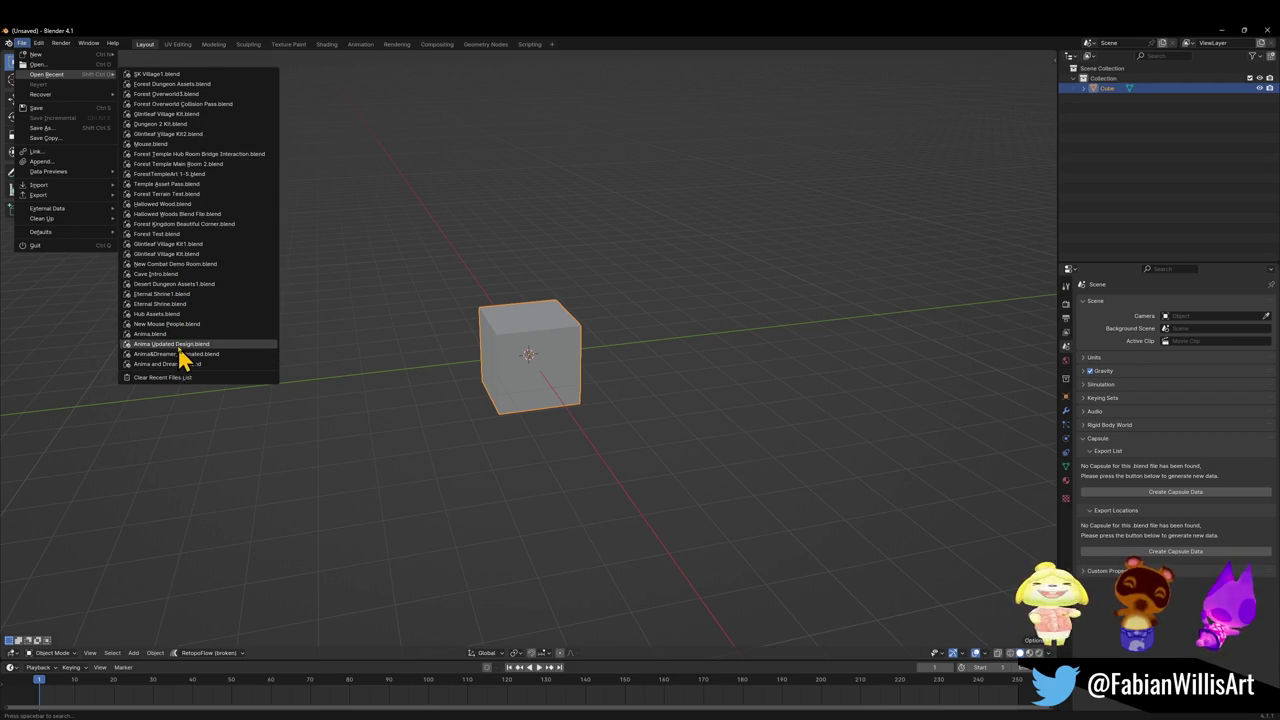
{"action": "left_click", "coordinate": [188, 295]}
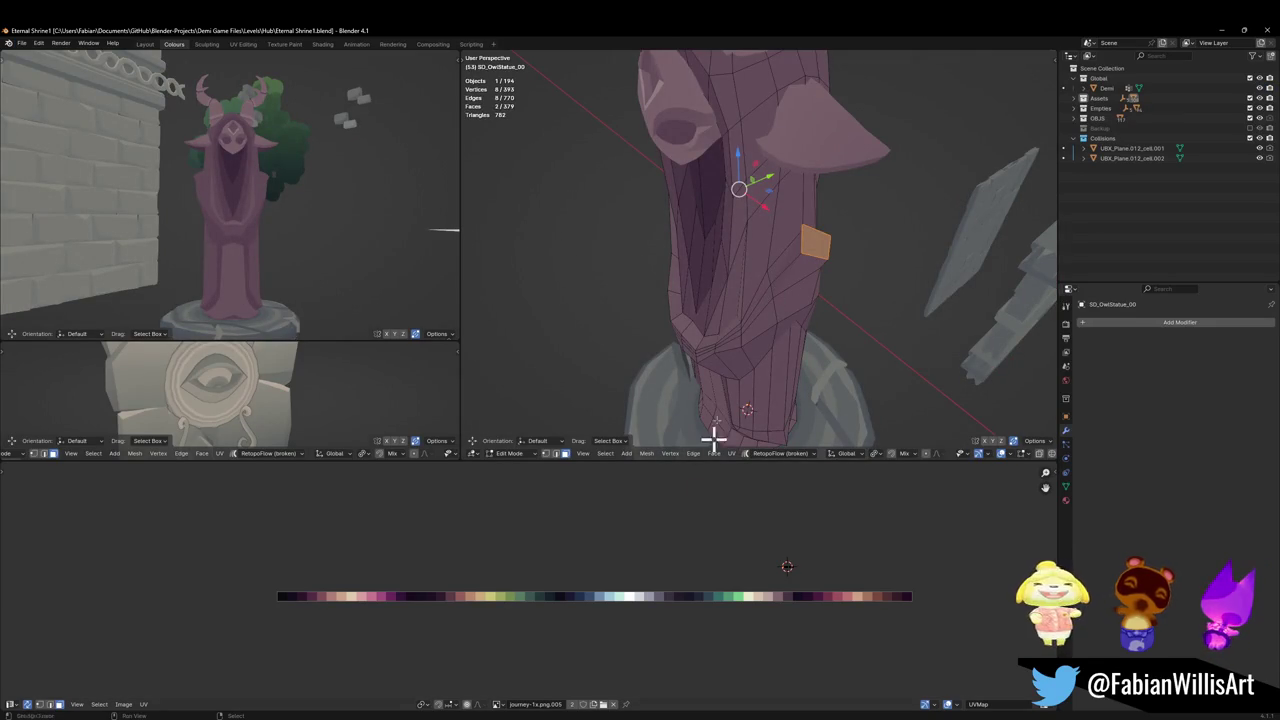
Return to object mode, look around the shrine ruins, and save the Eternal Shrine1 file.
{"action": "scroll", "coordinate": [878, 188], "scroll_direction": "down", "scroll_amount": 5}
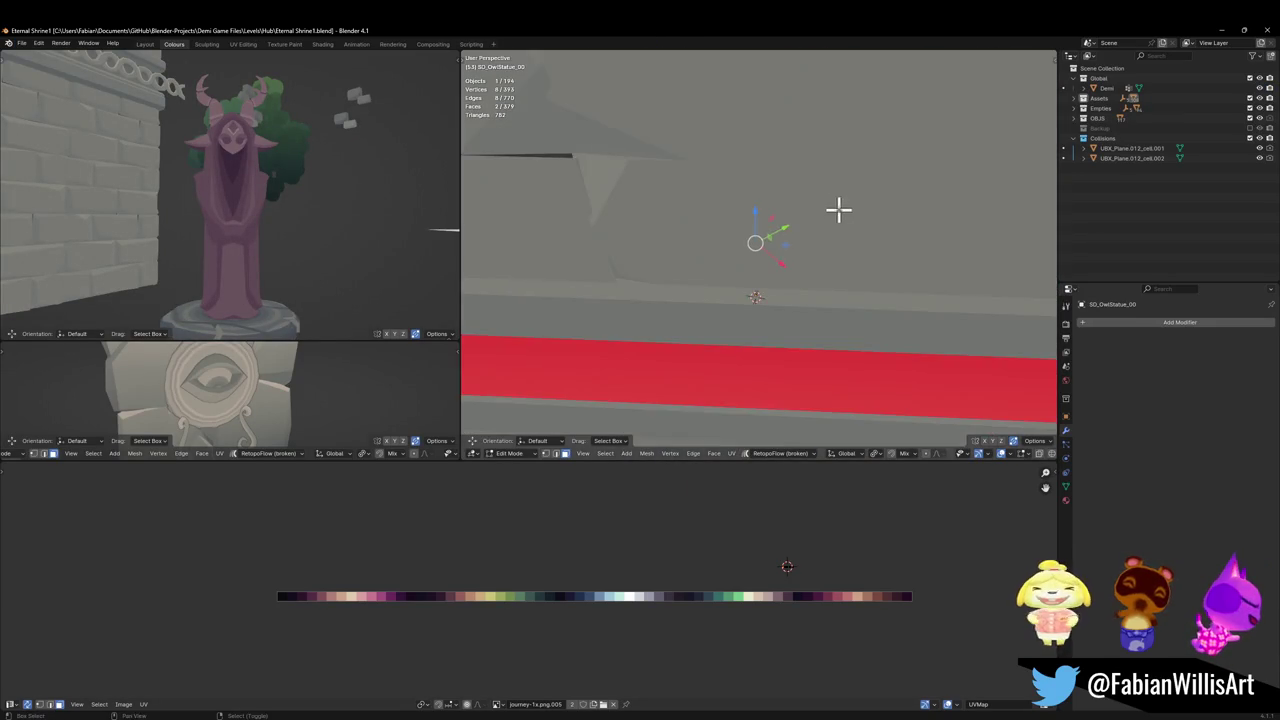
{"action": "key", "text": "Tab"}
{"action": "middle_click_drag", "start_coordinate": [777, 217], "coordinate": [803, 251]}
{"action": "key", "text": "ctrl+s"}
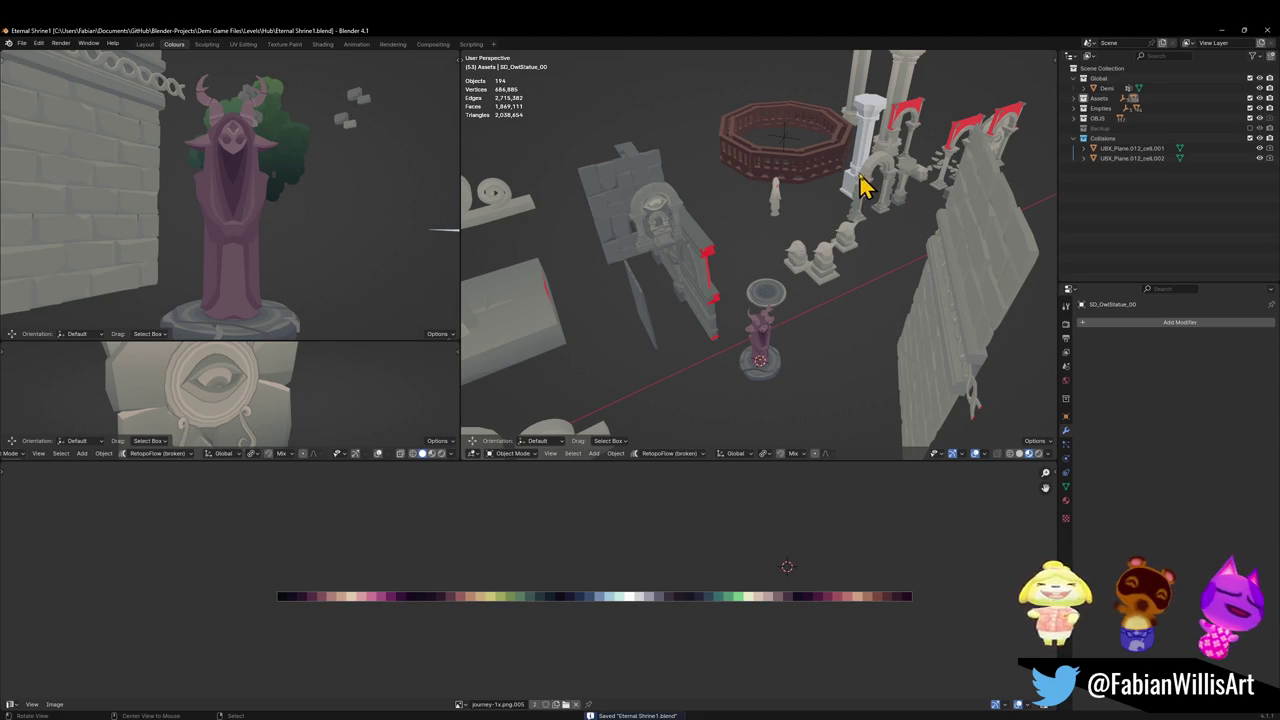
{"action": "scroll", "coordinate": [860, 188], "scroll_direction": "up", "scroll_amount": 3}
{"action": "scroll", "coordinate": [808, 343], "scroll_direction": "up", "scroll_amount": 3}
{"action": "mouse_move", "coordinate": [808, 343]}
{"action": "middle_mouse_down"}
{"action": "mouse_move", "coordinate": [886, 306]}
{"action": "mouse_move", "coordinate": [850, 320]}
{"action": "middle_mouse_up"}
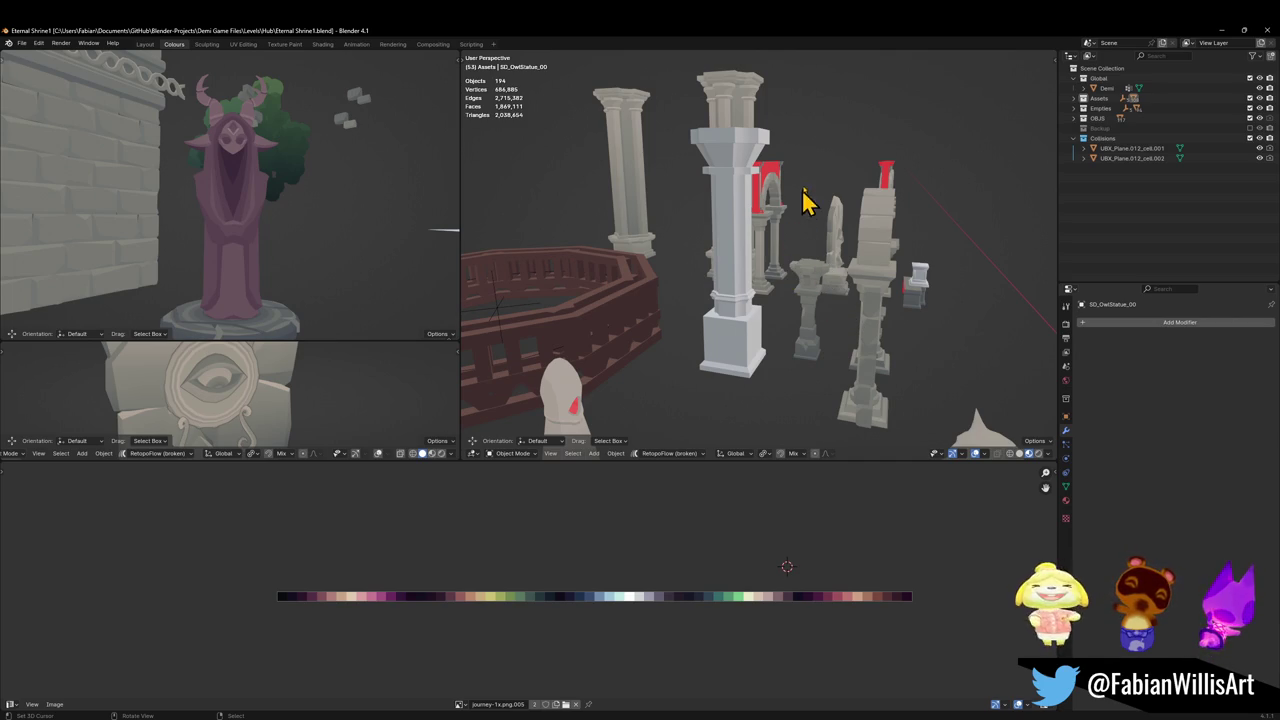
{"action": "mouse_move", "coordinate": [765, 268]}
{"action": "middle_mouse_down"}
{"action": "mouse_move", "coordinate": [900, 206]}
{"action": "mouse_move", "coordinate": [857, 243]}
{"action": "mouse_move", "coordinate": [857, 309]}
{"action": "mouse_move", "coordinate": [840, 222]}
{"action": "mouse_move", "coordinate": [829, 280]}
{"action": "middle_mouse_up"}
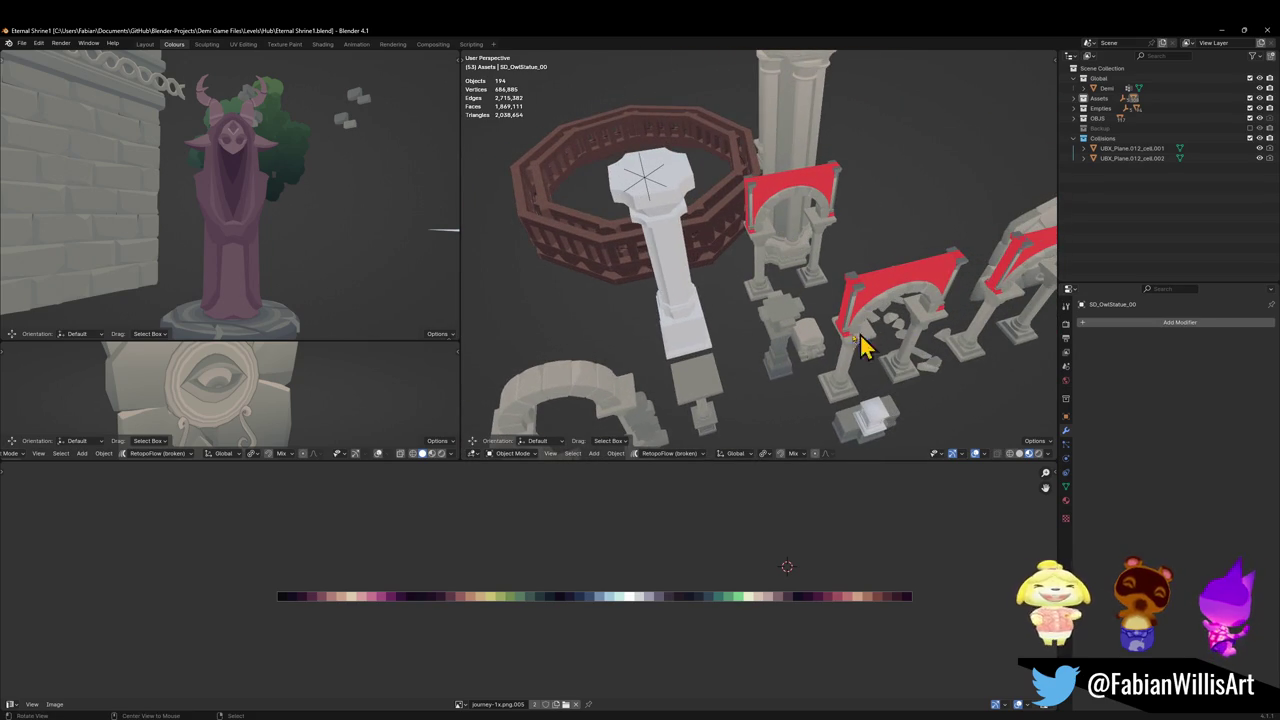
{"action": "mouse_move", "coordinate": [797, 347]}
{"action": "middle_mouse_down"}
{"action": "mouse_move", "coordinate": [808, 337]}
{"action": "mouse_move", "coordinate": [783, 297]}
{"action": "mouse_move", "coordinate": [757, 289]}
{"action": "mouse_move", "coordinate": [837, 294]}
{"action": "mouse_move", "coordinate": [783, 289]}
{"action": "mouse_move", "coordinate": [730, 362]}
{"action": "mouse_move", "coordinate": [808, 314]}
{"action": "mouse_move", "coordinate": [737, 314]}
{"action": "mouse_move", "coordinate": [757, 303]}
{"action": "middle_mouse_up"}
{"action": "key", "text": "ctrl+s"}
Select the upper brick wall piece Plane.064, seat it on the wall top, and copy it.
{"action": "left_click", "coordinate": [740, 312]}
{"action": "left_click", "coordinate": [760, 157]}
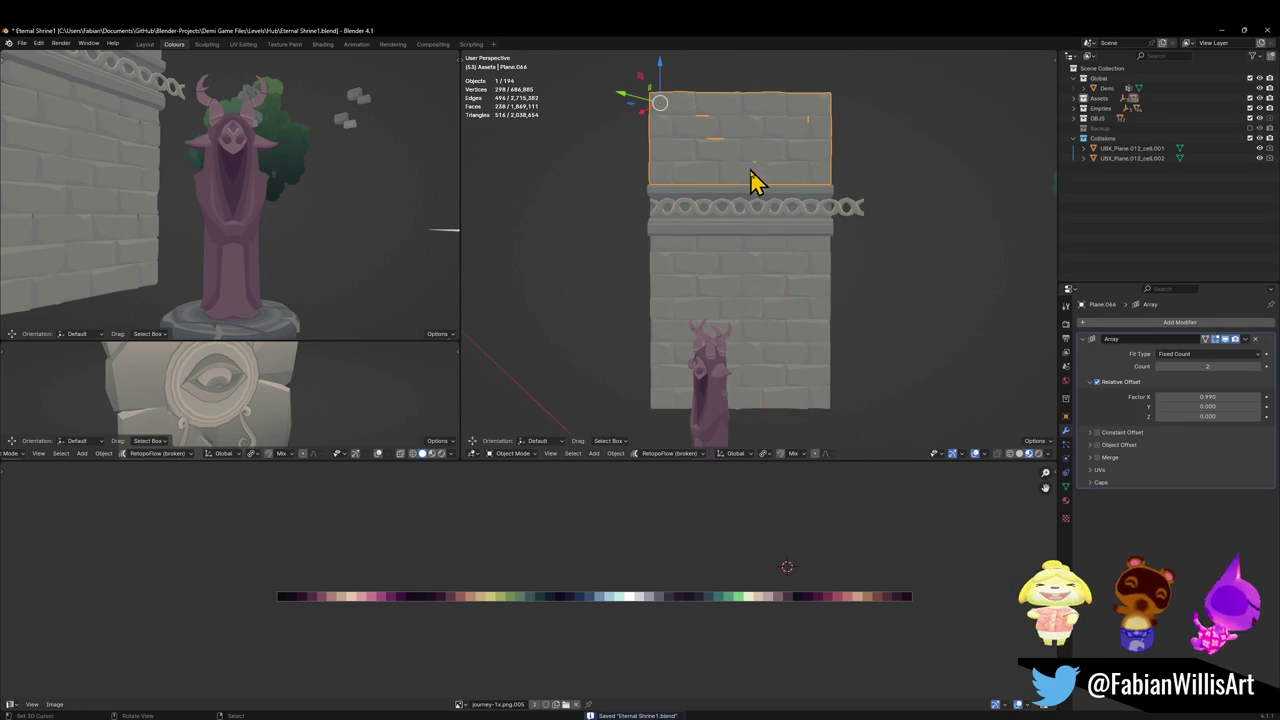
{"action": "key", "text": "g"}
{"action": "left_click", "coordinate": [776, 178]}
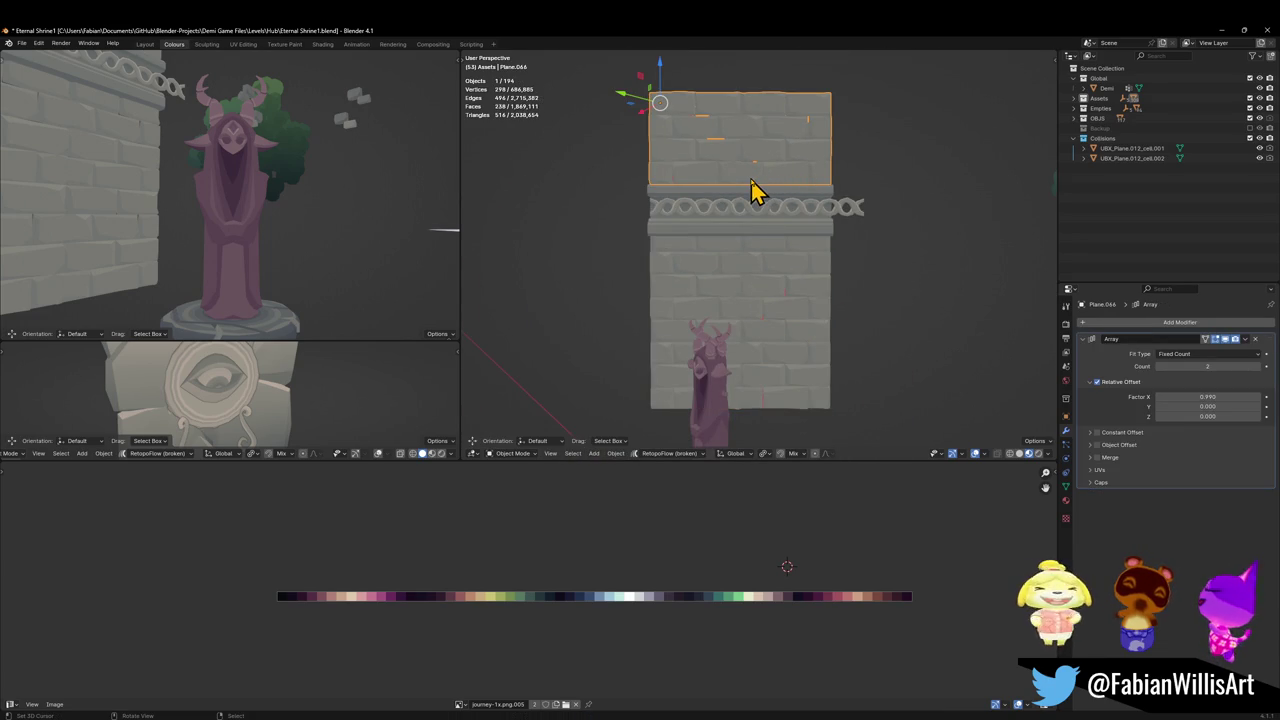
{"action": "key", "text": "ctrl+c"}
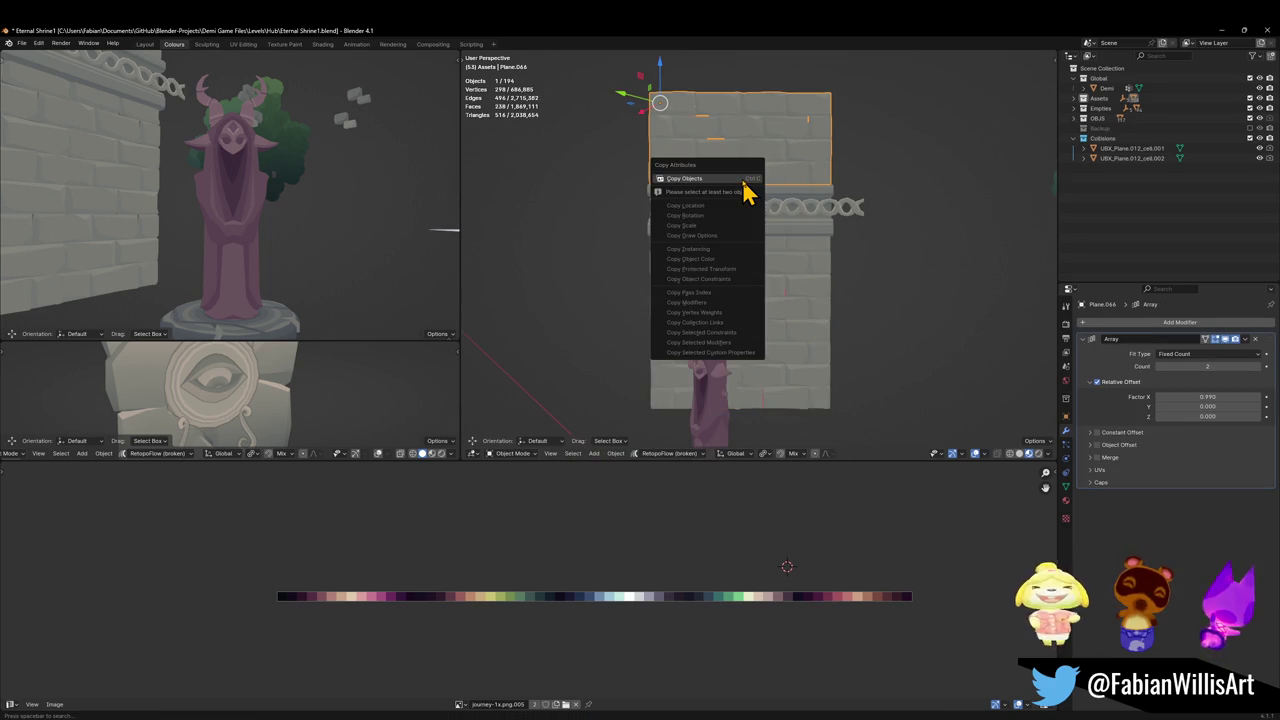
{"action": "left_click", "coordinate": [740, 180]}
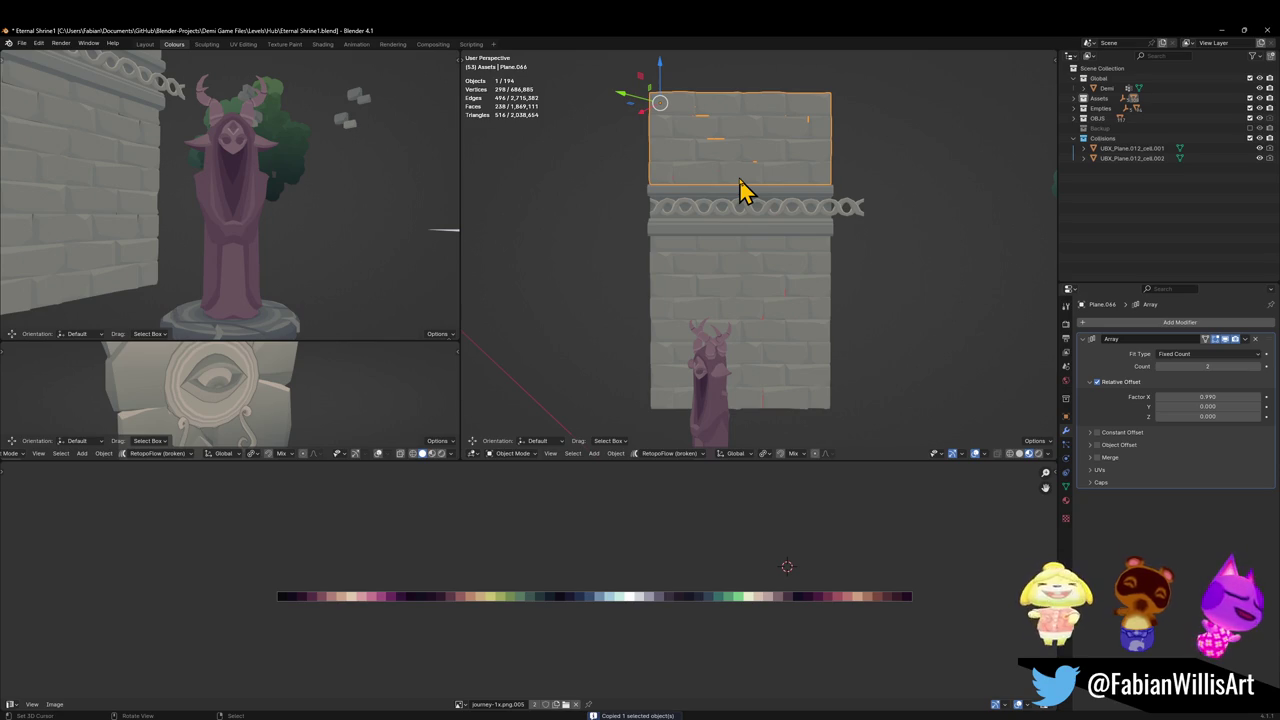
{"action": "left_click", "coordinate": [1236, 31]}
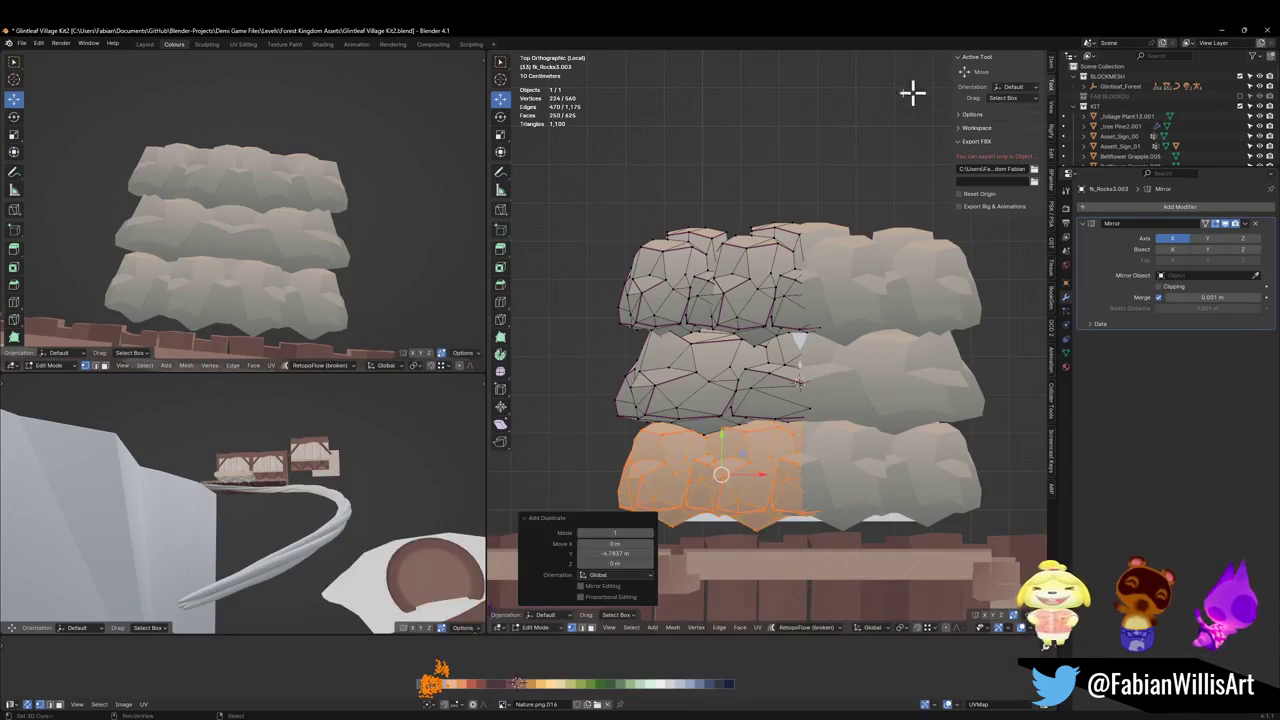
Paste the copied wall pieces into the village kit and clear their rotation.
{"action": "key", "text": "KP_Divide"}
{"action": "key", "text": "Tab"}
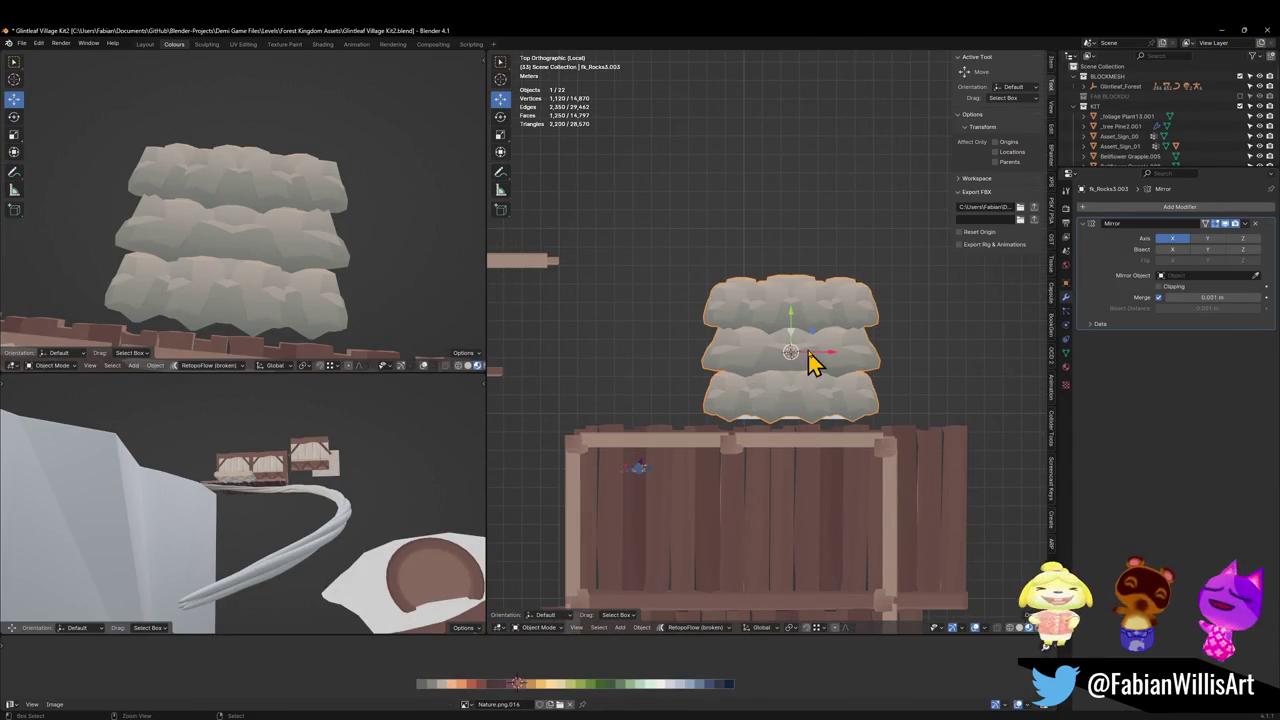
{"action": "key", "text": "ctrl+v"}
{"action": "scroll", "coordinate": [854, 360], "scroll_direction": "up", "scroll_amount": 1}
{"action": "key", "text": "alt+r"}
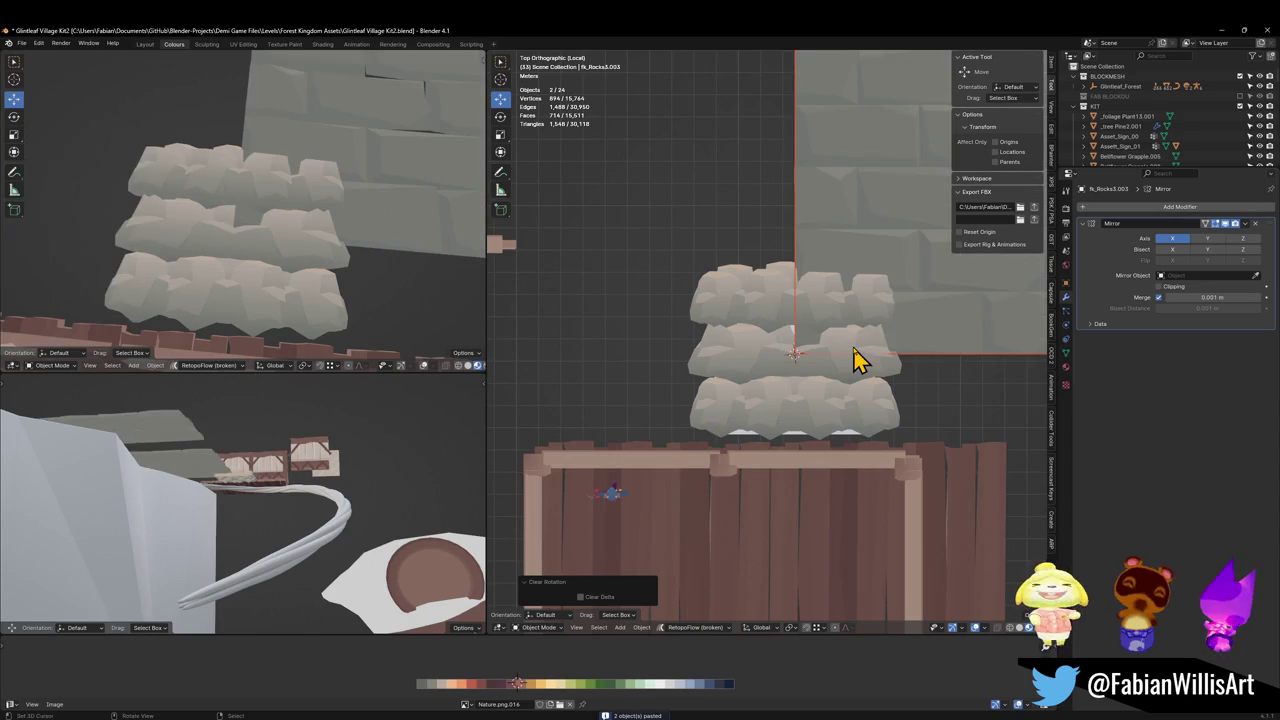
{"action": "scroll", "coordinate": [858, 350], "scroll_direction": "down", "scroll_amount": 2}
{"action": "middle_click_drag", "start_coordinate": [858, 343], "coordinate": [614, 423], "text": "shift"}
{"action": "scroll", "coordinate": [720, 349], "scroll_direction": "down", "scroll_amount": 2}
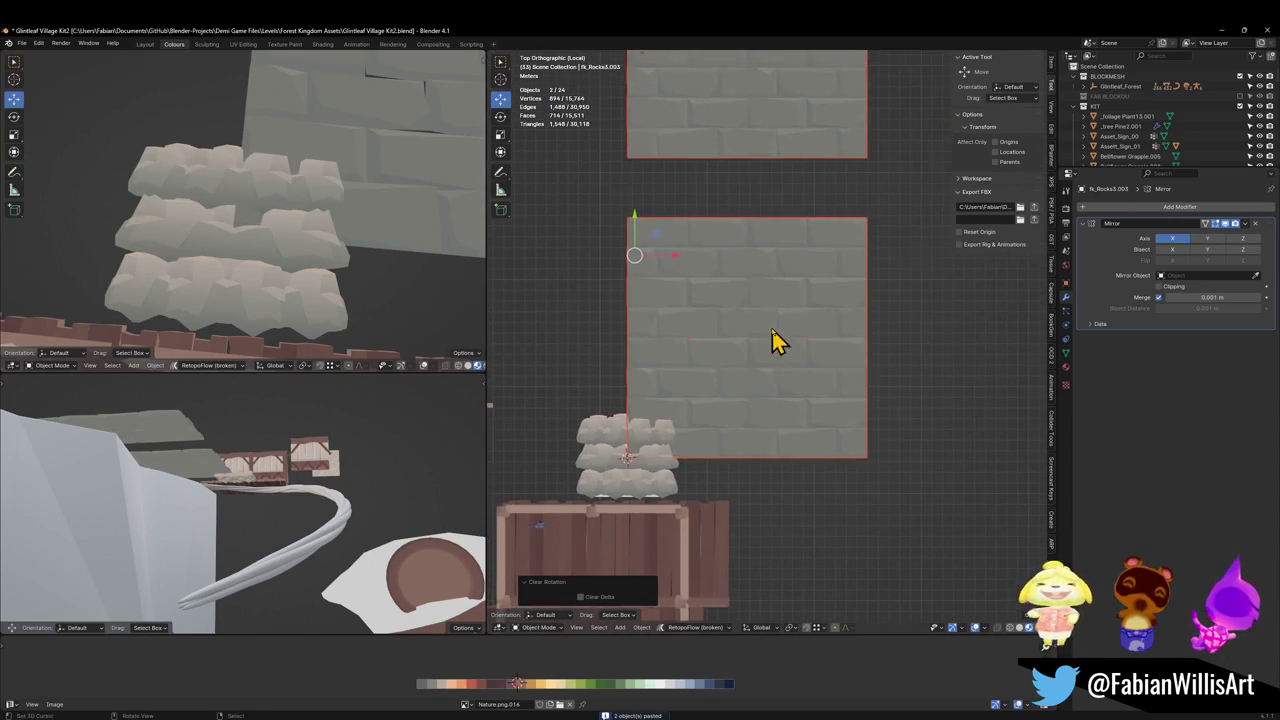
{"action": "scroll", "coordinate": [770, 360], "scroll_direction": "down", "scroll_amount": 3}
{"action": "scroll", "coordinate": [770, 360], "scroll_direction": "up", "scroll_amount": 4}
Try deleting the lower wall panel, then undo to restore both panels.
{"action": "left_click", "coordinate": [740, 352]}
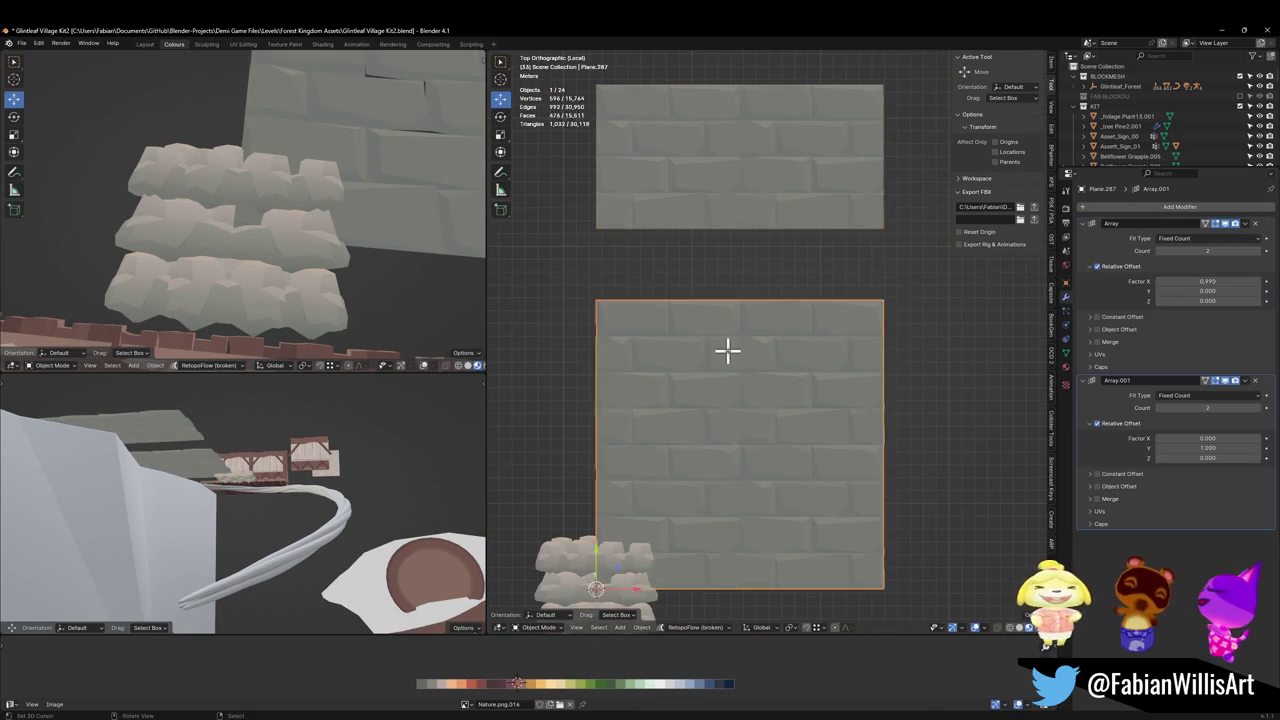
{"action": "key", "text": "Tab"}
{"action": "key", "text": "x"}
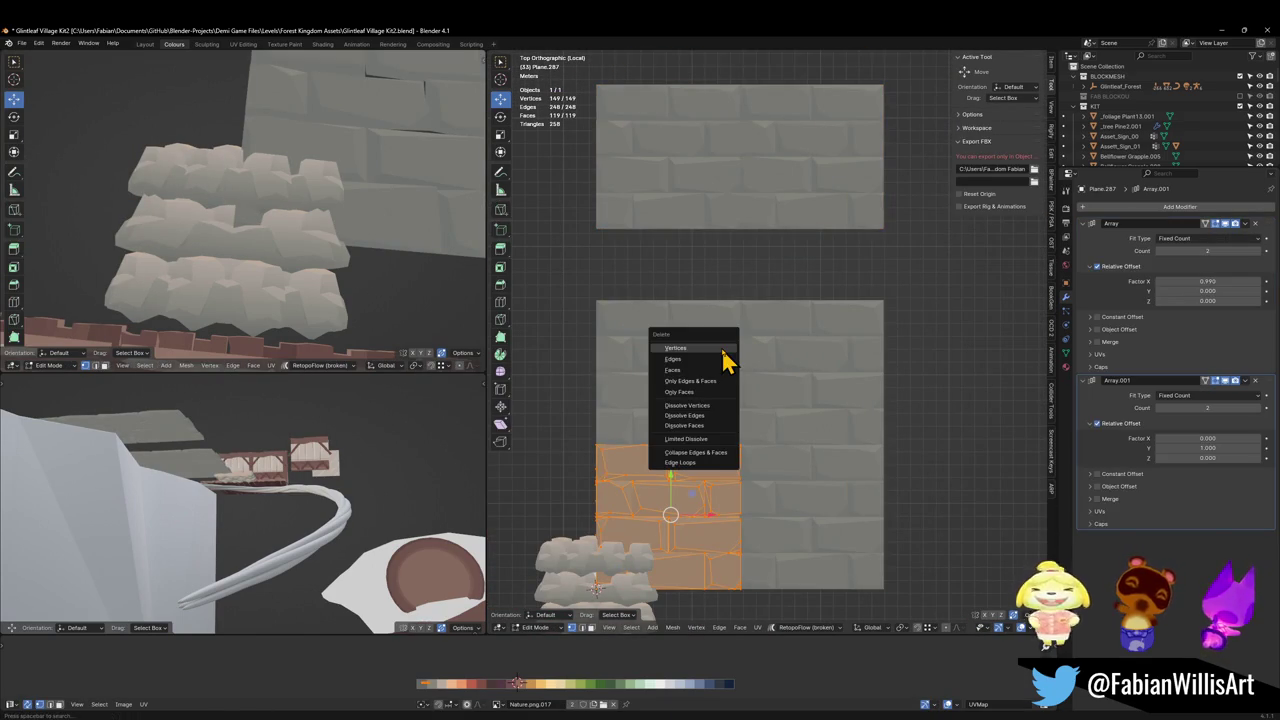
{"action": "left_click", "coordinate": [723, 346]}
{"action": "key", "text": "Tab"}
{"action": "left_click", "coordinate": [707, 215]}
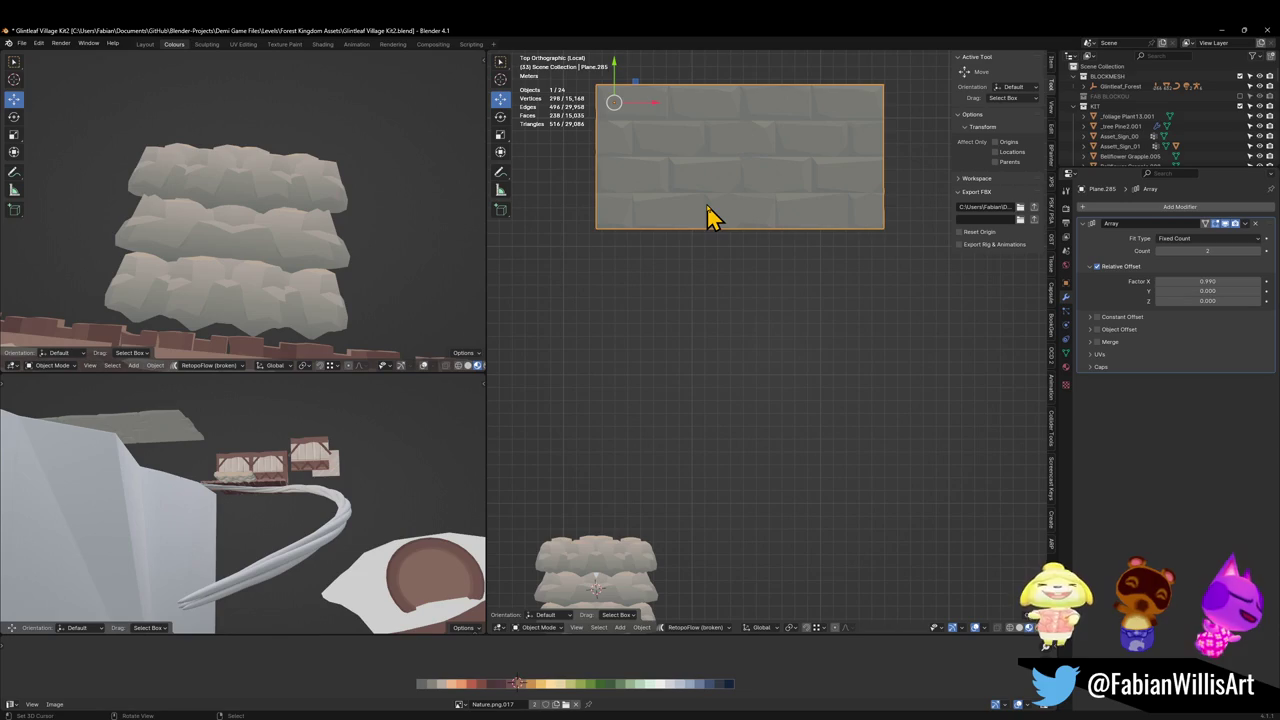
{"action": "key", "text": "ctrl+z"}
{"action": "key", "text": "ctrl+z"}
{"action": "key", "text": "ctrl+z"}
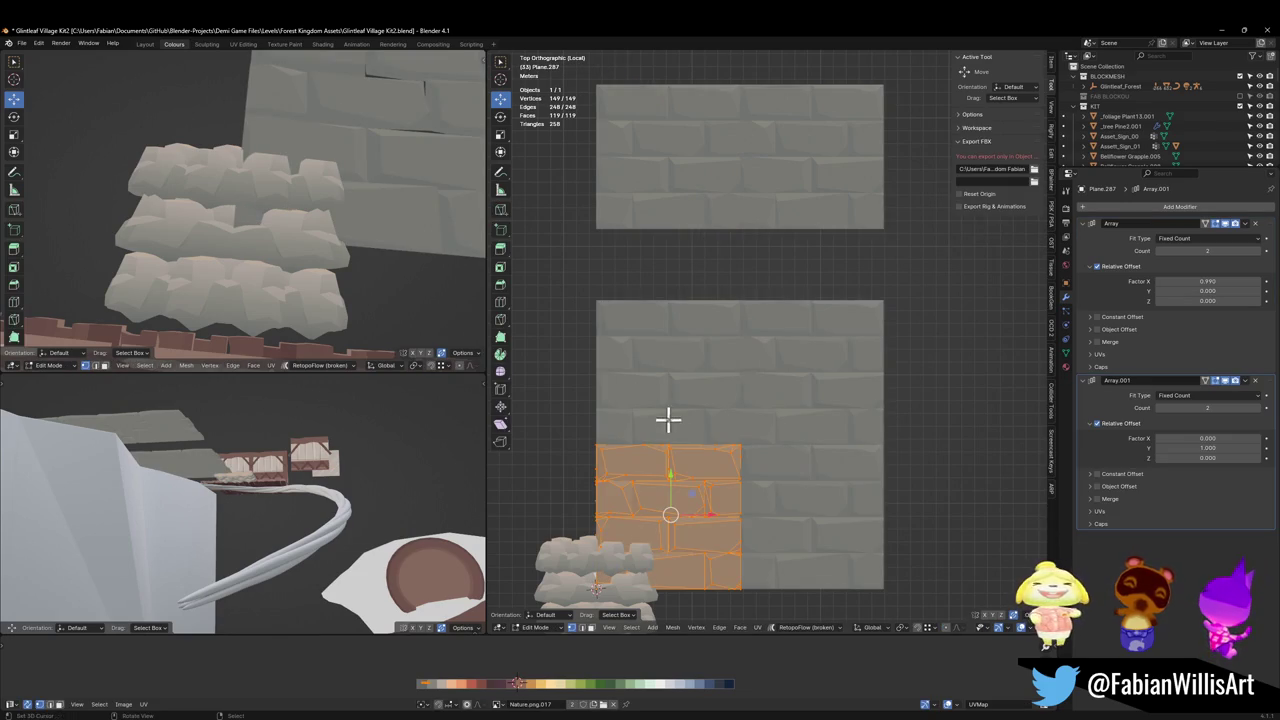
{"action": "key", "text": "ctrl+z"}
{"action": "key", "text": "Delete"}
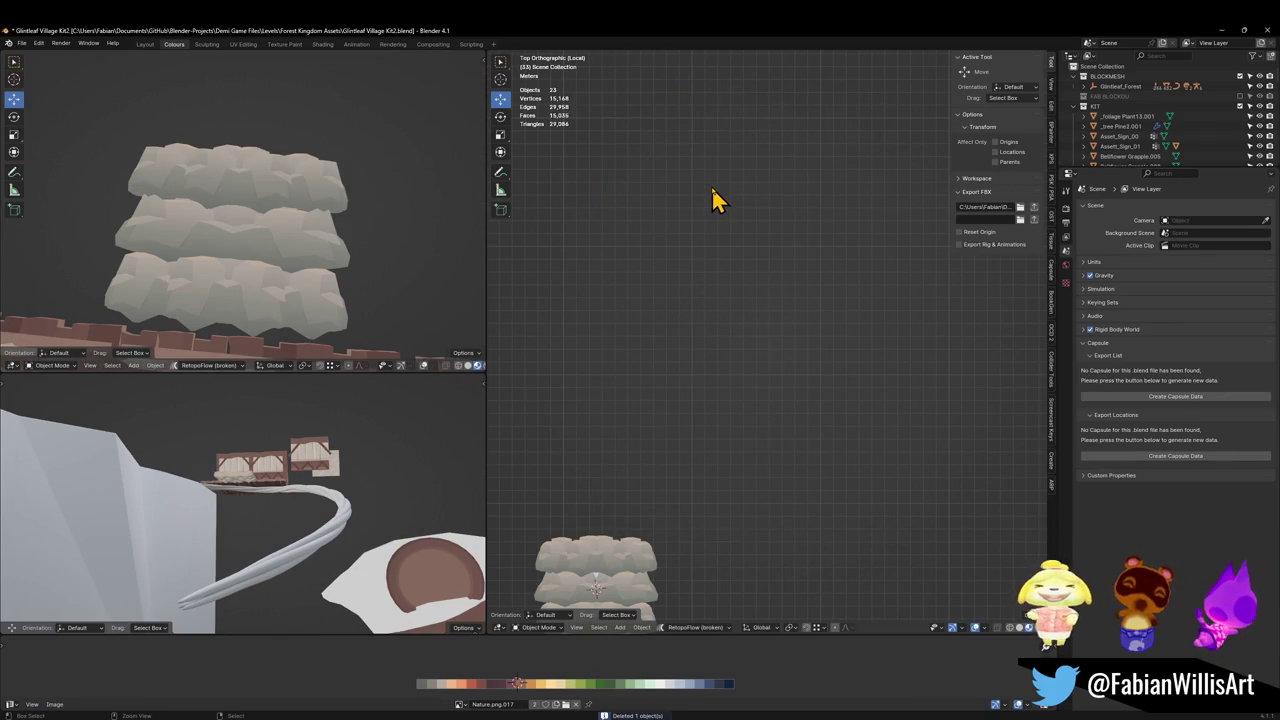
{"action": "key", "text": "ctrl+z"}
Unparent the wall keeping its transforms, delete the lower panel, and move the upper one lower.
{"action": "key", "text": "alt+p"}
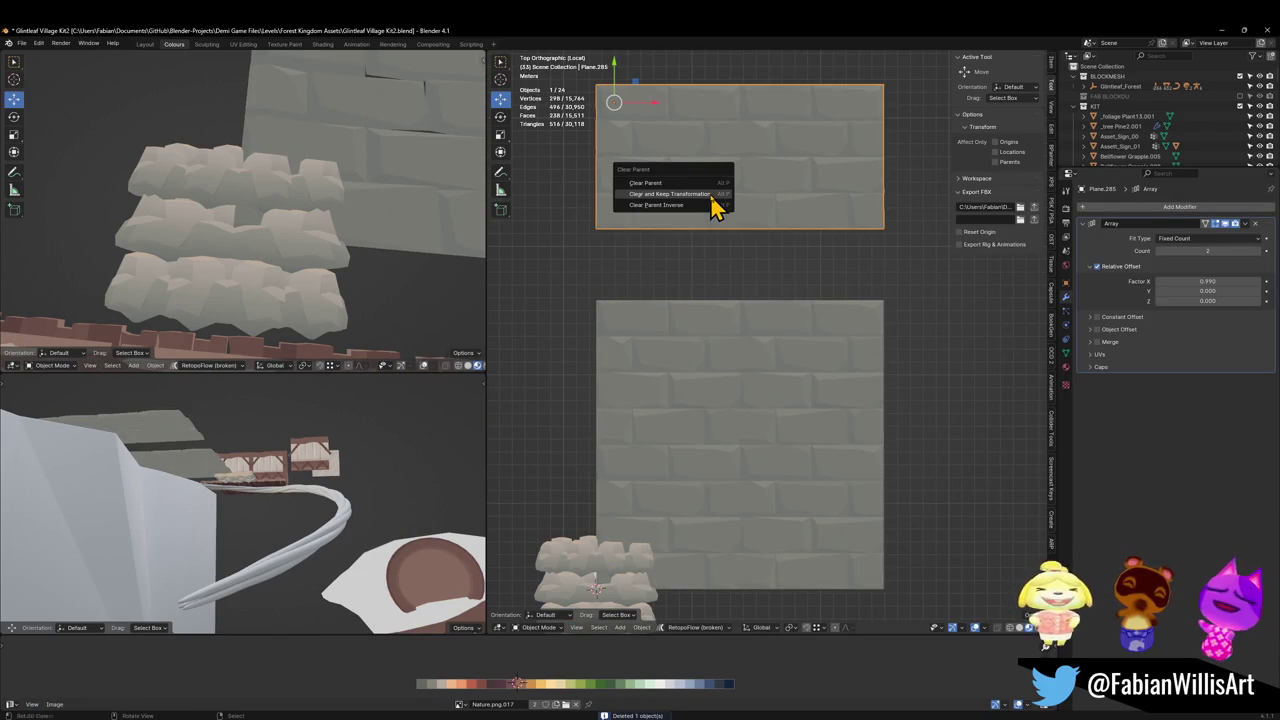
{"action": "left_click", "coordinate": [712, 196]}
{"action": "left_click", "coordinate": [703, 337]}
{"action": "key", "text": "Delete"}
{"action": "left_click", "coordinate": [720, 185]}
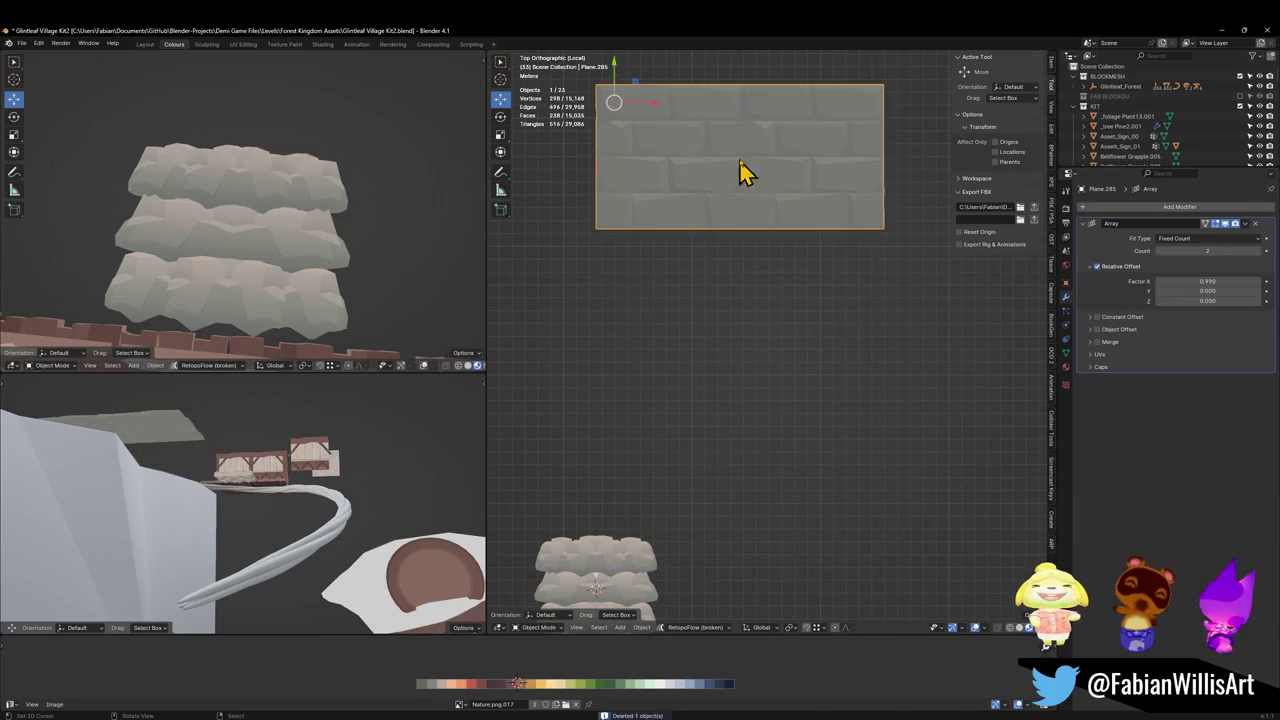
{"action": "key", "text": "g"}
{"action": "key", "text": "shift+z"}
{"action": "left_click", "coordinate": [743, 466]}
Add a Subdivision modifier to Plane.285 so its bricks become rounded stones.
{"action": "key", "text": "ctrl+1"}
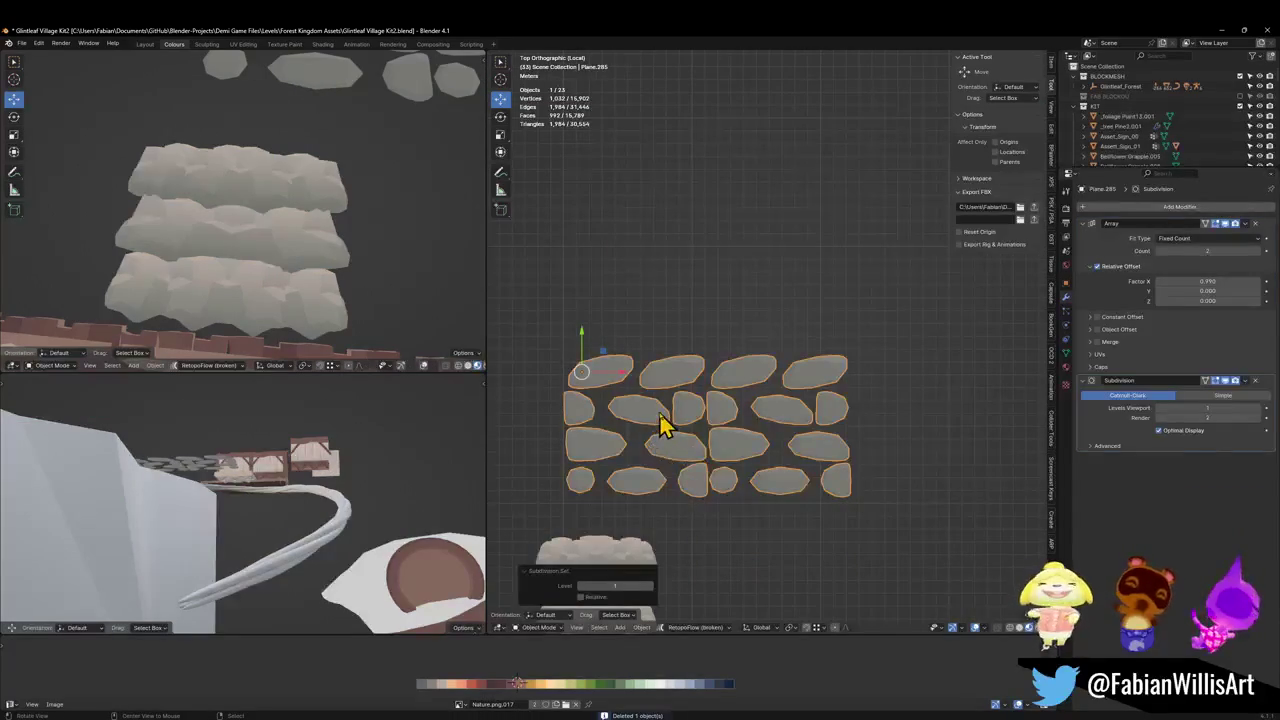
{"action": "key", "text": "ctrl+2"}
{"action": "middle_click_drag", "start_coordinate": [666, 423], "coordinate": [760, 405], "text": "shift"}
{"action": "scroll", "coordinate": [758, 405], "scroll_direction": "up", "scroll_amount": 4}
{"action": "scroll", "coordinate": [823, 396], "scroll_direction": "down", "scroll_amount": 3}
{"action": "scroll", "coordinate": [826, 277], "scroll_direction": "up", "scroll_amount": 1}
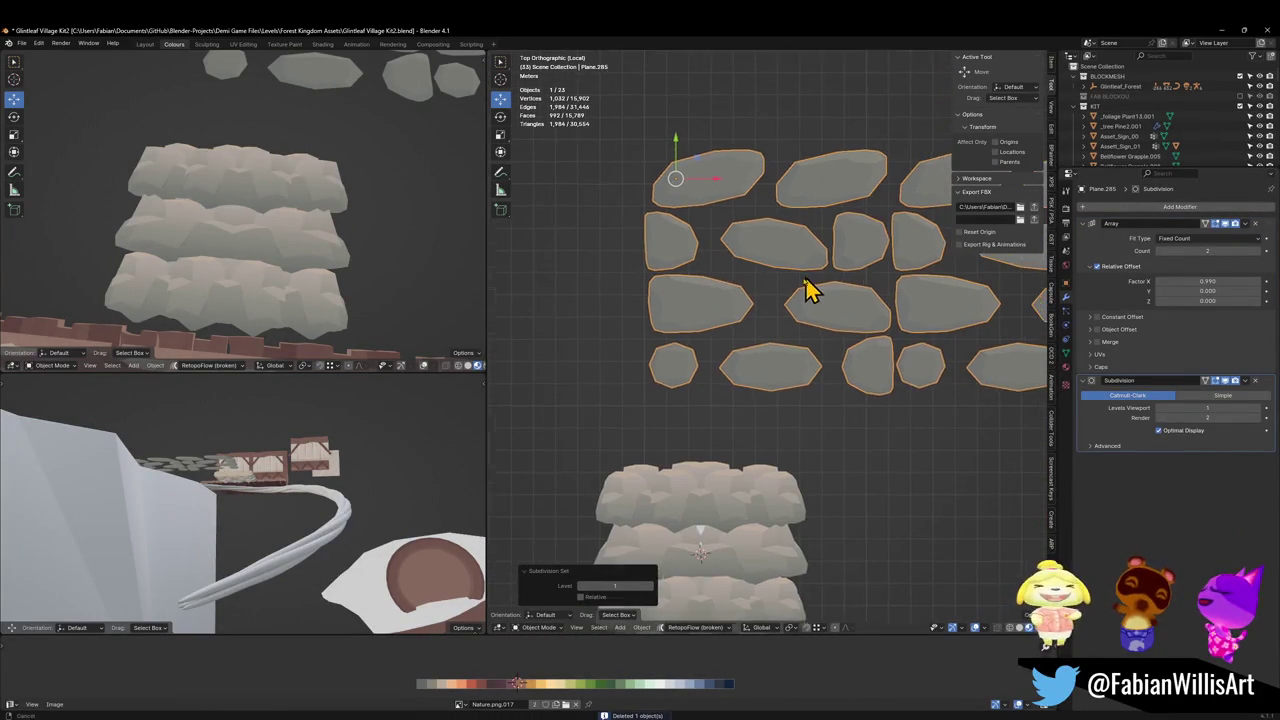
{"action": "scroll", "coordinate": [809, 289], "scroll_direction": "up", "scroll_amount": 1}
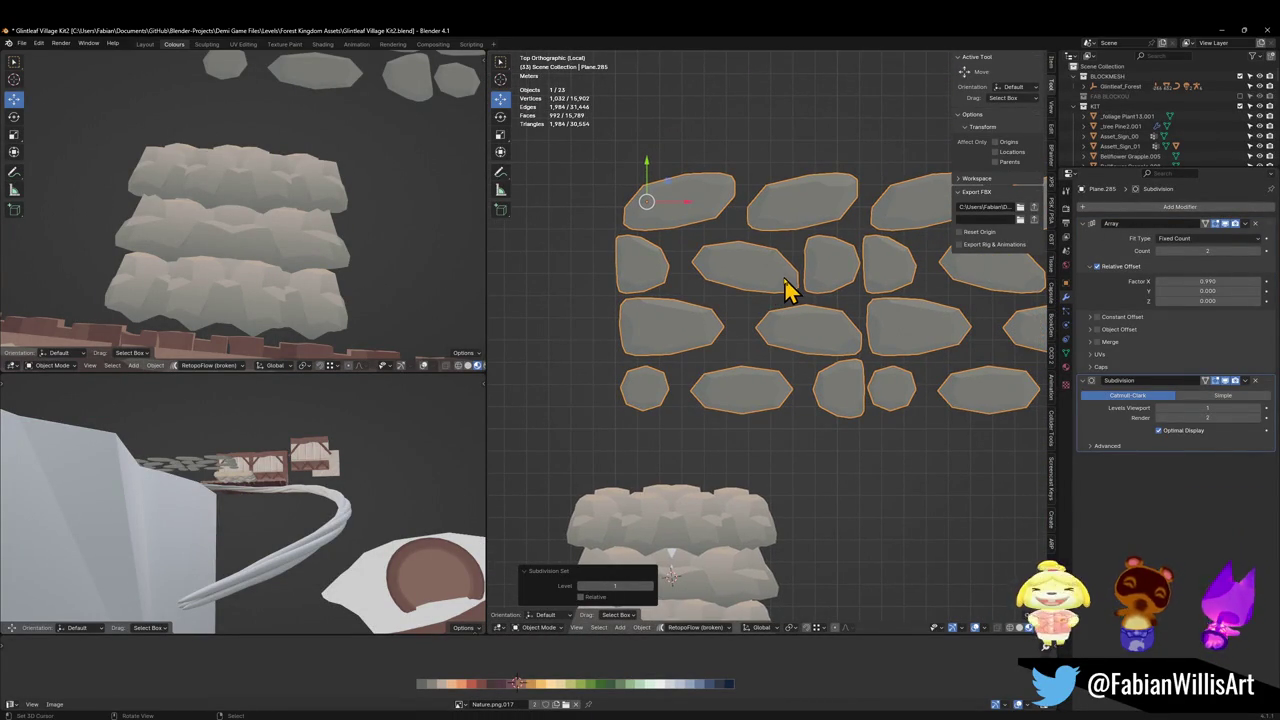
Raise subdivision to level 2 and scale the stone mesh up to 1.230.
{"action": "key", "text": "ctrl+2"}
{"action": "scroll", "coordinate": [765, 295], "scroll_direction": "down", "scroll_amount": 5}
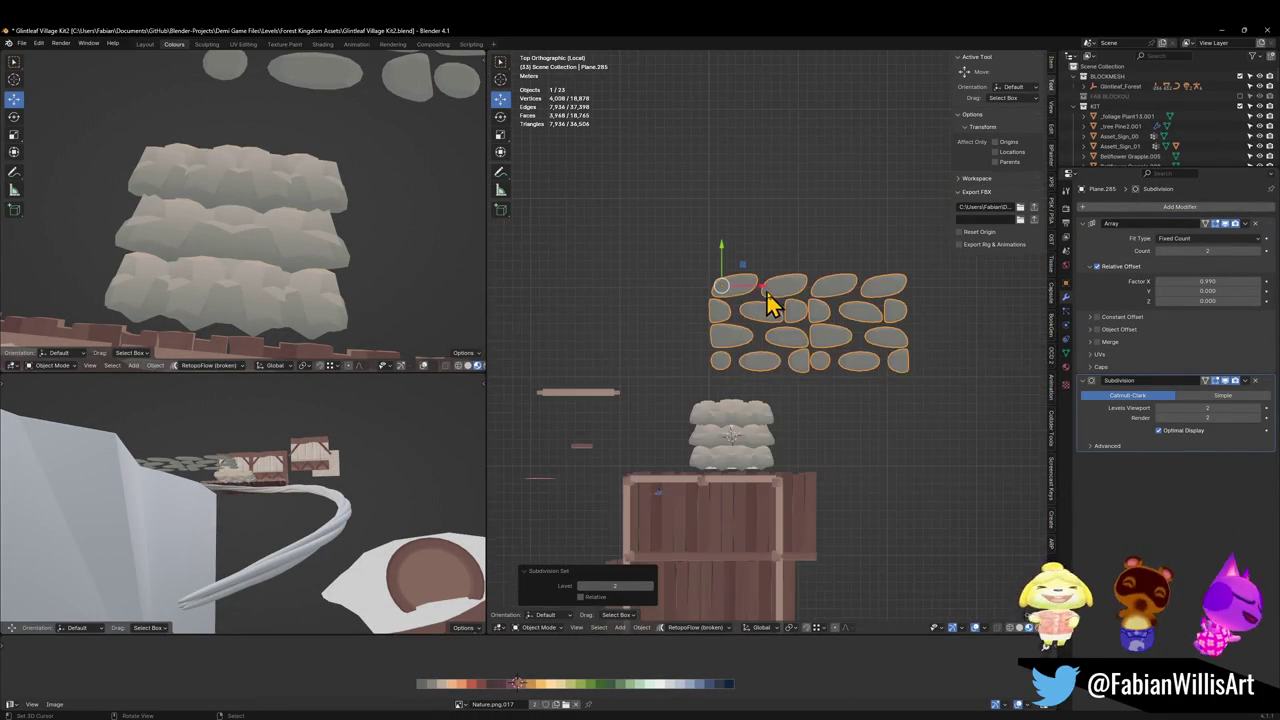
{"action": "scroll", "coordinate": [815, 313], "scroll_direction": "up", "scroll_amount": 2}
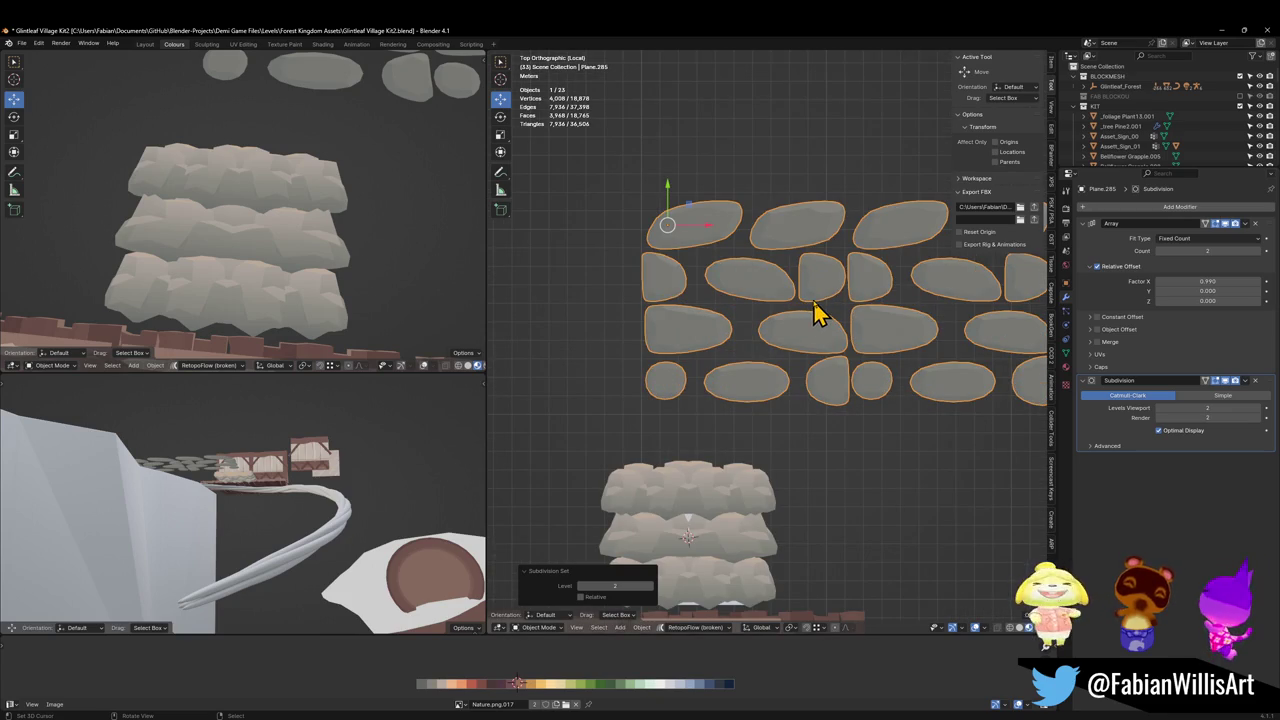
{"action": "key", "text": "Tab"}
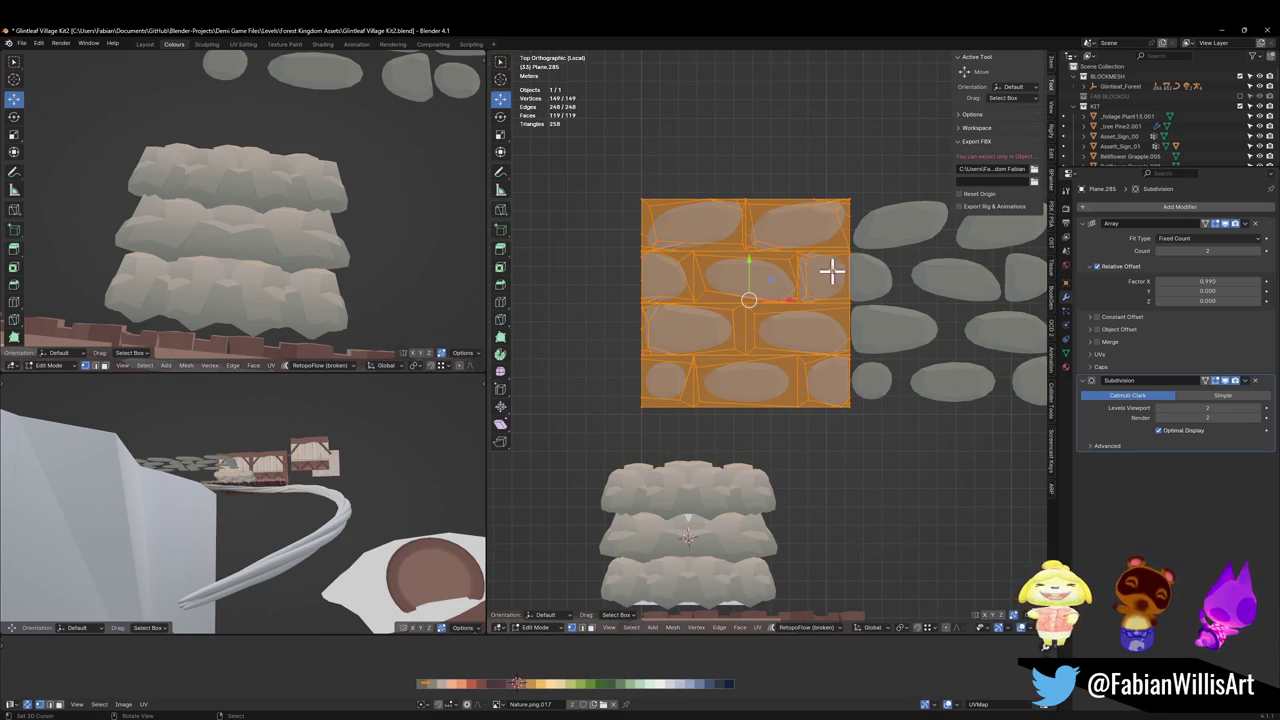
{"action": "key", "text": "s"}
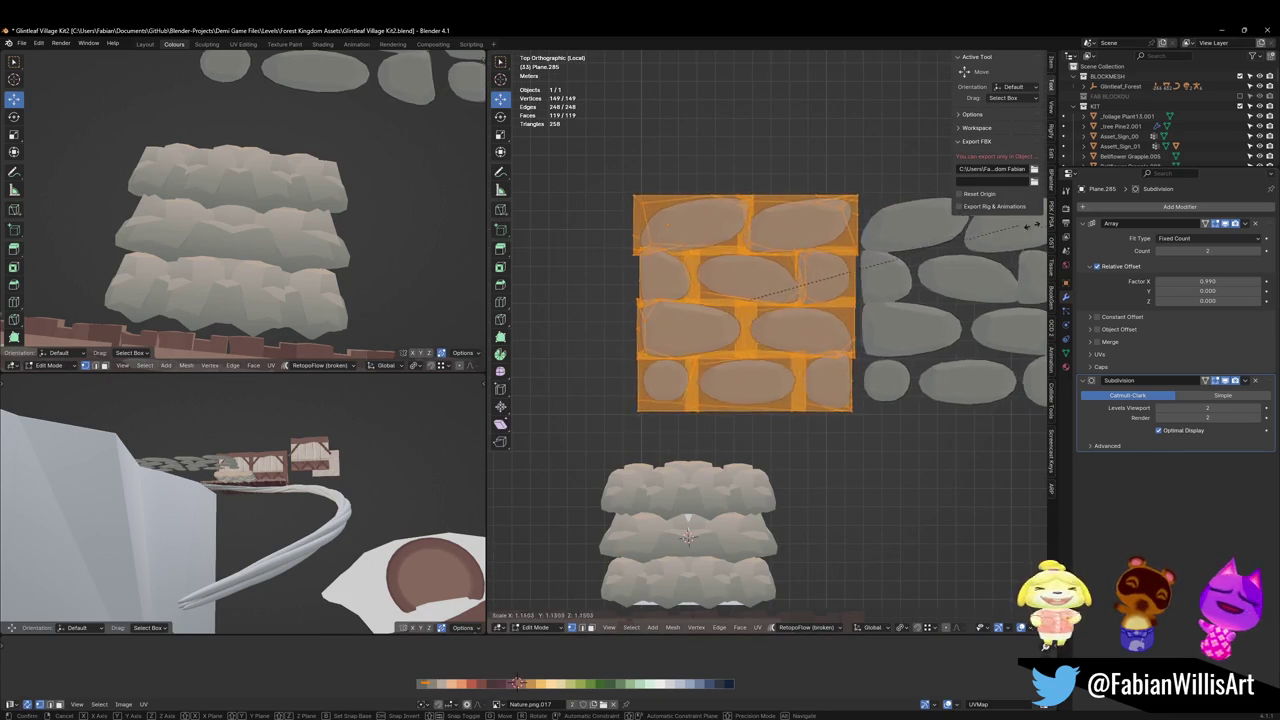
{"action": "left_click", "coordinate": [557, 240]}
Switch the smoothing between levels 1 and 2, then undo back to the flat bricks.
{"action": "mouse_move", "coordinate": [277, 166]}
{"action": "middle_mouse_down"}
{"action": "mouse_move", "coordinate": [220, 300]}
{"action": "mouse_move", "coordinate": [313, 253]}
{"action": "middle_mouse_up"}
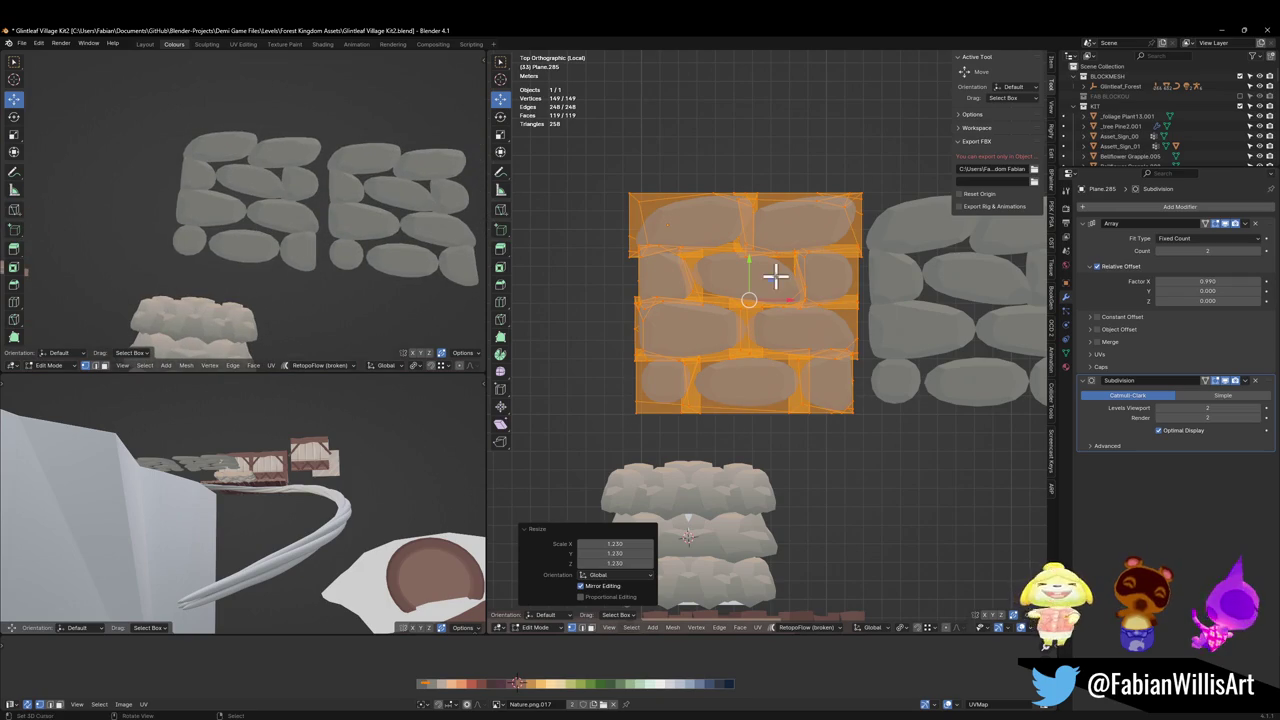
{"action": "key", "text": "Tab"}
{"action": "key", "text": "ctrl+1"}
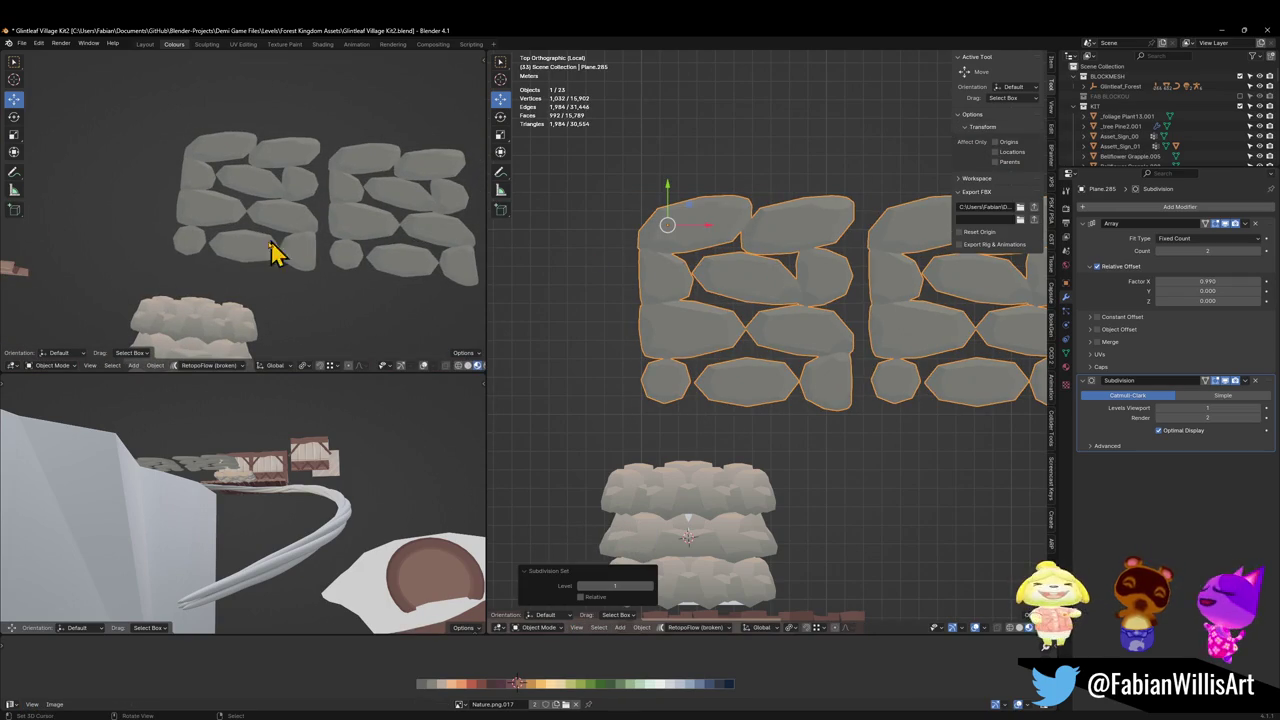
{"action": "key", "text": "ctrl+2"}
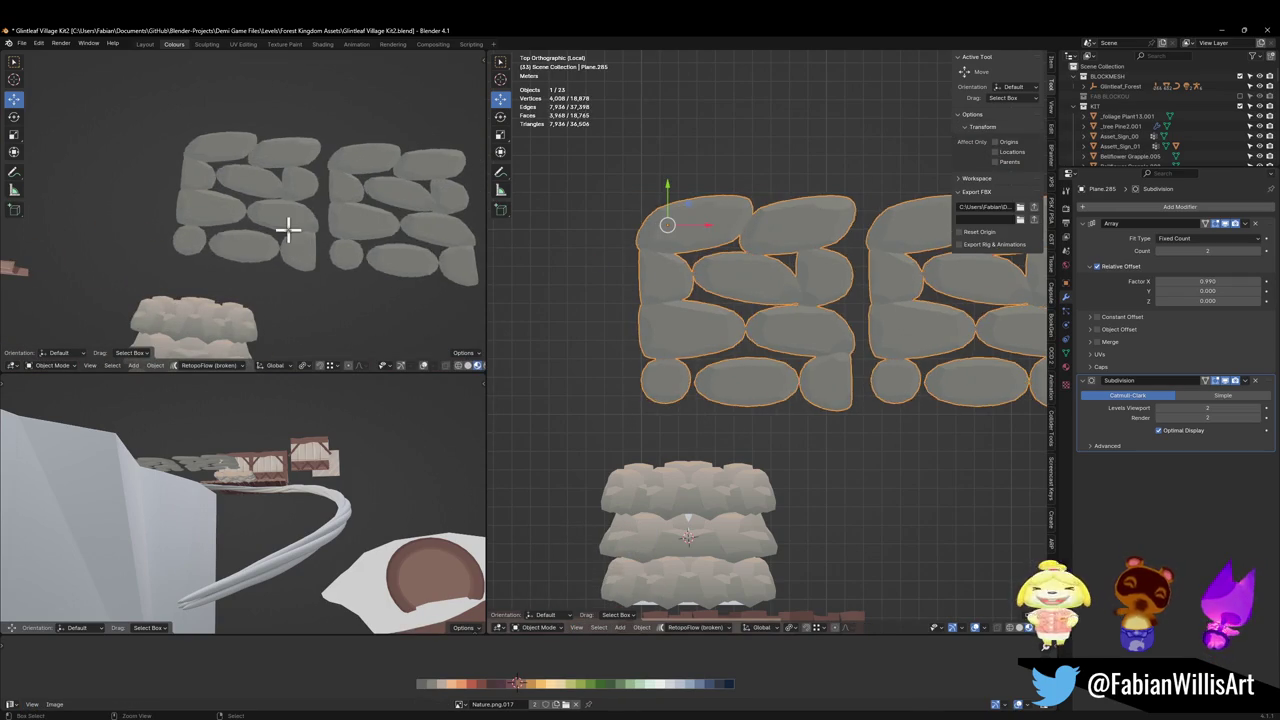
{"action": "key", "text": "Tab"}
{"action": "key", "text": "Tab"}
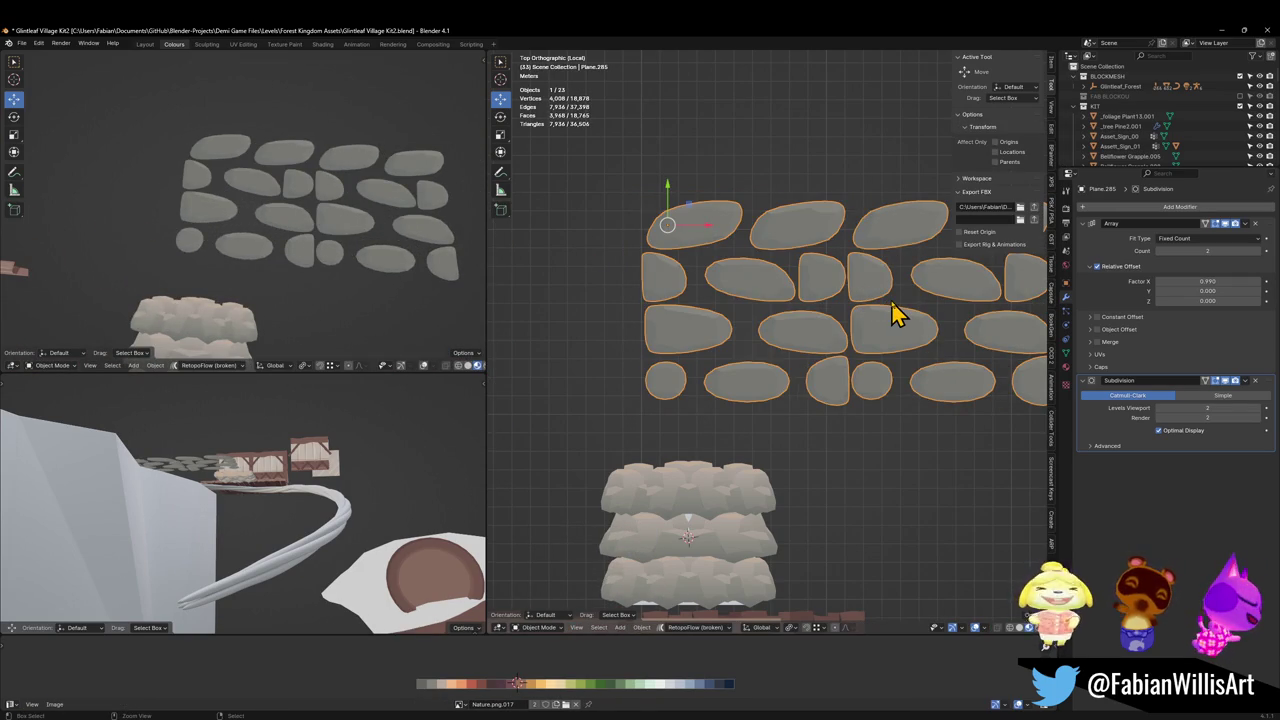
{"action": "key", "text": "ctrl+z"}
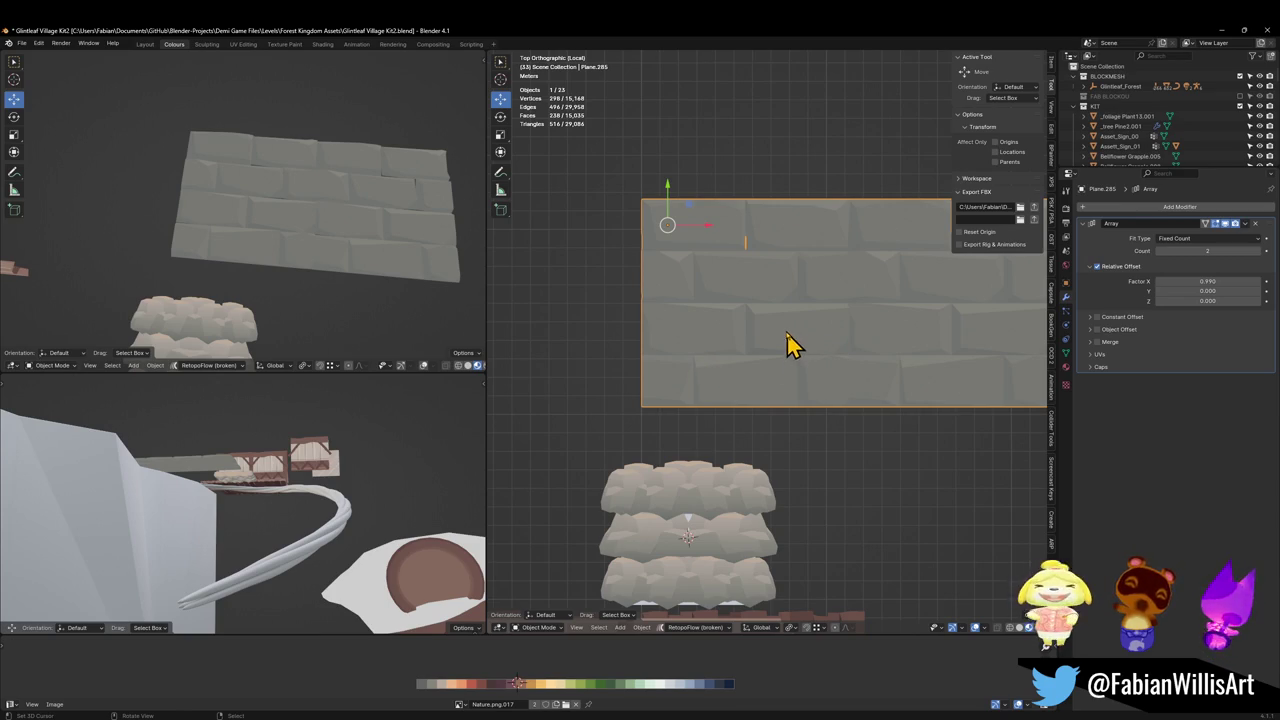
{"action": "middle_click_drag", "start_coordinate": [806, 320], "coordinate": [745, 365]}
Set smoothing to level 2 and select all the stone geometry in edit mode.
{"action": "key", "text": "ctrl+1"}
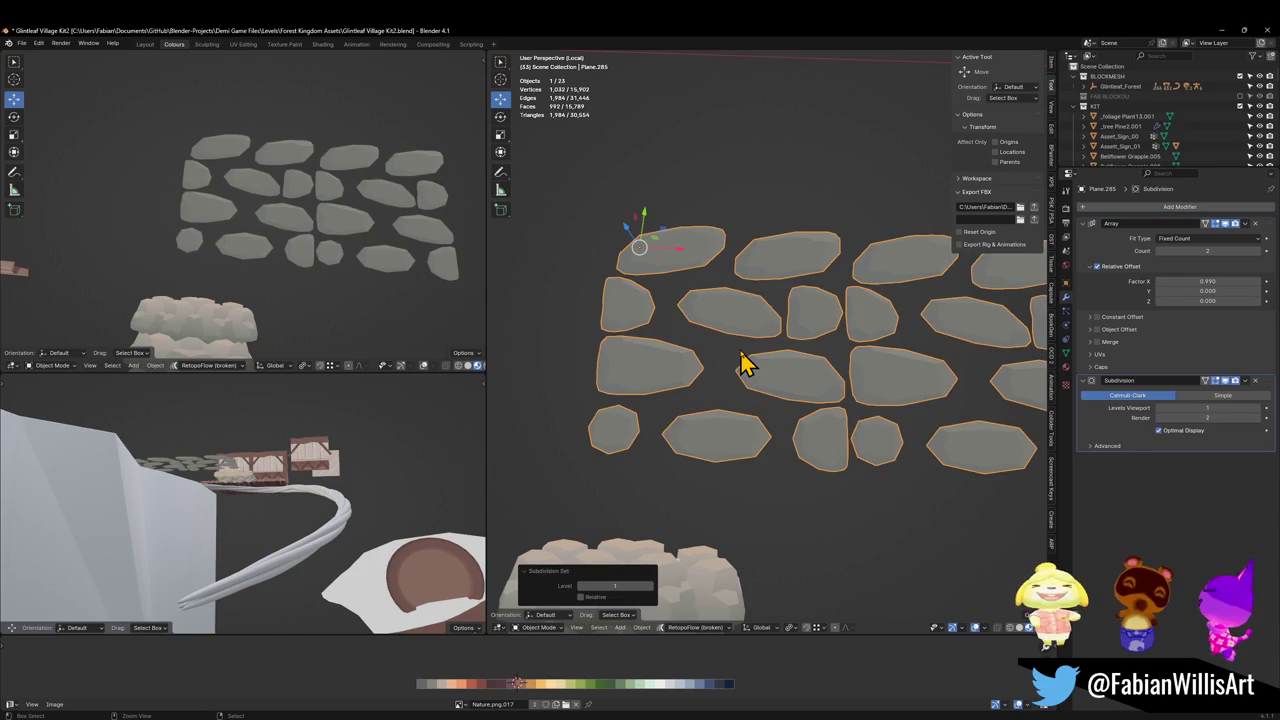
{"action": "left_click", "coordinate": [790, 346]}
{"action": "left_click", "coordinate": [783, 338]}
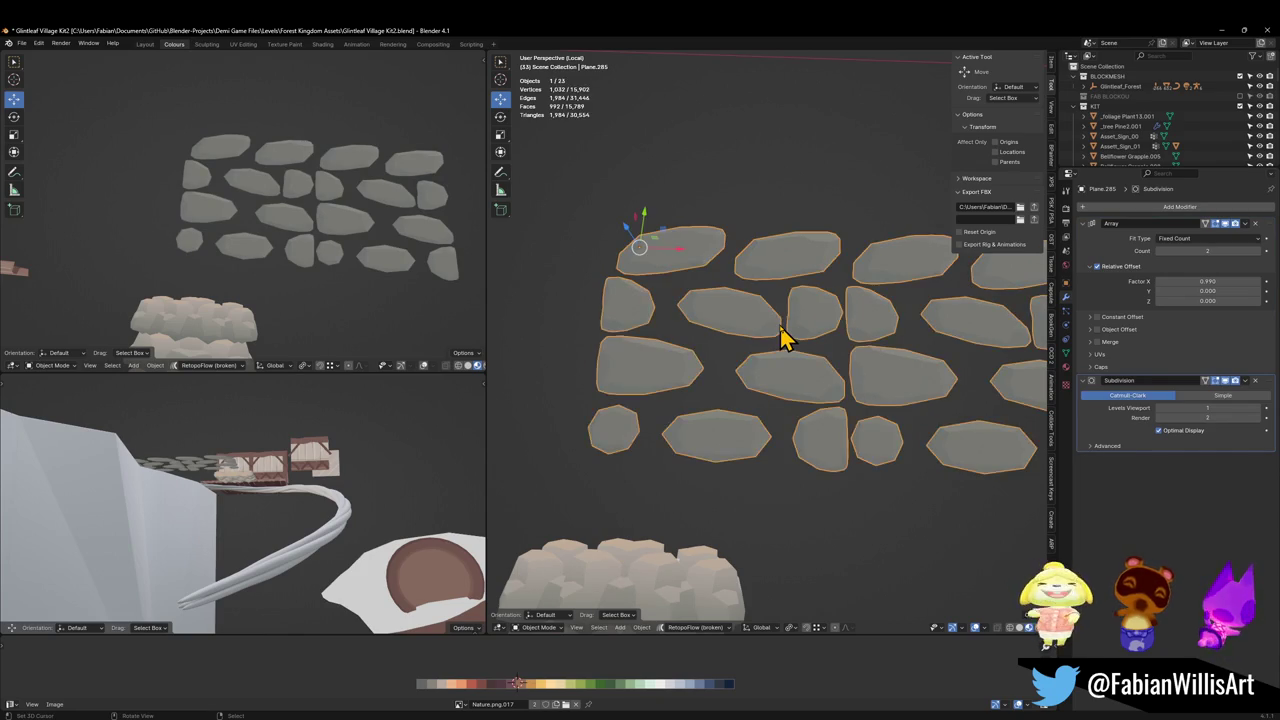
{"action": "key", "text": "ctrl+2"}
{"action": "key", "text": "Tab"}
{"action": "key", "text": "a"}
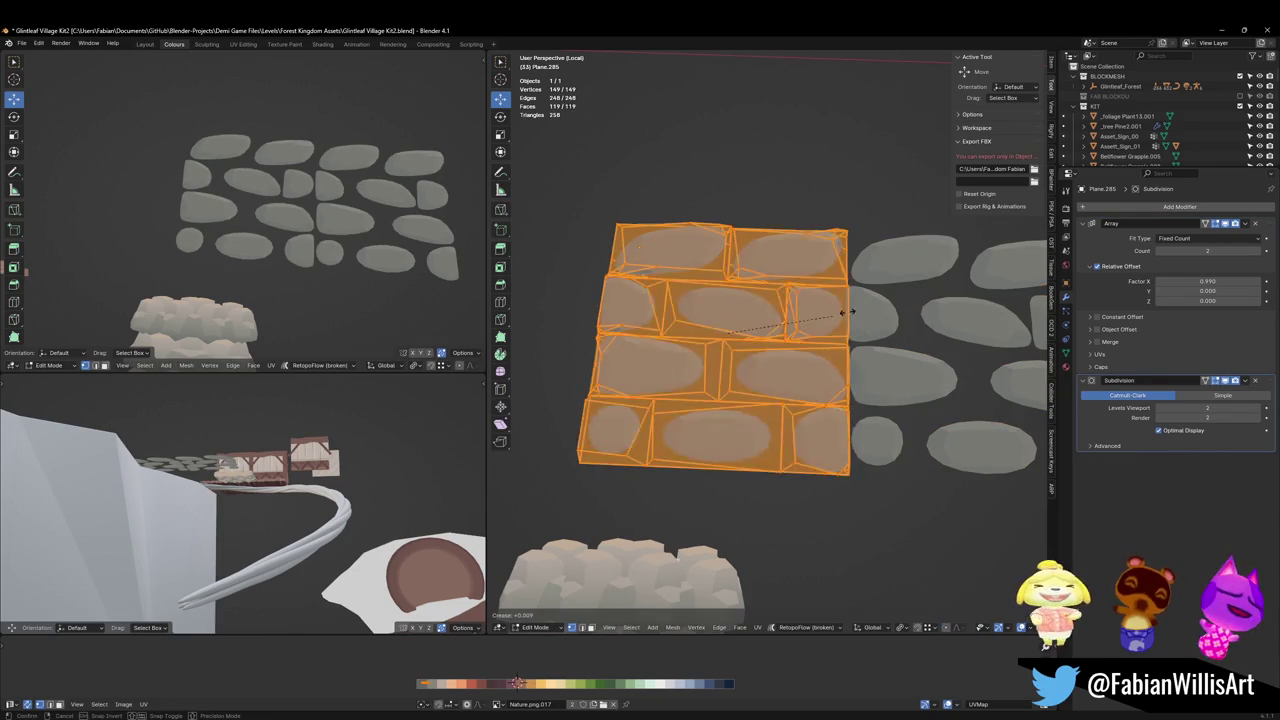
{"action": "key", "text": "shift+e"}
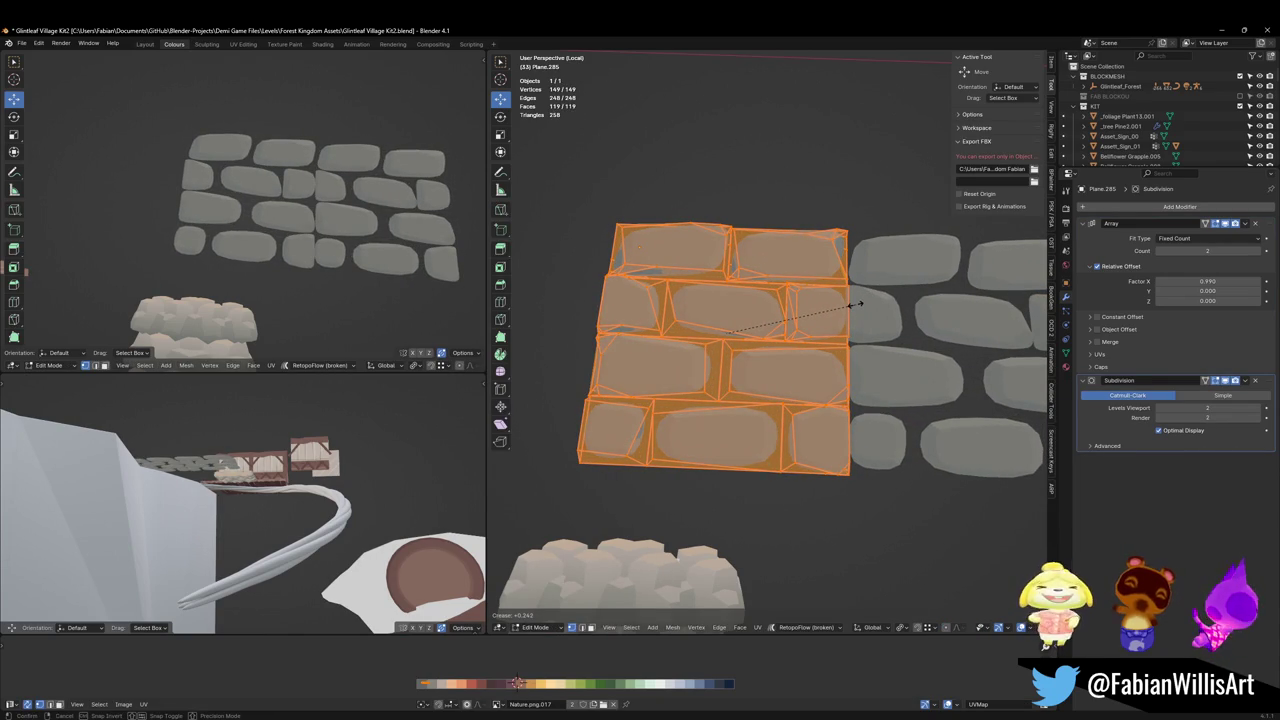
{"action": "right_click", "coordinate": [855, 305]}
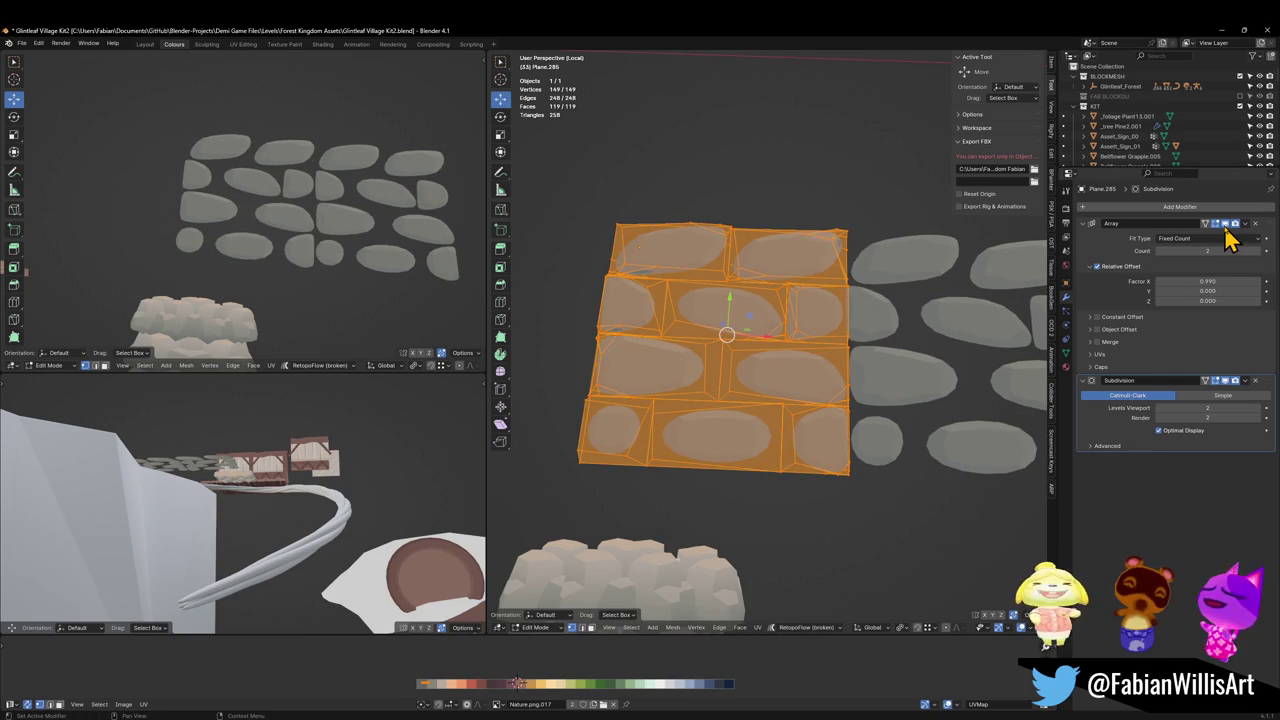
Set the Array offset to X 0 and Y 1 so copies stack upward.
{"action": "left_click", "coordinate": [1224, 283]}
{"action": "key", "text": "Tab"}
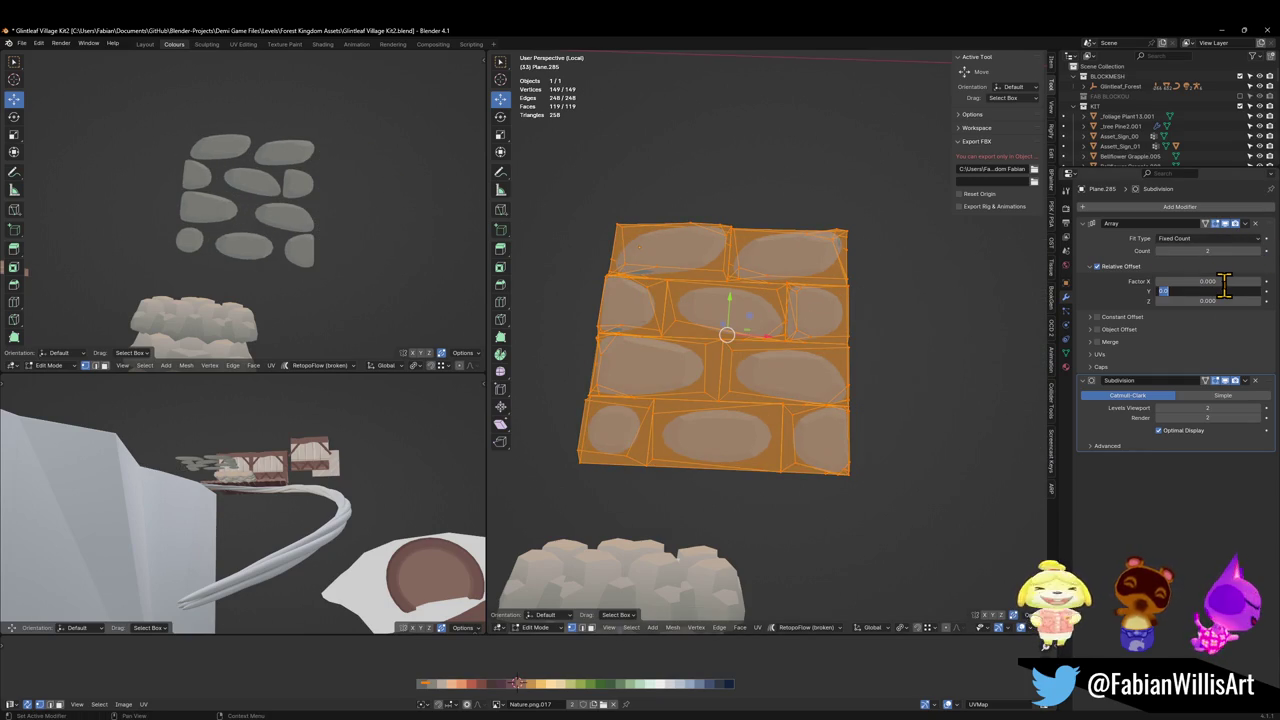
{"action": "type", "text": "1"}
{"action": "key", "text": "Return"}
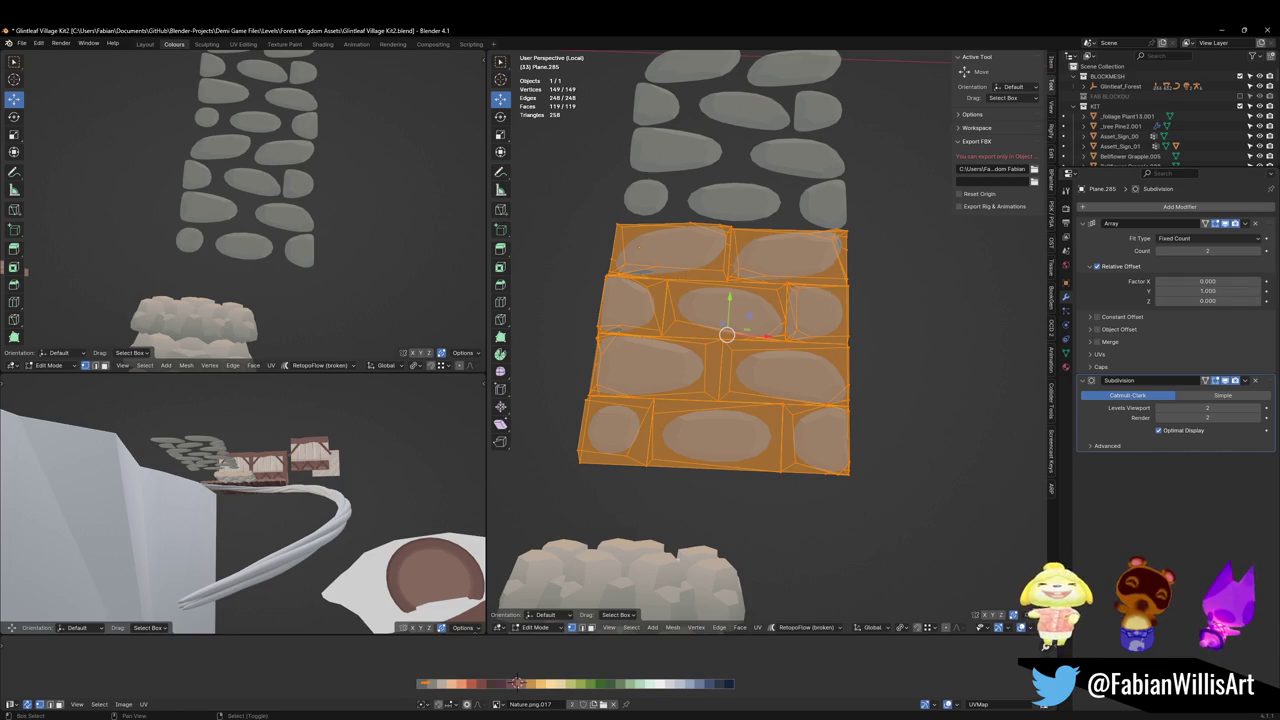
Crease the stone edges to 0.195 and enlarge the stones to 1.239.
{"action": "key", "text": "shift+e"}
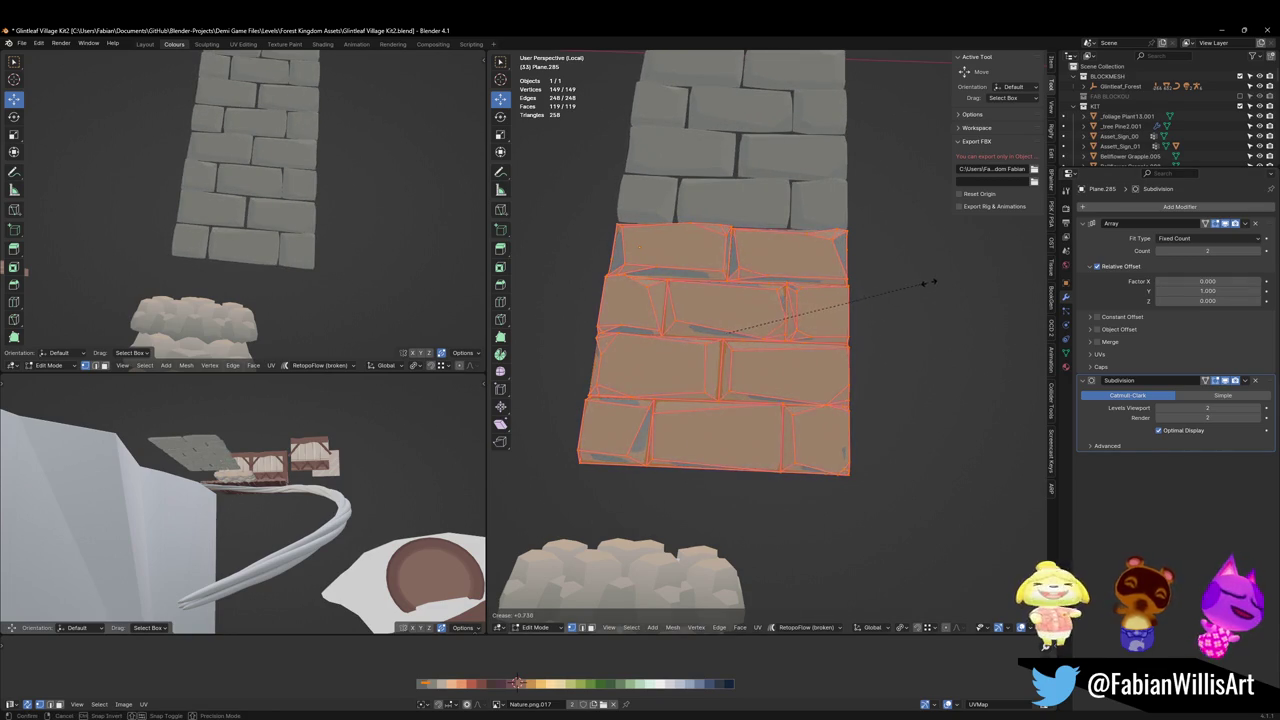
{"action": "left_click", "coordinate": [860, 282]}
{"action": "key", "text": "s"}
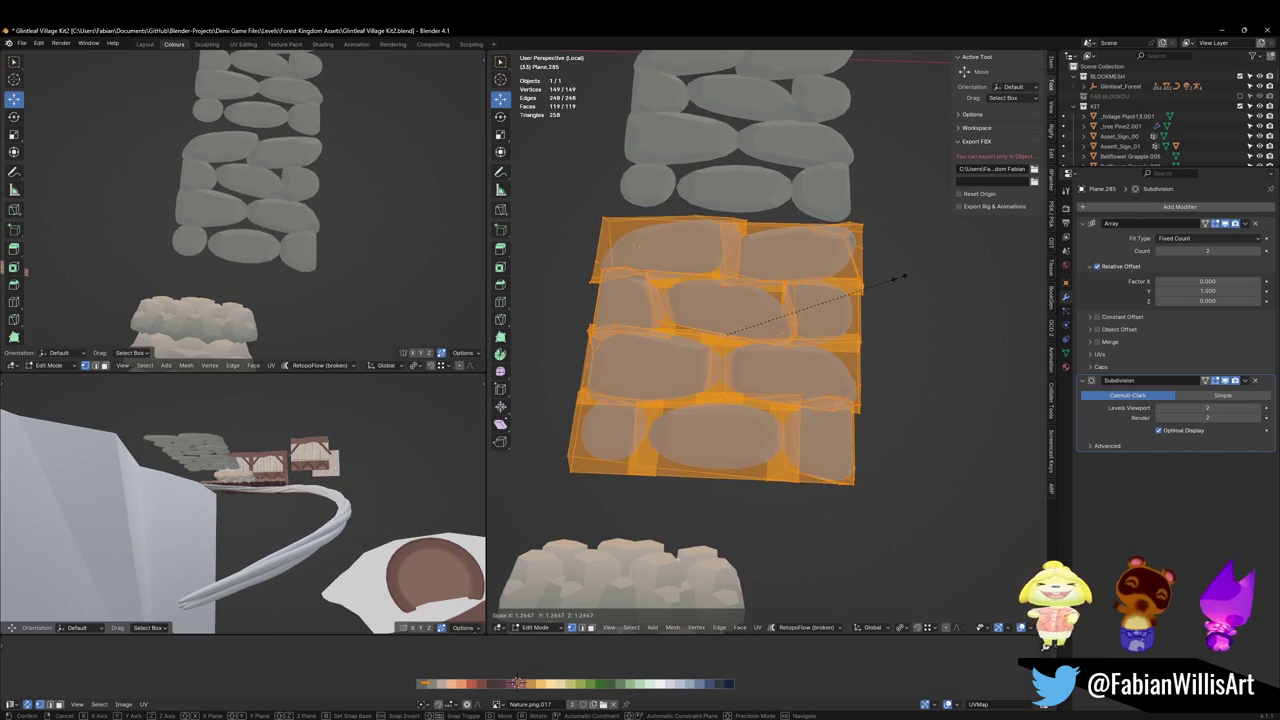
{"action": "left_click", "coordinate": [894, 277]}
{"action": "key", "text": "shift+e"}
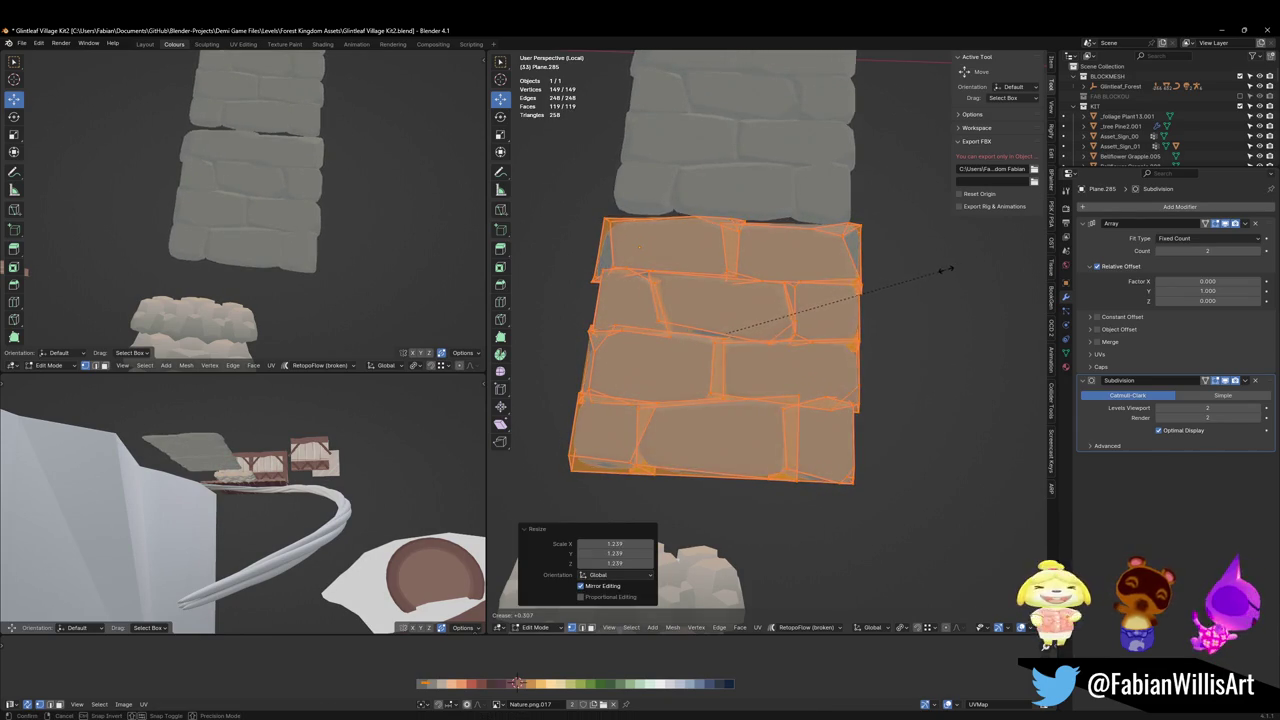
{"action": "left_click", "coordinate": [930, 272]}
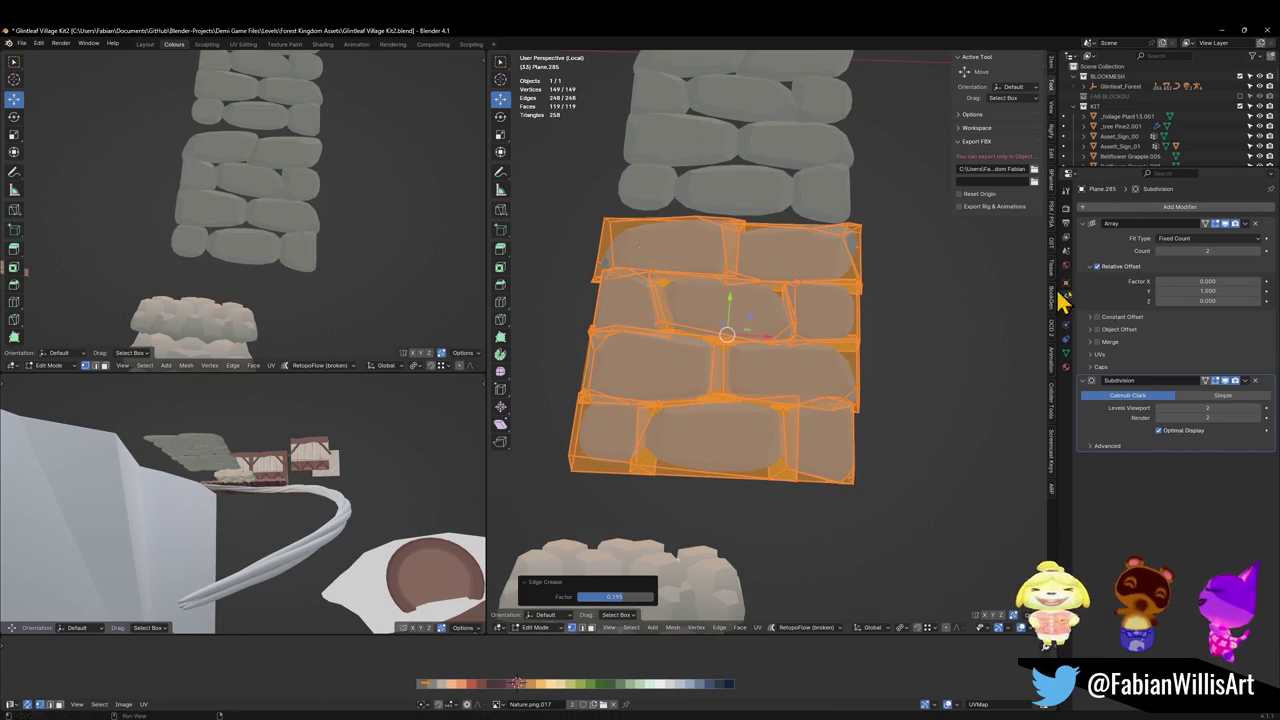
Reduce the Array Y offset to 0.98, shrink the stones to 0.908, and return to object mode.
{"action": "mouse_move", "coordinate": [1215, 291]}
{"action": "left_mouse_down"}
{"action": "mouse_move", "coordinate": [1194, 291]}
{"action": "mouse_move", "coordinate": [1208, 291]}
{"action": "left_mouse_up"}
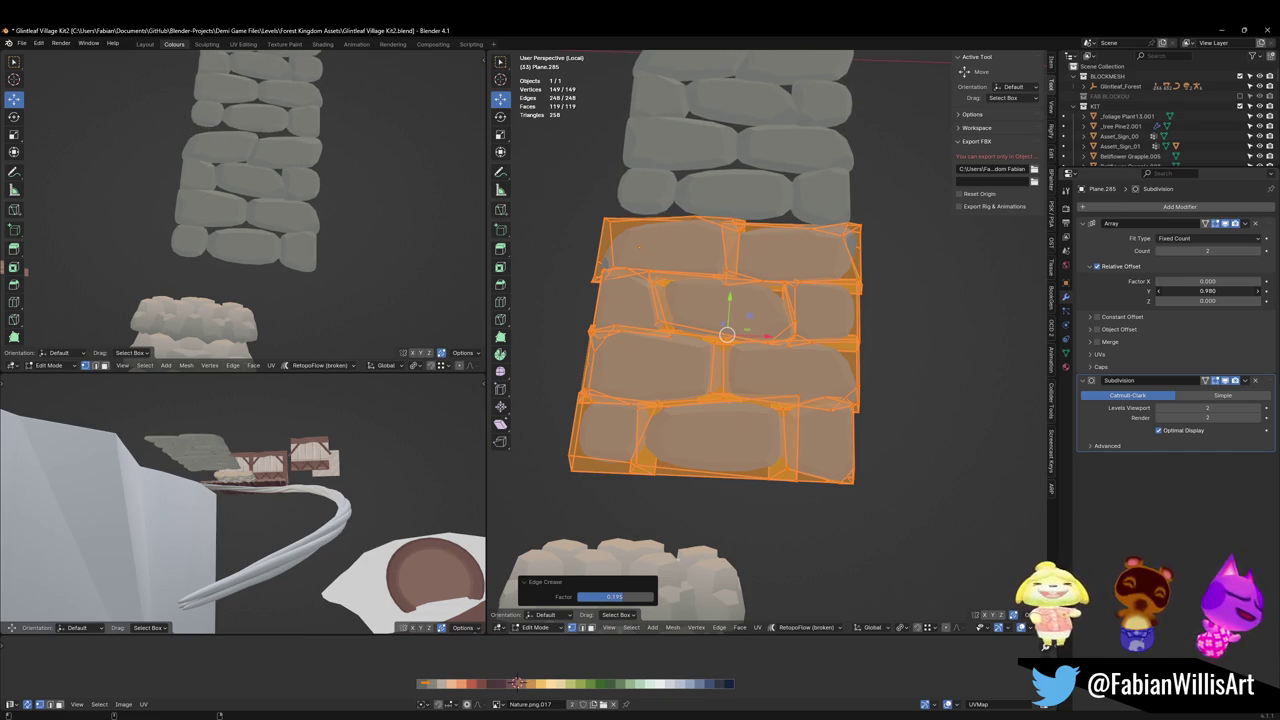
{"action": "mouse_move", "coordinate": [340, 234]}
{"action": "middle_mouse_down"}
{"action": "mouse_move", "coordinate": [456, 228]}
{"action": "mouse_move", "coordinate": [314, 220]}
{"action": "mouse_move", "coordinate": [359, 213]}
{"action": "middle_mouse_up"}
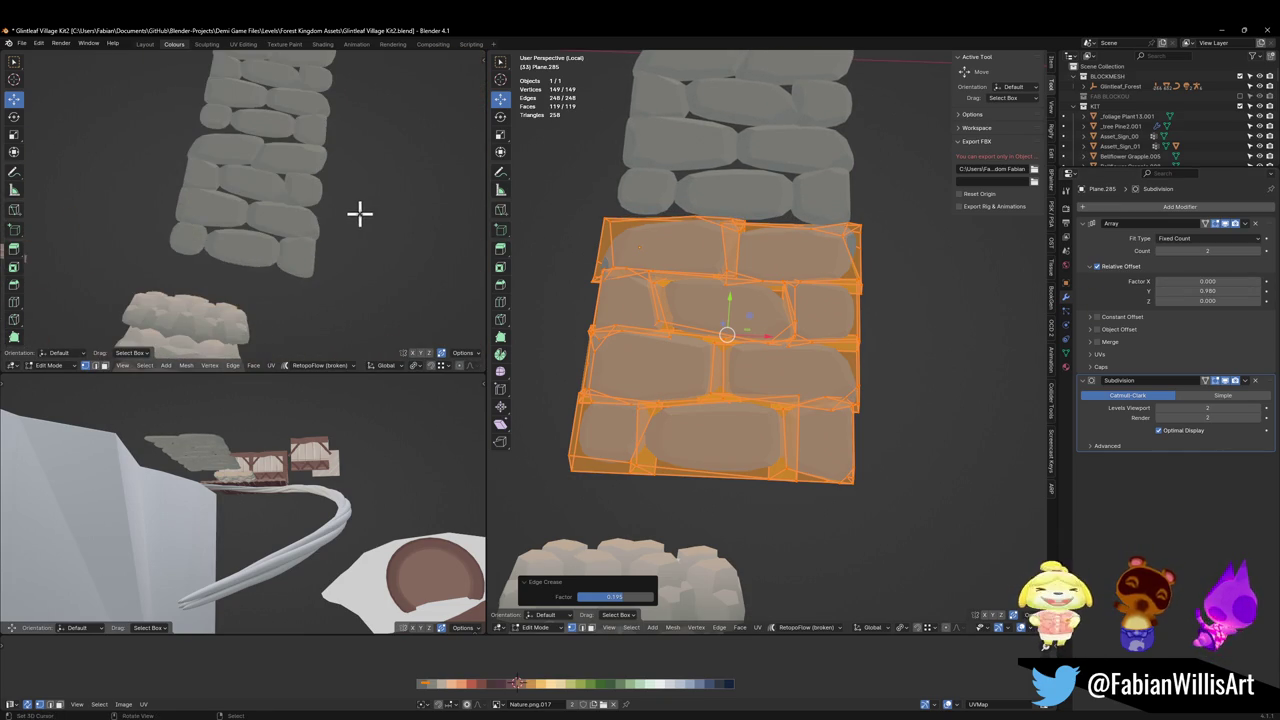
{"action": "key", "text": "s"}
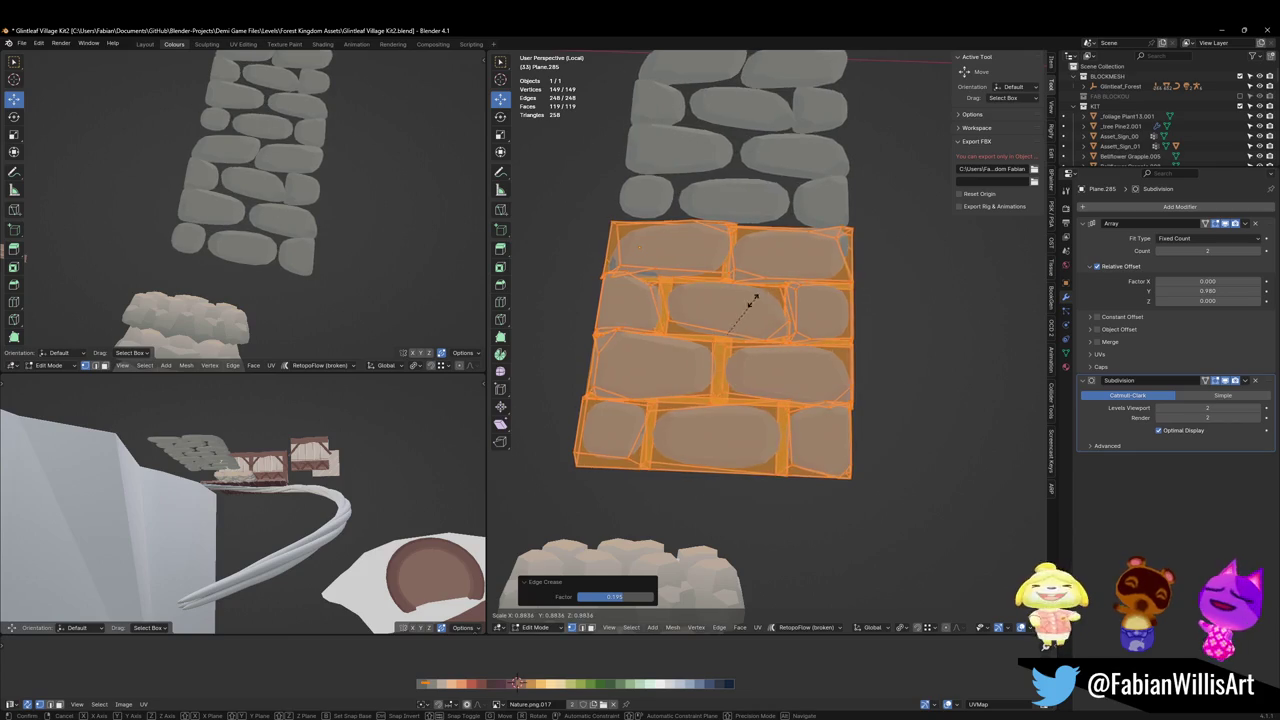
{"action": "left_click", "coordinate": [762, 296]}
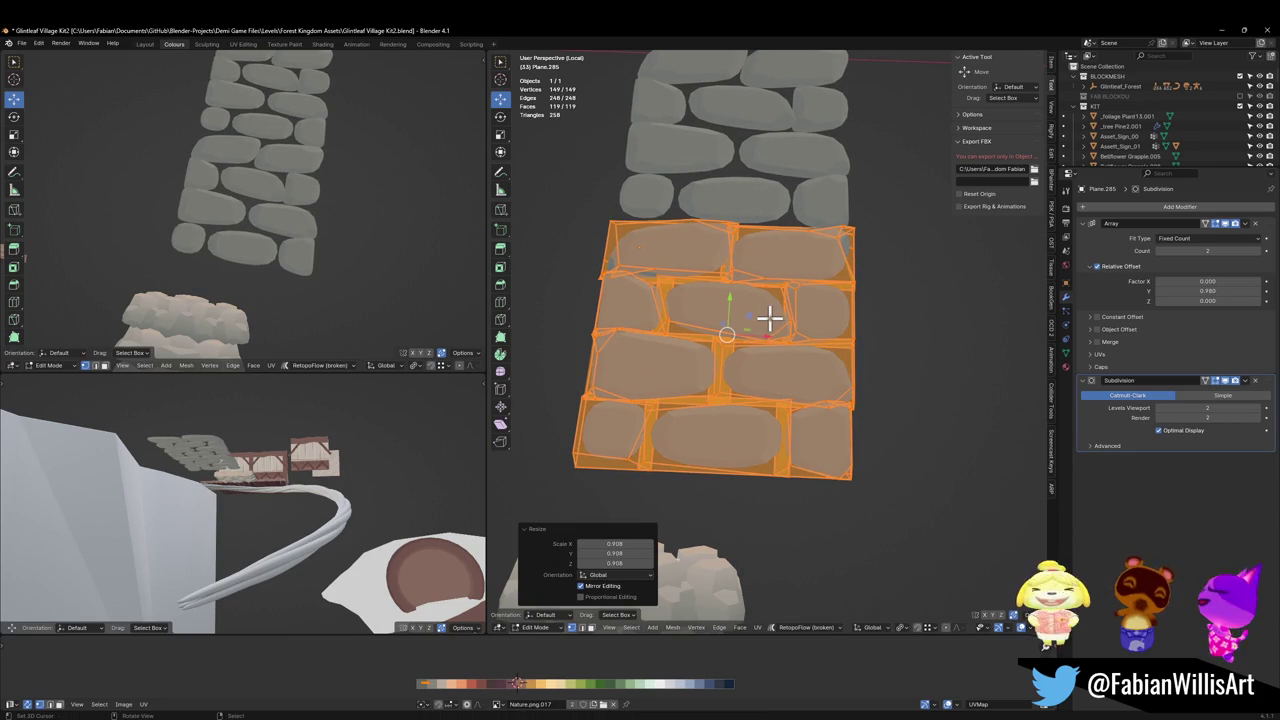
{"action": "key", "text": "Tab"}
{"action": "key", "text": "Tab"}
{"action": "key", "text": "ctrl+Tab"}
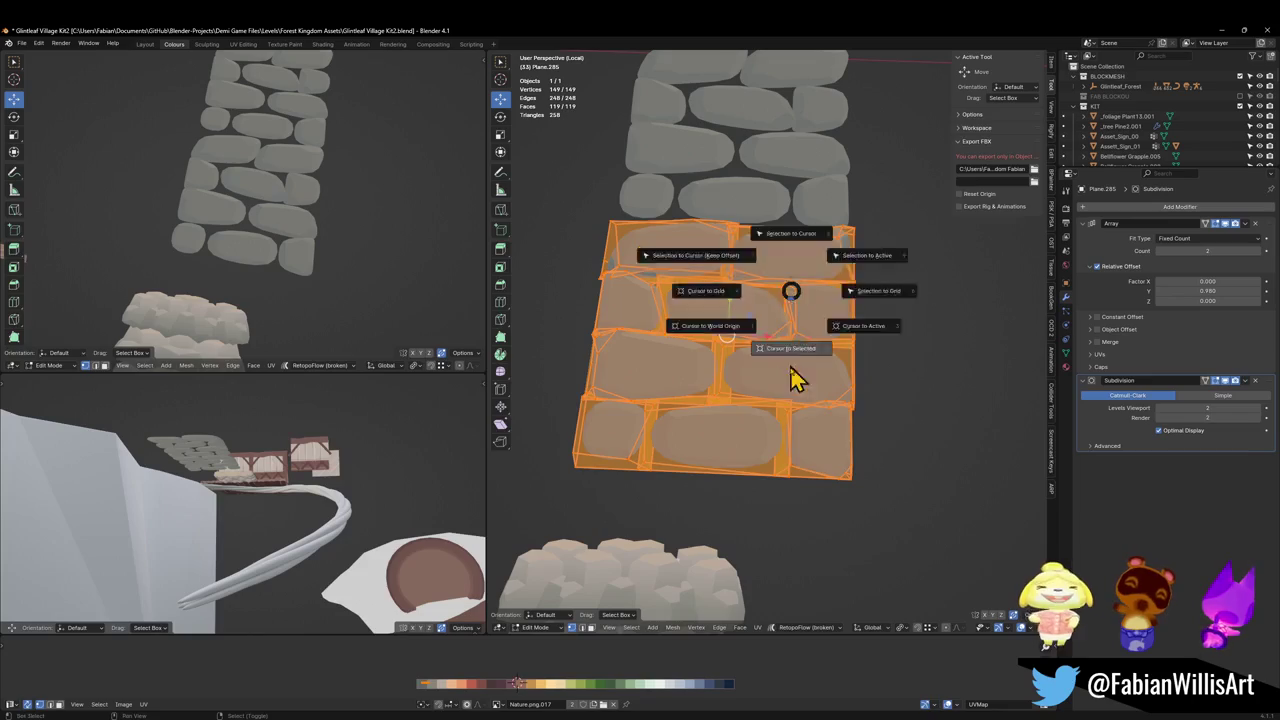
{"action": "left_click", "coordinate": [790, 378]}
{"action": "key", "text": "shift+a"}
{"action": "mouse_move", "coordinate": [740, 363]}
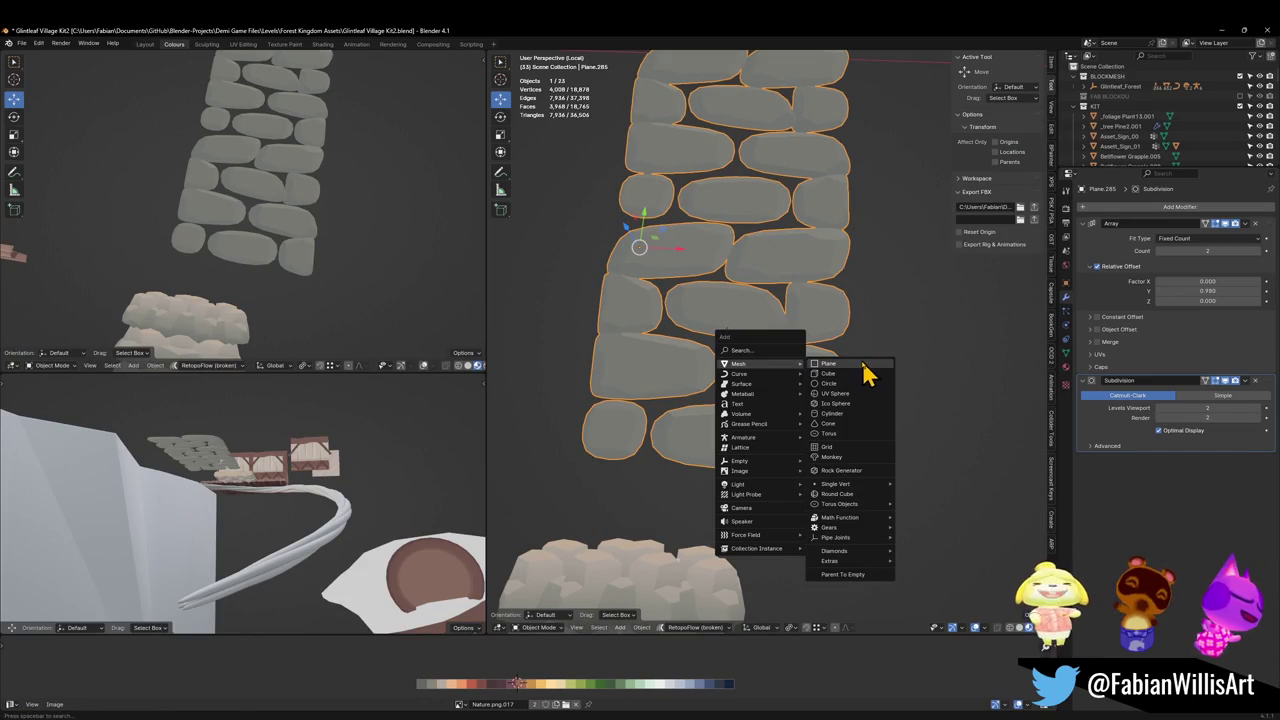
Add a plane scaled to 5.733 and give it the stone wall's palette material.
{"action": "left_click", "coordinate": [866, 366]}
{"action": "key", "text": "s"}
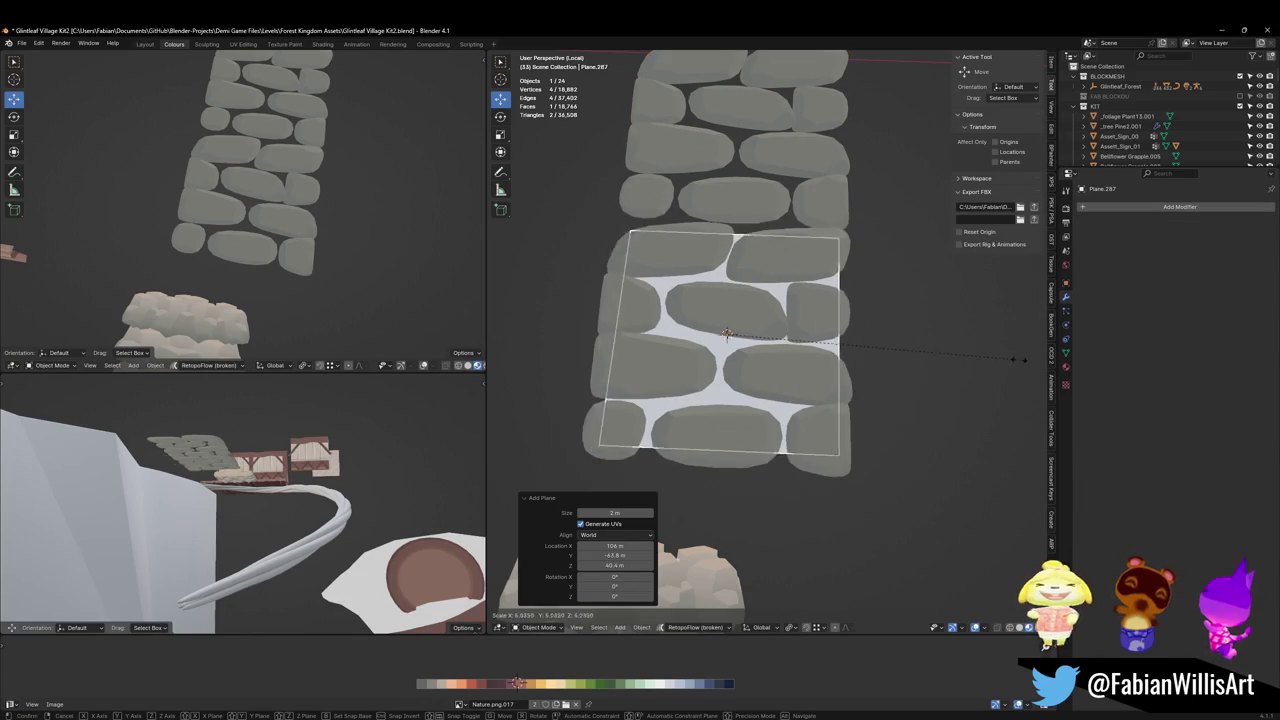
{"action": "left_click", "coordinate": [498, 360]}
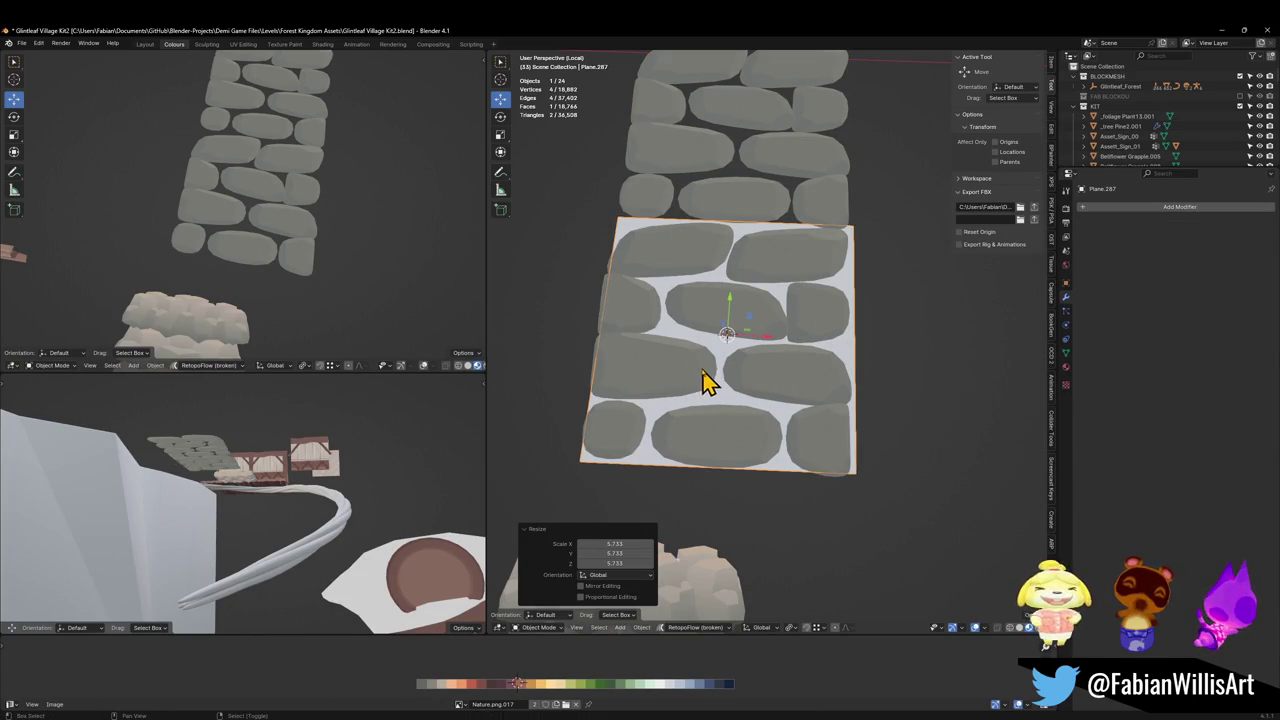
{"action": "left_click", "coordinate": [702, 378], "text": "shift"}
{"action": "key", "text": "q"}
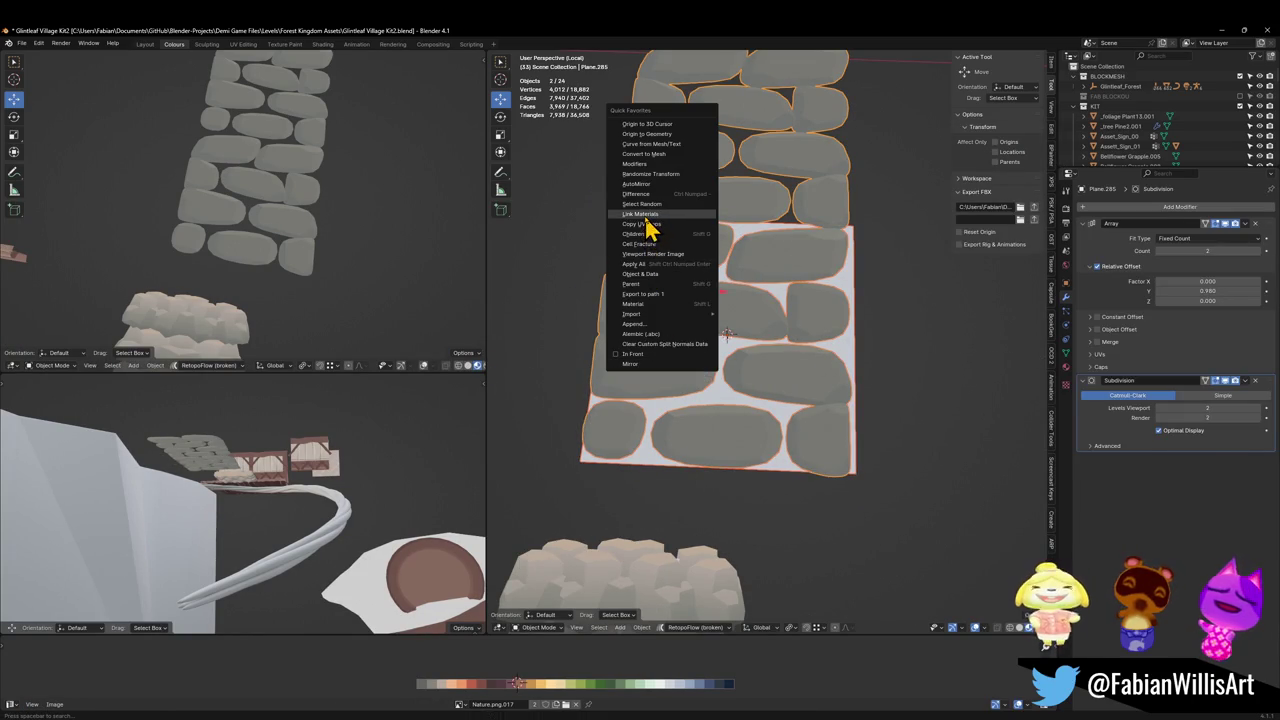
{"action": "left_click", "coordinate": [644, 217]}
Collapse the plane's UVs to a point and slide them onto the peach swatch.
{"action": "left_click", "coordinate": [714, 400]}
{"action": "key", "text": "Tab"}
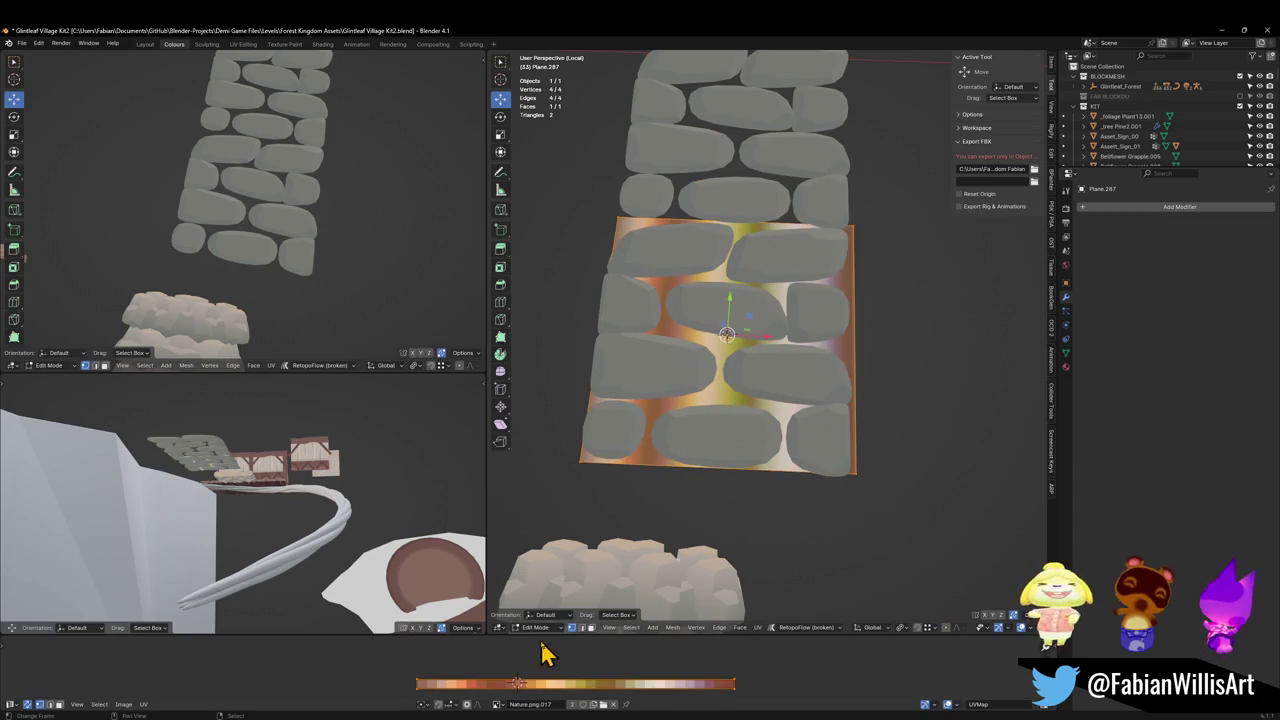
{"action": "key", "text": "s"}
{"action": "key", "text": "0"}
{"action": "key", "text": "Return"}
{"action": "key", "text": "g"}
{"action": "key", "text": "x"}
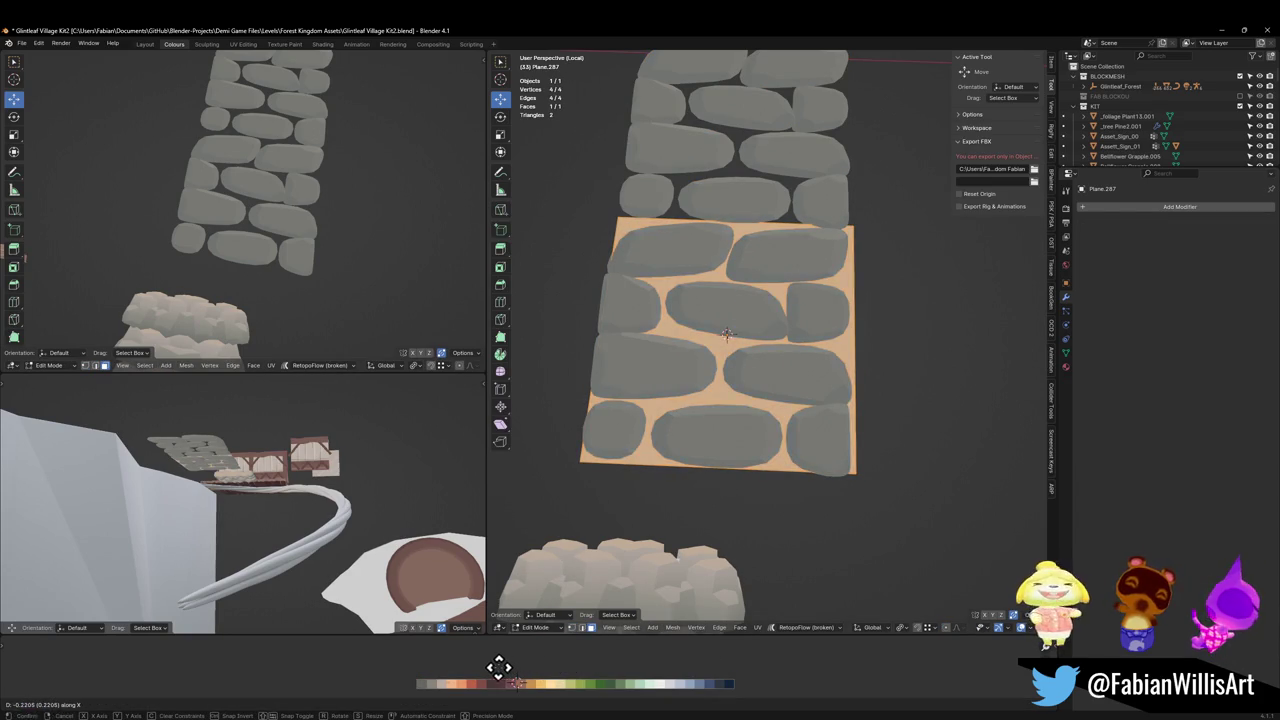
{"action": "left_click", "coordinate": [499, 668]}
{"action": "middle_click_drag", "start_coordinate": [294, 181], "coordinate": [294, 179]}
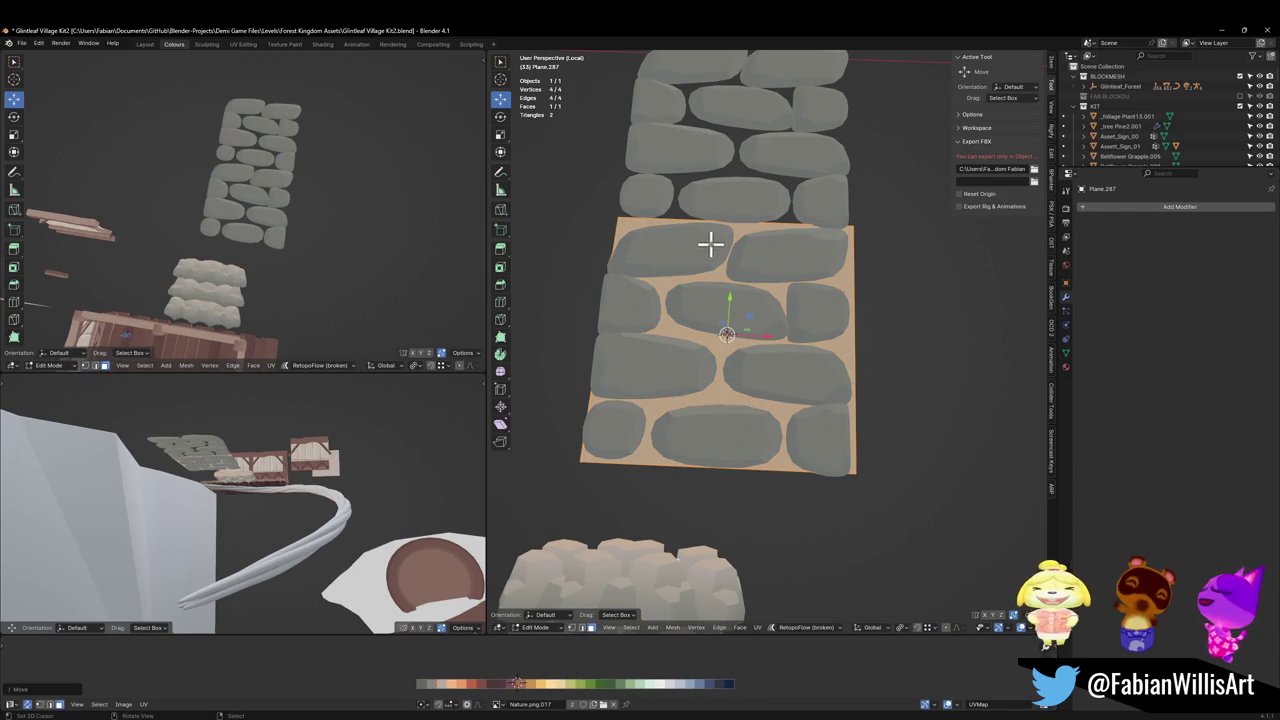
{"action": "key", "text": "Tab"}
View the stone wall face-on and shift the whole plain stone plane along X.
{"action": "left_click", "coordinate": [731, 179], "text": "shift"}
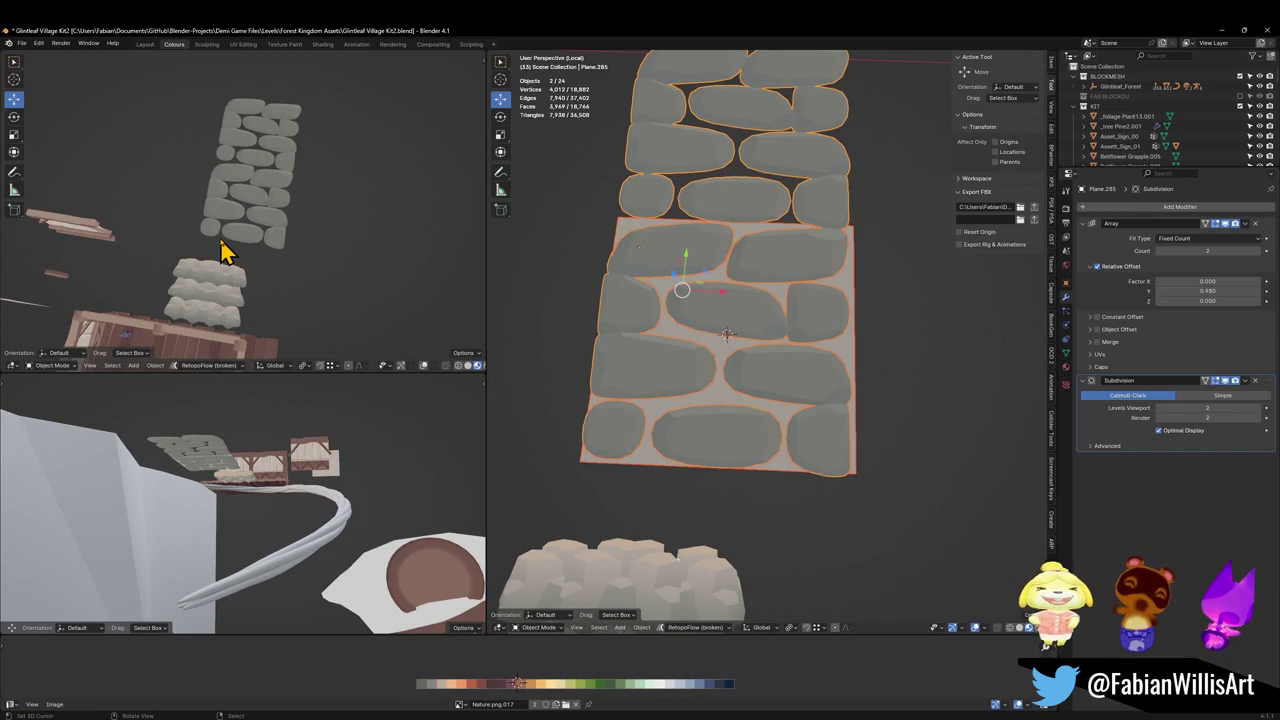
{"action": "key", "text": "KP_7"}
{"action": "key", "text": "KP_Decimal"}
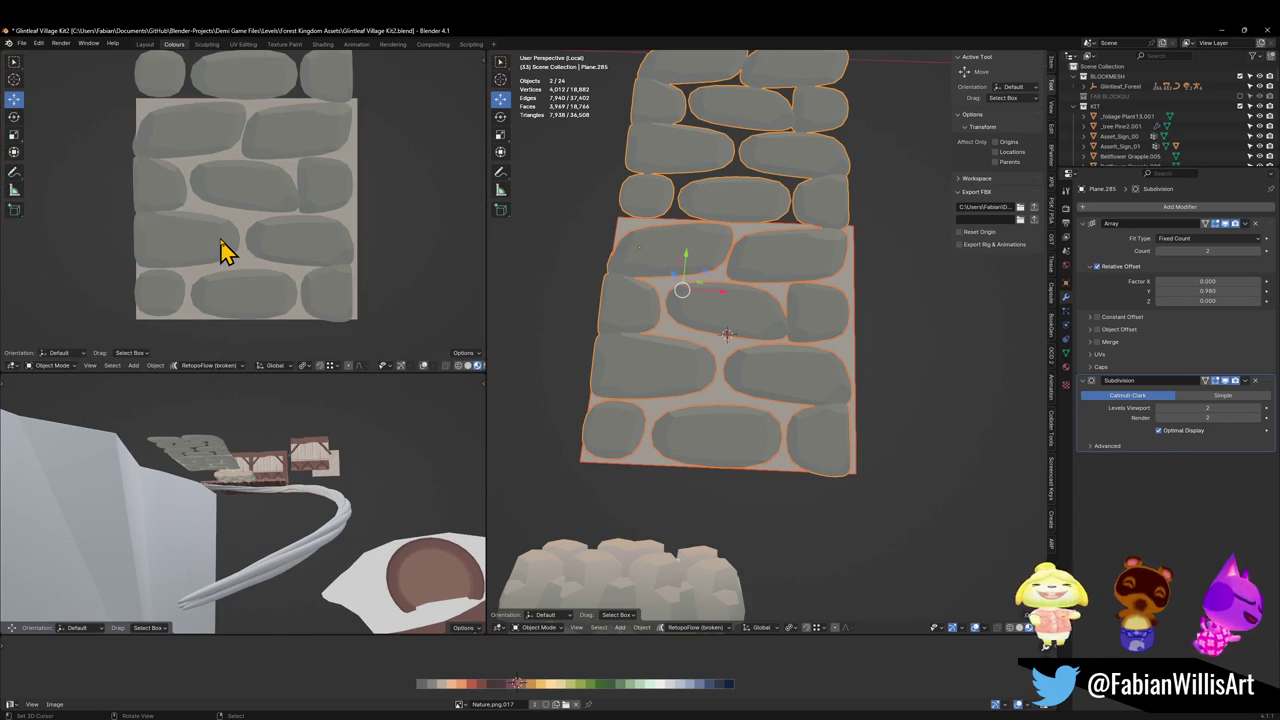
{"action": "scroll", "coordinate": [283, 207], "scroll_direction": "down", "scroll_amount": 2}
{"action": "left_click", "coordinate": [655, 378]}
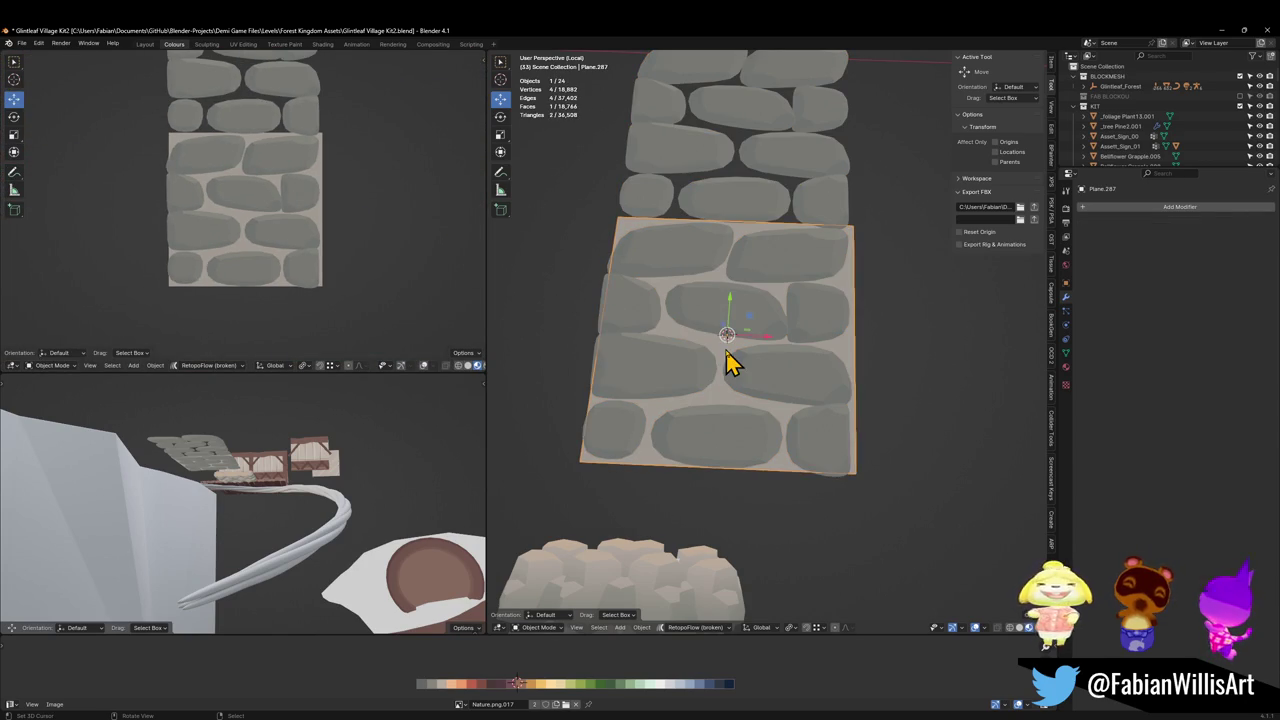
{"action": "key", "text": "Tab"}
{"action": "key", "text": "a"}
{"action": "key", "text": "g"}
{"action": "key", "text": "x"}
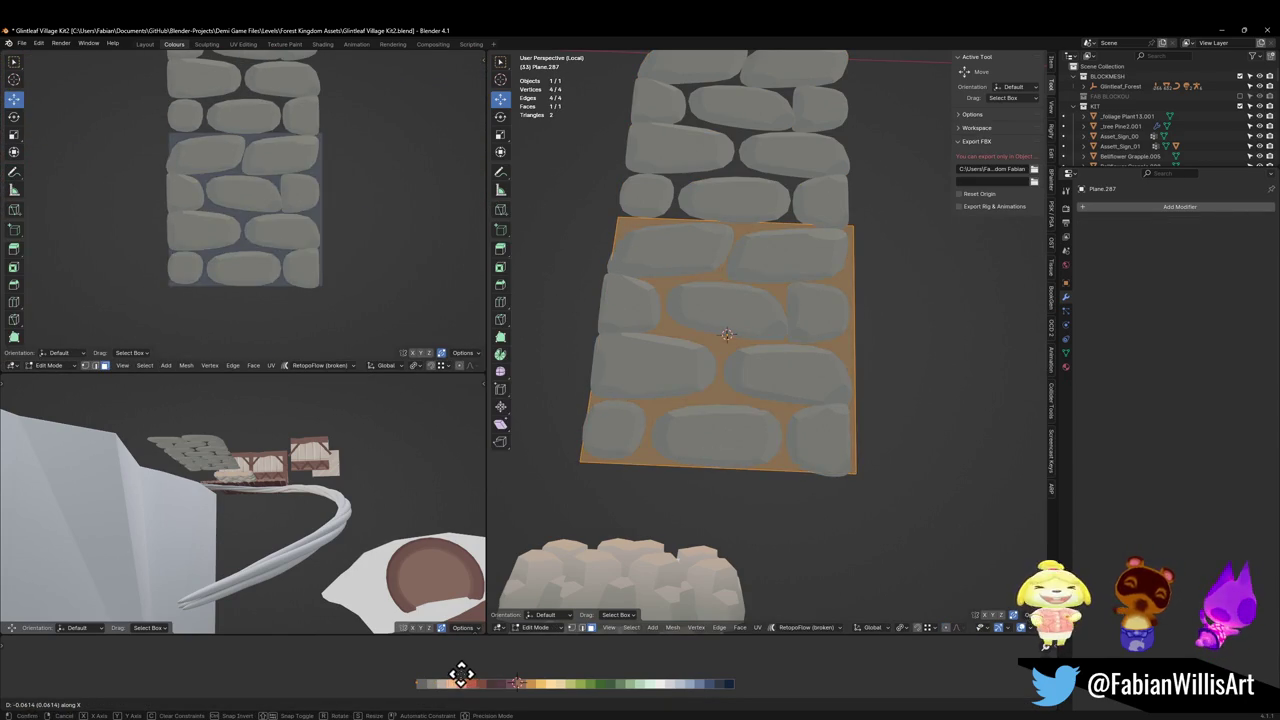
{"action": "left_click", "coordinate": [467, 673]}
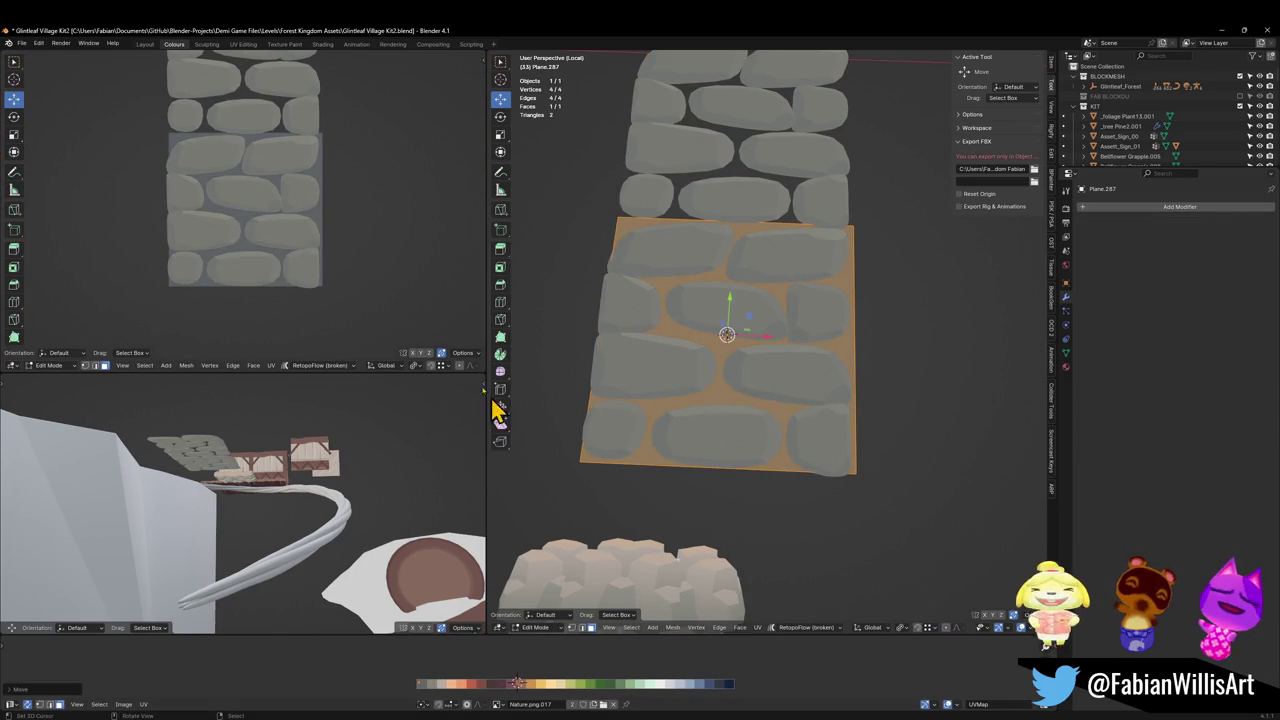
Stretch the plane's top edge 11.493 m along Y, then start editing the arrayed wall Plane.285.
{"action": "key", "text": "2"}
{"action": "left_click", "coordinate": [797, 219]}
{"action": "scroll", "coordinate": [780, 330], "scroll_direction": "down", "scroll_amount": 3}
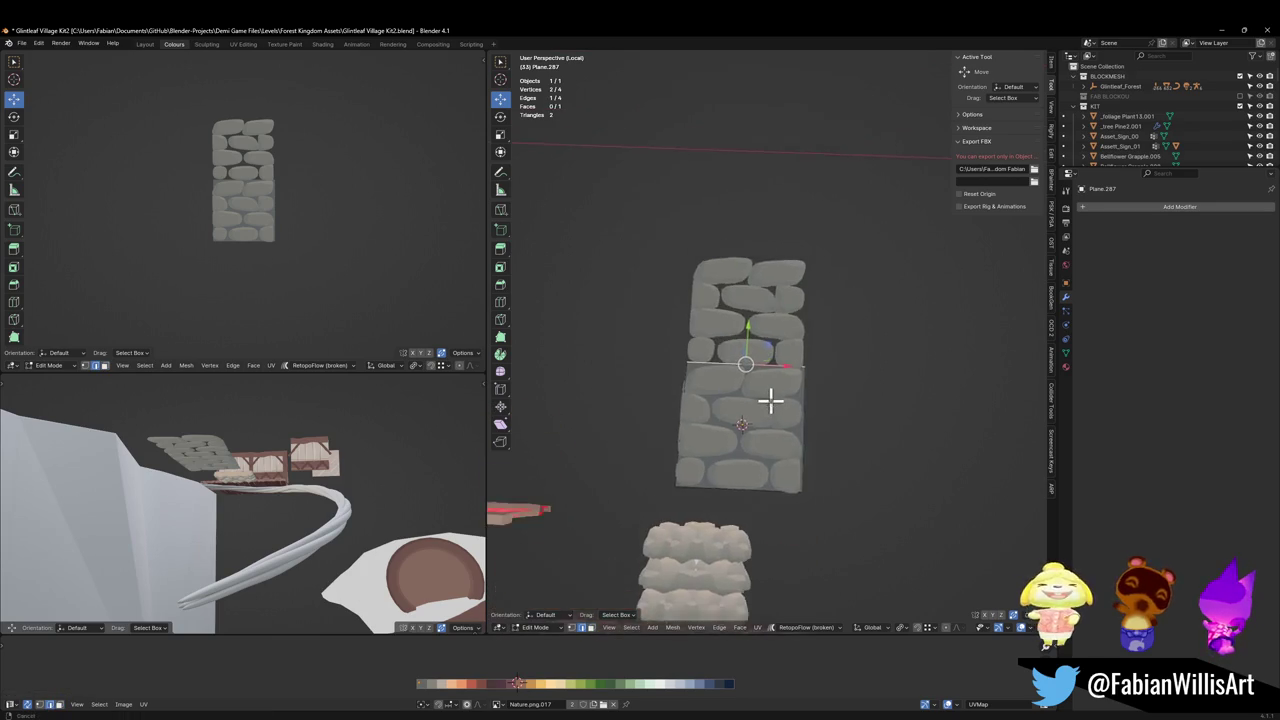
{"action": "key", "text": "g"}
{"action": "key", "text": "y"}
{"action": "left_click", "coordinate": [767, 300]}
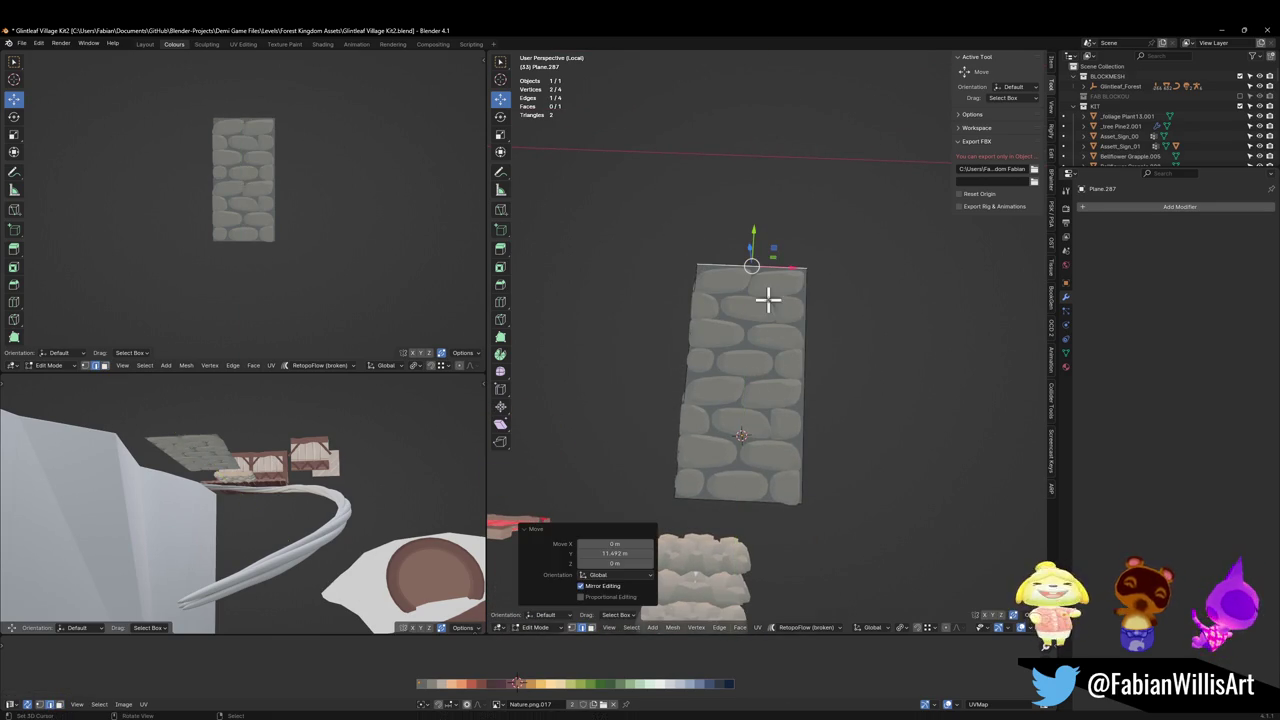
{"action": "scroll", "coordinate": [240, 194], "scroll_direction": "up", "scroll_amount": 5}
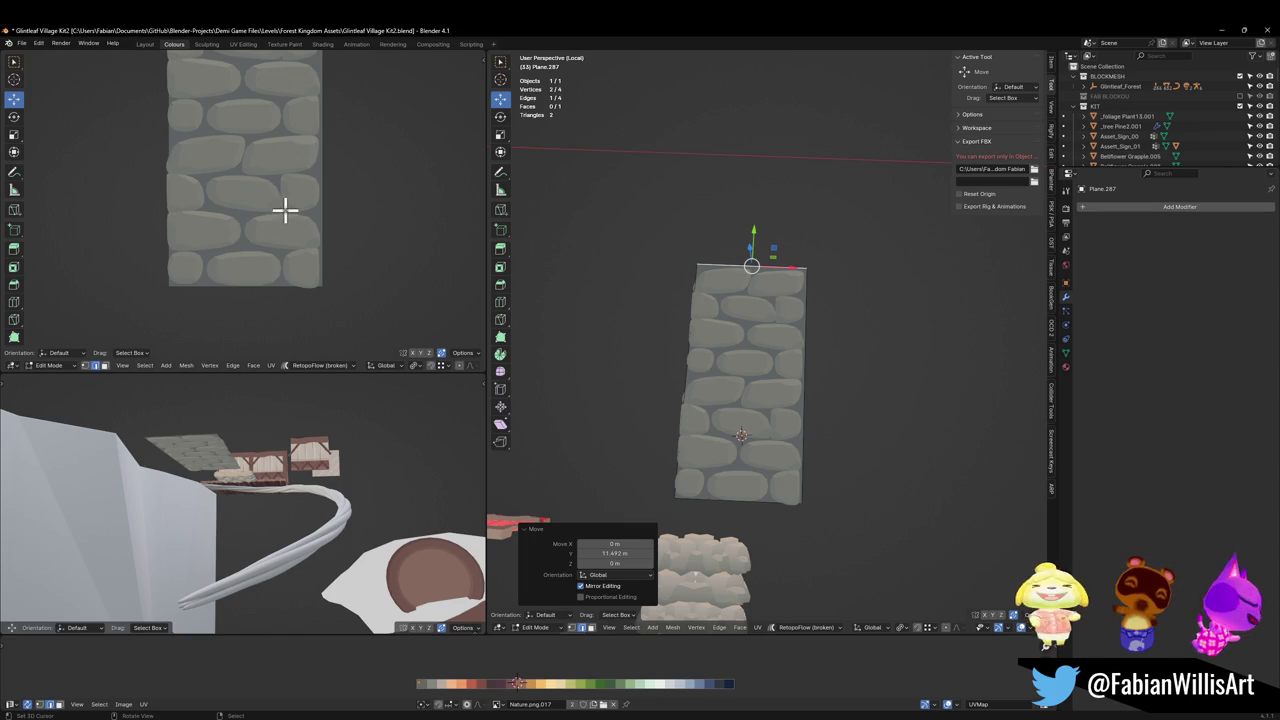
{"action": "mouse_move", "coordinate": [285, 210]}
{"action": "middle_mouse_down"}
{"action": "mouse_move", "coordinate": [194, 271]}
{"action": "mouse_move", "coordinate": [415, 224]}
{"action": "mouse_move", "coordinate": [283, 236]}
{"action": "middle_mouse_up"}
{"action": "scroll", "coordinate": [290, 237], "scroll_direction": "up", "scroll_amount": 4}
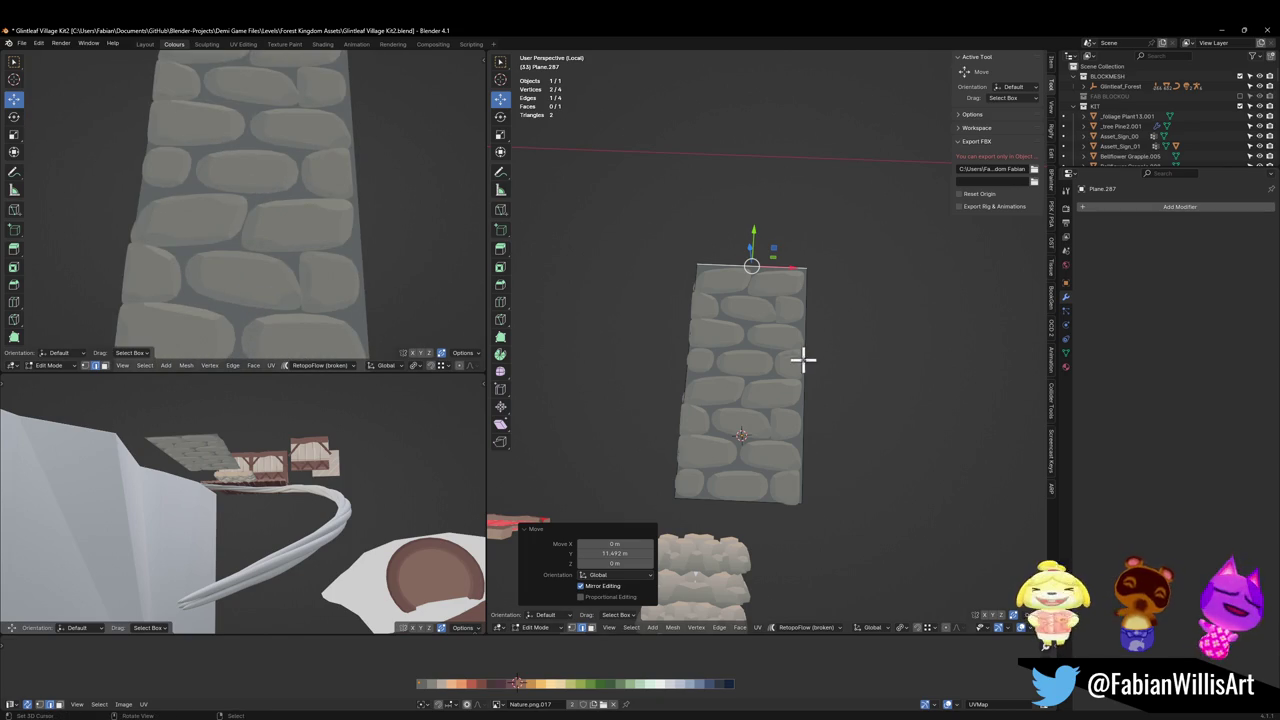
{"action": "scroll", "coordinate": [803, 360], "scroll_direction": "up", "scroll_amount": 2}
{"action": "key", "text": "Tab"}
{"action": "left_click", "coordinate": [751, 500]}
{"action": "key", "text": "Tab"}
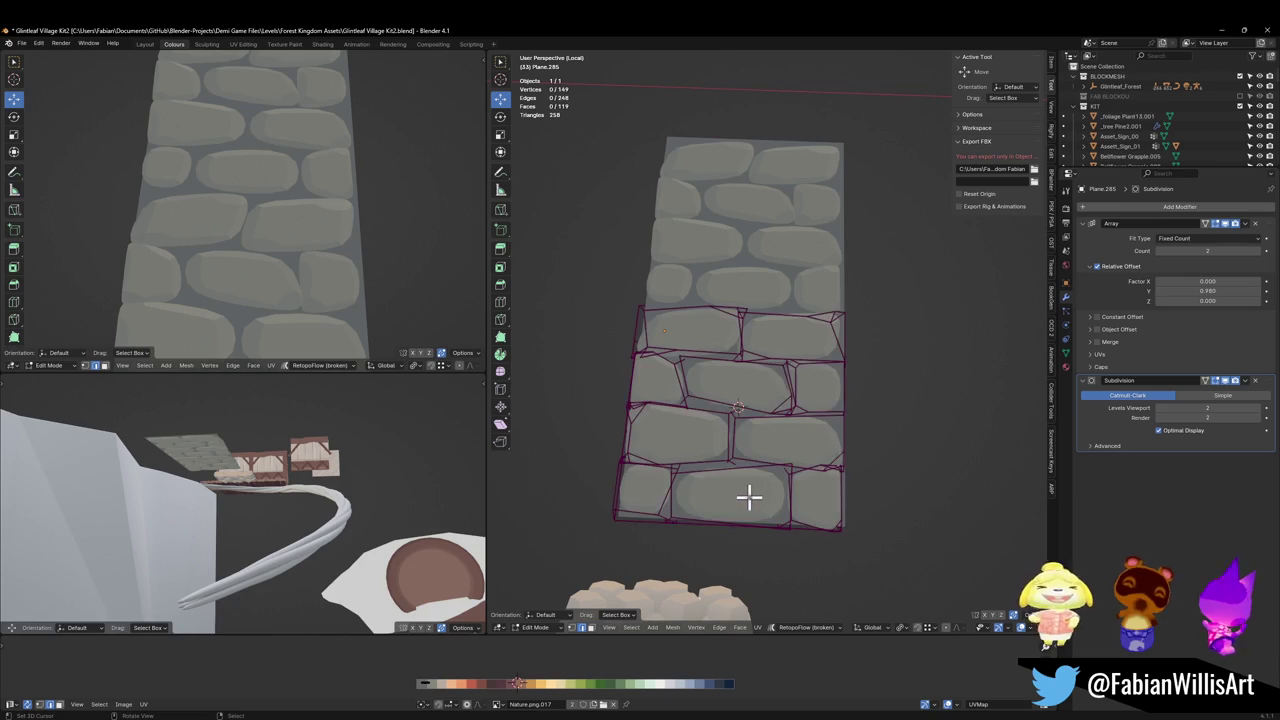
Shift the bottom stone's UVs onto a new palette colour.
{"action": "key", "text": "l"}
{"action": "key", "text": "g"}
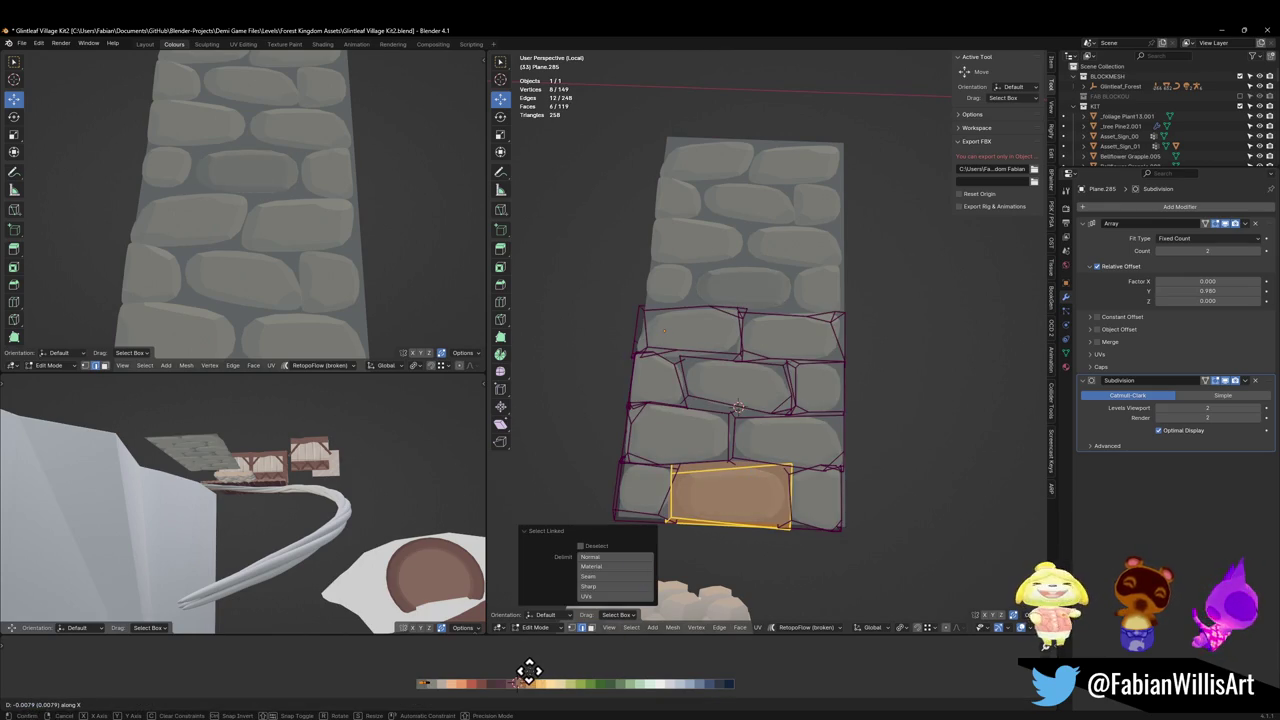
{"action": "left_click", "coordinate": [533, 683]}
{"action": "scroll", "coordinate": [320, 237], "scroll_direction": "down", "scroll_amount": 2}
{"action": "middle_click_drag", "start_coordinate": [320, 237], "coordinate": [340, 226]}
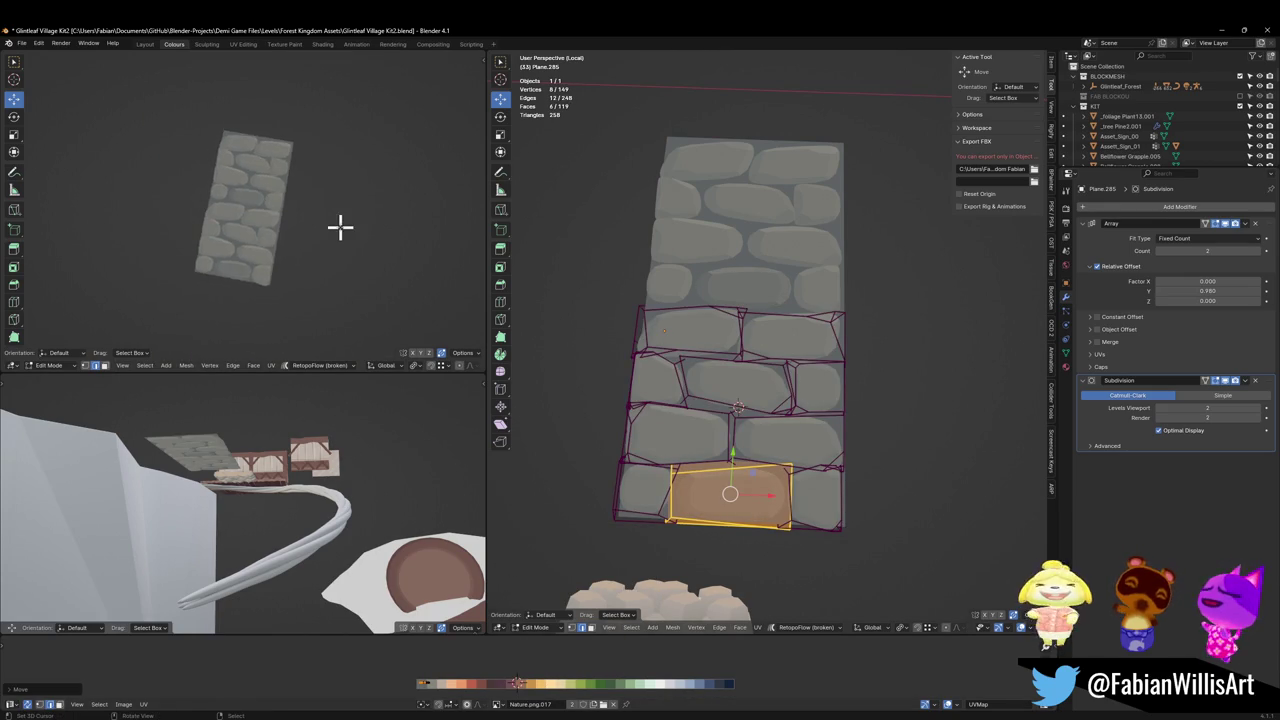
{"action": "scroll", "coordinate": [346, 228], "scroll_direction": "up", "scroll_amount": 2}
Recolour the top-right lower stone and the left middle-row stone by moving their UVs.
{"action": "key", "text": "alt+a"}
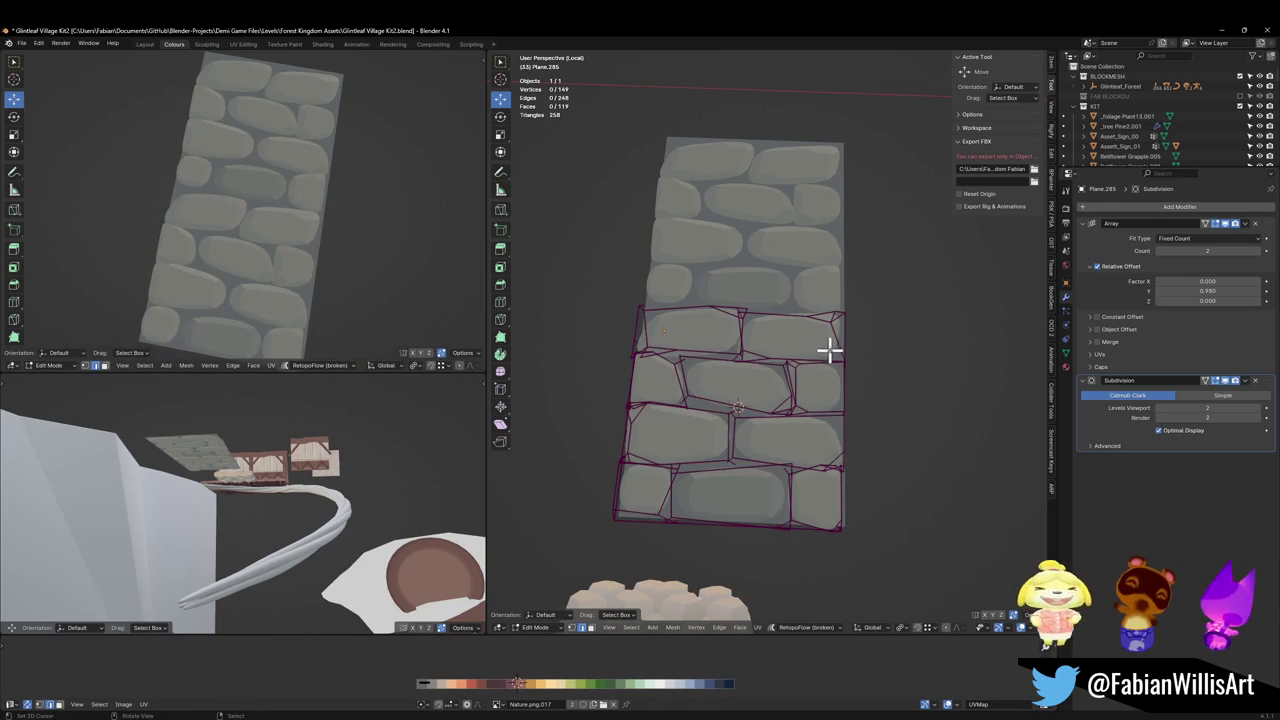
{"action": "key", "text": "l"}
{"action": "key", "text": "g"}
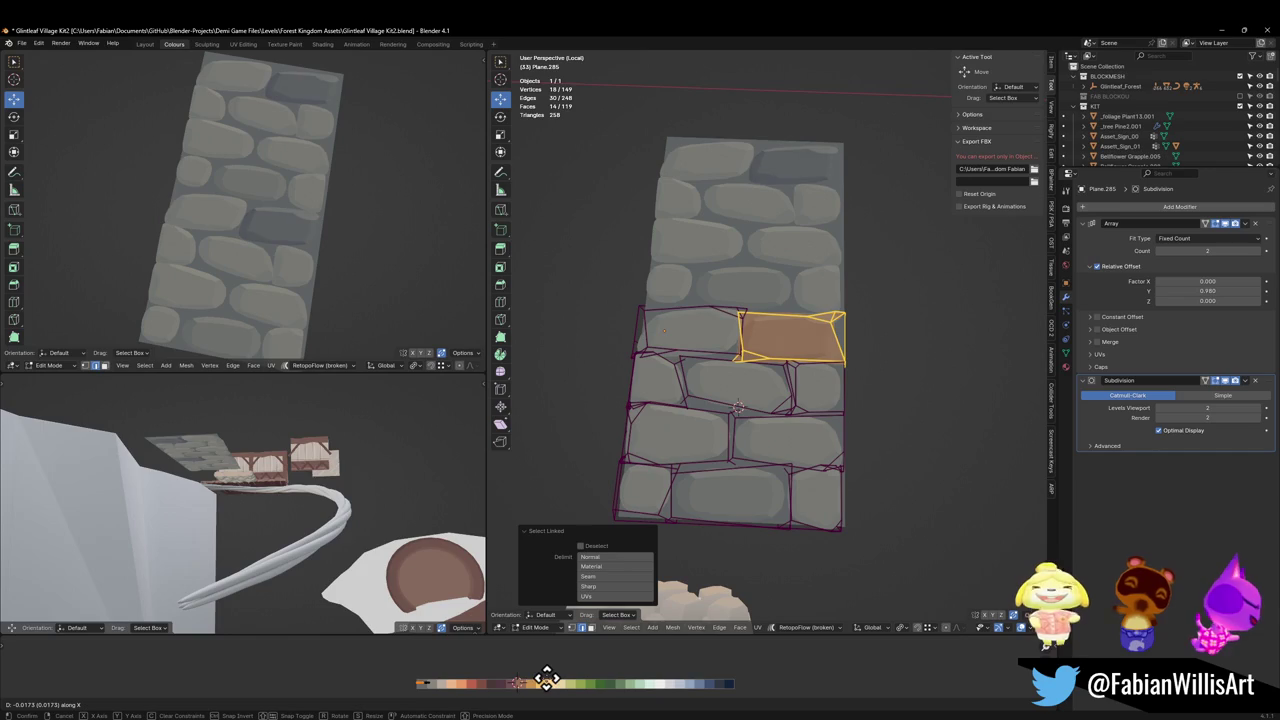
{"action": "left_click", "coordinate": [549, 677]}
{"action": "key", "text": "alt+a"}
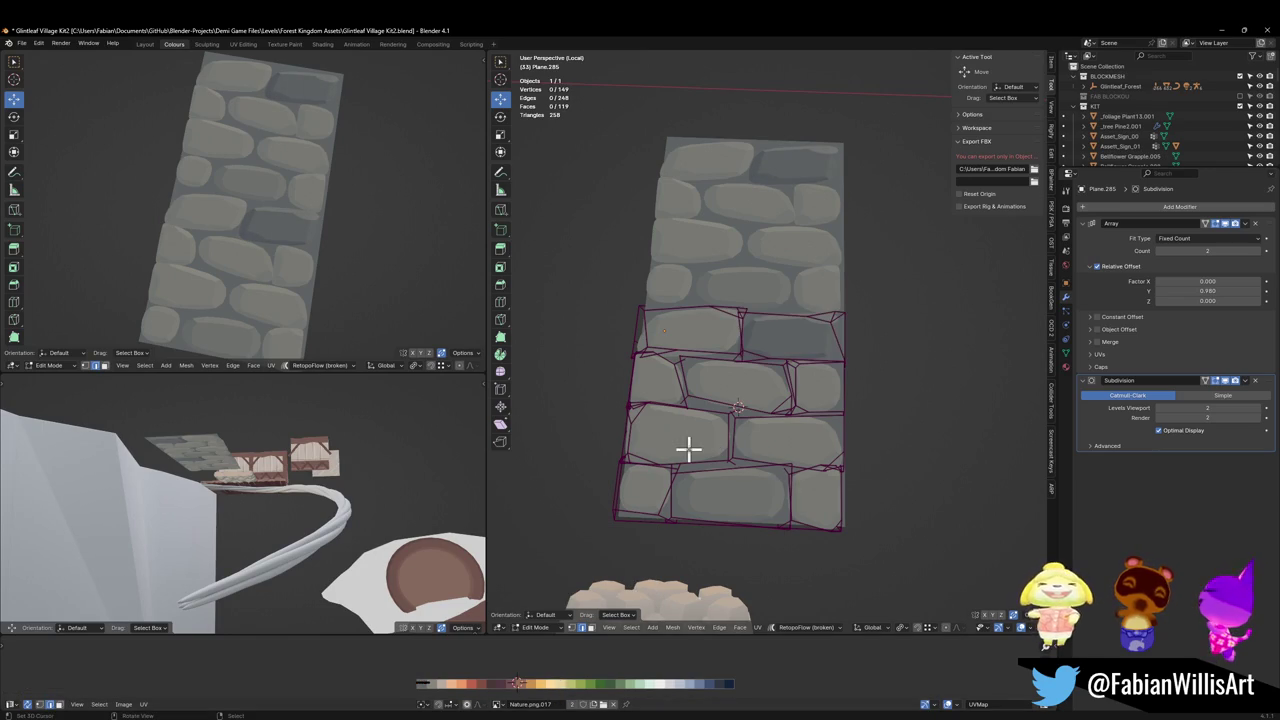
{"action": "key", "text": "l"}
{"action": "key", "text": "g"}
{"action": "key", "text": "x"}
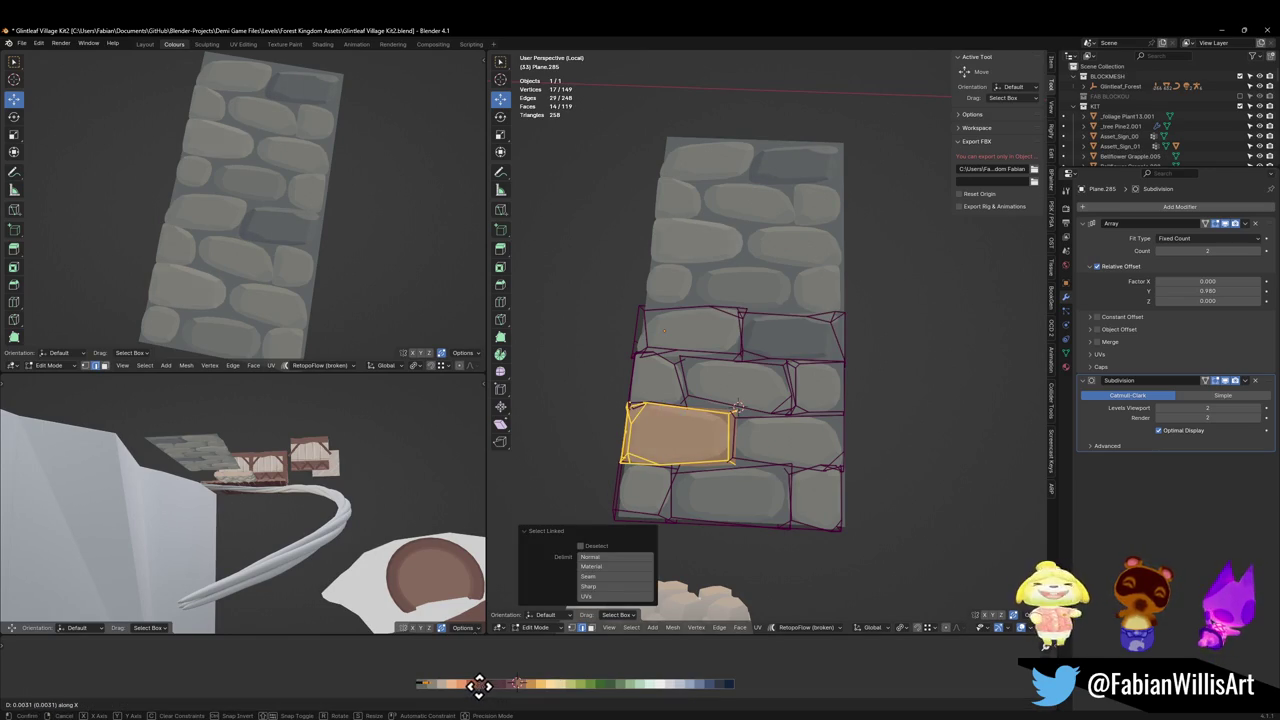
{"action": "left_click", "coordinate": [509, 683]}
{"action": "scroll", "coordinate": [337, 249], "scroll_direction": "down", "scroll_amount": 3}
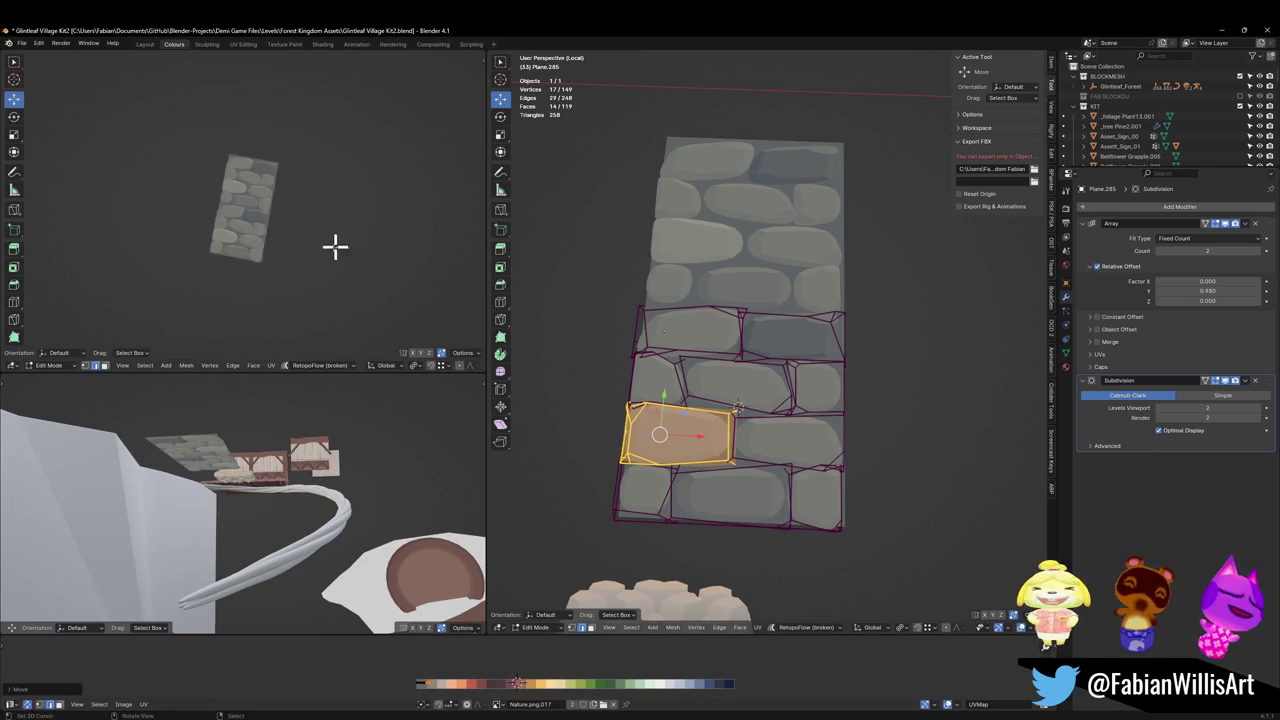
{"action": "mouse_move", "coordinate": [337, 249]}
{"action": "middle_mouse_down"}
{"action": "mouse_move", "coordinate": [323, 217]}
{"action": "mouse_move", "coordinate": [383, 229]}
{"action": "mouse_move", "coordinate": [374, 251]}
{"action": "mouse_move", "coordinate": [323, 225]}
{"action": "middle_mouse_up"}
{"action": "scroll", "coordinate": [343, 249], "scroll_direction": "up", "scroll_amount": 4}
Lower the wall's subdivision level to 1.
{"action": "key", "text": "Tab"}
{"action": "scroll", "coordinate": [346, 260], "scroll_direction": "up", "scroll_amount": 3}
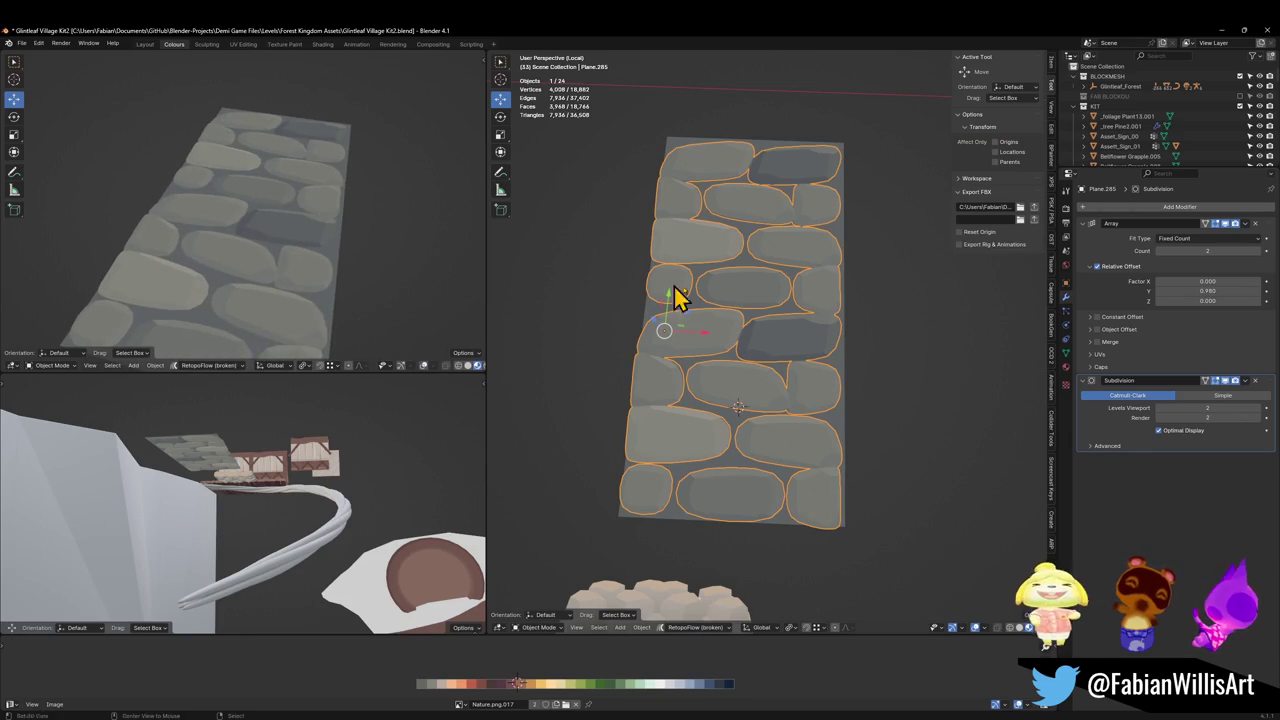
{"action": "key", "text": "ctrl+1"}
{"action": "scroll", "coordinate": [237, 220], "scroll_direction": "down", "scroll_amount": 2}
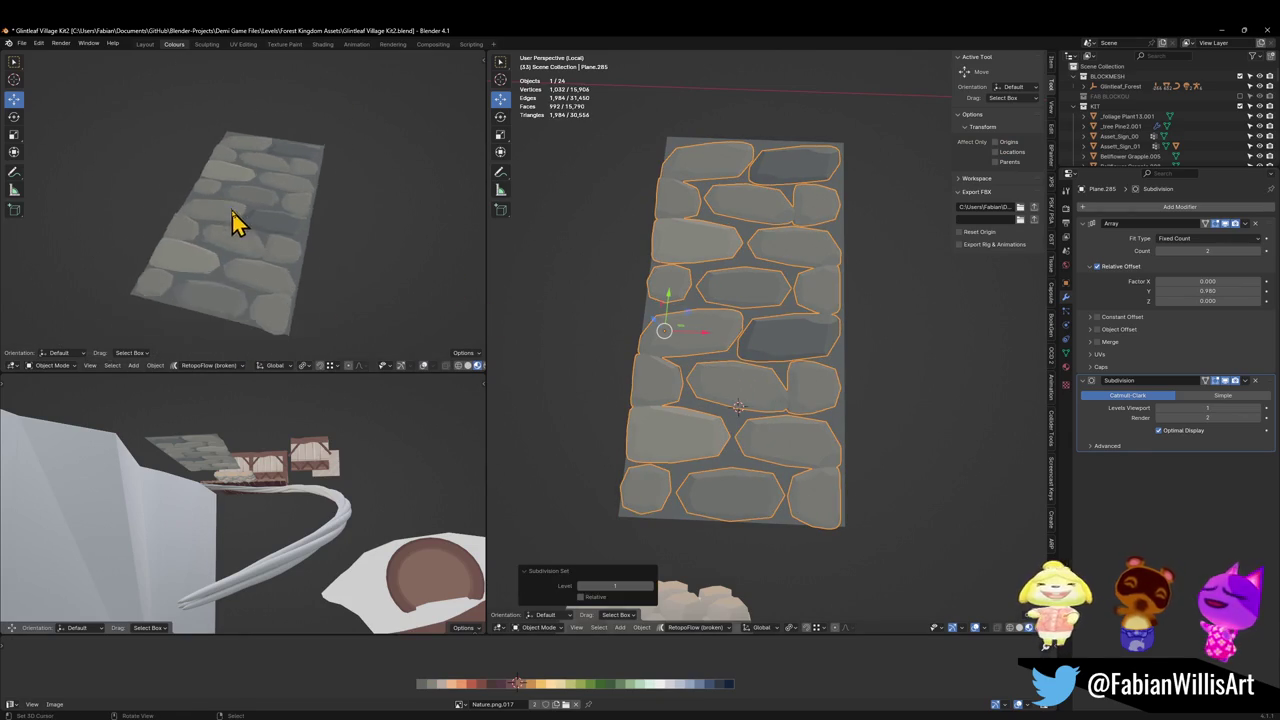
{"action": "middle_click_drag", "start_coordinate": [237, 220], "coordinate": [303, 243]}
{"action": "scroll", "coordinate": [303, 243], "scroll_direction": "up", "scroll_amount": 4}
Scale all the wall's UVs so the blue stones turn grey.
{"action": "key", "text": "Tab"}
{"action": "key", "text": "a"}
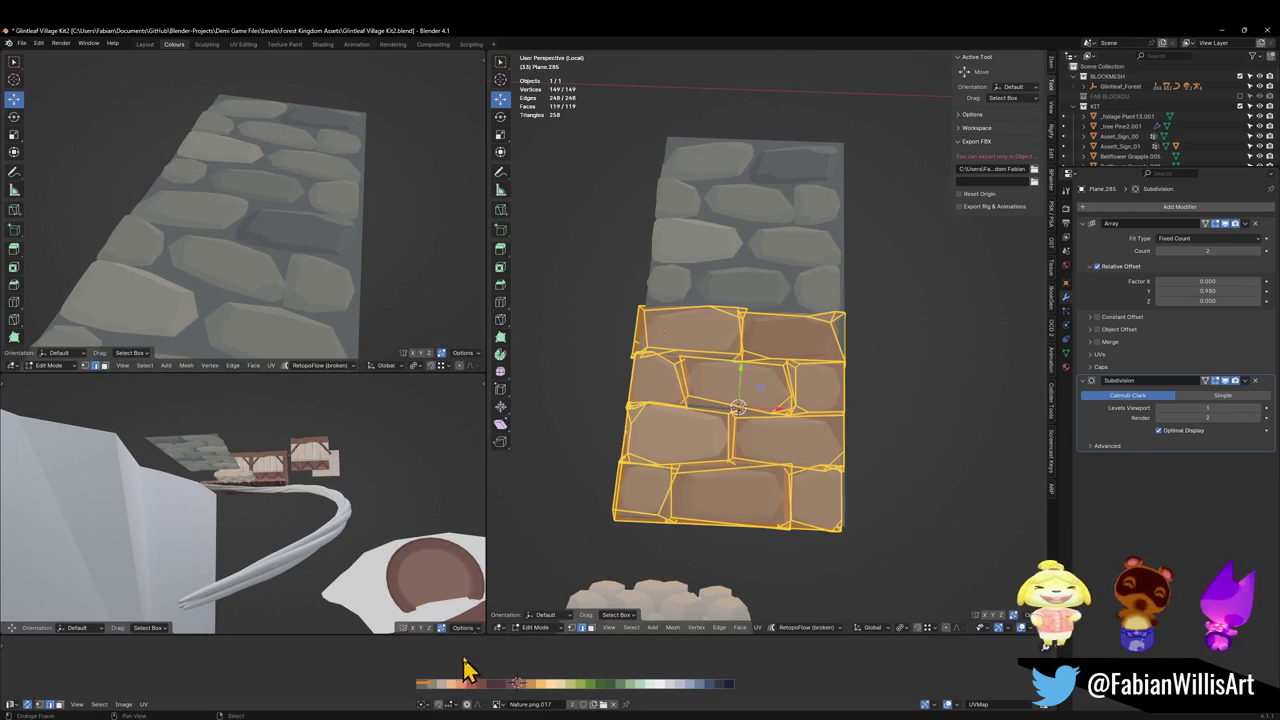
{"action": "key", "text": "s"}
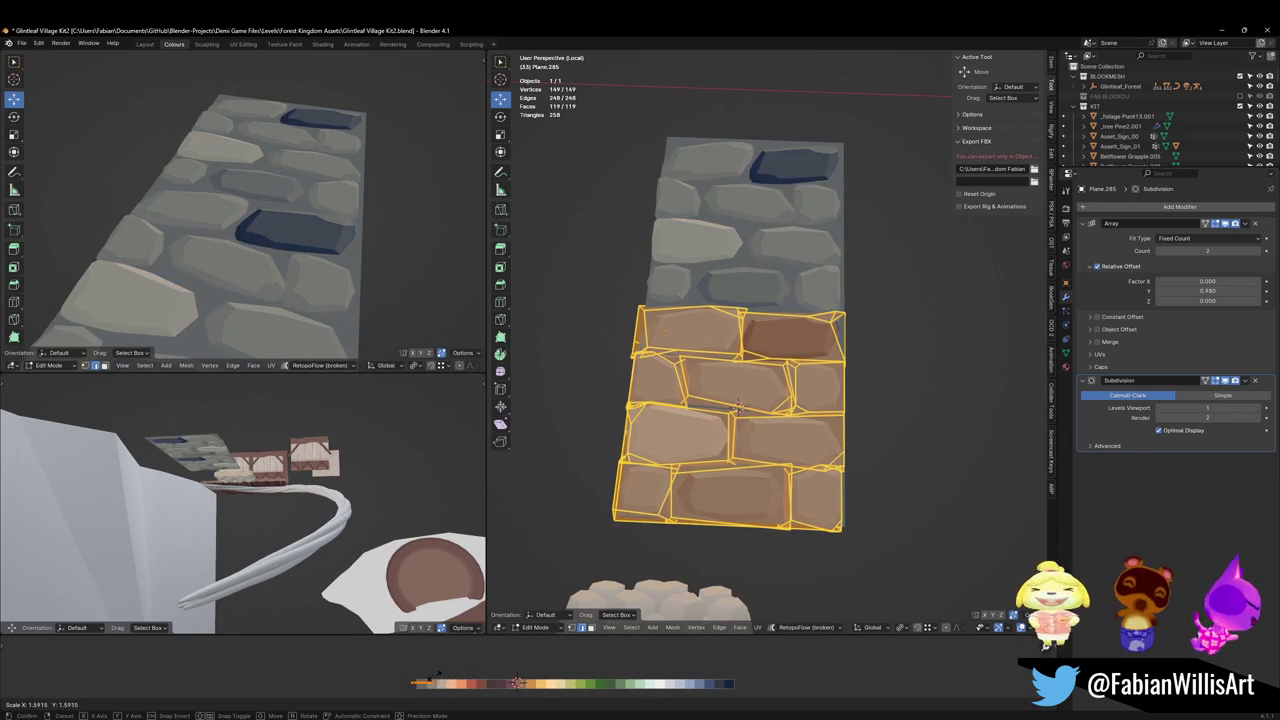
{"action": "left_click", "coordinate": [437, 678]}
Change the pivot, rescale the stone UVs again and shift them along X.
{"action": "key", "text": "period"}
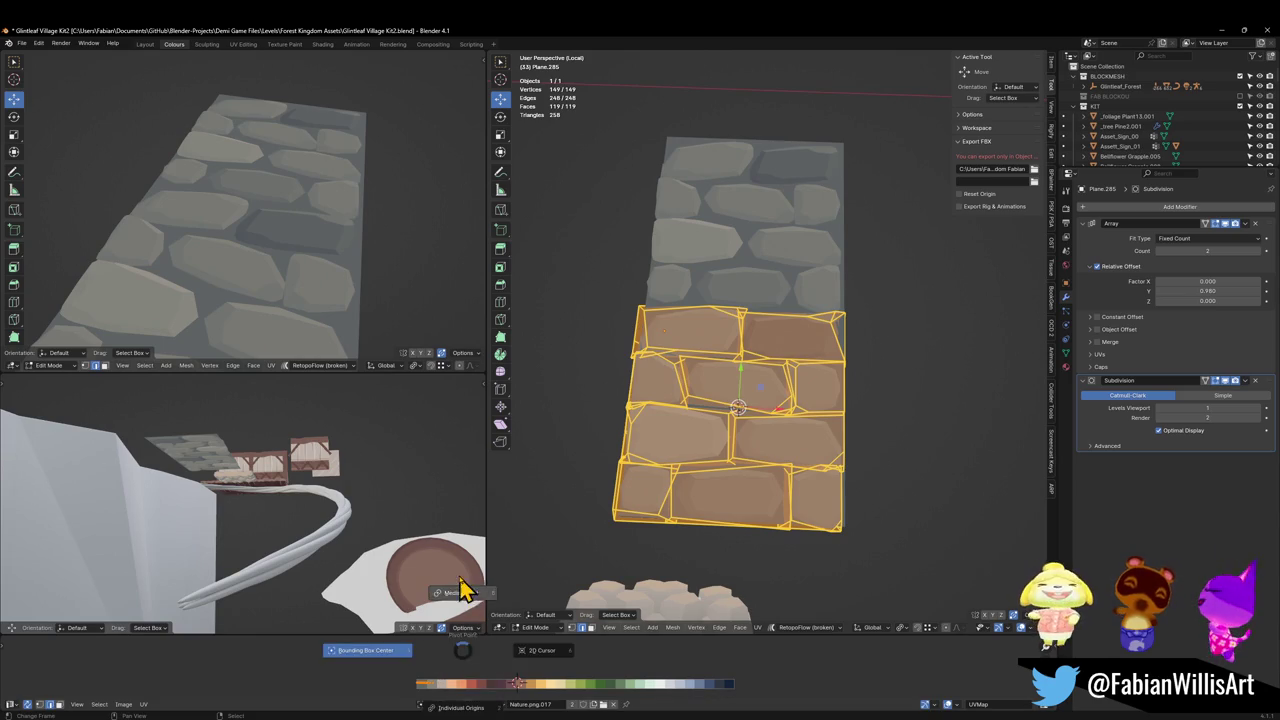
{"action": "left_click", "coordinate": [463, 590]}
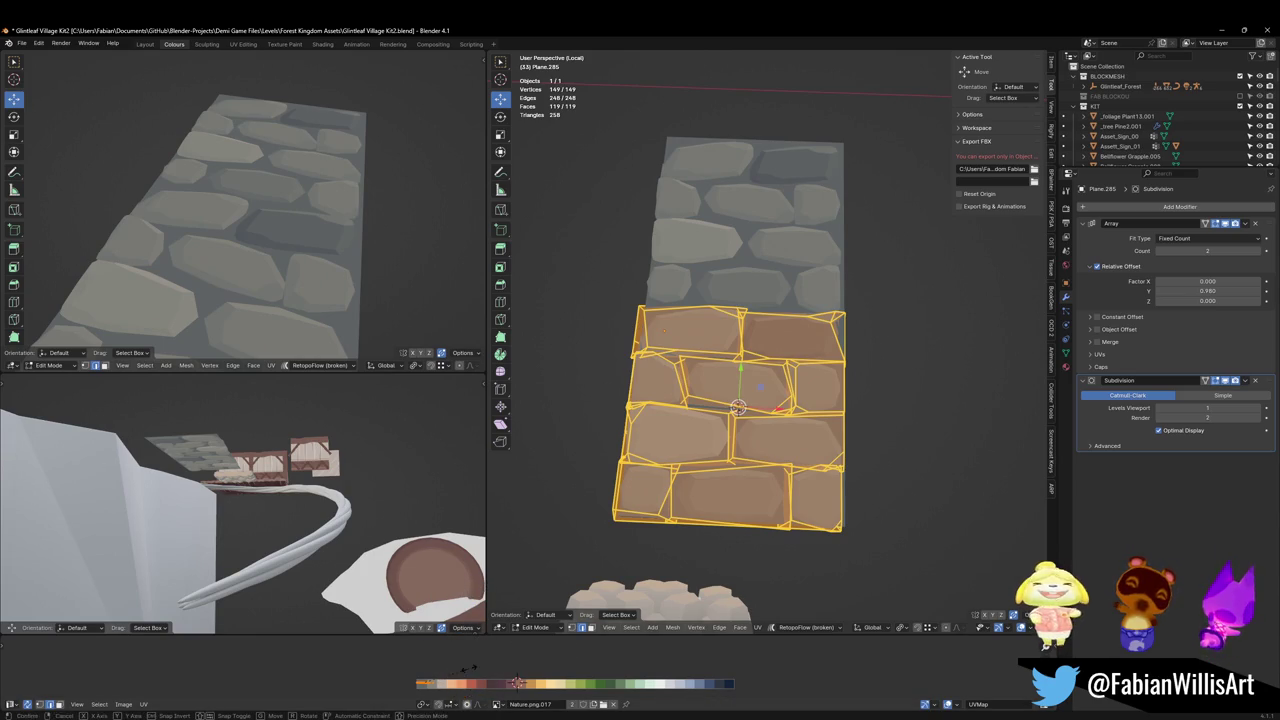
{"action": "key", "text": "s"}
{"action": "left_click", "coordinate": [565, 676]}
{"action": "key", "text": "g"}
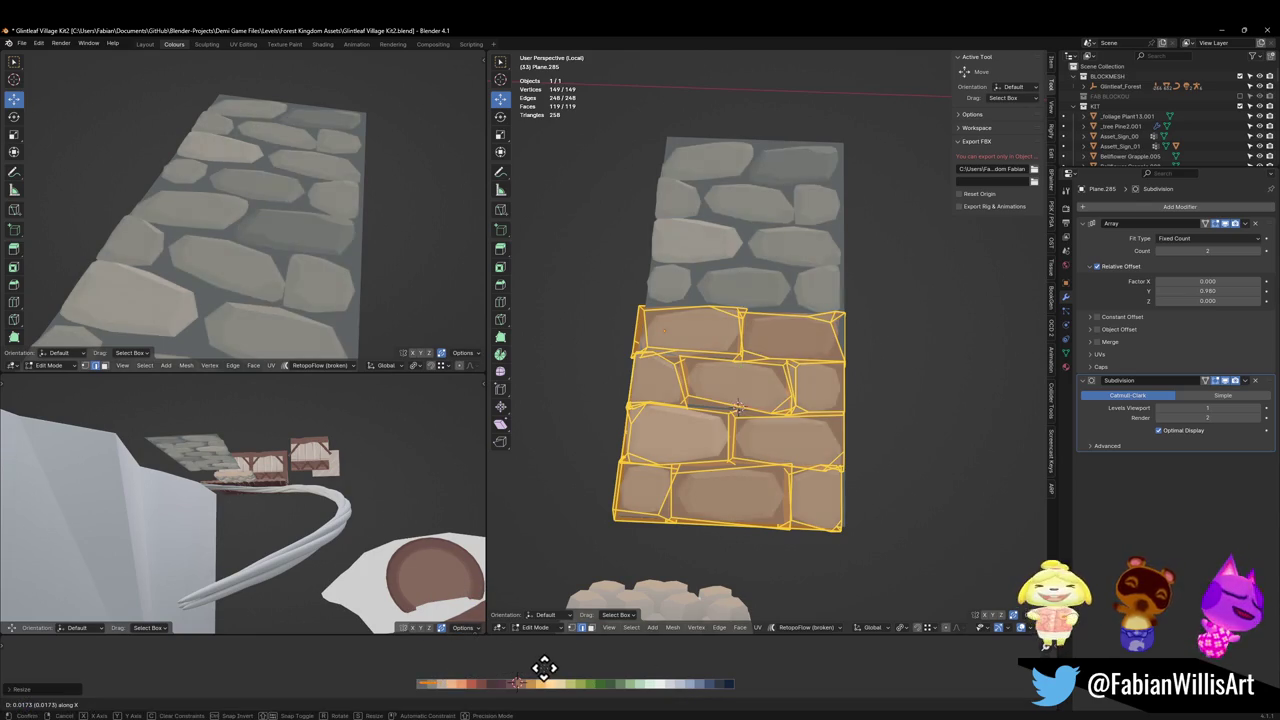
{"action": "key", "text": "x"}
{"action": "left_click", "coordinate": [472, 666]}
{"action": "scroll", "coordinate": [314, 249], "scroll_direction": "down", "scroll_amount": 5}
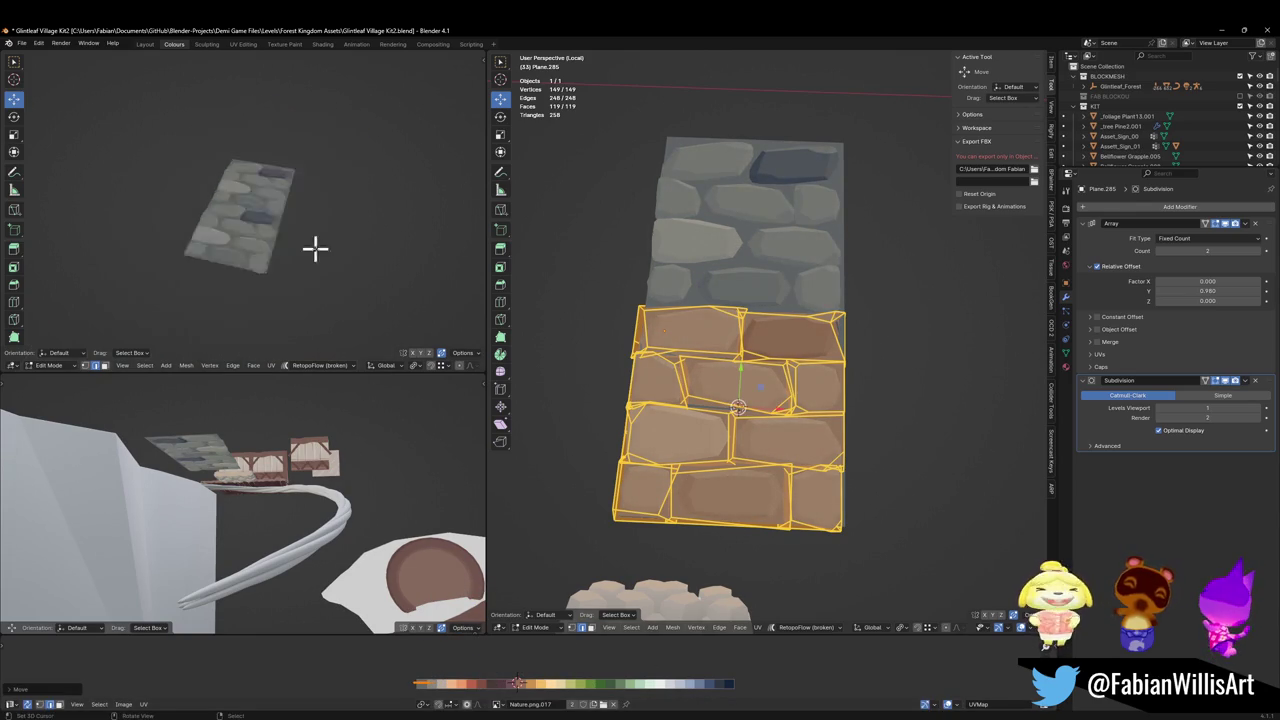
{"action": "middle_click_drag", "start_coordinate": [314, 249], "coordinate": [354, 263]}
{"action": "scroll", "coordinate": [376, 243], "scroll_direction": "up", "scroll_amount": 5}
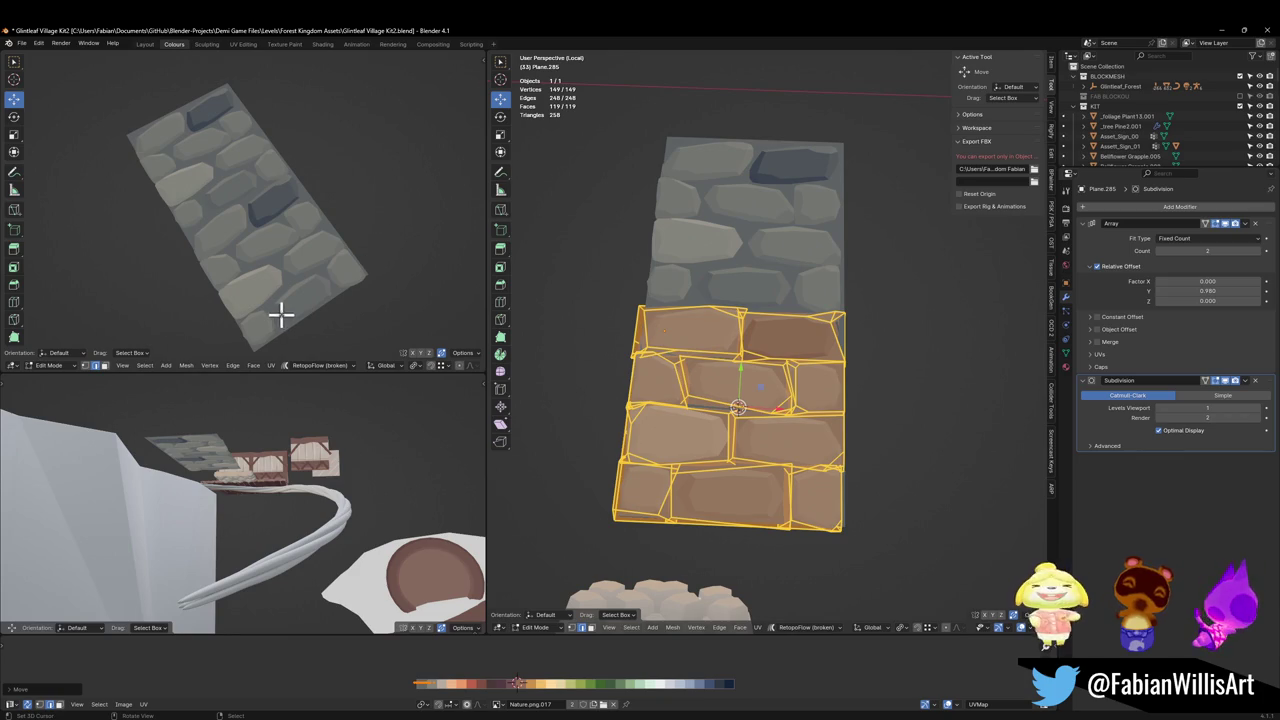
Restore the wall's subdivision level to 2.
{"action": "key", "text": "Tab"}
{"action": "key", "text": "ctrl+2"}
{"action": "scroll", "coordinate": [334, 294], "scroll_direction": "up", "scroll_amount": 3}
{"action": "mouse_move", "coordinate": [391, 249]}
{"action": "middle_mouse_down"}
{"action": "mouse_move", "coordinate": [330, 228]}
{"action": "mouse_move", "coordinate": [365, 241]}
{"action": "middle_mouse_up"}
{"action": "scroll", "coordinate": [365, 241], "scroll_direction": "down", "scroll_amount": 4}
Soften the lower stones' edge crease to 0.032.
{"action": "key", "text": "Tab"}
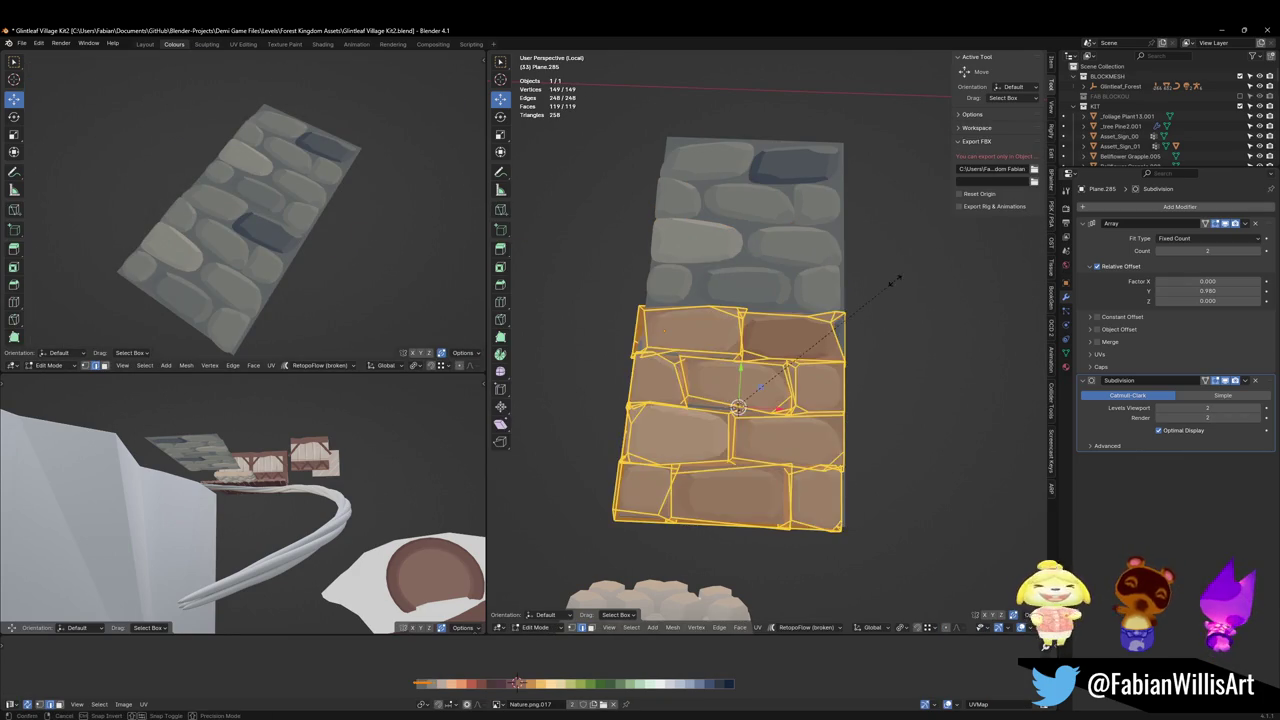
{"action": "key", "text": "shift+e"}
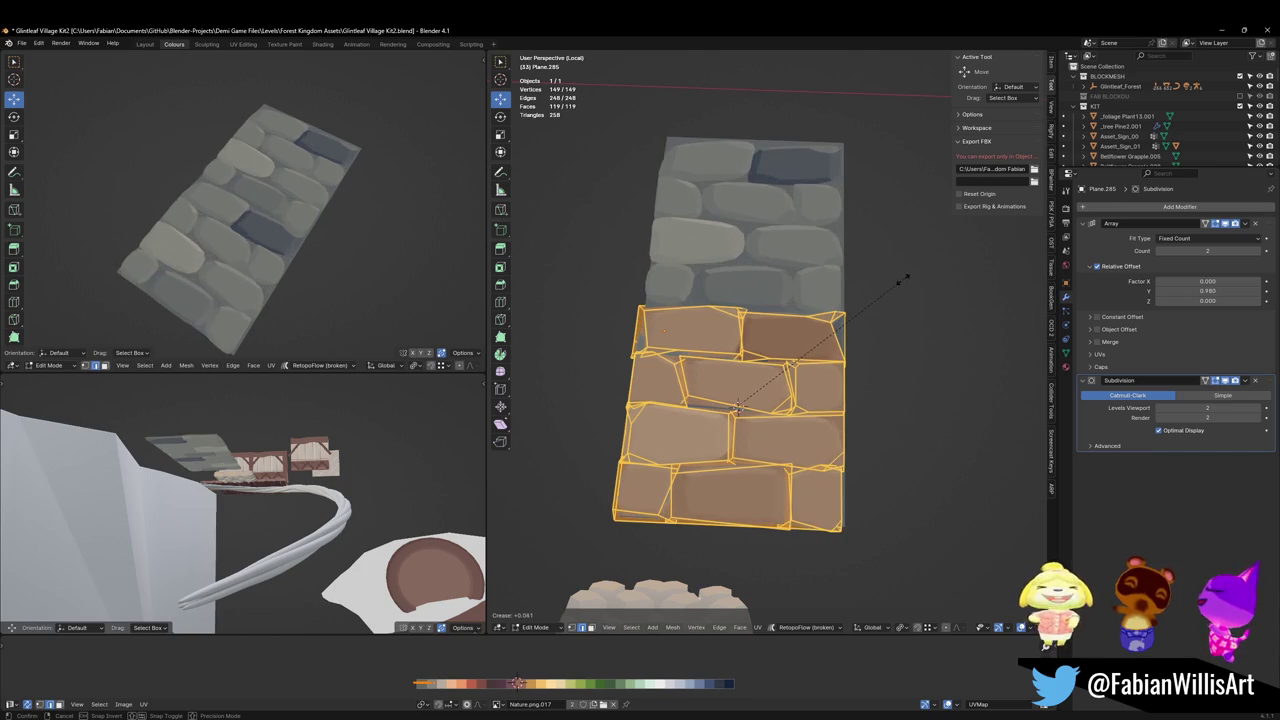
{"action": "left_click", "coordinate": [900, 280]}
{"action": "mouse_move", "coordinate": [240, 200]}
{"action": "middle_mouse_down"}
{"action": "mouse_move", "coordinate": [300, 243]}
{"action": "mouse_move", "coordinate": [340, 230]}
{"action": "middle_mouse_up"}
Shift the top-right lower stone's UVs along X to a new colour.
{"action": "key", "text": "alt+a"}
{"action": "key", "text": "l"}
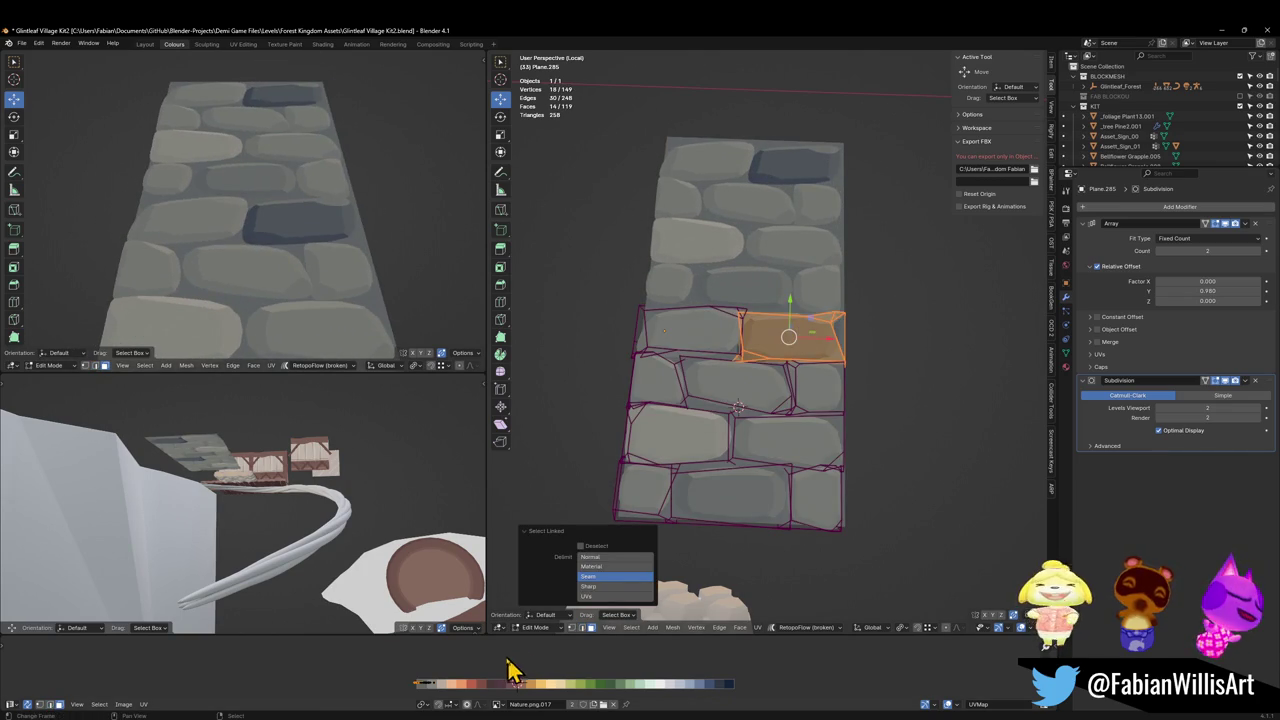
{"action": "key", "text": "g"}
{"action": "key", "text": "x"}
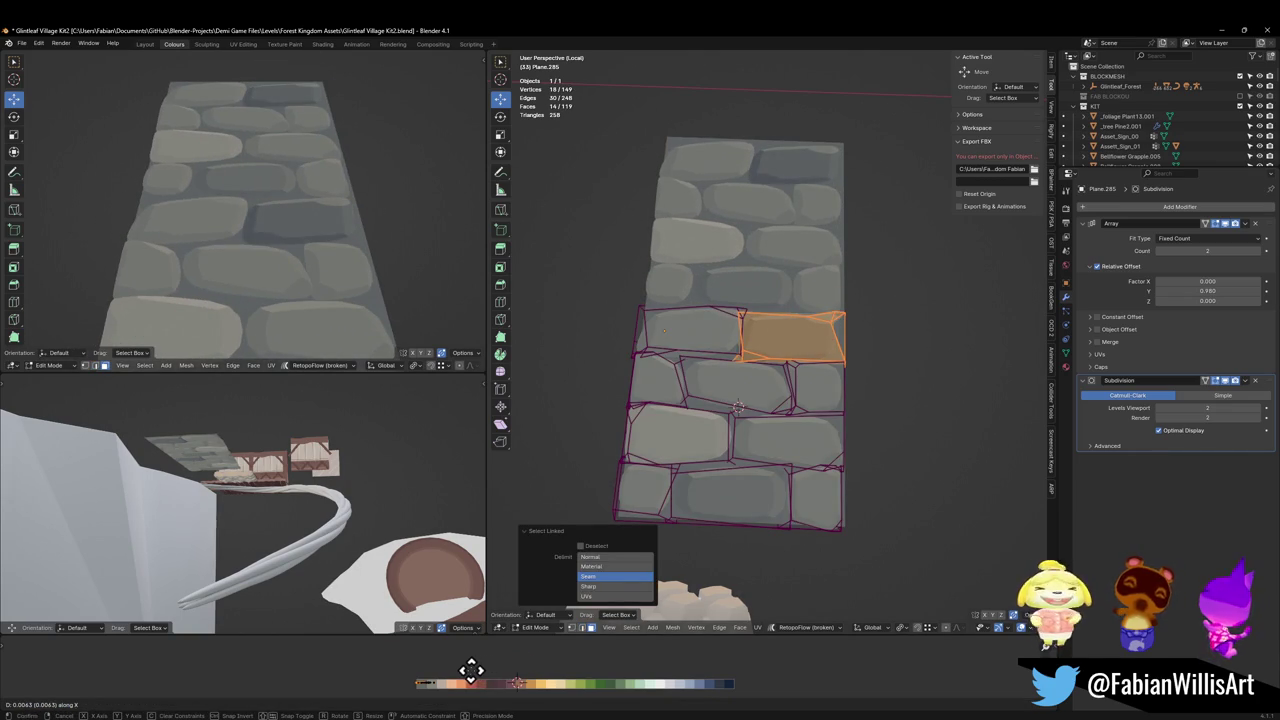
{"action": "left_click", "coordinate": [478, 685]}
{"action": "mouse_move", "coordinate": [323, 191]}
{"action": "middle_mouse_down"}
{"action": "mouse_move", "coordinate": [329, 223]}
{"action": "mouse_move", "coordinate": [391, 231]}
{"action": "mouse_move", "coordinate": [414, 210]}
{"action": "middle_mouse_up"}
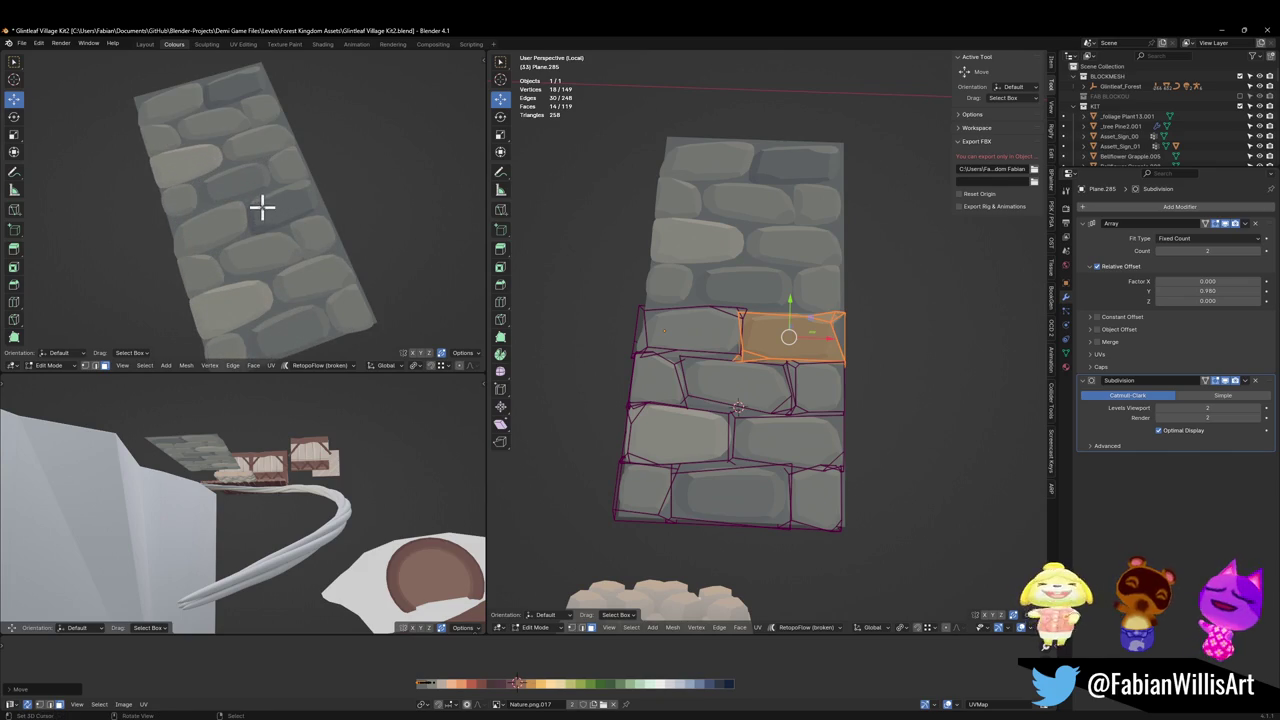
{"action": "mouse_move", "coordinate": [282, 216]}
{"action": "middle_mouse_down"}
{"action": "mouse_move", "coordinate": [331, 203]}
{"action": "mouse_move", "coordinate": [360, 235]}
{"action": "middle_mouse_up"}
Return to Object Mode and select and frame the flat stone panel.
{"action": "key", "text": "ctrl+Tab"}
{"action": "left_click", "coordinate": [760, 370]}
{"action": "left_click", "coordinate": [810, 325], "text": "shift"}
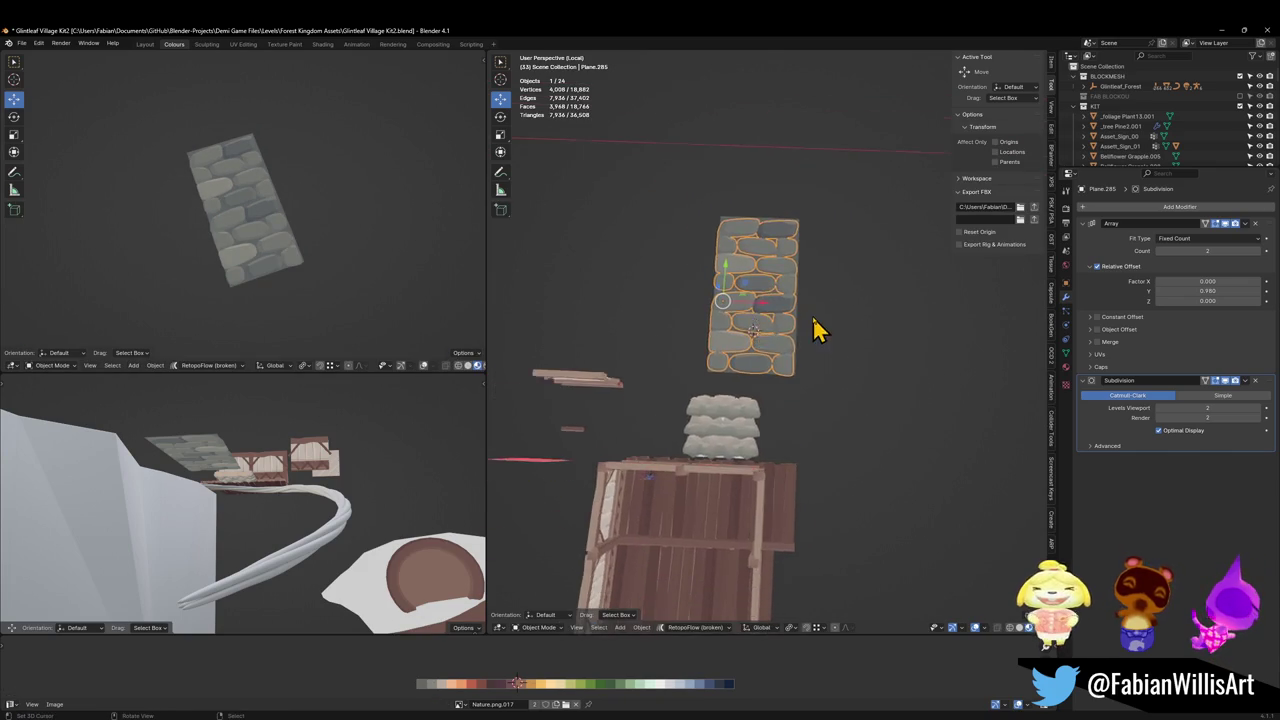
{"action": "key", "text": "KP_Decimal"}
{"action": "scroll", "coordinate": [825, 318], "scroll_direction": "down", "scroll_amount": 2}
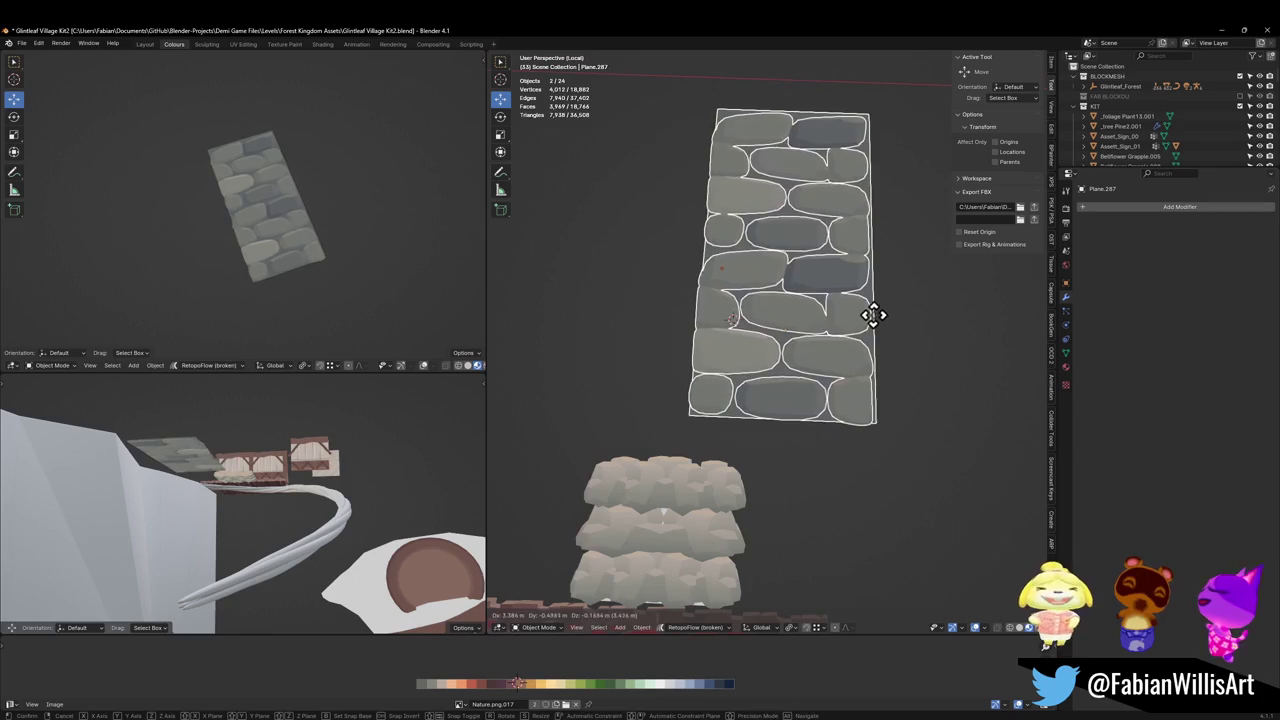
{"action": "key", "text": "ctrl+z"}
{"action": "key", "text": "ctrl+z"}
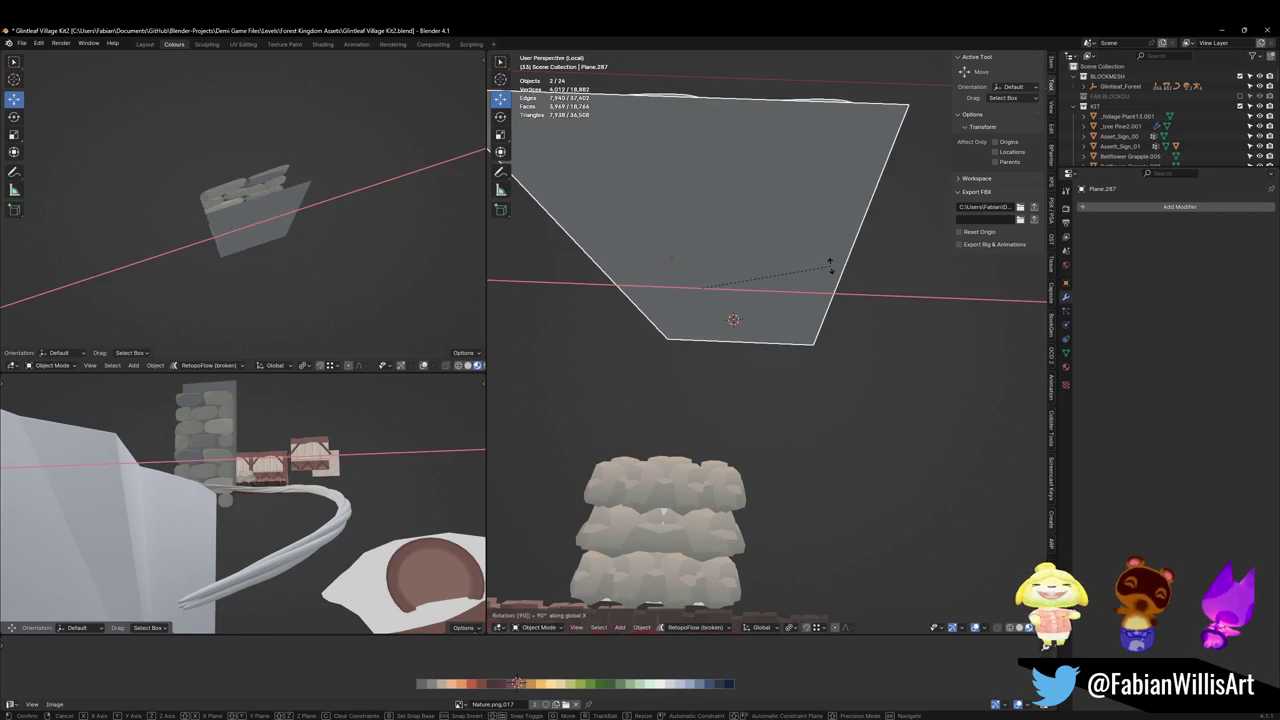
{"action": "key", "text": "ctrl+shift+z"}
{"action": "key", "text": "ctrl+shift+z"}
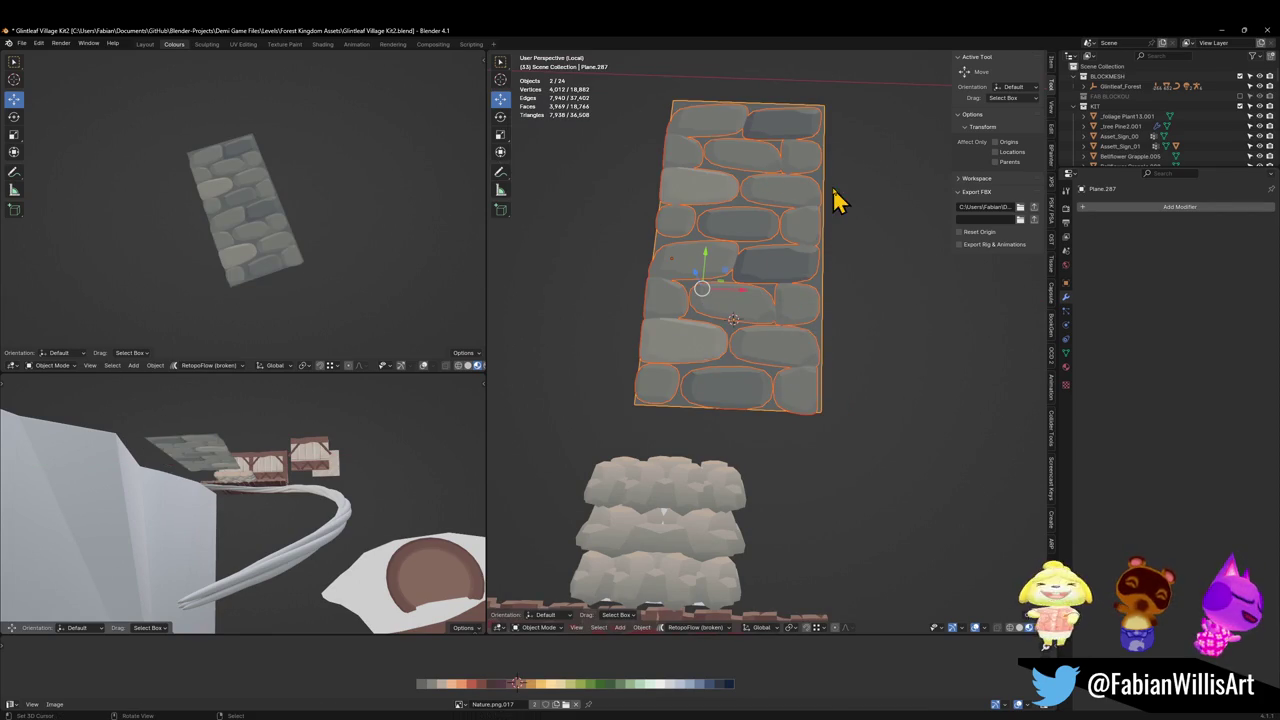
Rotate the stone panel 90° about X so it stands upright.
{"action": "key", "text": "r"}
{"action": "key", "text": "x"}
{"action": "key", "text": "9"}
{"action": "key", "text": "0"}
{"action": "key", "text": "Return"}
{"action": "scroll", "coordinate": [690, 260], "scroll_direction": "down", "scroll_amount": 3}
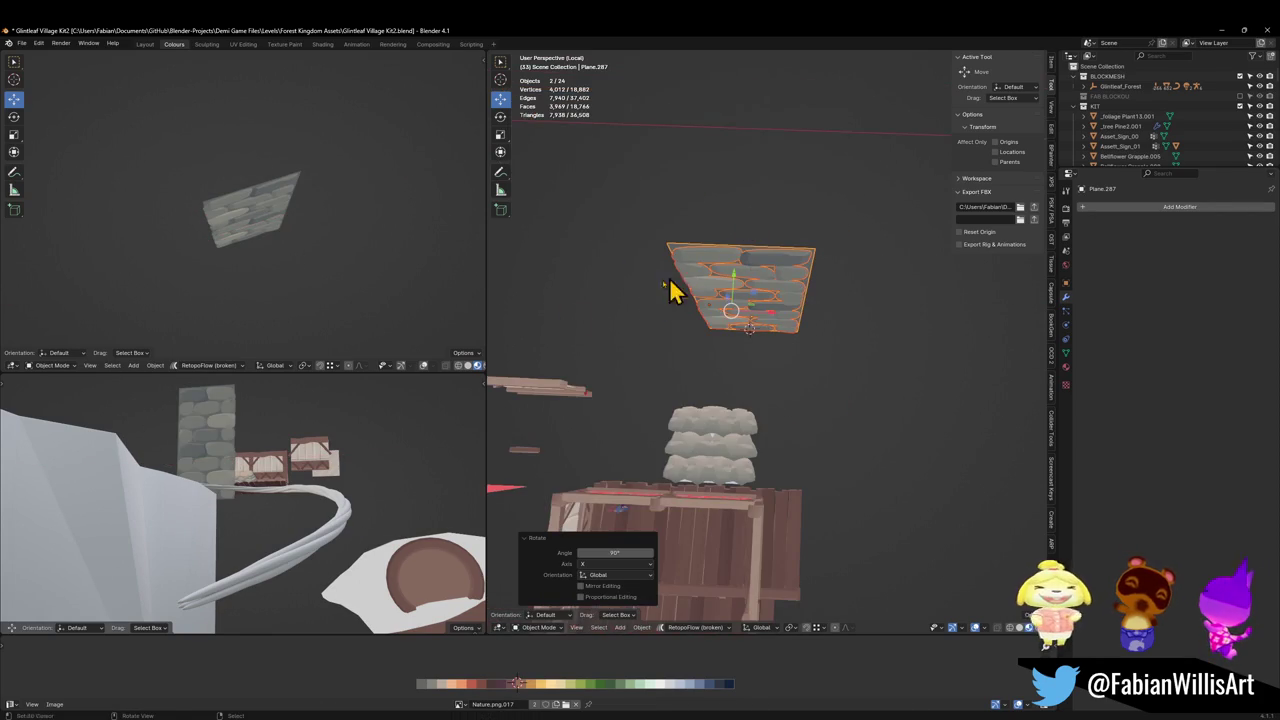
{"action": "mouse_move", "coordinate": [720, 480]}
{"action": "middle_mouse_down"}
{"action": "mouse_move", "coordinate": [826, 286]}
{"action": "mouse_move", "coordinate": [750, 352]}
{"action": "middle_mouse_up"}
{"action": "scroll", "coordinate": [826, 286], "scroll_direction": "up", "scroll_amount": 4}
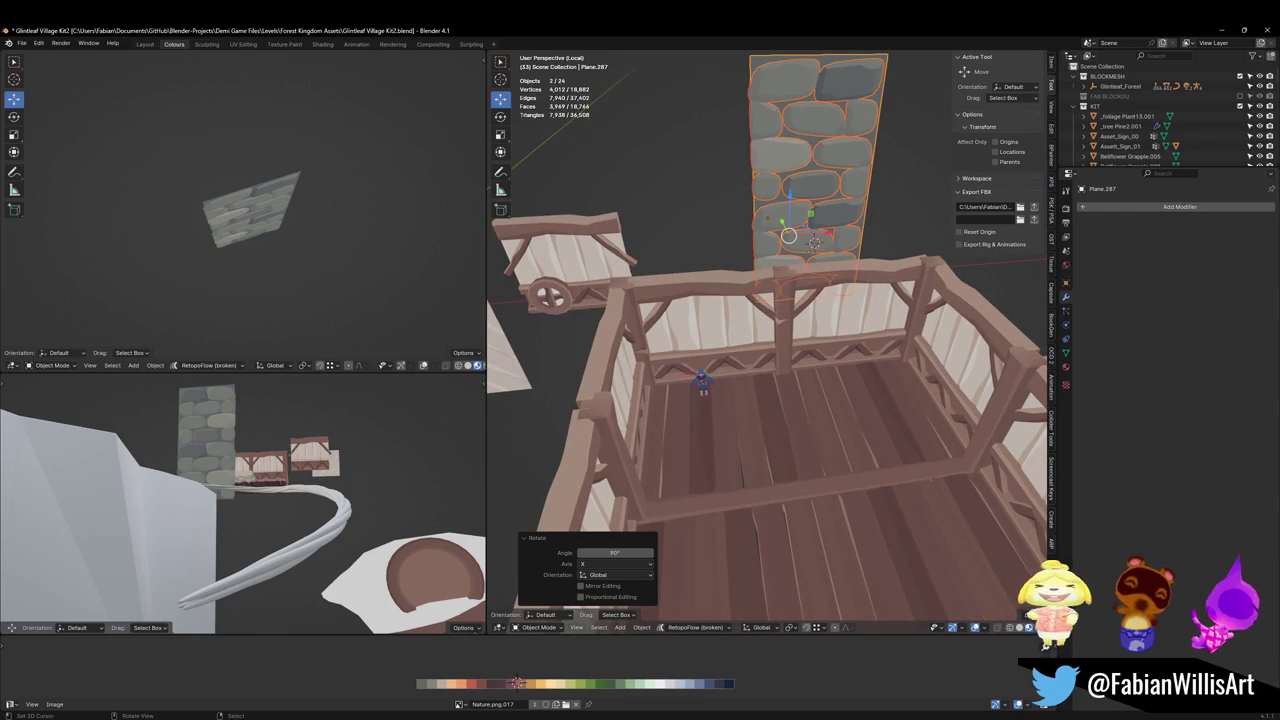
Save Glintleaf Village Kit2.blend and select the balcony railing.
{"action": "scroll", "coordinate": [690, 370], "scroll_direction": "up", "scroll_amount": 3}
{"action": "scroll", "coordinate": [757, 337], "scroll_direction": "up", "scroll_amount": 1}
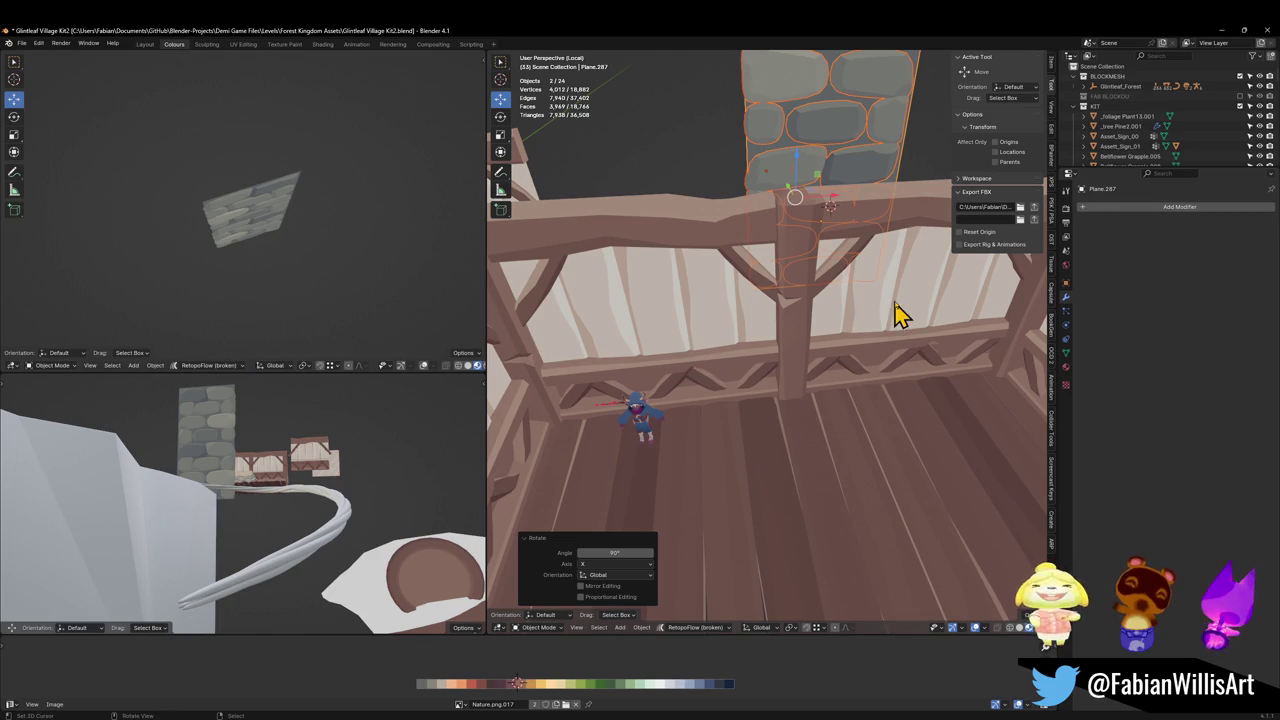
{"action": "mouse_move", "coordinate": [734, 334]}
{"action": "middle_mouse_down"}
{"action": "mouse_move", "coordinate": [718, 313]}
{"action": "mouse_move", "coordinate": [732, 256]}
{"action": "middle_mouse_up"}
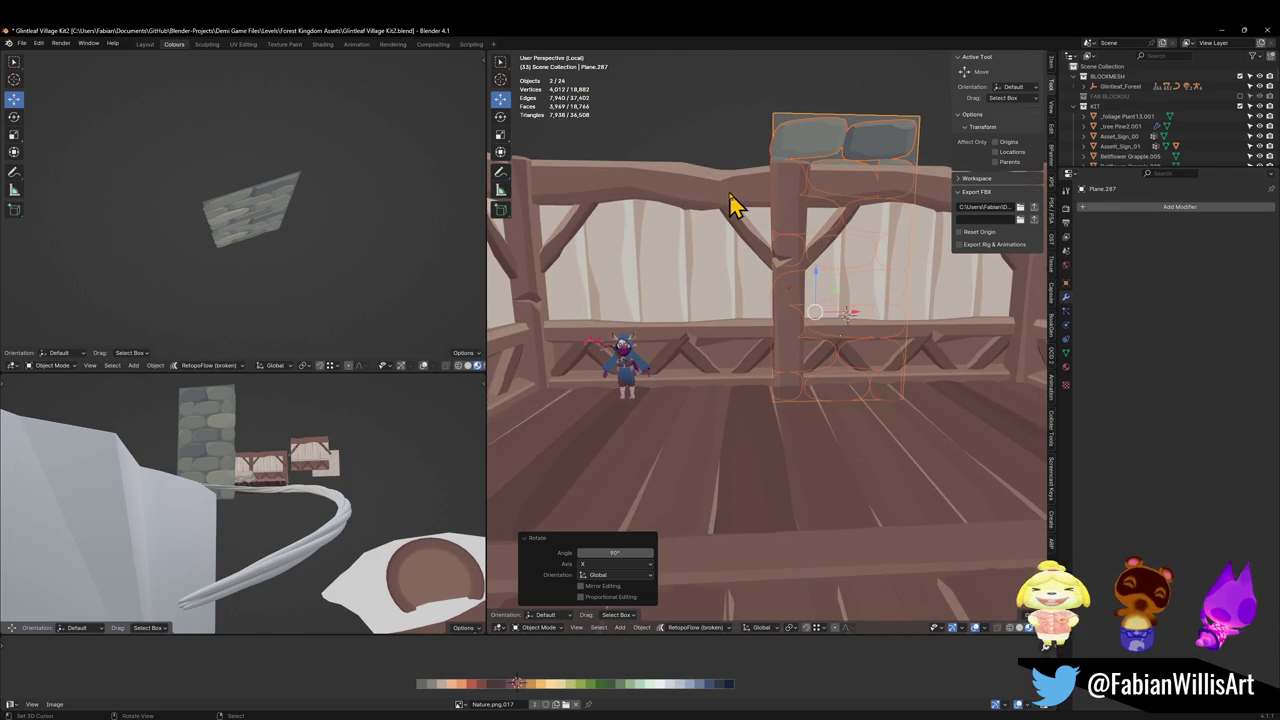
{"action": "key", "text": "ctrl+s"}
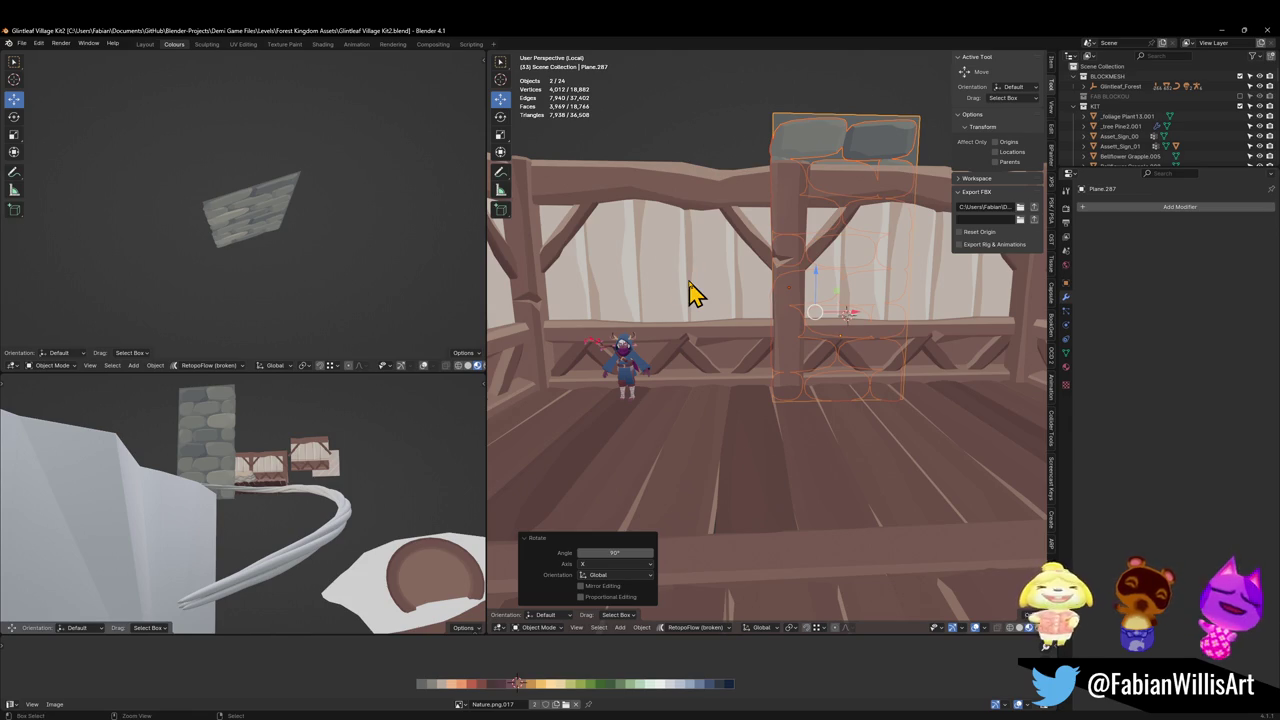
{"action": "left_click", "coordinate": [690, 290]}
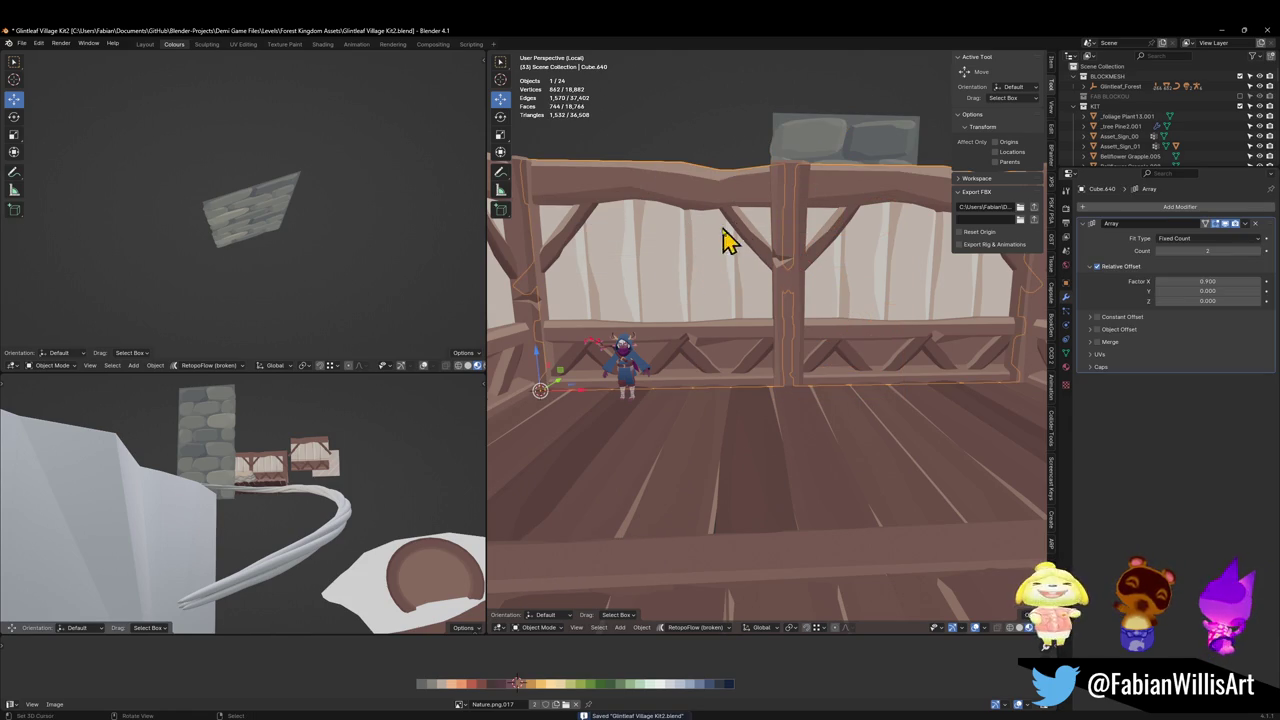
Duplicate the railing and drop the copy near the cart.
{"action": "mouse_move", "coordinate": [726, 242]}
{"action": "middle_mouse_down"}
{"action": "mouse_move", "coordinate": [714, 257]}
{"action": "mouse_move", "coordinate": [726, 325]}
{"action": "middle_mouse_up"}
{"action": "key", "text": "shift+d"}
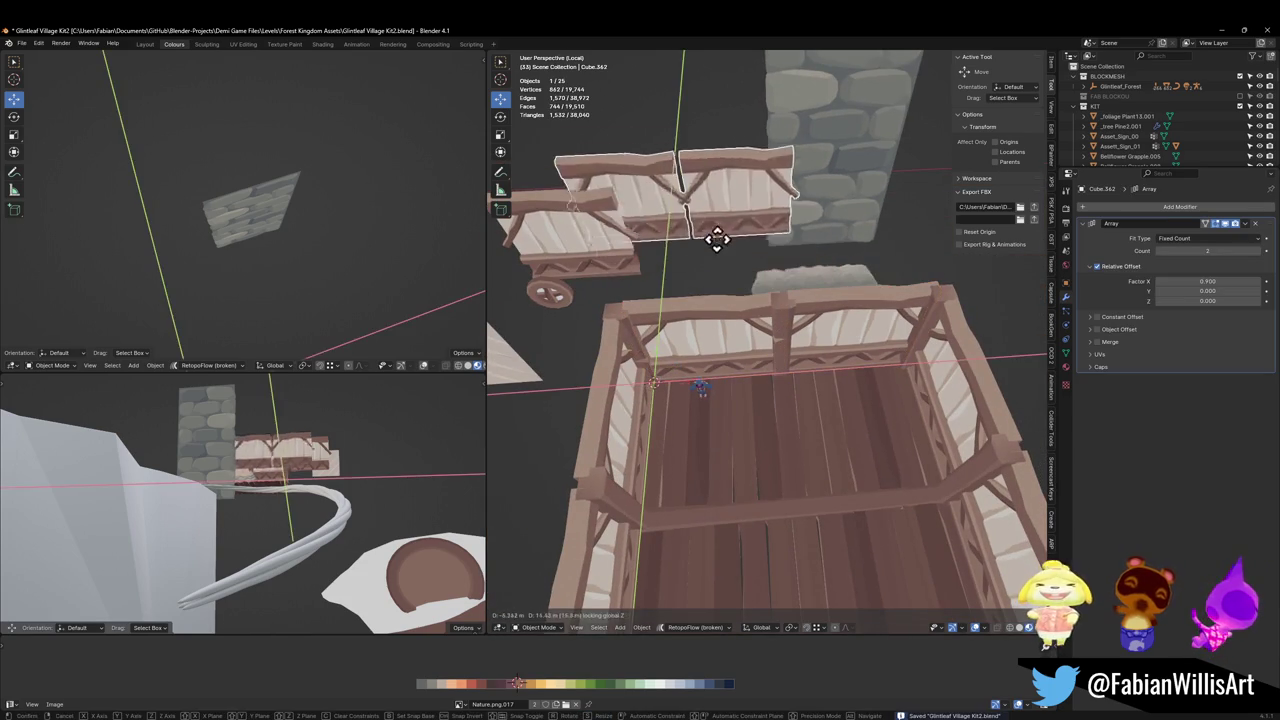
{"action": "left_click", "coordinate": [645, 238]}
Delete a linked set of faces from the railing mesh.
{"action": "key", "text": "Tab"}
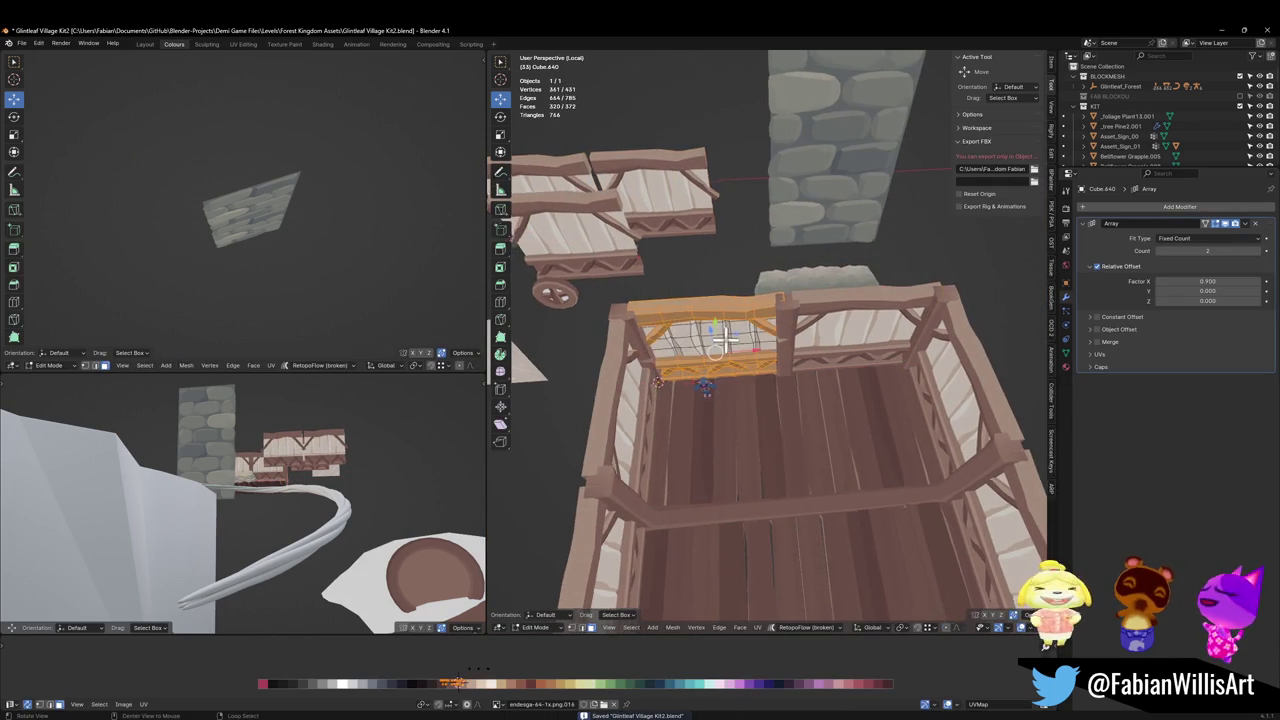
{"action": "middle_click_drag", "start_coordinate": [725, 352], "coordinate": [762, 345]}
{"action": "scroll", "coordinate": [762, 345], "scroll_direction": "up", "scroll_amount": 2}
{"action": "key", "text": "l"}
{"action": "key", "text": "x"}
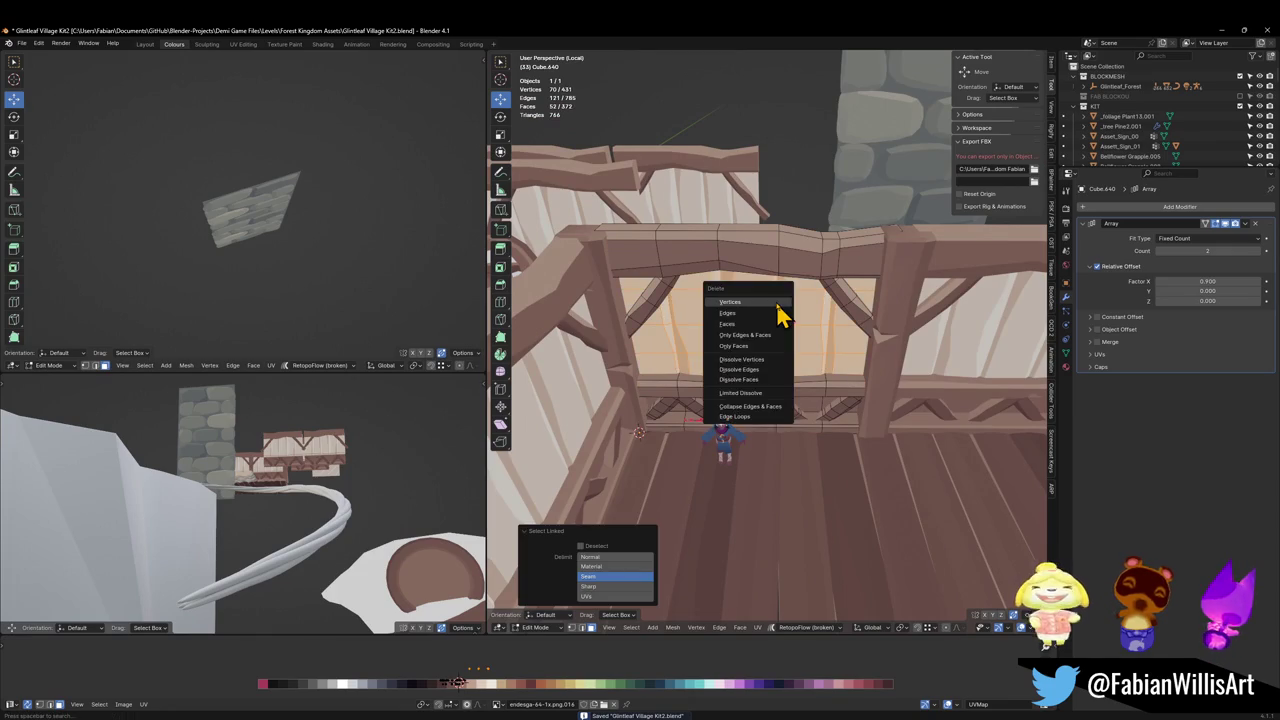
{"action": "left_click", "coordinate": [776, 312]}
{"action": "key", "text": "Tab"}
{"action": "mouse_move", "coordinate": [763, 374]}
{"action": "middle_mouse_down"}
{"action": "mouse_move", "coordinate": [845, 220]}
{"action": "mouse_move", "coordinate": [857, 243]}
{"action": "middle_mouse_up"}
Select the stone pillar and panel, snap them to the 3D cursor and scale to 0.39.
{"action": "left_click", "coordinate": [845, 220]}
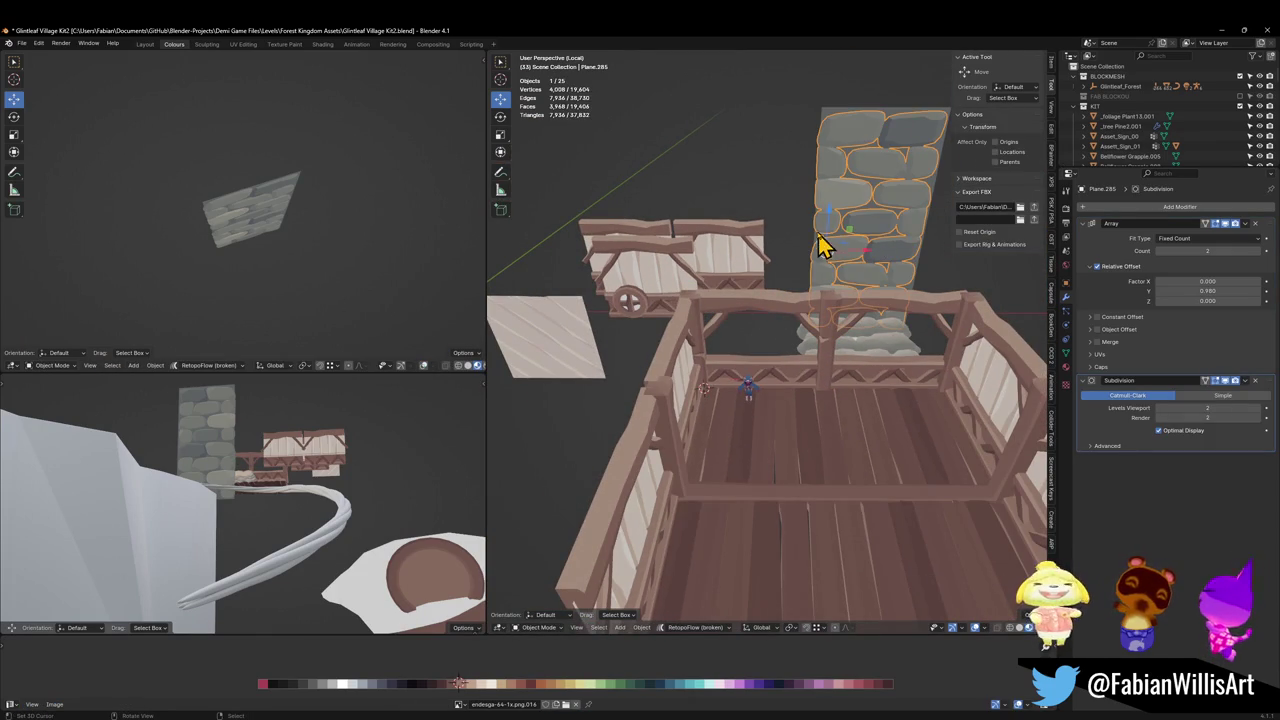
{"action": "left_click", "coordinate": [818, 247]}
{"action": "left_click", "coordinate": [843, 255]}
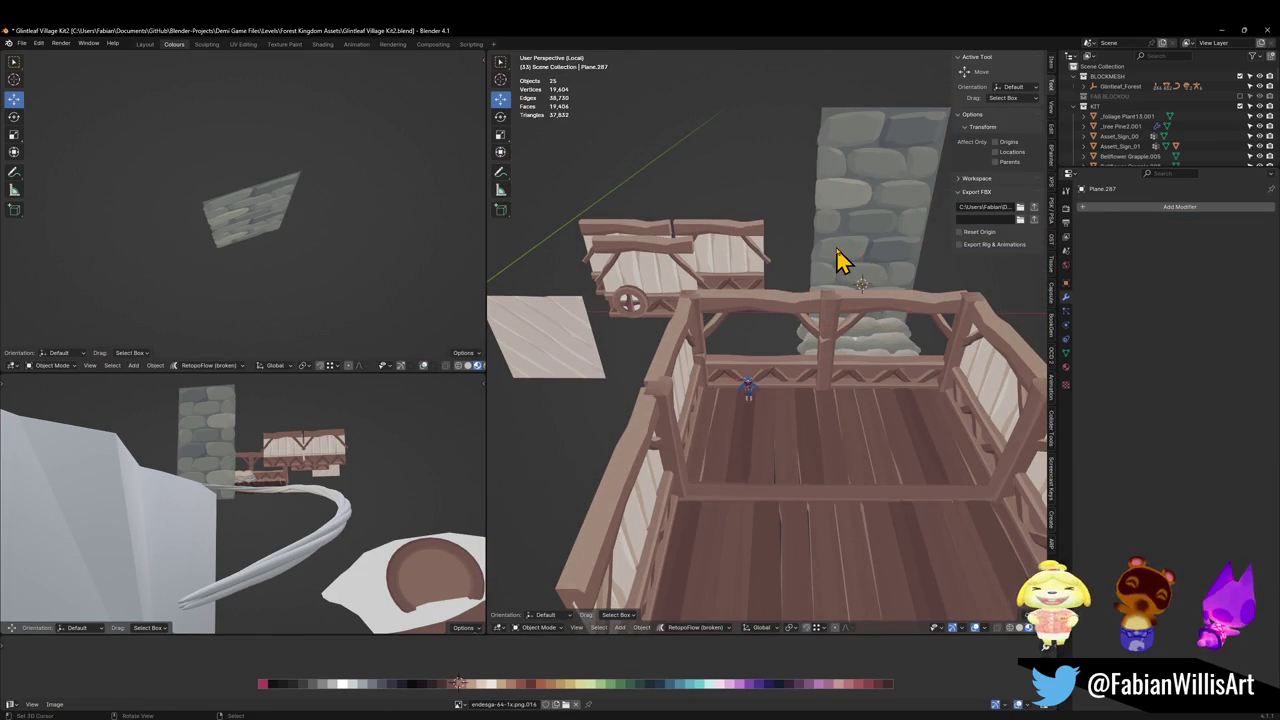
{"action": "key", "text": "q"}
{"action": "key", "text": "Escape"}
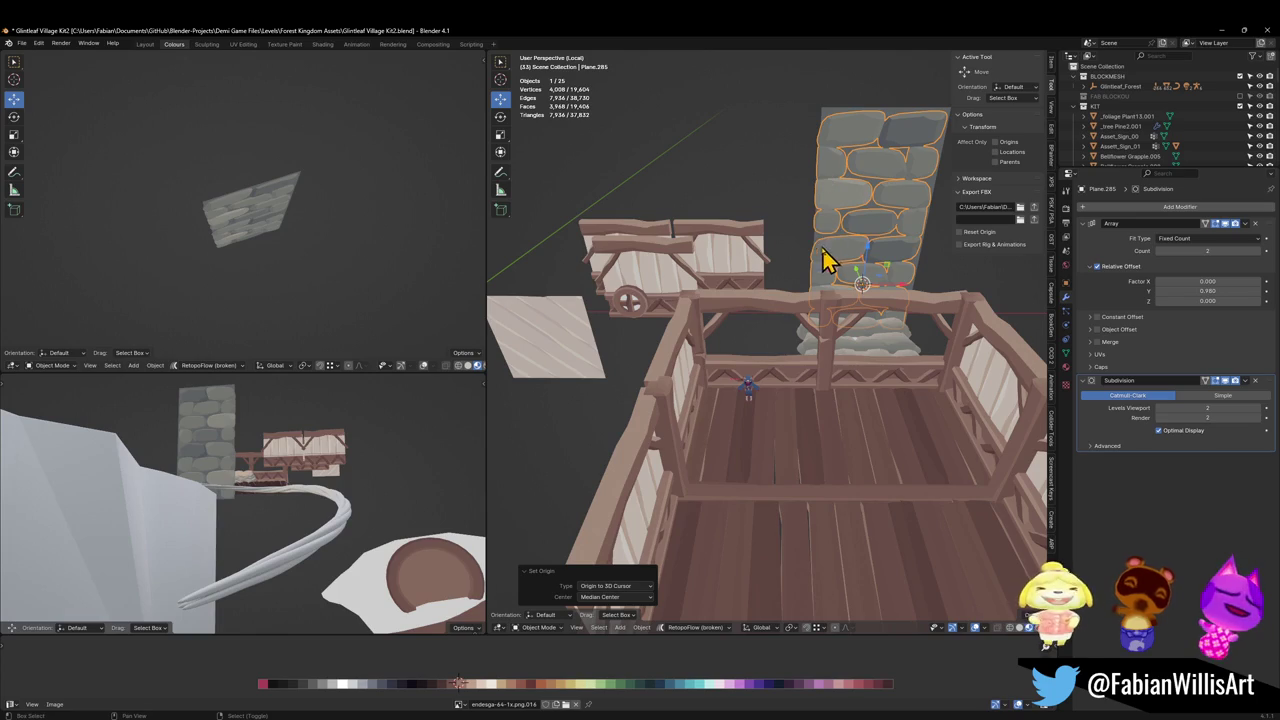
{"action": "left_click", "coordinate": [812, 240]}
{"action": "left_click", "coordinate": [837, 266]}
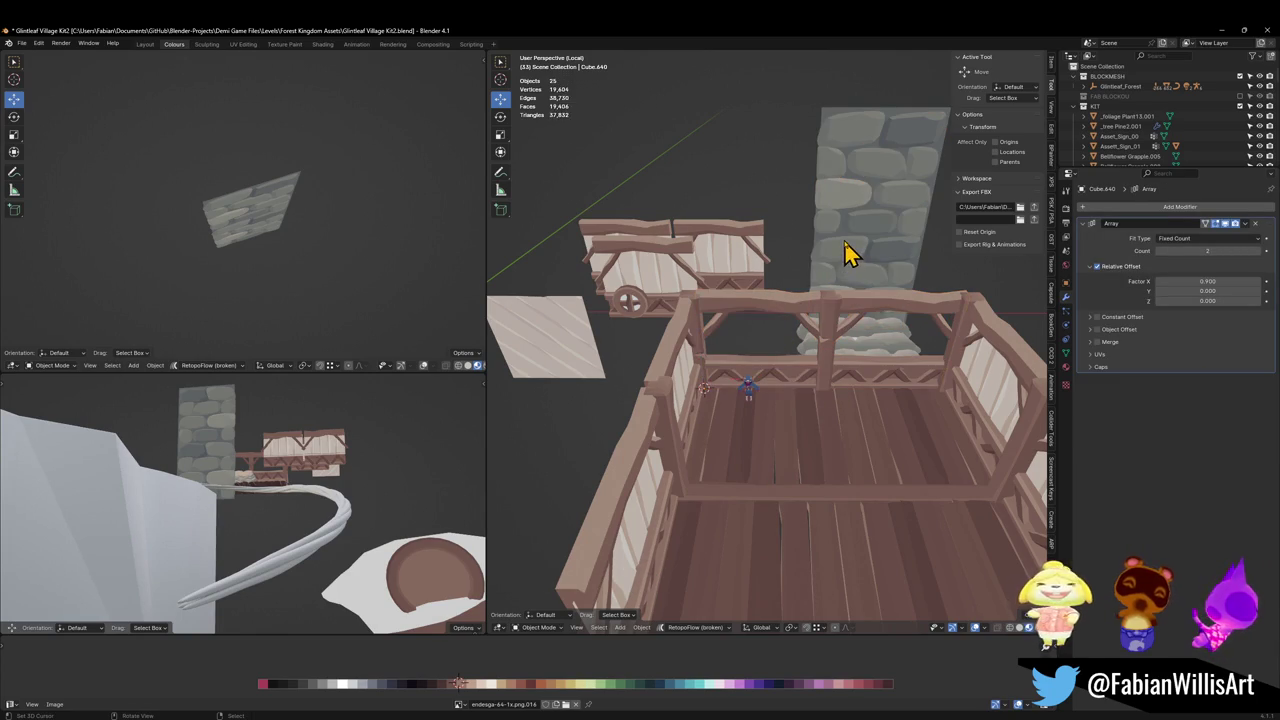
{"action": "left_click", "coordinate": [813, 241]}
{"action": "left_click", "coordinate": [815, 238], "text": "shift"}
{"action": "key", "text": "shift+s"}
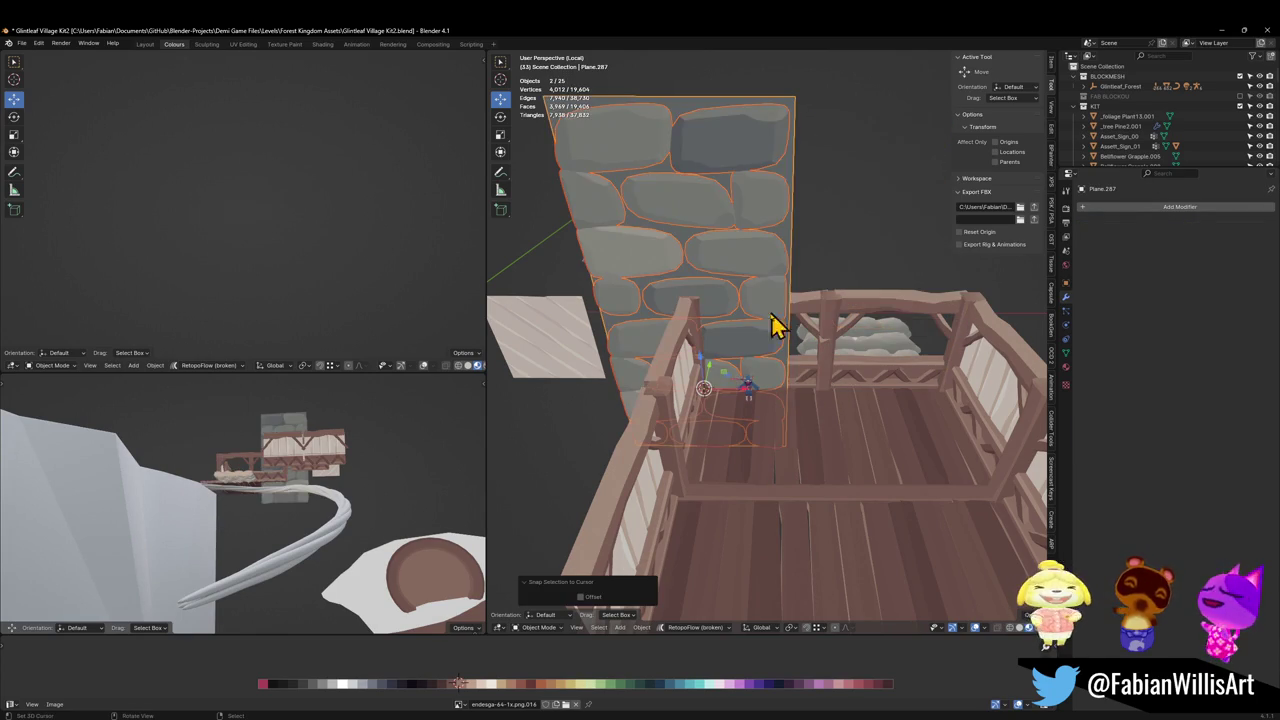
{"action": "key", "text": "s"}
{"action": "left_click", "coordinate": [745, 362]}
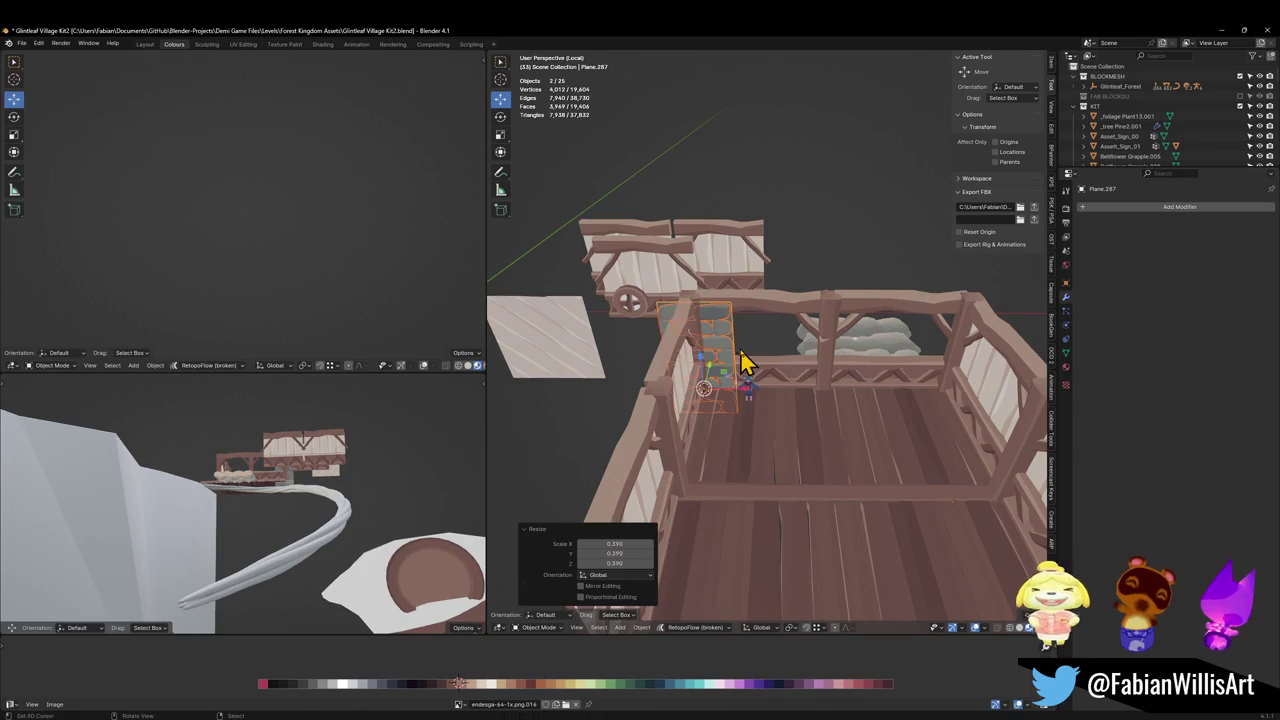
Slide the stone panel, height locked, behind the deck railing.
{"action": "middle_click_drag", "start_coordinate": [272, 455], "coordinate": [243, 491]}
{"action": "key", "text": "KP_Decimal"}
{"action": "key", "text": "g"}
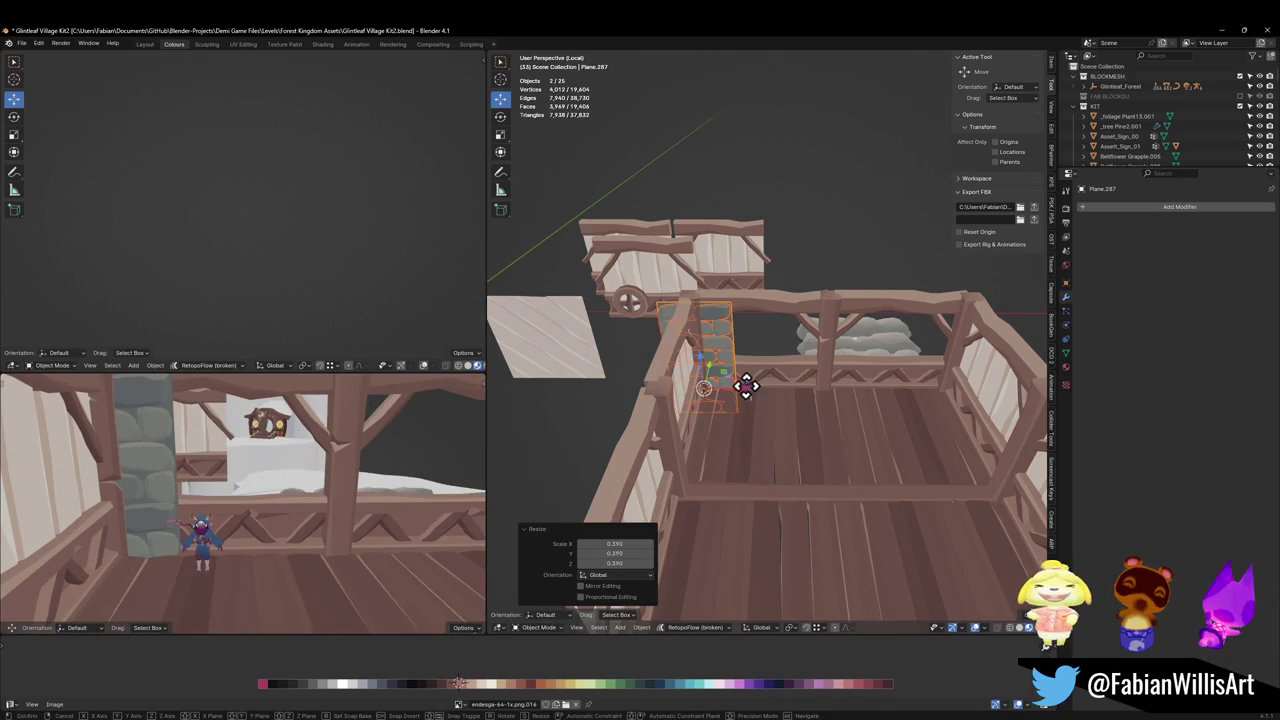
{"action": "key", "text": "shift+z"}
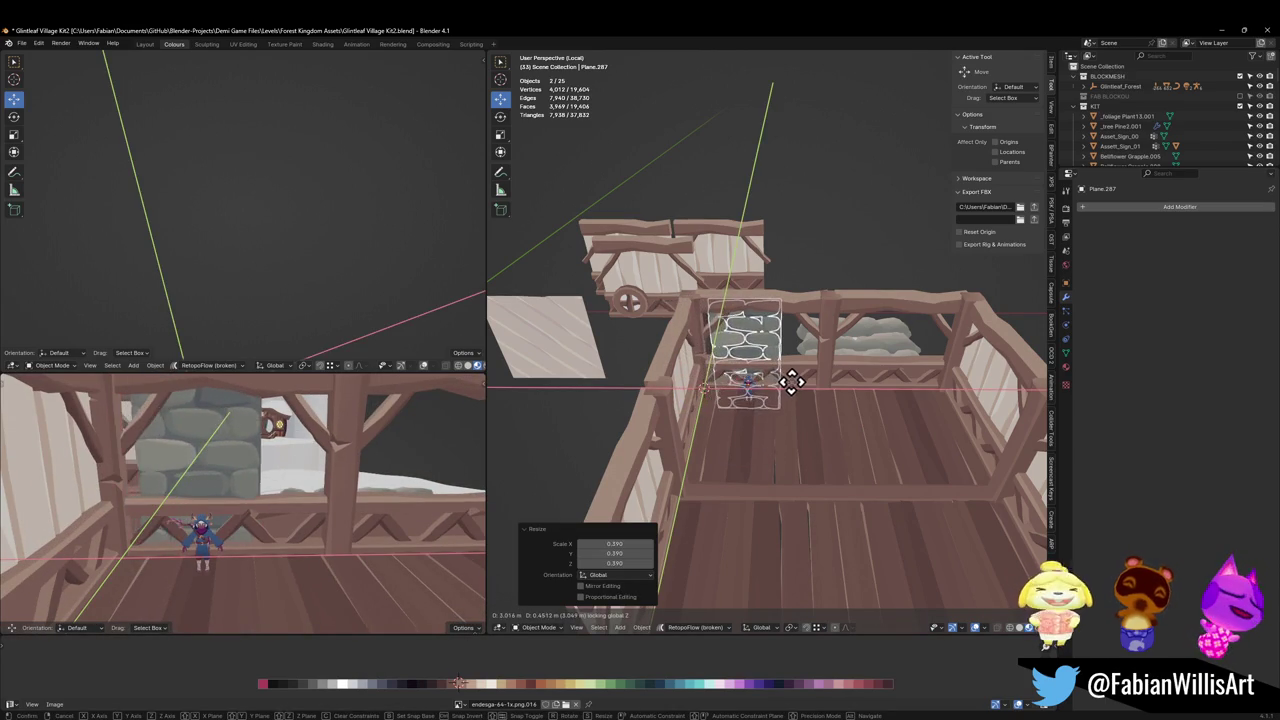
{"action": "left_click", "coordinate": [780, 364]}
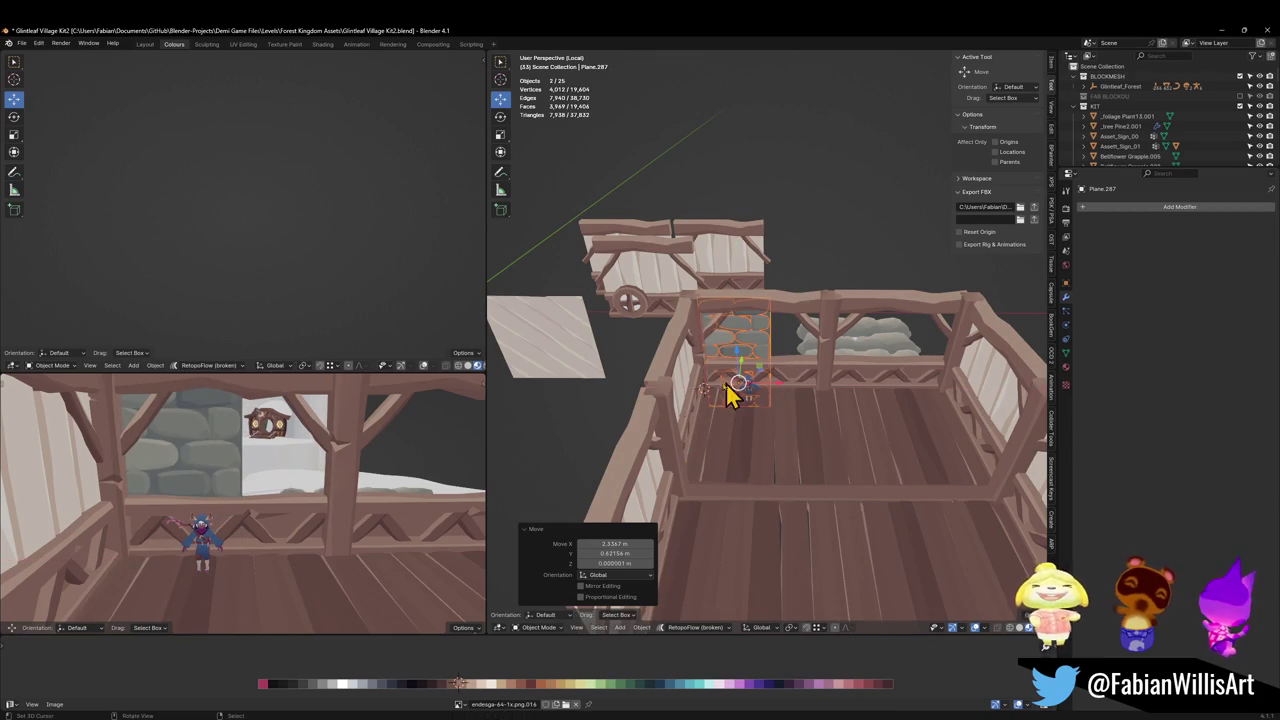
{"action": "middle_click_drag", "start_coordinate": [240, 445], "coordinate": [245, 460]}
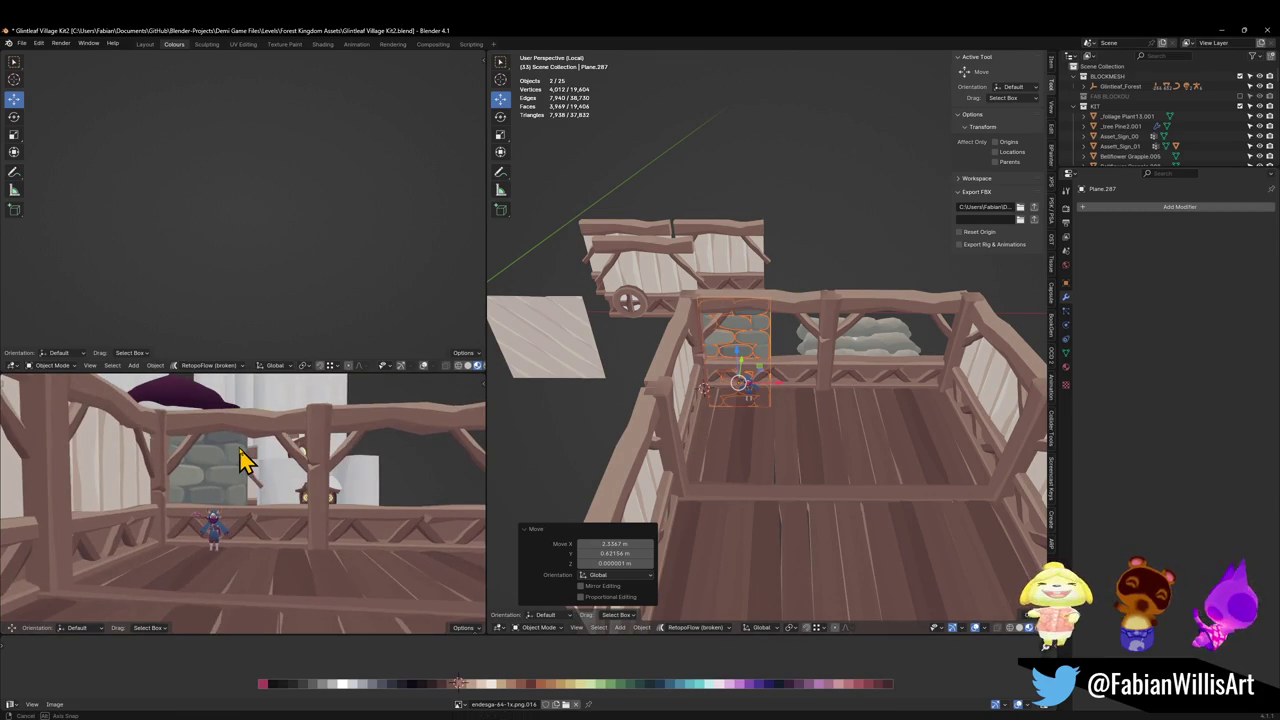
Separate the railing's top rail into its own object.
{"action": "left_click", "coordinate": [822, 318]}
{"action": "middle_click_drag", "start_coordinate": [811, 320], "coordinate": [743, 343]}
{"action": "key", "text": "Tab"}
{"action": "key", "text": "l"}
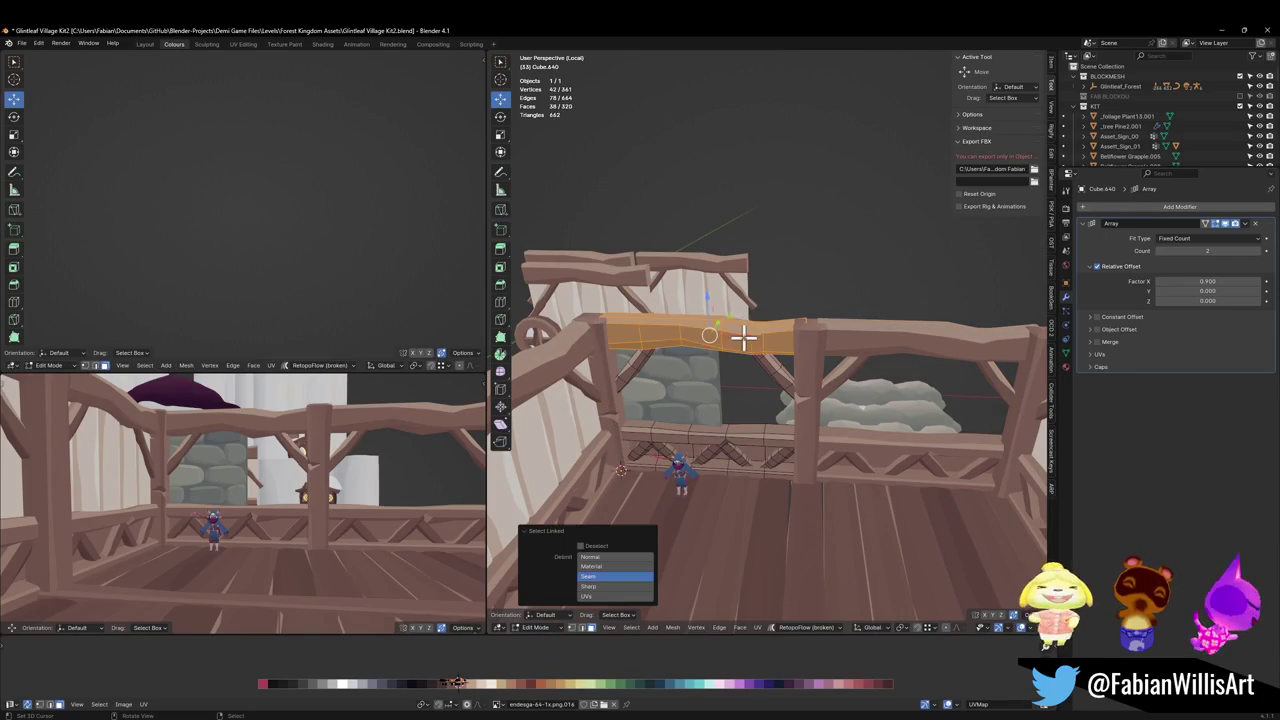
{"action": "key", "text": "p"}
{"action": "left_click", "coordinate": [742, 342]}
{"action": "key", "text": "Tab"}
{"action": "left_click", "coordinate": [750, 345]}
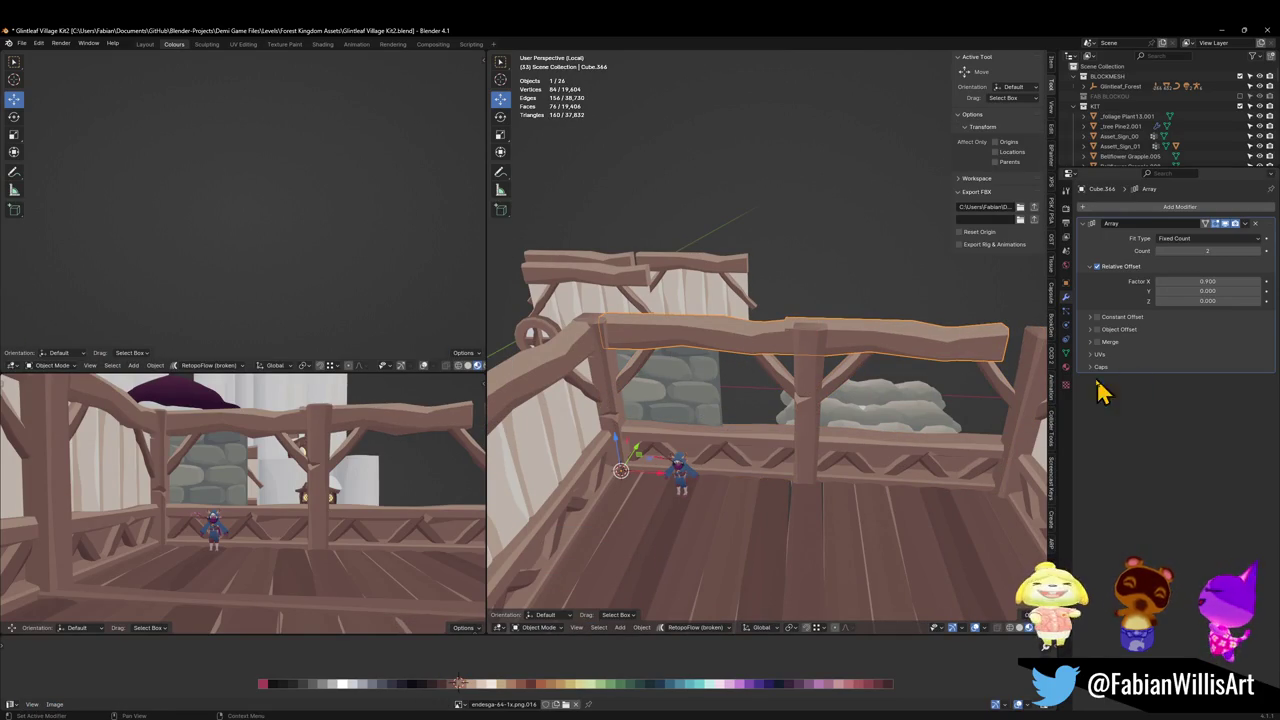
Remove the Array modifier from the separated top rail, keeping the beam.
{"action": "left_click", "coordinate": [1066, 384]}
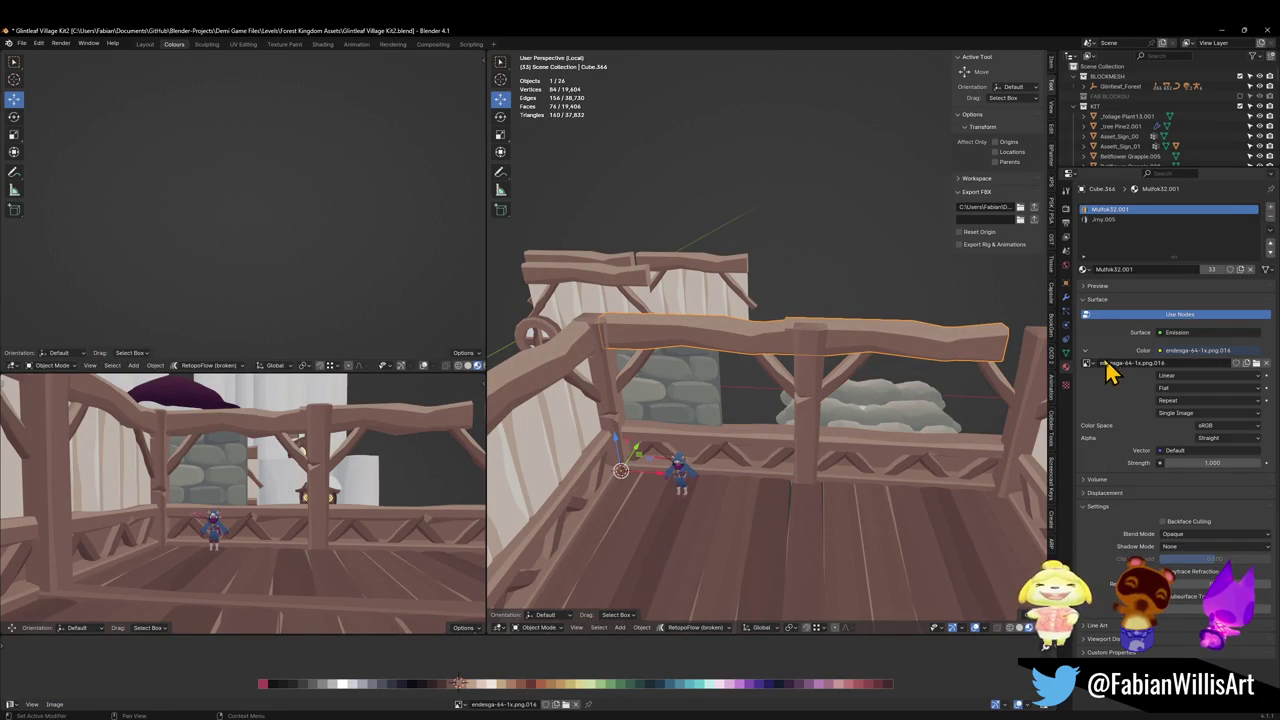
{"action": "left_click", "coordinate": [1066, 300]}
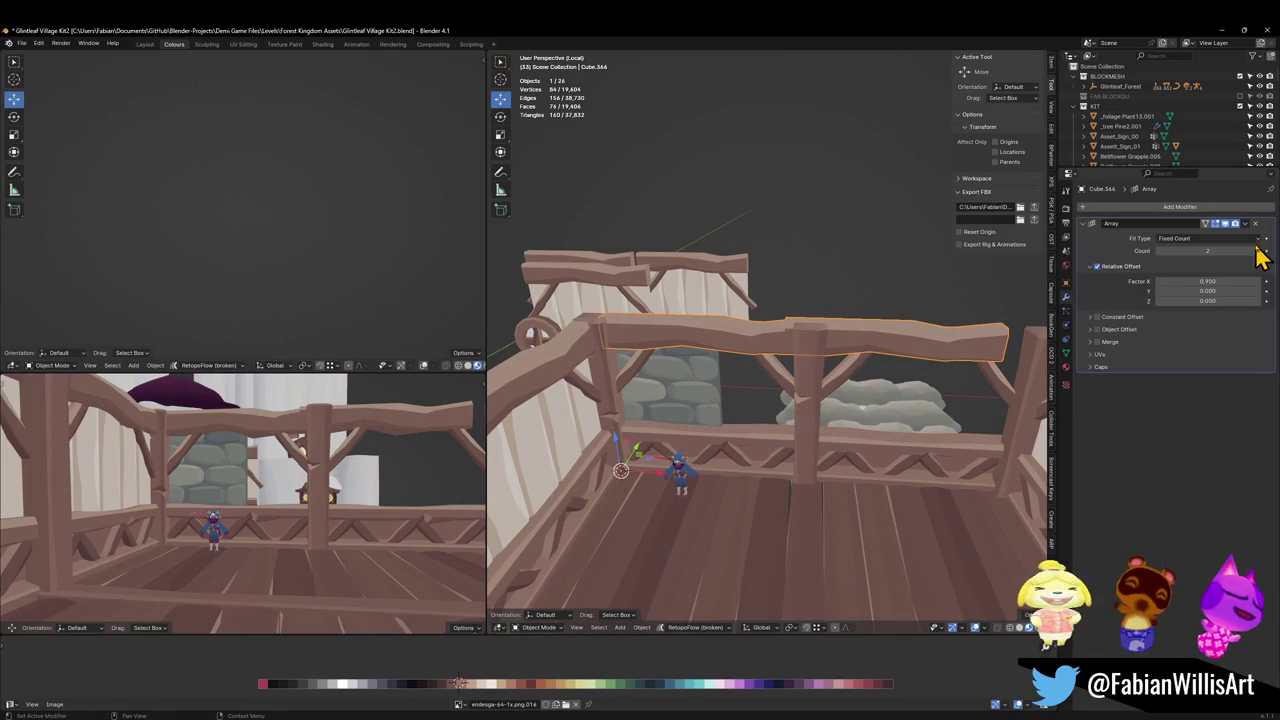
{"action": "left_click", "coordinate": [1256, 223]}
{"action": "scroll", "coordinate": [814, 351], "scroll_direction": "up", "scroll_amount": 2}
{"action": "scroll", "coordinate": [800, 363], "scroll_direction": "up", "scroll_amount": 1}
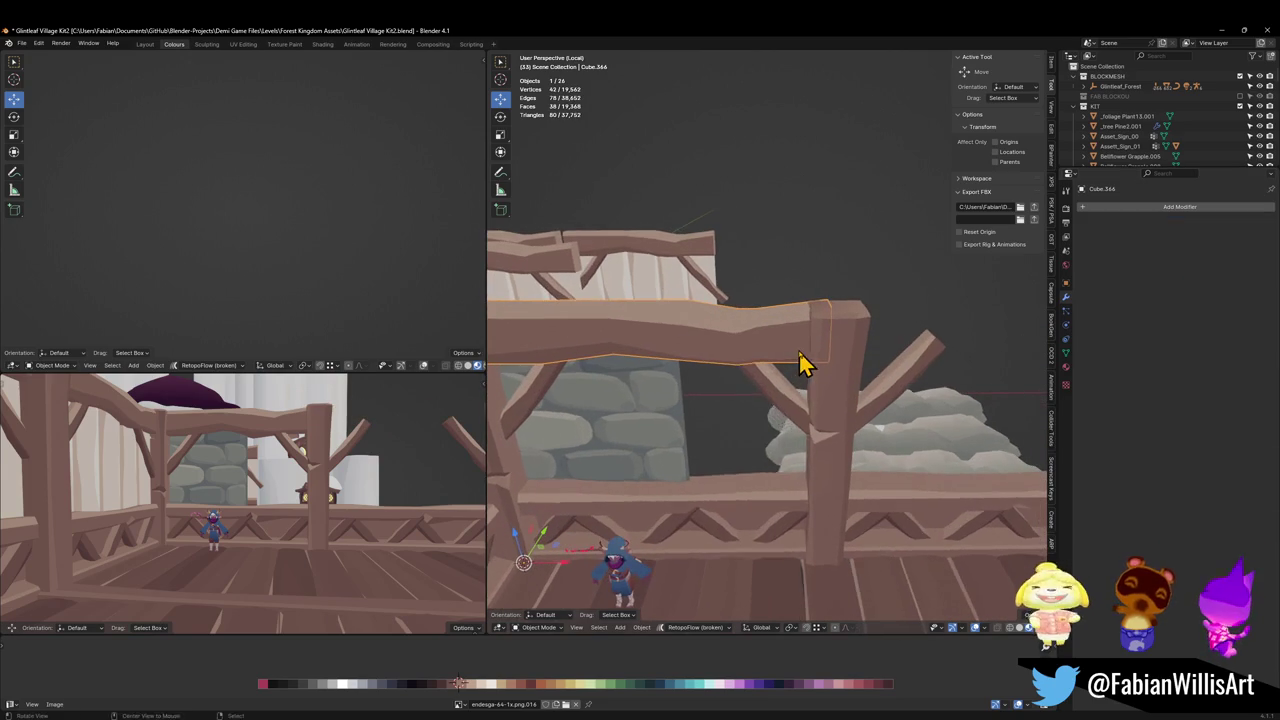
{"action": "key", "text": "q"}
{"action": "middle_click_drag", "start_coordinate": [787, 362], "coordinate": [766, 371]}
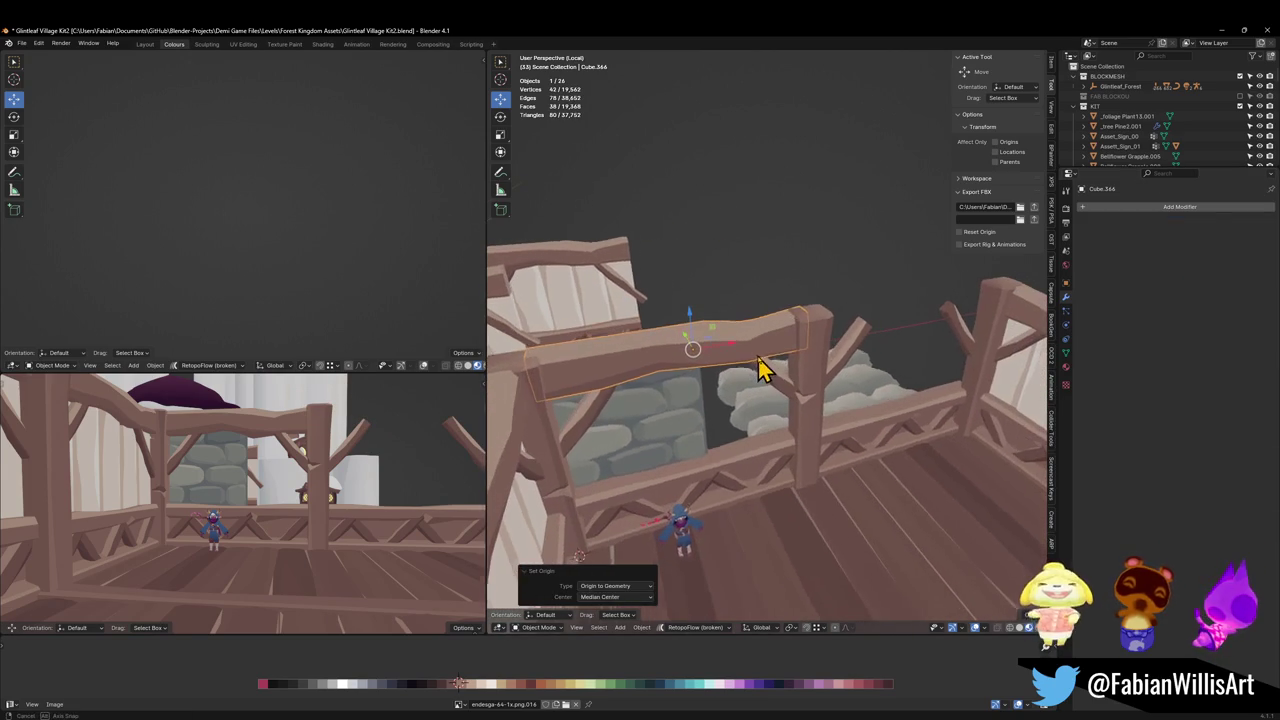
{"action": "key", "text": "Delete"}
{"action": "key", "text": "ctrl+z"}
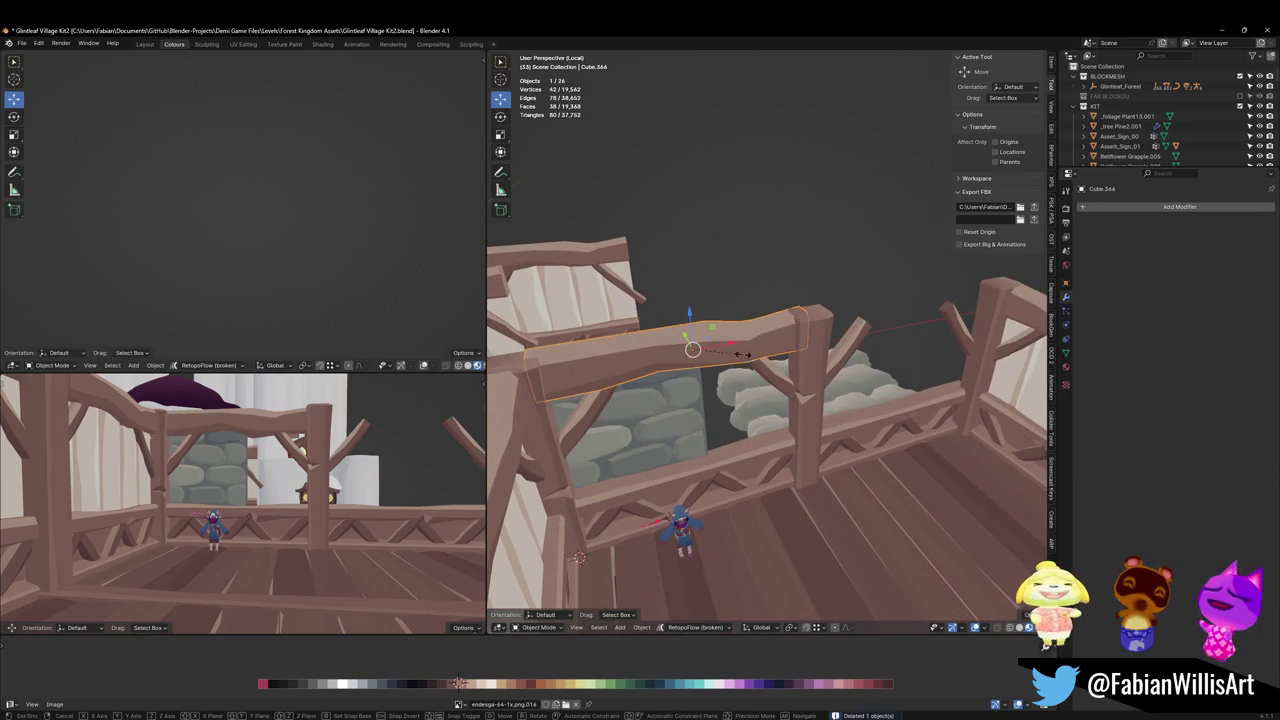
Stretch the beam along X and slide it into place along X.
{"action": "key", "text": "s"}
{"action": "key", "text": "x"}
{"action": "left_click", "coordinate": [785, 362]}
{"action": "key", "text": "g"}
{"action": "key", "text": "x"}
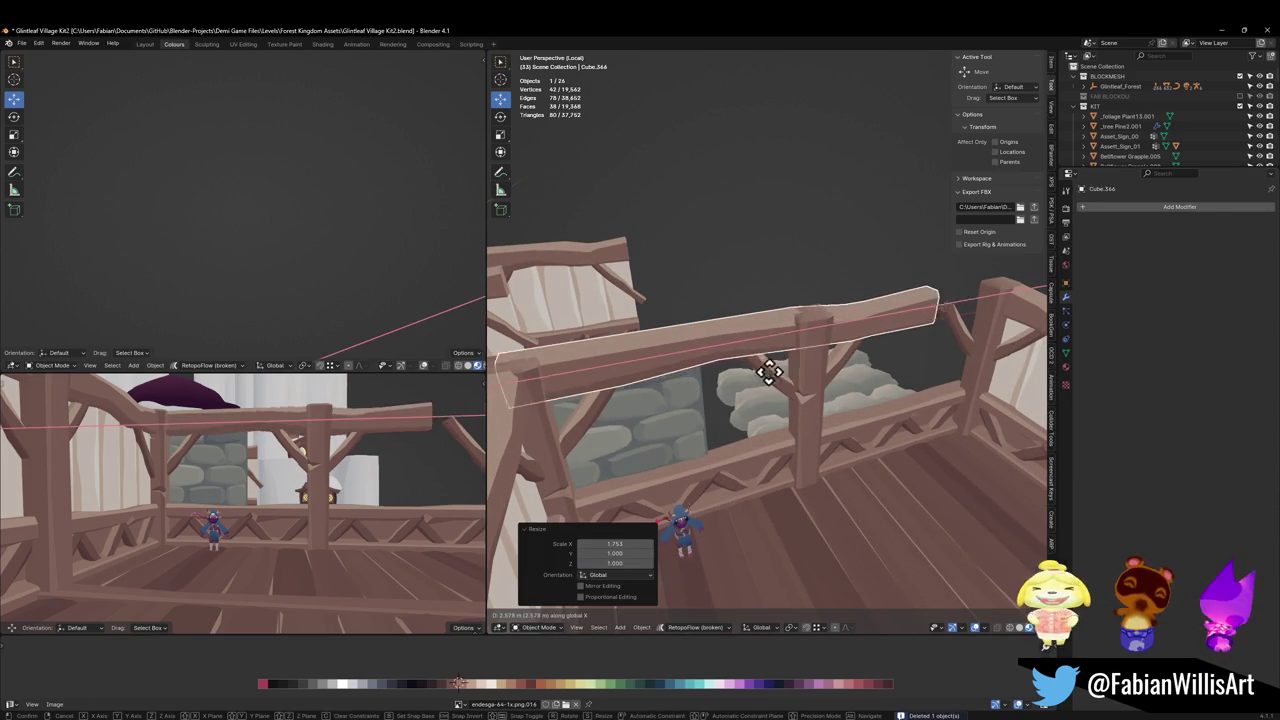
{"action": "left_click", "coordinate": [775, 392]}
{"action": "middle_click_drag", "start_coordinate": [775, 392], "coordinate": [814, 400]}
Scale the beam 2.26 on Y and -1.53 on Z, then raise it 0.95 m.
{"action": "key", "text": "s"}
{"action": "key", "text": "y"}
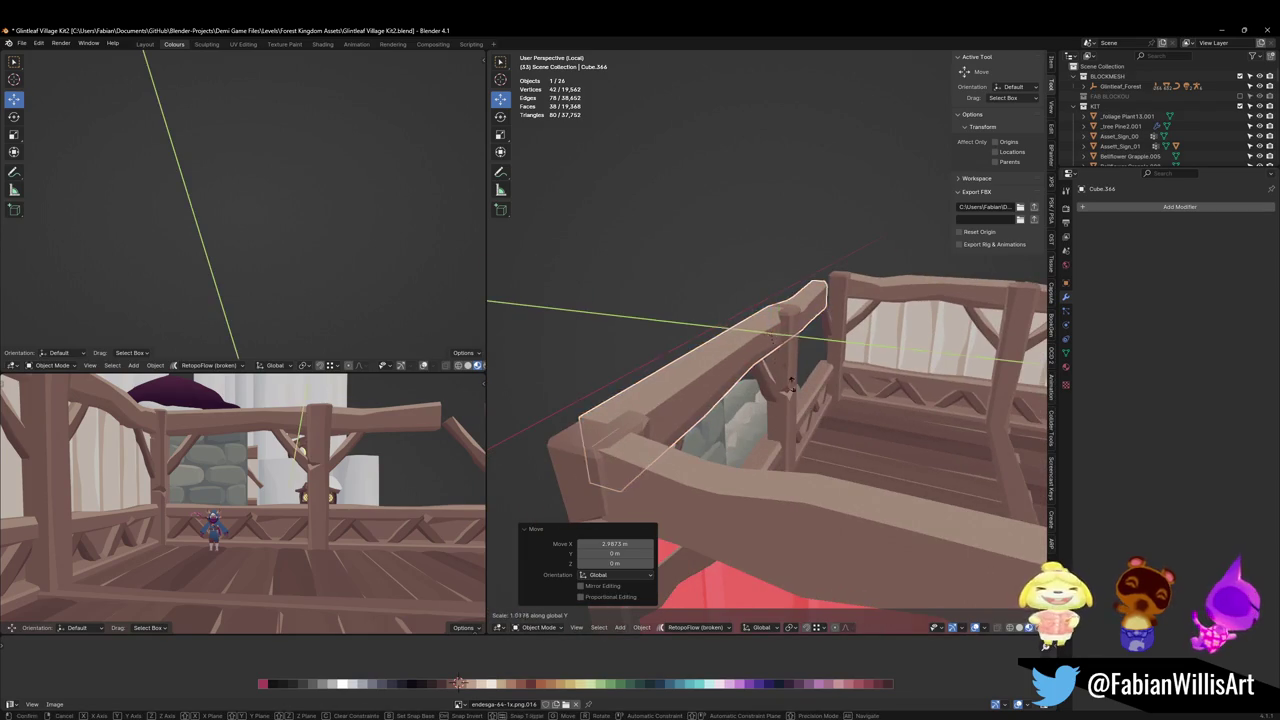
{"action": "left_click", "coordinate": [770, 325]}
{"action": "key", "text": "s"}
{"action": "key", "text": "z"}
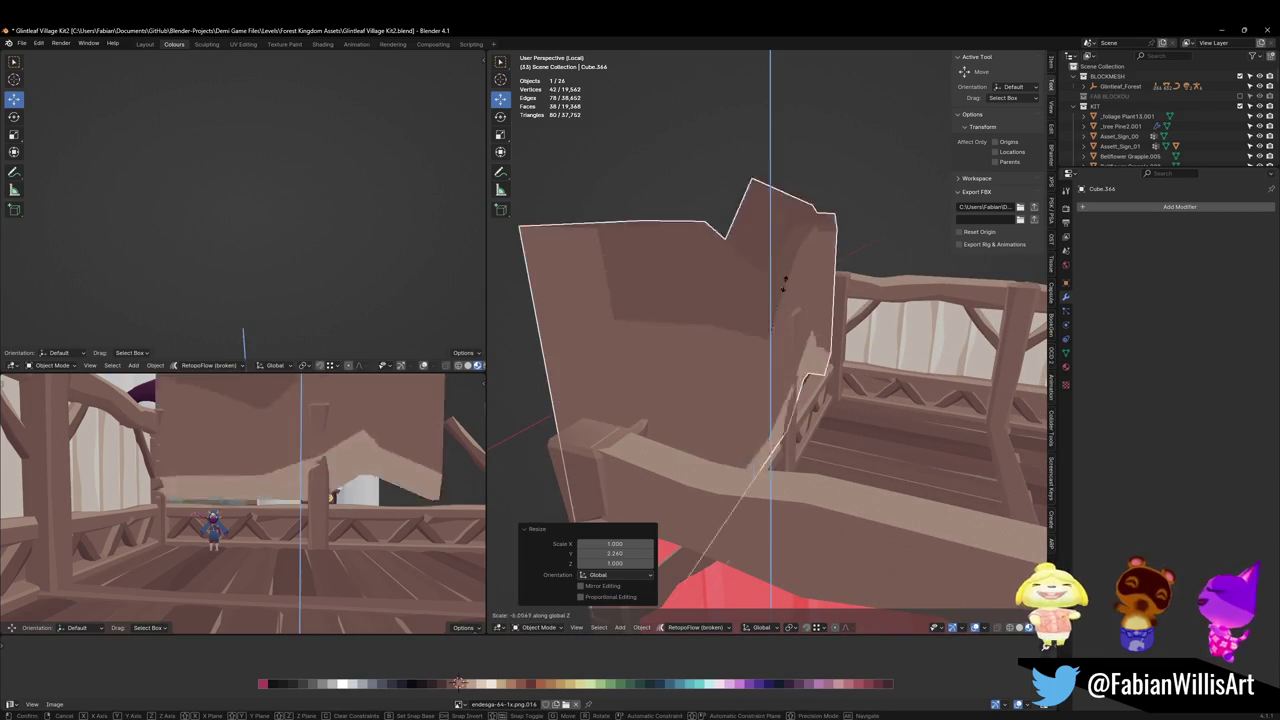
{"action": "left_click", "coordinate": [775, 335]}
{"action": "mouse_move", "coordinate": [775, 335]}
{"action": "middle_mouse_down"}
{"action": "mouse_move", "coordinate": [800, 363]}
{"action": "mouse_move", "coordinate": [785, 385]}
{"action": "middle_mouse_up"}
{"action": "key", "text": "g"}
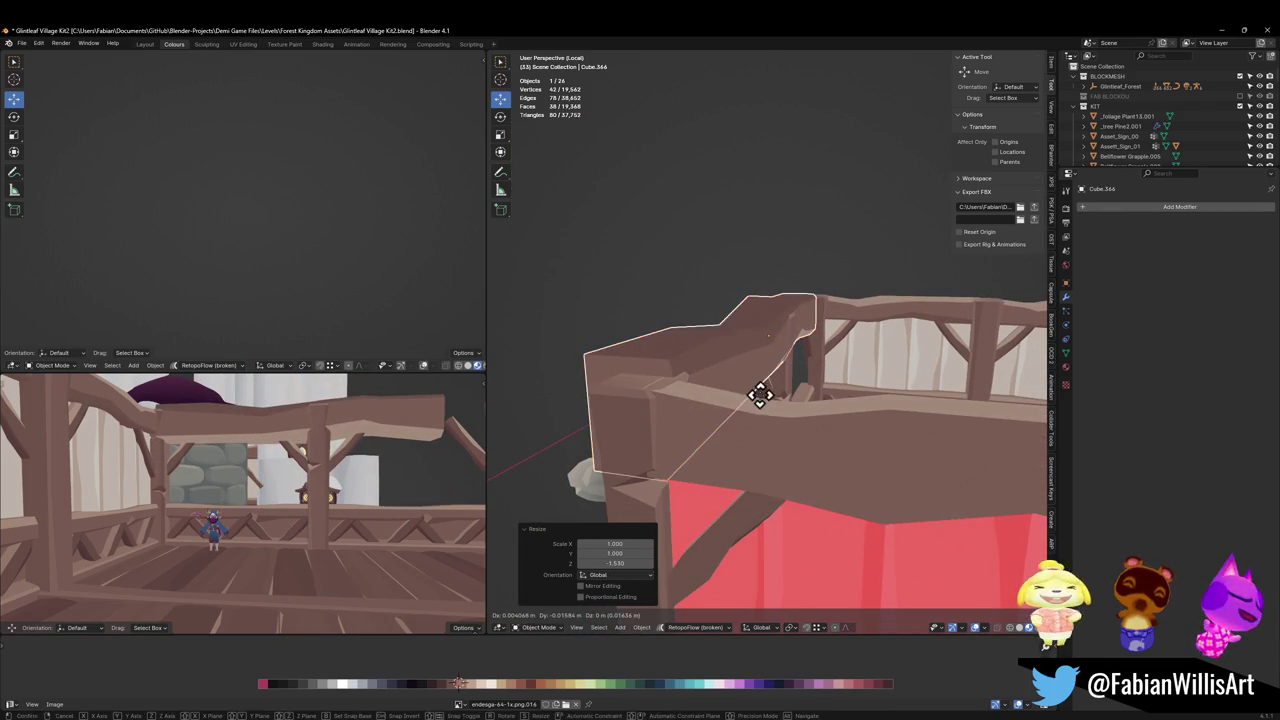
{"action": "key", "text": "z"}
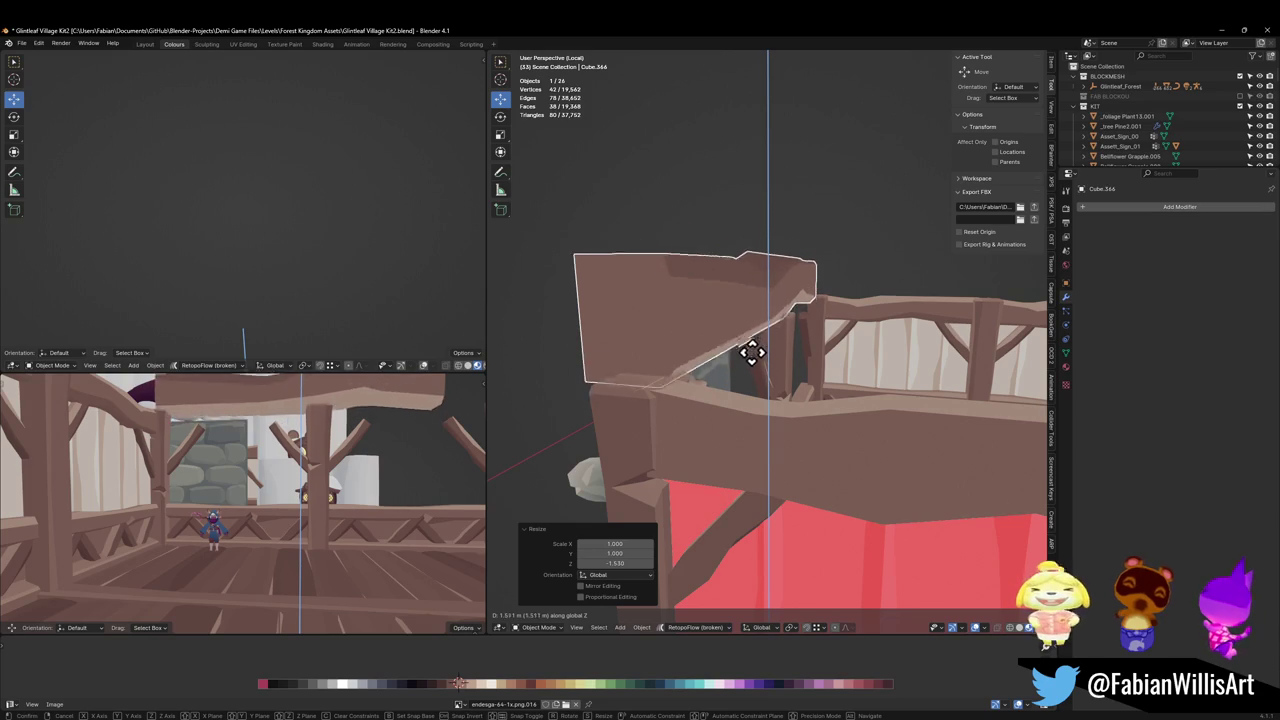
{"action": "left_click", "coordinate": [760, 364]}
{"action": "mouse_move", "coordinate": [760, 364]}
{"action": "middle_mouse_down"}
{"action": "mouse_move", "coordinate": [877, 391]}
{"action": "mouse_move", "coordinate": [851, 349]}
{"action": "middle_mouse_up"}
Enter Edit Mode on the beam and select its end face.
{"action": "key", "text": "Tab"}
{"action": "key", "text": "a"}
{"action": "left_click", "coordinate": [903, 397]}
Shift the whole beam mesh back 0.194 m along Y.
{"action": "key", "text": "g"}
{"action": "key", "text": "x"}
{"action": "right_click", "coordinate": [878, 350]}
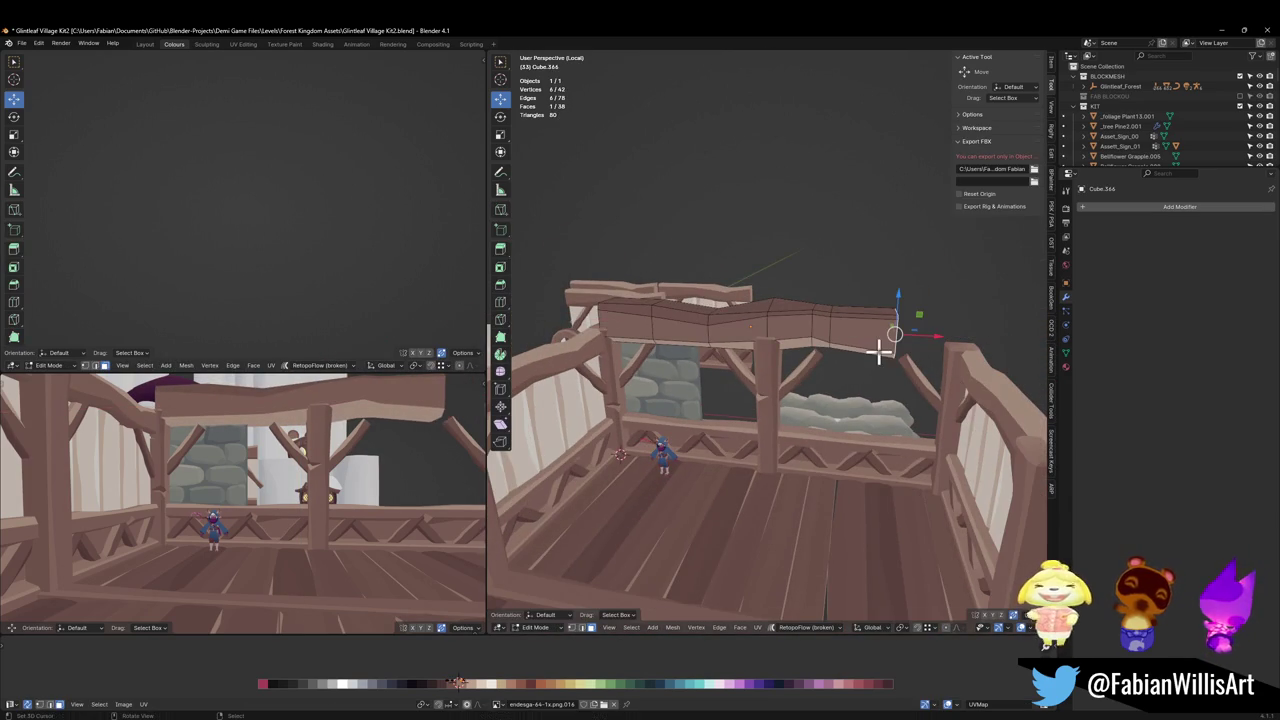
{"action": "key", "text": "g"}
{"action": "key", "text": "x"}
{"action": "scroll", "coordinate": [857, 340], "scroll_direction": "down", "scroll_amount": 2}
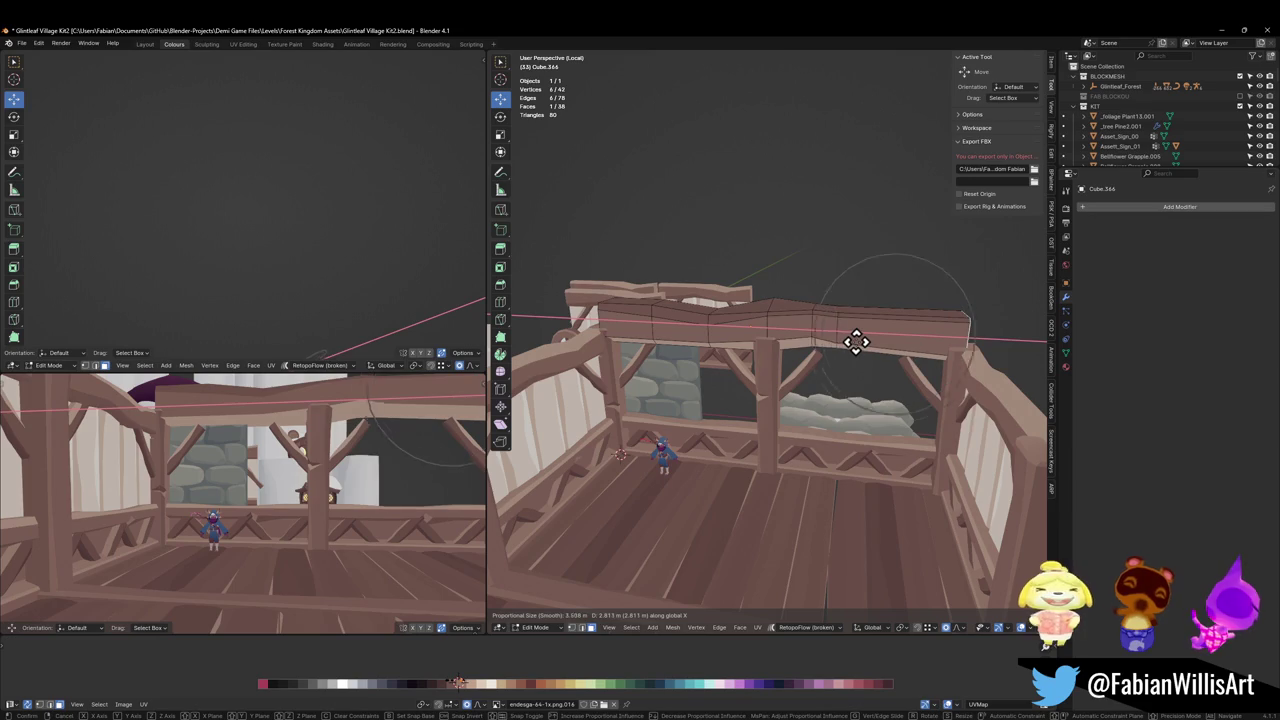
{"action": "scroll", "coordinate": [856, 342], "scroll_direction": "down", "scroll_amount": 2}
{"action": "right_click", "coordinate": [851, 340]}
{"action": "key", "text": "a"}
{"action": "middle_click_drag", "start_coordinate": [851, 340], "coordinate": [846, 354]}
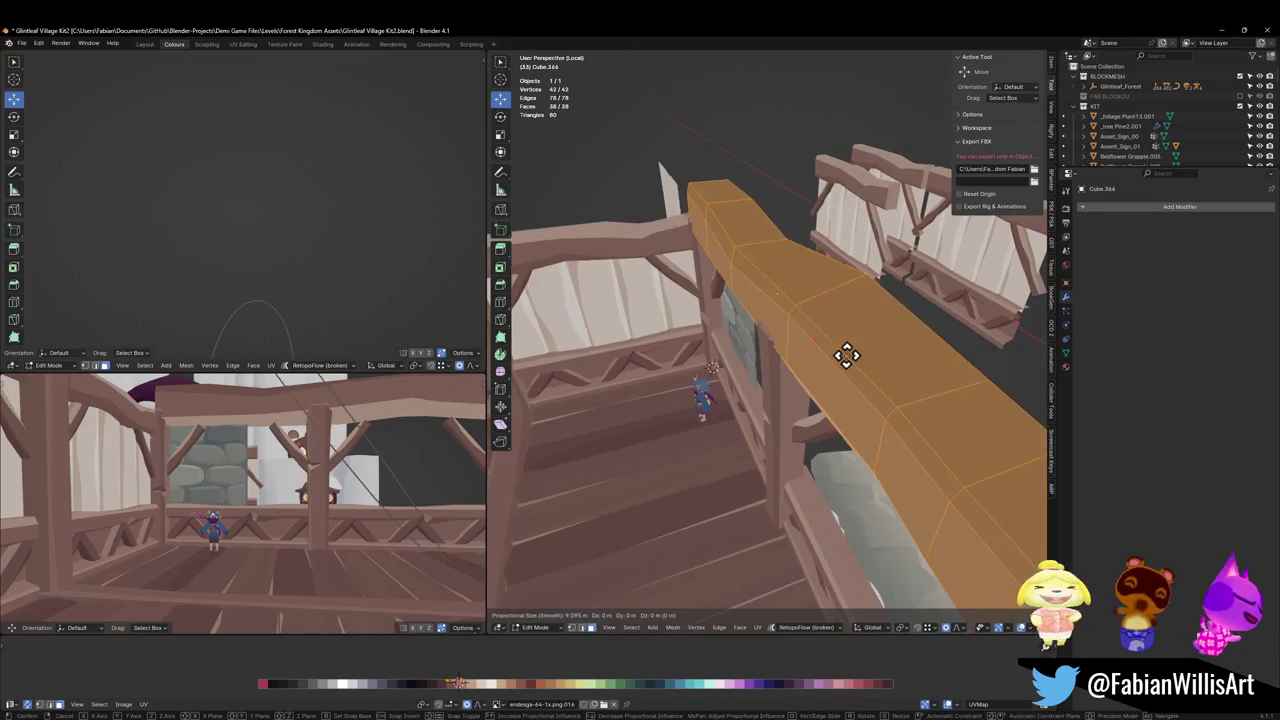
{"action": "key", "text": "g"}
{"action": "key", "text": "y"}
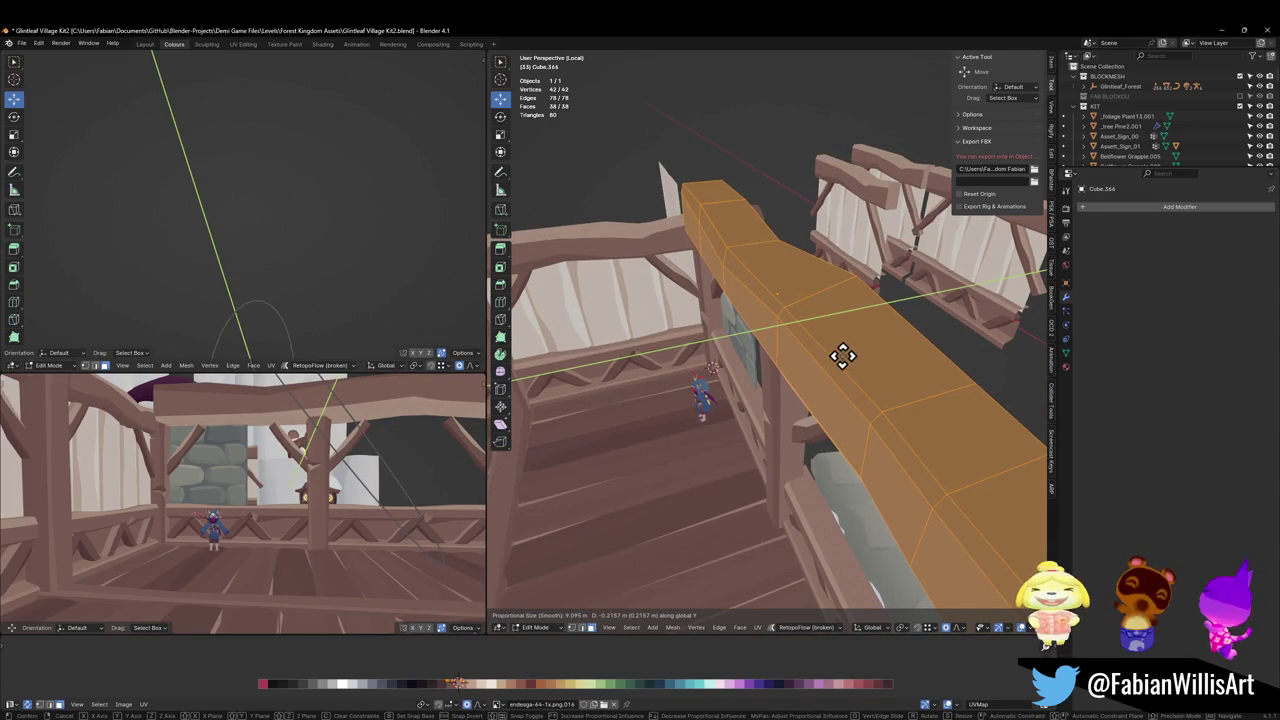
{"action": "left_click", "coordinate": [849, 354]}
Bend the beam gently with a proportional vertical move, then save the file.
{"action": "mouse_move", "coordinate": [781, 333]}
{"action": "middle_mouse_down"}
{"action": "mouse_move", "coordinate": [828, 349]}
{"action": "mouse_move", "coordinate": [874, 314]}
{"action": "middle_mouse_up"}
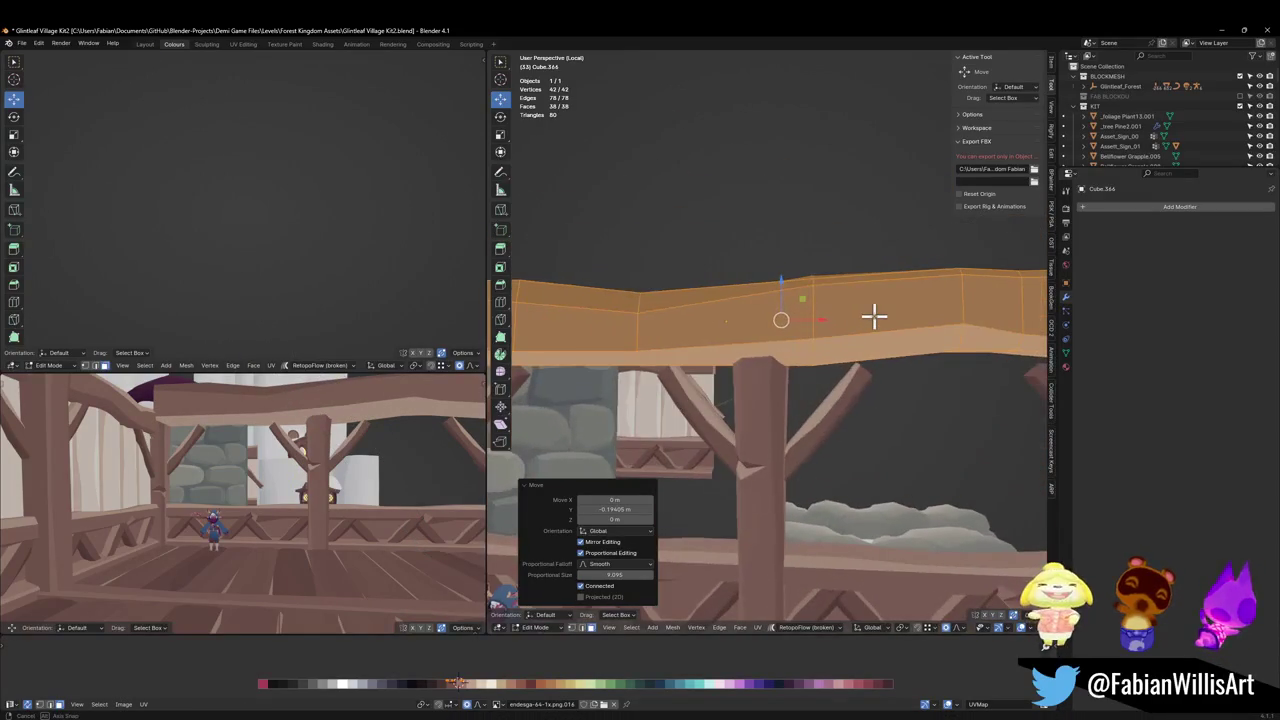
{"action": "mouse_move", "coordinate": [792, 350]}
{"action": "middle_mouse_down"}
{"action": "mouse_move", "coordinate": [811, 320]}
{"action": "mouse_move", "coordinate": [803, 289]}
{"action": "mouse_move", "coordinate": [793, 344]}
{"action": "mouse_move", "coordinate": [837, 357]}
{"action": "middle_mouse_up"}
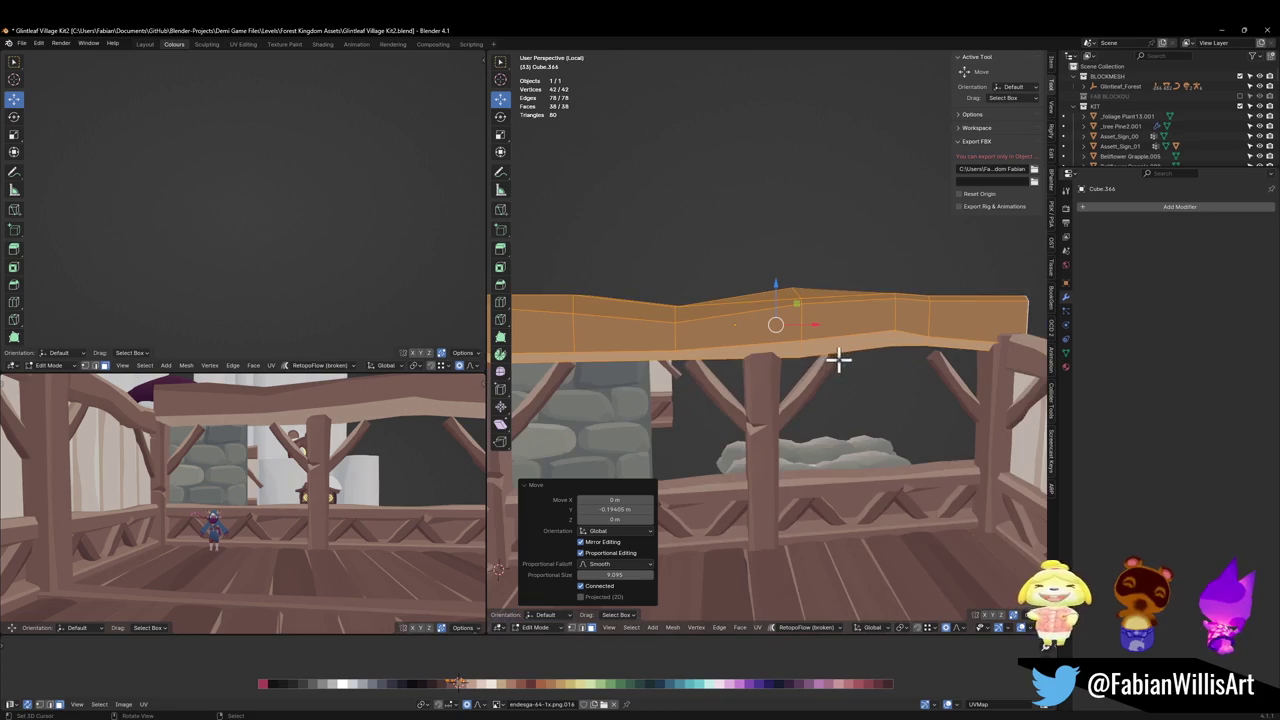
{"action": "key", "text": "g"}
{"action": "key", "text": "z"}
{"action": "left_click", "coordinate": [862, 352]}
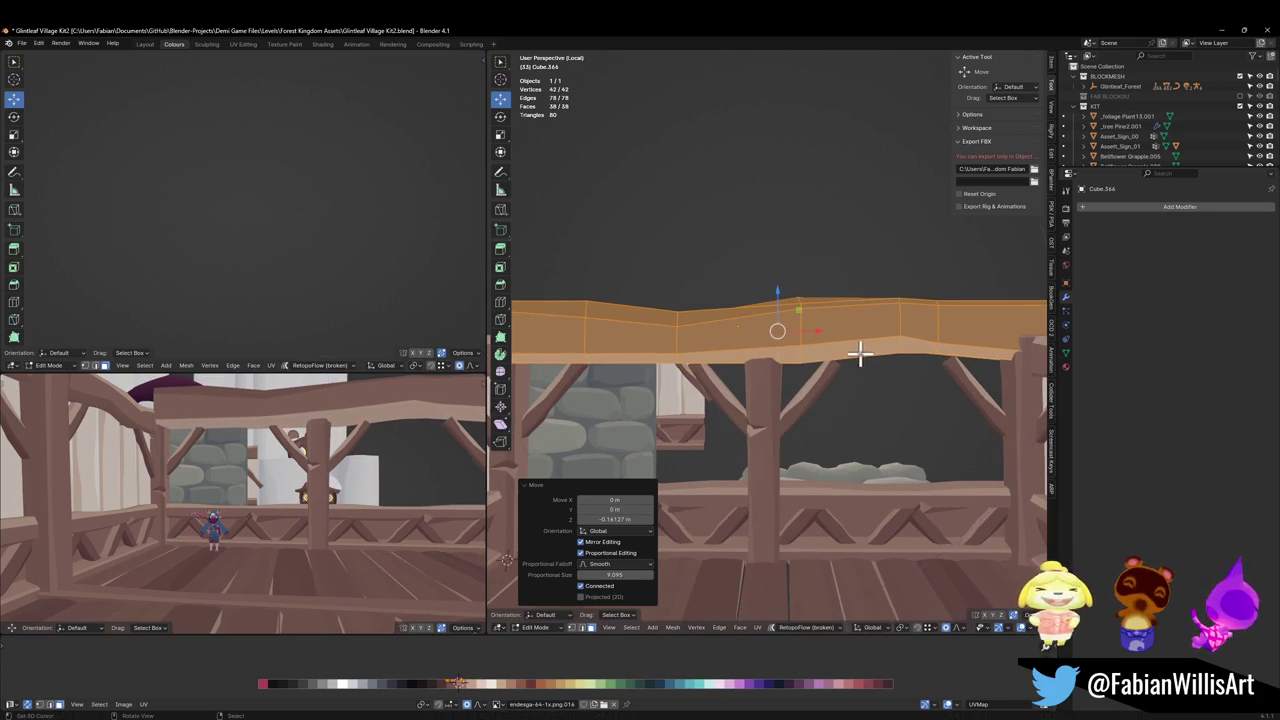
{"action": "scroll", "coordinate": [850, 358], "scroll_direction": "down", "scroll_amount": 4}
{"action": "key", "text": "Tab"}
{"action": "key", "text": "ctrl+s"}
Select both stone wall planes and duplicate them.
{"action": "left_click", "coordinate": [680, 416]}
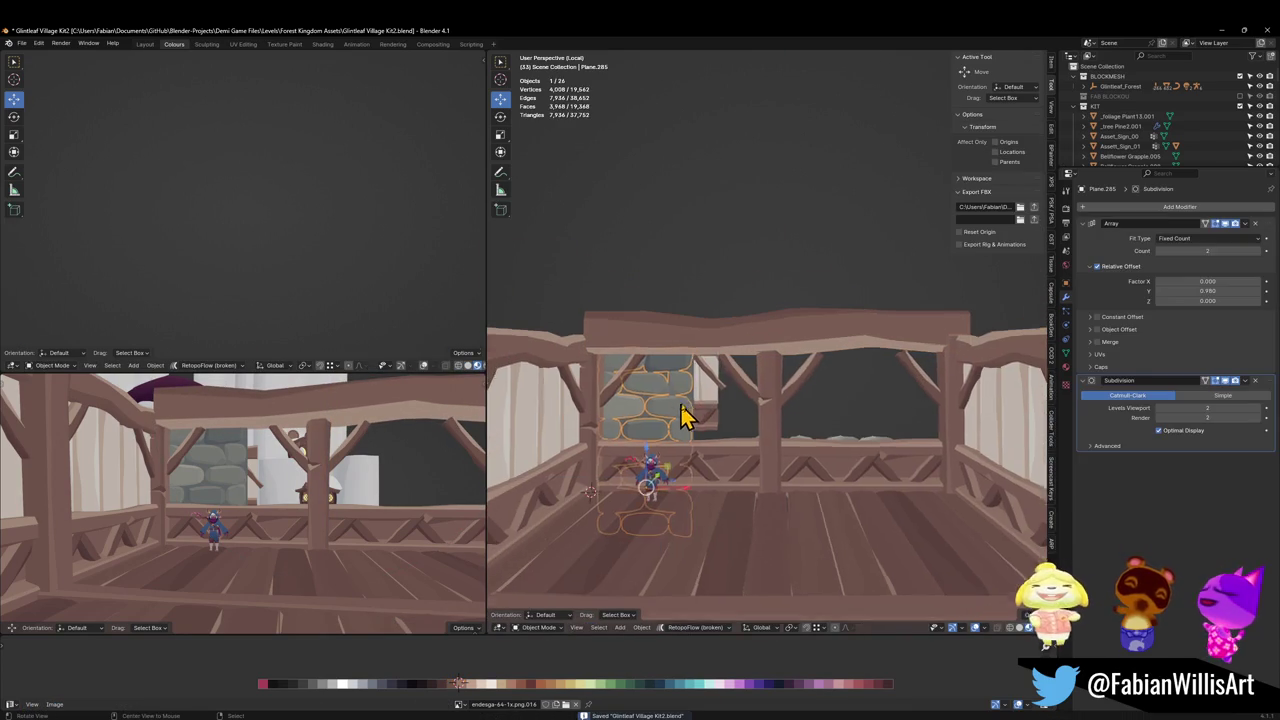
{"action": "key", "text": "KP_Decimal"}
{"action": "left_click", "coordinate": [796, 342], "text": "shift"}
{"action": "middle_click_drag", "start_coordinate": [792, 338], "coordinate": [770, 352]}
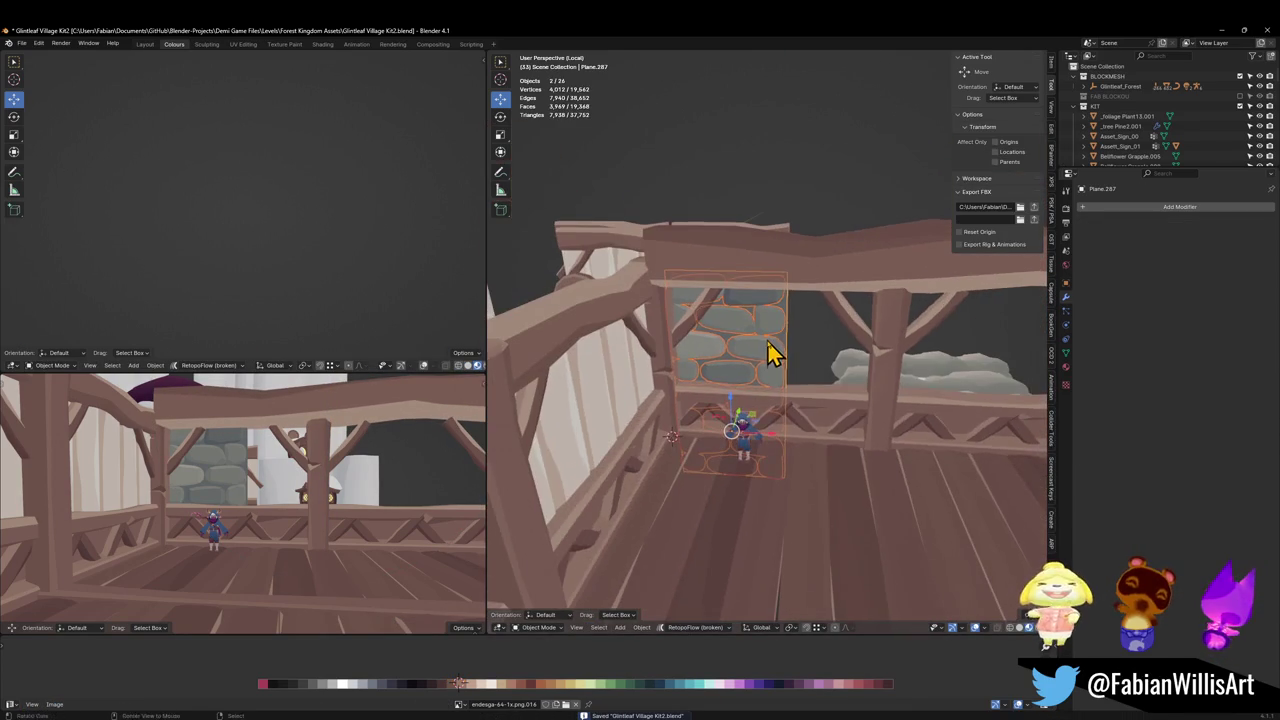
{"action": "key", "text": "shift+d"}
{"action": "left_click", "coordinate": [590, 305]}
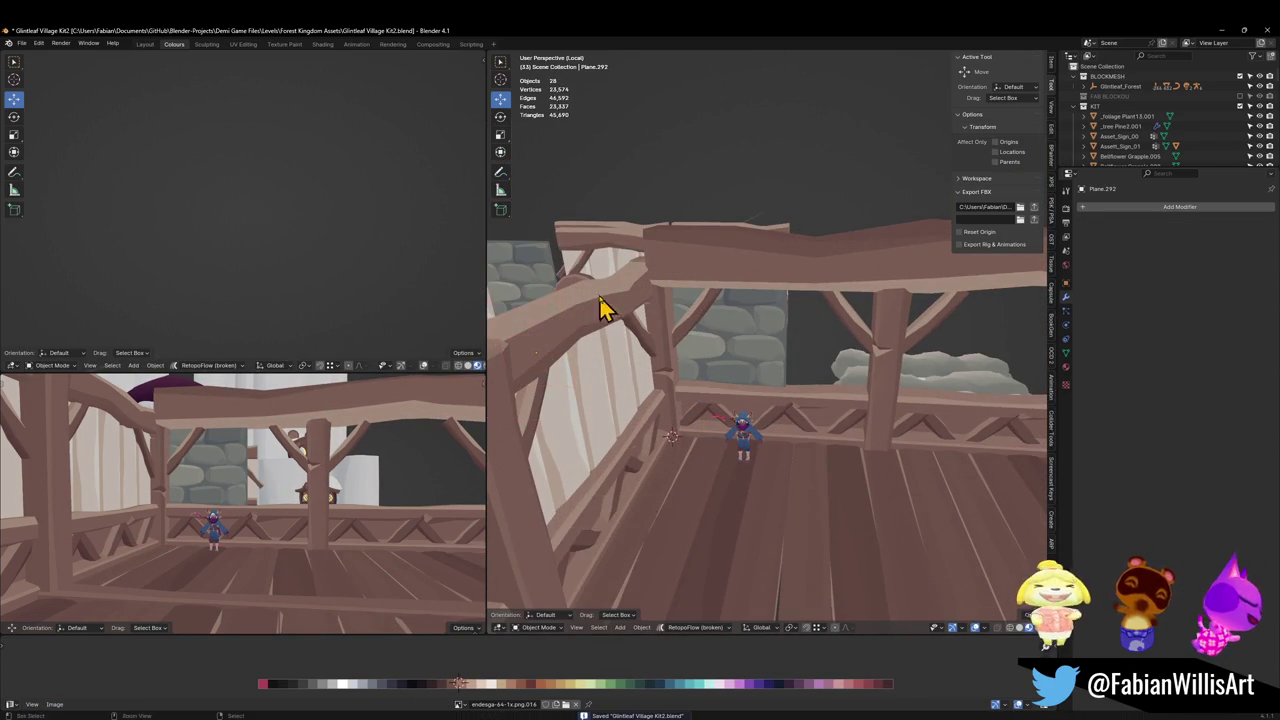
Convert the stone pieces to a mesh and join them into one object.
{"action": "key", "text": "alt+a"}
{"action": "scroll", "coordinate": [795, 370], "scroll_direction": "up", "scroll_amount": 3}
{"action": "left_click", "coordinate": [778, 368]}
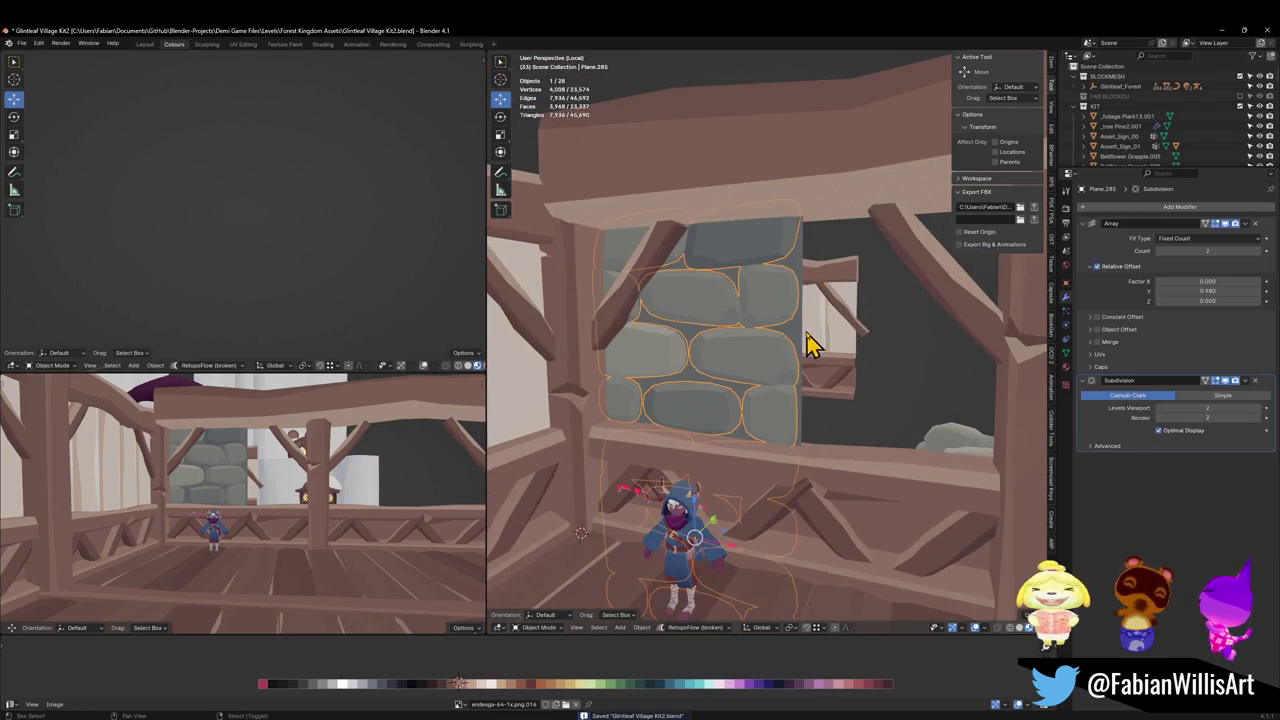
{"action": "left_click", "coordinate": [797, 348], "text": "shift"}
{"action": "left_click", "coordinate": [796, 346]}
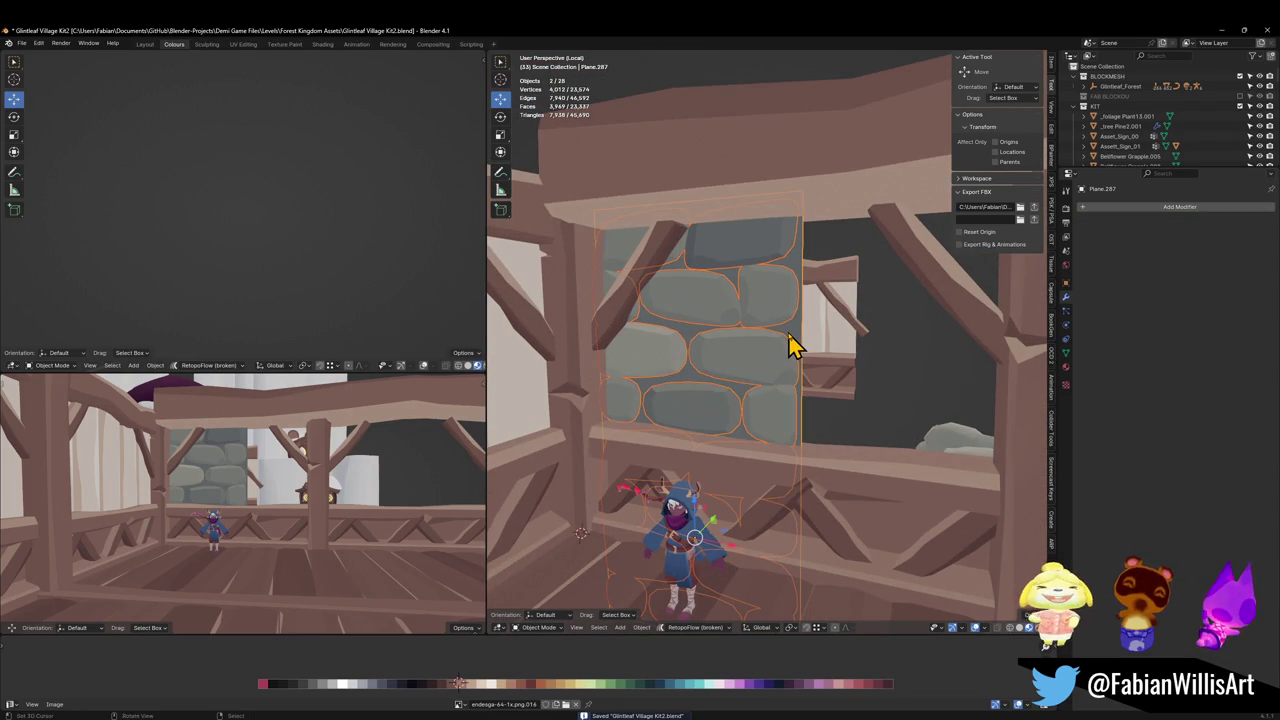
{"action": "right_click", "coordinate": [790, 345]}
{"action": "left_click", "coordinate": [777, 368]}
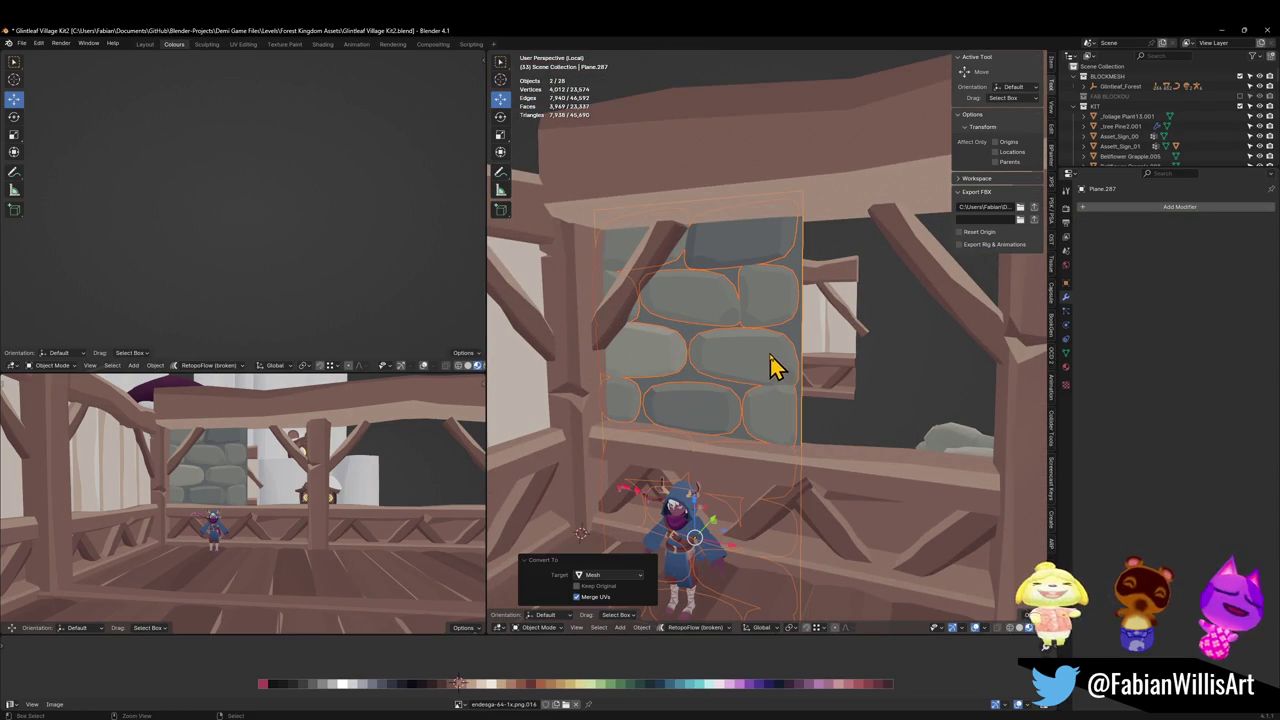
{"action": "key", "text": "ctrl+j"}
Add an Array modifier with count 2 to repeat the stone wall sideways.
{"action": "scroll", "coordinate": [777, 360], "scroll_direction": "down", "scroll_amount": 3}
{"action": "scroll", "coordinate": [760, 360], "scroll_direction": "down", "scroll_amount": 3}
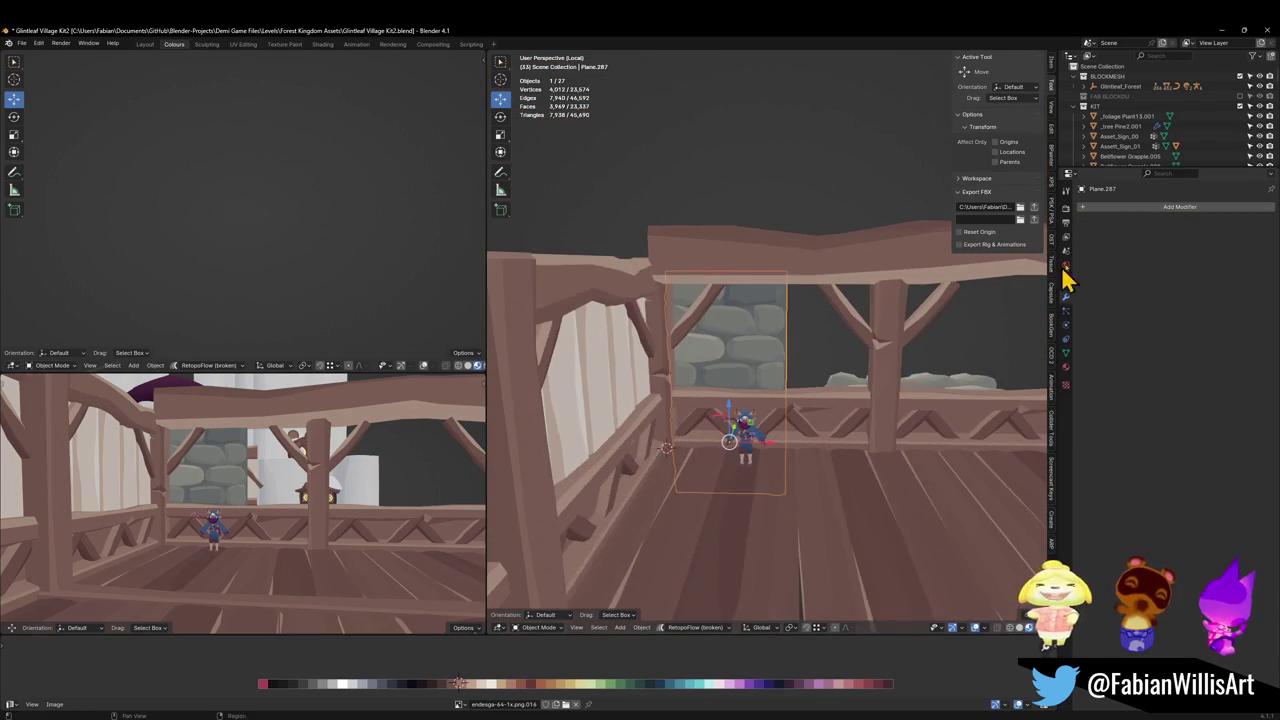
{"action": "left_click", "coordinate": [1113, 208]}
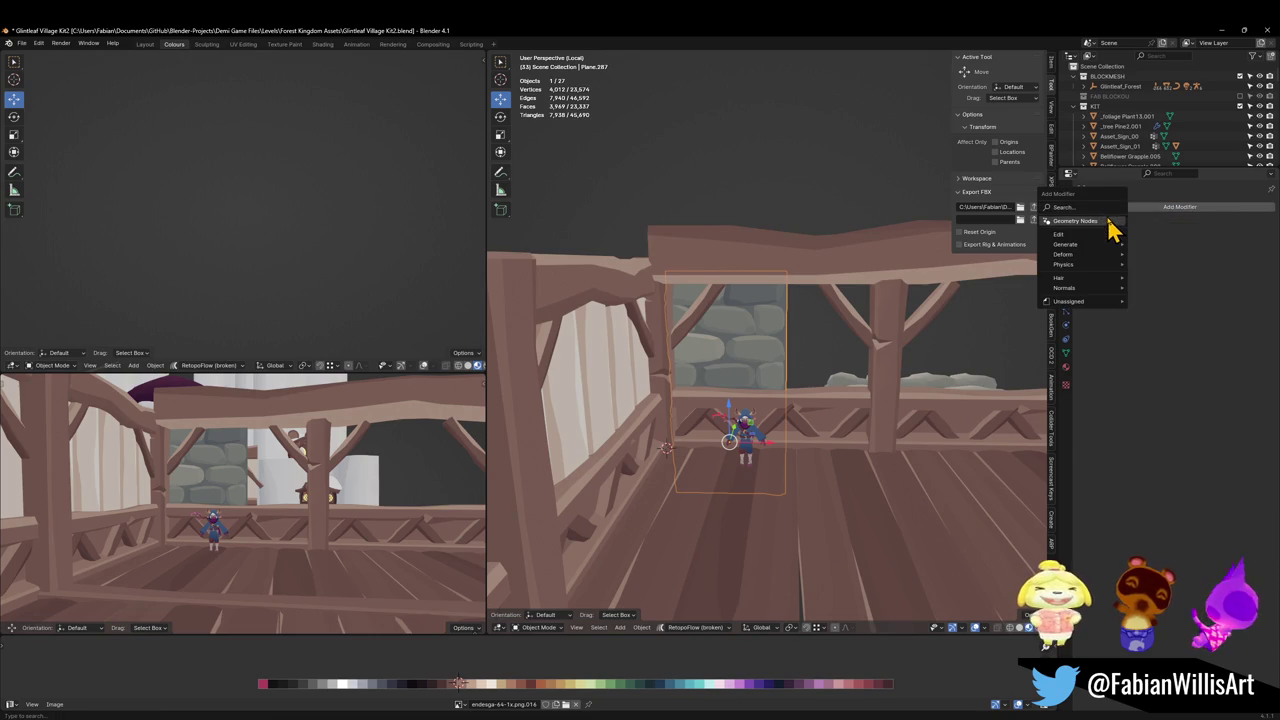
{"action": "type", "text": "array"}
{"action": "left_click", "coordinate": [1094, 248]}
{"action": "key", "text": "alt+a"}
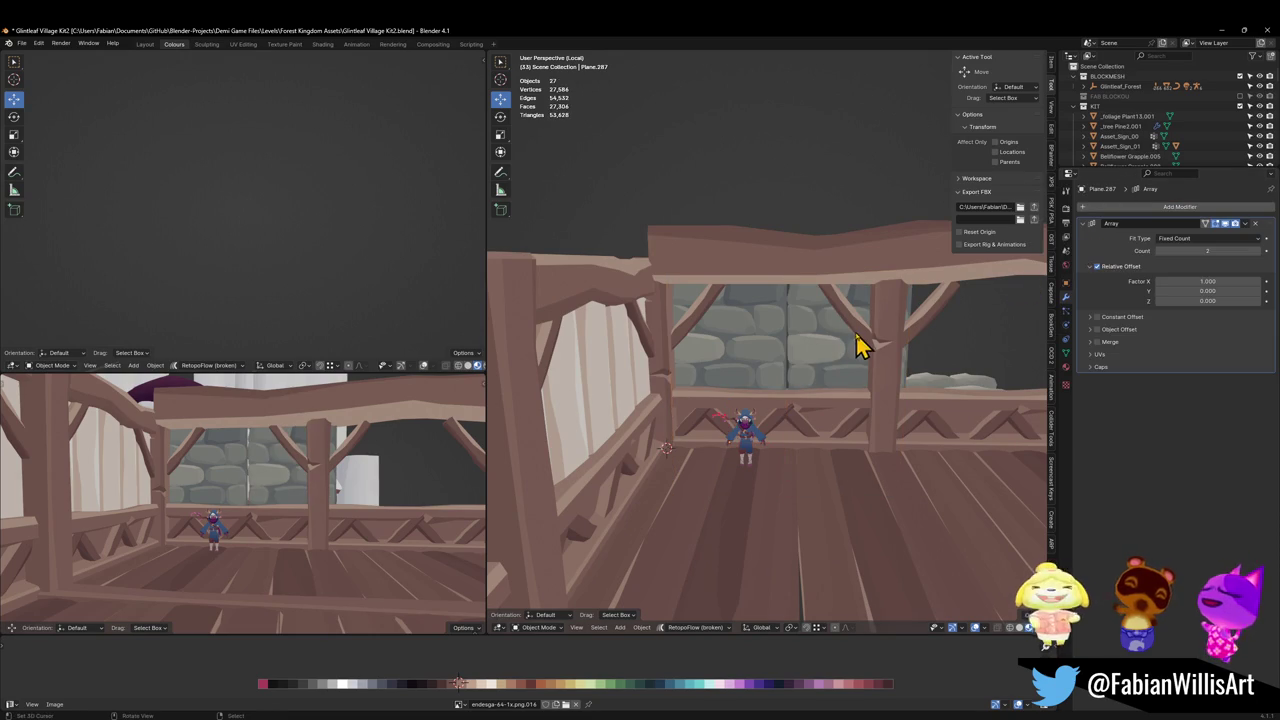
{"action": "scroll", "coordinate": [868, 355], "scroll_direction": "up", "scroll_amount": 1}
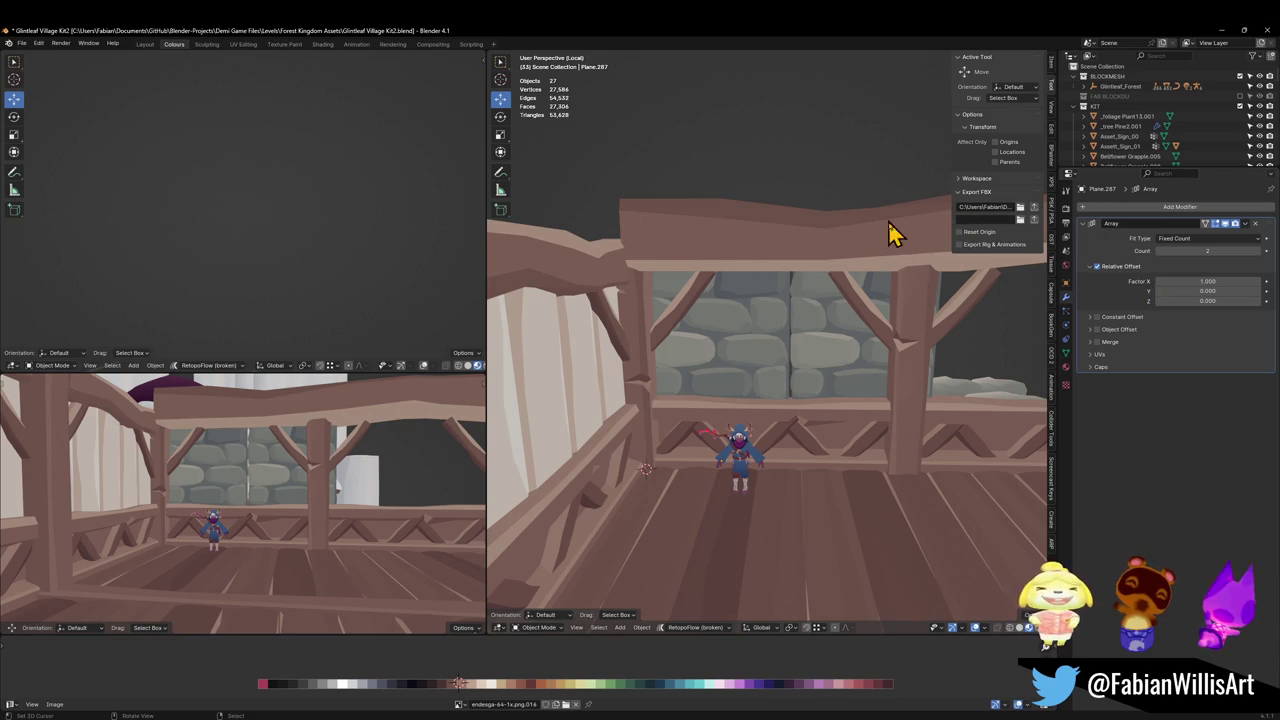
{"action": "scroll", "coordinate": [842, 335], "scroll_direction": "up", "scroll_amount": 3}
{"action": "scroll", "coordinate": [852, 352], "scroll_direction": "up", "scroll_amount": 2}
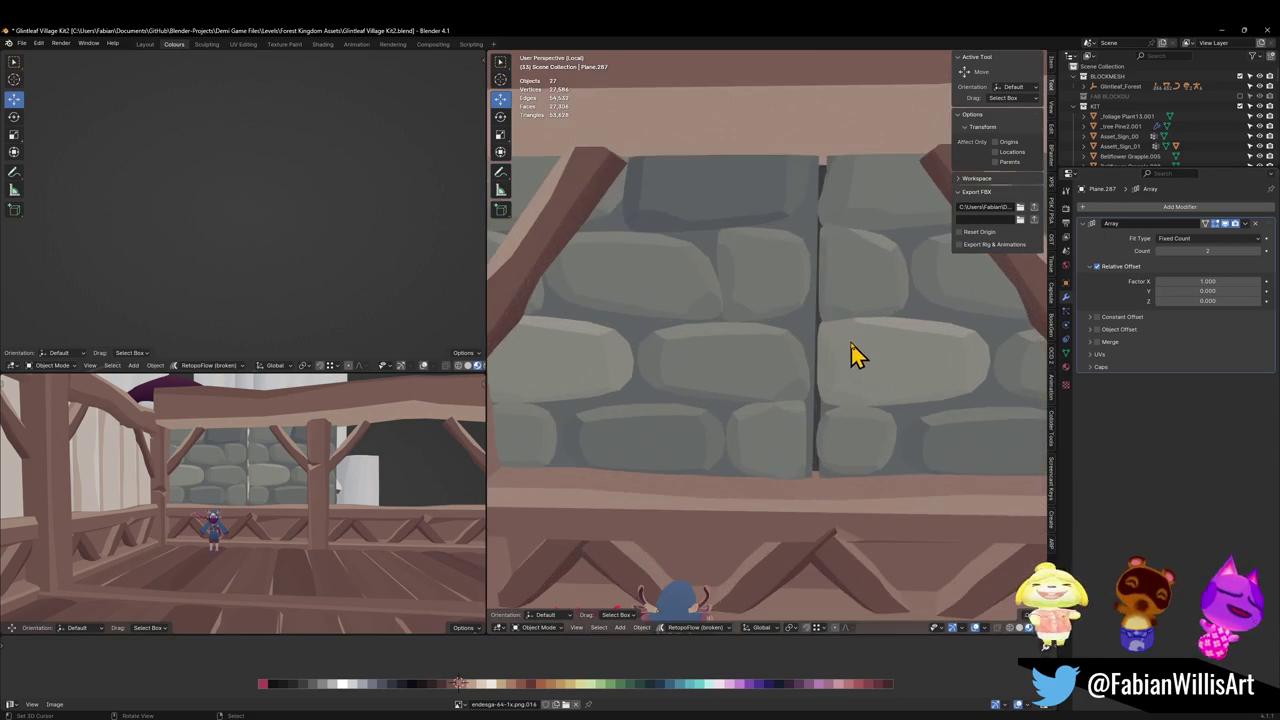
{"action": "scroll", "coordinate": [852, 342], "scroll_direction": "down", "scroll_amount": 2}
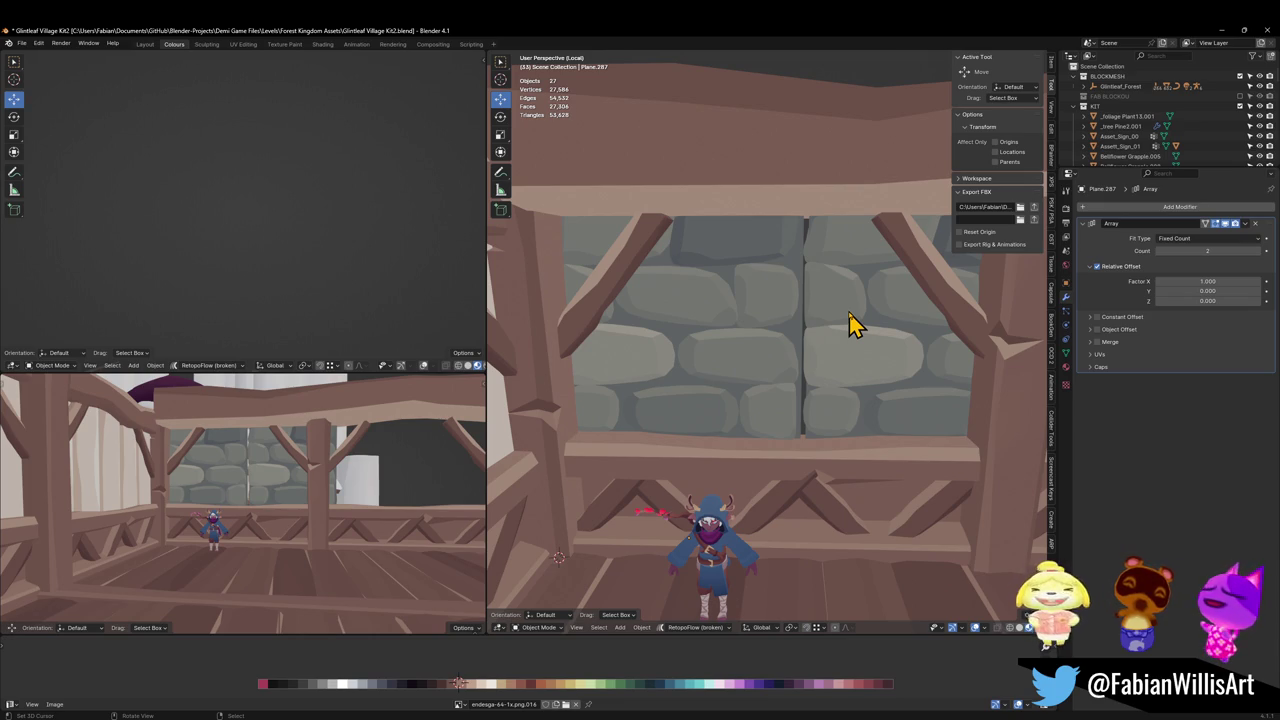
{"action": "middle_click_drag", "start_coordinate": [852, 323], "coordinate": [748, 347]}
Undo the array, scale the wall to 1.341, lower it 1.065 m and narrow it on X.
{"action": "left_click", "coordinate": [762, 326]}
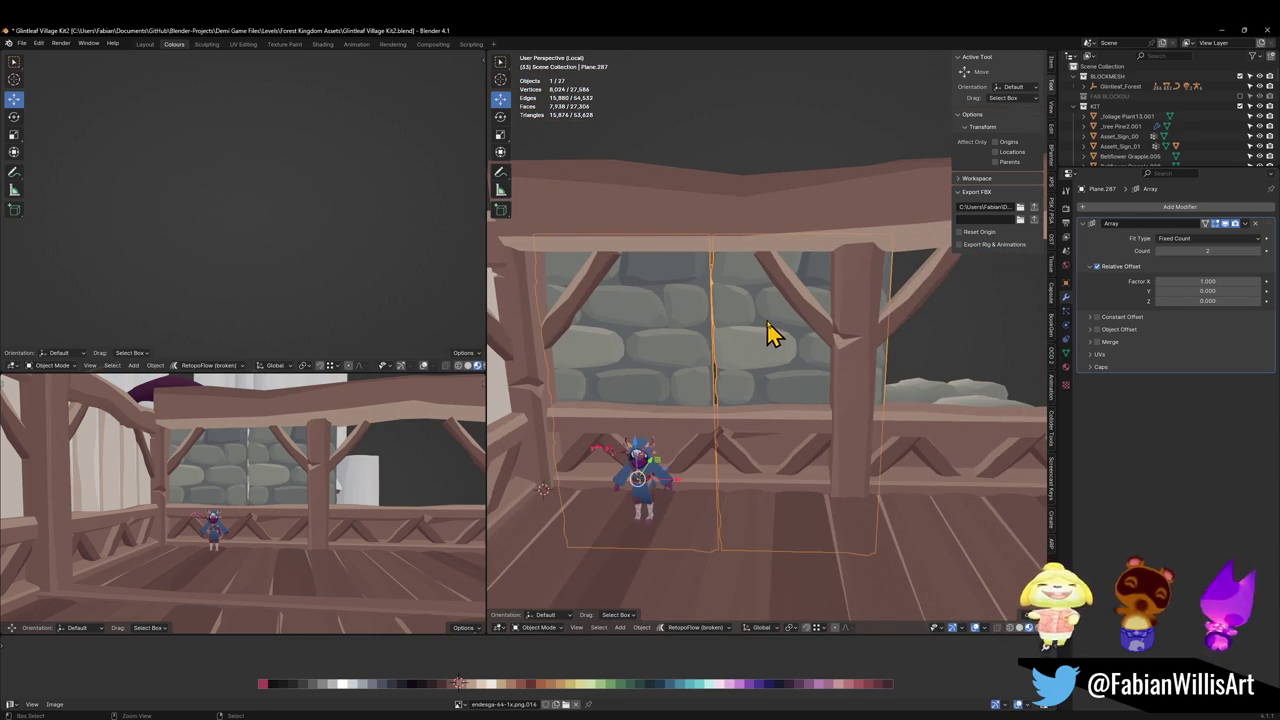
{"action": "key", "text": "ctrl+z"}
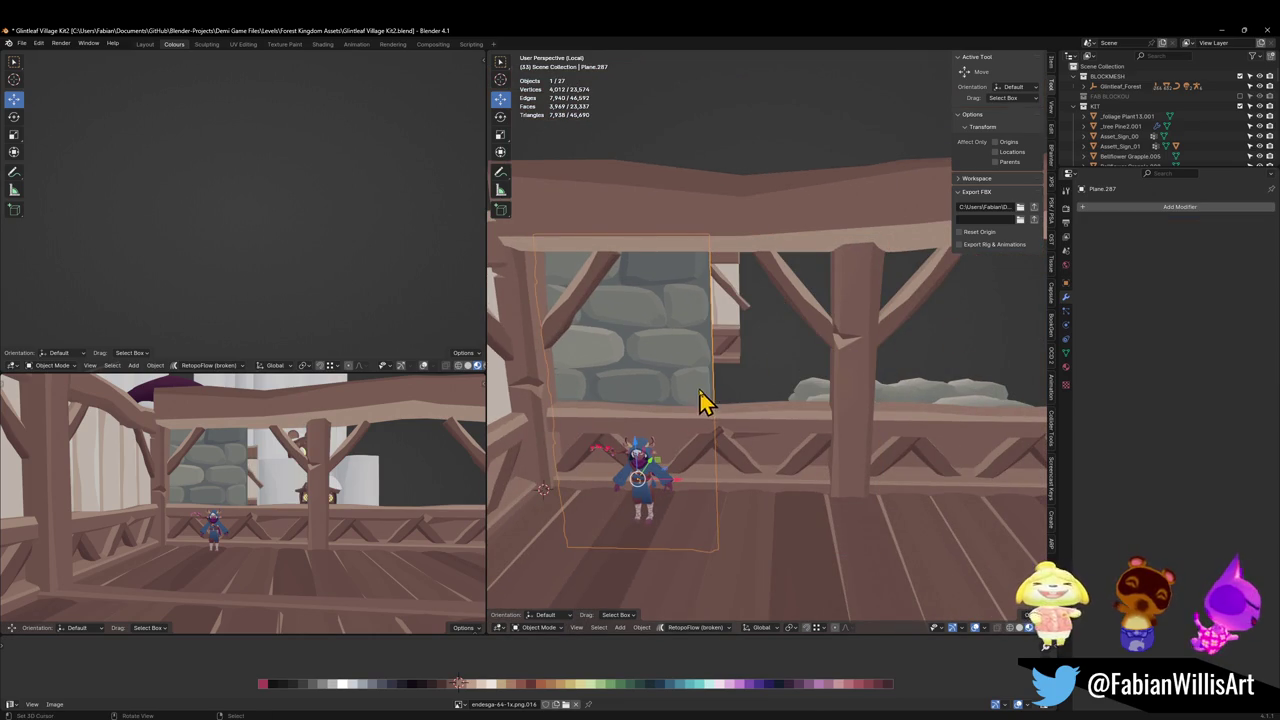
{"action": "key", "text": "s"}
{"action": "left_click", "coordinate": [741, 385]}
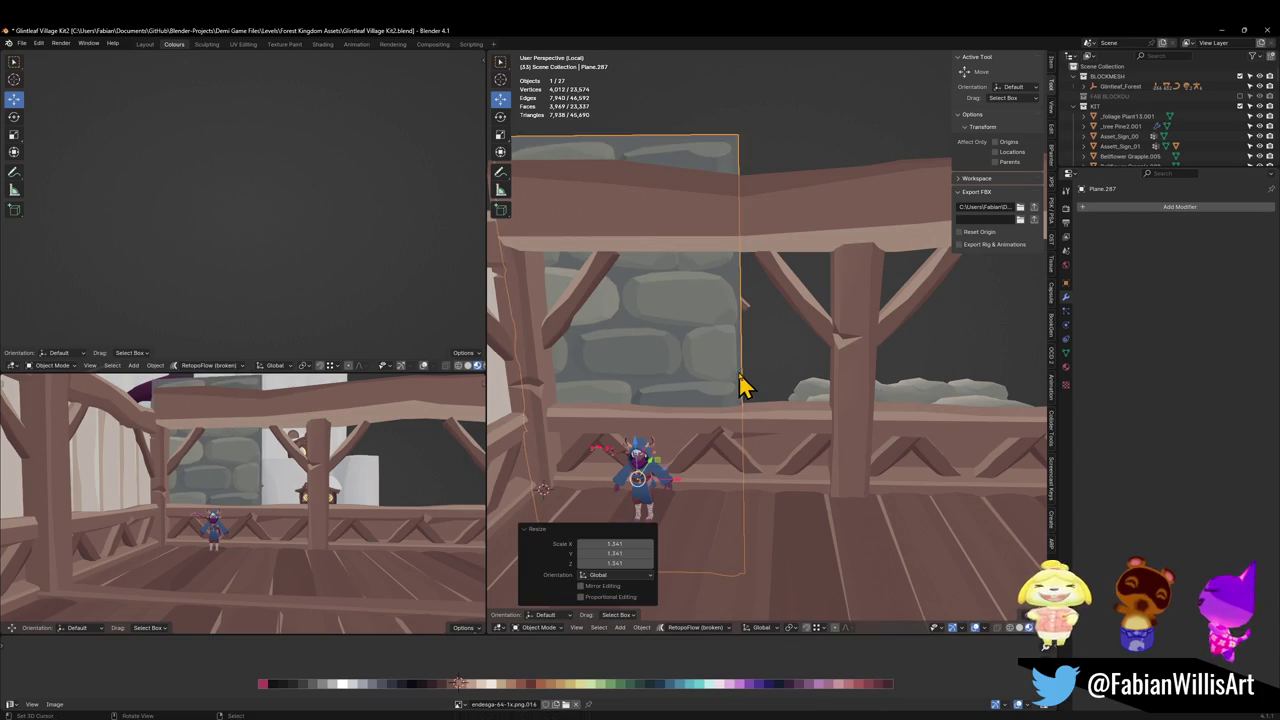
{"action": "key", "text": "g"}
{"action": "key", "text": "z"}
{"action": "left_click", "coordinate": [734, 420]}
{"action": "key", "text": "s"}
{"action": "key", "text": "x"}
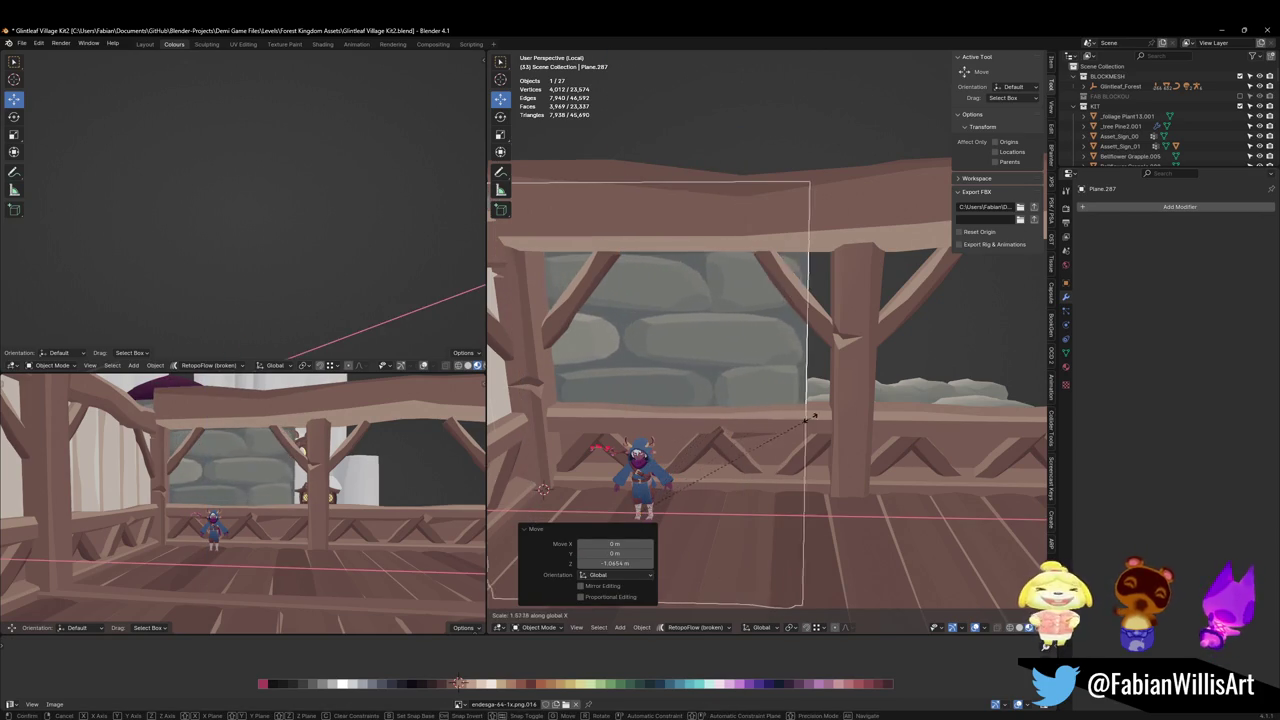
{"action": "left_click", "coordinate": [730, 425]}
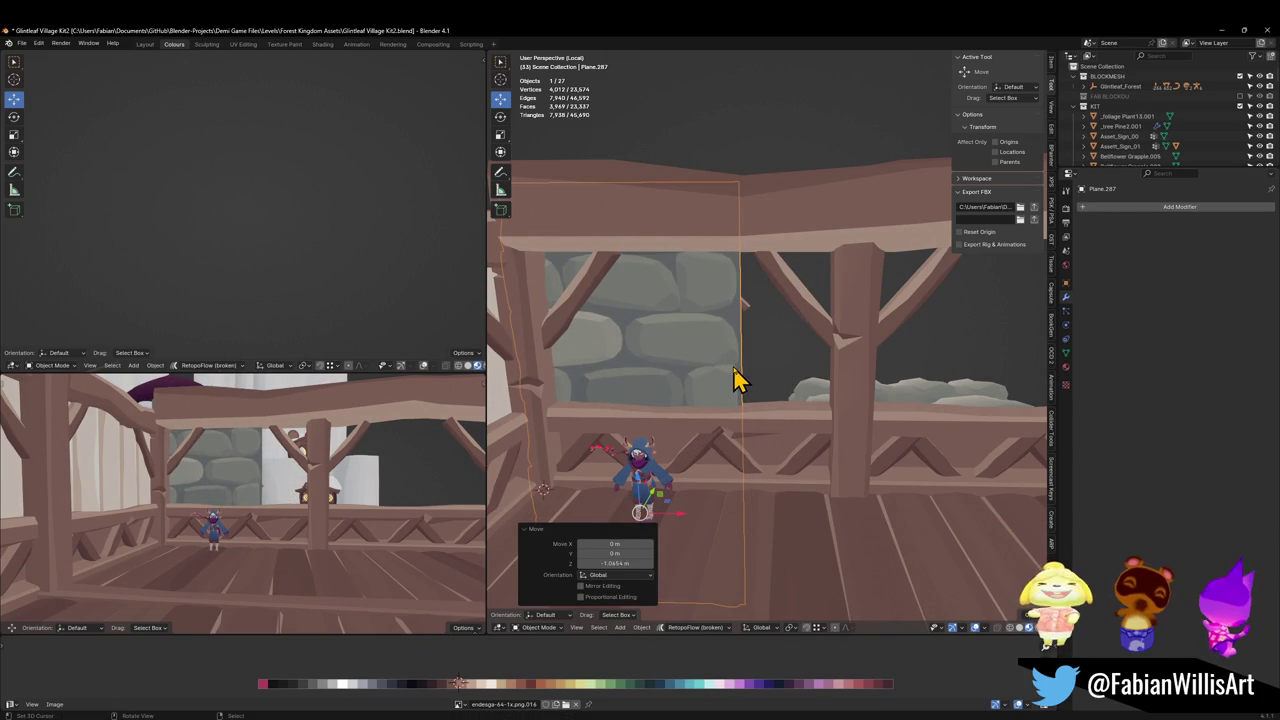
Place a duplicate of the stone wall plane beside the original along X.
{"action": "scroll", "coordinate": [775, 290], "scroll_direction": "down", "scroll_amount": 3}
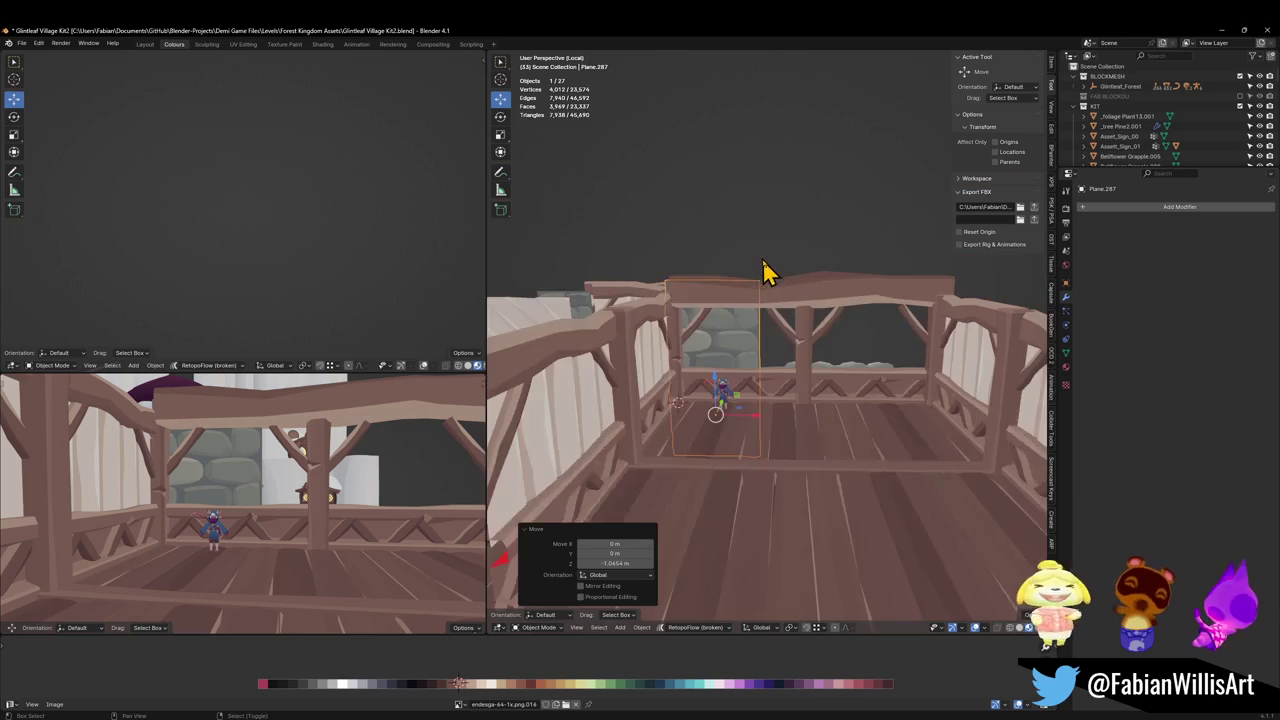
{"action": "mouse_move", "coordinate": [766, 271]}
{"action": "middle_mouse_down"}
{"action": "mouse_move", "coordinate": [786, 309]}
{"action": "mouse_move", "coordinate": [778, 338]}
{"action": "middle_mouse_up"}
{"action": "key", "text": "KP_7"}
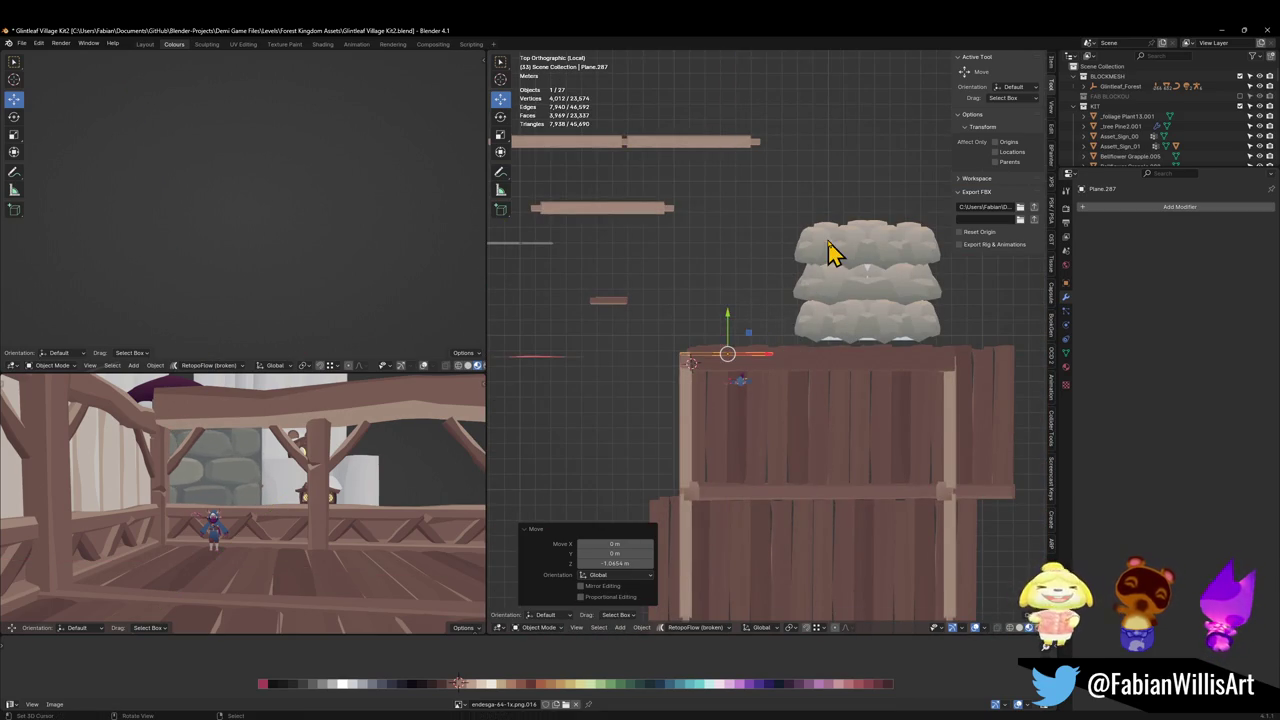
{"action": "key", "text": "alt+a"}
{"action": "mouse_move", "coordinate": [760, 312]}
{"action": "middle_mouse_down"}
{"action": "mouse_move", "coordinate": [820, 320]}
{"action": "mouse_move", "coordinate": [846, 283]}
{"action": "middle_mouse_up"}
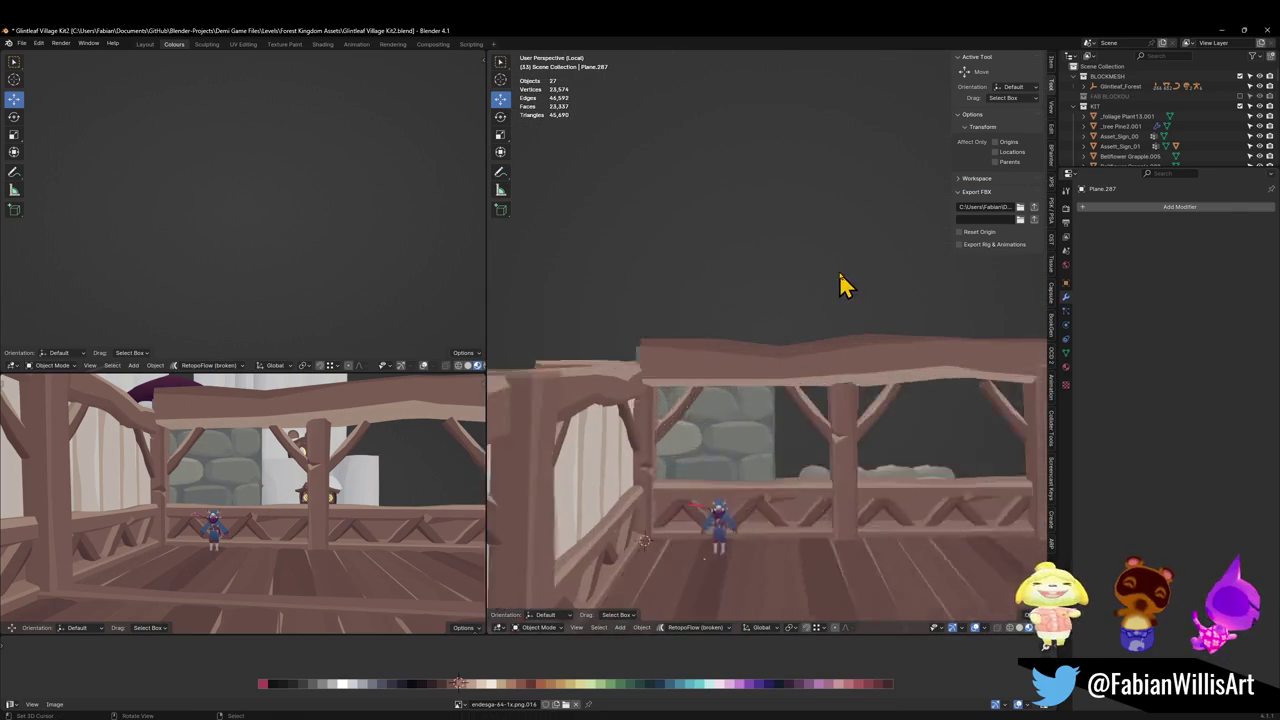
{"action": "scroll", "coordinate": [686, 514], "scroll_direction": "up", "scroll_amount": 3}
{"action": "left_click", "coordinate": [686, 514]}
{"action": "middle_click_drag", "start_coordinate": [697, 490], "coordinate": [657, 466], "text": "shift"}
{"action": "key", "text": "shift+d"}
{"action": "key", "text": "x"}
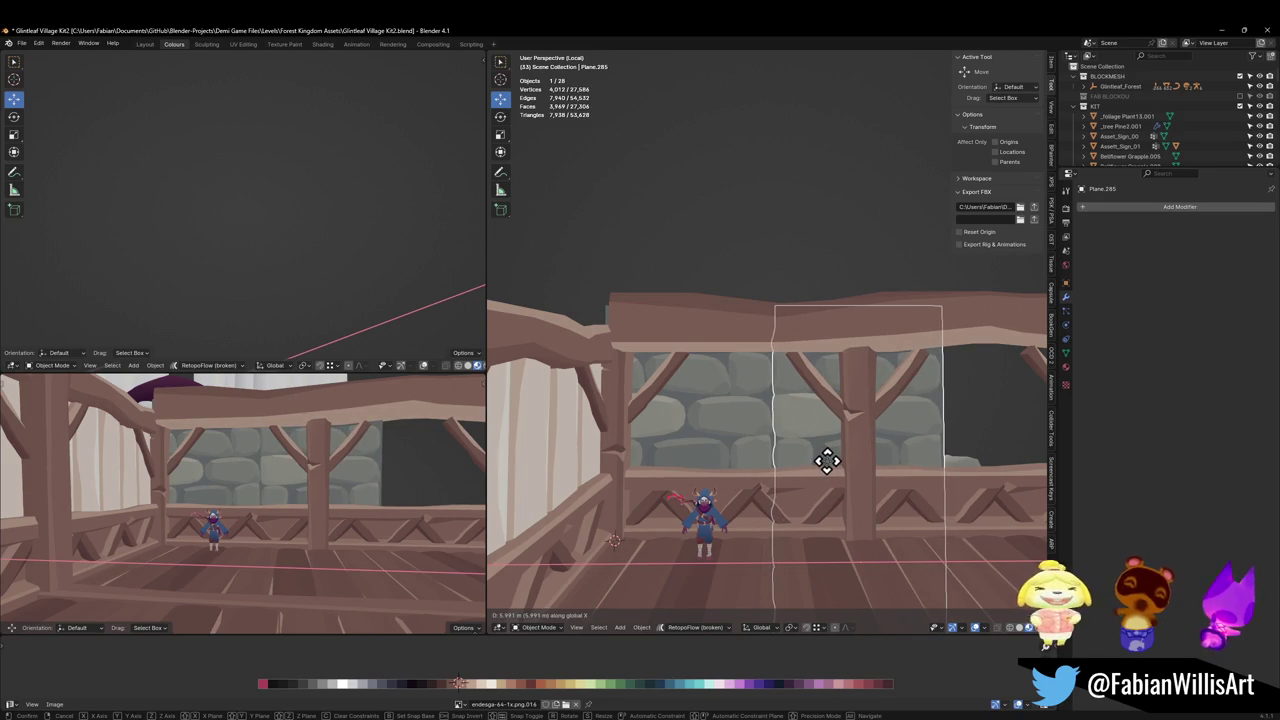
{"action": "left_click", "coordinate": [826, 460]}
Duplicate the wall plane again and reposition the copy vertically.
{"action": "key", "text": "shift+d"}
{"action": "key", "text": "x"}
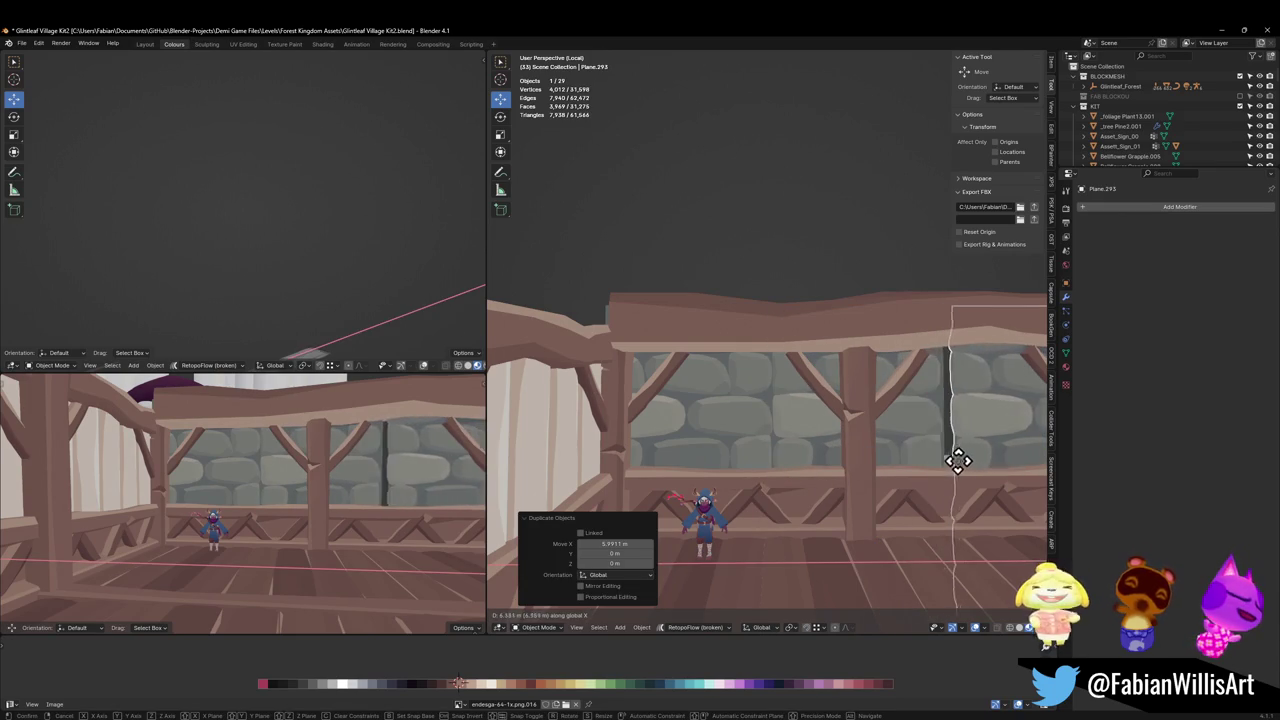
{"action": "key", "text": "z"}
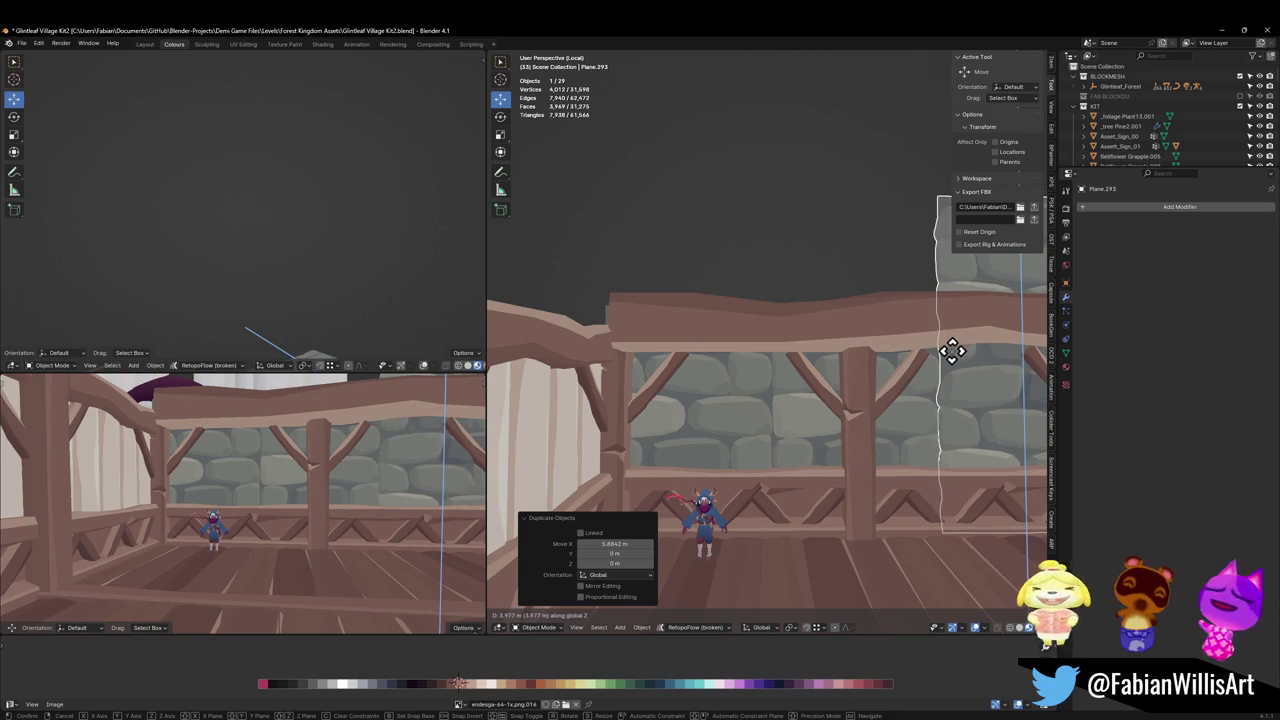
{"action": "left_click", "coordinate": [955, 367]}
{"action": "key", "text": "alt+a"}
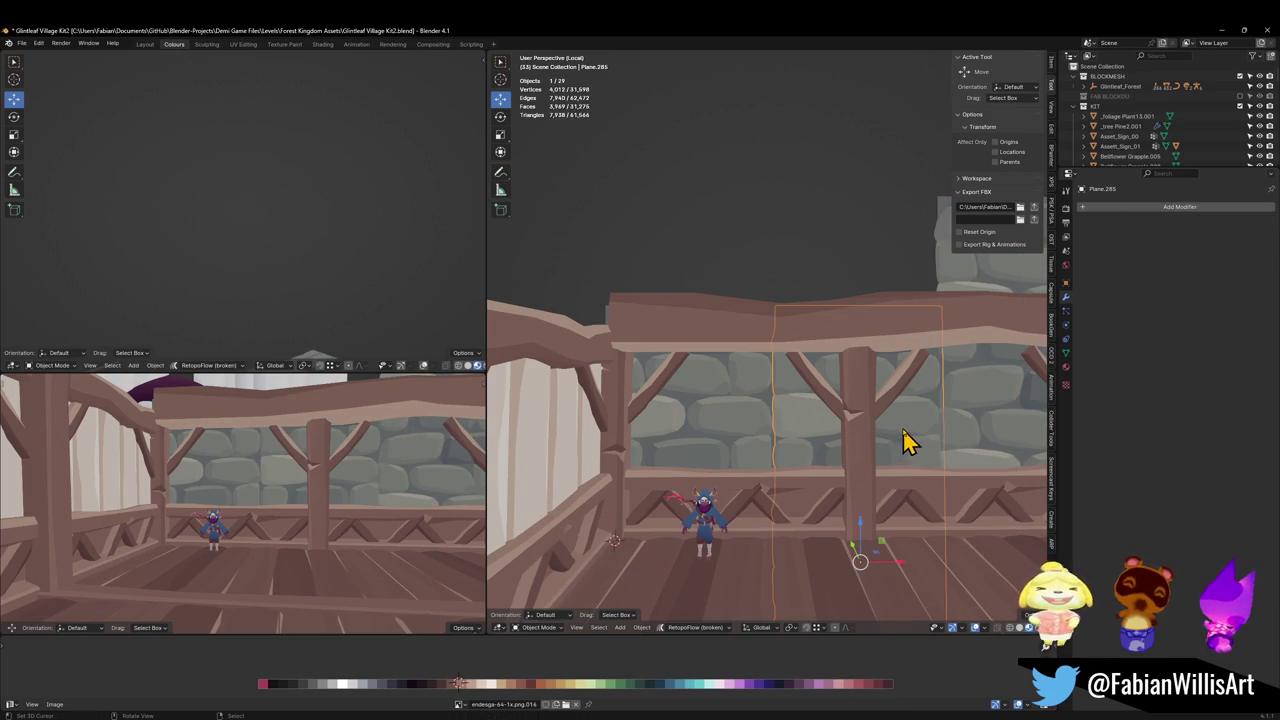
Duplicate the original wall plane and raise the copy above the railing.
{"action": "key", "text": "shift+d"}
{"action": "key", "text": "z"}
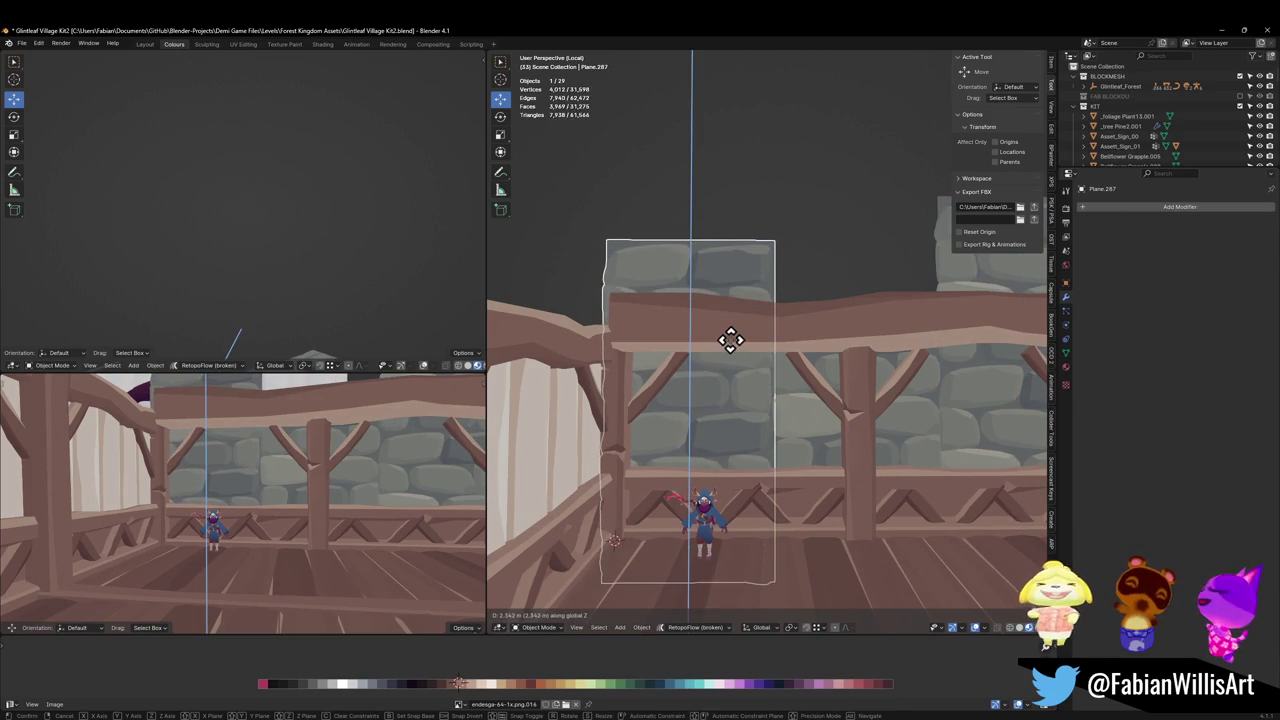
{"action": "left_click", "coordinate": [731, 338]}
{"action": "scroll", "coordinate": [330, 430], "scroll_direction": "down", "scroll_amount": 2}
{"action": "mouse_move", "coordinate": [362, 460]}
{"action": "middle_mouse_down", "text": "shift"}
{"action": "mouse_move", "coordinate": [309, 443]}
{"action": "mouse_move", "coordinate": [294, 466]}
{"action": "middle_mouse_up", "text": "shift"}
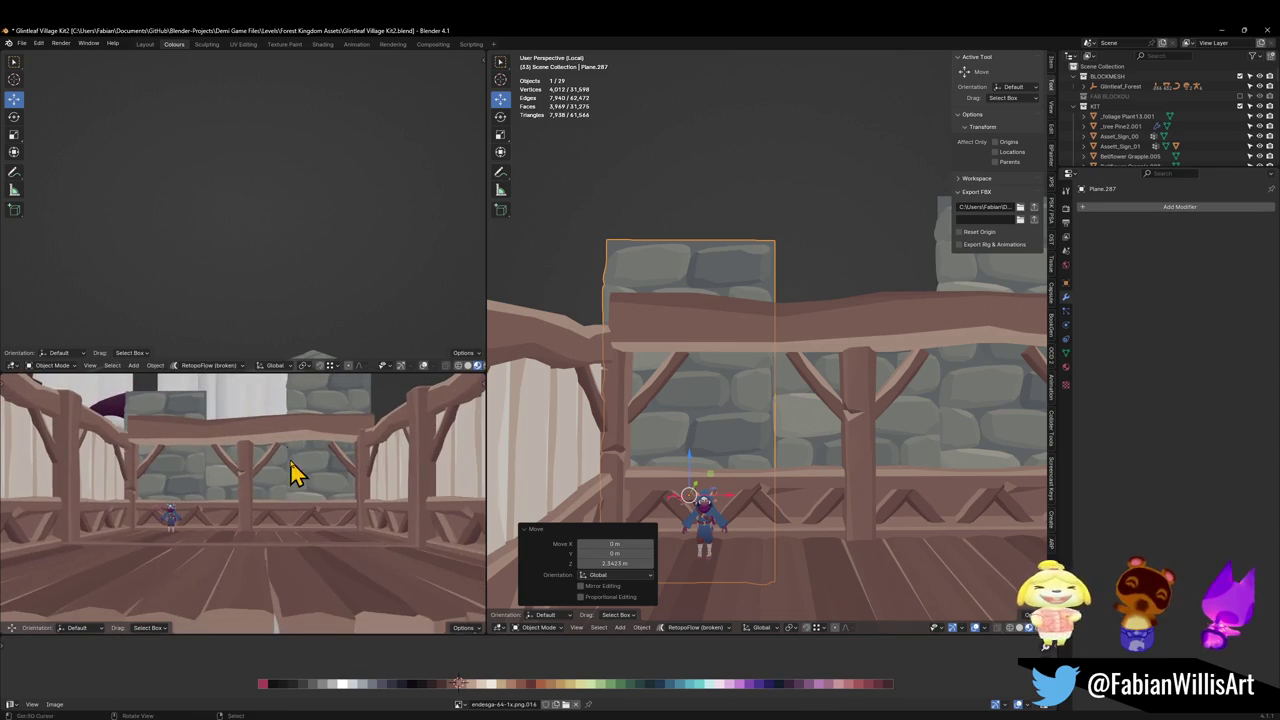
{"action": "key", "text": "g"}
{"action": "key", "text": "z"}
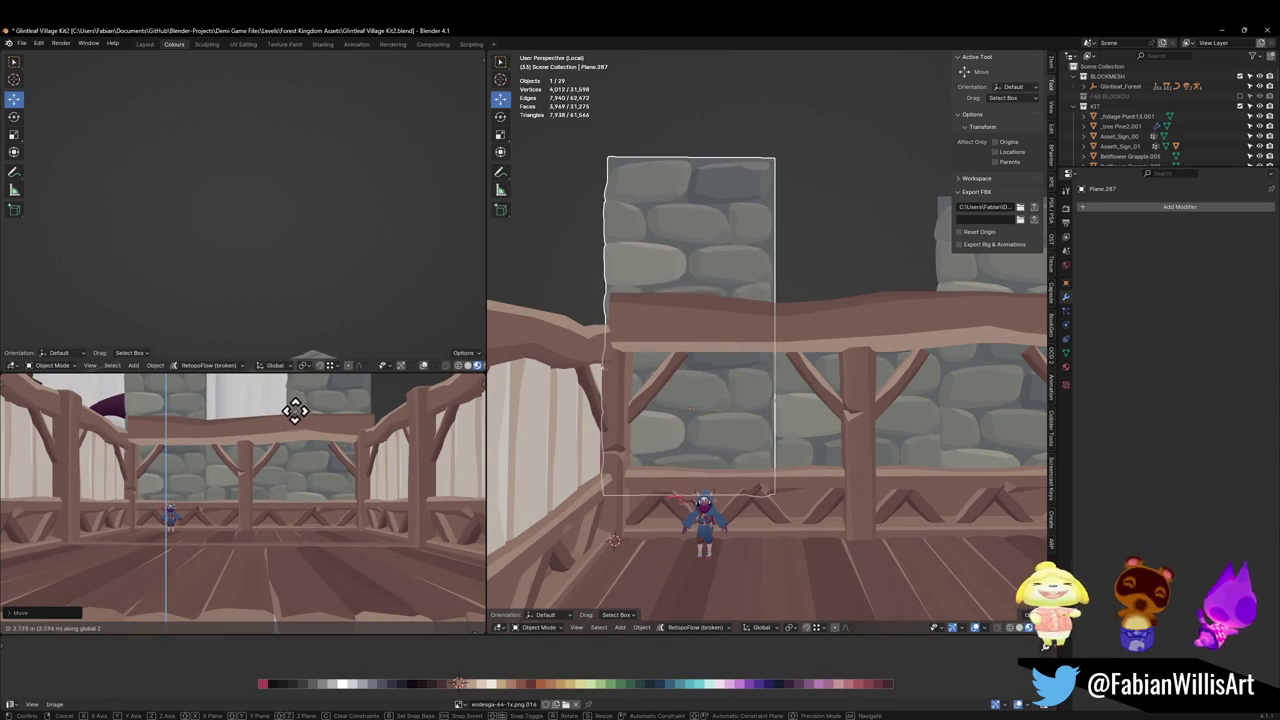
{"action": "left_click", "coordinate": [295, 413]}
Save the blend file and select the stone wall object.
{"action": "middle_click_drag", "start_coordinate": [294, 429], "coordinate": [310, 435]}
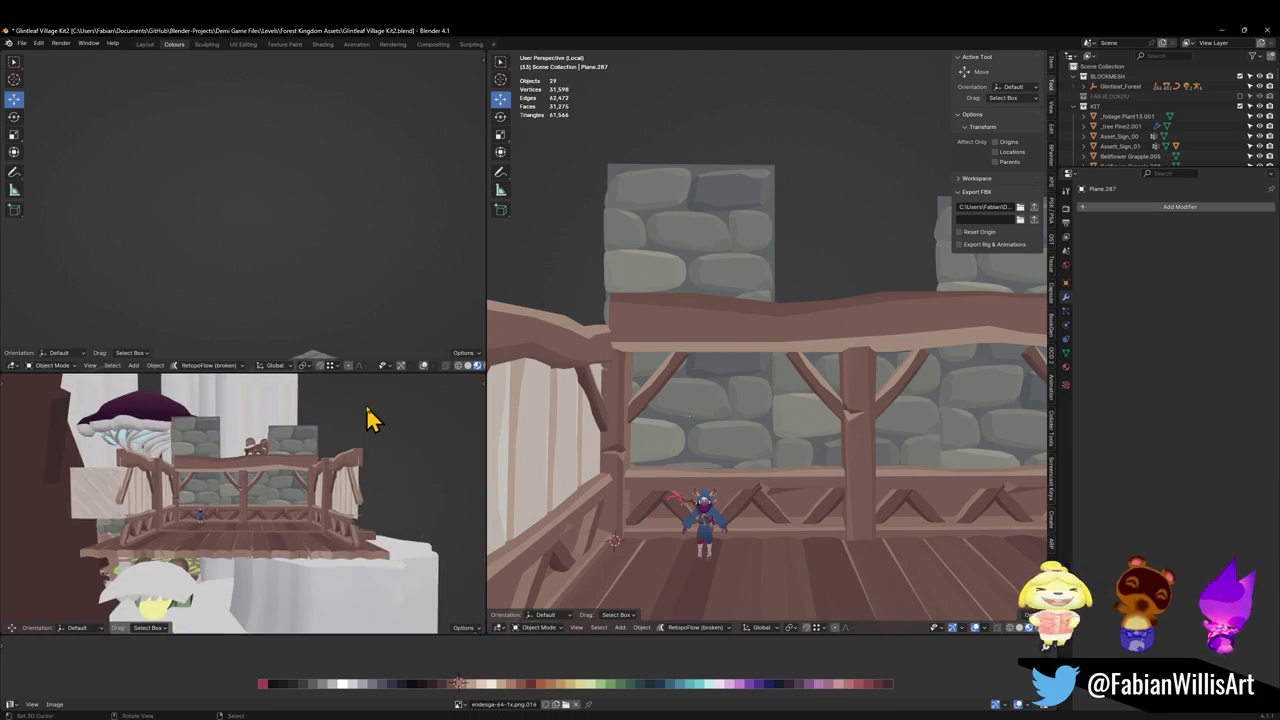
{"action": "mouse_move", "coordinate": [310, 435]}
{"action": "middle_mouse_down"}
{"action": "mouse_move", "coordinate": [380, 423]}
{"action": "mouse_move", "coordinate": [351, 457]}
{"action": "middle_mouse_up"}
{"action": "key", "text": "ctrl+s"}
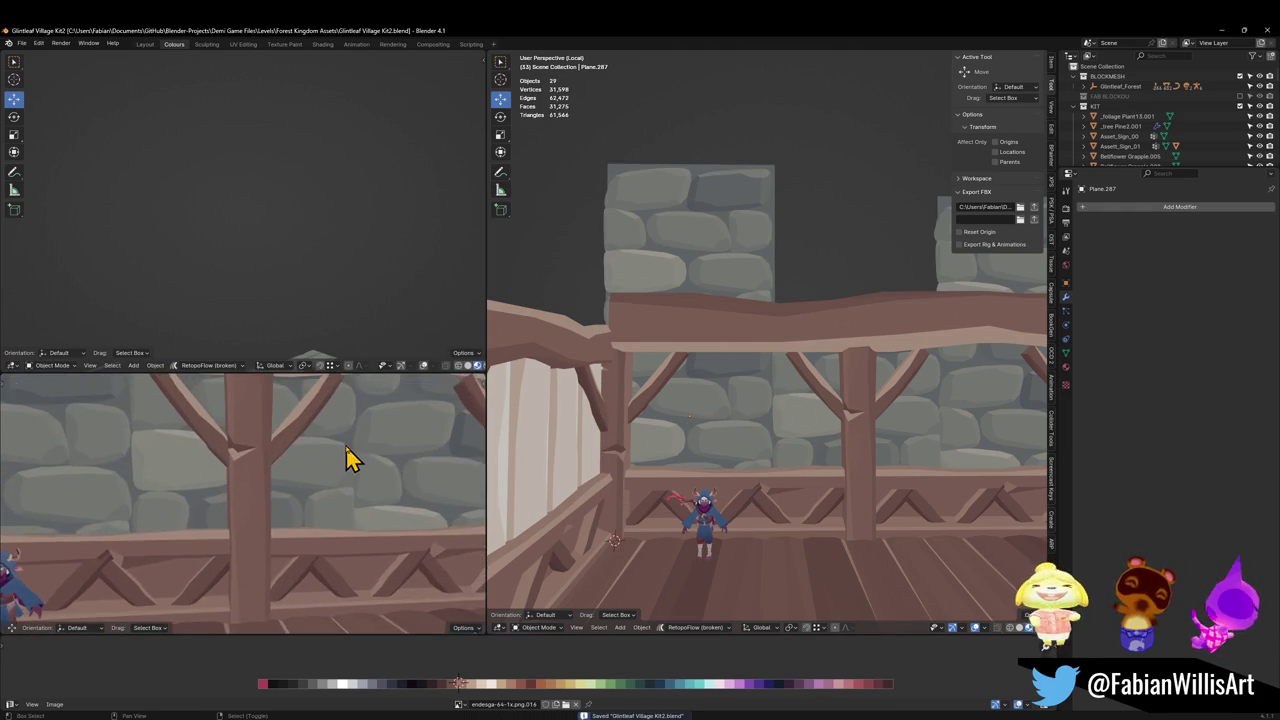
{"action": "left_click", "coordinate": [809, 423]}
Enter Edit Mode on the stone wall and slide one stone sideways along X.
{"action": "scroll", "coordinate": [780, 409], "scroll_direction": "up", "scroll_amount": 5}
{"action": "key", "text": "Tab"}
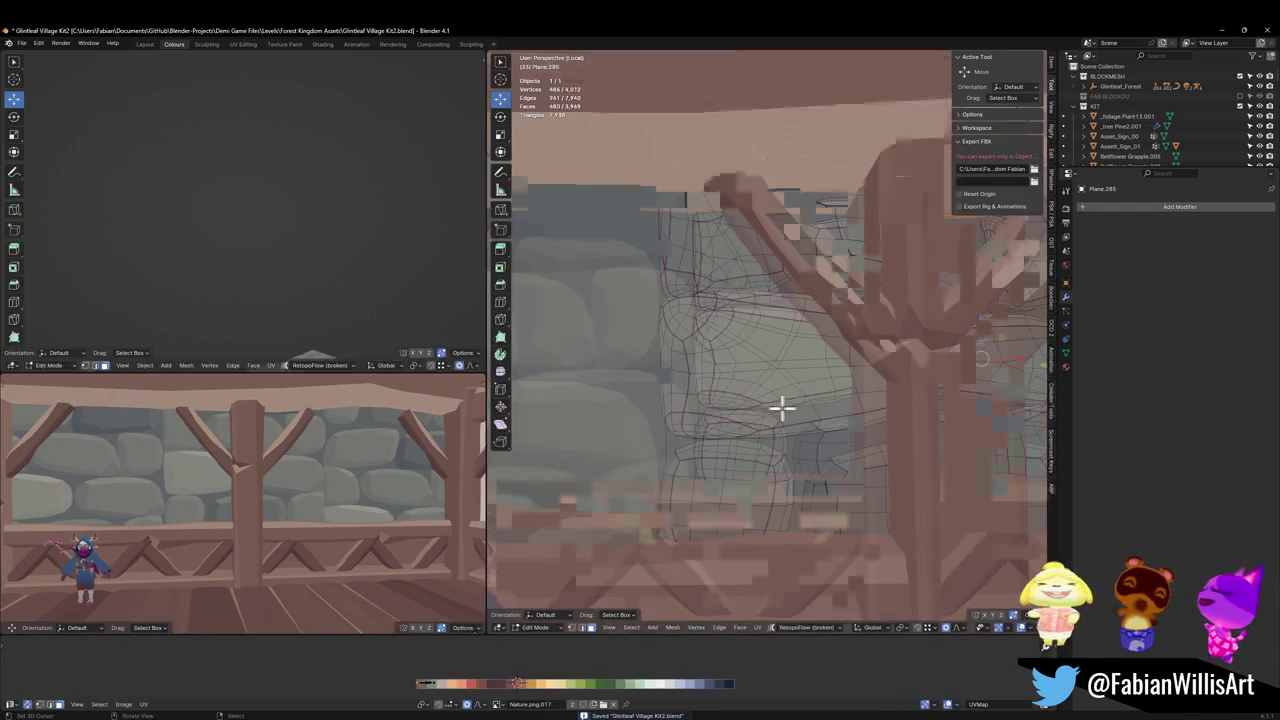
{"action": "key", "text": "l"}
{"action": "middle_click_drag", "start_coordinate": [757, 366], "coordinate": [771, 420]}
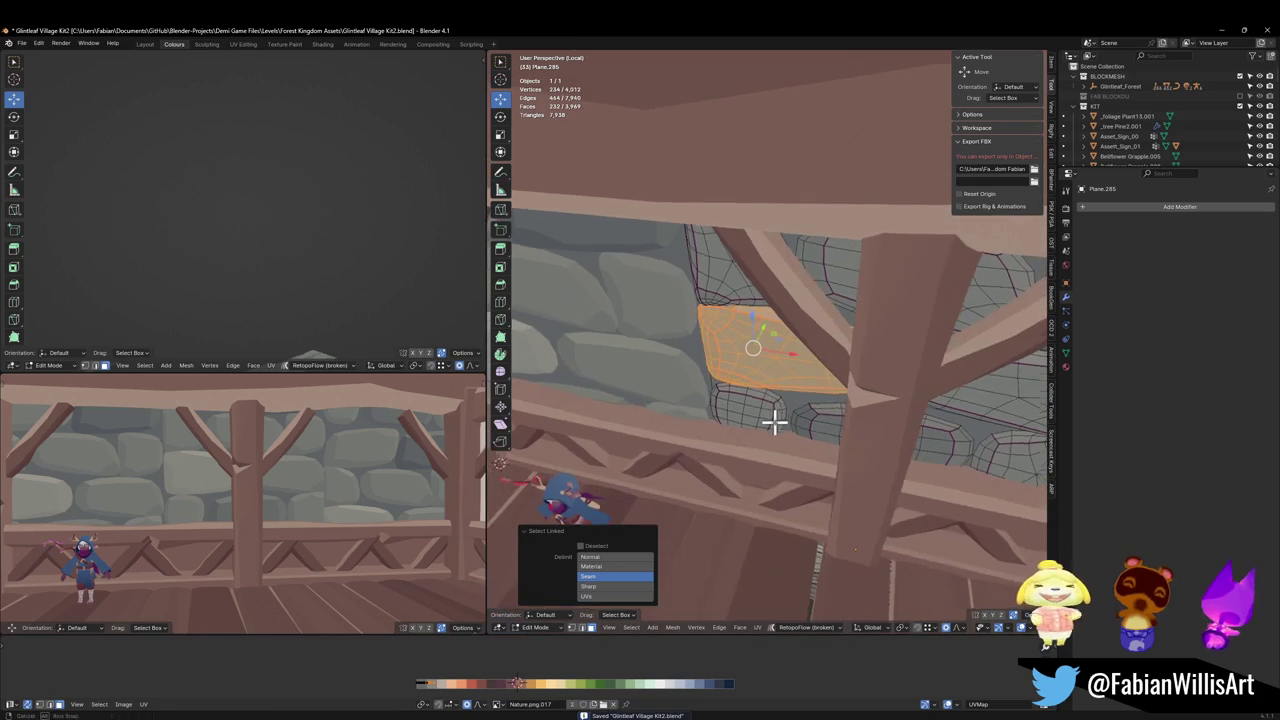
{"action": "key", "text": "g"}
{"action": "key", "text": "x"}
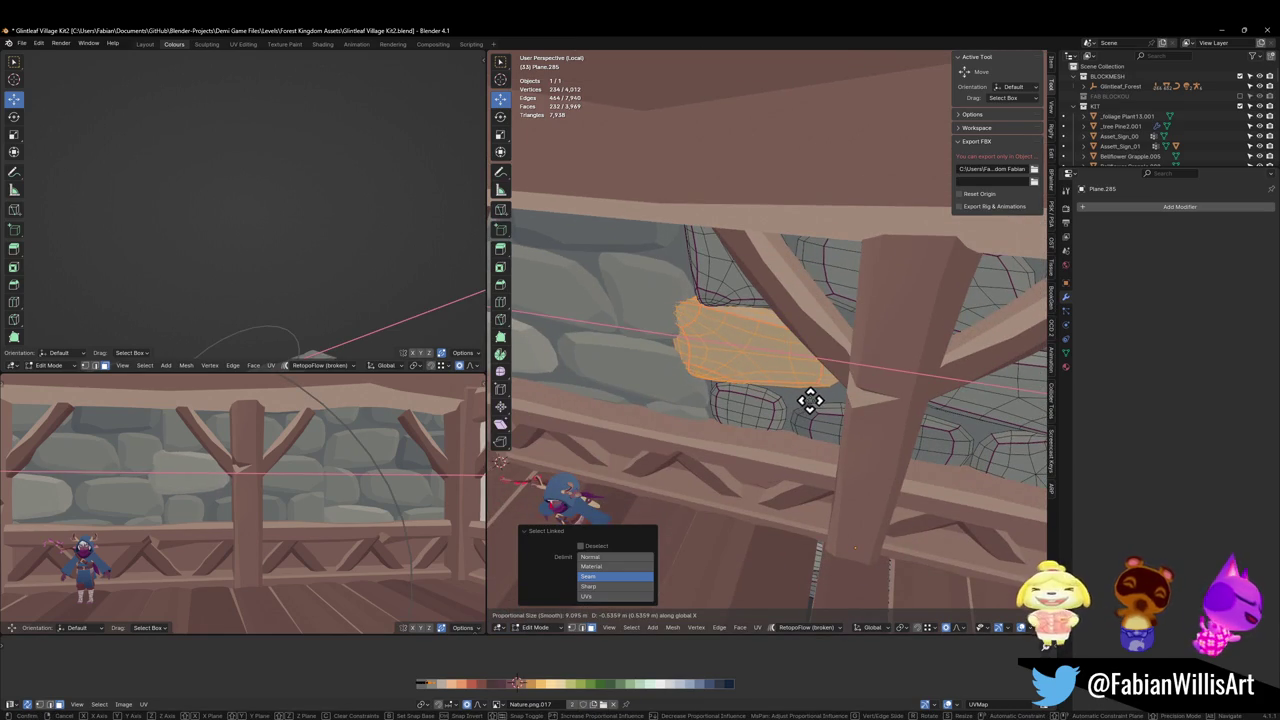
{"action": "left_click", "coordinate": [813, 400]}
{"action": "key", "text": "s"}
{"action": "key", "text": "x"}
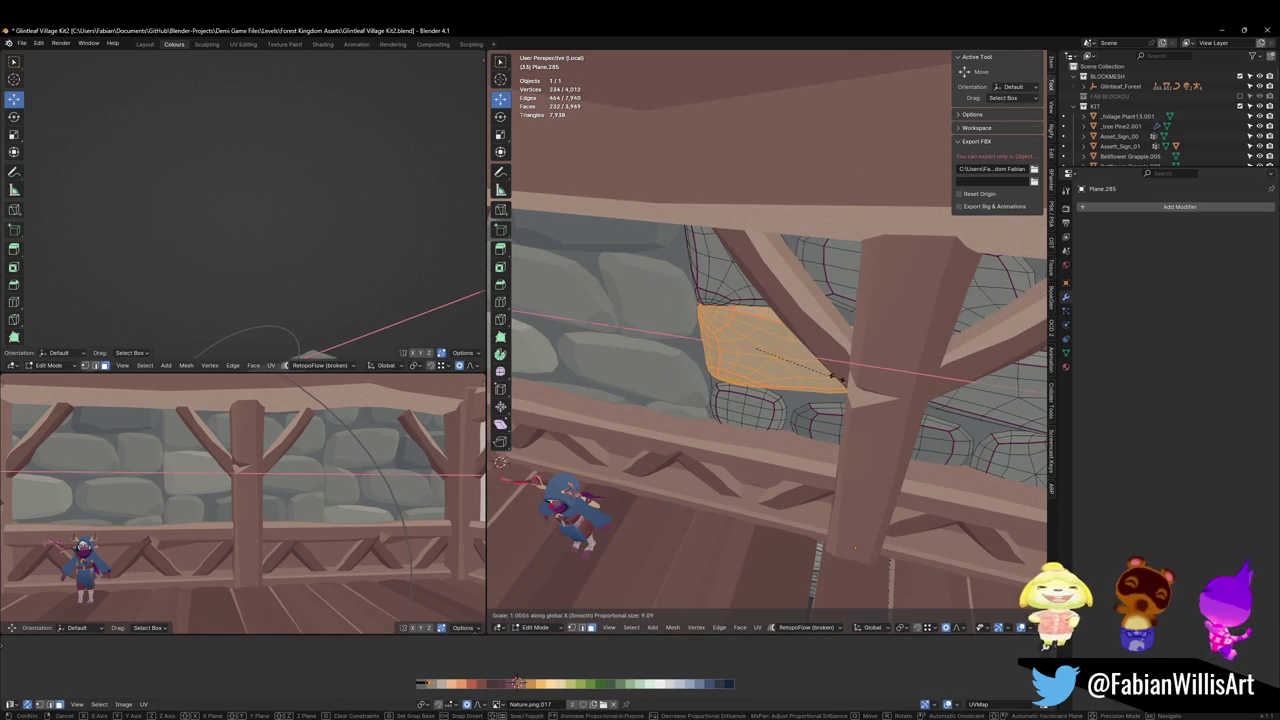
{"action": "right_click", "coordinate": [848, 376]}
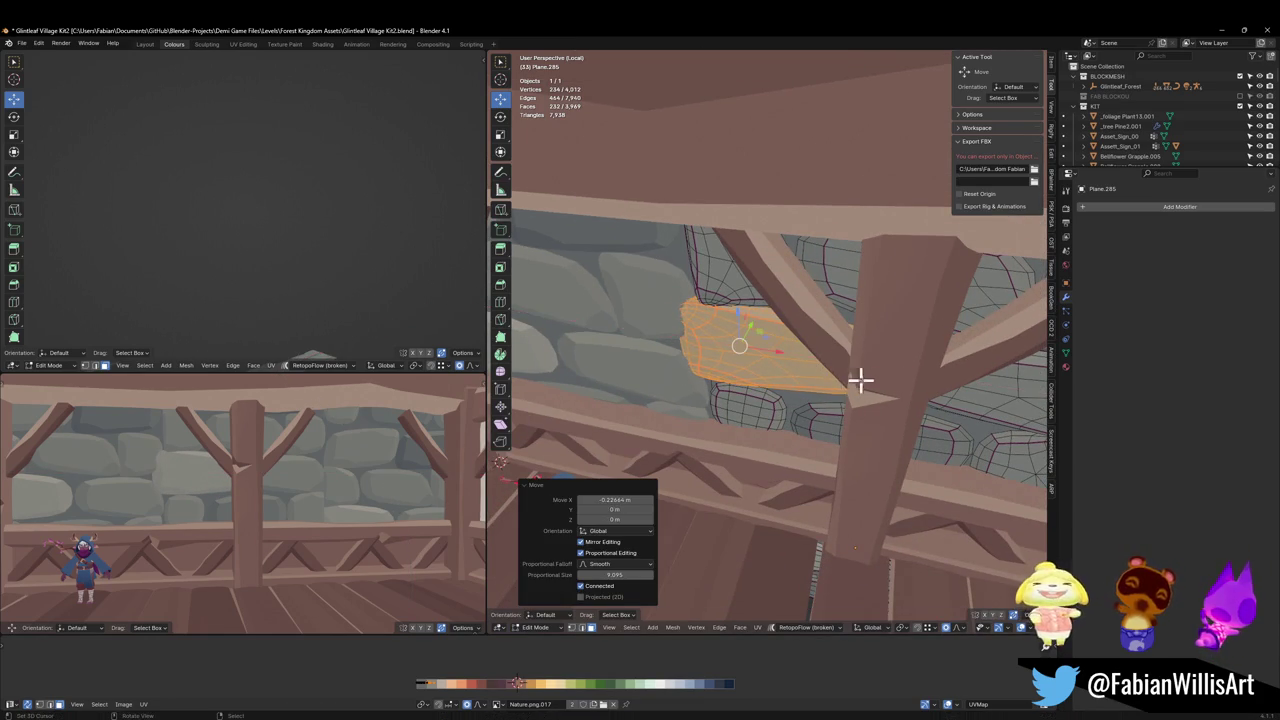
{"action": "mouse_move", "coordinate": [860, 380]}
{"action": "middle_mouse_down"}
{"action": "mouse_move", "coordinate": [770, 394]}
{"action": "mouse_move", "coordinate": [840, 371]}
{"action": "mouse_move", "coordinate": [851, 386]}
{"action": "mouse_move", "coordinate": [794, 394]}
{"action": "mouse_move", "coordinate": [705, 305]}
{"action": "mouse_move", "coordinate": [694, 334]}
{"action": "middle_mouse_up"}
Copy another stone and raise the copy vertically between the railing braces.
{"action": "key", "text": "l"}
{"action": "key", "text": "alt+a"}
{"action": "key", "text": "l"}
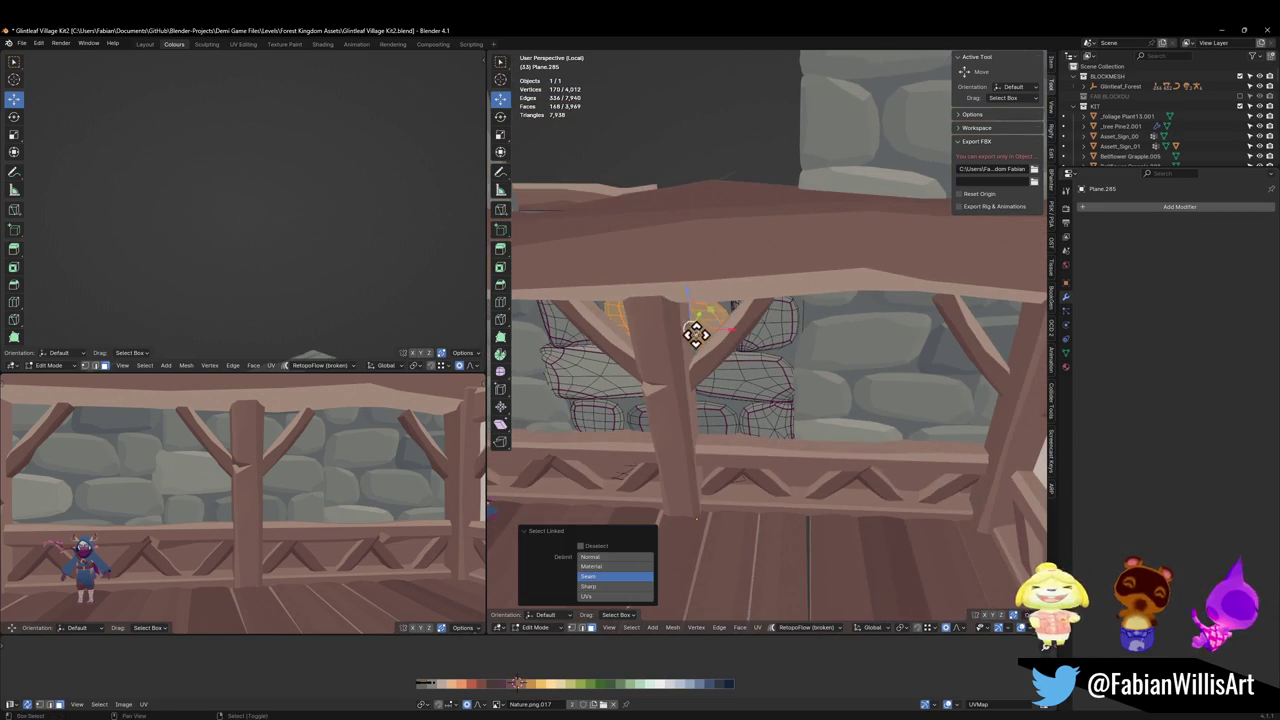
{"action": "key", "text": "g"}
{"action": "key", "text": "z"}
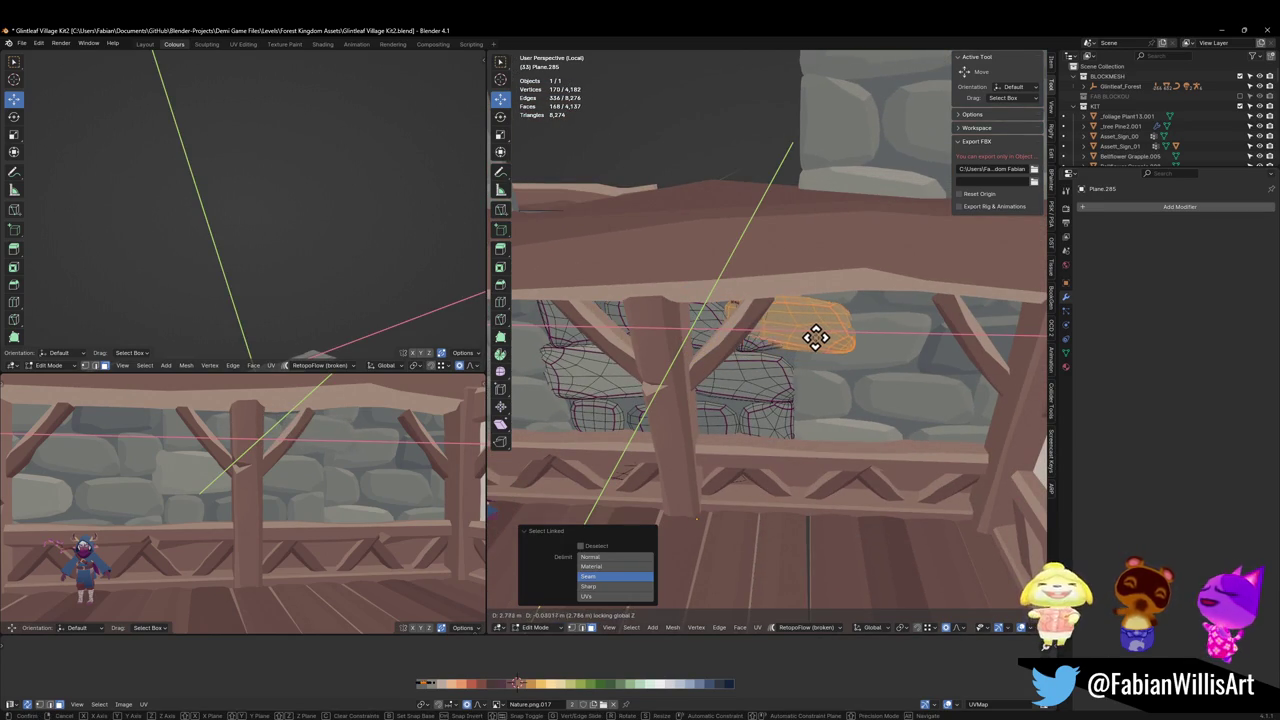
{"action": "left_click", "coordinate": [815, 337]}
{"action": "key", "text": "g"}
{"action": "key", "text": "z"}
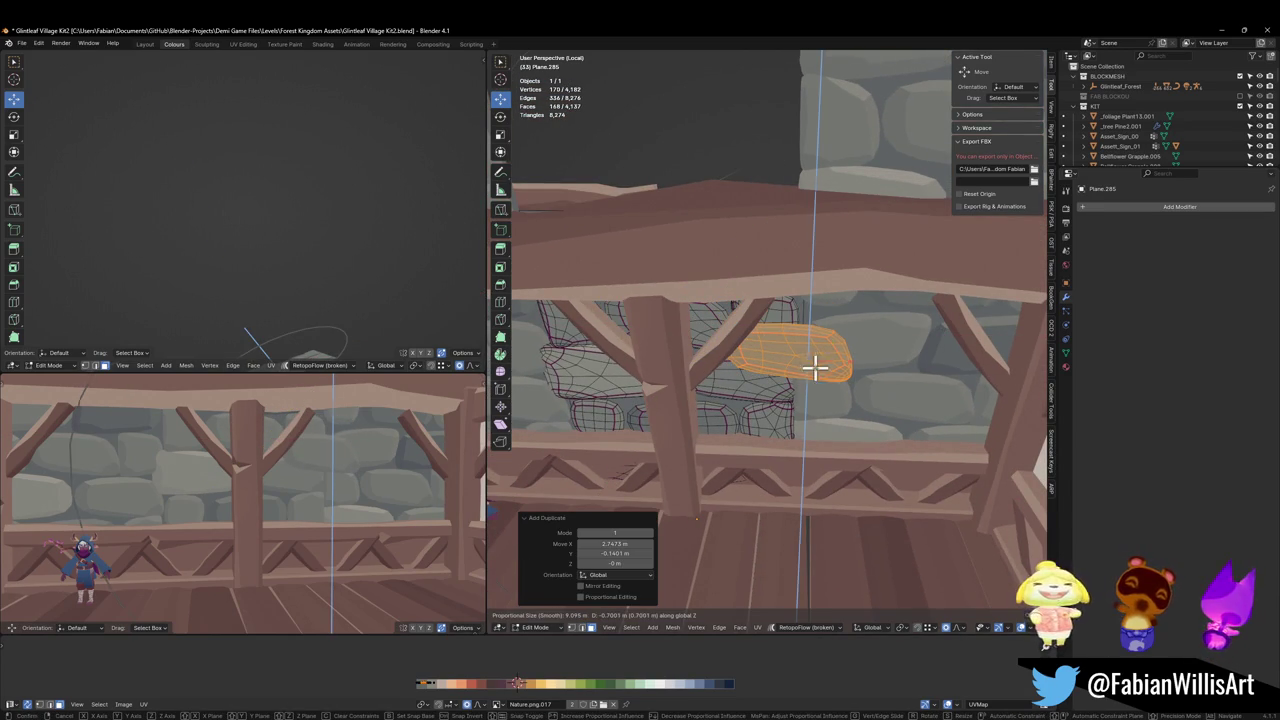
{"action": "left_click", "coordinate": [815, 368]}
{"action": "scroll", "coordinate": [257, 403], "scroll_direction": "down", "scroll_amount": 2}
{"action": "scroll", "coordinate": [340, 400], "scroll_direction": "down", "scroll_amount": 2}
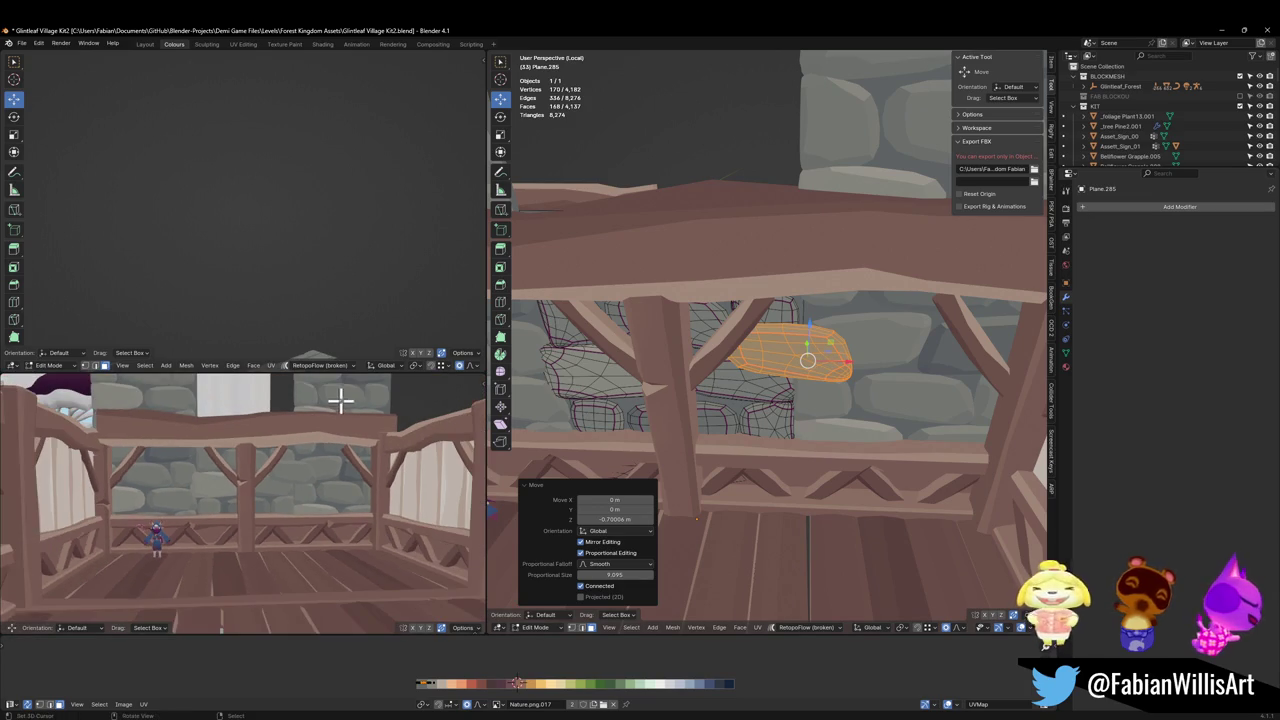
{"action": "mouse_move", "coordinate": [768, 390]}
{"action": "middle_mouse_down"}
{"action": "mouse_move", "coordinate": [766, 363]}
{"action": "mouse_move", "coordinate": [755, 375]}
{"action": "middle_mouse_up"}
Undo the raised stone copy and pick a stone to duplicate instead.
{"action": "key", "text": "ctrl+z"}
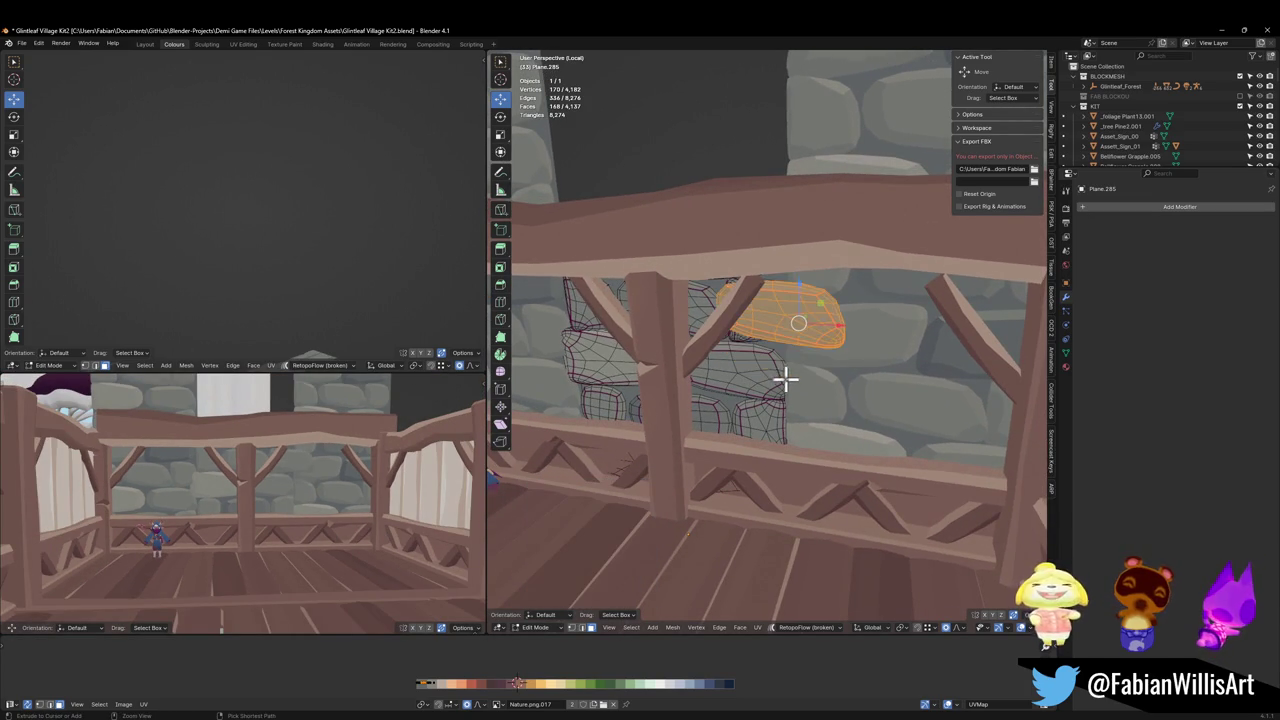
{"action": "key", "text": "ctrl+z"}
{"action": "key", "text": "ctrl+z"}
{"action": "key", "text": "l"}
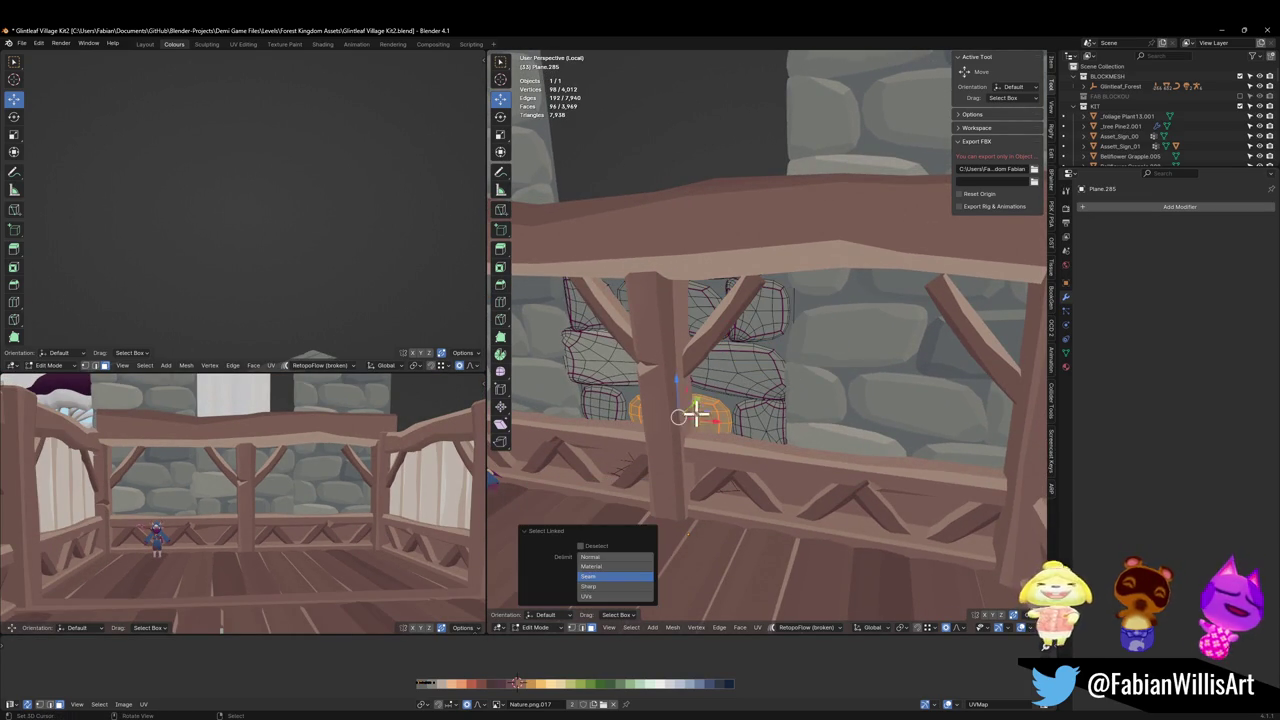
{"action": "key", "text": "l"}
{"action": "key", "text": "ctrl+z"}
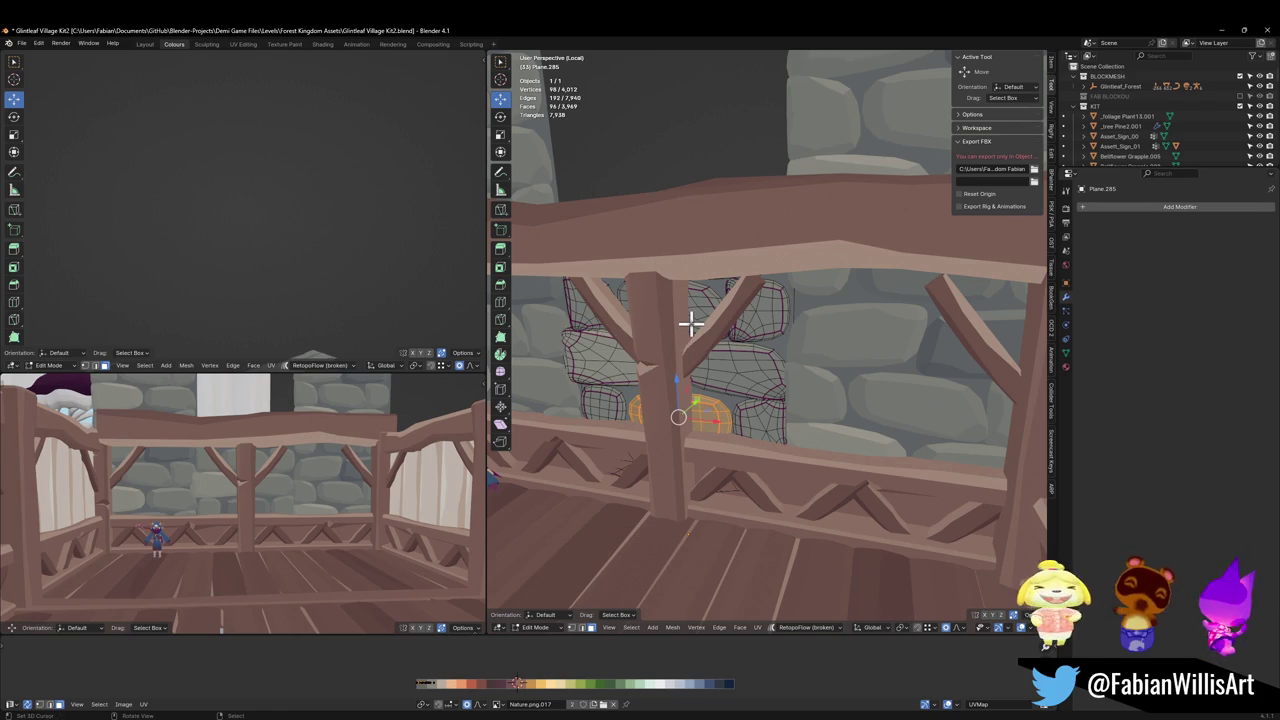
Duplicate the stone along the wall and raise the copy vertically.
{"action": "key", "text": "shift+d"}
{"action": "key", "text": "shift+z"}
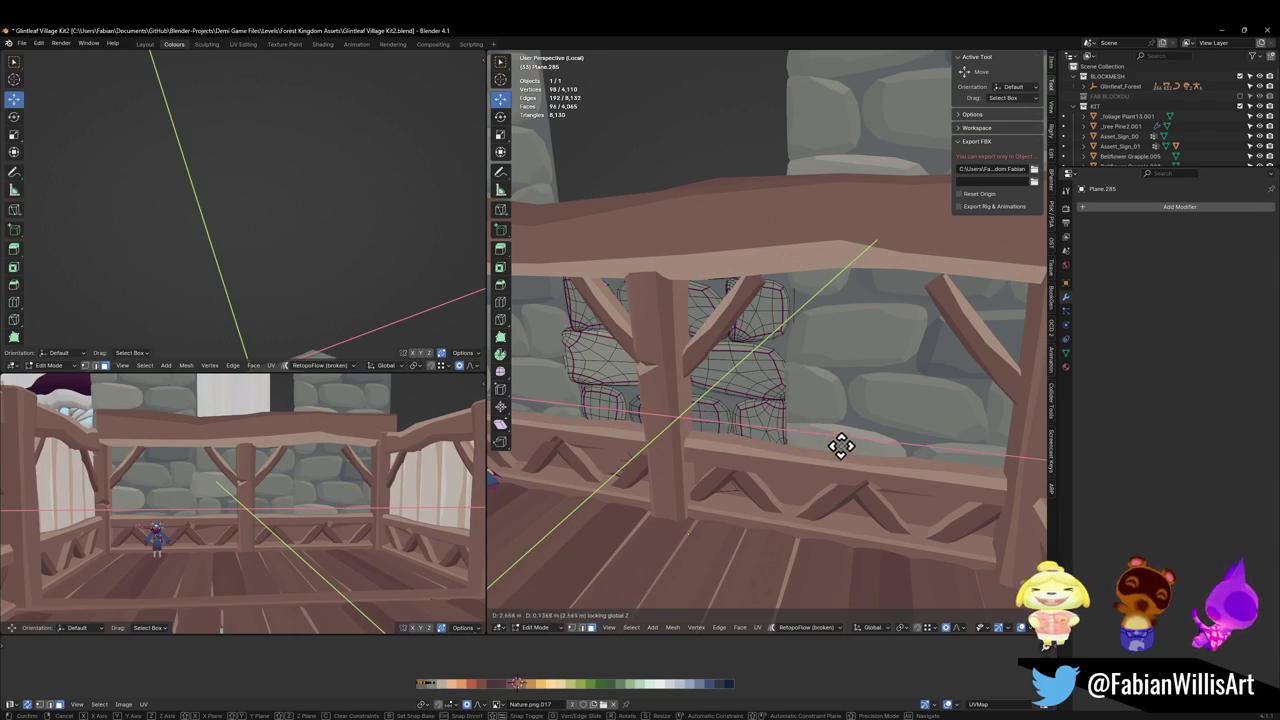
{"action": "left_click", "coordinate": [852, 450]}
{"action": "key", "text": "g"}
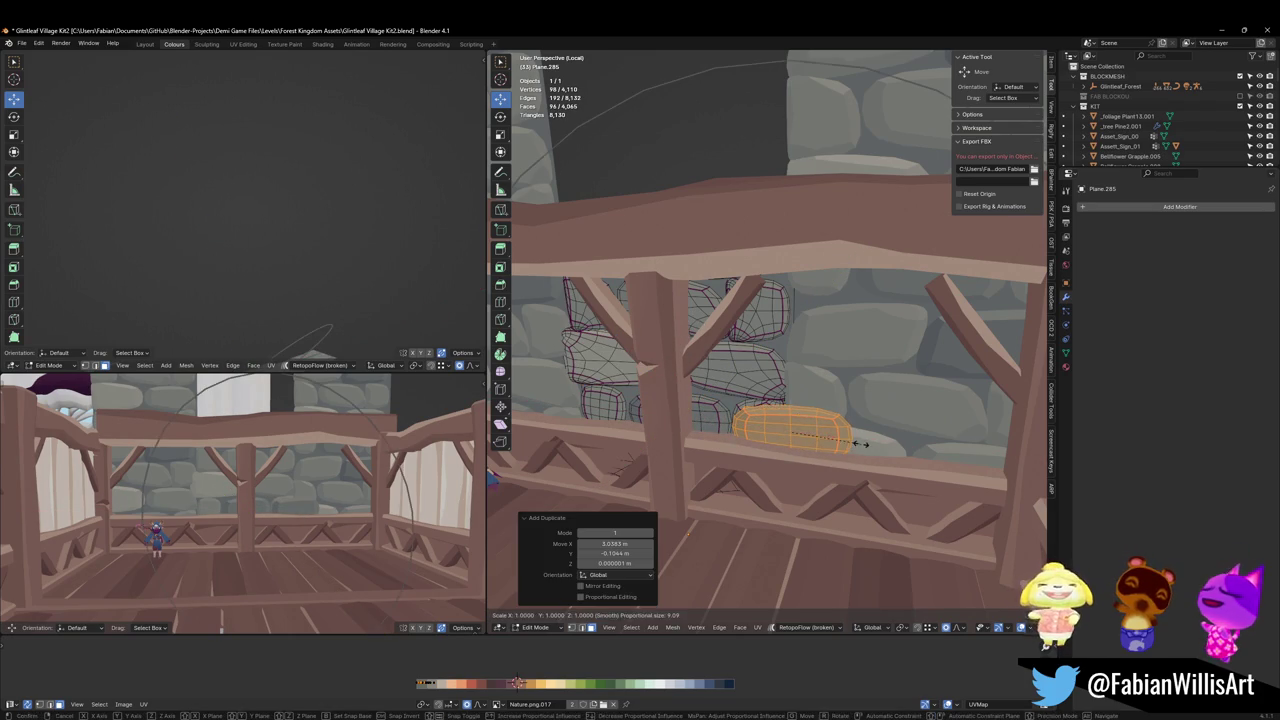
{"action": "key", "text": "z"}
{"action": "left_click", "coordinate": [846, 412]}
Shrink the copy to 0.678 and nudge the oval stone into place near the railing.
{"action": "key", "text": "s"}
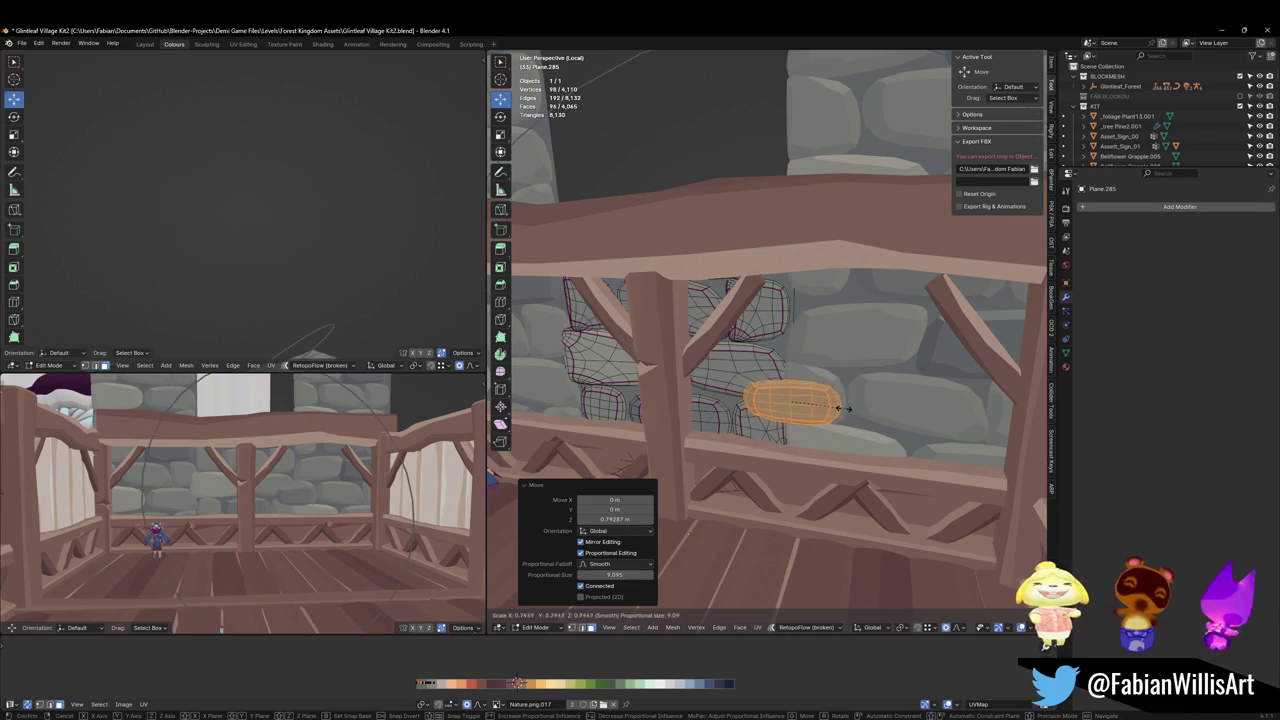
{"action": "left_click", "coordinate": [838, 410]}
{"action": "scroll", "coordinate": [808, 393], "scroll_direction": "up", "scroll_amount": 3}
{"action": "middle_click_drag", "start_coordinate": [808, 366], "coordinate": [797, 403]}
{"action": "key", "text": "g"}
{"action": "key", "text": "shift+z"}
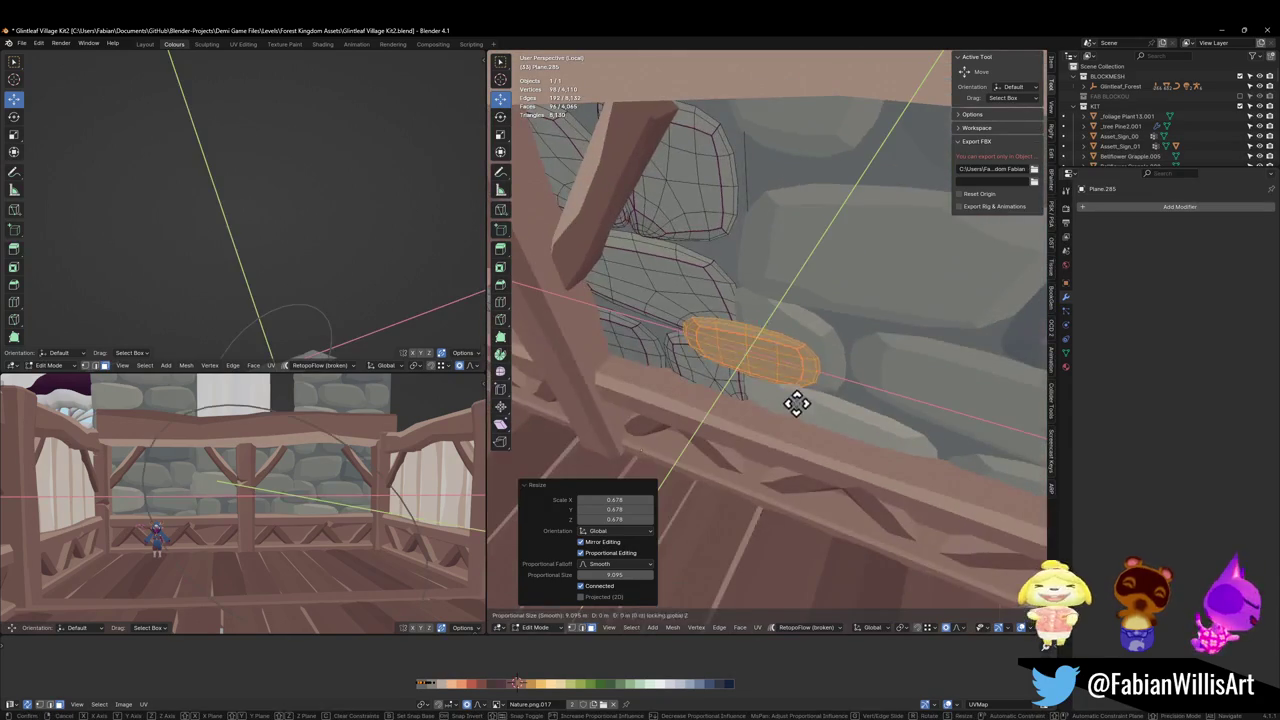
{"action": "left_click", "coordinate": [787, 397]}
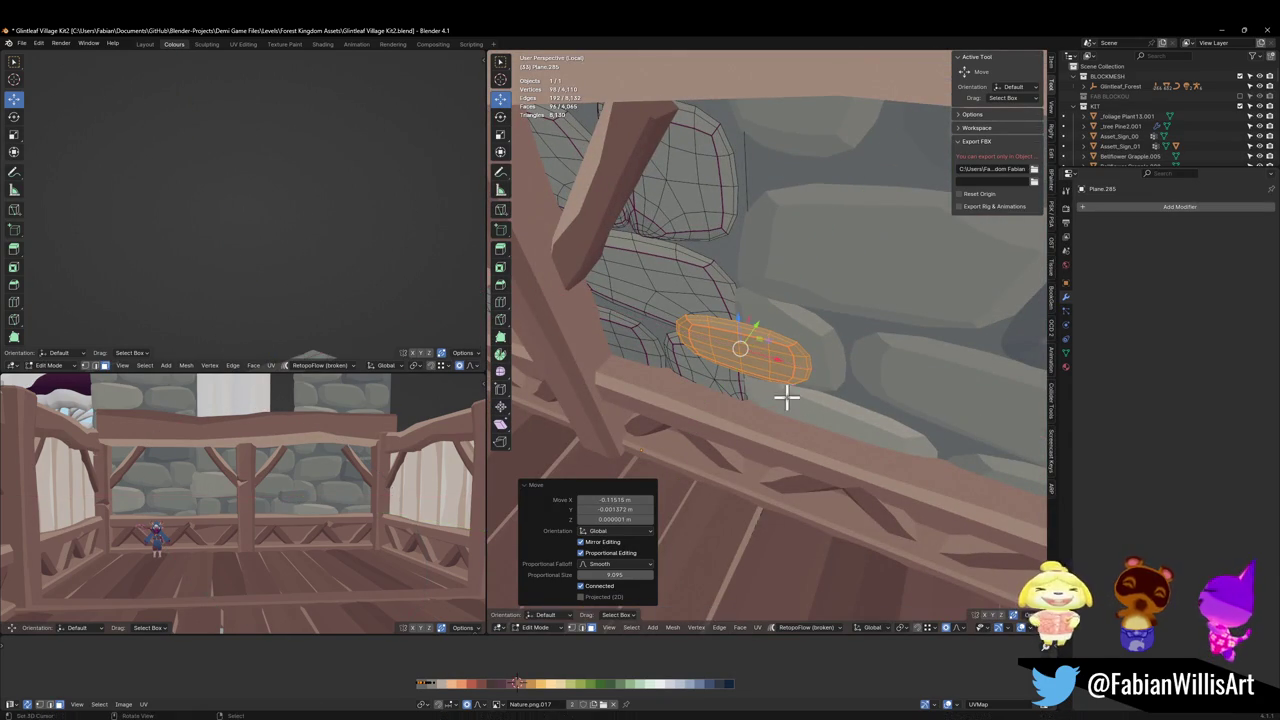
{"action": "mouse_move", "coordinate": [169, 480]}
{"action": "middle_mouse_down"}
{"action": "mouse_move", "coordinate": [229, 449]}
{"action": "mouse_move", "coordinate": [380, 440]}
{"action": "middle_mouse_up"}
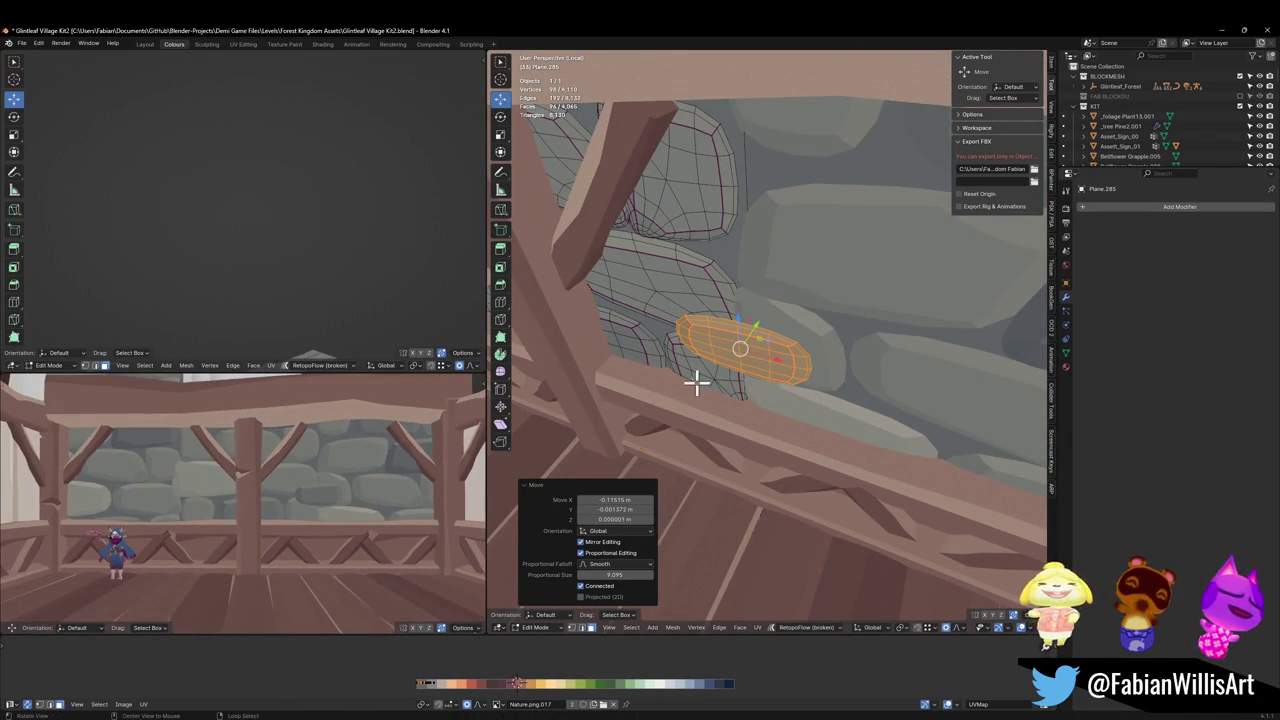
{"action": "mouse_move", "coordinate": [694, 380]}
{"action": "middle_mouse_down"}
{"action": "mouse_move", "coordinate": [703, 327]}
{"action": "mouse_move", "coordinate": [786, 377]}
{"action": "mouse_move", "coordinate": [740, 363]}
{"action": "middle_mouse_up"}
{"action": "left_click", "coordinate": [740, 363]}
Slide the larger stone beside the post along X, narrow it on X, and save.
{"action": "key", "text": "ctrl+l"}
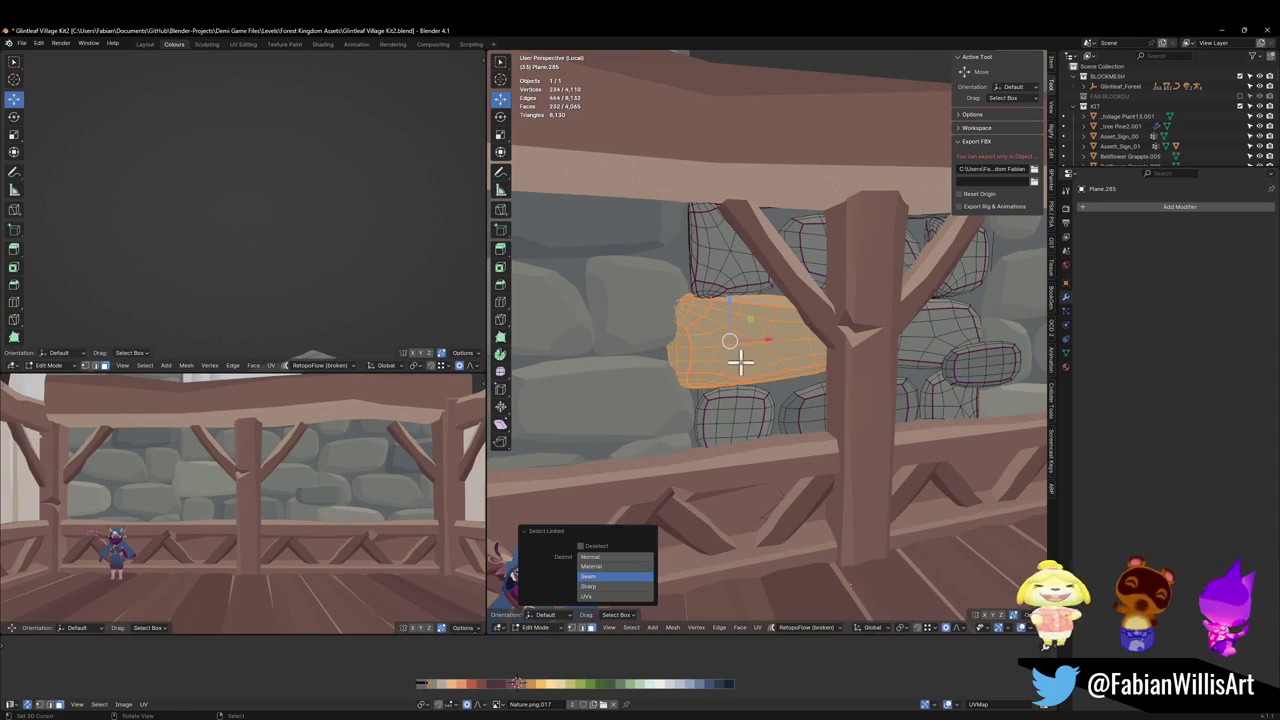
{"action": "key", "text": "g"}
{"action": "key", "text": "x"}
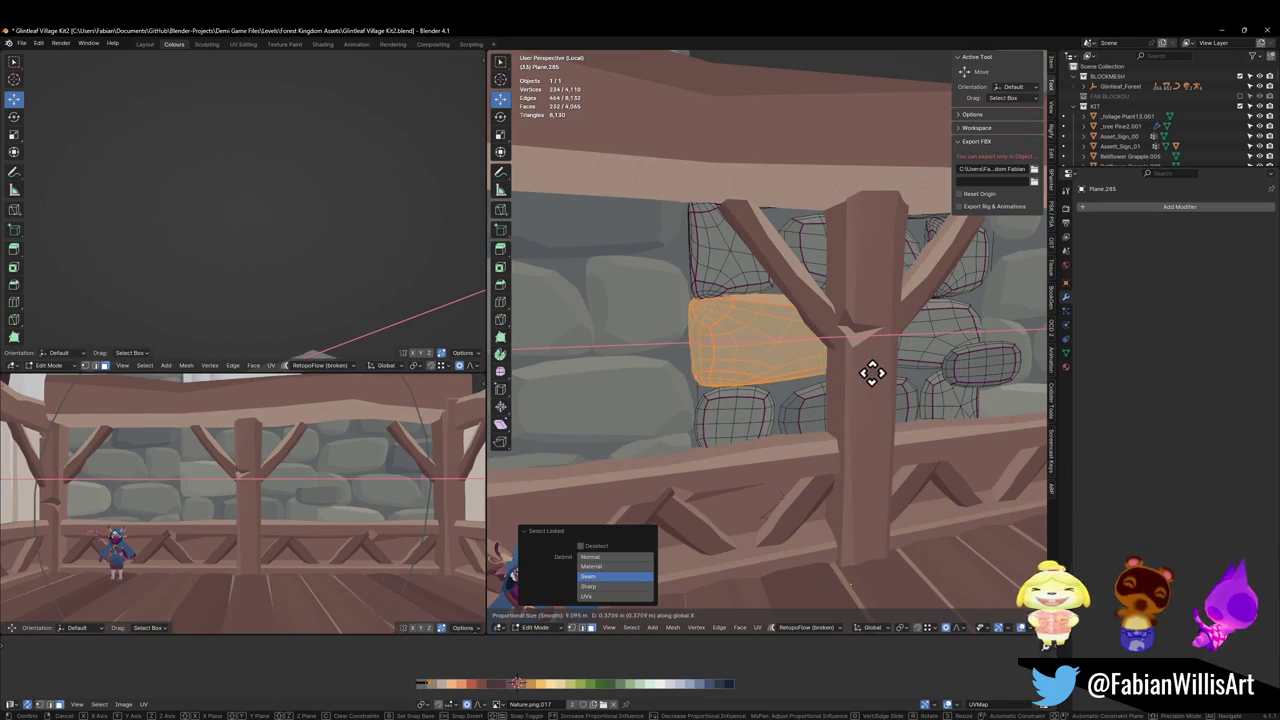
{"action": "left_click", "coordinate": [878, 373]}
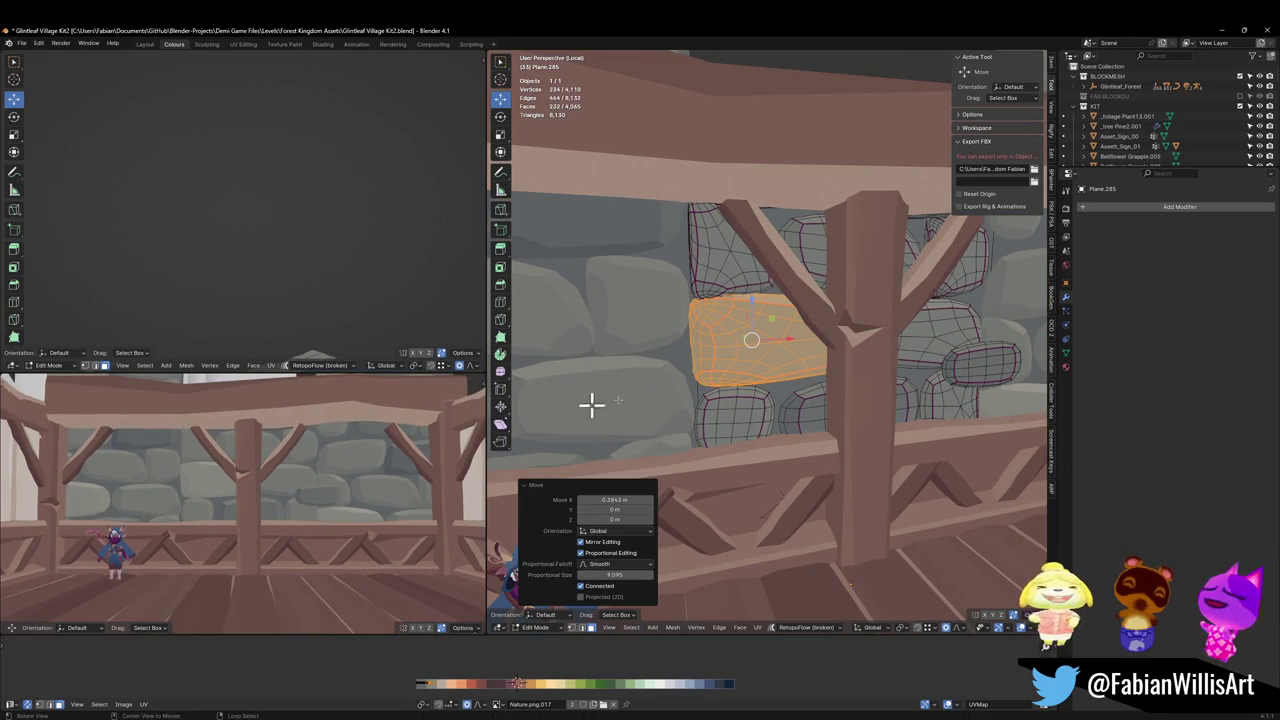
{"action": "key", "text": "s"}
{"action": "key", "text": "x"}
{"action": "key", "text": "x"}
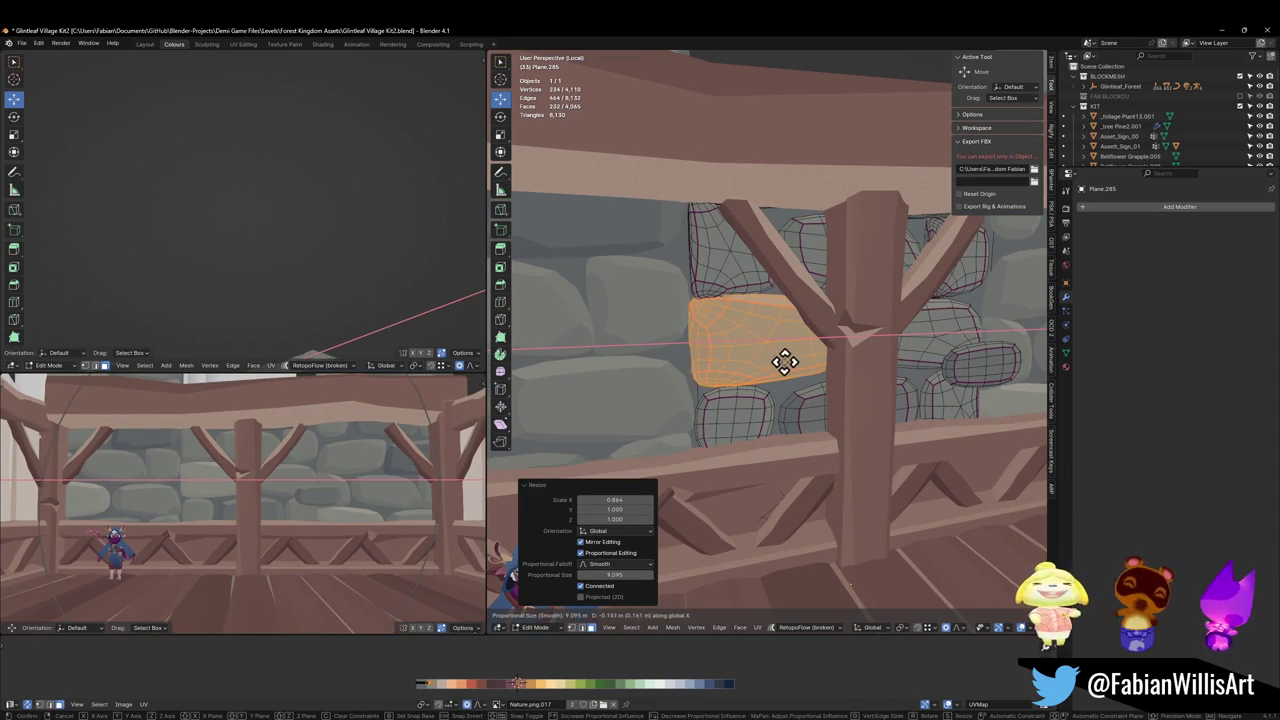
{"action": "left_click", "coordinate": [789, 362]}
{"action": "middle_click_drag", "start_coordinate": [237, 449], "coordinate": [338, 447], "text": "ctrl"}
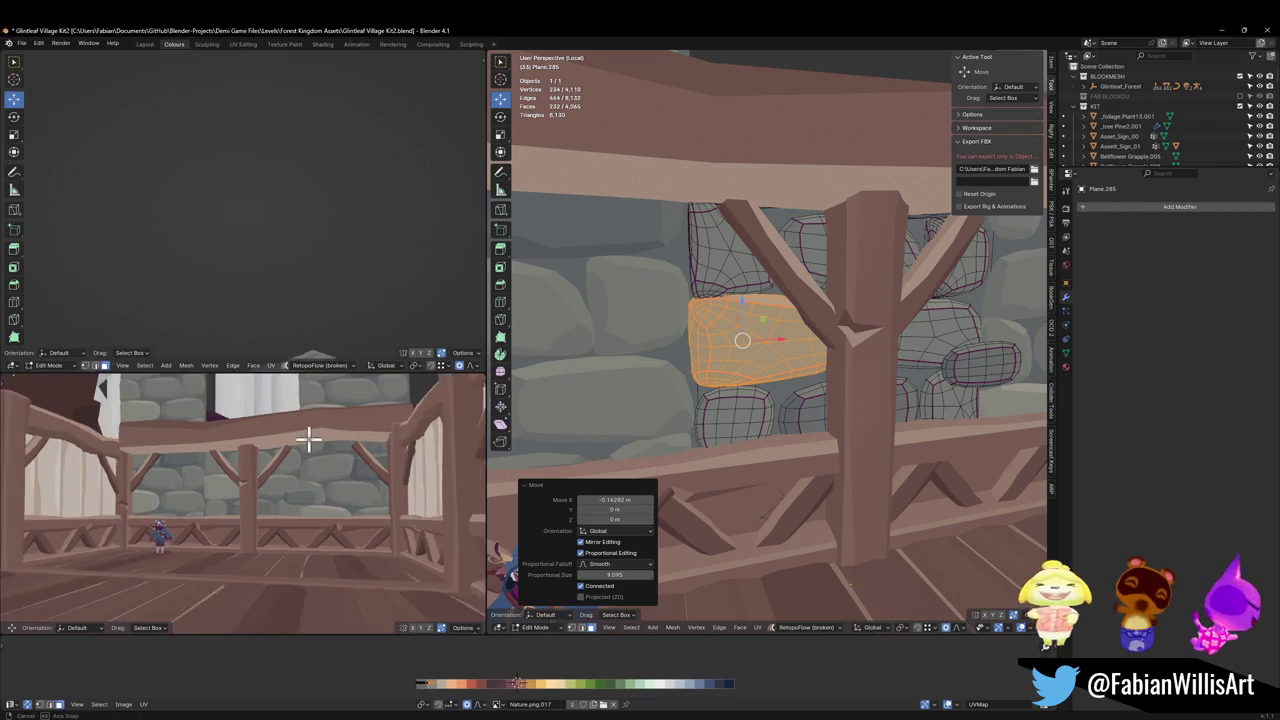
{"action": "key", "text": "ctrl+s"}
Nudge the small stone 0.143 m along X, save again, and return to Object Mode.
{"action": "scroll", "coordinate": [311, 449], "scroll_direction": "up", "scroll_amount": 3}
{"action": "scroll", "coordinate": [334, 459], "scroll_direction": "down", "scroll_amount": 1}
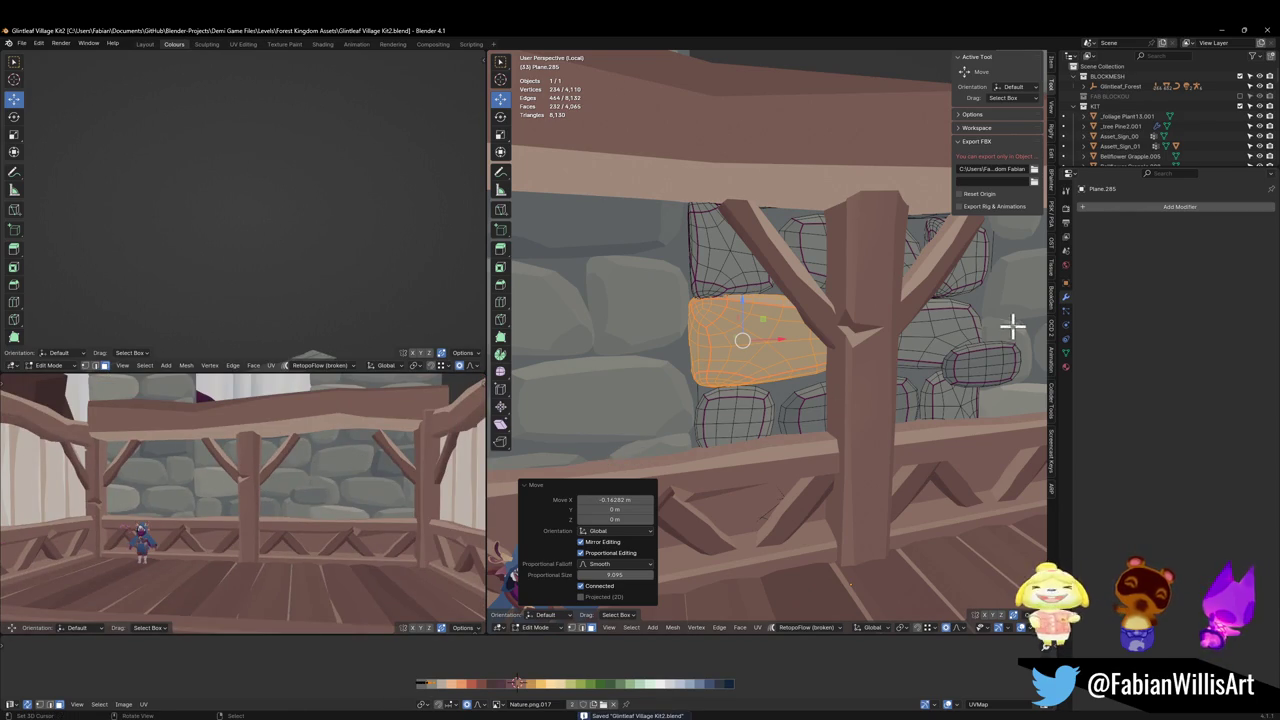
{"action": "key", "text": "g"}
{"action": "key", "text": "x"}
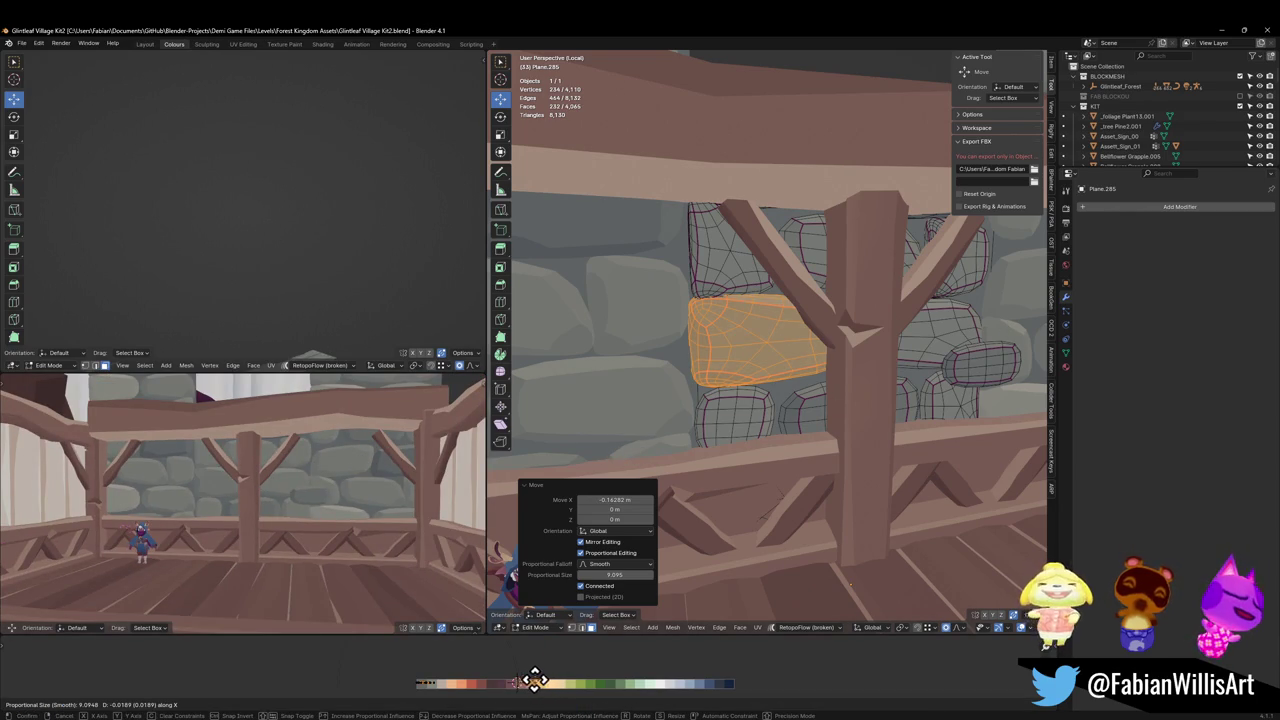
{"action": "left_click", "coordinate": [541, 679]}
{"action": "scroll", "coordinate": [343, 457], "scroll_direction": "up", "scroll_amount": 3}
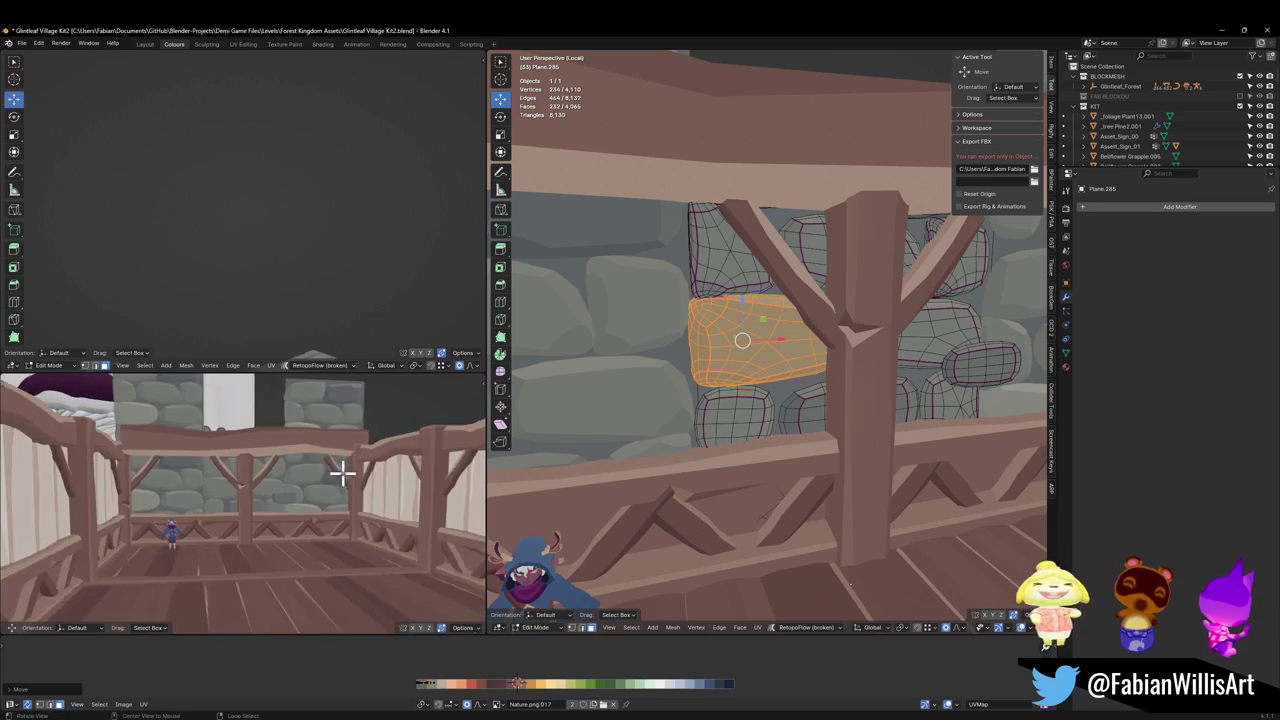
{"action": "key", "text": "g"}
{"action": "key", "text": "x"}
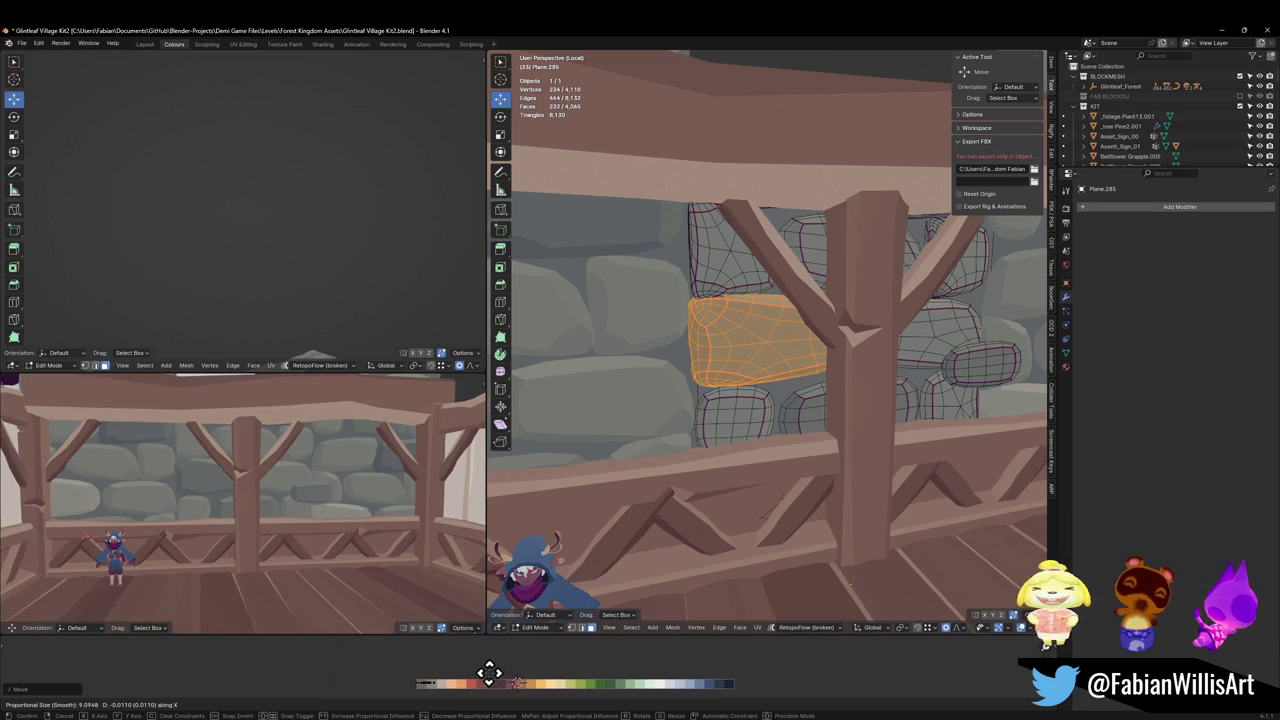
{"action": "left_click", "coordinate": [490, 680]}
{"action": "mouse_move", "coordinate": [314, 457]}
{"action": "middle_mouse_down"}
{"action": "mouse_move", "coordinate": [314, 508]}
{"action": "mouse_move", "coordinate": [319, 490]}
{"action": "middle_mouse_up"}
{"action": "key", "text": "ctrl+s"}
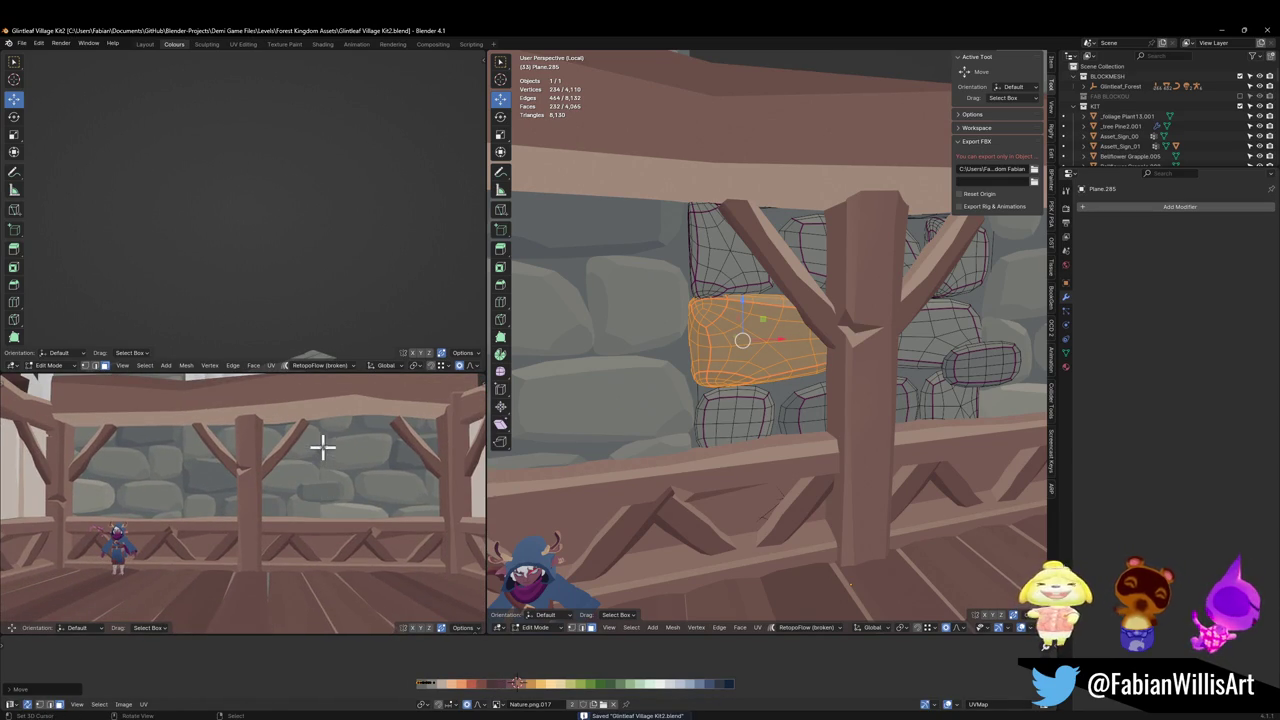
{"action": "key", "text": "Tab"}
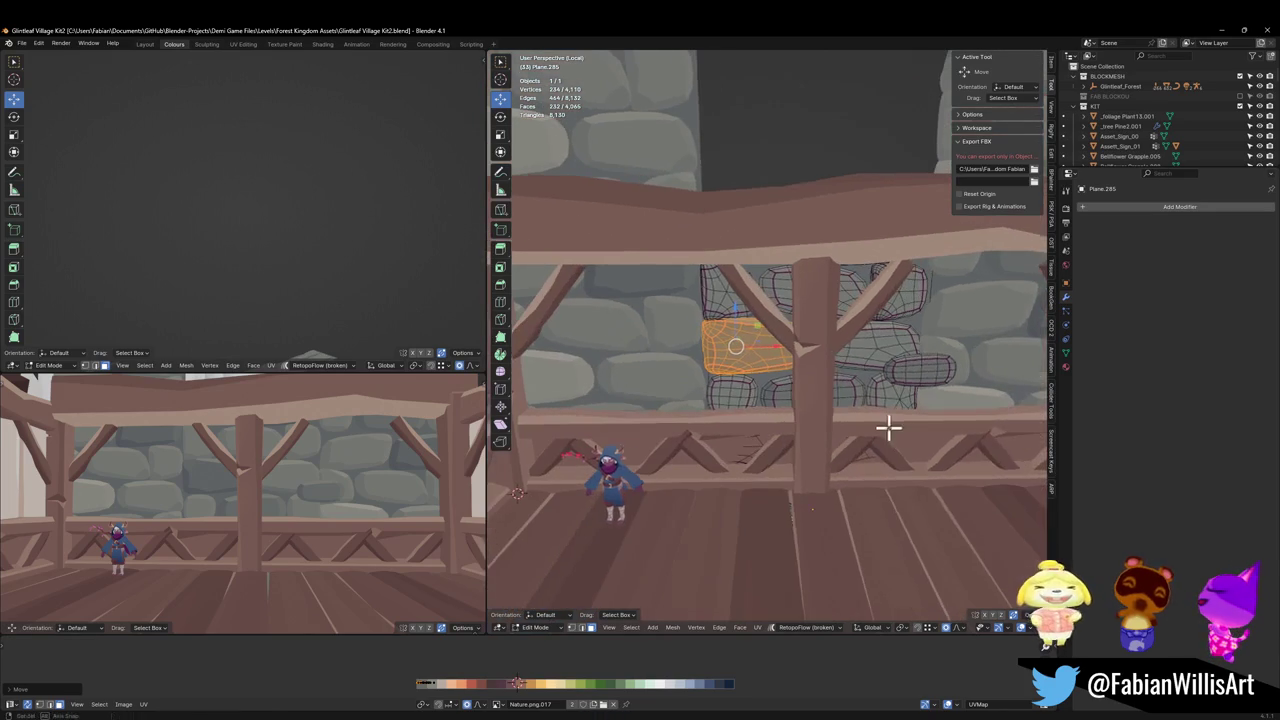
{"action": "left_click", "coordinate": [770, 440]}
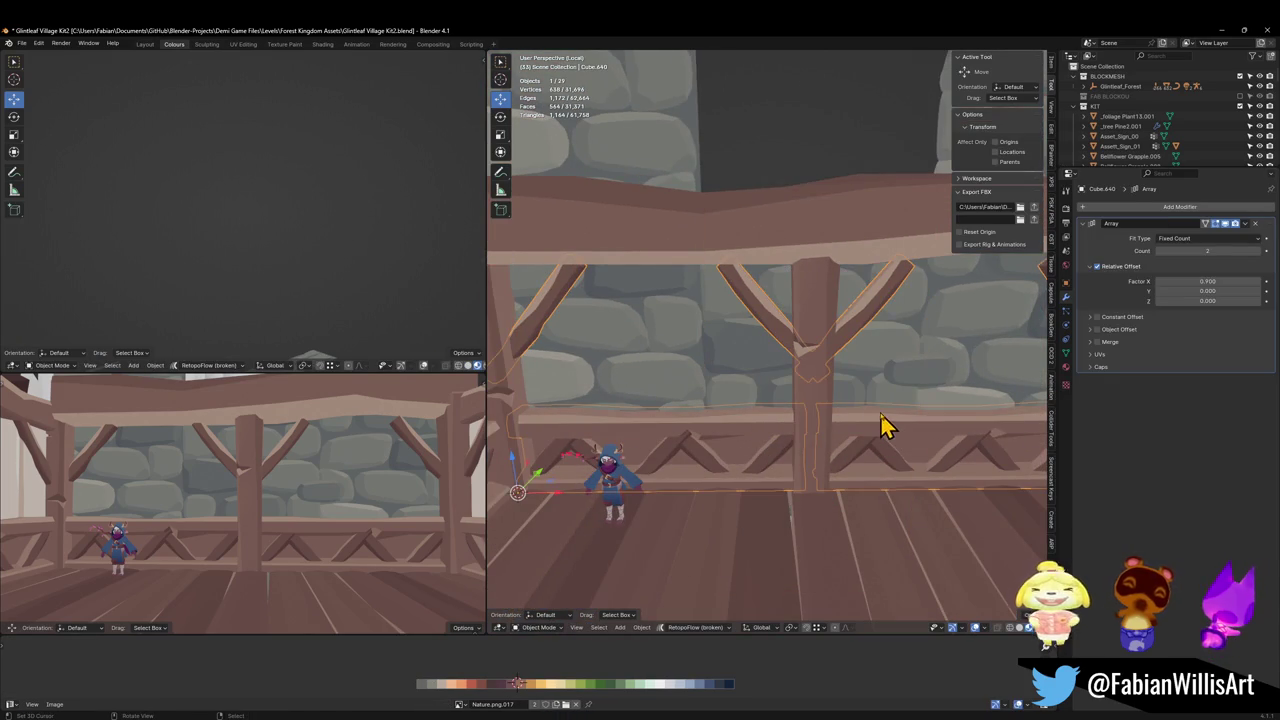
Try lowering the railing vertically below the deck, then undo the move.
{"action": "key", "text": "g"}
{"action": "key", "text": "z"}
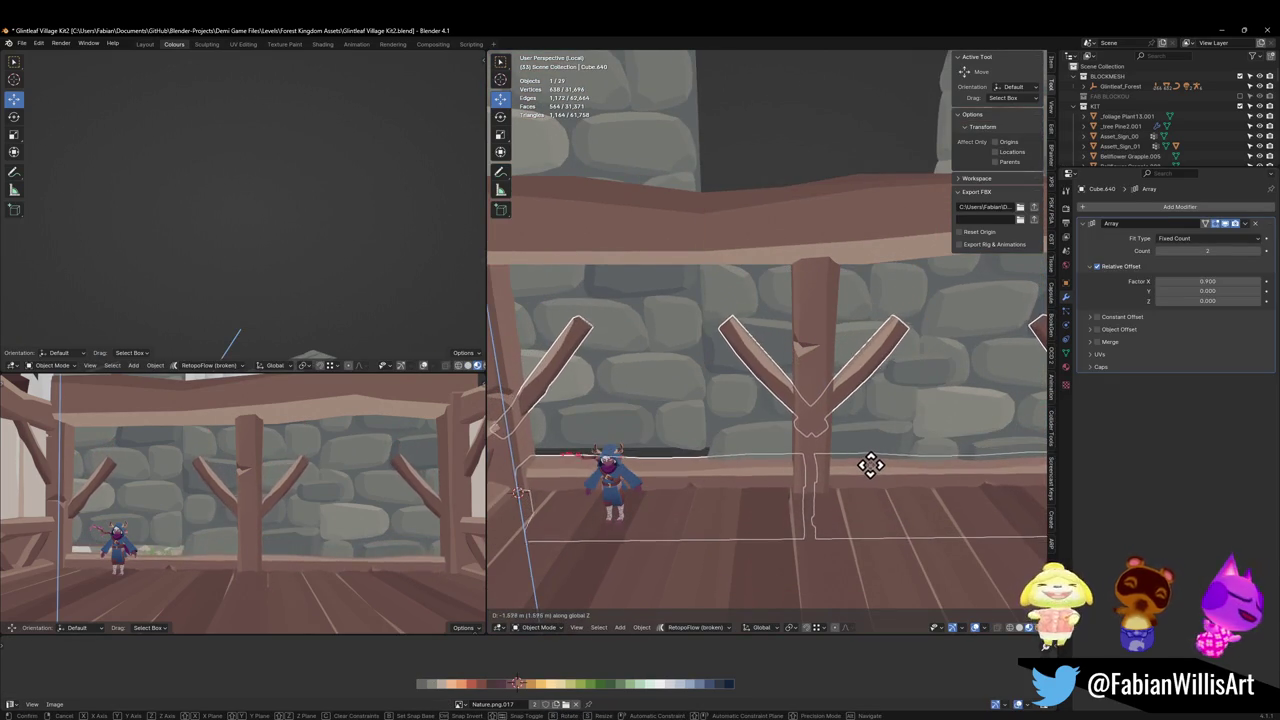
{"action": "left_click", "coordinate": [870, 465]}
{"action": "middle_click_drag", "start_coordinate": [230, 480], "coordinate": [352, 440]}
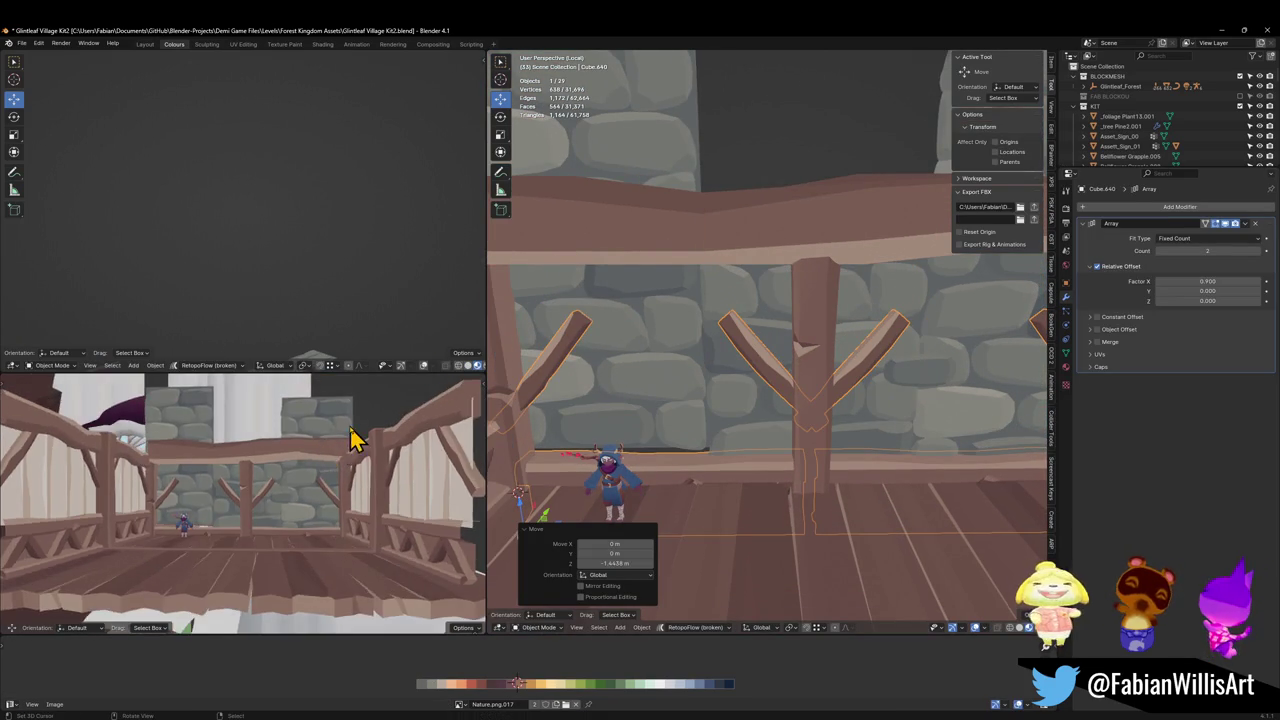
{"action": "scroll", "coordinate": [352, 440], "scroll_direction": "up", "scroll_amount": 4}
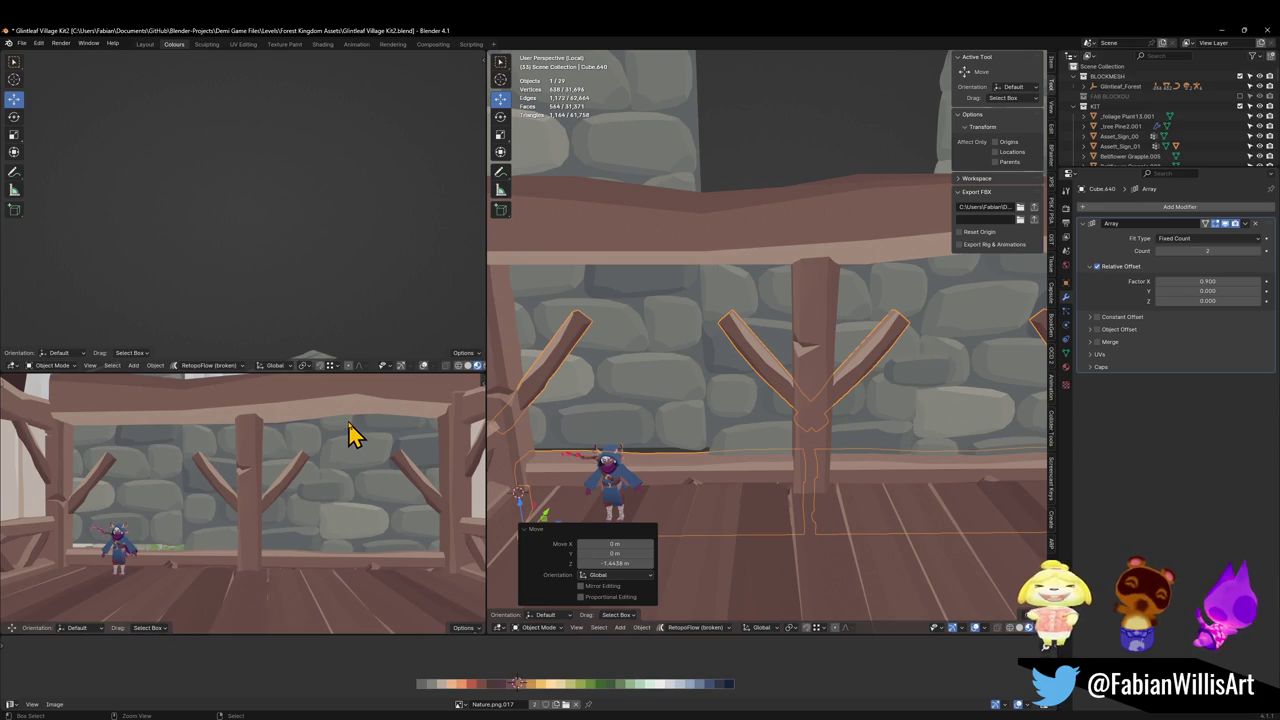
{"action": "key", "text": "ctrl+z"}
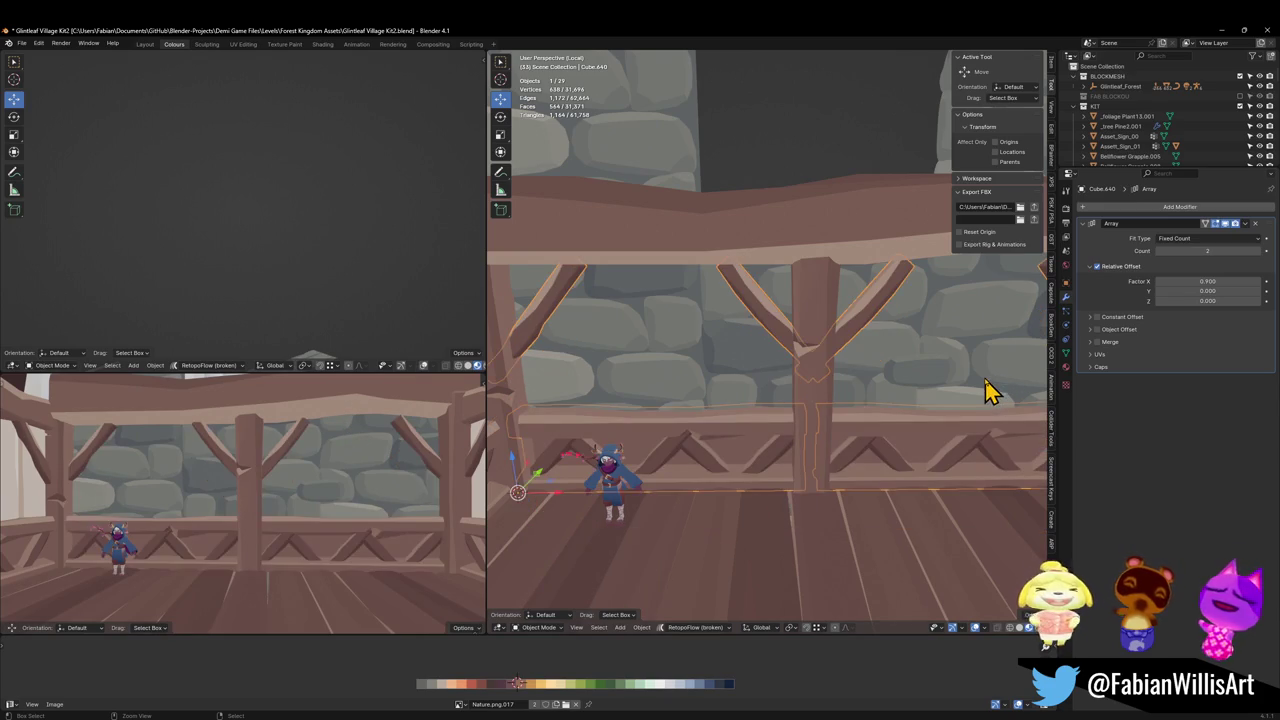
Duplicate the central post to the left along X and delete the original central post.
{"action": "left_click", "coordinate": [811, 400]}
{"action": "scroll", "coordinate": [820, 390], "scroll_direction": "down", "scroll_amount": 3}
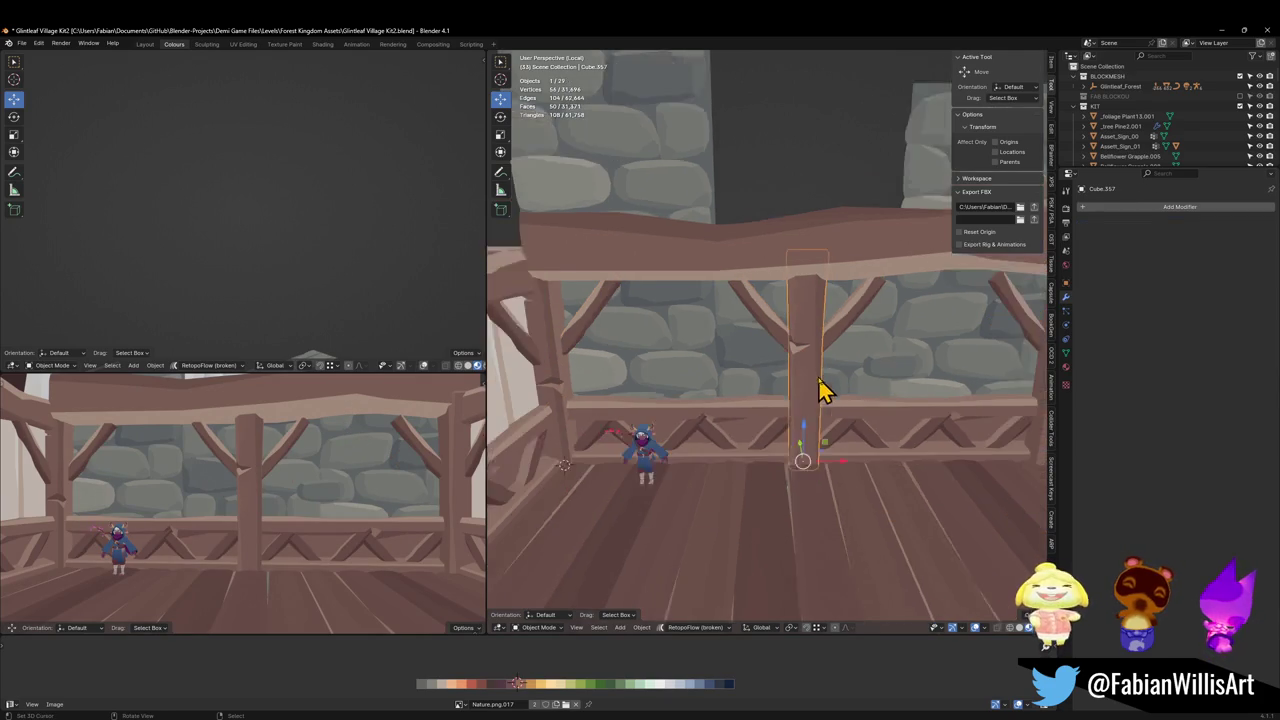
{"action": "key", "text": "shift+d"}
{"action": "key", "text": "x"}
{"action": "left_click", "coordinate": [797, 378]}
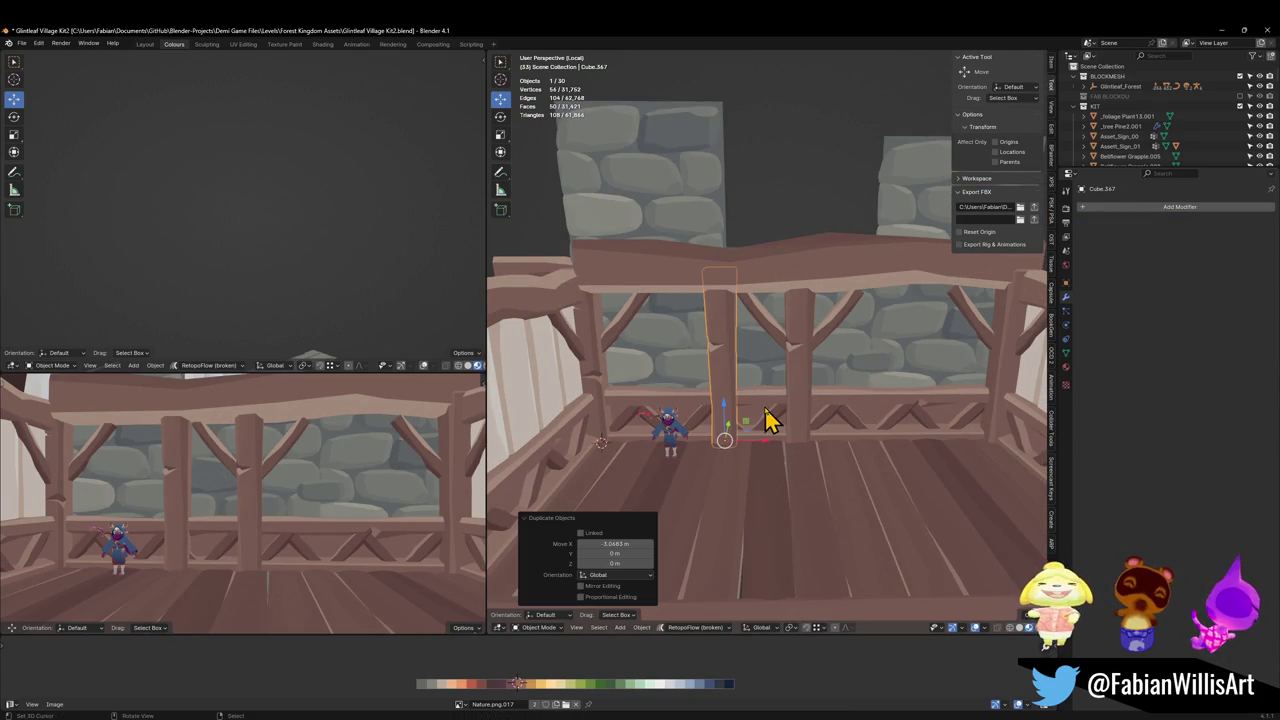
{"action": "left_click", "coordinate": [794, 390]}
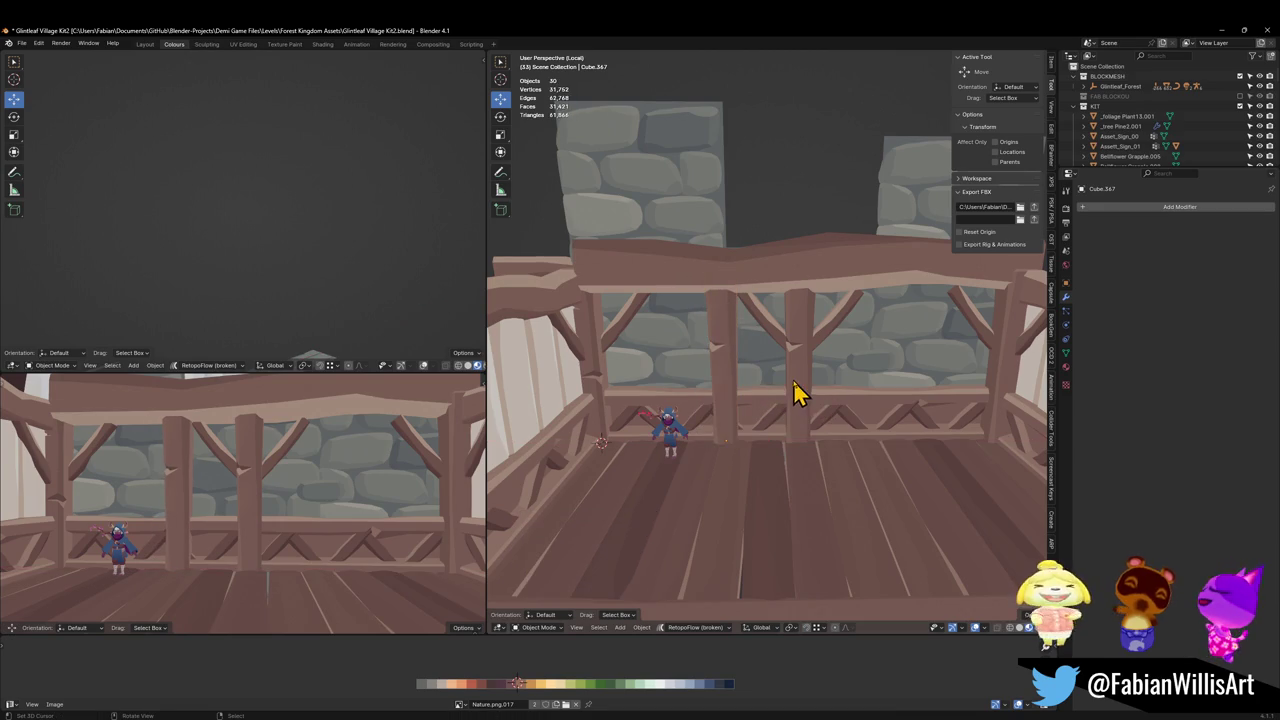
{"action": "left_click", "coordinate": [585, 415]}
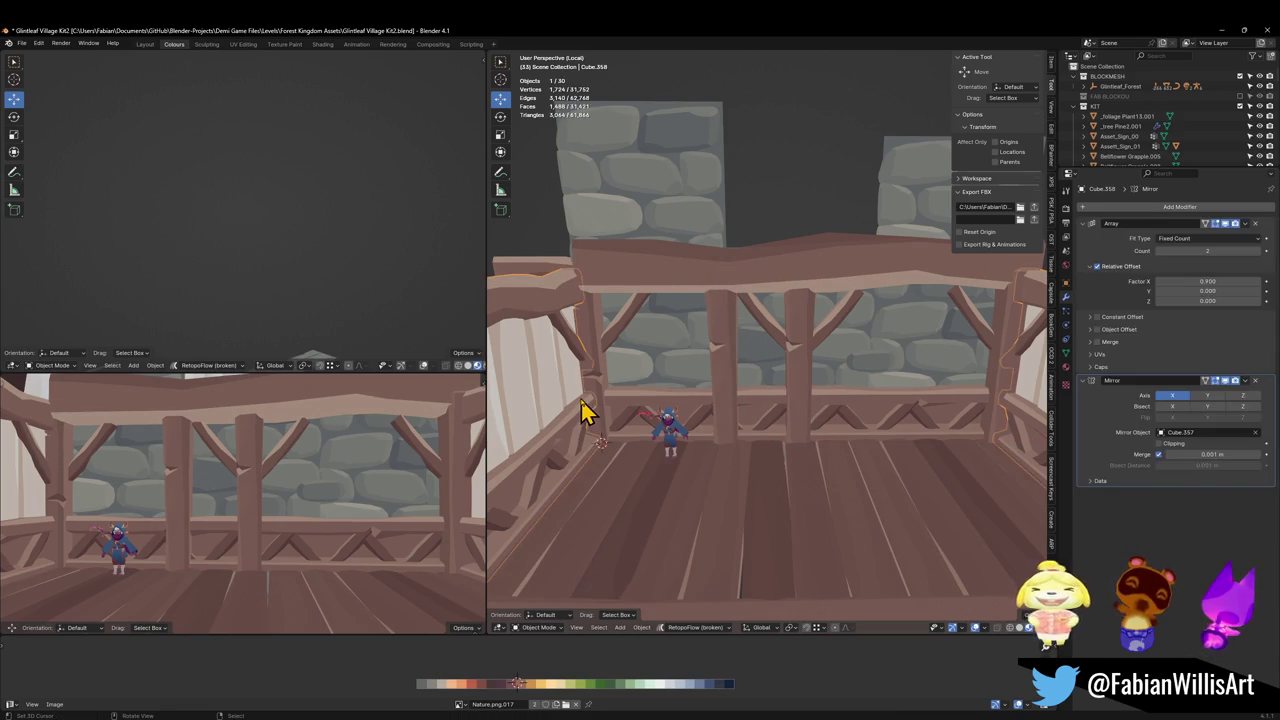
{"action": "left_click", "coordinate": [800, 398]}
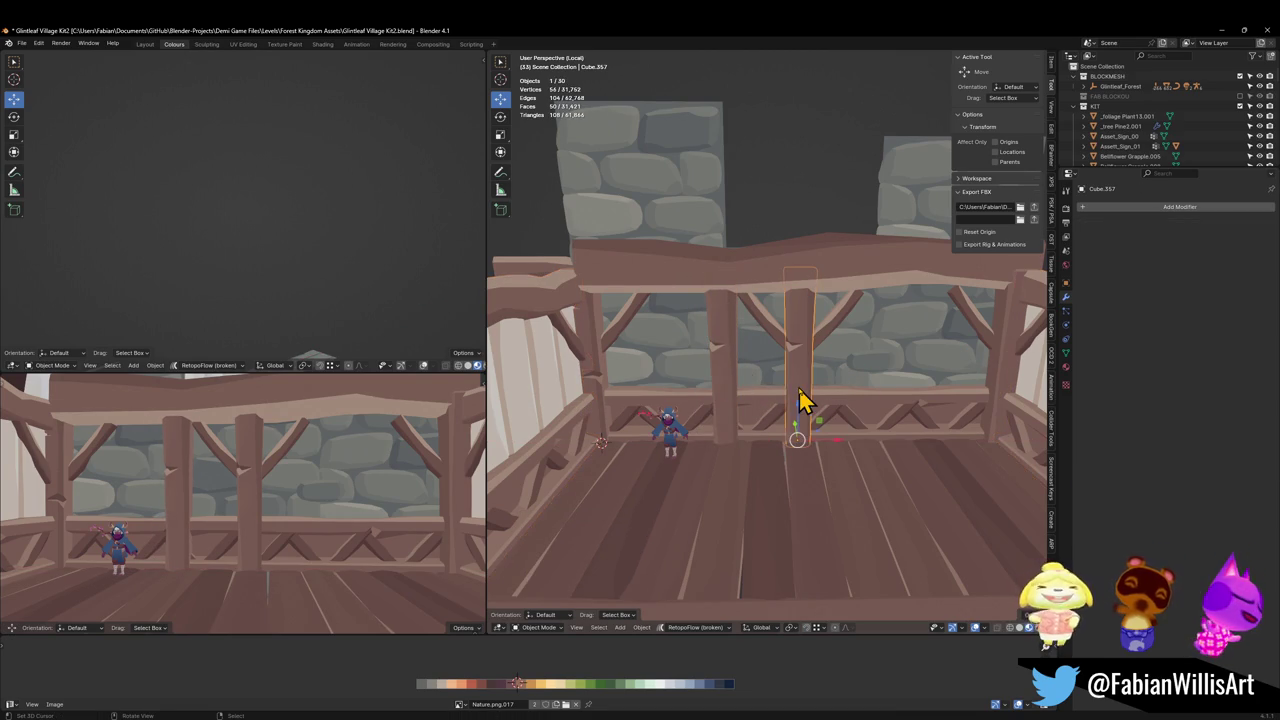
{"action": "key", "text": "Delete"}
Duplicate the left-hand post along X so the copy stands right of centre.
{"action": "left_click", "coordinate": [722, 381]}
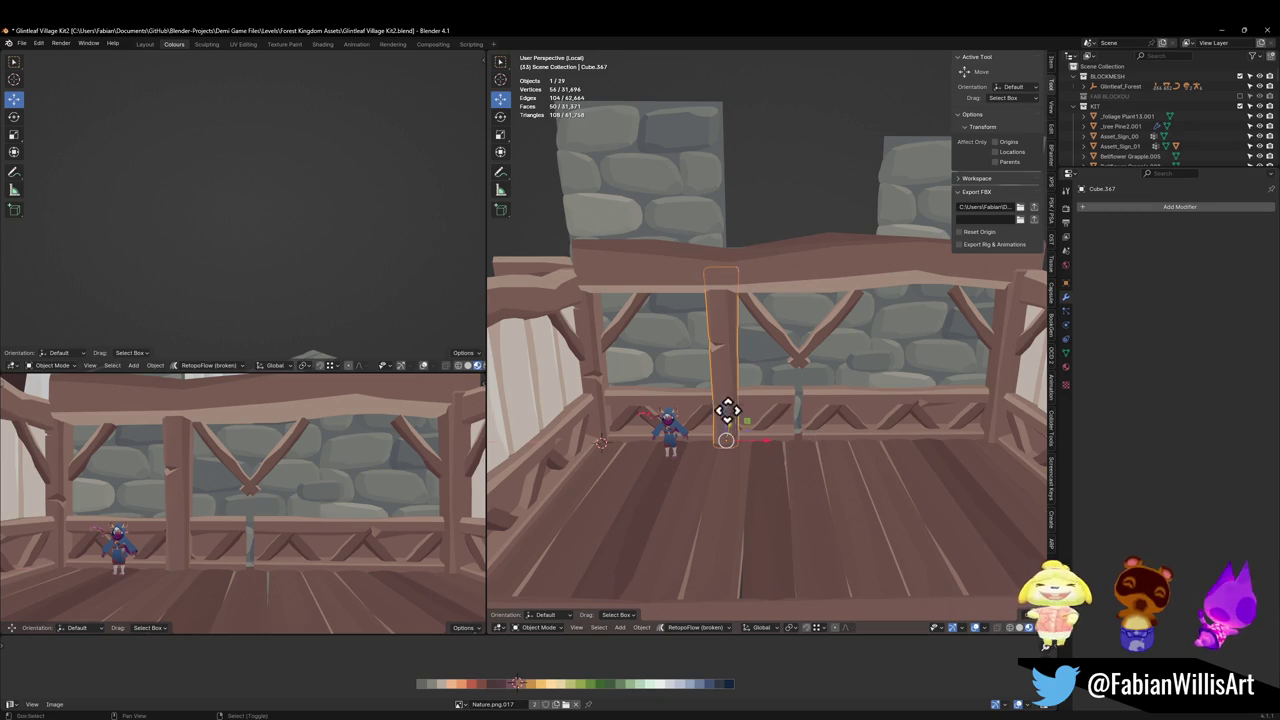
{"action": "key", "text": "shift+d"}
{"action": "key", "text": "x"}
{"action": "left_click", "coordinate": [868, 418]}
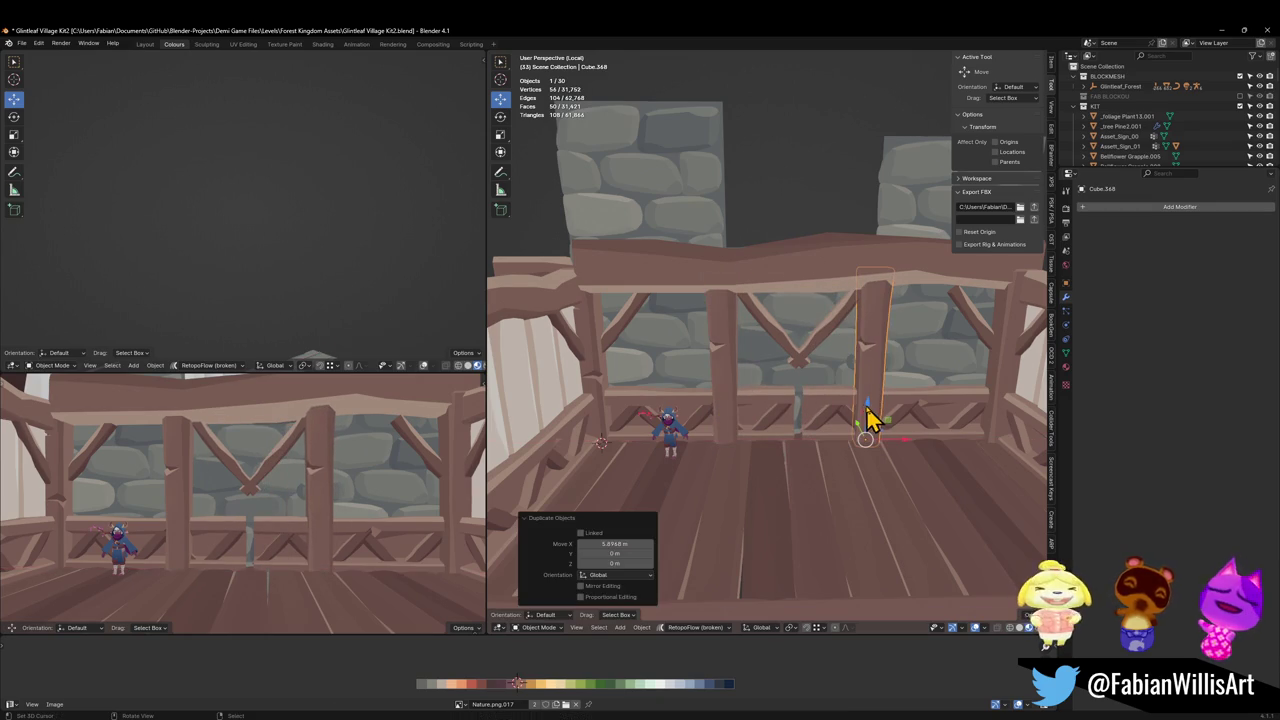
{"action": "mouse_move", "coordinate": [278, 418]}
{"action": "middle_mouse_down"}
{"action": "mouse_move", "coordinate": [257, 414]}
{"action": "mouse_move", "coordinate": [337, 443]}
{"action": "mouse_move", "coordinate": [337, 418]}
{"action": "mouse_move", "coordinate": [331, 443]}
{"action": "middle_mouse_up"}
{"action": "scroll", "coordinate": [362, 420], "scroll_direction": "up", "scroll_amount": 5}
{"action": "scroll", "coordinate": [320, 435], "scroll_direction": "down", "scroll_amount": 3}
{"action": "key", "text": "alt+a"}
{"action": "scroll", "coordinate": [345, 450], "scroll_direction": "up", "scroll_amount": 3}
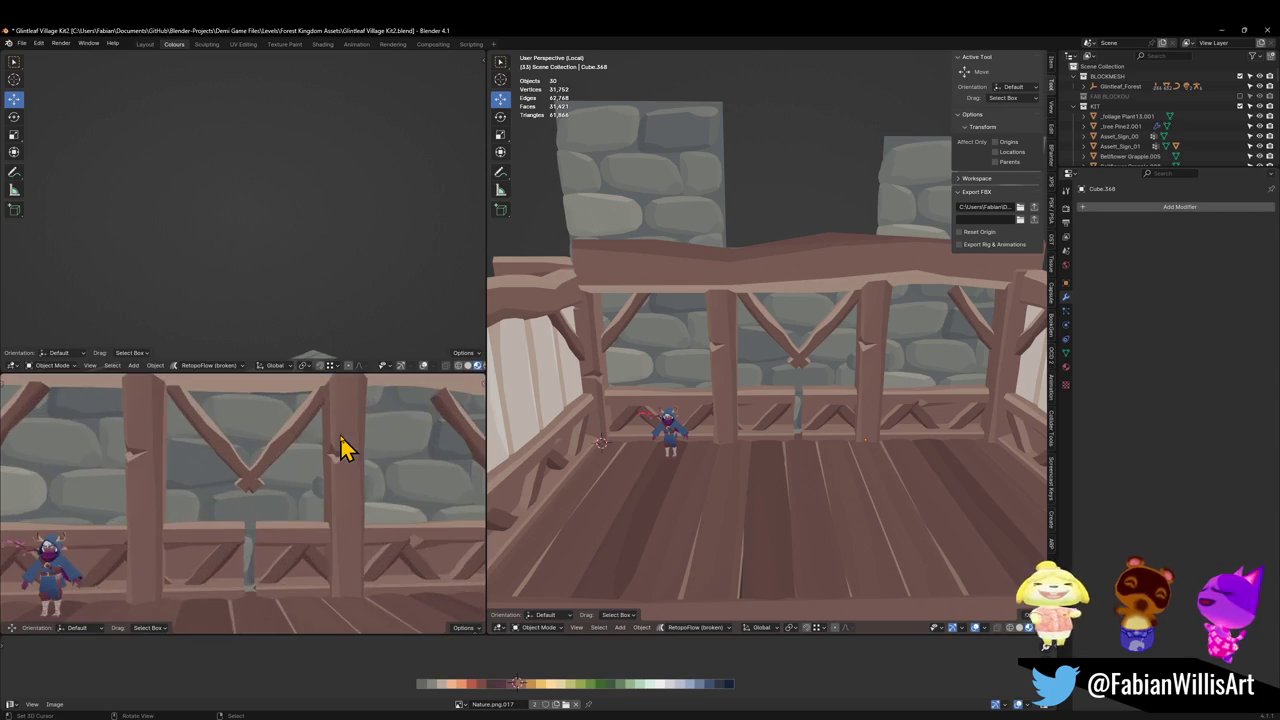
{"action": "scroll", "coordinate": [345, 445], "scroll_direction": "down", "scroll_amount": 4}
{"action": "middle_click_drag", "start_coordinate": [635, 447], "coordinate": [800, 360]}
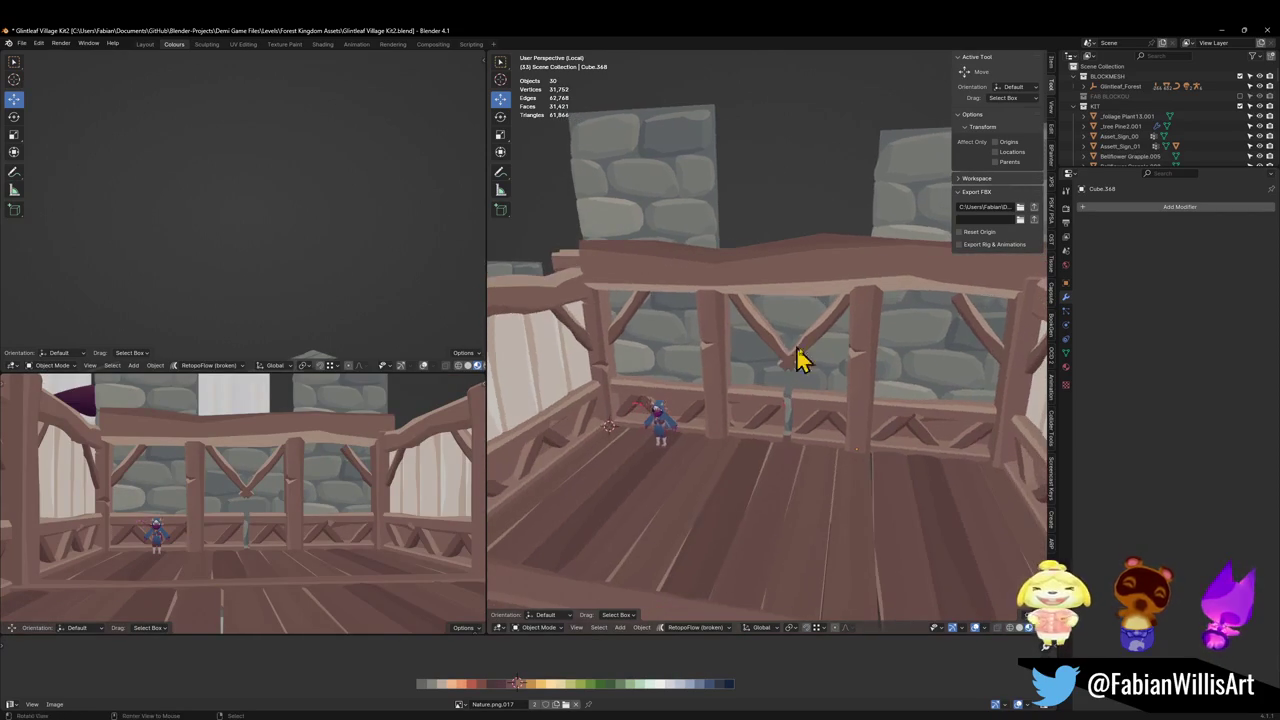
Shift the right-hand post further along X and delete the cross-braced railing.
{"action": "left_click", "coordinate": [864, 368]}
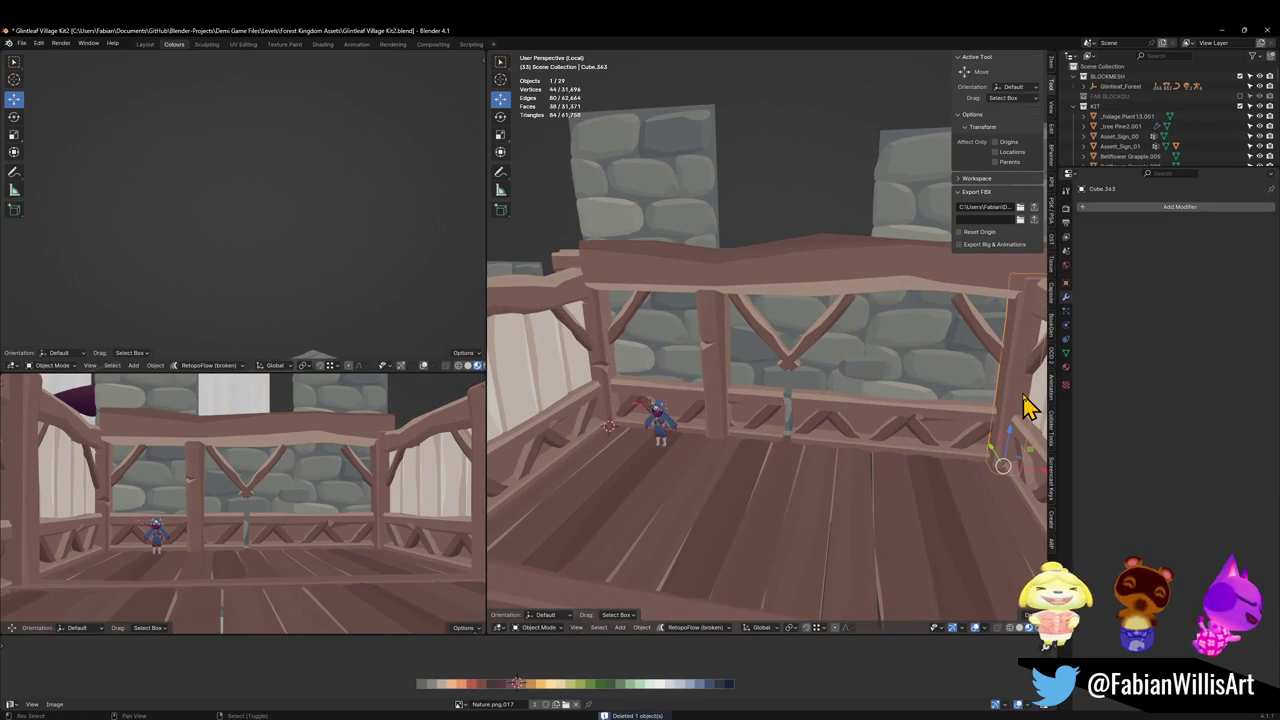
{"action": "key", "text": "g"}
{"action": "key", "text": "x"}
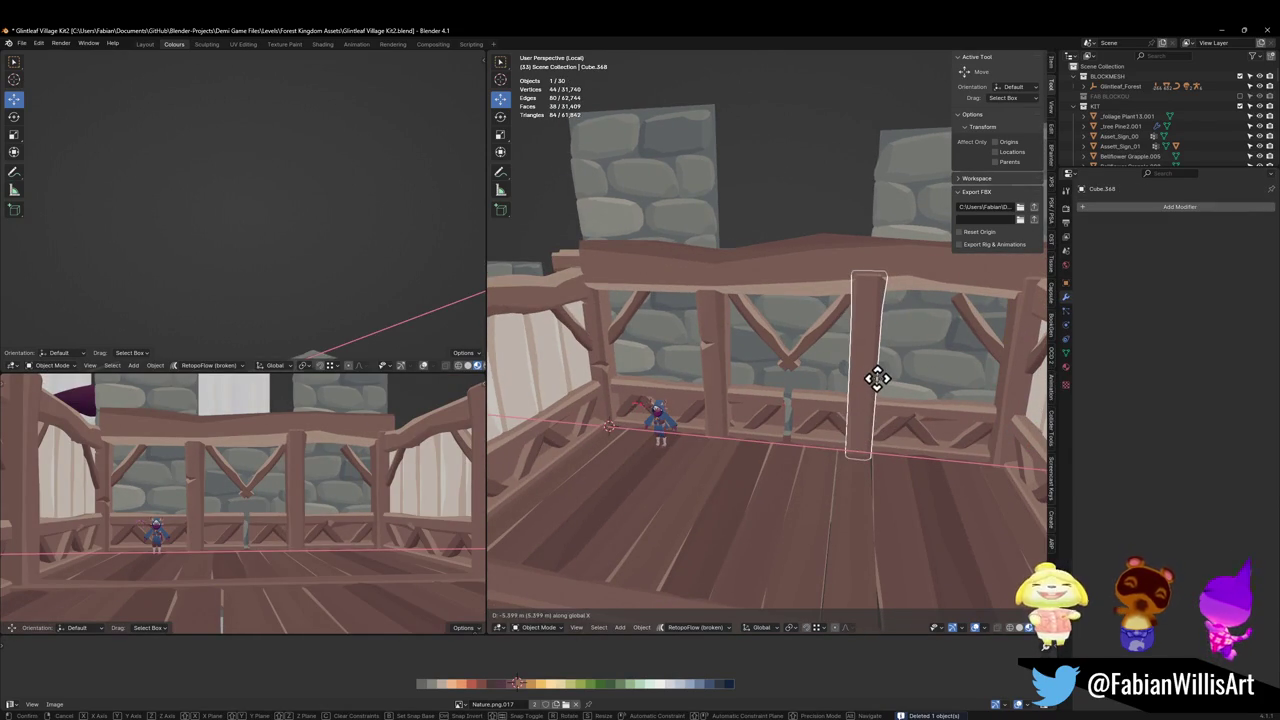
{"action": "left_click", "coordinate": [872, 393]}
{"action": "left_click", "coordinate": [805, 362]}
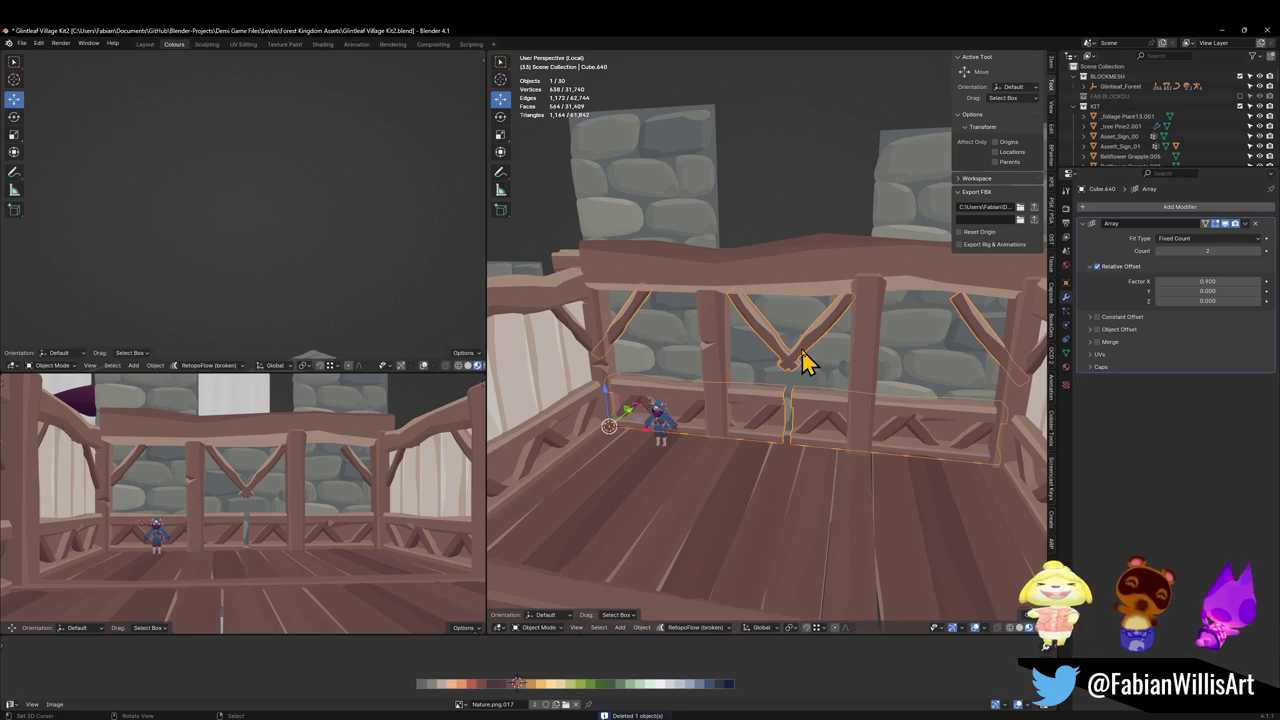
{"action": "key", "text": "Delete"}
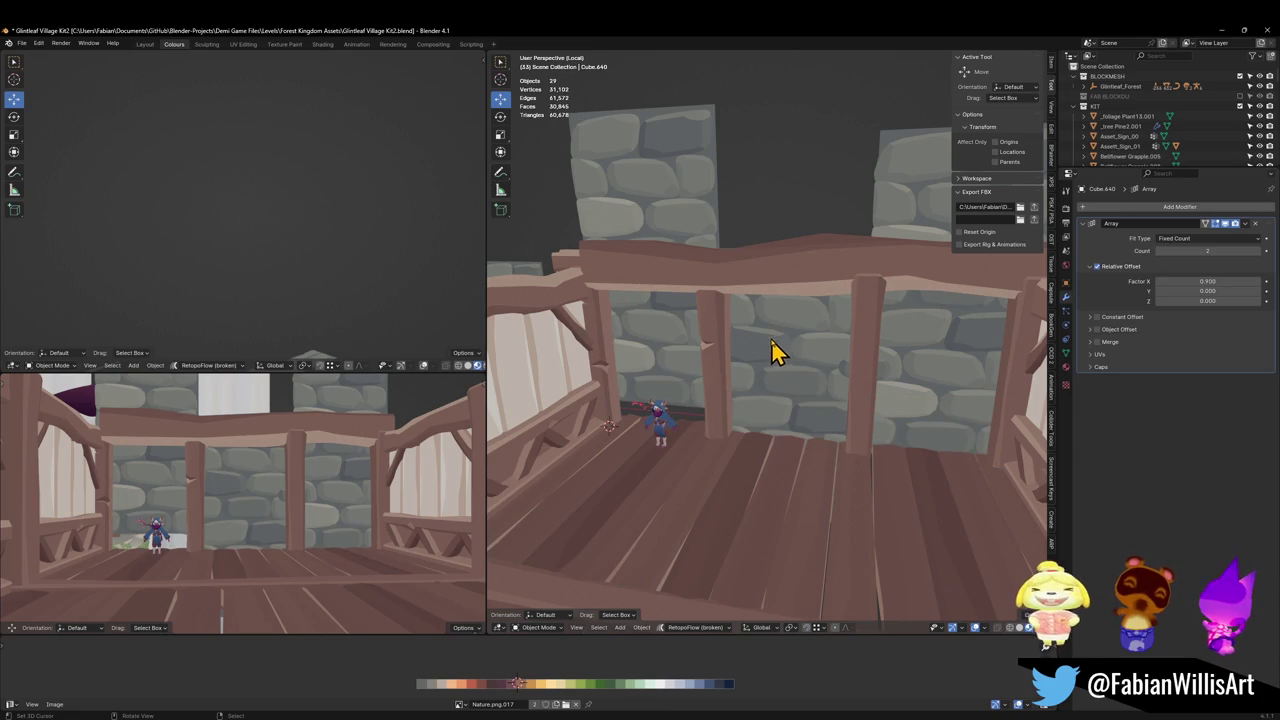
Reposition a post along X so it stands next to the left post.
{"action": "left_click", "coordinate": [721, 373]}
{"action": "left_click", "coordinate": [871, 371]}
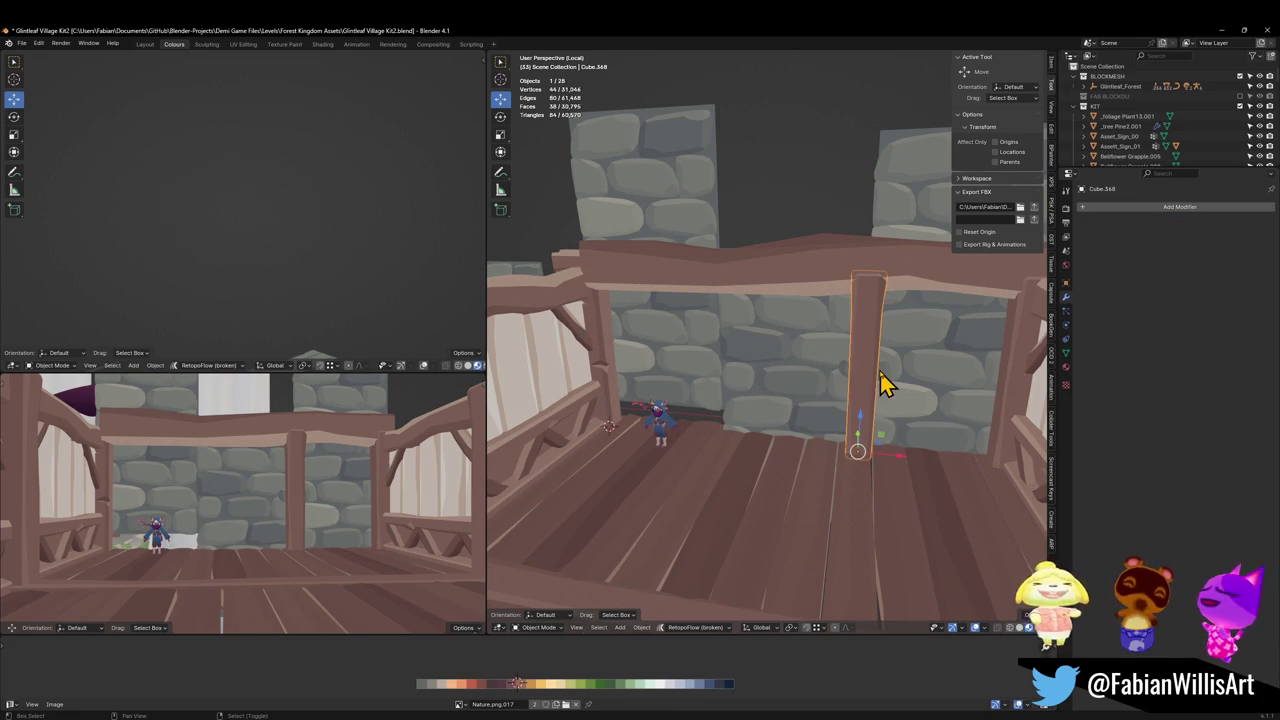
{"action": "key", "text": "g"}
{"action": "key", "text": "x"}
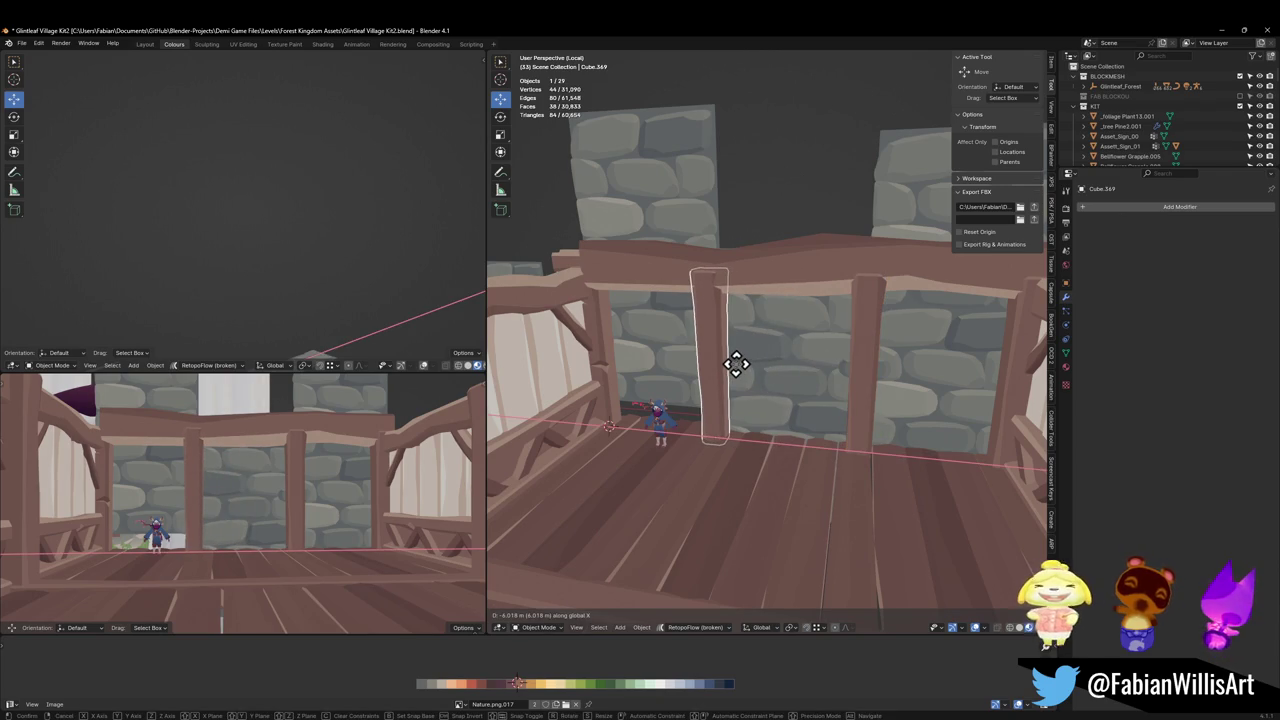
{"action": "left_click", "coordinate": [740, 368]}
{"action": "mouse_move", "coordinate": [780, 366]}
{"action": "middle_mouse_down"}
{"action": "mouse_move", "coordinate": [745, 385]}
{"action": "mouse_move", "coordinate": [808, 366]}
{"action": "middle_mouse_up"}
{"action": "key", "text": "alt+a"}
Slide the top beam along Y over the posts, deselect, and save the file.
{"action": "left_click", "coordinate": [775, 315]}
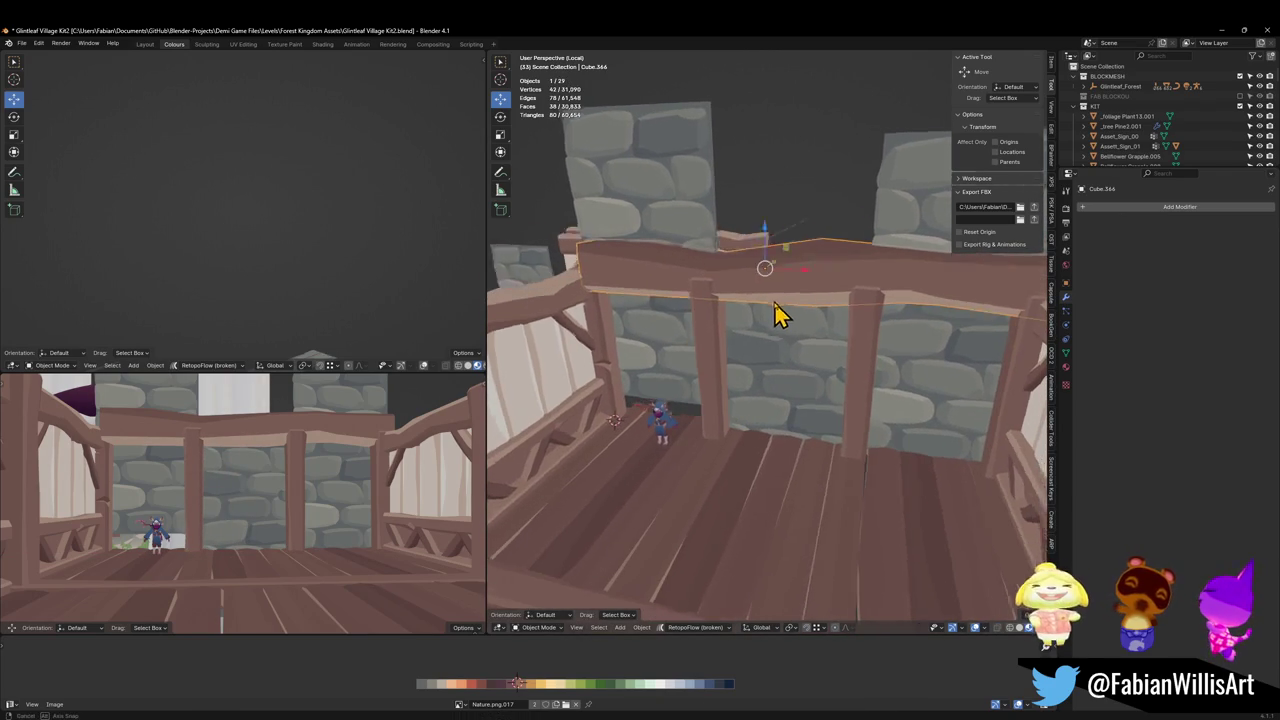
{"action": "key", "text": "g"}
{"action": "mouse_move", "coordinate": [777, 314]}
{"action": "middle_mouse_down"}
{"action": "mouse_move", "coordinate": [808, 334]}
{"action": "mouse_move", "coordinate": [828, 308]}
{"action": "middle_mouse_up"}
{"action": "key", "text": "y"}
{"action": "left_click", "coordinate": [802, 336]}
{"action": "key", "text": "alt+a"}
{"action": "key", "text": "ctrl+s"}
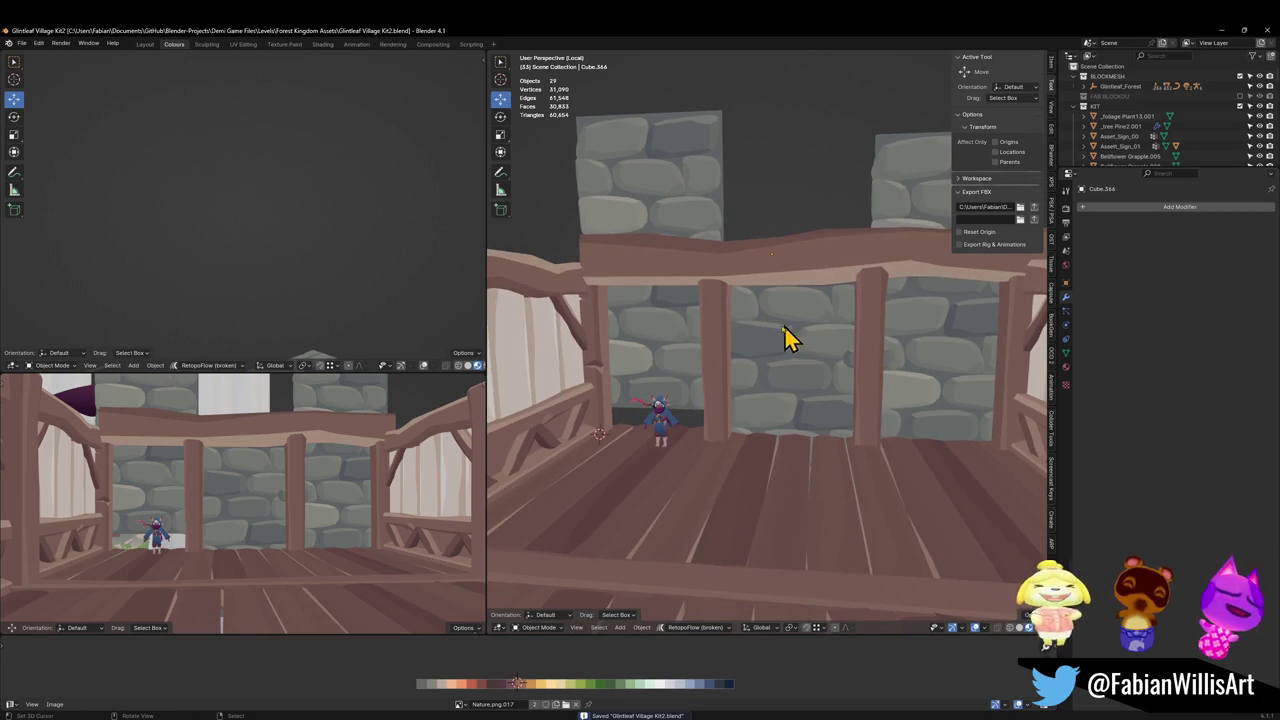
Duplicate the balcony floor piece, place it in front of the deck, and turn it 90° about Z.
{"action": "mouse_move", "coordinate": [871, 271]}
{"action": "middle_mouse_down"}
{"action": "mouse_move", "coordinate": [766, 320]}
{"action": "mouse_move", "coordinate": [690, 430]}
{"action": "mouse_move", "coordinate": [766, 394]}
{"action": "mouse_move", "coordinate": [723, 417]}
{"action": "middle_mouse_up"}
{"action": "left_click", "coordinate": [692, 430]}
{"action": "key", "text": "shift+d"}
{"action": "right_click", "coordinate": [752, 455]}
{"action": "key", "text": "g"}
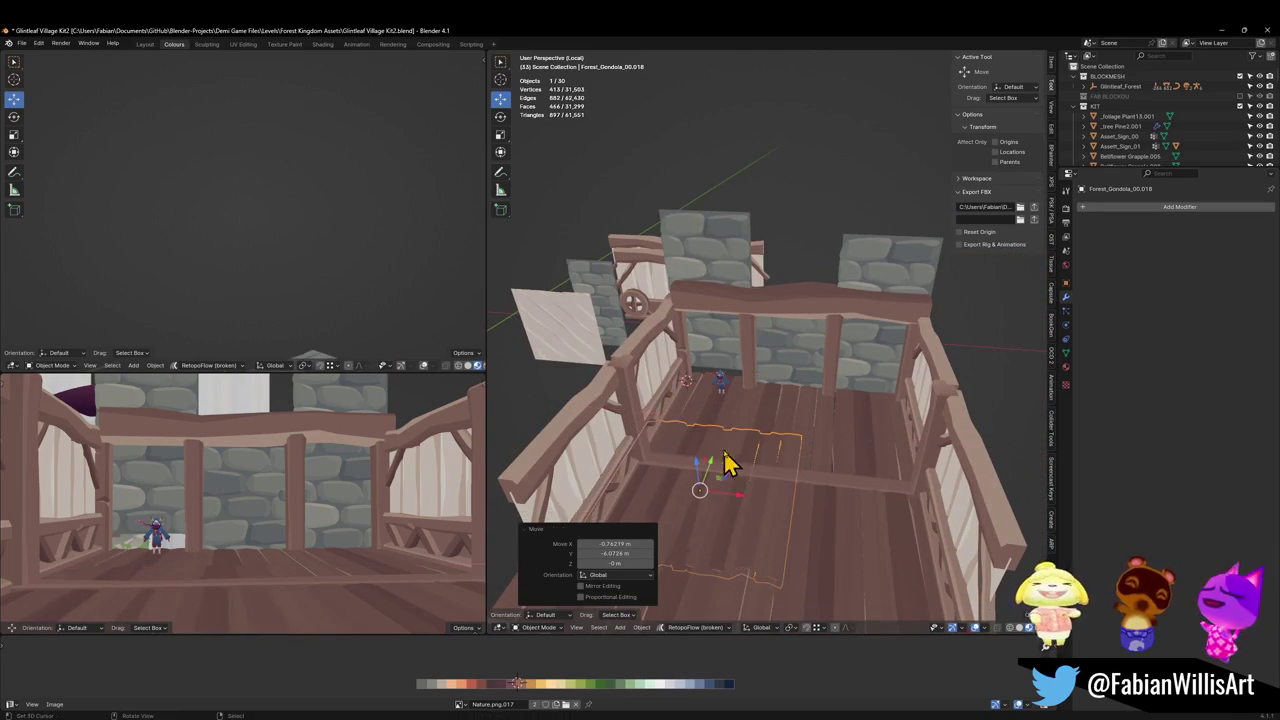
{"action": "left_click", "coordinate": [855, 515]}
{"action": "key", "text": "alt+r"}
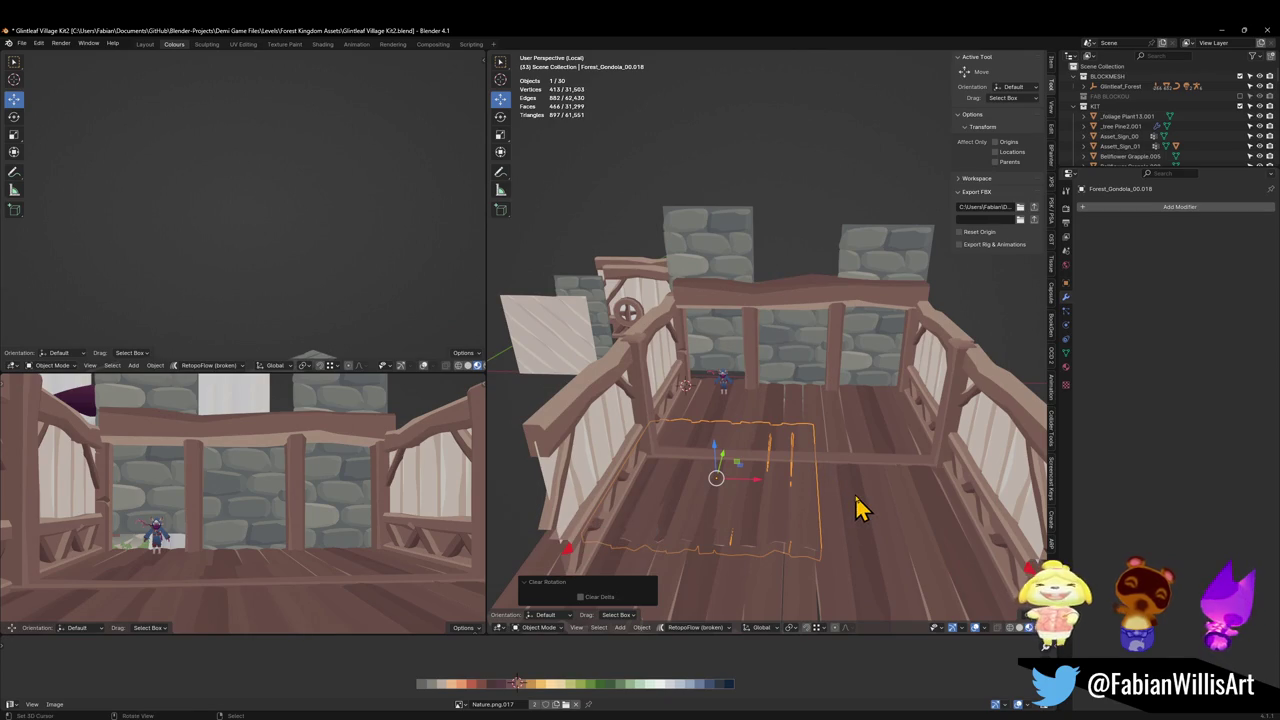
{"action": "type", "text": "rz90"}
{"action": "key", "text": "Return"}
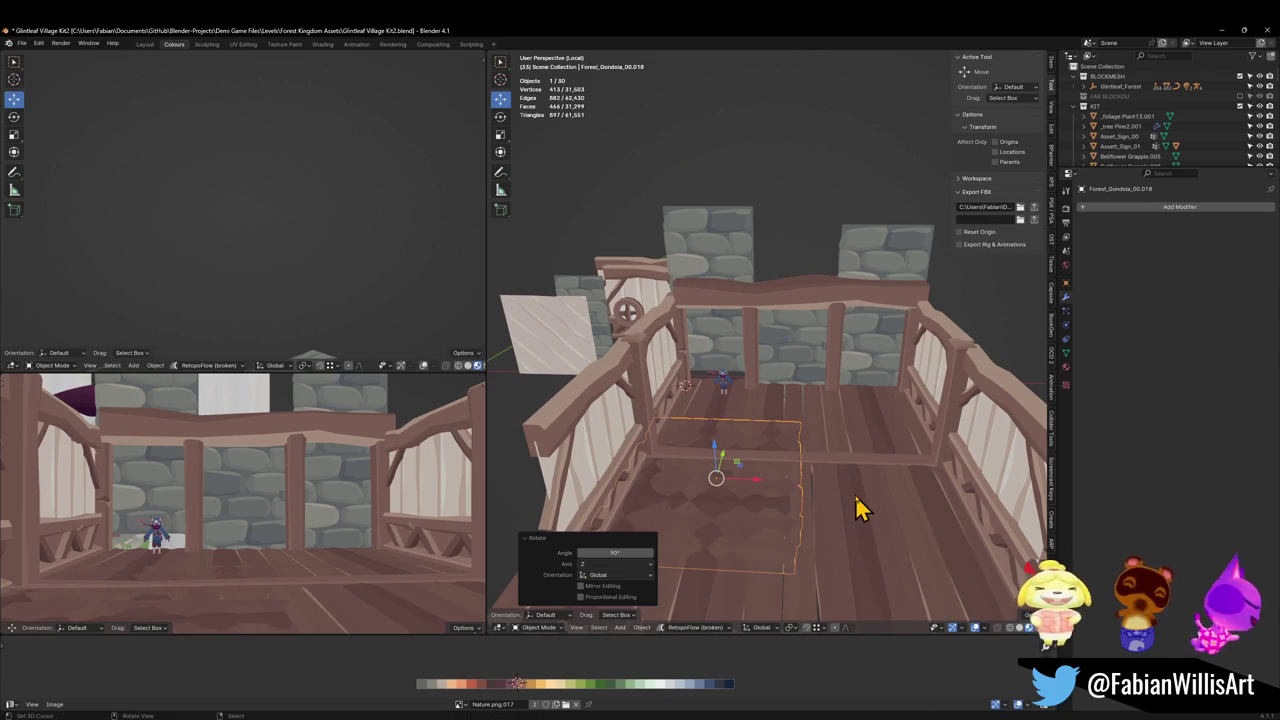
Raise the floor copy slightly and delete the unwanted floor pieces.
{"action": "middle_click_drag", "start_coordinate": [835, 490], "coordinate": [820, 503]}
{"action": "key", "text": "g"}
{"action": "key", "text": "z"}
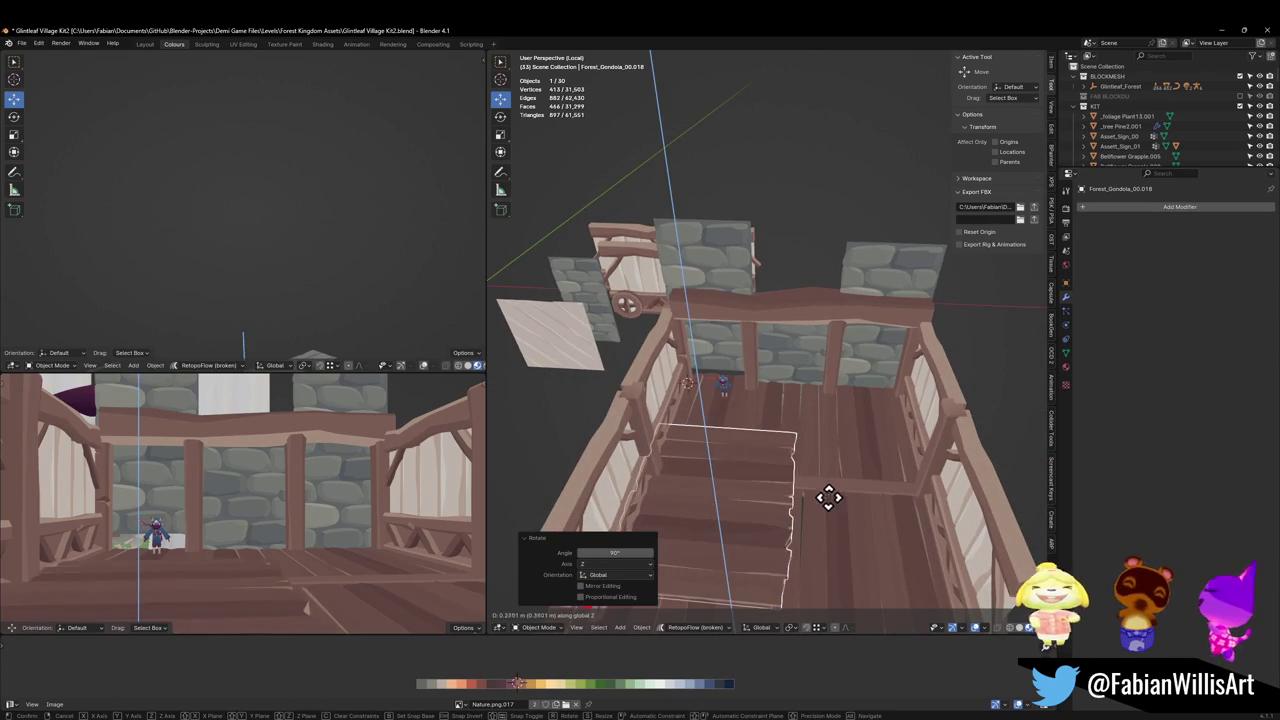
{"action": "left_click", "coordinate": [821, 520]}
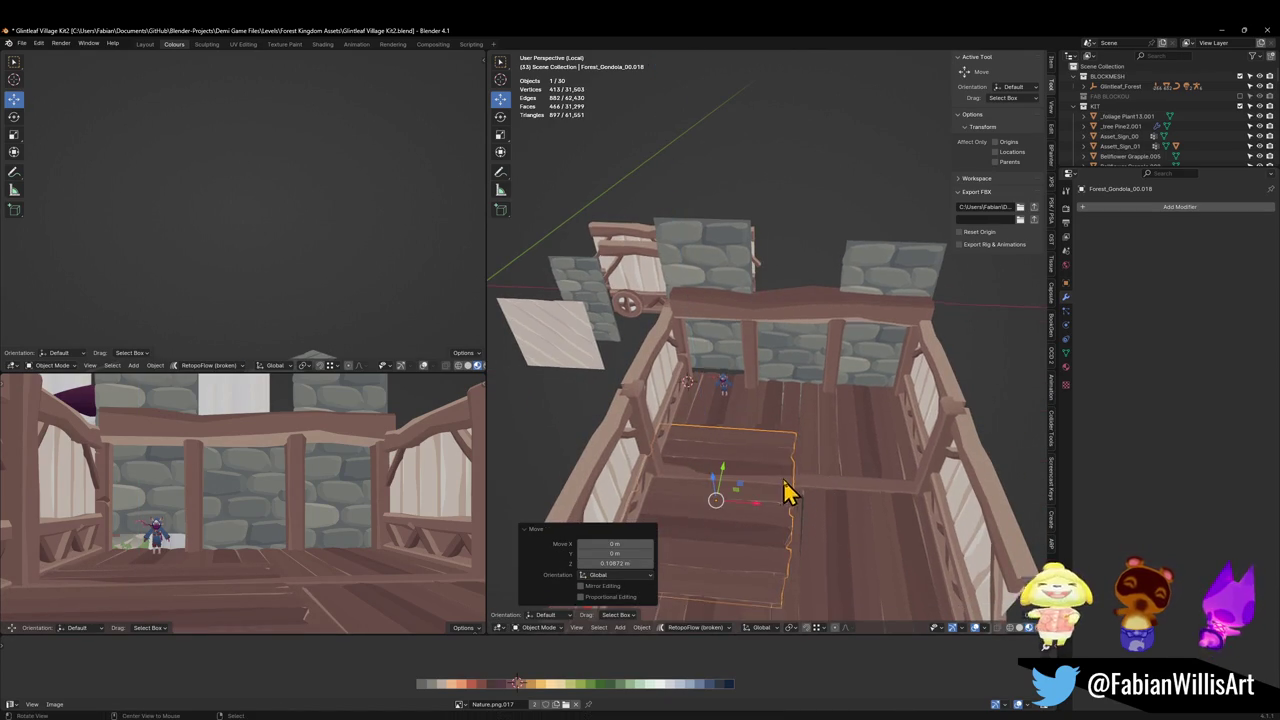
{"action": "scroll", "coordinate": [786, 491], "scroll_direction": "up", "scroll_amount": 3}
{"action": "middle_click_drag", "start_coordinate": [797, 400], "coordinate": [823, 429]}
{"action": "scroll", "coordinate": [790, 440], "scroll_direction": "down", "scroll_amount": 3}
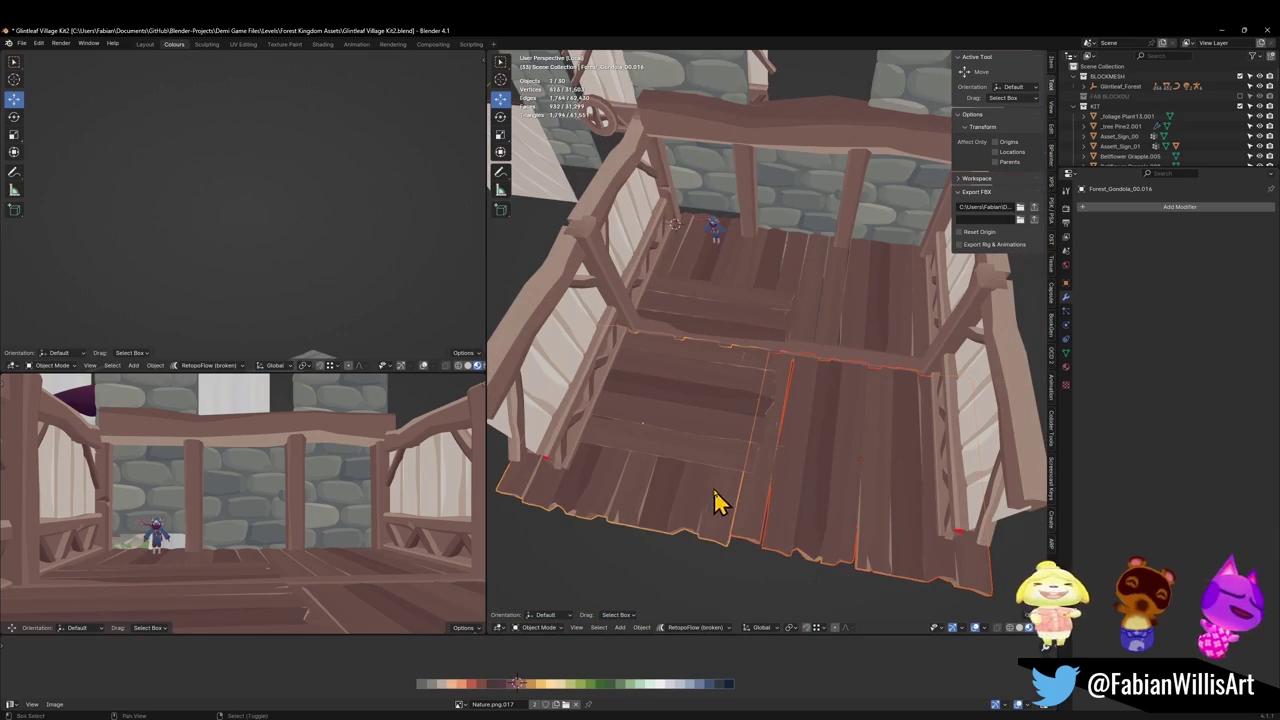
{"action": "key", "text": "Delete"}
Shorten the stair piece along Y to 0.807 and butt it against the deck.
{"action": "left_click", "coordinate": [740, 410]}
{"action": "key", "text": "g"}
{"action": "key", "text": "y"}
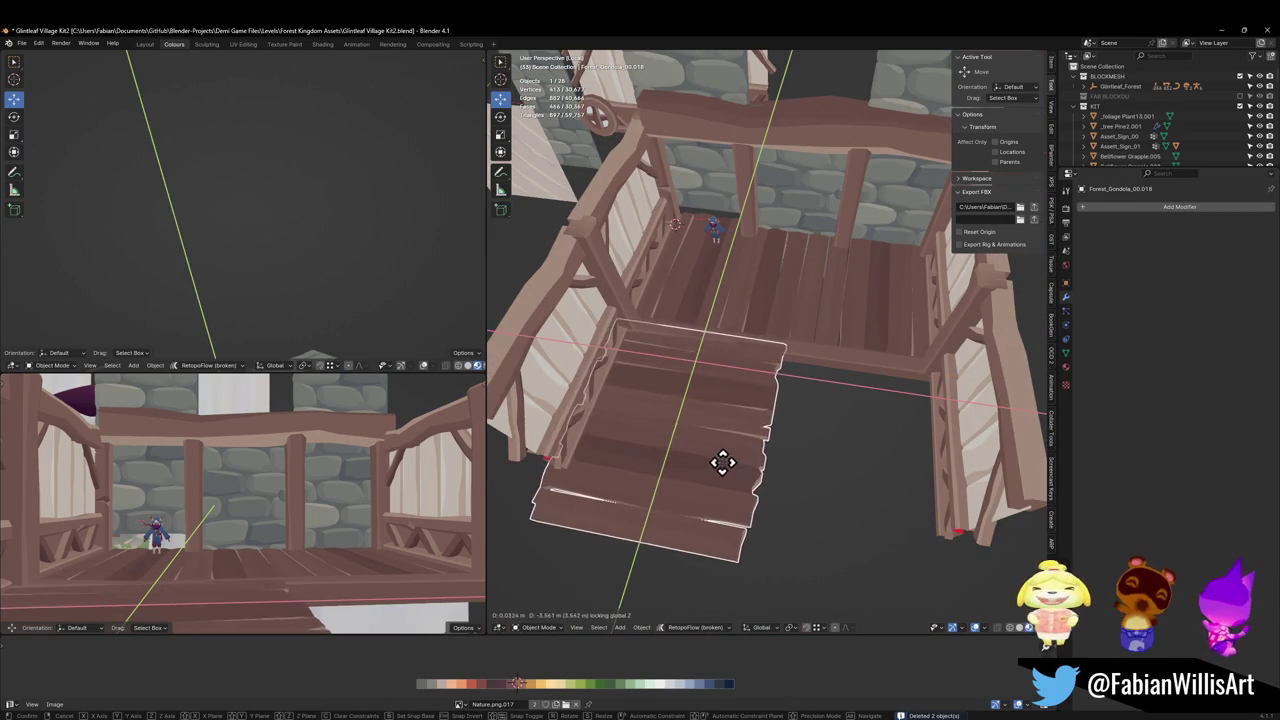
{"action": "left_click", "coordinate": [724, 462]}
{"action": "key", "text": "s"}
{"action": "key", "text": "y"}
{"action": "left_click", "coordinate": [758, 416]}
{"action": "key", "text": "g"}
{"action": "key", "text": "y"}
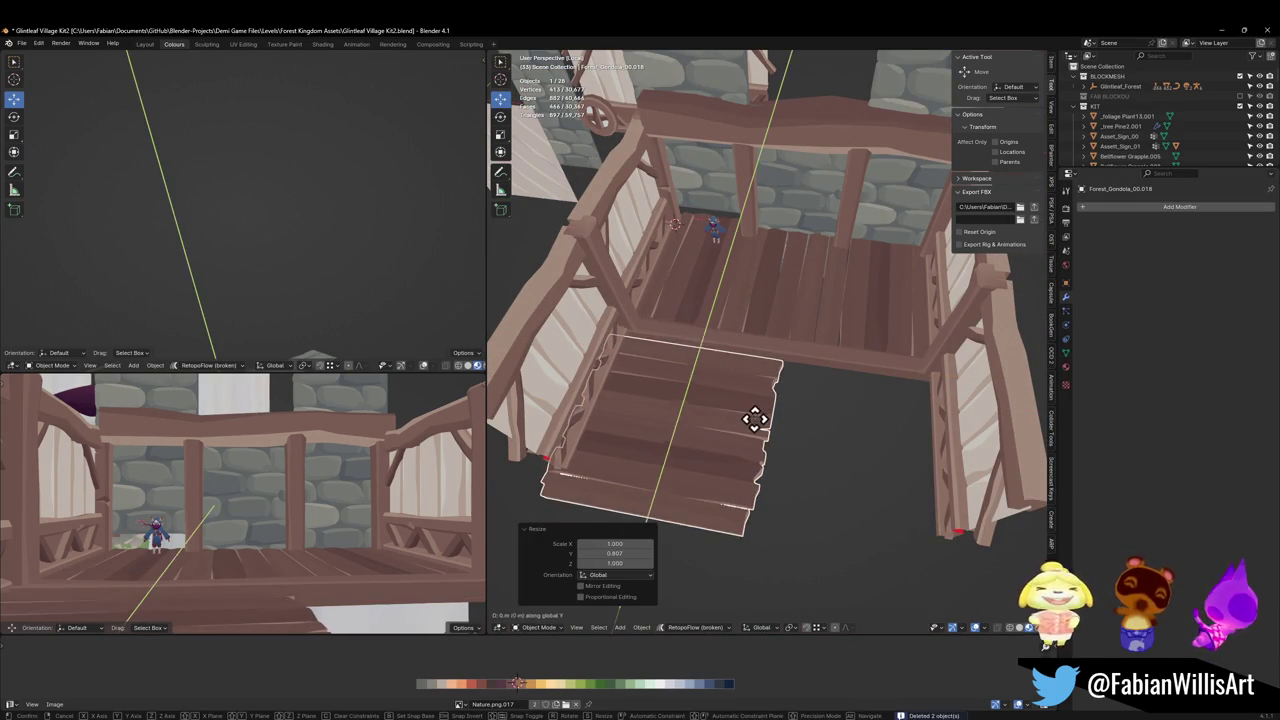
{"action": "left_click", "coordinate": [766, 398]}
{"action": "scroll", "coordinate": [766, 368], "scroll_direction": "up", "scroll_amount": 2}
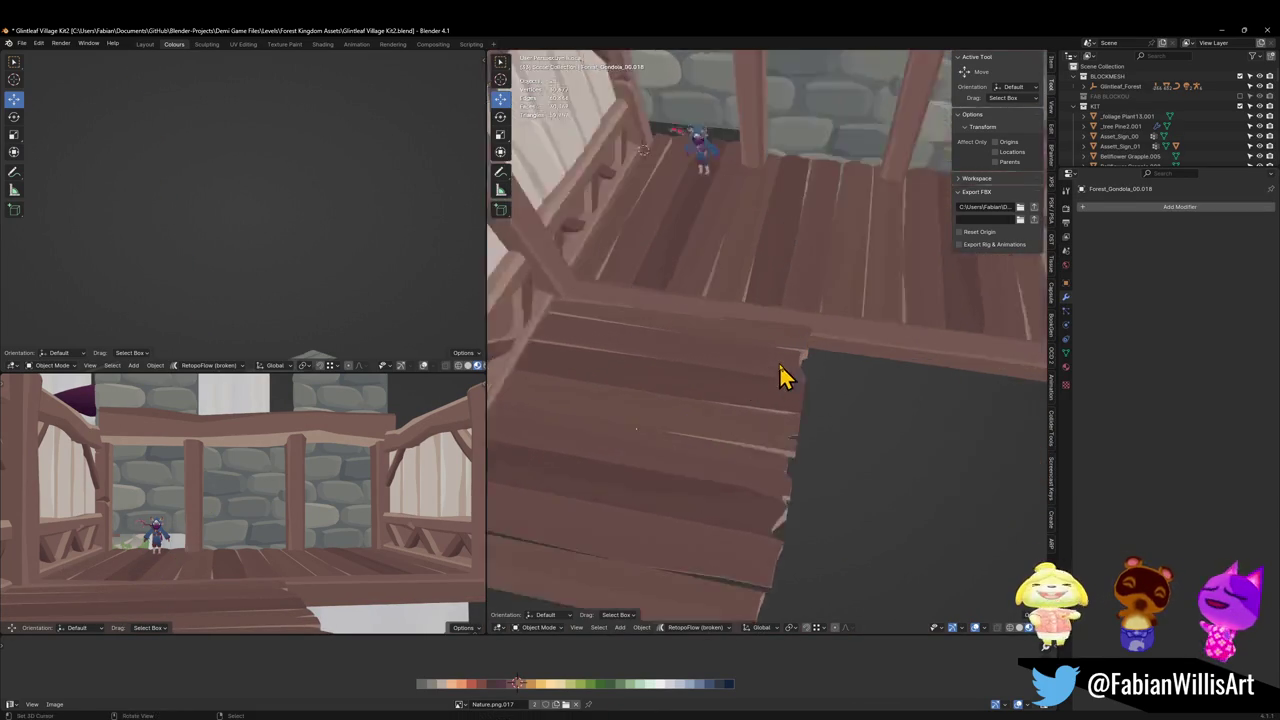
{"action": "scroll", "coordinate": [765, 370], "scroll_direction": "up", "scroll_amount": 3}
Lower the stair piece one step and place a duplicate beside it along X.
{"action": "key", "text": "g"}
{"action": "key", "text": "z"}
{"action": "left_click", "coordinate": [771, 371]}
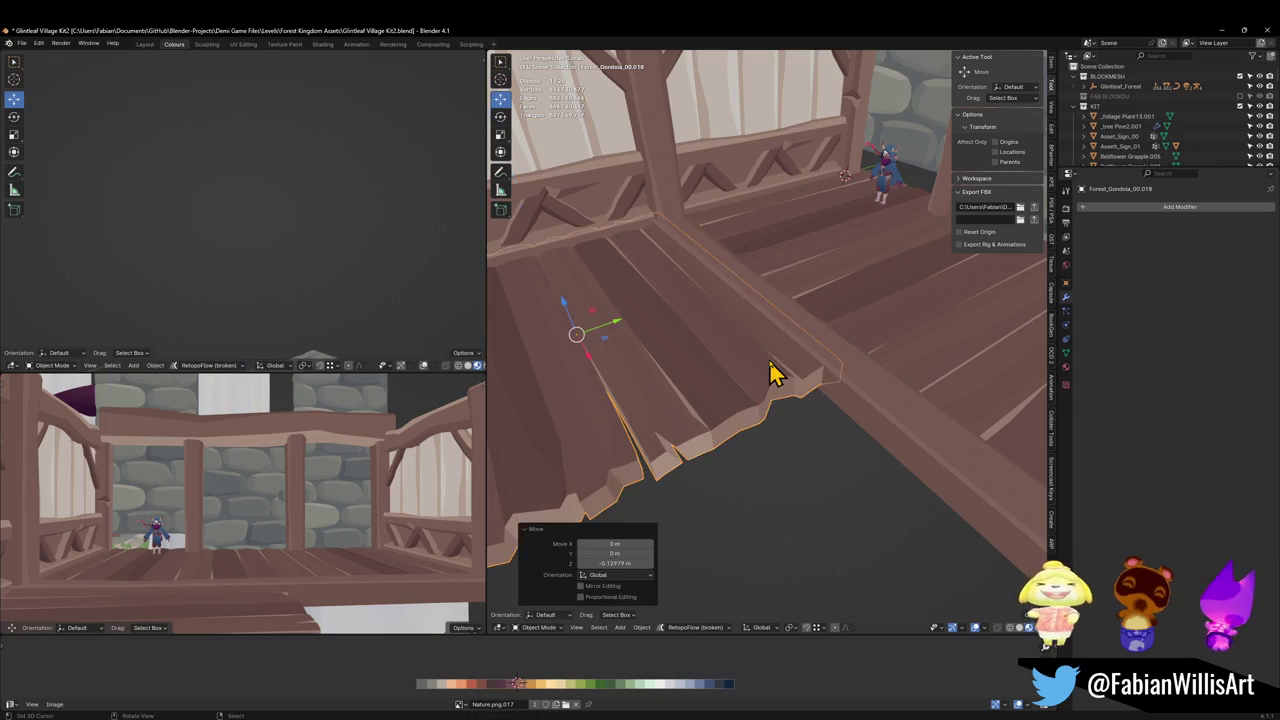
{"action": "mouse_move", "coordinate": [771, 371]}
{"action": "middle_mouse_down"}
{"action": "mouse_move", "coordinate": [703, 385]}
{"action": "mouse_move", "coordinate": [735, 390]}
{"action": "middle_mouse_up"}
{"action": "key", "text": "shift+d"}
{"action": "key", "text": "x"}
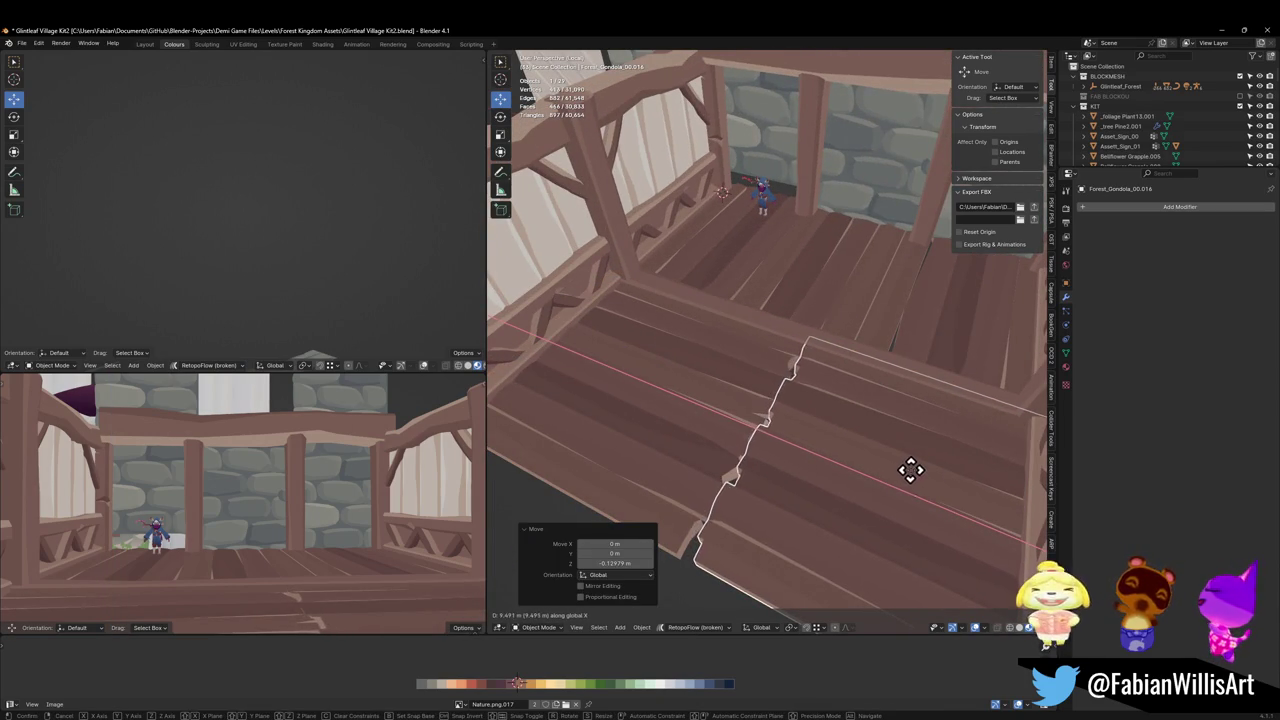
{"action": "left_click", "coordinate": [908, 470]}
{"action": "middle_click_drag", "start_coordinate": [851, 420], "coordinate": [814, 394]}
Save Glintleaf Village Kit2.blend, then duplicate the rail beam in place.
{"action": "key", "text": "alt+a"}
{"action": "scroll", "coordinate": [808, 400], "scroll_direction": "up", "scroll_amount": 4}
{"action": "scroll", "coordinate": [814, 390], "scroll_direction": "down", "scroll_amount": 3}
{"action": "key", "text": "ctrl+s"}
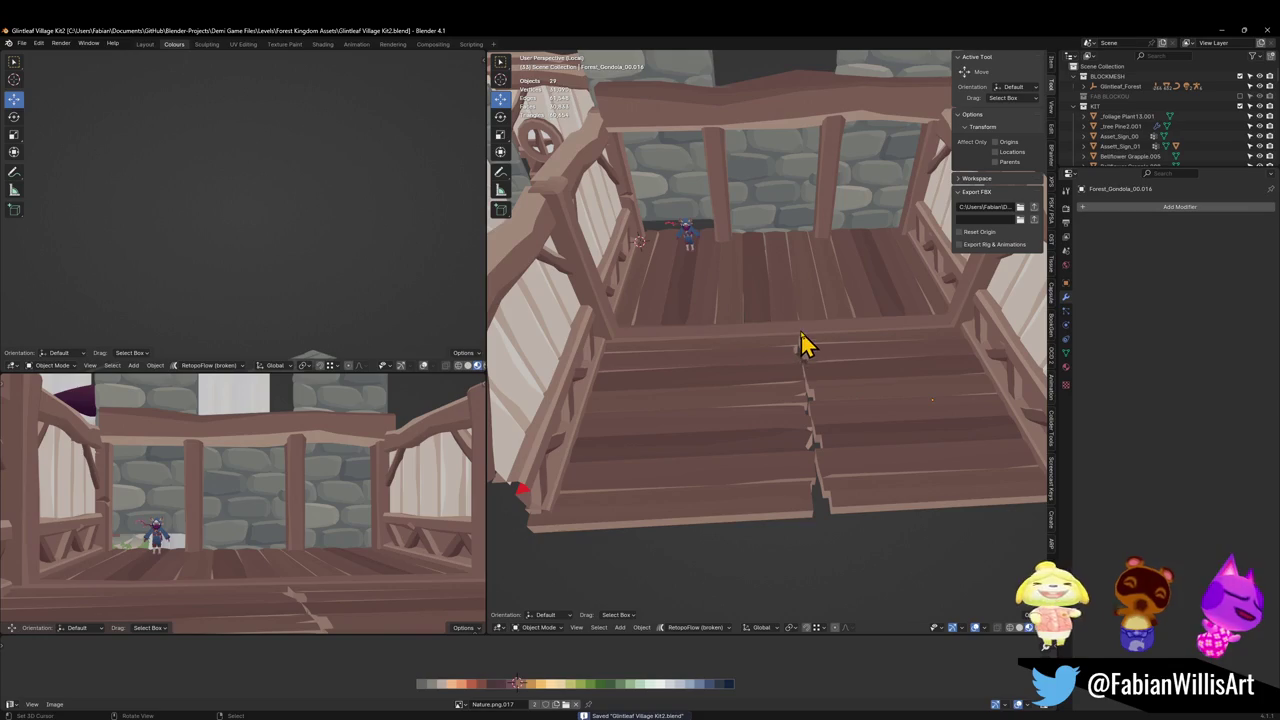
{"action": "left_click", "coordinate": [805, 342]}
{"action": "key", "text": "shift+d"}
{"action": "key", "text": "Escape"}
Turn the beam copy 90° about Z and center it on the stair seam along X.
{"action": "type", "text": "r"}
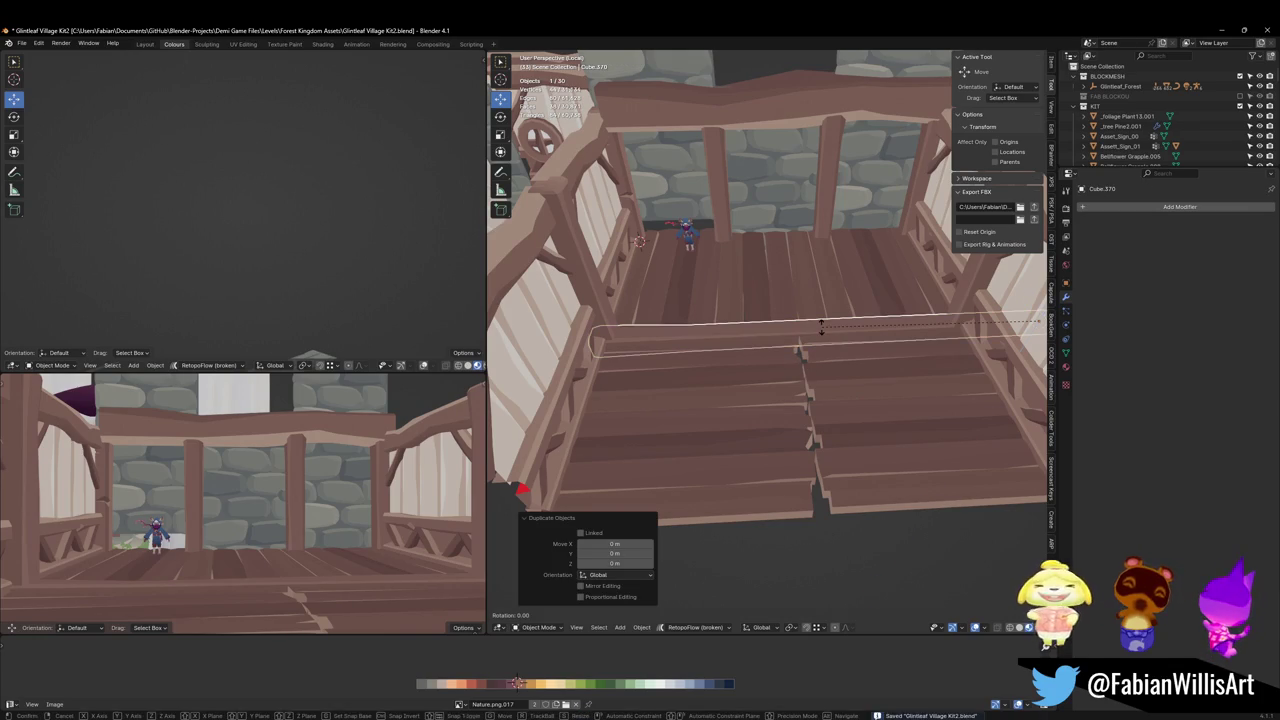
{"action": "type", "text": "z90"}
{"action": "key", "text": "Return"}
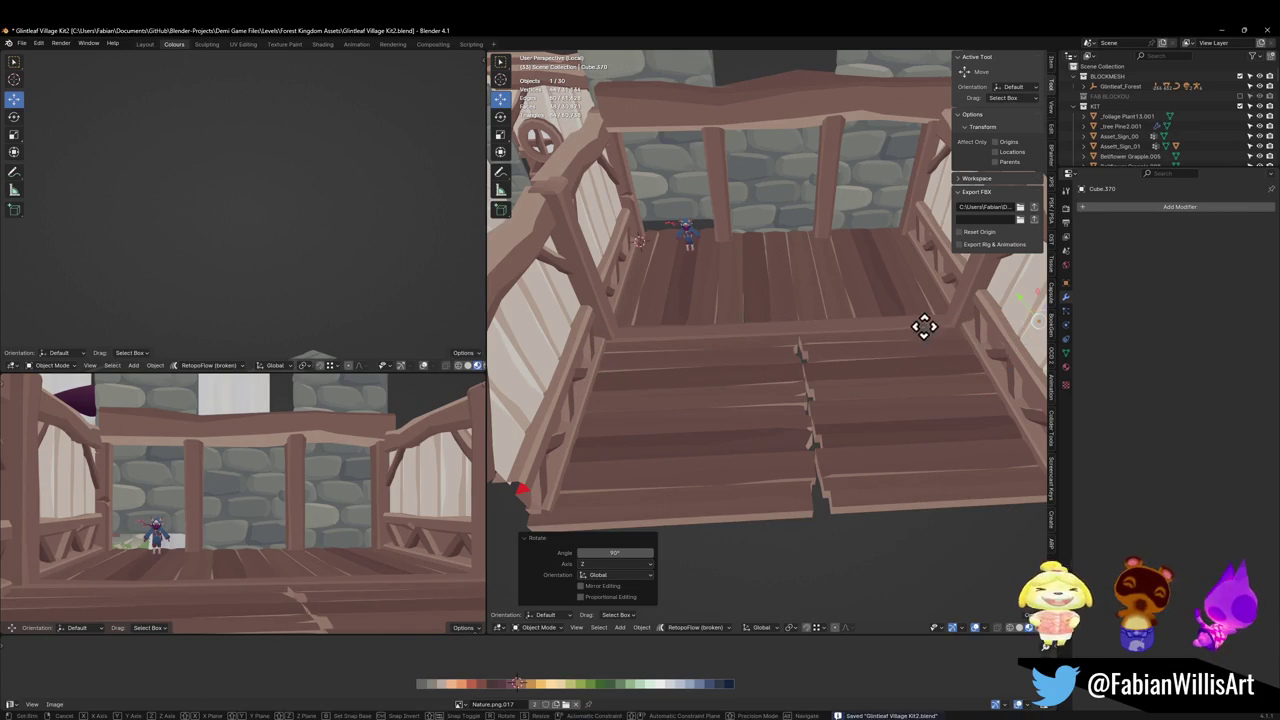
{"action": "key", "text": "g"}
{"action": "key", "text": "x"}
{"action": "left_click", "coordinate": [686, 342]}
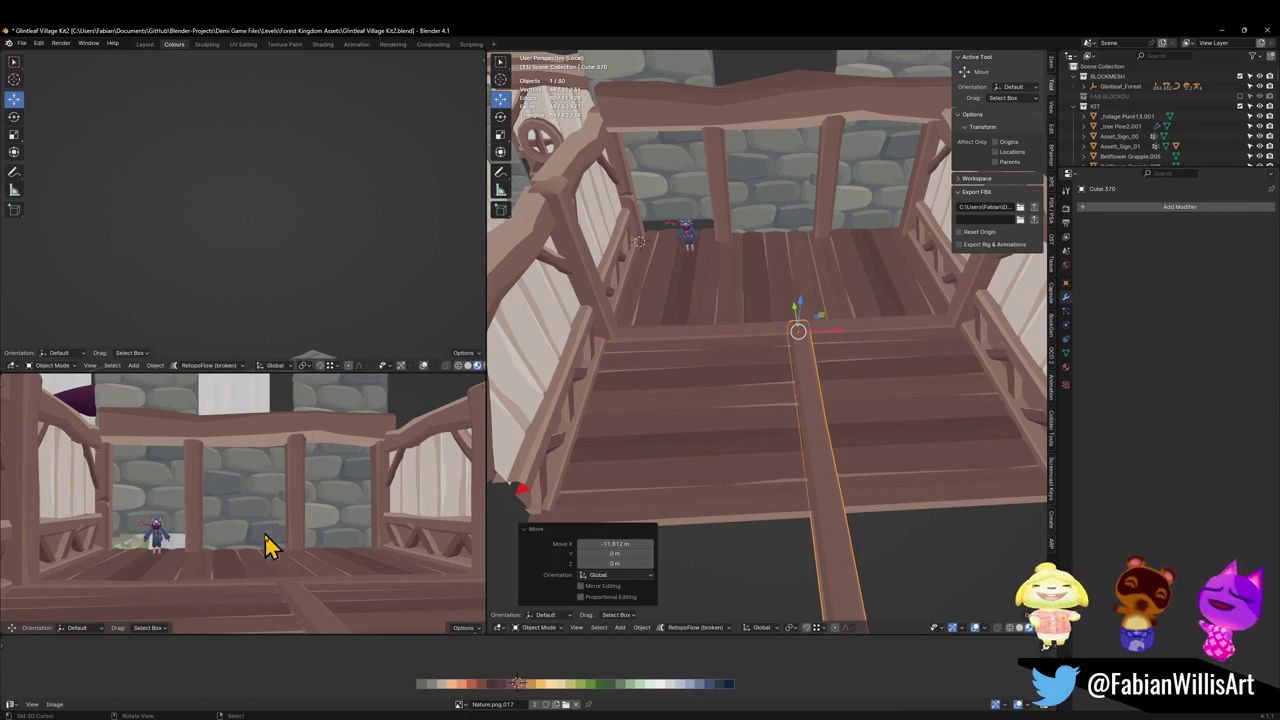
{"action": "scroll", "coordinate": [295, 600], "scroll_direction": "up", "scroll_amount": 3}
{"action": "mouse_move", "coordinate": [323, 503]}
{"action": "middle_mouse_down"}
{"action": "mouse_move", "coordinate": [300, 534]}
{"action": "mouse_move", "coordinate": [286, 517]}
{"action": "mouse_move", "coordinate": [362, 478]}
{"action": "mouse_move", "coordinate": [266, 517]}
{"action": "mouse_move", "coordinate": [318, 436]}
{"action": "middle_mouse_up"}
{"action": "key", "text": "g"}
{"action": "key", "text": "x"}
{"action": "left_click", "coordinate": [309, 527]}
{"action": "scroll", "coordinate": [306, 491], "scroll_direction": "down", "scroll_amount": 4}
{"action": "scroll", "coordinate": [300, 470], "scroll_direction": "up", "scroll_amount": 5}
{"action": "scroll", "coordinate": [257, 520], "scroll_direction": "up", "scroll_amount": 1}
Shorten the support beam along Y to match the stair length.
{"action": "left_click", "coordinate": [237, 531]}
{"action": "scroll", "coordinate": [737, 451], "scroll_direction": "down", "scroll_amount": 3}
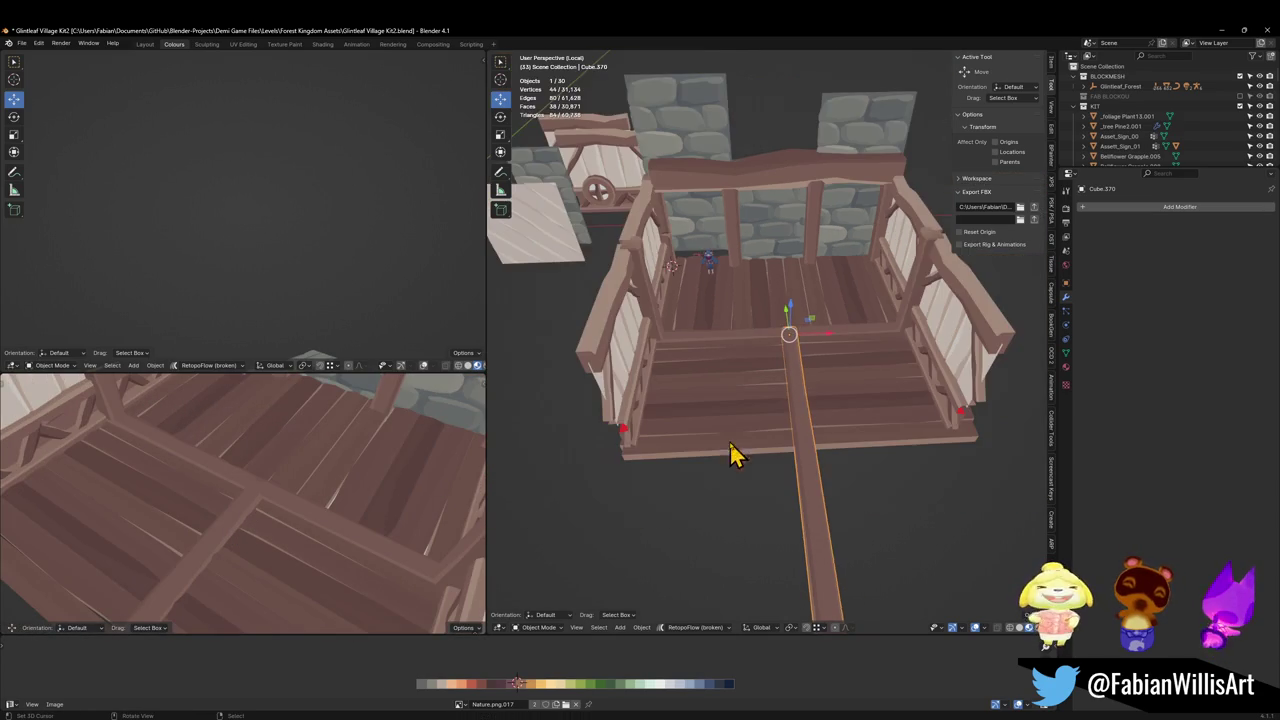
{"action": "key", "text": "s"}
{"action": "key", "text": "y"}
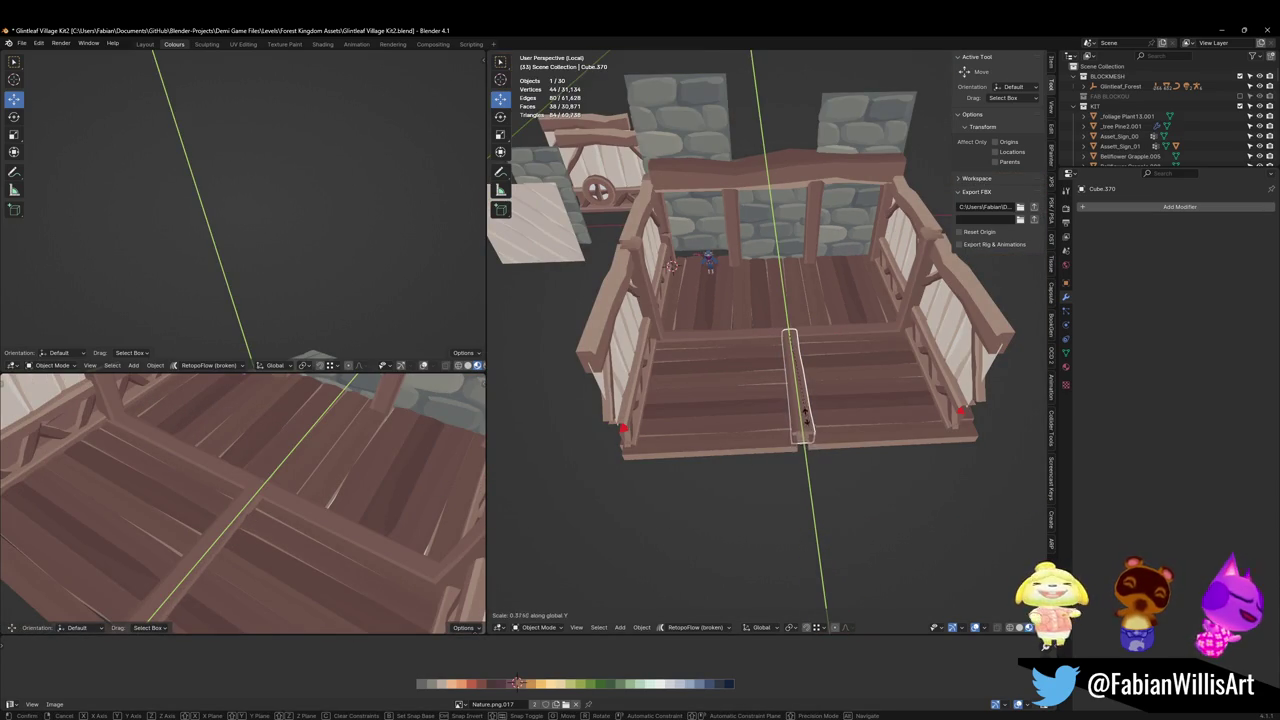
{"action": "left_click", "coordinate": [804, 424]}
{"action": "scroll", "coordinate": [815, 430], "scroll_direction": "up", "scroll_amount": 3}
{"action": "mouse_move", "coordinate": [823, 434]}
{"action": "middle_mouse_down"}
{"action": "mouse_move", "coordinate": [794, 371]}
{"action": "mouse_move", "coordinate": [880, 434]}
{"action": "mouse_move", "coordinate": [857, 417]}
{"action": "middle_mouse_up"}
{"action": "scroll", "coordinate": [812, 382], "scroll_direction": "up", "scroll_amount": 3}
Lower the support beam to floor height and save the file.
{"action": "key", "text": "g"}
{"action": "key", "text": "z"}
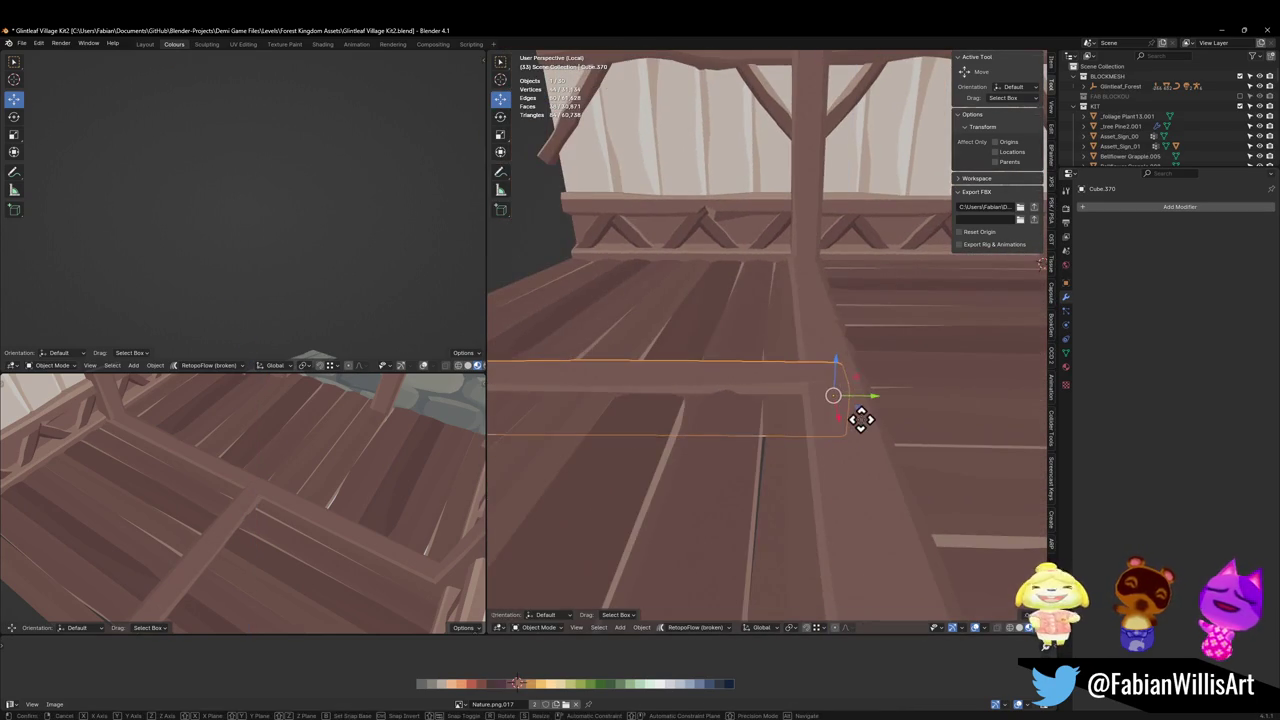
{"action": "left_click", "coordinate": [862, 411]}
{"action": "scroll", "coordinate": [849, 423], "scroll_direction": "down", "scroll_amount": 5}
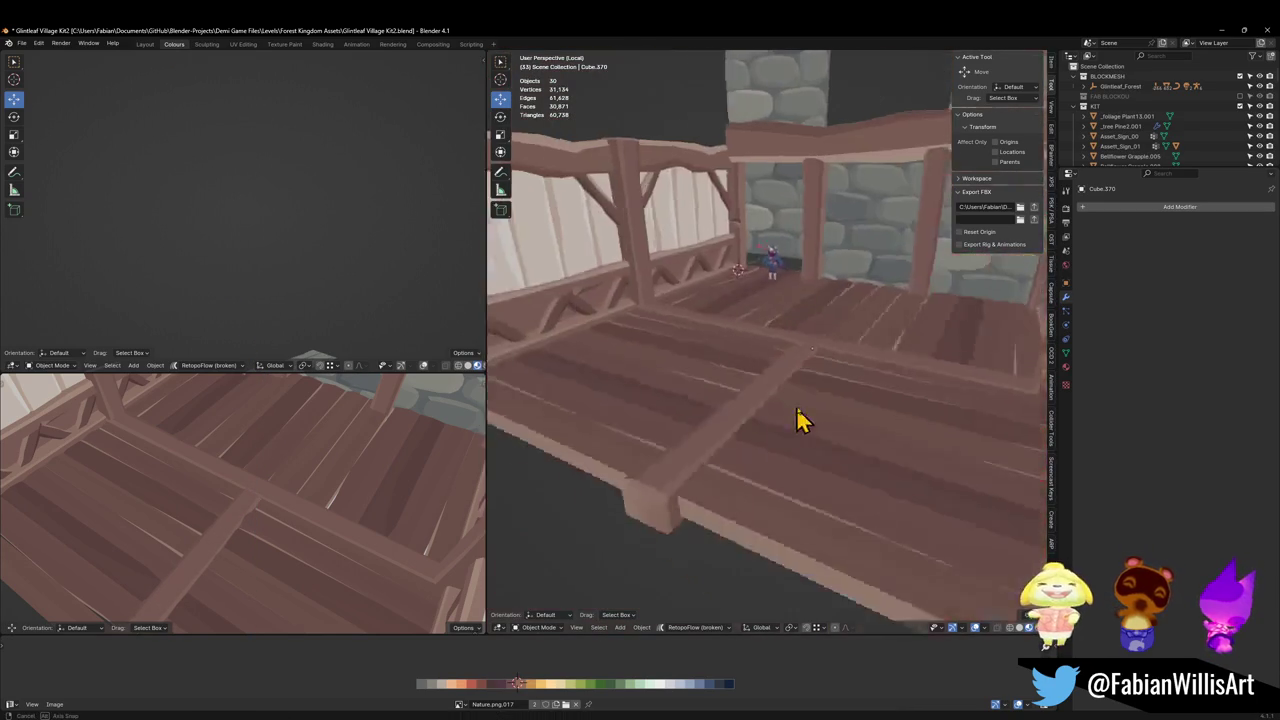
{"action": "scroll", "coordinate": [803, 420], "scroll_direction": "down", "scroll_amount": 3}
{"action": "key", "text": "ctrl+s"}
Widen the front stair piece along X to close the gap, then save.
{"action": "middle_click_drag", "start_coordinate": [810, 413], "coordinate": [777, 434]}
{"action": "left_click", "coordinate": [790, 440]}
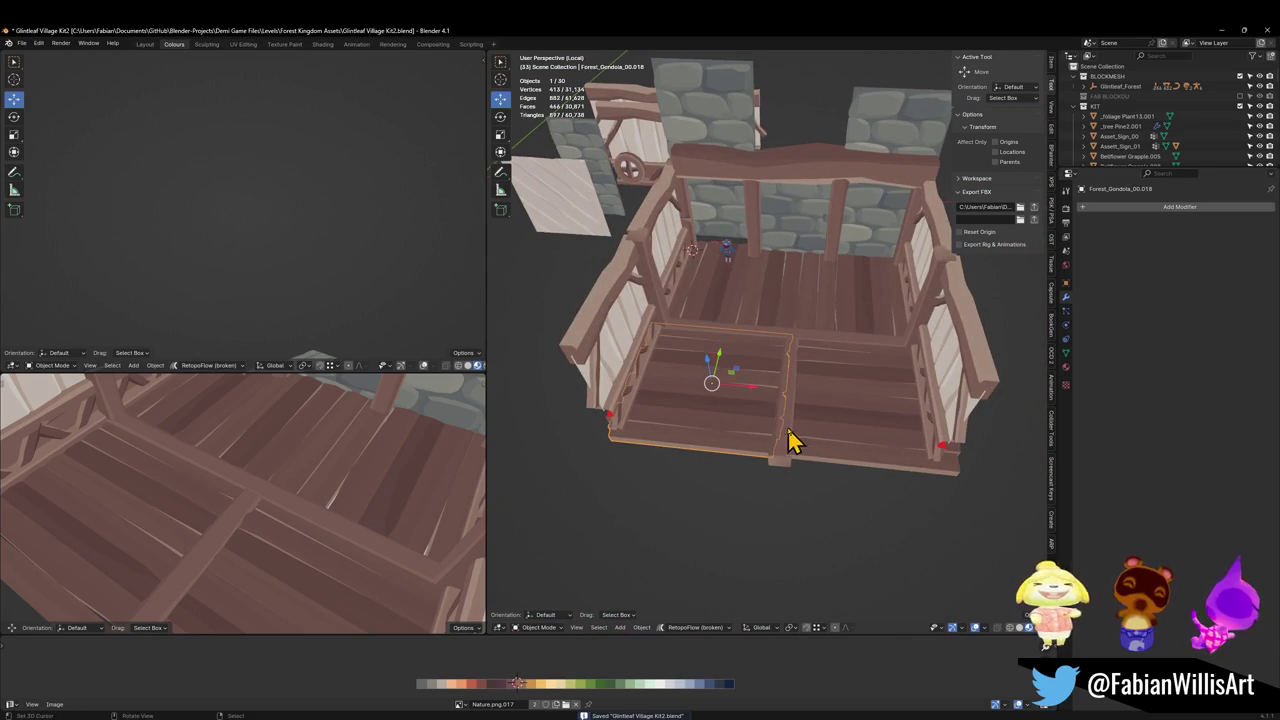
{"action": "key", "text": "s"}
{"action": "key", "text": "x"}
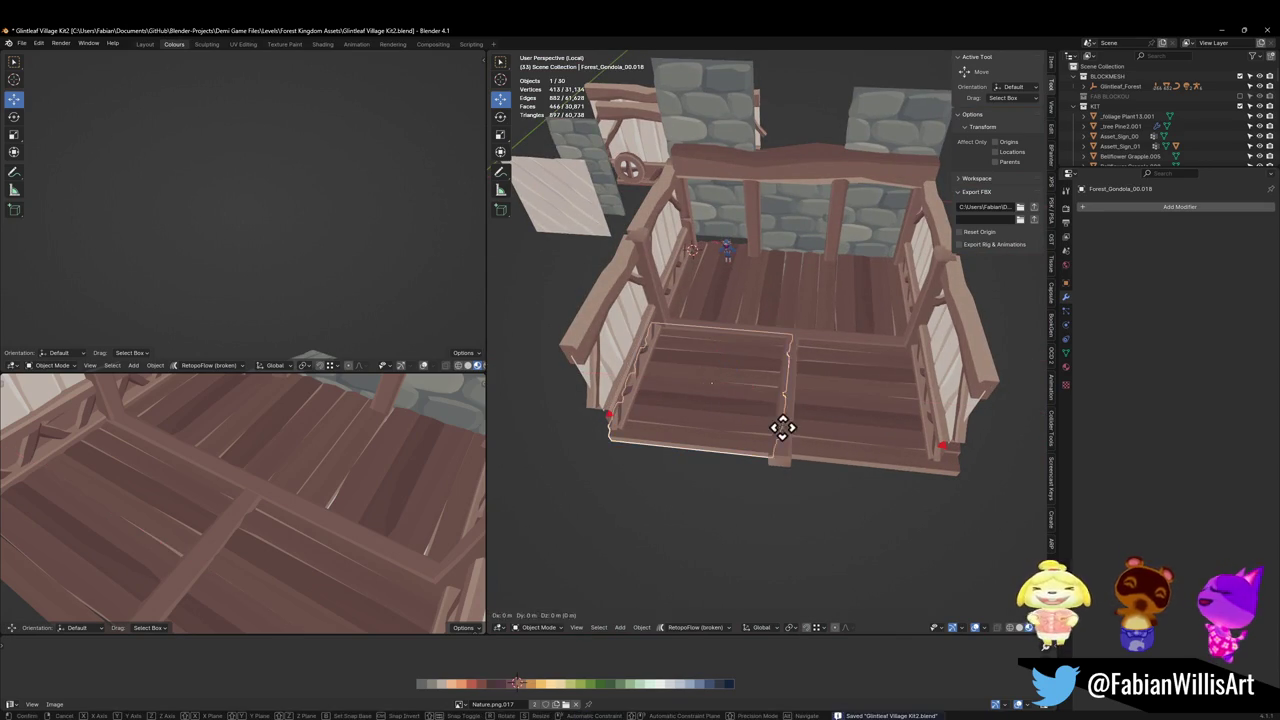
{"action": "left_click", "coordinate": [791, 428]}
{"action": "key", "text": "alt+a"}
{"action": "left_click", "coordinate": [849, 420]}
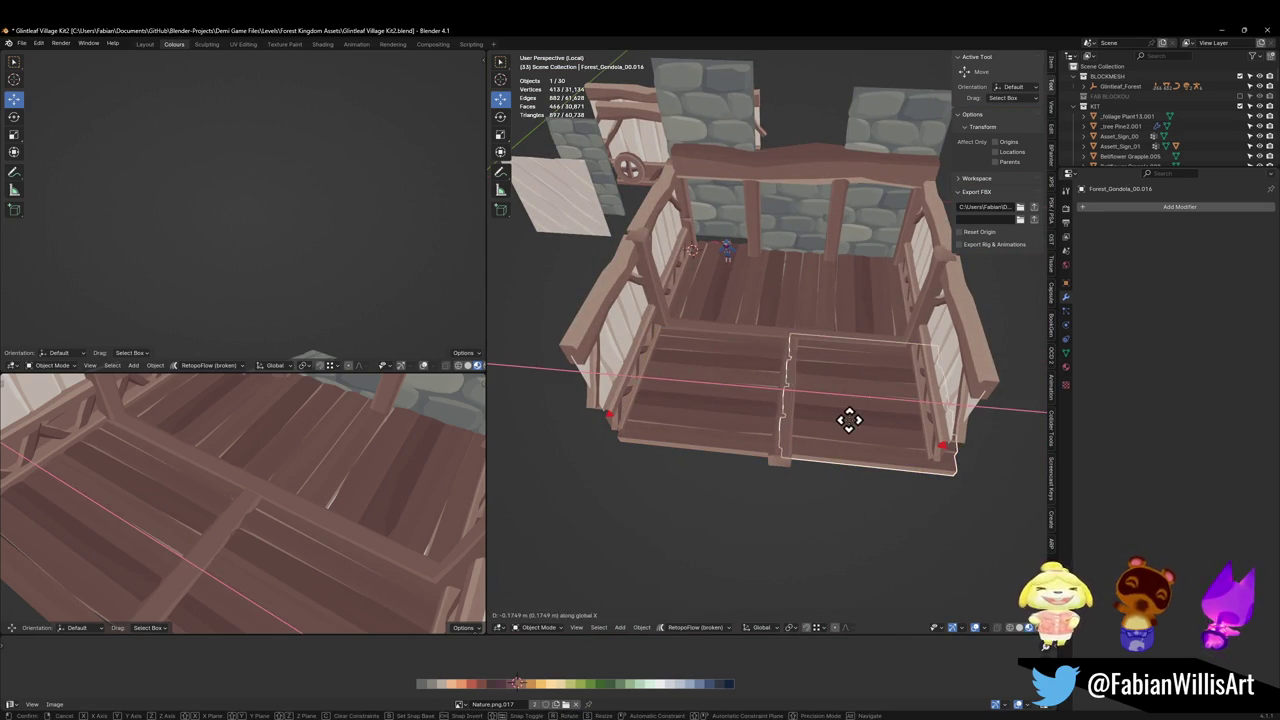
{"action": "key", "text": "alt+a"}
{"action": "scroll", "coordinate": [851, 434], "scroll_direction": "up", "scroll_amount": 5}
{"action": "mouse_move", "coordinate": [806, 426]}
{"action": "middle_mouse_down"}
{"action": "mouse_move", "coordinate": [820, 380]}
{"action": "mouse_move", "coordinate": [783, 491]}
{"action": "middle_mouse_up"}
{"action": "scroll", "coordinate": [815, 405], "scroll_direction": "down", "scroll_amount": 3}
{"action": "key", "text": "ctrl+s"}
Orbit and zoom to frame the whole deck and wall from the front.
{"action": "middle_click_drag", "start_coordinate": [812, 405], "coordinate": [808, 394]}
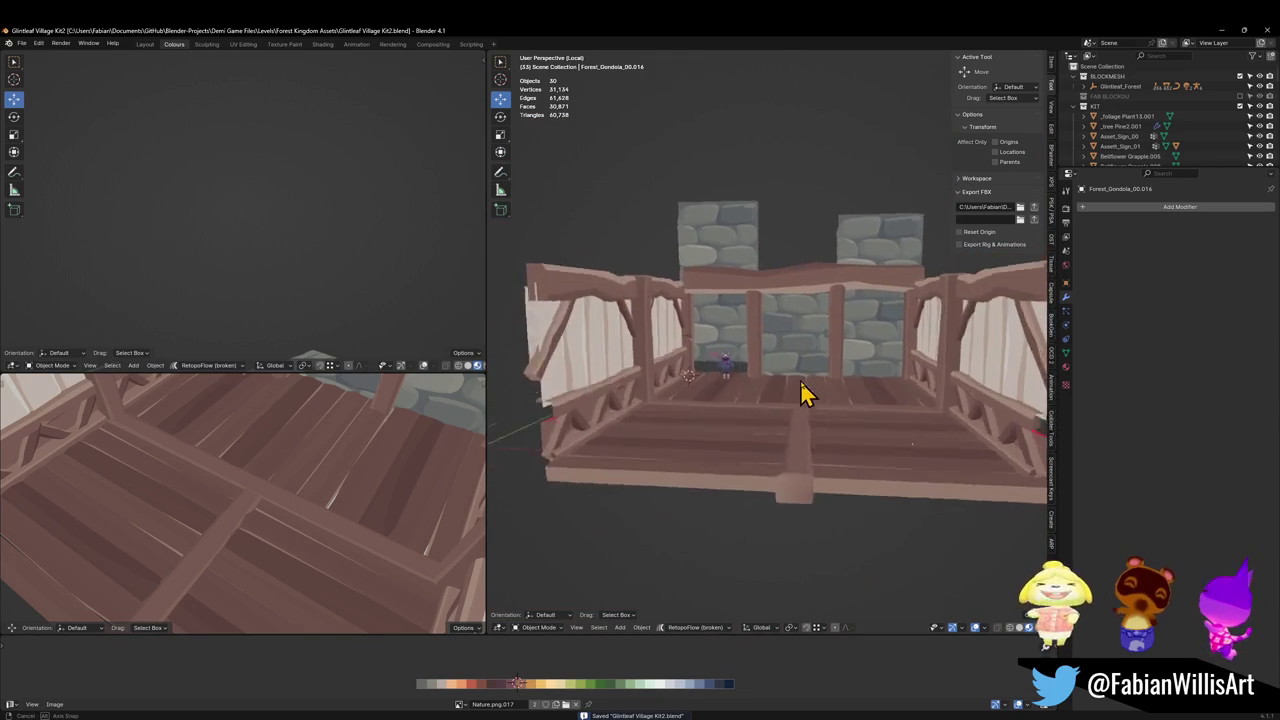
{"action": "scroll", "coordinate": [808, 344], "scroll_direction": "up", "scroll_amount": 3}
{"action": "scroll", "coordinate": [765, 340], "scroll_direction": "up", "scroll_amount": 2}
{"action": "scroll", "coordinate": [765, 340], "scroll_direction": "down", "scroll_amount": 2}
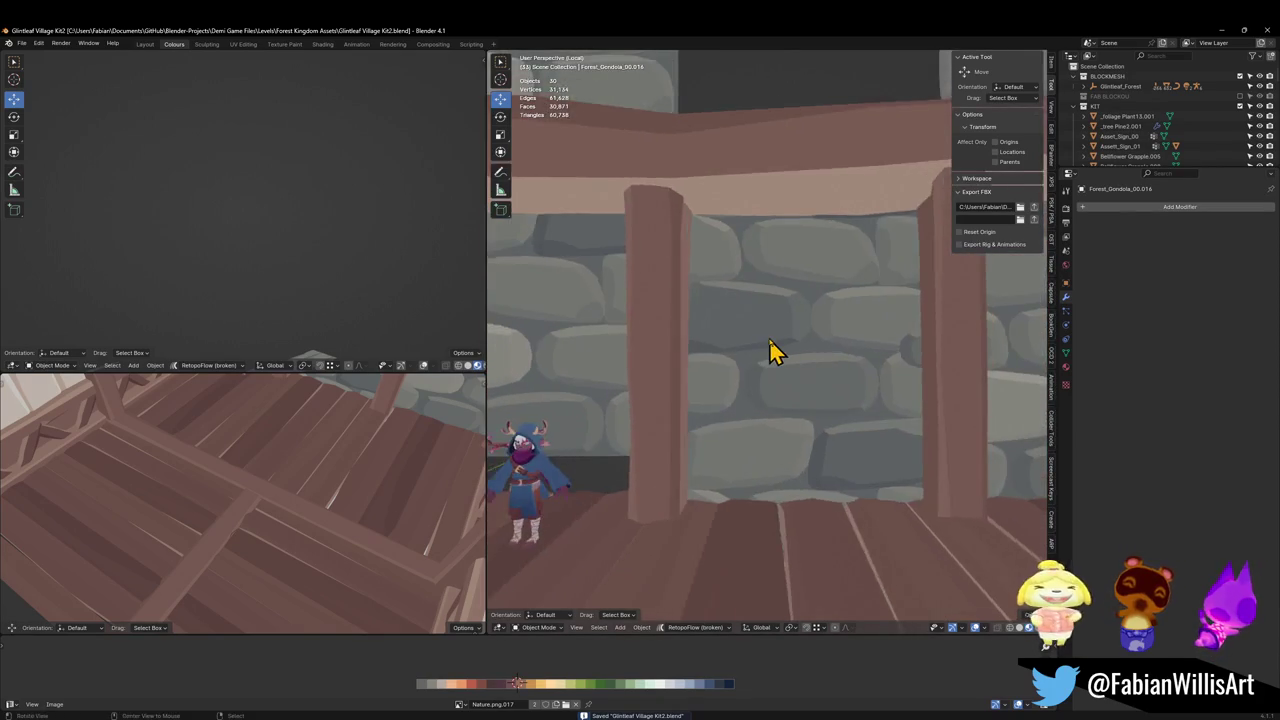
{"action": "scroll", "coordinate": [771, 349], "scroll_direction": "down", "scroll_amount": 3}
{"action": "middle_click_drag", "start_coordinate": [829, 371], "coordinate": [776, 363]}
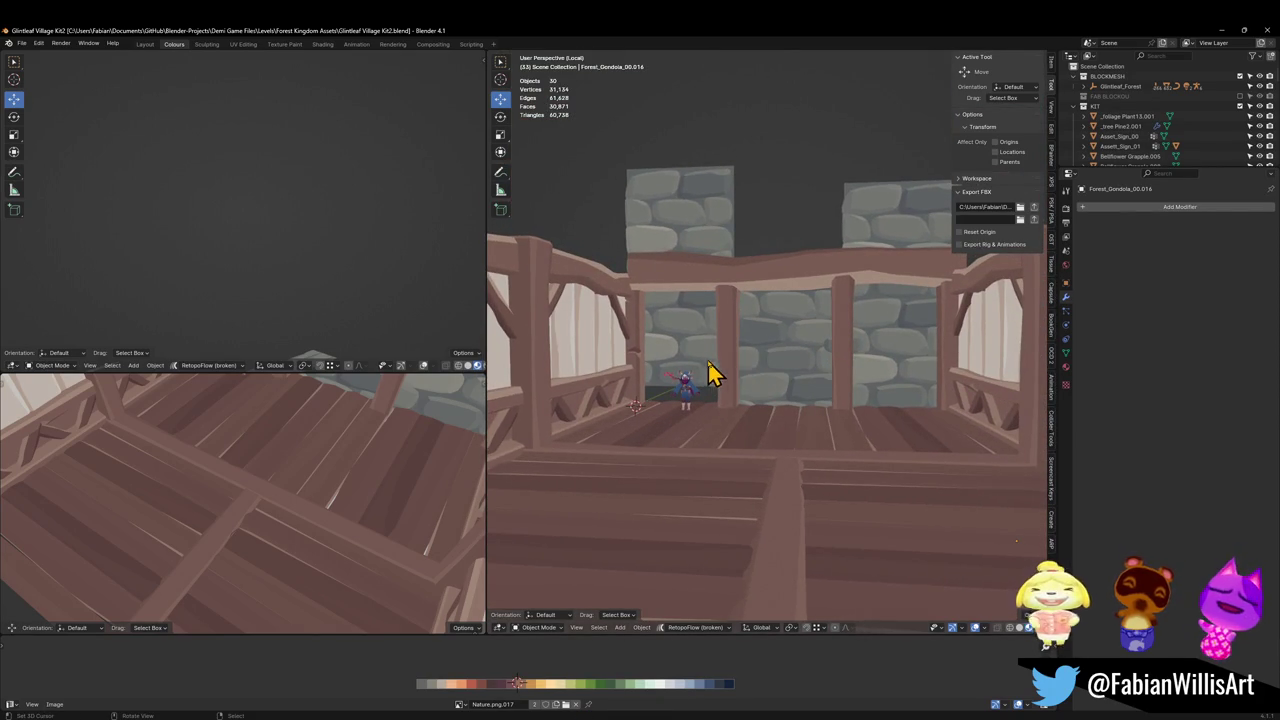
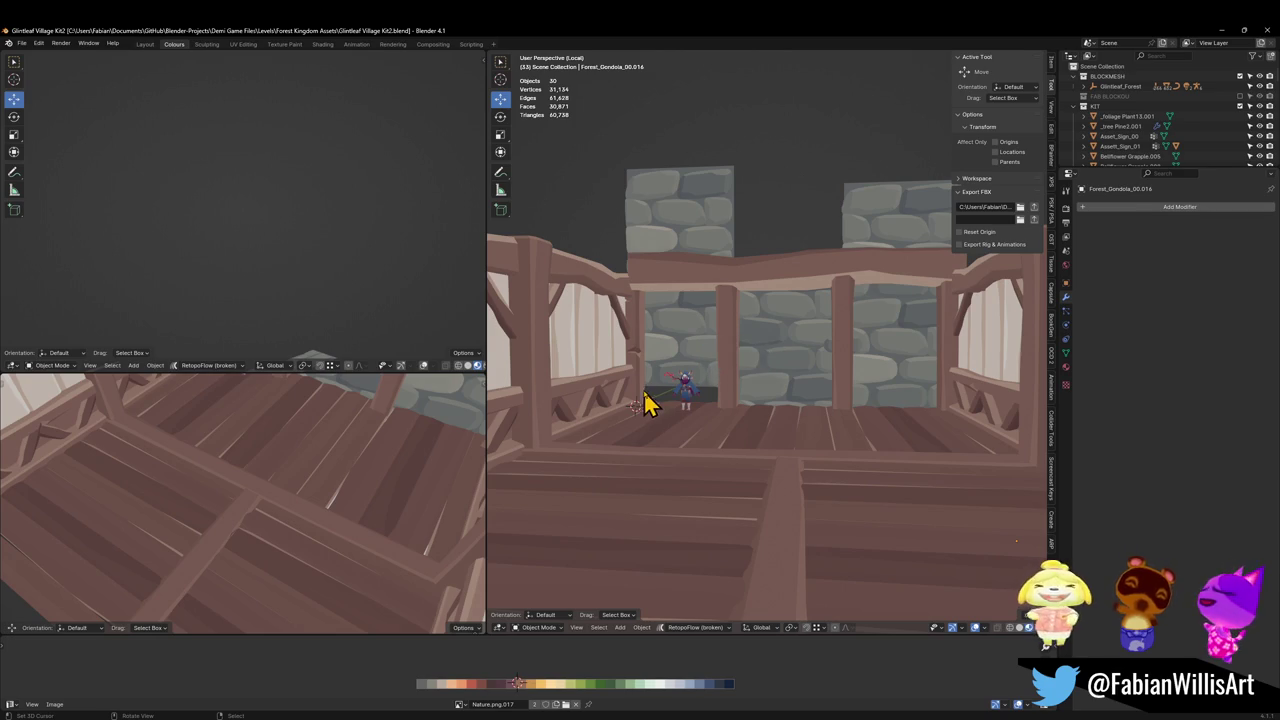
Save, then duplicate a plank from the gondola pieces, leaving the copy in place.
{"action": "scroll", "coordinate": [660, 370], "scroll_direction": "down", "scroll_amount": 8}
{"action": "middle_click_drag", "start_coordinate": [694, 306], "coordinate": [703, 351]}
{"action": "key", "text": "ctrl+s"}
{"action": "scroll", "coordinate": [797, 333], "scroll_direction": "up", "scroll_amount": 3}
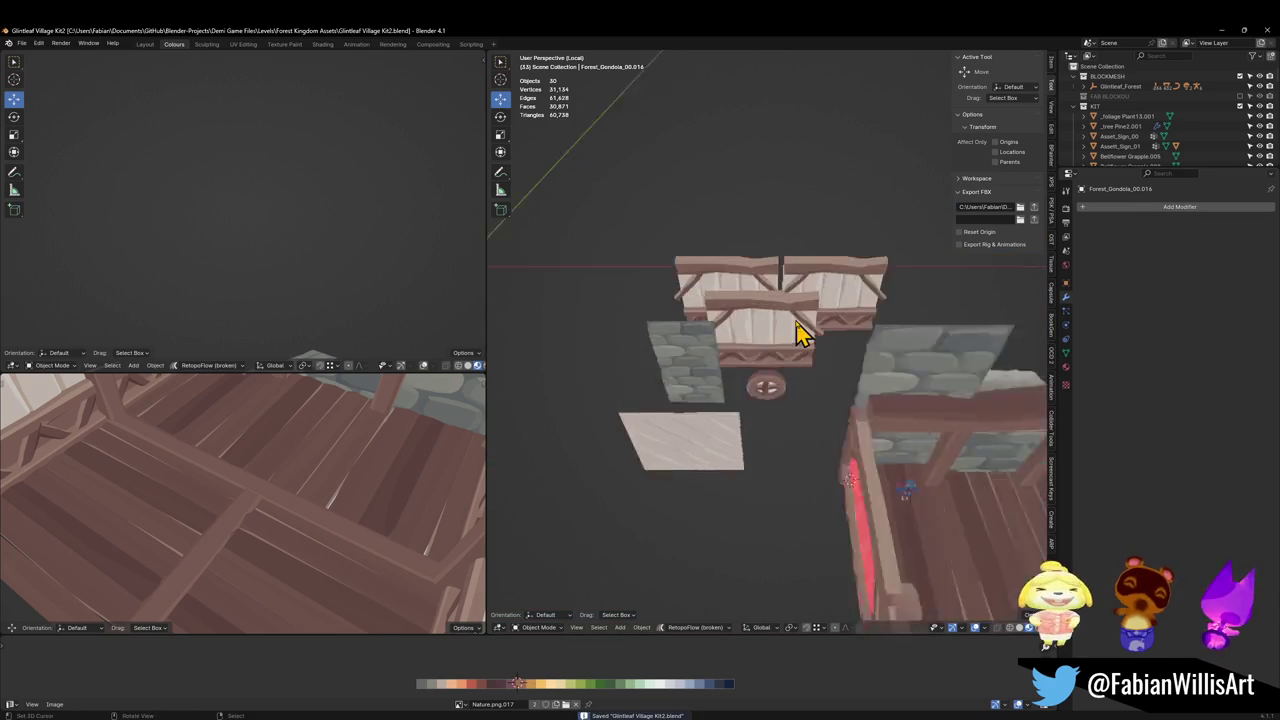
{"action": "scroll", "coordinate": [797, 333], "scroll_direction": "up", "scroll_amount": 2}
{"action": "left_click", "coordinate": [780, 368]}
{"action": "key", "text": "shift+d"}
{"action": "right_click", "coordinate": [780, 375]}
{"action": "middle_click_drag", "start_coordinate": [780, 375], "coordinate": [718, 375]}
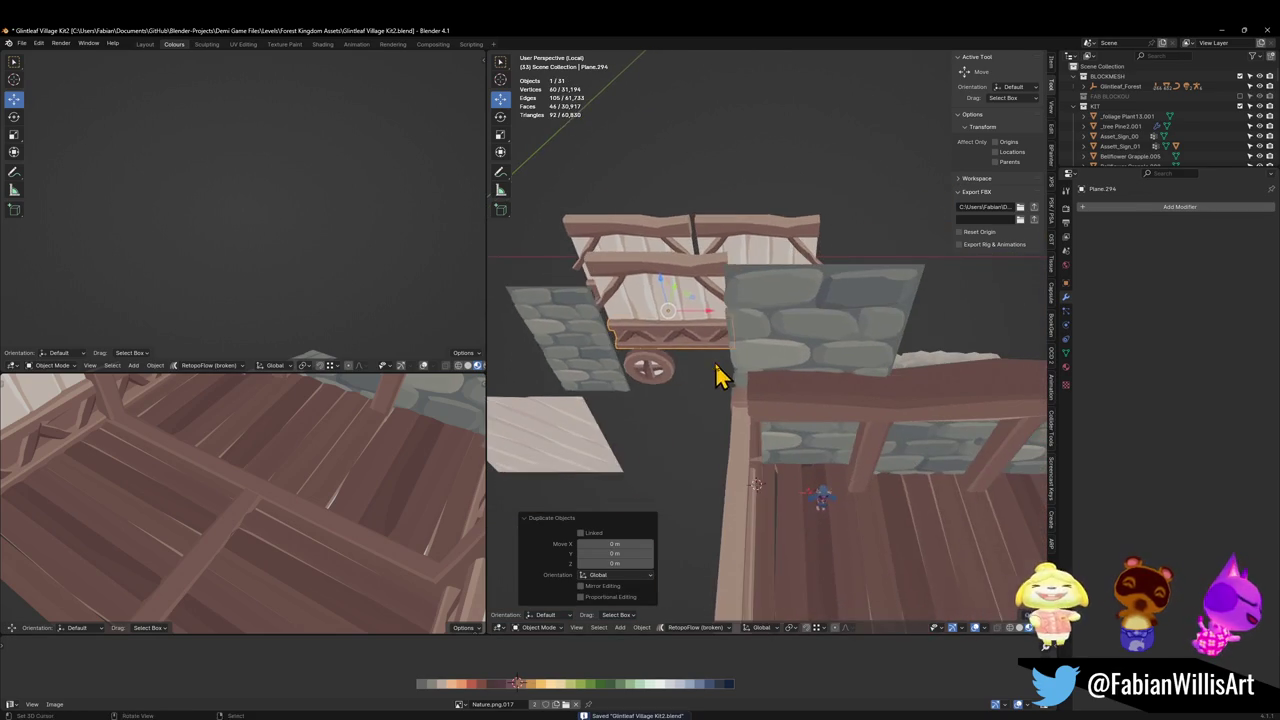
Move the plank copy beneath the back beam, keeping its height while adjusting it.
{"action": "key", "text": "g"}
{"action": "left_click", "coordinate": [878, 518]}
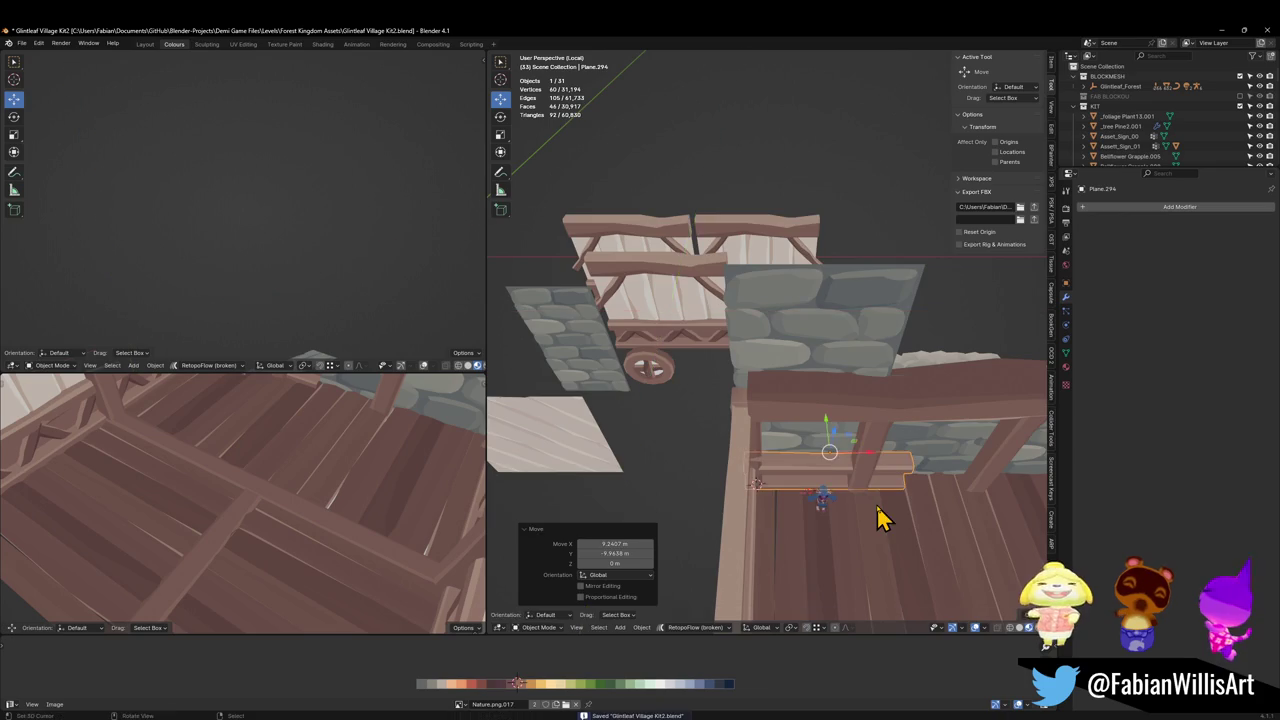
{"action": "scroll", "coordinate": [860, 480], "scroll_direction": "up", "scroll_amount": 3}
{"action": "mouse_move", "coordinate": [848, 446]}
{"action": "middle_mouse_down"}
{"action": "mouse_move", "coordinate": [803, 363]}
{"action": "mouse_move", "coordinate": [808, 345]}
{"action": "middle_mouse_up"}
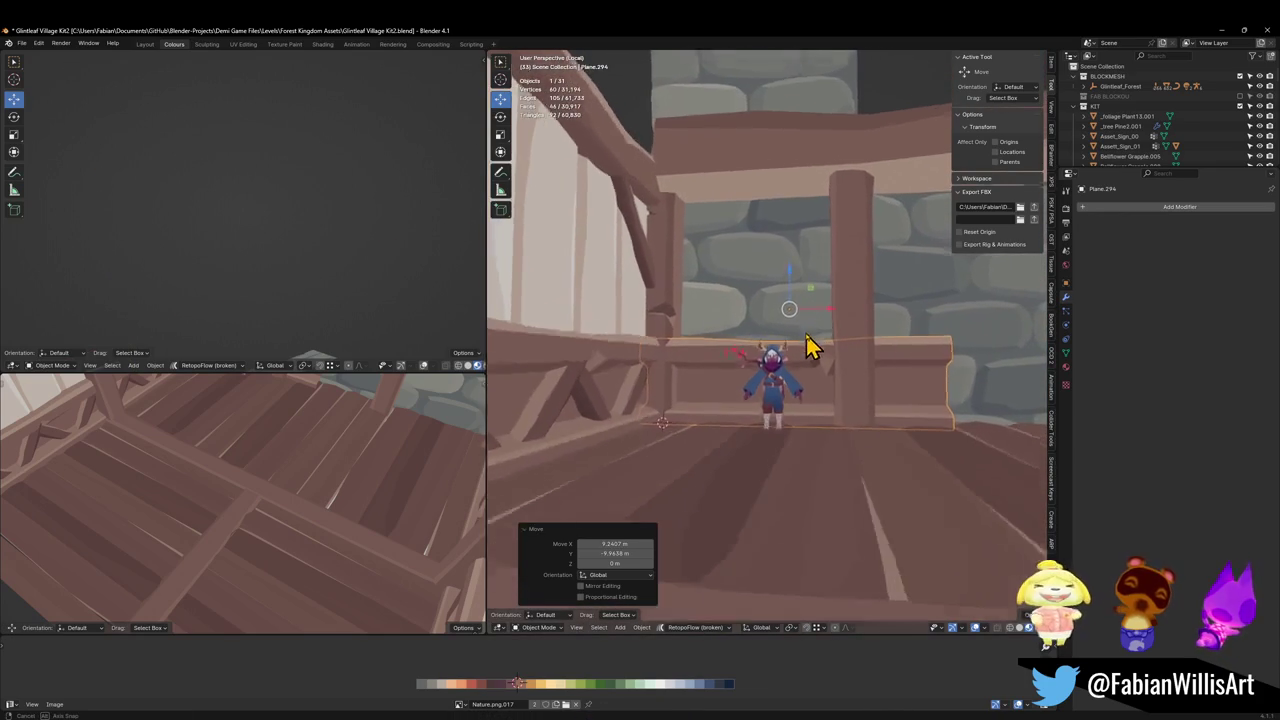
{"action": "key", "text": "g"}
{"action": "key", "text": "shift+z"}
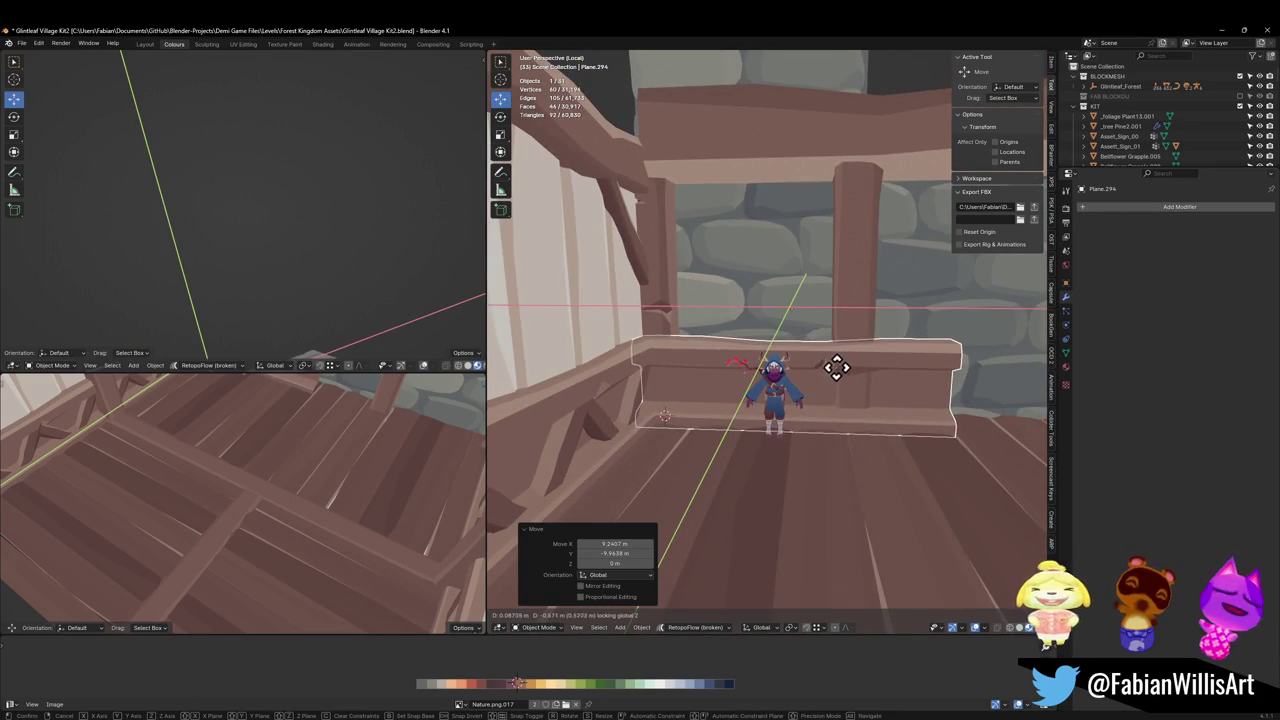
{"action": "left_click", "coordinate": [891, 347]}
{"action": "middle_click_drag", "start_coordinate": [887, 347], "coordinate": [777, 369]}
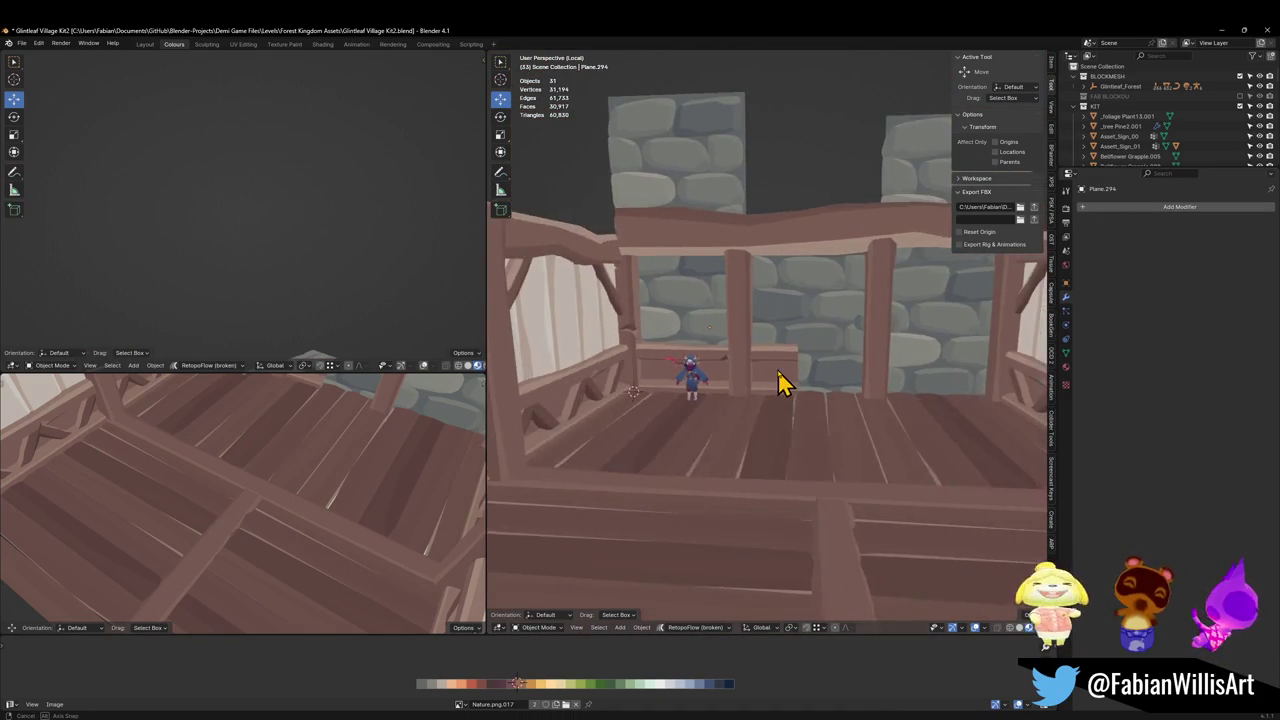
{"action": "scroll", "coordinate": [777, 369], "scroll_direction": "up", "scroll_amount": 1}
{"action": "scroll", "coordinate": [780, 367], "scroll_direction": "up", "scroll_amount": 1}
Lengthen the railing plank by moving its end edge loop, save, and reselect its mesh.
{"action": "left_click", "coordinate": [783, 371]}
{"action": "scroll", "coordinate": [790, 371], "scroll_direction": "up", "scroll_amount": 1}
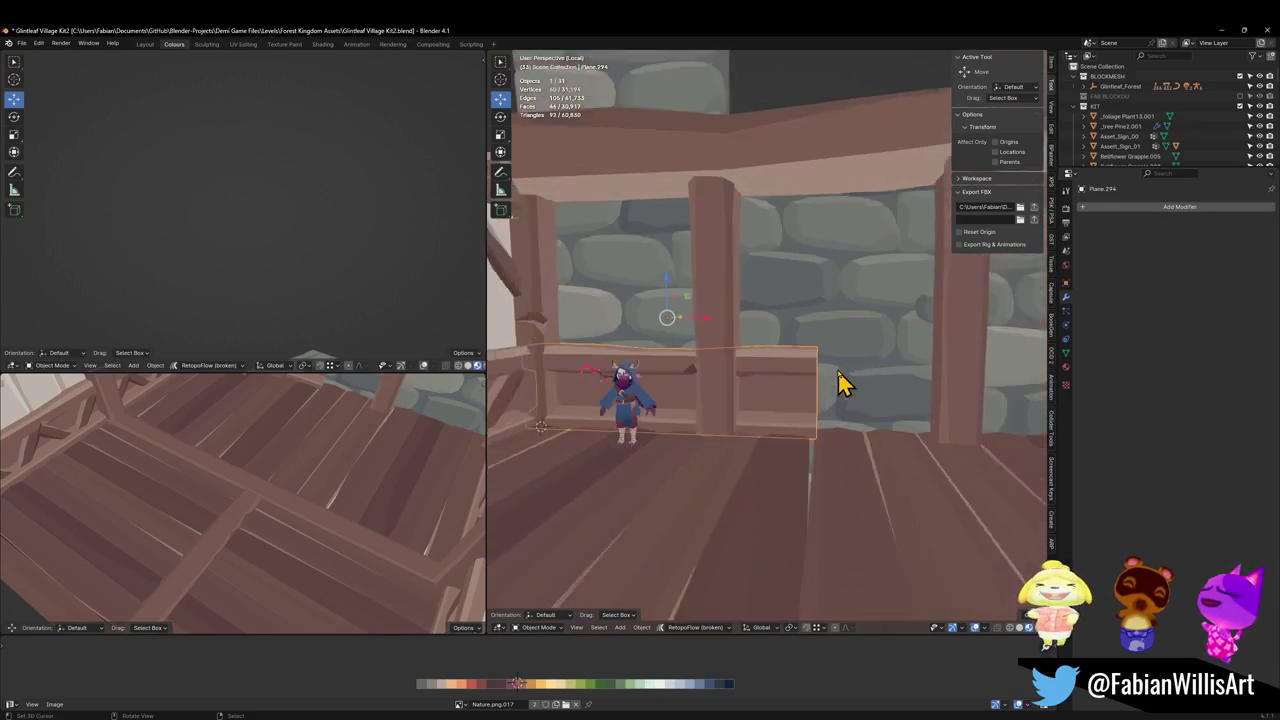
{"action": "key", "text": "Tab"}
{"action": "mouse_move", "coordinate": [843, 383]}
{"action": "middle_mouse_down"}
{"action": "mouse_move", "coordinate": [820, 420]}
{"action": "mouse_move", "coordinate": [817, 397]}
{"action": "middle_mouse_up"}
{"action": "key", "text": "a"}
{"action": "key", "text": "alt+a"}
{"action": "left_click", "coordinate": [818, 415]}
{"action": "key", "text": "g"}
{"action": "key", "text": "g"}
{"action": "left_click", "coordinate": [925, 404]}
{"action": "middle_click_drag", "start_coordinate": [925, 404], "coordinate": [809, 406]}
{"action": "key", "text": "Tab"}
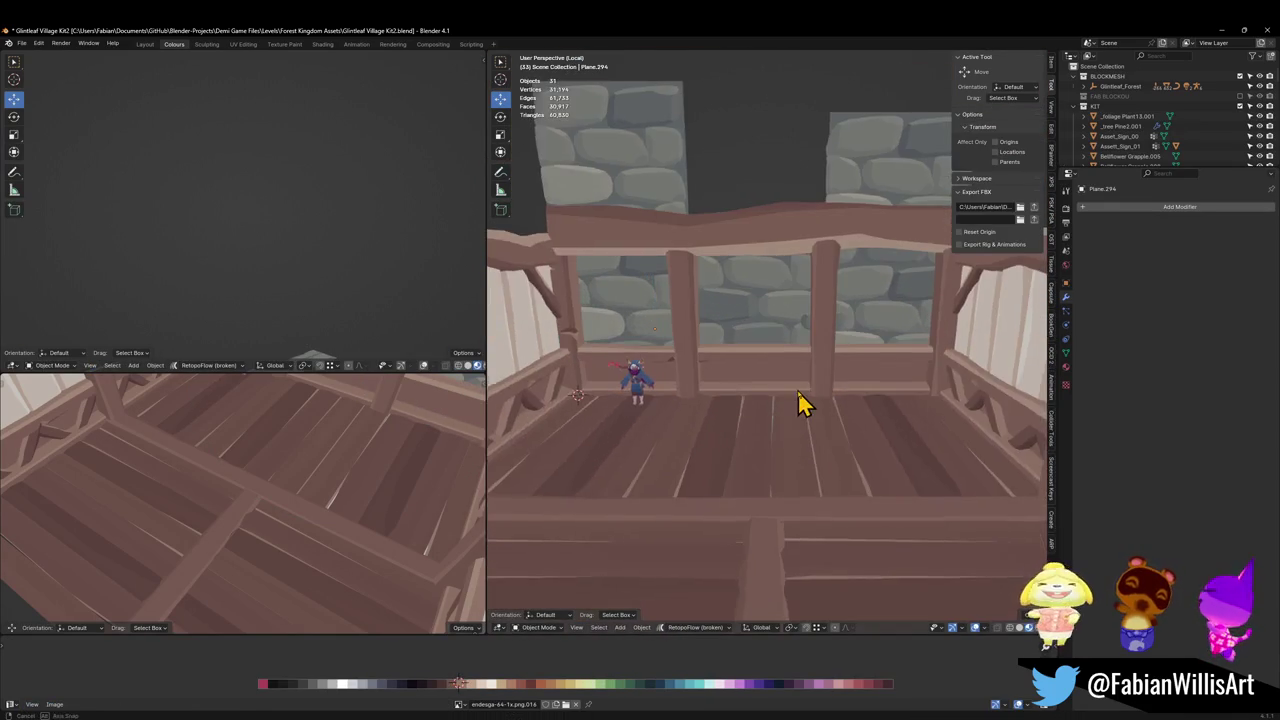
{"action": "key", "text": "ctrl+s"}
{"action": "scroll", "coordinate": [803, 400], "scroll_direction": "up", "scroll_amount": 3}
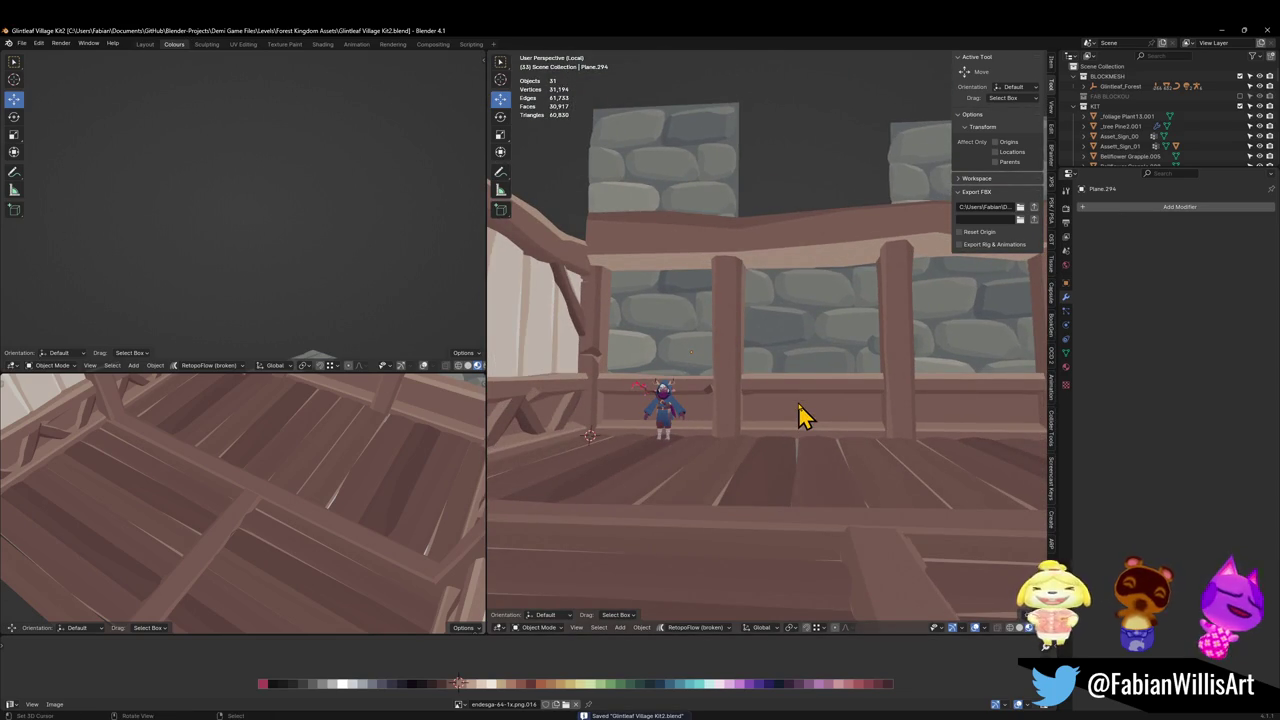
{"action": "key", "text": "Tab"}
{"action": "key", "text": "a"}
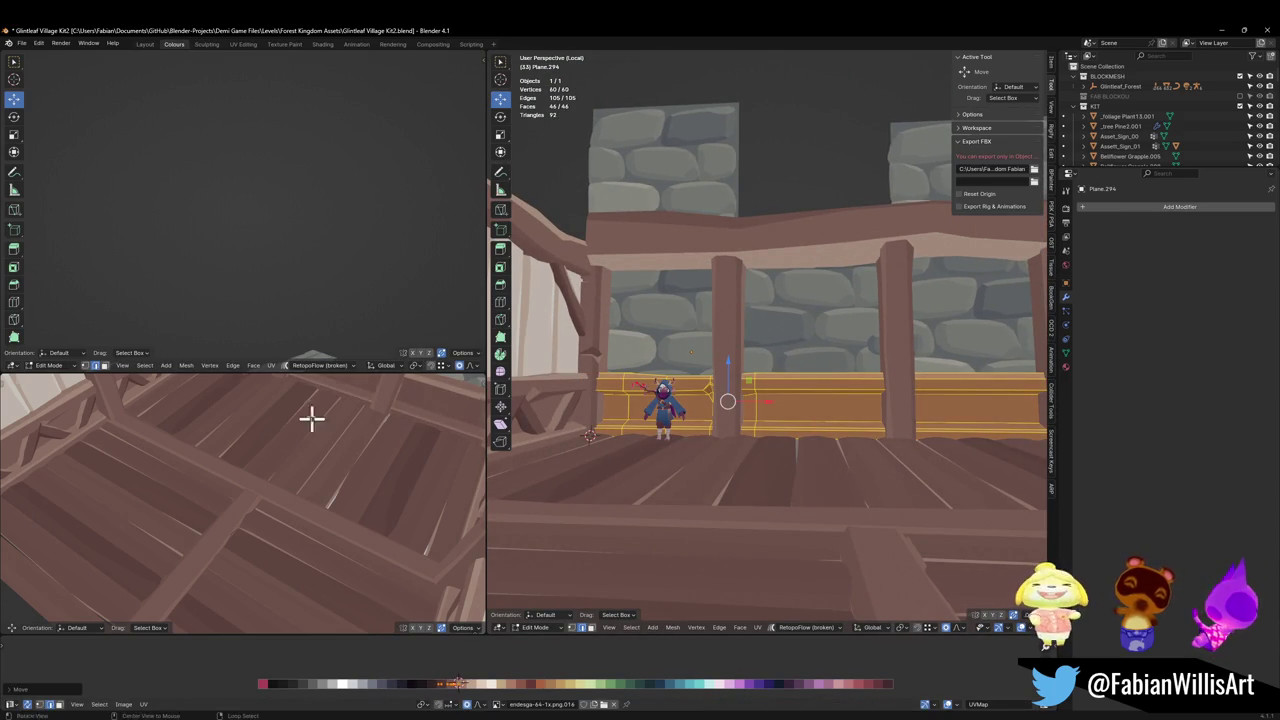
Slide the rail plank mesh along X to line up with the posts, then save.
{"action": "mouse_move", "coordinate": [311, 417]}
{"action": "middle_mouse_down"}
{"action": "mouse_move", "coordinate": [335, 392]}
{"action": "mouse_move", "coordinate": [303, 486]}
{"action": "middle_mouse_up"}
{"action": "scroll", "coordinate": [303, 486], "scroll_direction": "down", "scroll_amount": 3}
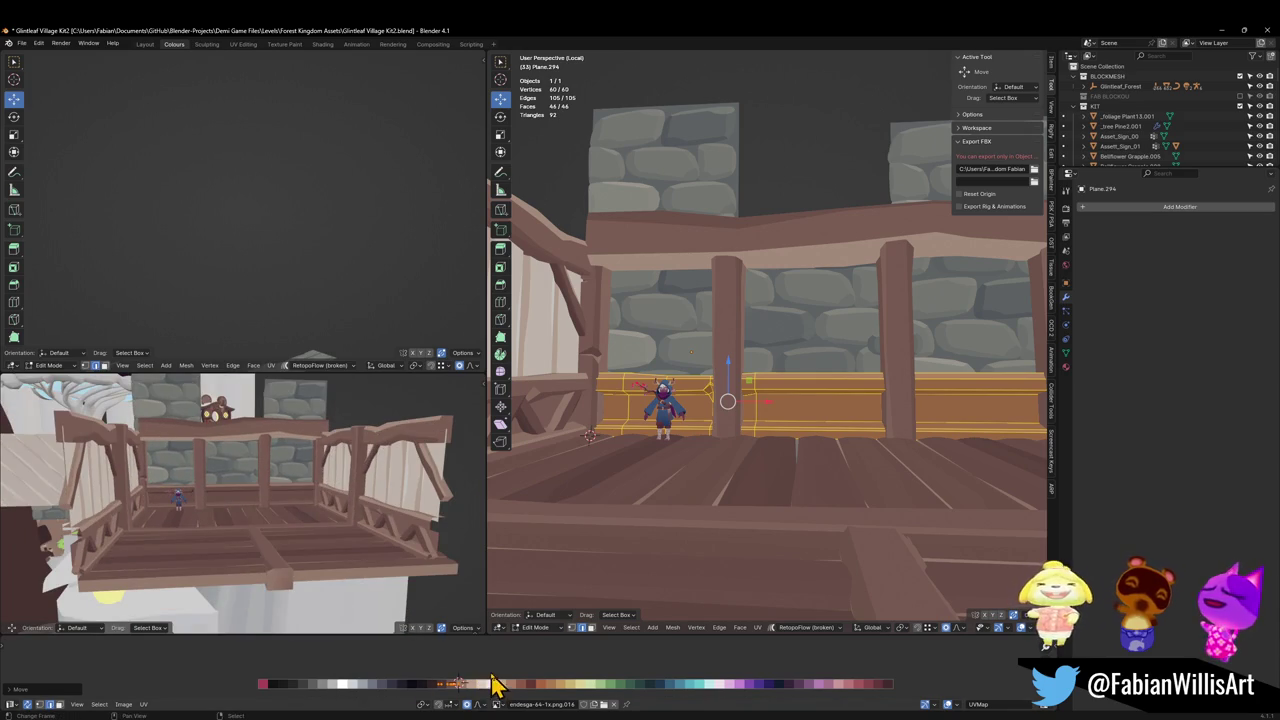
{"action": "key", "text": "g"}
{"action": "key", "text": "x"}
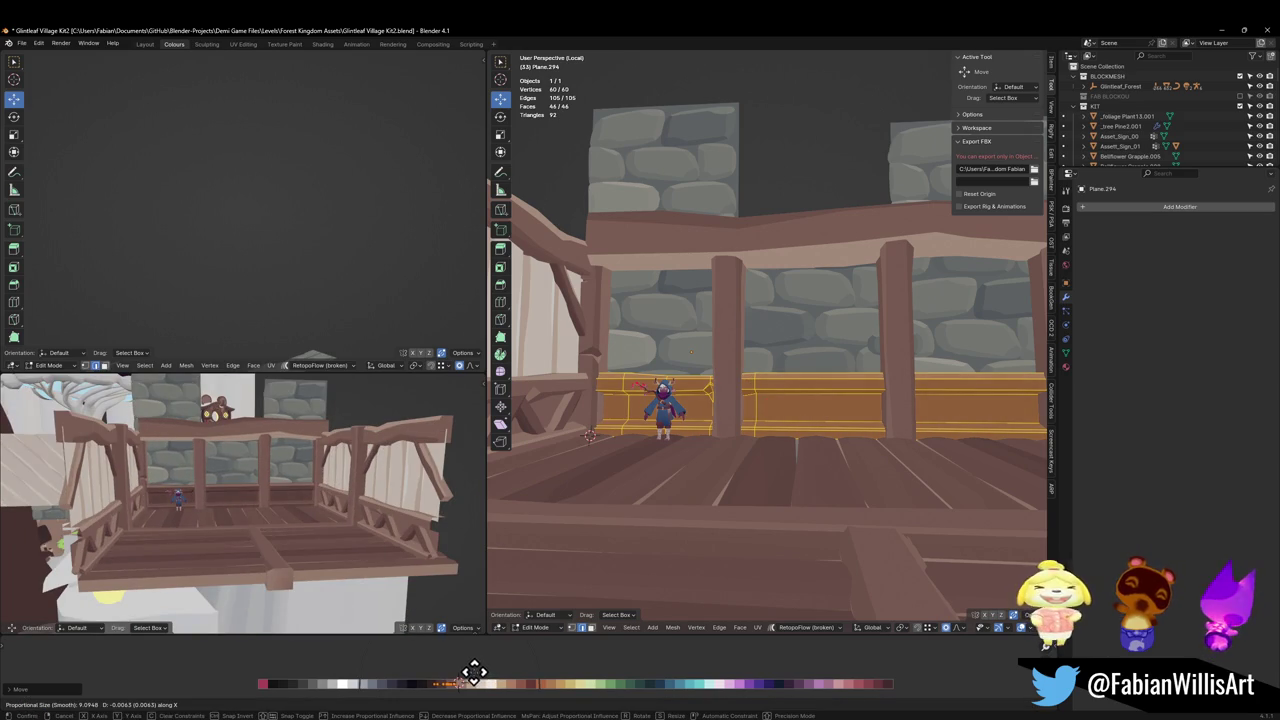
{"action": "left_click", "coordinate": [474, 670]}
{"action": "scroll", "coordinate": [334, 506], "scroll_direction": "up", "scroll_amount": 3}
{"action": "key", "text": "ctrl+s"}
{"action": "scroll", "coordinate": [352, 505], "scroll_direction": "down", "scroll_amount": 3}
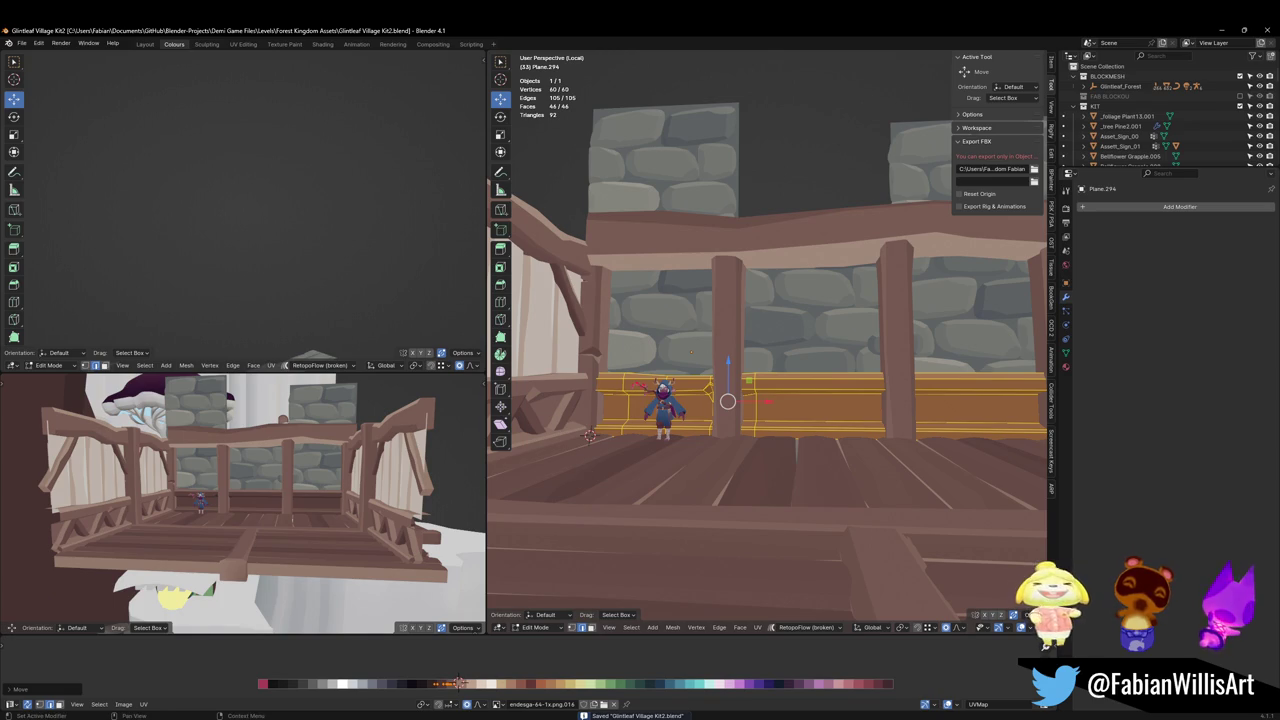
{"action": "scroll", "coordinate": [728, 380], "scroll_direction": "down", "scroll_amount": 5}
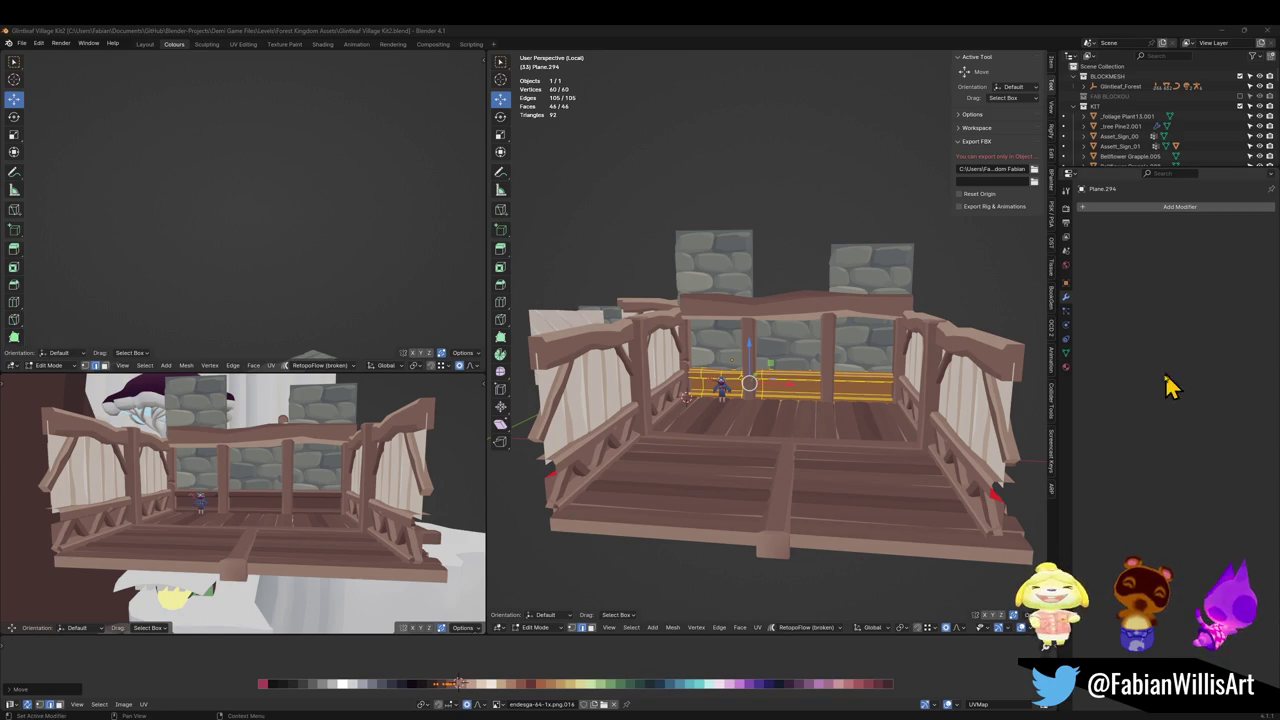
{"action": "scroll", "coordinate": [757, 377], "scroll_direction": "up", "scroll_amount": 5}
Scale the first stone wall panel's mesh to 2.989 along Y.
{"action": "key", "text": "Tab"}
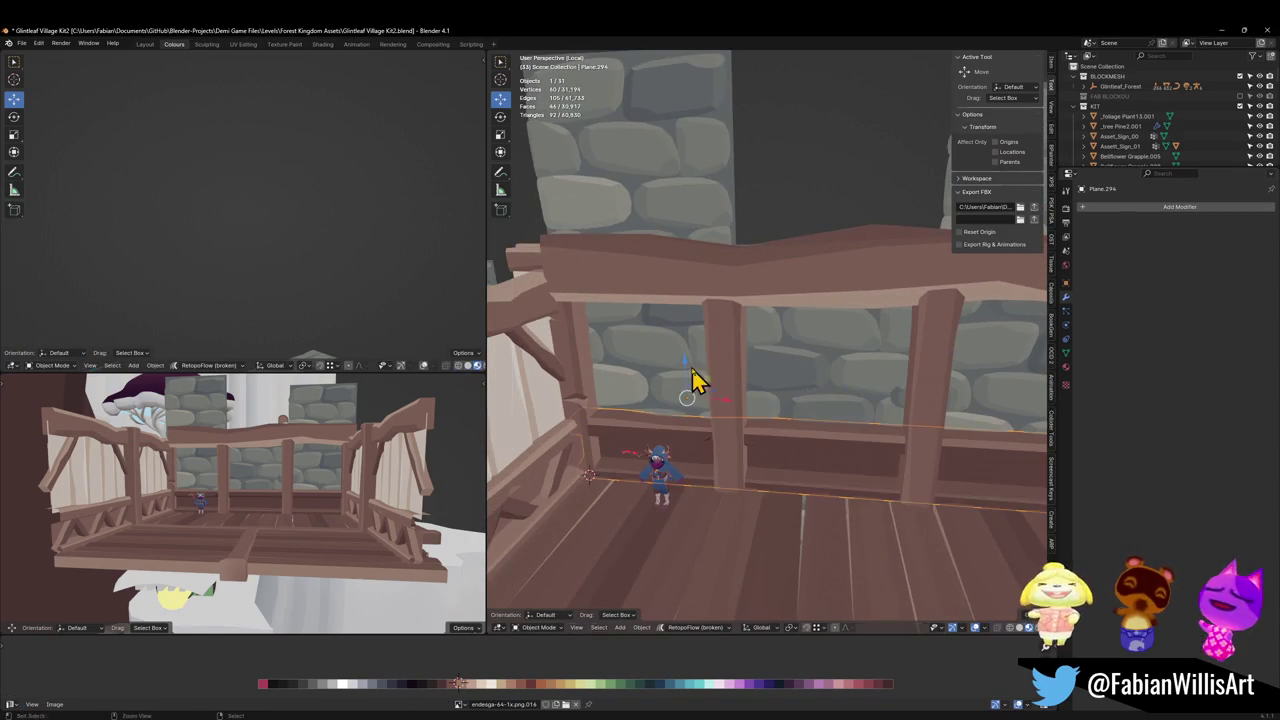
{"action": "left_click", "coordinate": [662, 366]}
{"action": "key", "text": "Tab"}
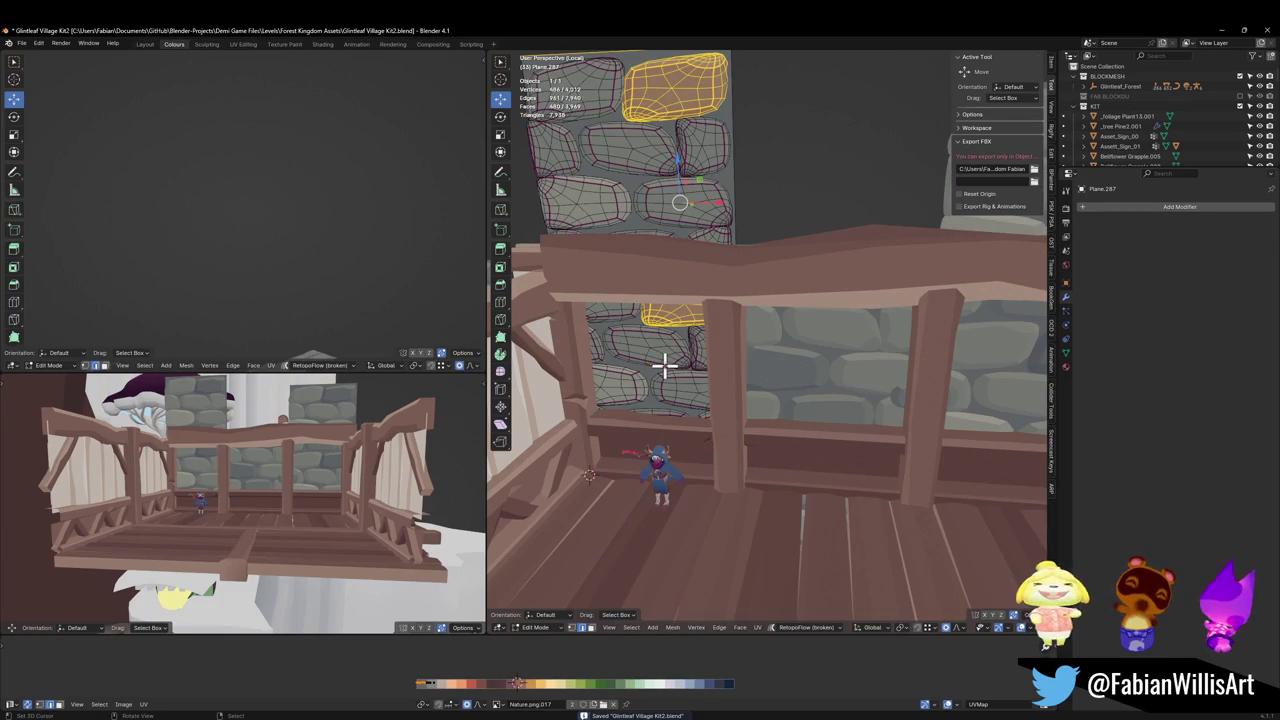
{"action": "key", "text": "Tab"}
{"action": "scroll", "coordinate": [731, 357], "scroll_direction": "down", "scroll_amount": 3}
{"action": "scroll", "coordinate": [763, 368], "scroll_direction": "up", "scroll_amount": 3}
{"action": "mouse_move", "coordinate": [808, 357]}
{"action": "middle_mouse_down"}
{"action": "mouse_move", "coordinate": [737, 380]}
{"action": "mouse_move", "coordinate": [814, 351]}
{"action": "mouse_move", "coordinate": [889, 354]}
{"action": "middle_mouse_up"}
{"action": "scroll", "coordinate": [800, 371], "scroll_direction": "up", "scroll_amount": 2}
{"action": "key", "text": "Tab"}
{"action": "key", "text": "a"}
{"action": "key", "text": "alt+s"}
{"action": "key", "text": "Escape"}
{"action": "key", "text": "s"}
{"action": "key", "text": "y"}
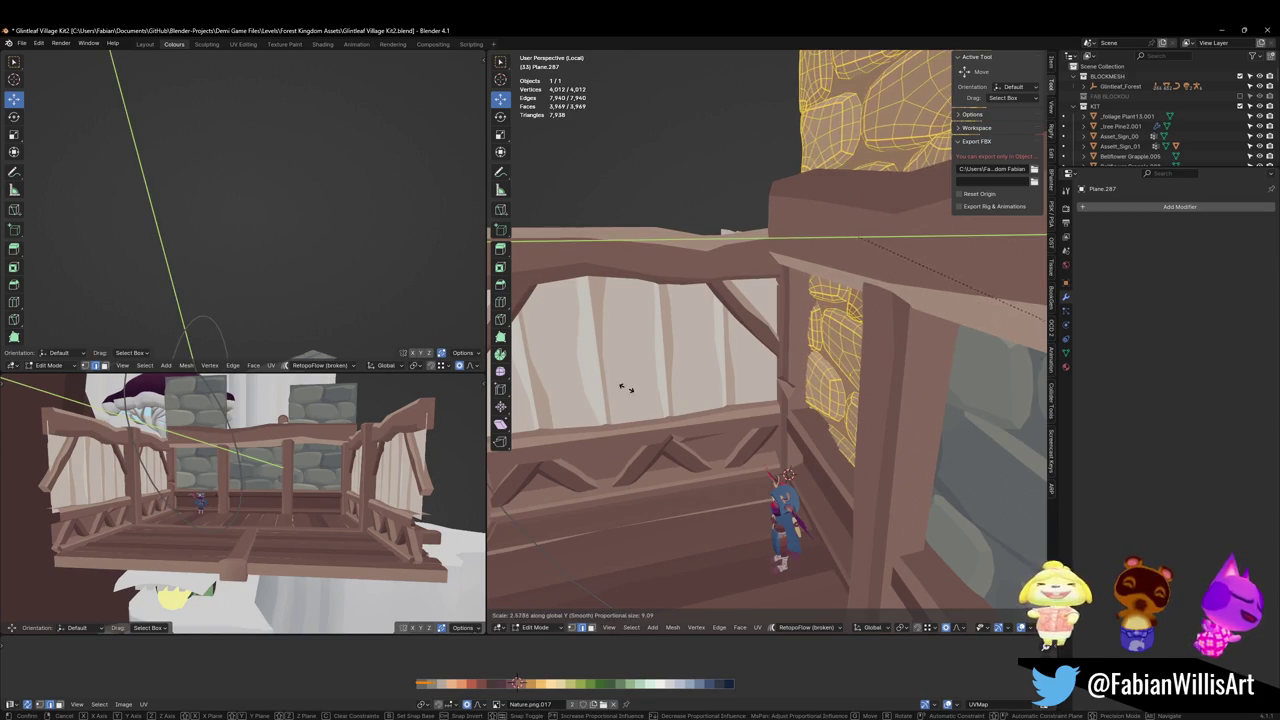
{"action": "left_click", "coordinate": [331, 449]}
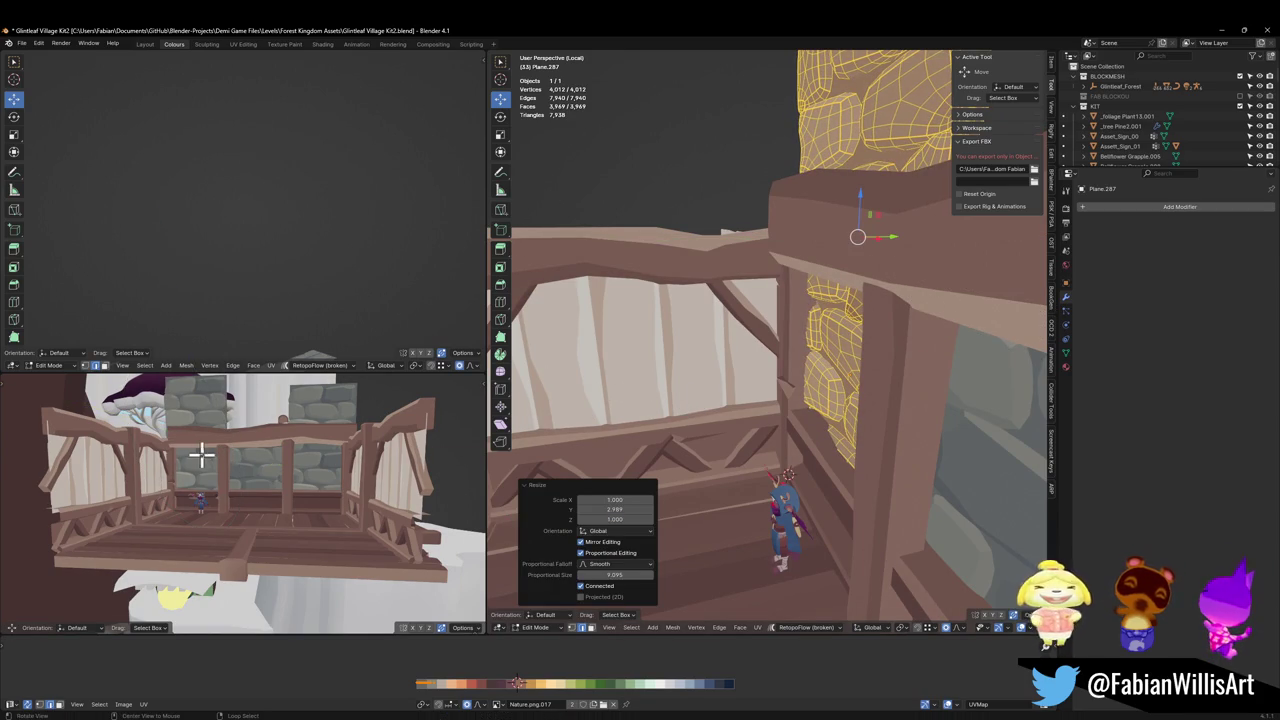
{"action": "scroll", "coordinate": [201, 455], "scroll_direction": "up", "scroll_amount": 5}
{"action": "mouse_move", "coordinate": [326, 471]}
{"action": "middle_mouse_down"}
{"action": "mouse_move", "coordinate": [371, 486]}
{"action": "mouse_move", "coordinate": [337, 477]}
{"action": "mouse_move", "coordinate": [393, 476]}
{"action": "mouse_move", "coordinate": [346, 477]}
{"action": "middle_mouse_up"}
{"action": "middle_click_drag", "start_coordinate": [797, 460], "coordinate": [826, 449]}
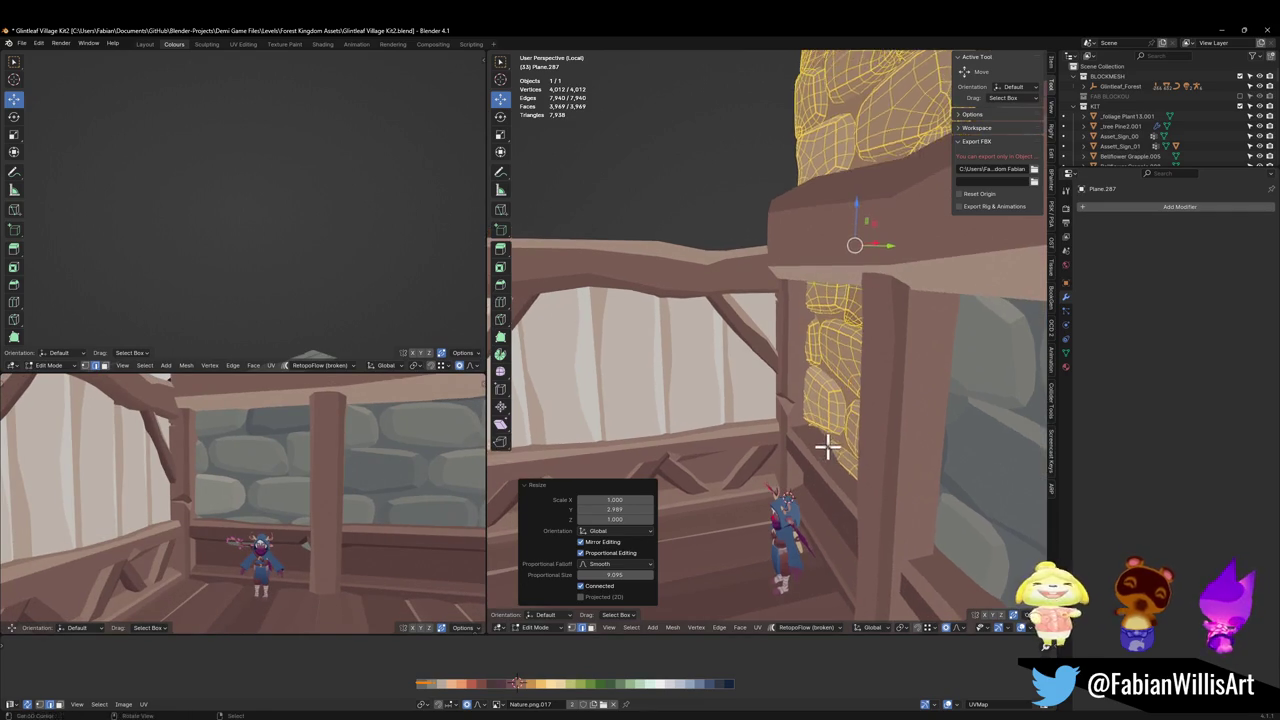
Move the stone panel 0.10939 m along Y.
{"action": "key", "text": "Tab"}
{"action": "key", "text": "g"}
{"action": "key", "text": "y"}
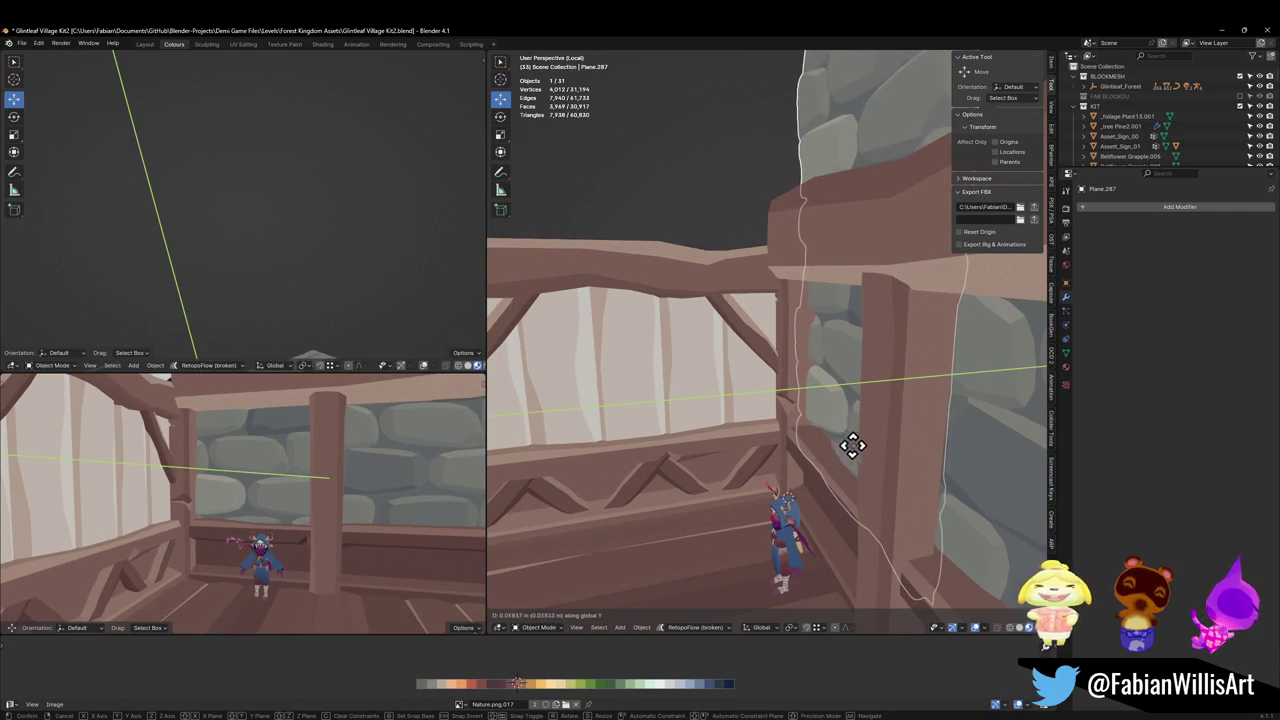
{"action": "left_click", "coordinate": [840, 470]}
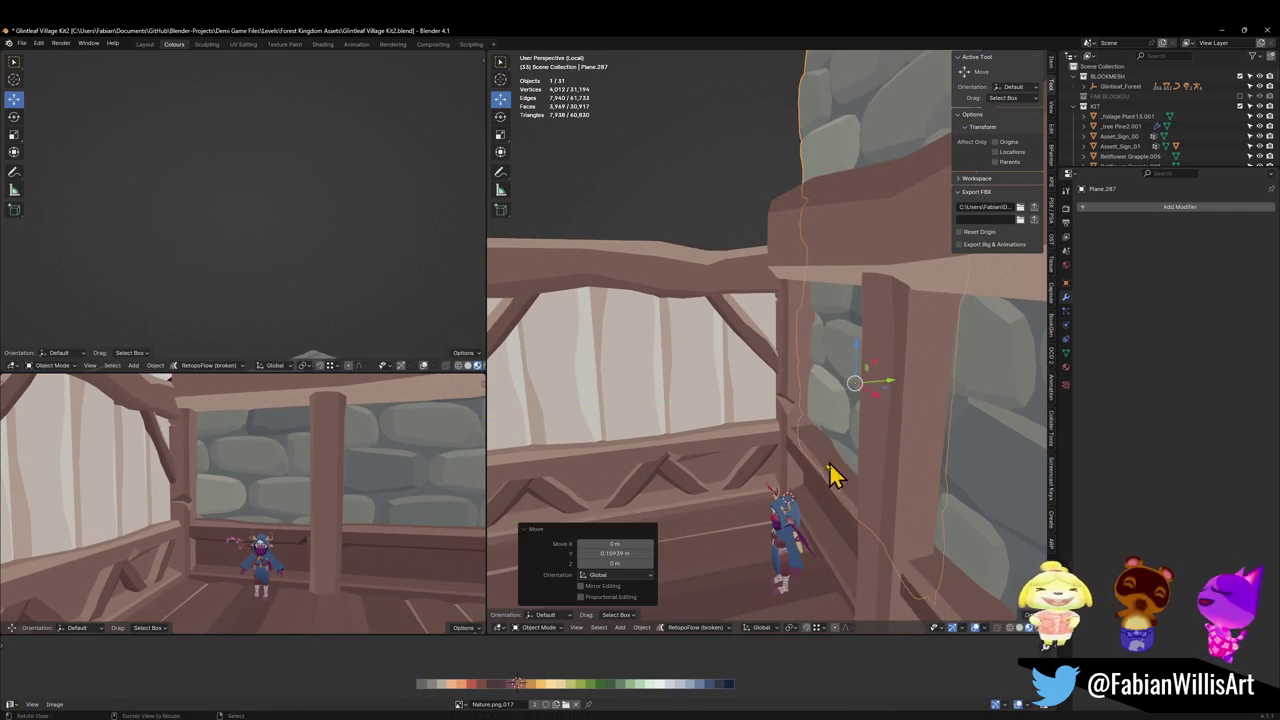
Scale the other stone wall panel's mesh to 2.586 along Y.
{"action": "mouse_move", "coordinate": [835, 475]}
{"action": "middle_mouse_down"}
{"action": "mouse_move", "coordinate": [886, 443]}
{"action": "mouse_move", "coordinate": [843, 457]}
{"action": "mouse_move", "coordinate": [800, 449]}
{"action": "mouse_move", "coordinate": [903, 434]}
{"action": "middle_mouse_up"}
{"action": "left_click", "coordinate": [838, 430]}
{"action": "key", "text": "Tab"}
{"action": "key", "text": "a"}
{"action": "key", "text": "s"}
{"action": "key", "text": "y"}
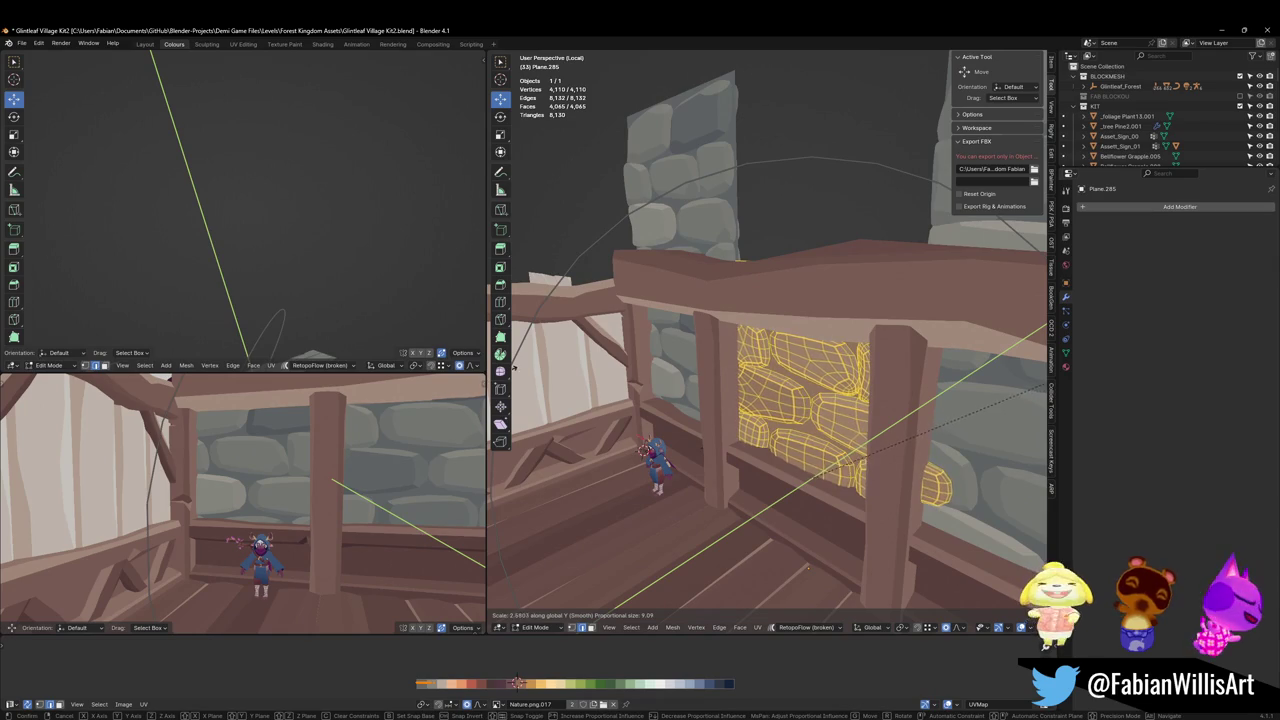
{"action": "key", "text": "Return"}
{"action": "middle_click_drag", "start_coordinate": [519, 408], "coordinate": [774, 397]}
{"action": "key", "text": "Tab"}
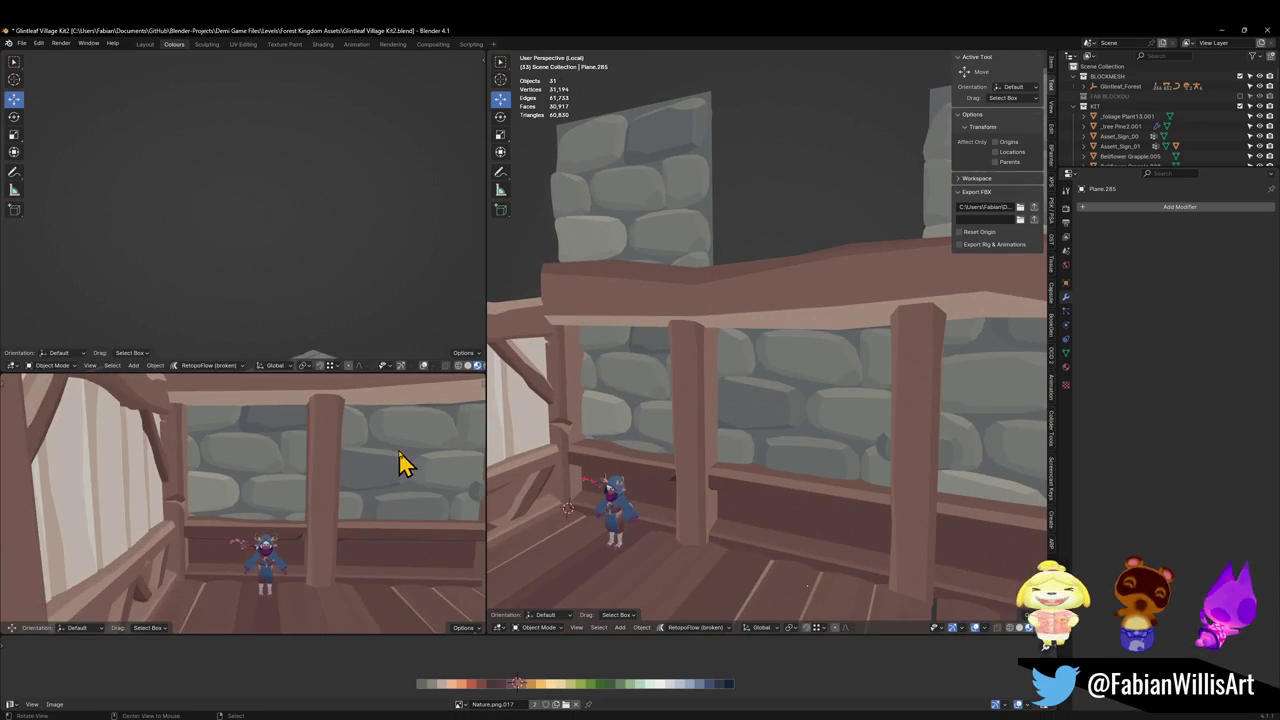
Save the blend file and view the balcony from higher up.
{"action": "mouse_move", "coordinate": [400, 463]}
{"action": "middle_mouse_down"}
{"action": "mouse_move", "coordinate": [357, 466]}
{"action": "mouse_move", "coordinate": [394, 480]}
{"action": "mouse_move", "coordinate": [330, 462]}
{"action": "mouse_move", "coordinate": [357, 466]}
{"action": "mouse_move", "coordinate": [277, 466]}
{"action": "mouse_move", "coordinate": [290, 467]}
{"action": "middle_mouse_up"}
{"action": "key", "text": "ctrl+s"}
{"action": "key", "text": "Right"}
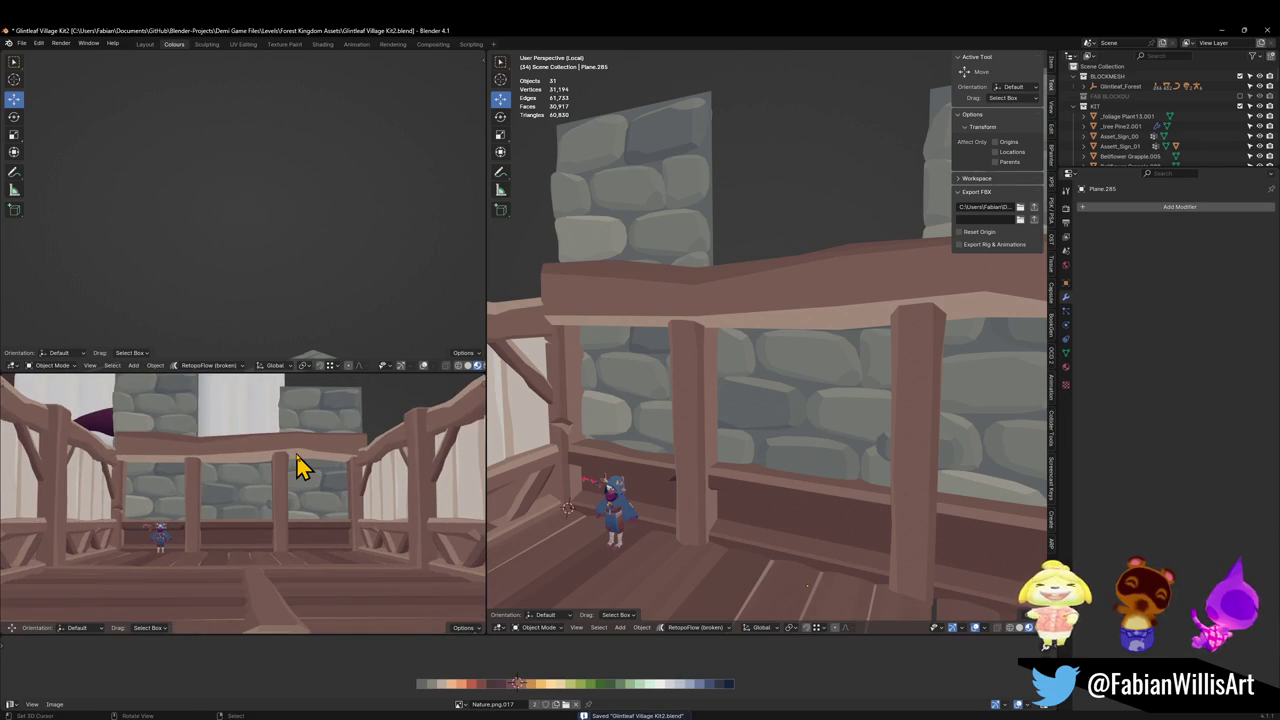
{"action": "mouse_move", "coordinate": [930, 440]}
{"action": "middle_mouse_down"}
{"action": "mouse_move", "coordinate": [748, 394]}
{"action": "mouse_move", "coordinate": [609, 386]}
{"action": "middle_mouse_up"}
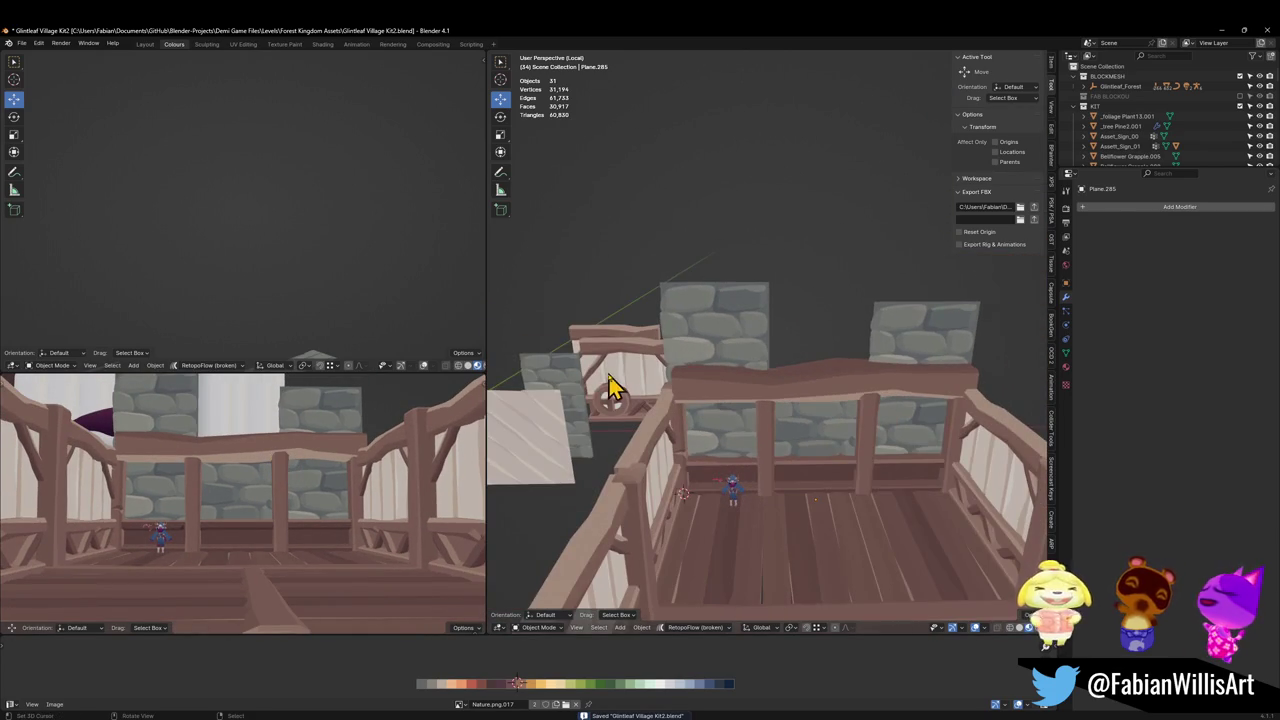
Duplicate the mirrored railing brace, place the copy, and remove its Mirror modifier.
{"action": "left_click", "coordinate": [603, 383]}
{"action": "key", "text": "shift+d"}
{"action": "key", "text": "shift+z"}
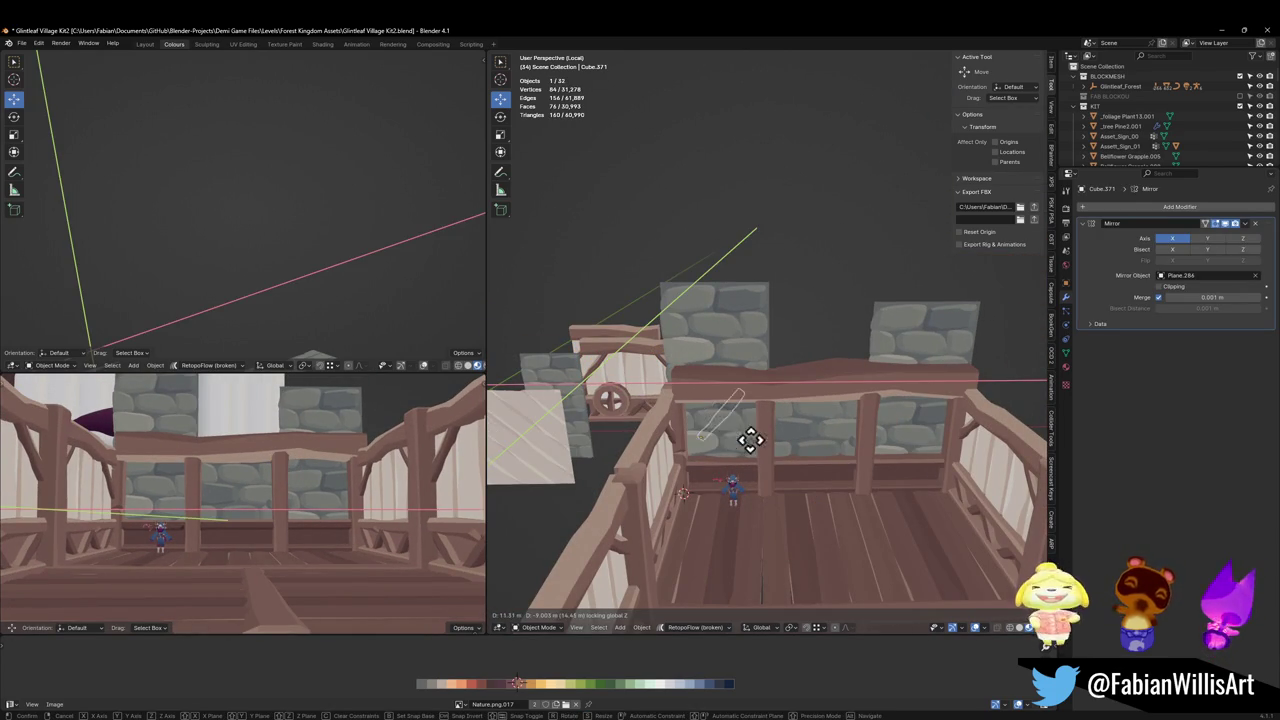
{"action": "left_click", "coordinate": [688, 485]}
{"action": "key", "text": "g"}
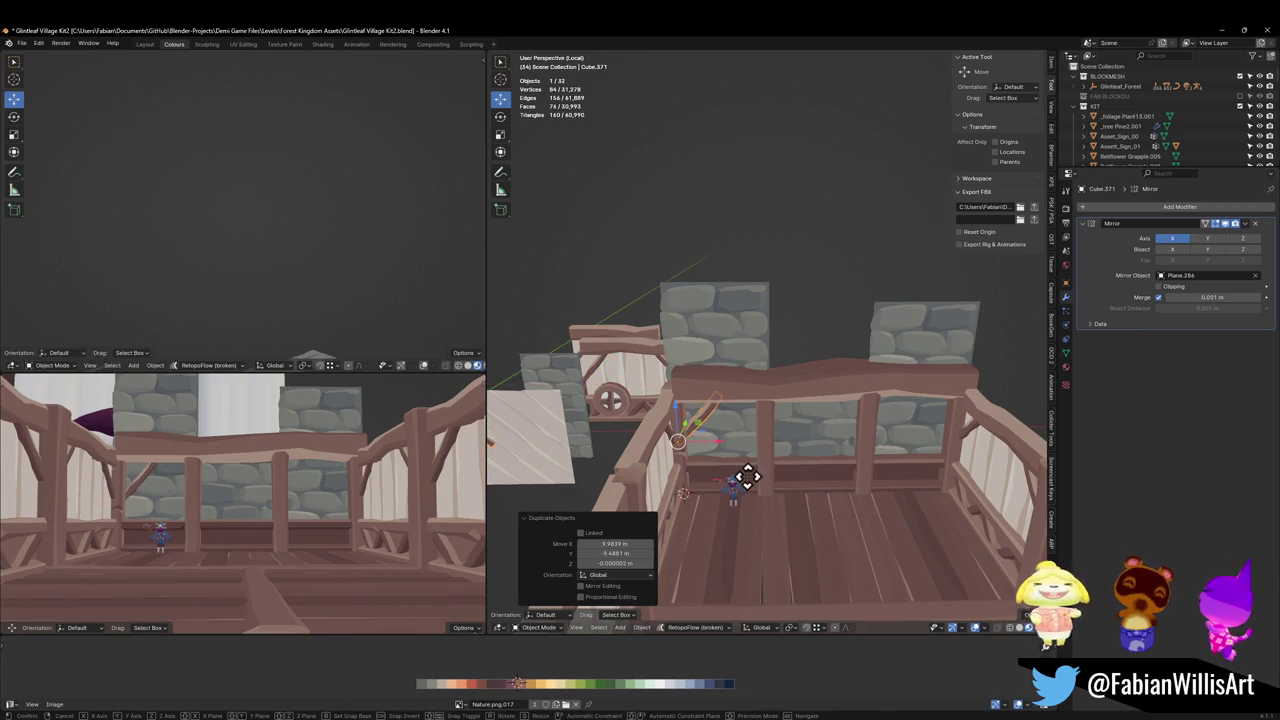
{"action": "key", "text": "z"}
{"action": "right_click", "coordinate": [731, 474]}
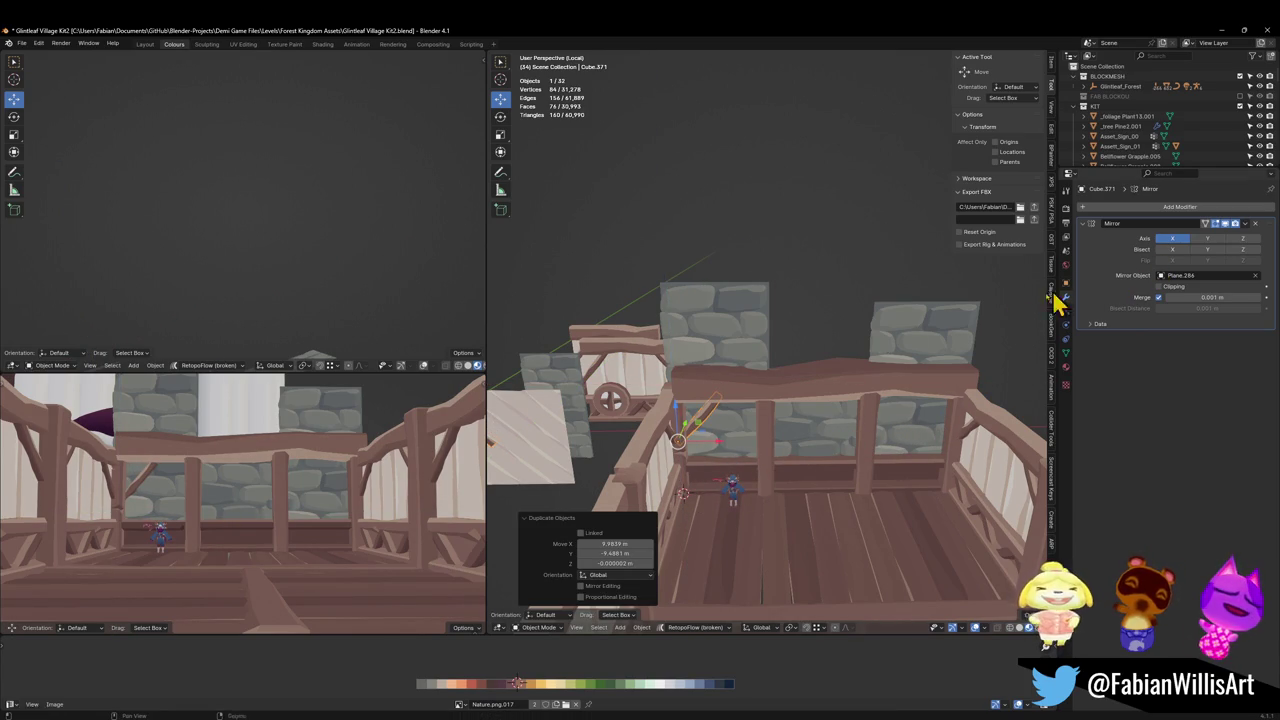
{"action": "left_click", "coordinate": [1257, 225]}
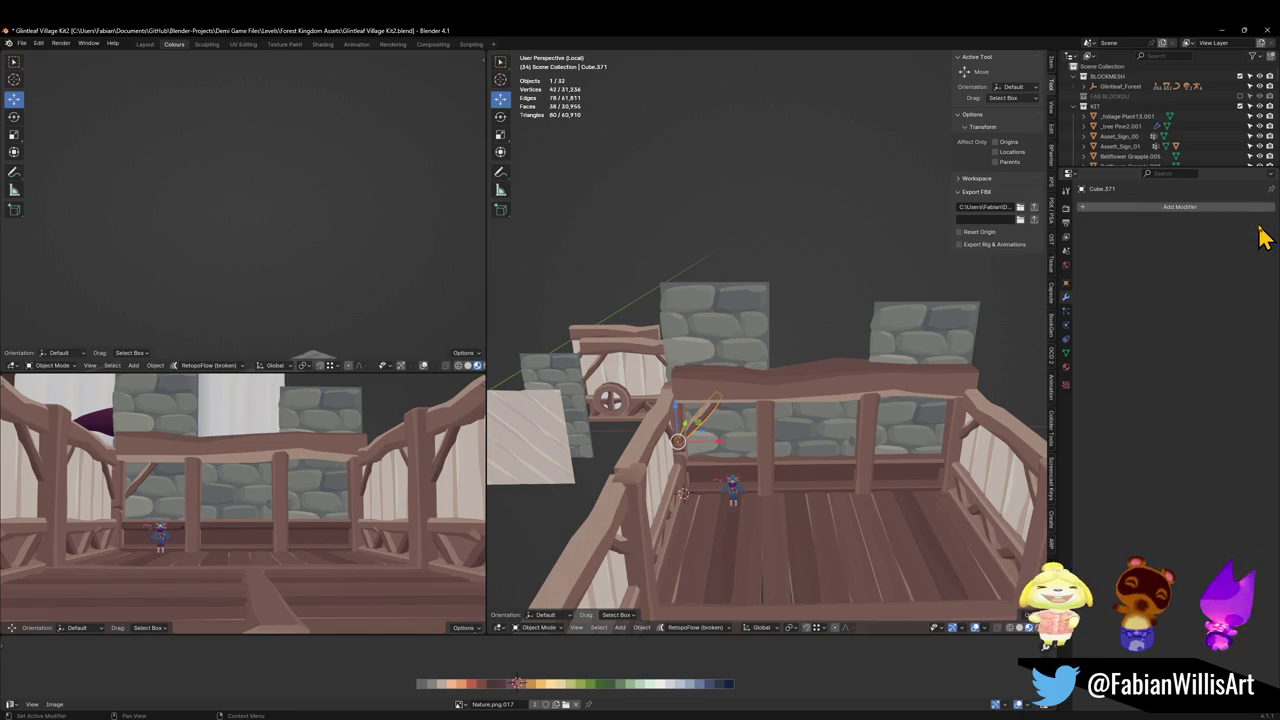
Select the long plank (Plane.294) beneath the back railing.
{"action": "left_click", "coordinate": [869, 490]}
{"action": "left_click", "coordinate": [772, 486]}
{"action": "middle_click_drag", "start_coordinate": [776, 490], "coordinate": [731, 424]}
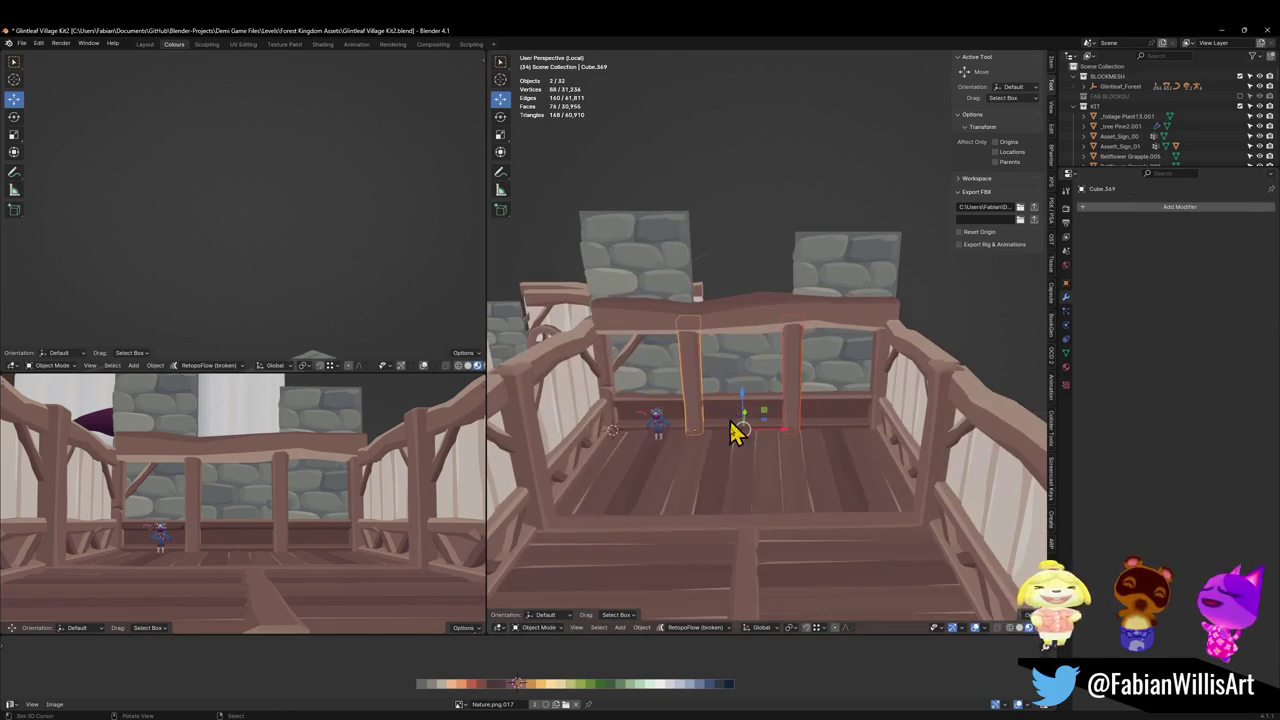
{"action": "left_click", "coordinate": [749, 519]}
{"action": "left_click", "coordinate": [754, 556]}
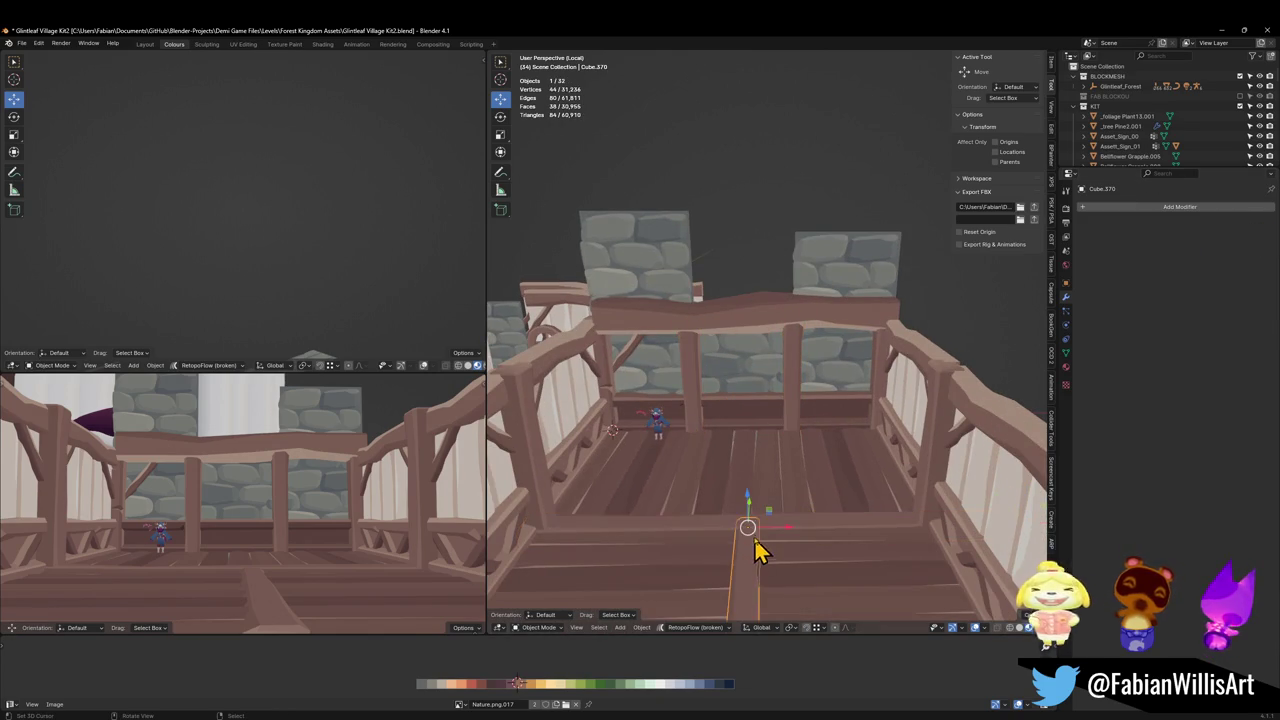
{"action": "scroll", "coordinate": [770, 528], "scroll_direction": "down", "scroll_amount": 3}
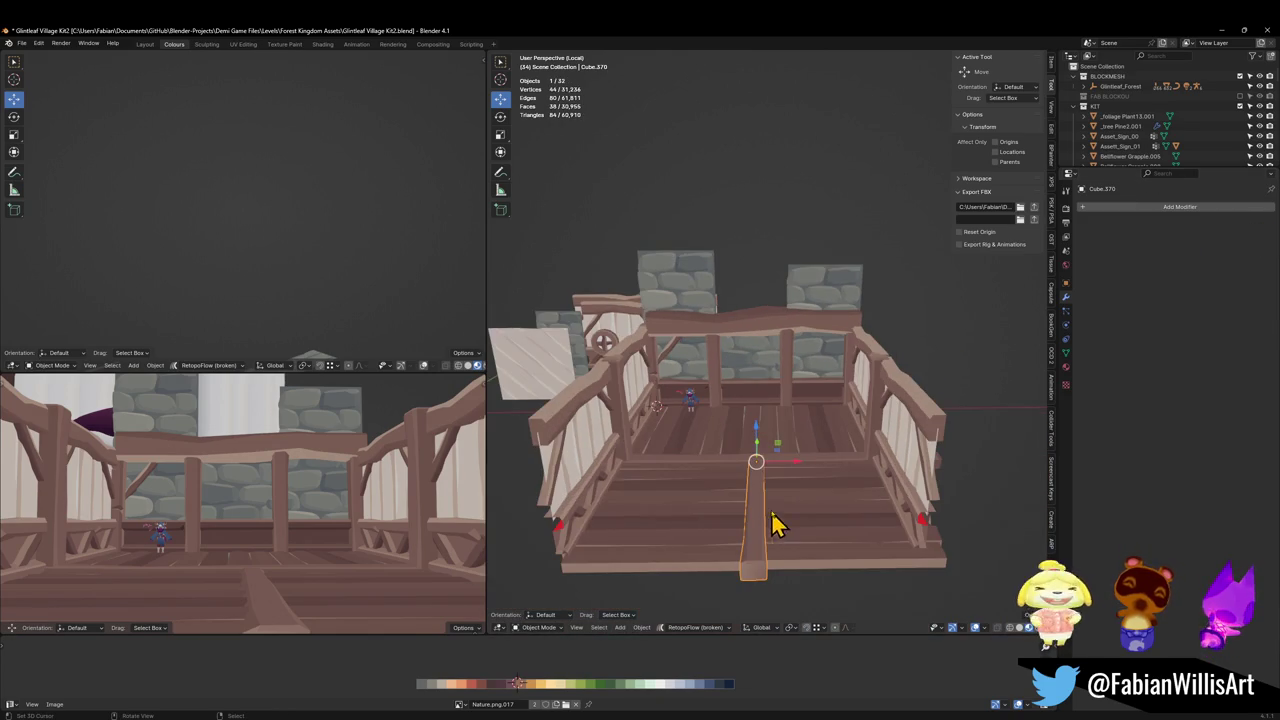
{"action": "left_click", "coordinate": [751, 404]}
{"action": "scroll", "coordinate": [785, 408], "scroll_direction": "up", "scroll_amount": 3}
Set the plank's origin to its geometry.
{"action": "key", "text": "Tab"}
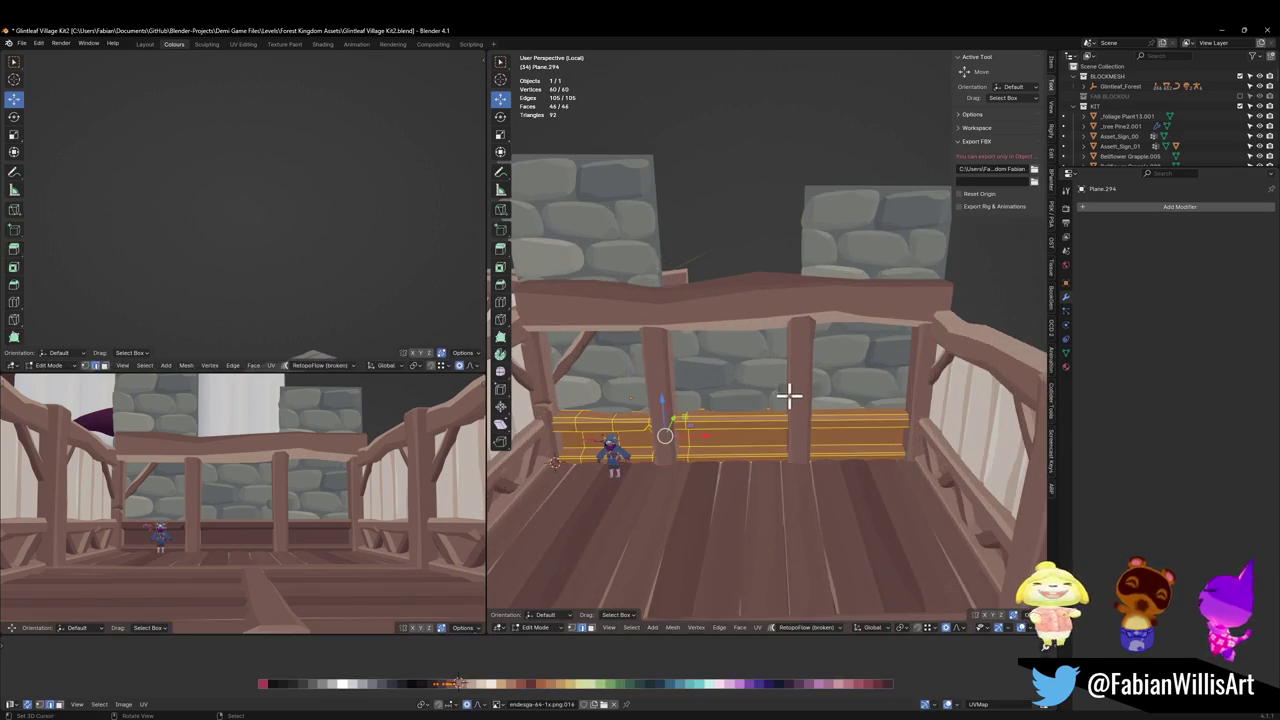
{"action": "scroll", "coordinate": [780, 405], "scroll_direction": "up", "scroll_amount": 2}
{"action": "key", "text": "Tab"}
{"action": "key", "text": "q"}
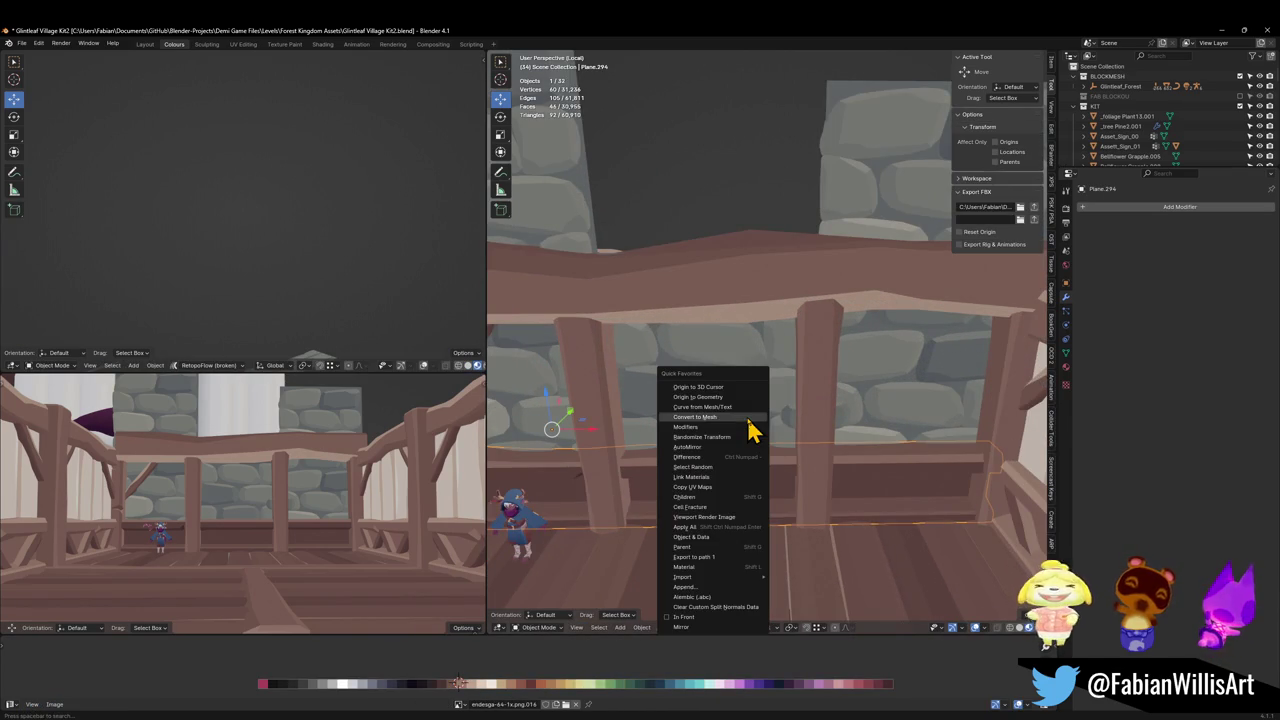
{"action": "left_click", "coordinate": [740, 397]}
{"action": "scroll", "coordinate": [755, 407], "scroll_direction": "down", "scroll_amount": 3}
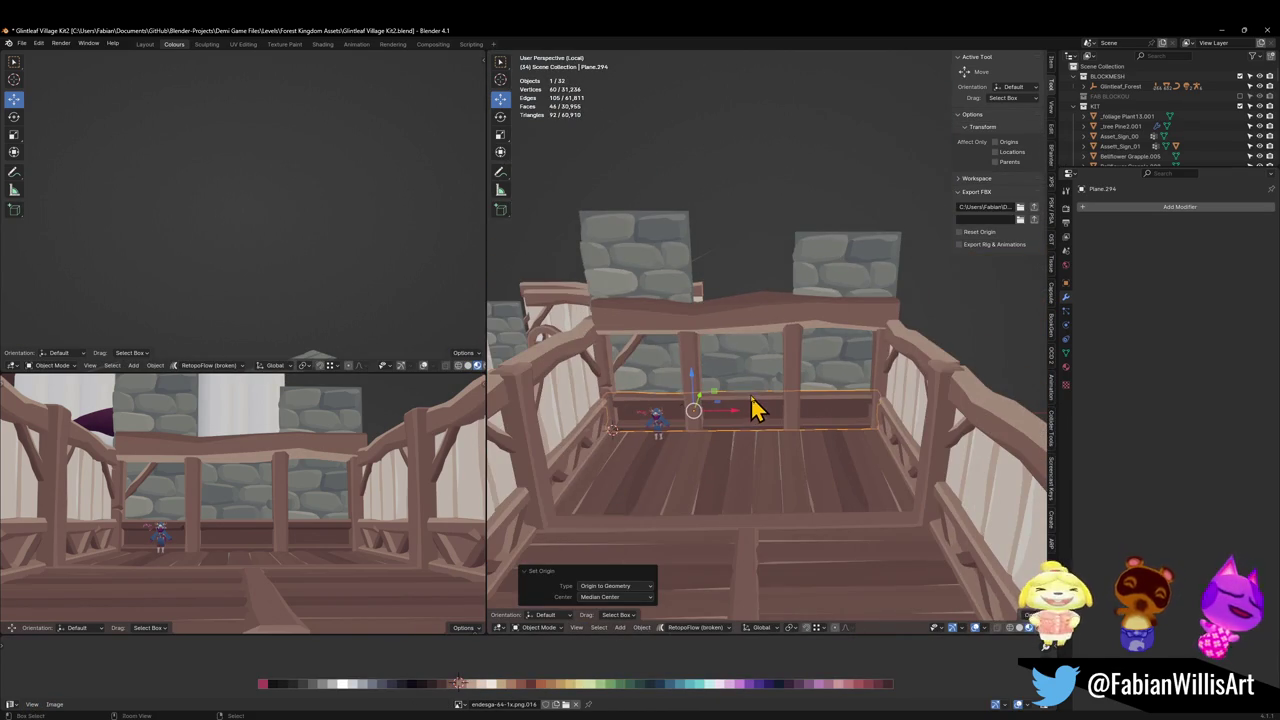
Clear the selection and place the 3D cursor on the deck floor.
{"action": "key", "text": "alt+a"}
{"action": "scroll", "coordinate": [755, 405], "scroll_direction": "up", "scroll_amount": 3}
{"action": "left_click", "coordinate": [728, 508]}
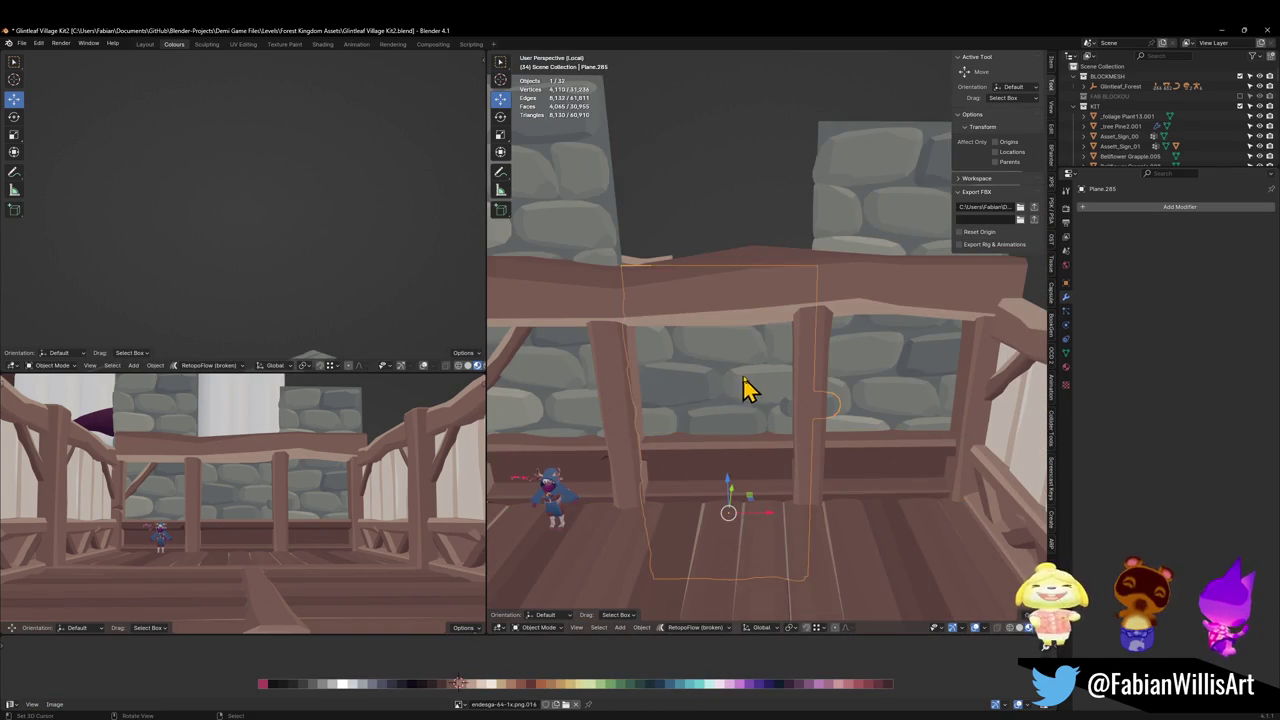
{"action": "scroll", "coordinate": [755, 385], "scroll_direction": "down", "scroll_amount": 2}
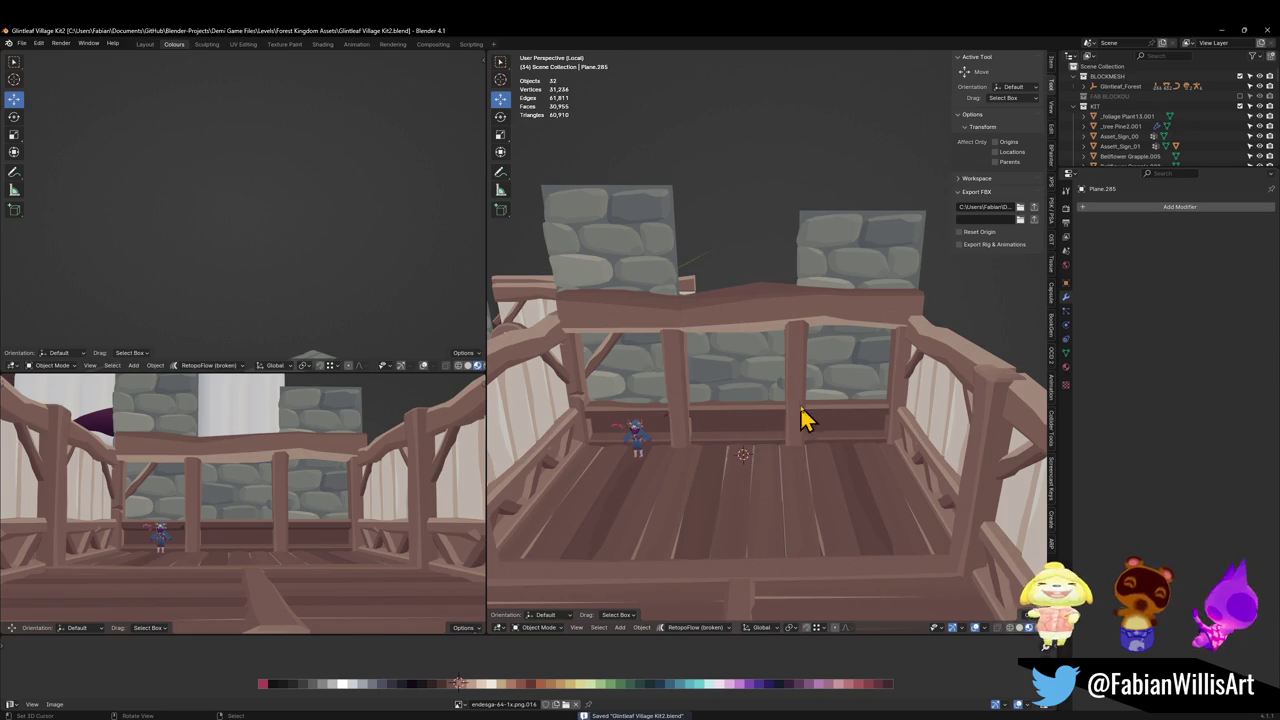
Delete one connected stone chunk from the back stone wall's mesh.
{"action": "left_click", "coordinate": [774, 398]}
{"action": "scroll", "coordinate": [829, 408], "scroll_direction": "up", "scroll_amount": 3}
{"action": "key", "text": "Tab"}
{"action": "key", "text": "l"}
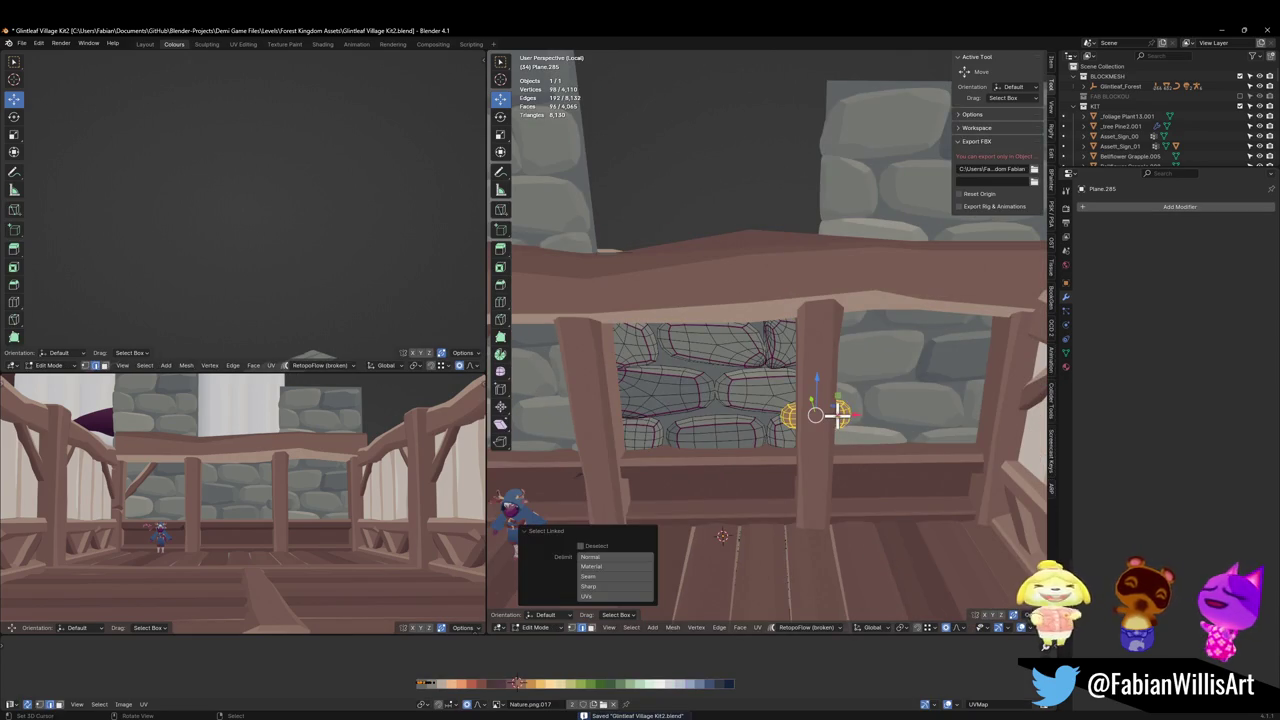
{"action": "right_click", "coordinate": [838, 414]}
{"action": "left_click", "coordinate": [849, 443]}
{"action": "key", "text": "Tab"}
{"action": "scroll", "coordinate": [780, 430], "scroll_direction": "down", "scroll_amount": 3}
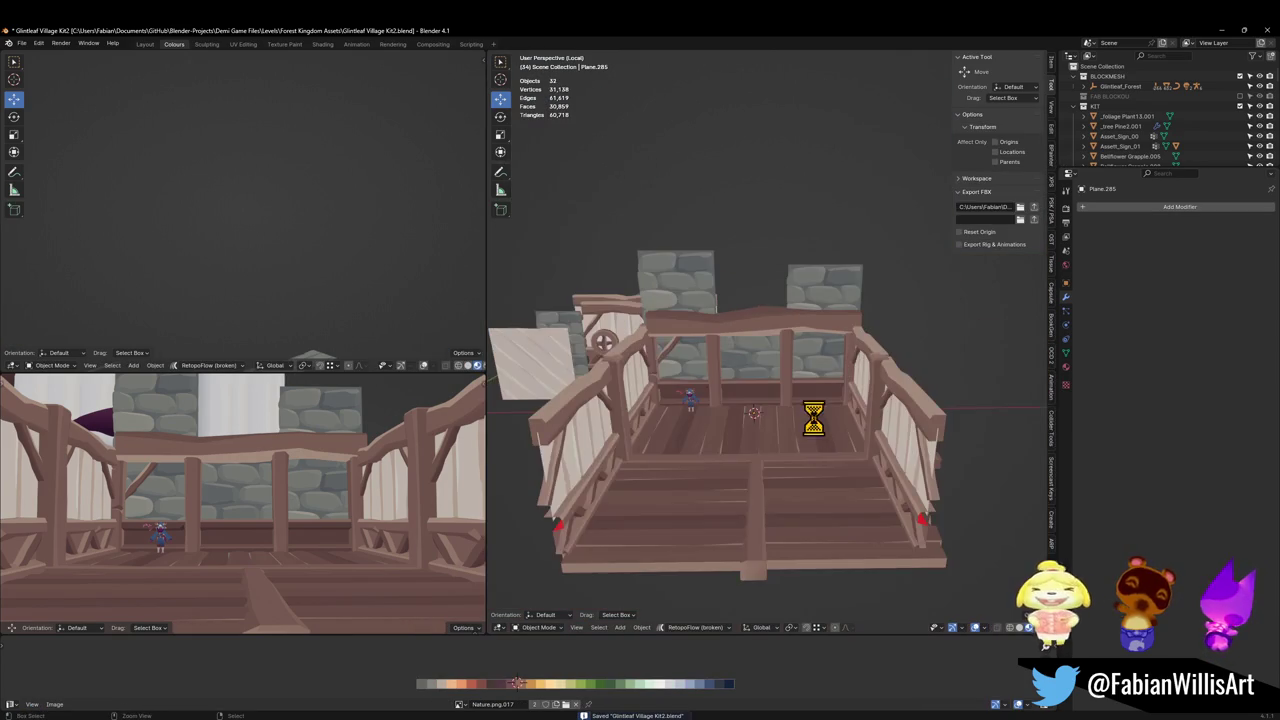
{"action": "scroll", "coordinate": [813, 420], "scroll_direction": "up", "scroll_amount": 3}
{"action": "mouse_move", "coordinate": [794, 440]}
{"action": "middle_mouse_down"}
{"action": "mouse_move", "coordinate": [829, 417]}
{"action": "mouse_move", "coordinate": [760, 434]}
{"action": "middle_mouse_up"}
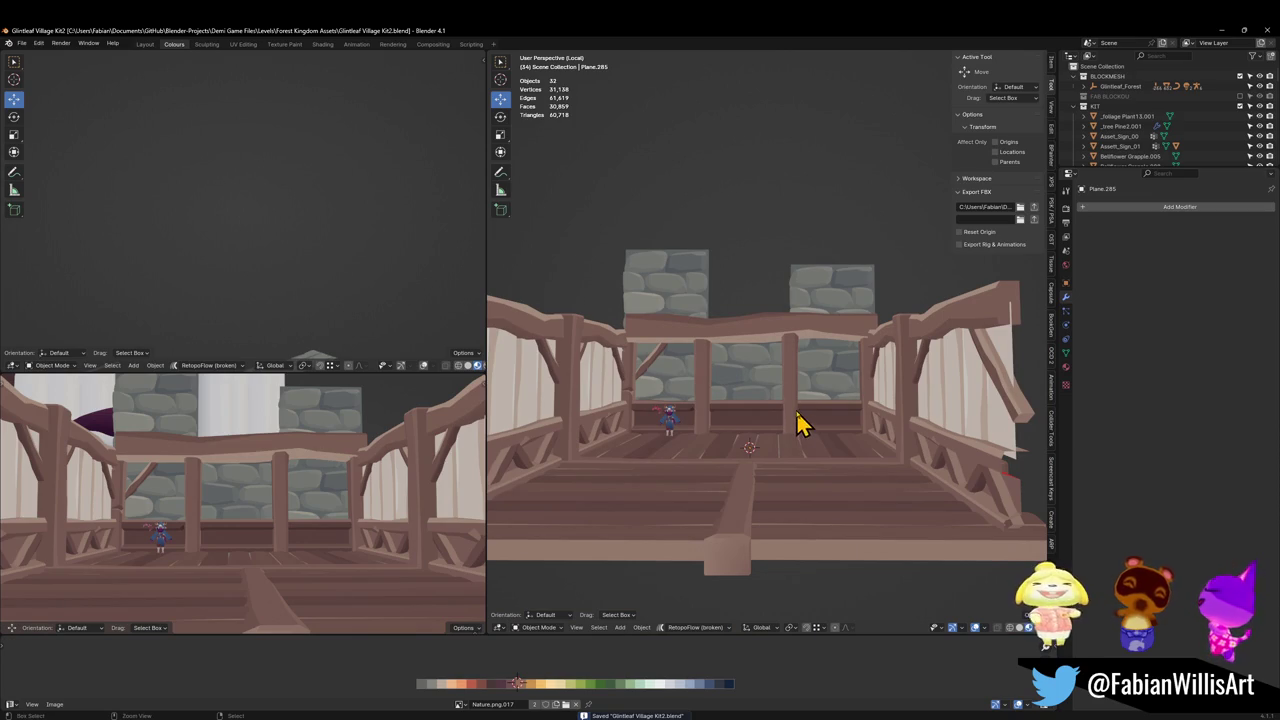
Select the left and right back stone walls together with the beam below them.
{"action": "left_click", "coordinate": [594, 437]}
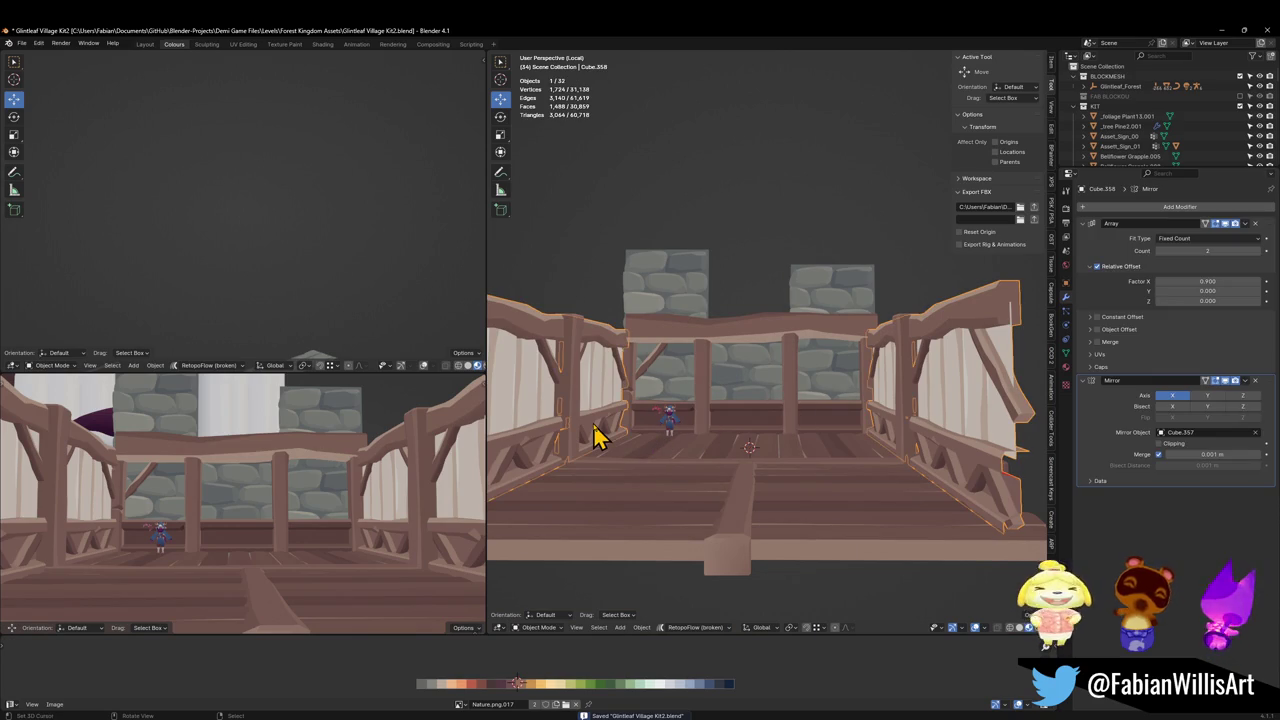
{"action": "middle_click_drag", "start_coordinate": [676, 403], "coordinate": [686, 391]}
{"action": "left_click", "coordinate": [680, 380]}
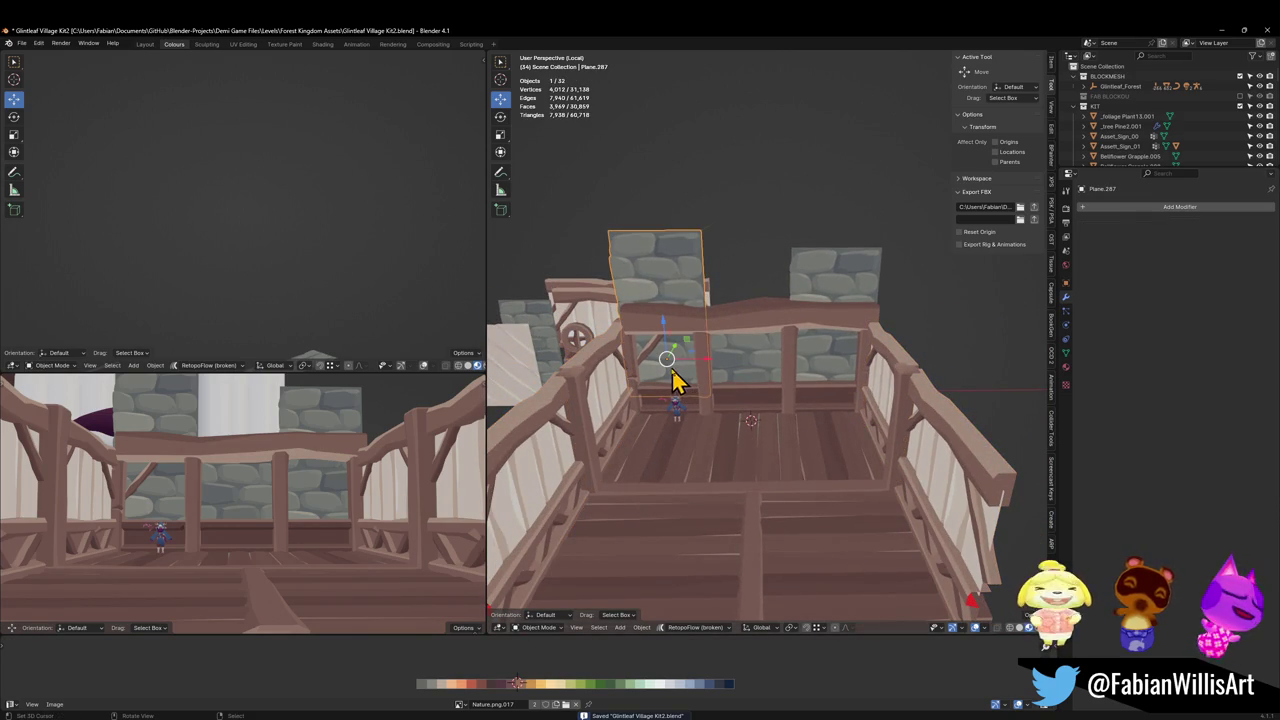
{"action": "left_click", "coordinate": [660, 403], "text": "shift"}
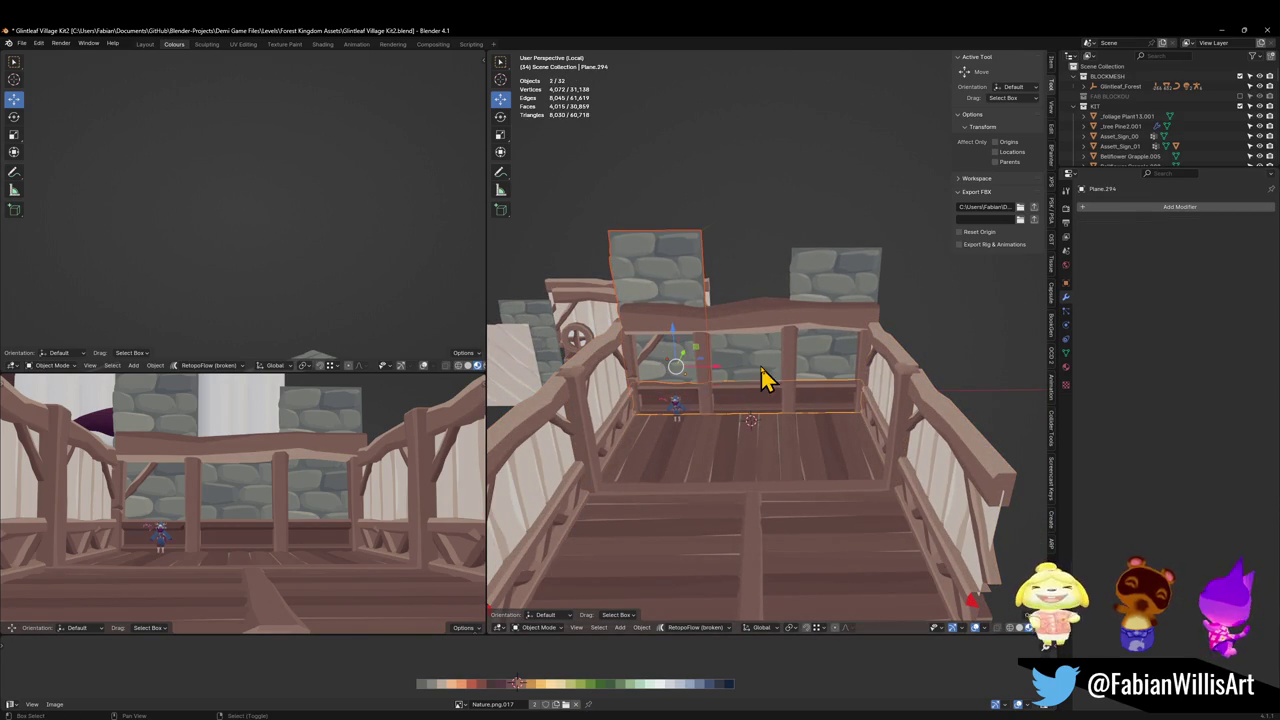
{"action": "left_click", "coordinate": [840, 366], "text": "shift"}
{"action": "key", "text": "g"}
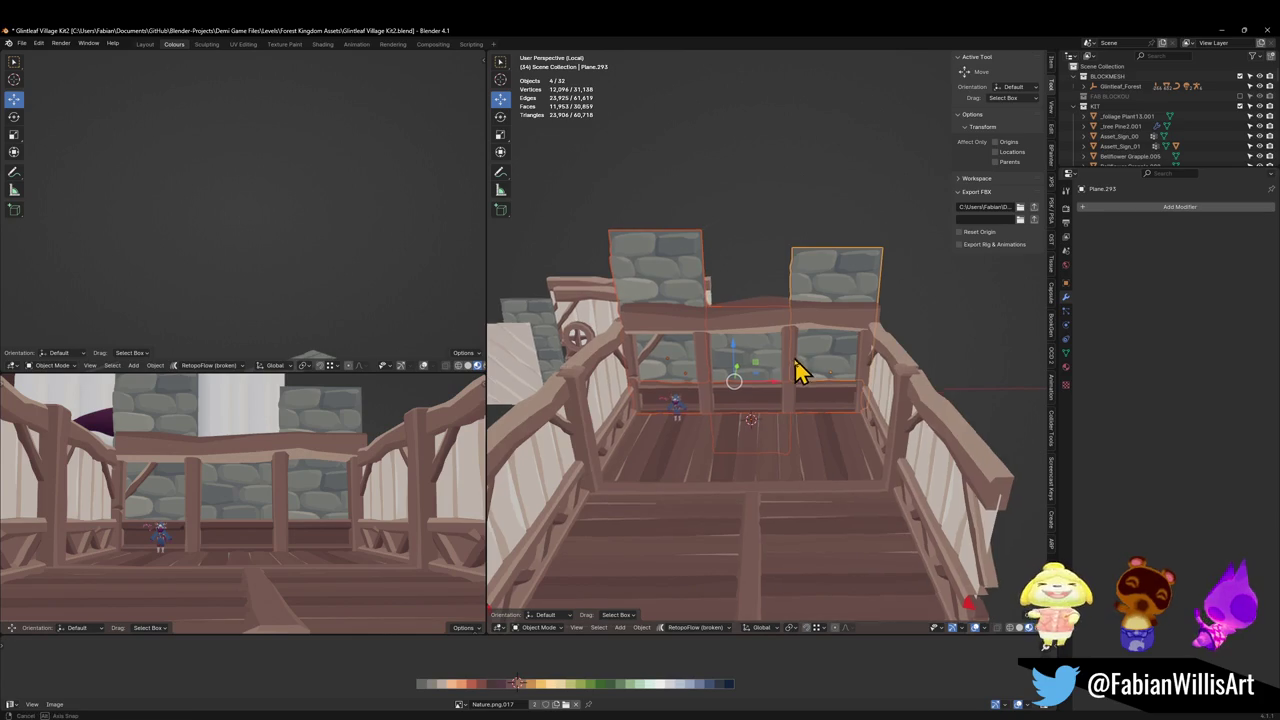
{"action": "middle_click_drag", "start_coordinate": [800, 372], "coordinate": [791, 381]}
Duplicate the walls and beam in place, convert the copies to mesh, and join them.
{"action": "key", "text": "shift+d"}
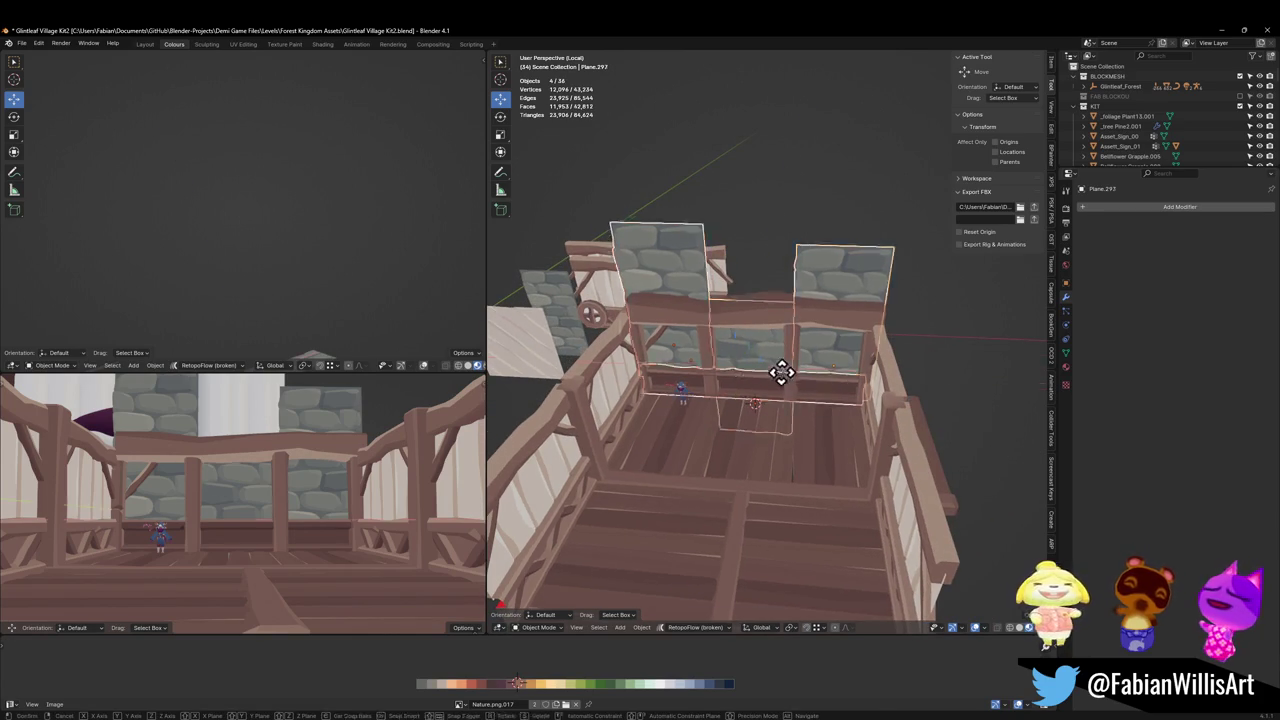
{"action": "left_click", "coordinate": [780, 422]}
{"action": "right_click", "coordinate": [797, 418]}
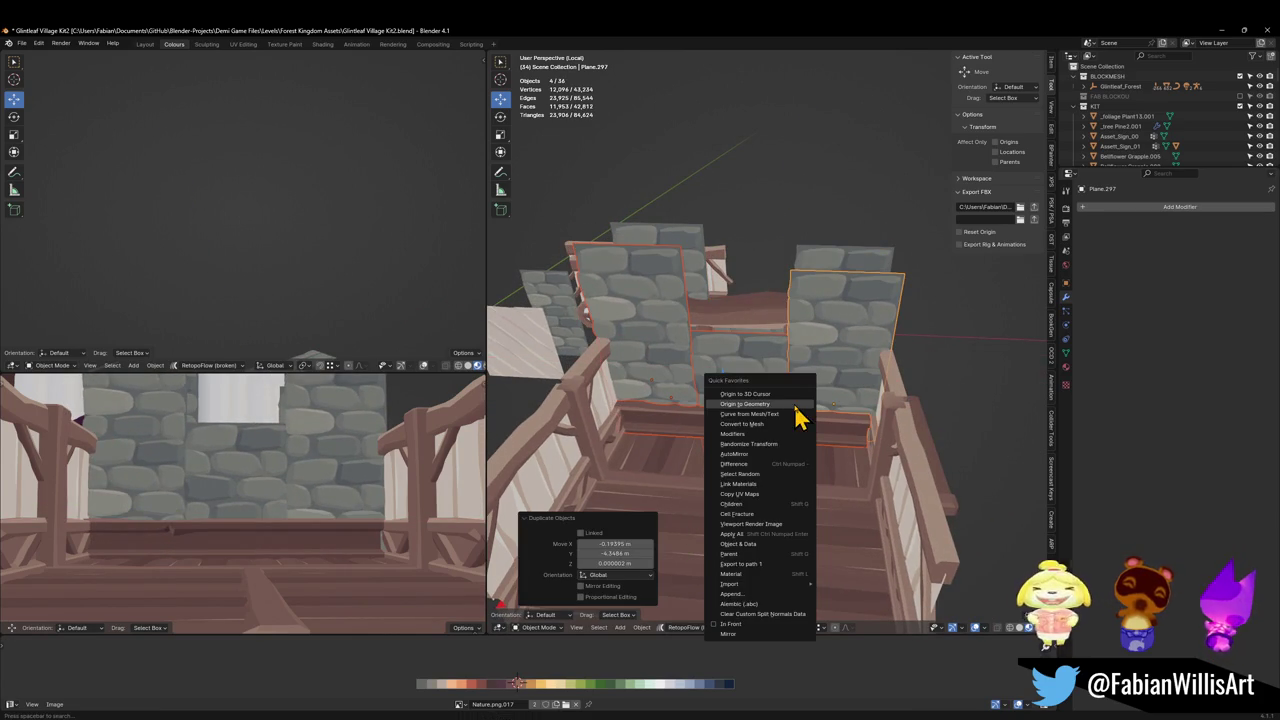
{"action": "left_click", "coordinate": [771, 435]}
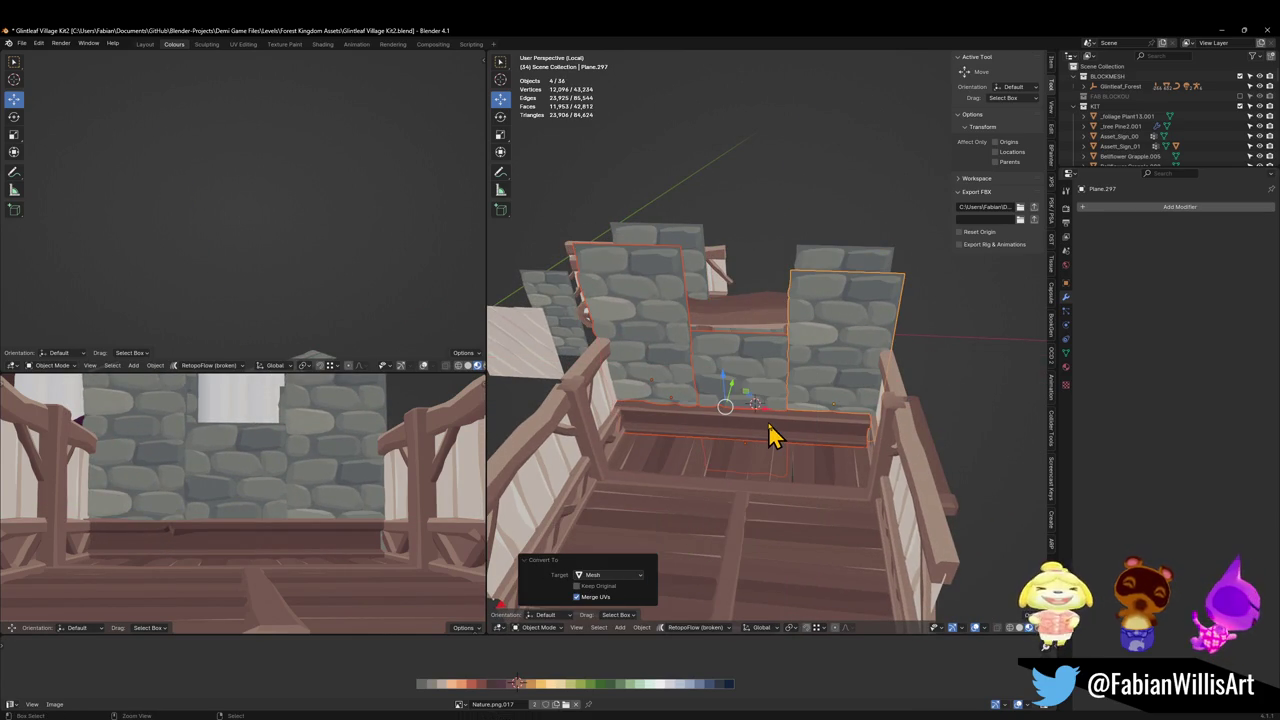
{"action": "key", "text": "ctrl+j"}
{"action": "key", "text": "Tab"}
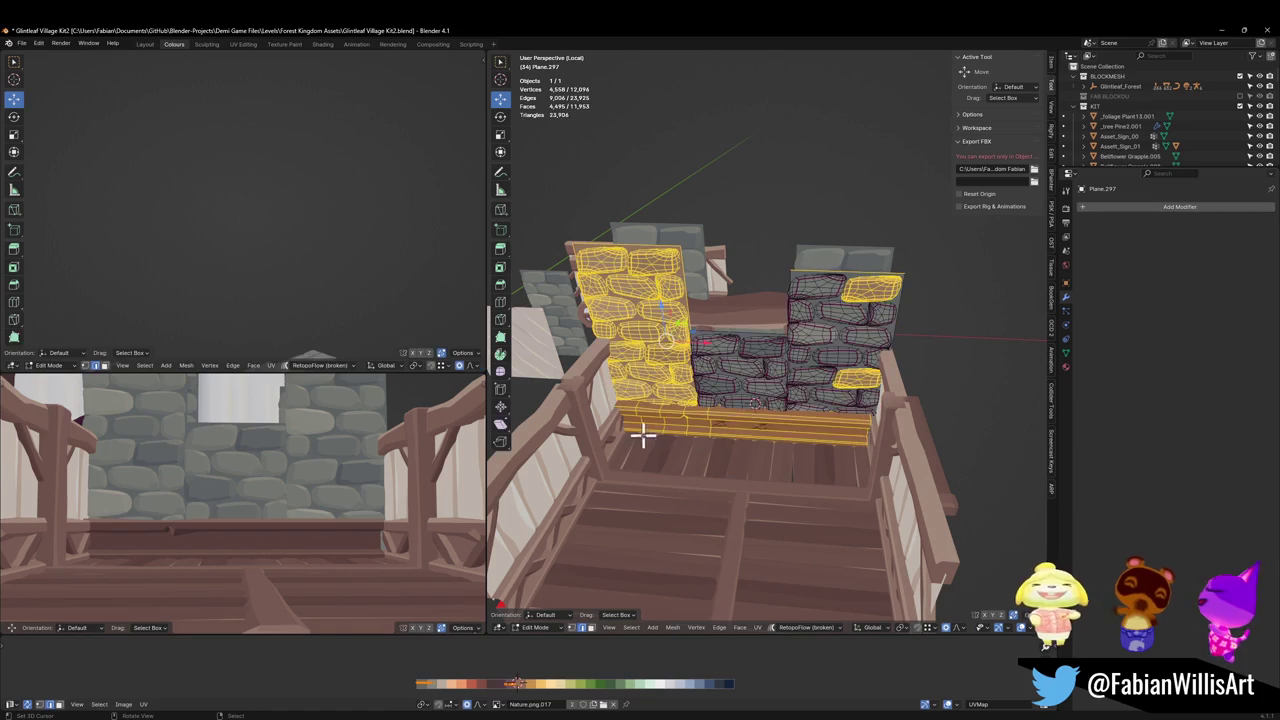
{"action": "key", "text": "alt+a"}
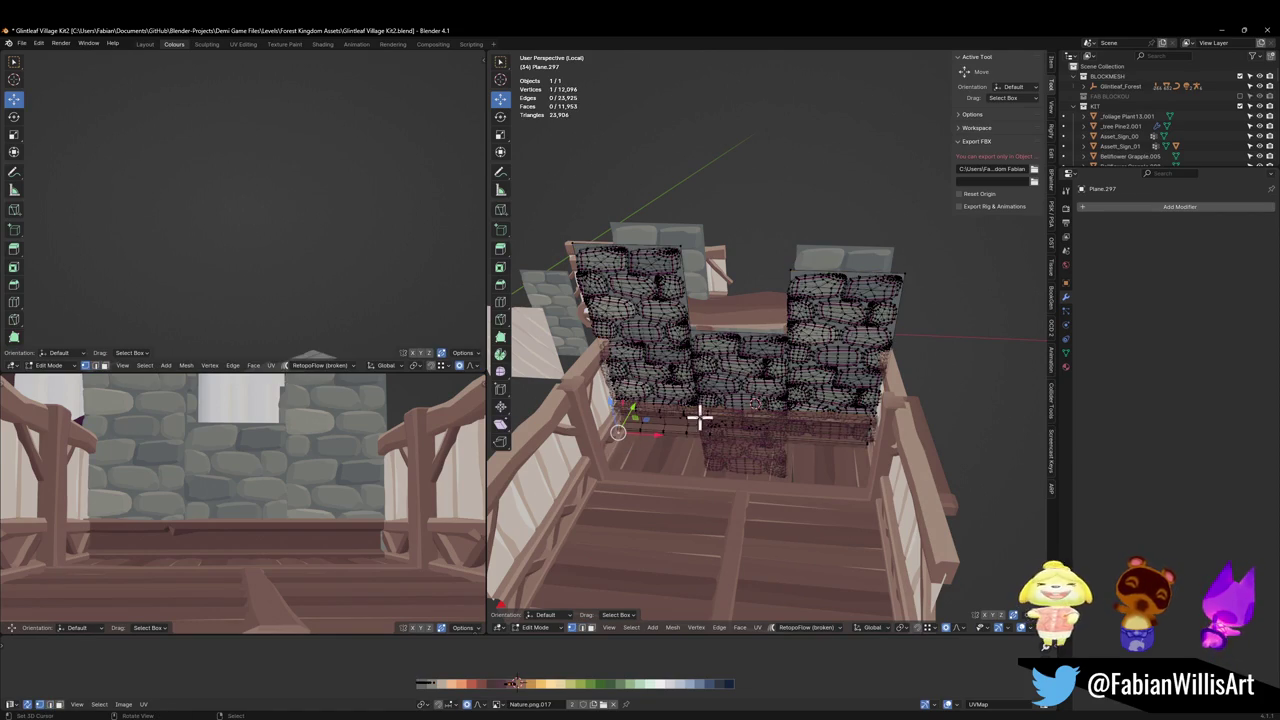
{"action": "key", "text": "Tab"}
Set the joined wall's origin to the 3D cursor, rotate it 90° on Z, and snap it there.
{"action": "right_click", "coordinate": [648, 423]}
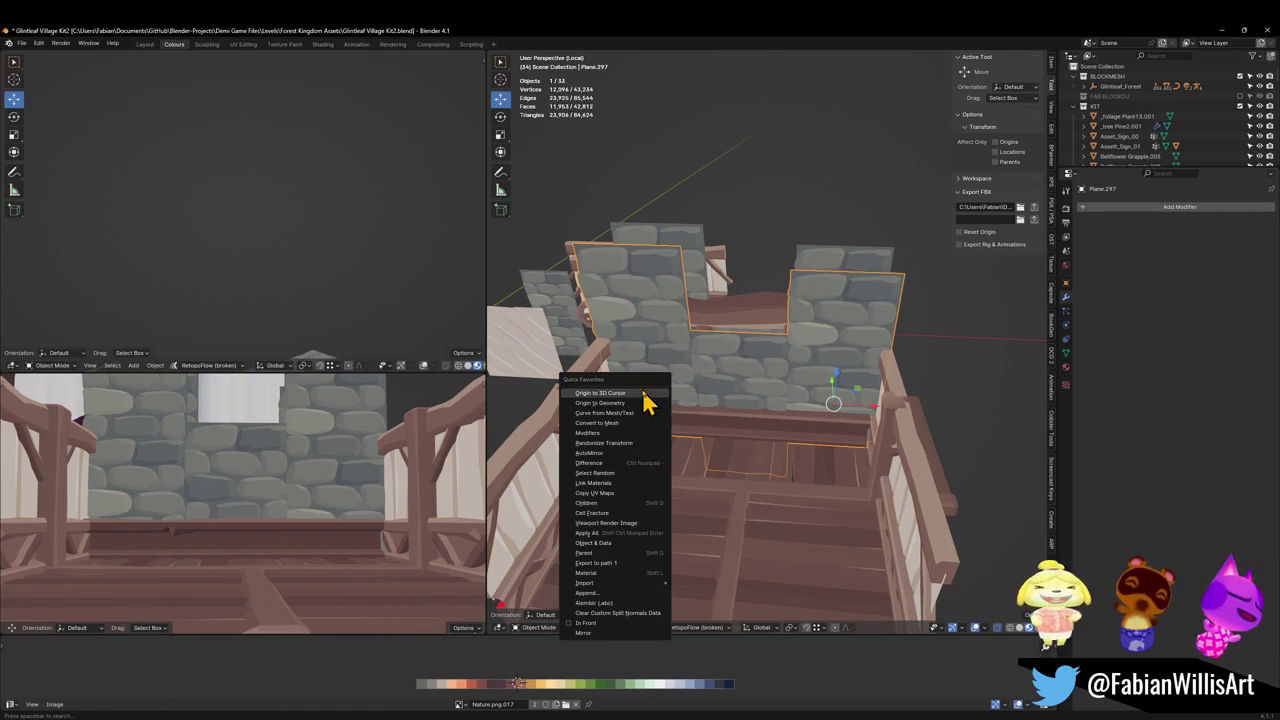
{"action": "left_click", "coordinate": [726, 412]}
{"action": "key", "text": "r"}
{"action": "key", "text": "9"}
{"action": "key", "text": "0"}
{"action": "key", "text": "Return"}
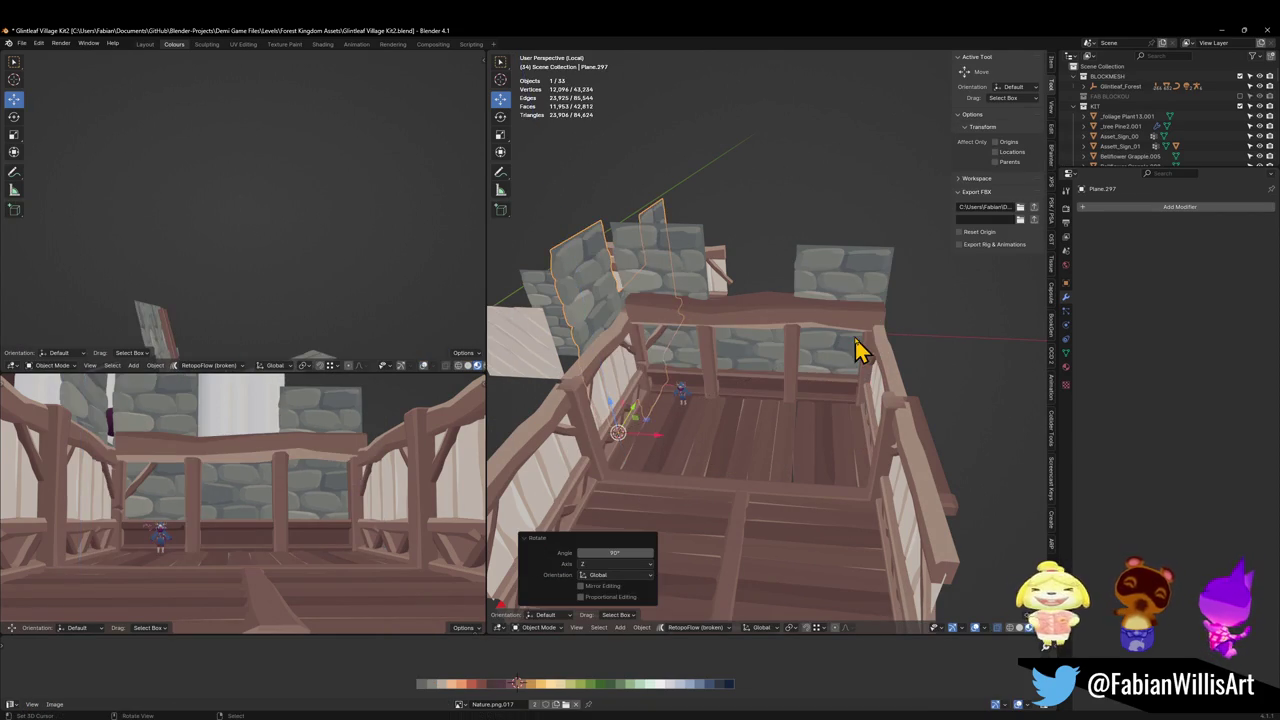
{"action": "mouse_move", "coordinate": [590, 430]}
{"action": "middle_mouse_down"}
{"action": "mouse_move", "coordinate": [680, 408]}
{"action": "mouse_move", "coordinate": [657, 400]}
{"action": "mouse_move", "coordinate": [609, 429]}
{"action": "mouse_move", "coordinate": [723, 434]}
{"action": "mouse_move", "coordinate": [766, 406]}
{"action": "mouse_move", "coordinate": [709, 409]}
{"action": "mouse_move", "coordinate": [757, 414]}
{"action": "middle_mouse_up"}
{"action": "key", "text": "shift+s"}
{"action": "left_click", "coordinate": [710, 283]}
Delete the side railing Cube.358 and inspect the new left side wall.
{"action": "left_click", "coordinate": [640, 423]}
{"action": "key", "text": "Delete"}
{"action": "left_click", "coordinate": [652, 438]}
{"action": "scroll", "coordinate": [800, 390], "scroll_direction": "up", "scroll_amount": 5}
{"action": "scroll", "coordinate": [783, 391], "scroll_direction": "down", "scroll_amount": 2}
{"action": "scroll", "coordinate": [787, 400], "scroll_direction": "down", "scroll_amount": 3}
{"action": "scroll", "coordinate": [731, 409], "scroll_direction": "down", "scroll_amount": 2}
{"action": "scroll", "coordinate": [771, 400], "scroll_direction": "up", "scroll_amount": 2}
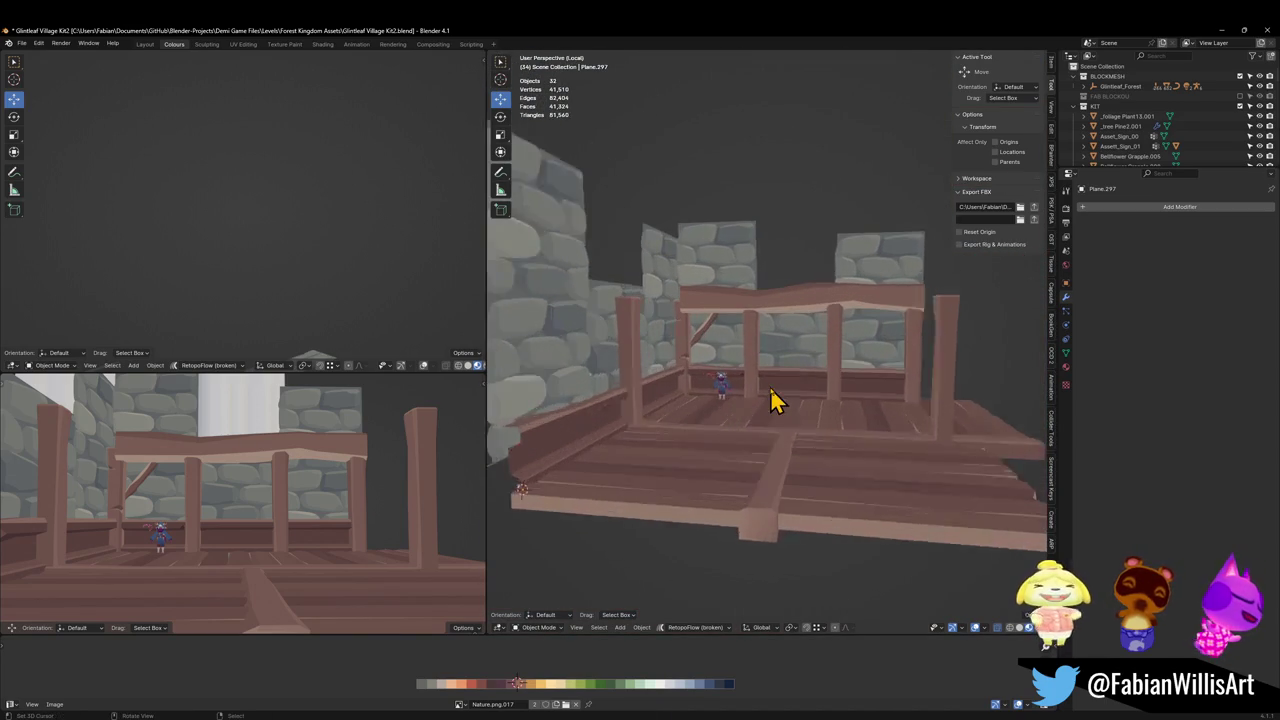
{"action": "scroll", "coordinate": [775, 400], "scroll_direction": "up", "scroll_amount": 2}
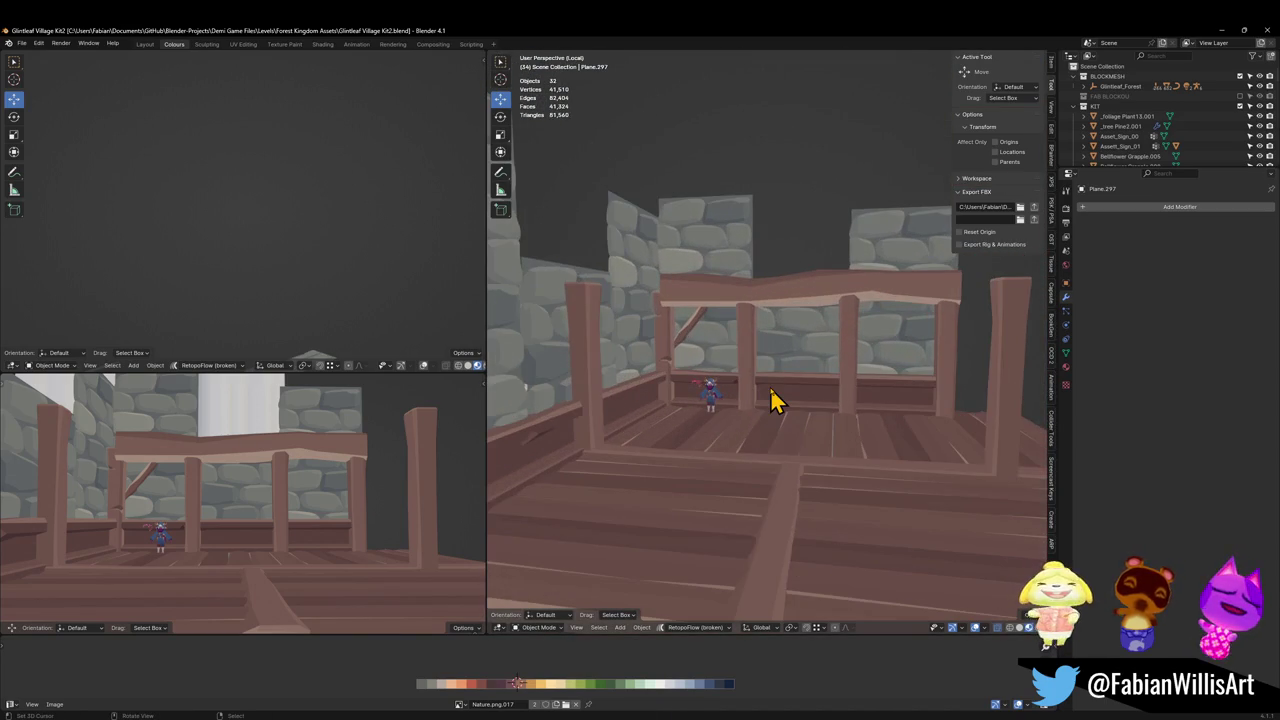
{"action": "left_click", "coordinate": [789, 295]}
{"action": "middle_click_drag", "start_coordinate": [777, 323], "coordinate": [760, 397]}
{"action": "left_click", "coordinate": [640, 465]}
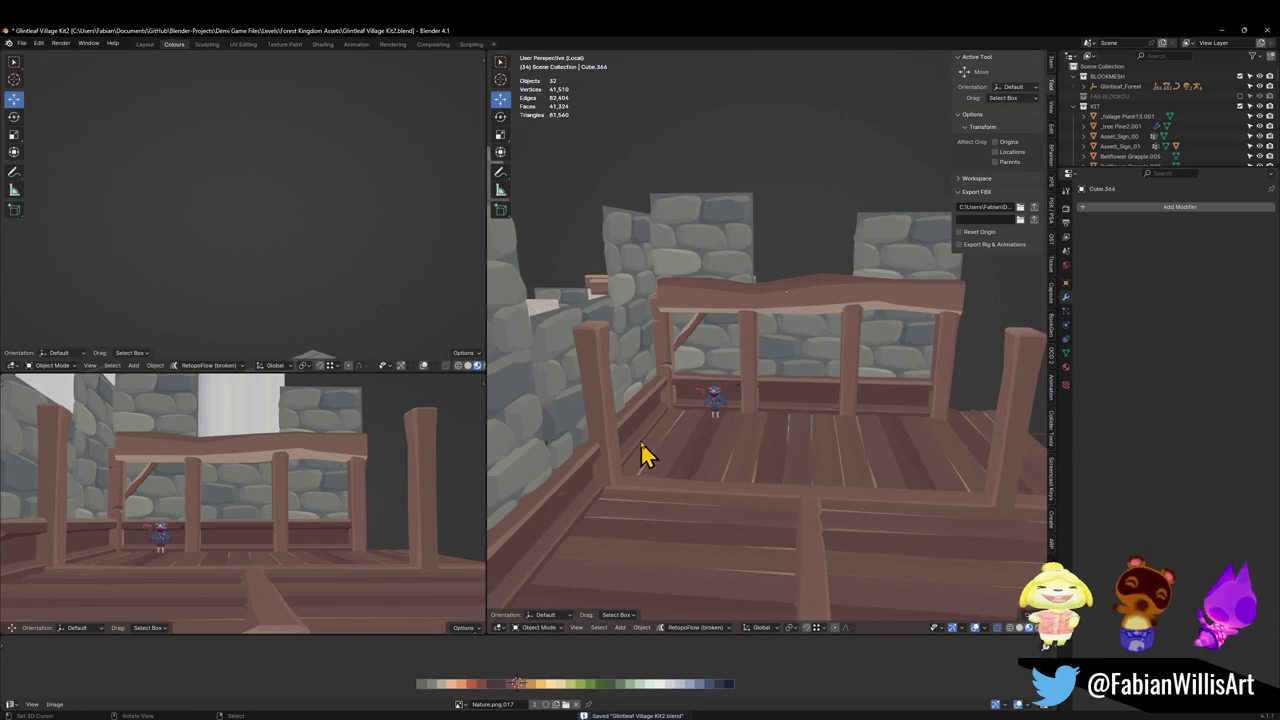
Add a Mirror modifier to the left side wall mirrored across Plane.285, then save.
{"action": "left_click", "coordinate": [634, 429]}
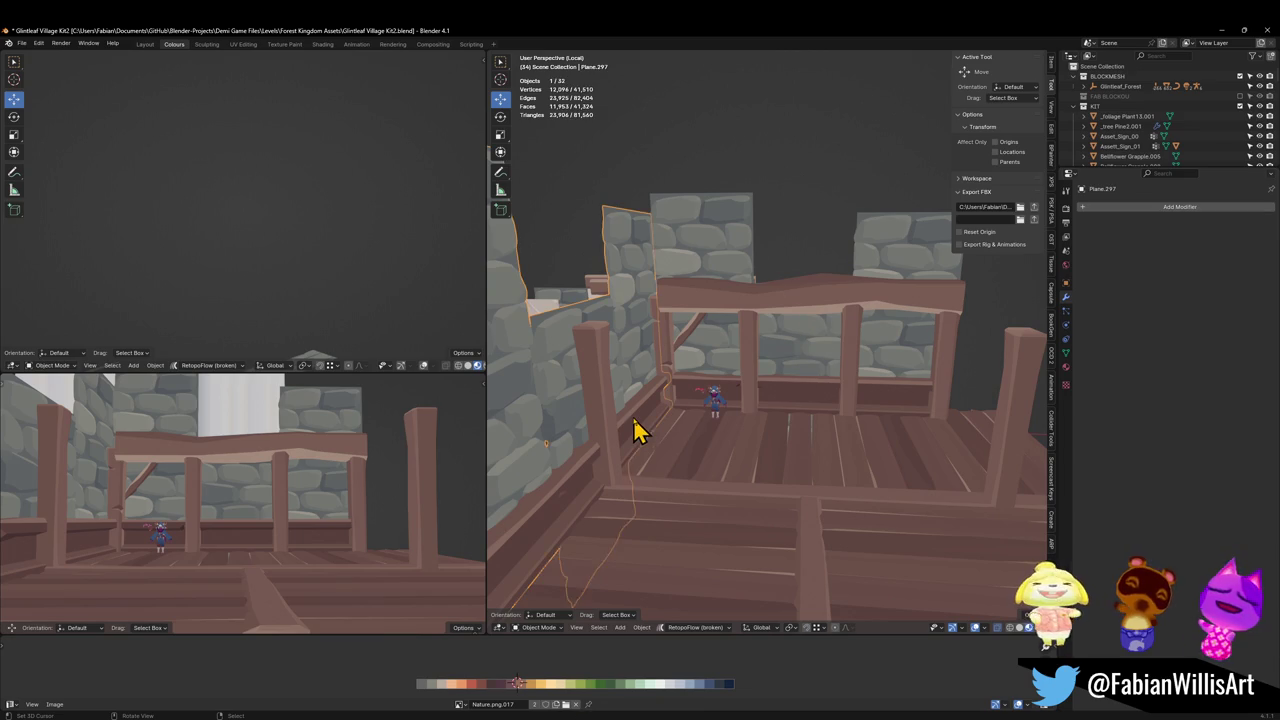
{"action": "key", "text": "q"}
{"action": "left_click", "coordinate": [576, 657]}
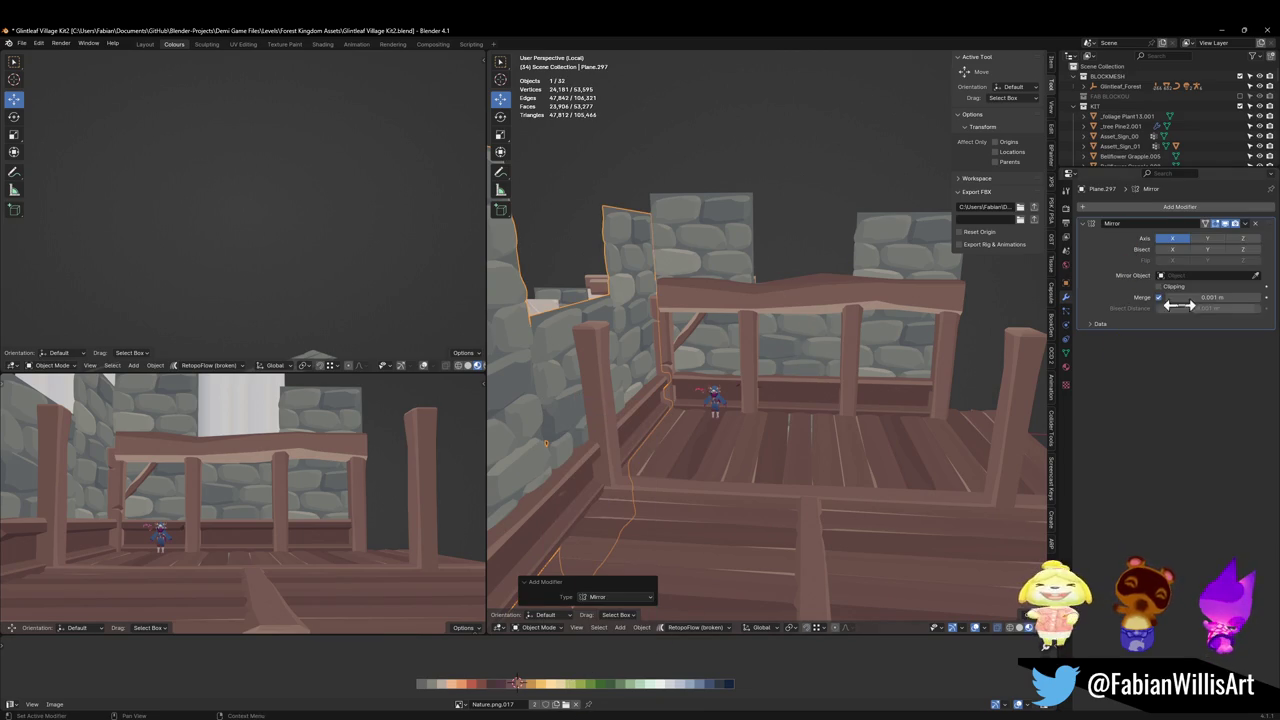
{"action": "left_click", "coordinate": [1256, 275]}
{"action": "left_click", "coordinate": [814, 334]}
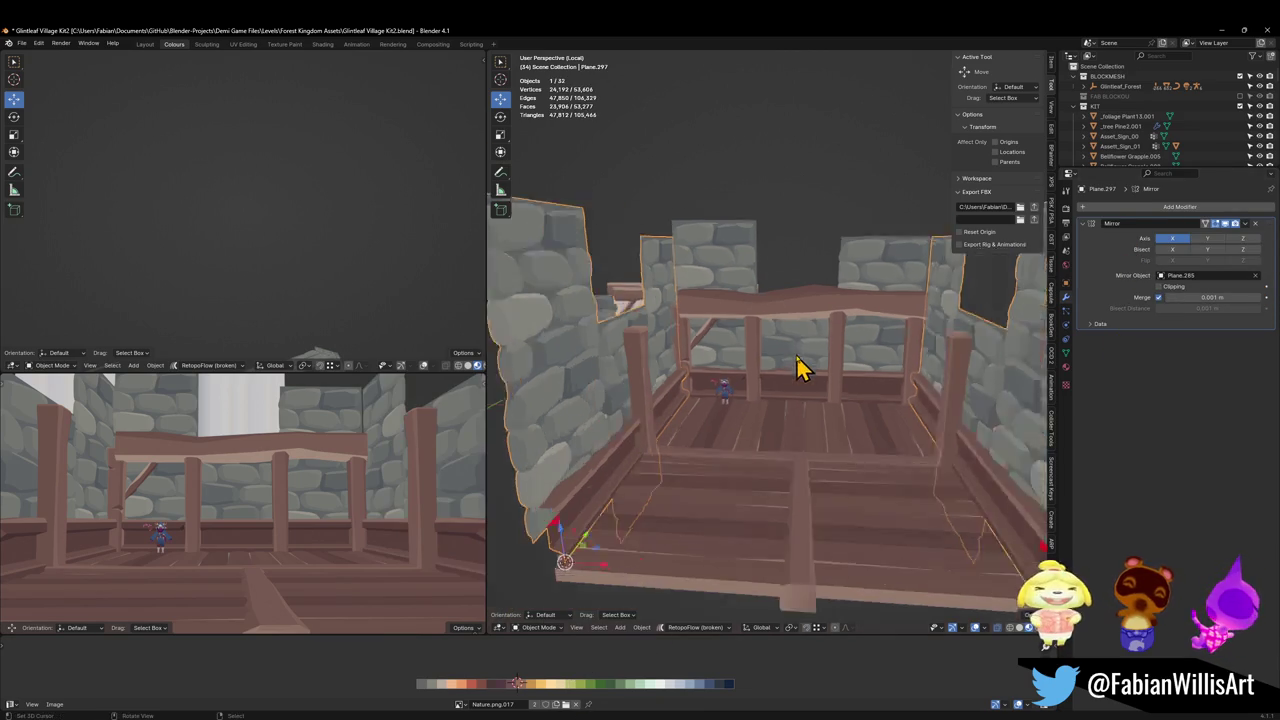
{"action": "mouse_move", "coordinate": [803, 366]}
{"action": "middle_mouse_down"}
{"action": "mouse_move", "coordinate": [771, 386]}
{"action": "mouse_move", "coordinate": [825, 398]}
{"action": "mouse_move", "coordinate": [778, 362]}
{"action": "middle_mouse_up"}
{"action": "key", "text": "alt+a"}
{"action": "key", "text": "ctrl+s"}
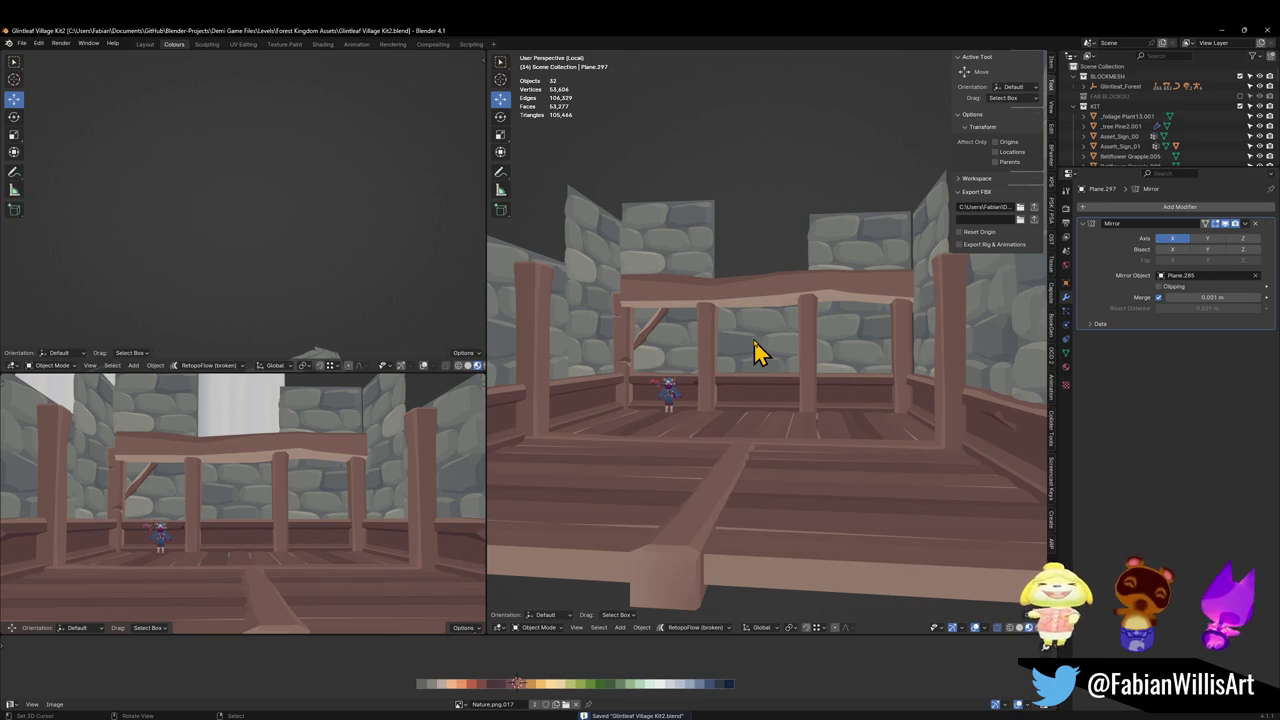
Frame the stone wall panel above the beam and enter Edit Mode with X-ray off.
{"action": "left_click", "coordinate": [690, 267]}
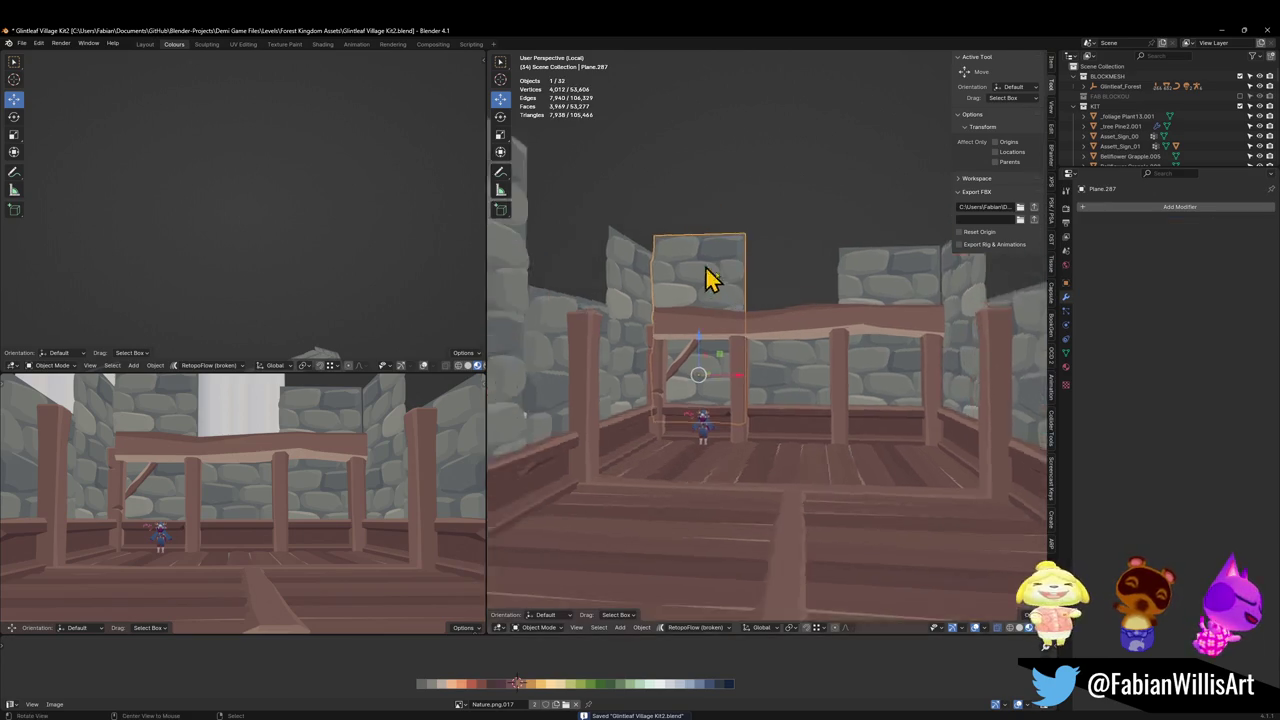
{"action": "key", "text": "KP_Decimal"}
{"action": "key", "text": "Tab"}
{"action": "key", "text": "alt+a"}
{"action": "key", "text": "alt+z"}
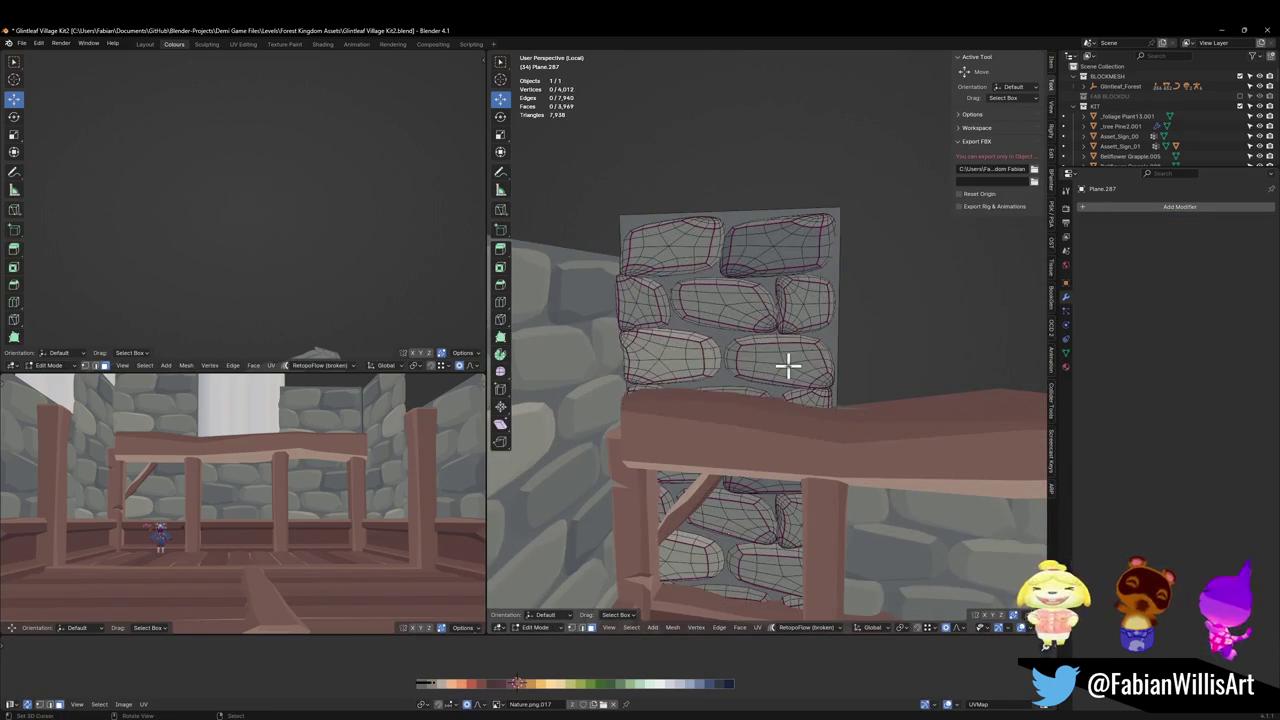
Select every stone block with L, delete them, and return to Object Mode.
{"action": "key", "text": "l"}
{"action": "key", "text": "l"}
{"action": "key", "text": "l"}
{"action": "key", "text": "l"}
{"action": "key", "text": "l"}
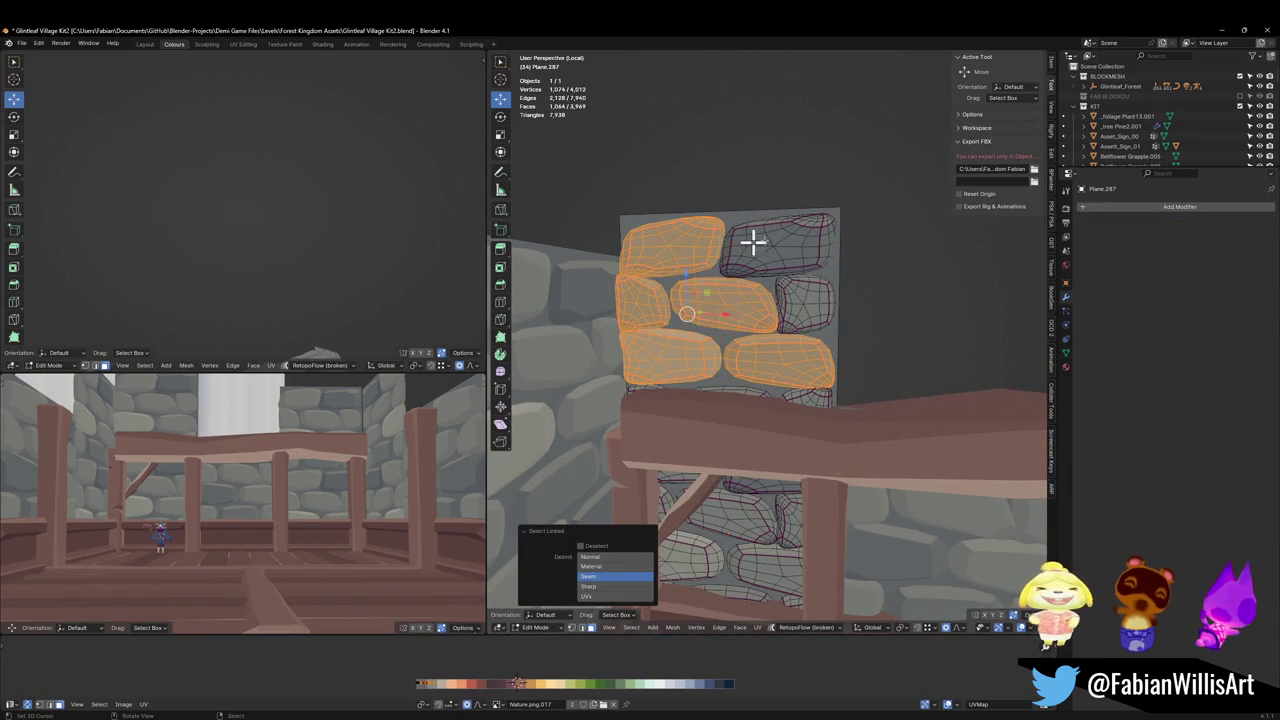
{"action": "key", "text": "l"}
{"action": "key", "text": "l"}
{"action": "middle_click_drag", "start_coordinate": [755, 392], "coordinate": [640, 393]}
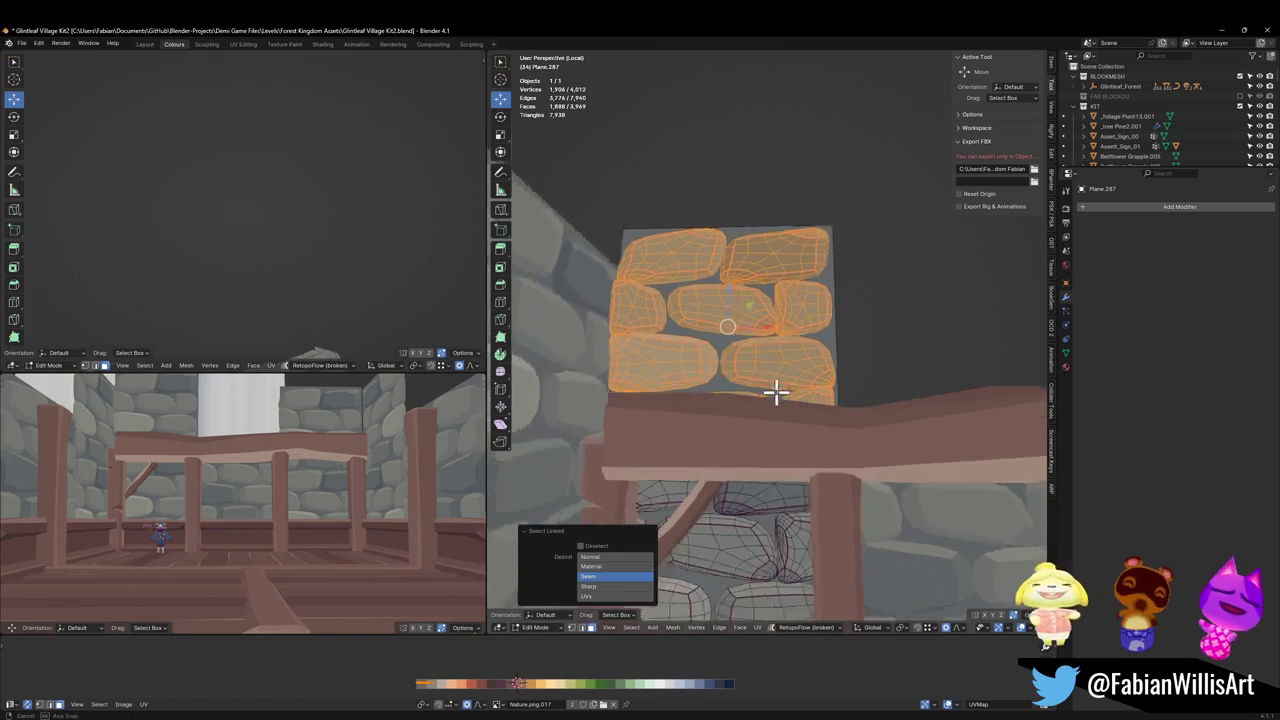
{"action": "key", "text": "l"}
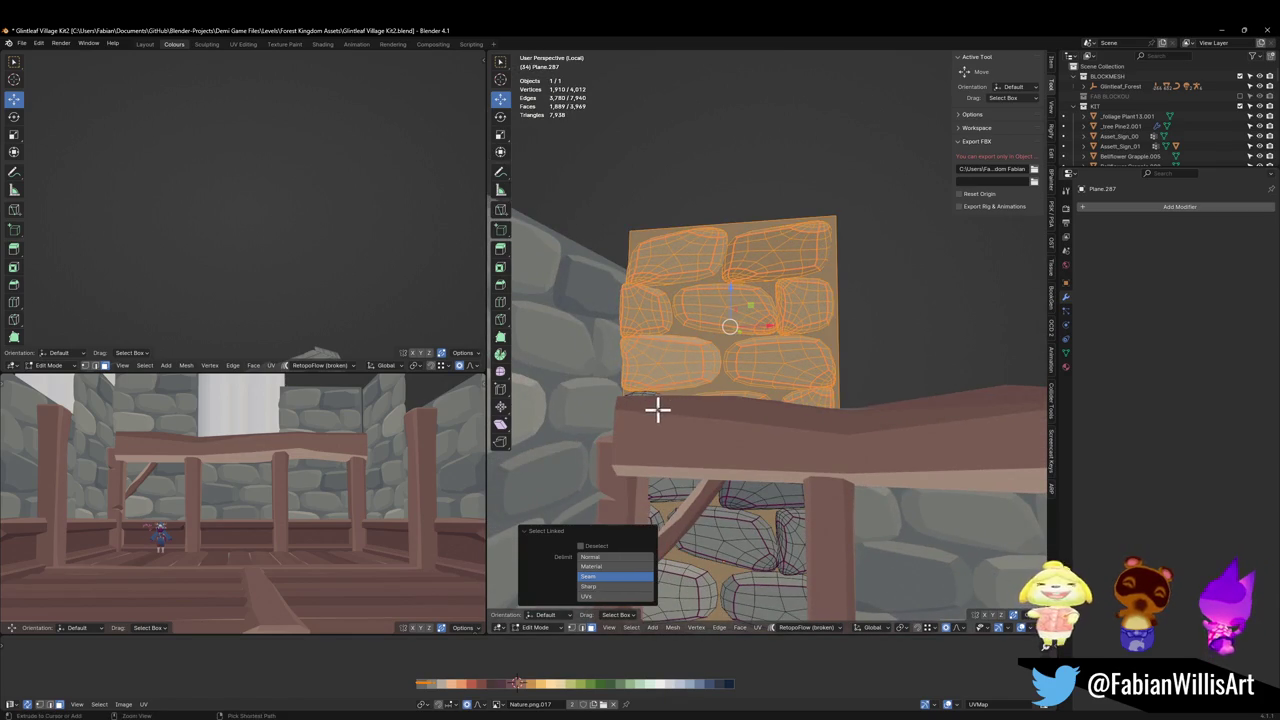
{"action": "key", "text": "ctrl+z"}
{"action": "key", "text": "x"}
{"action": "left_click", "coordinate": [717, 378]}
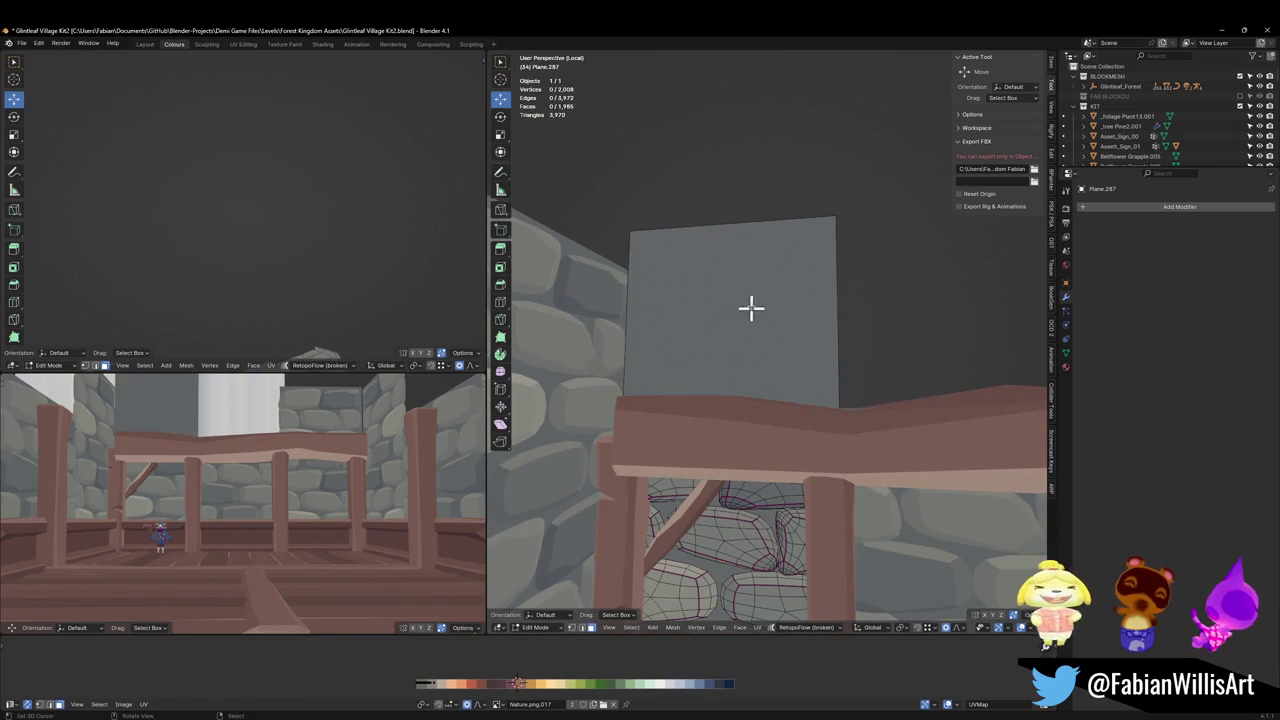
{"action": "middle_click_drag", "start_coordinate": [769, 226], "coordinate": [823, 380]}
{"action": "key", "text": "Tab"}
{"action": "middle_click_drag", "start_coordinate": [897, 411], "coordinate": [800, 380]}
Stretch and shift the long top beam along X to a scale of 1.077.
{"action": "left_click", "coordinate": [800, 380]}
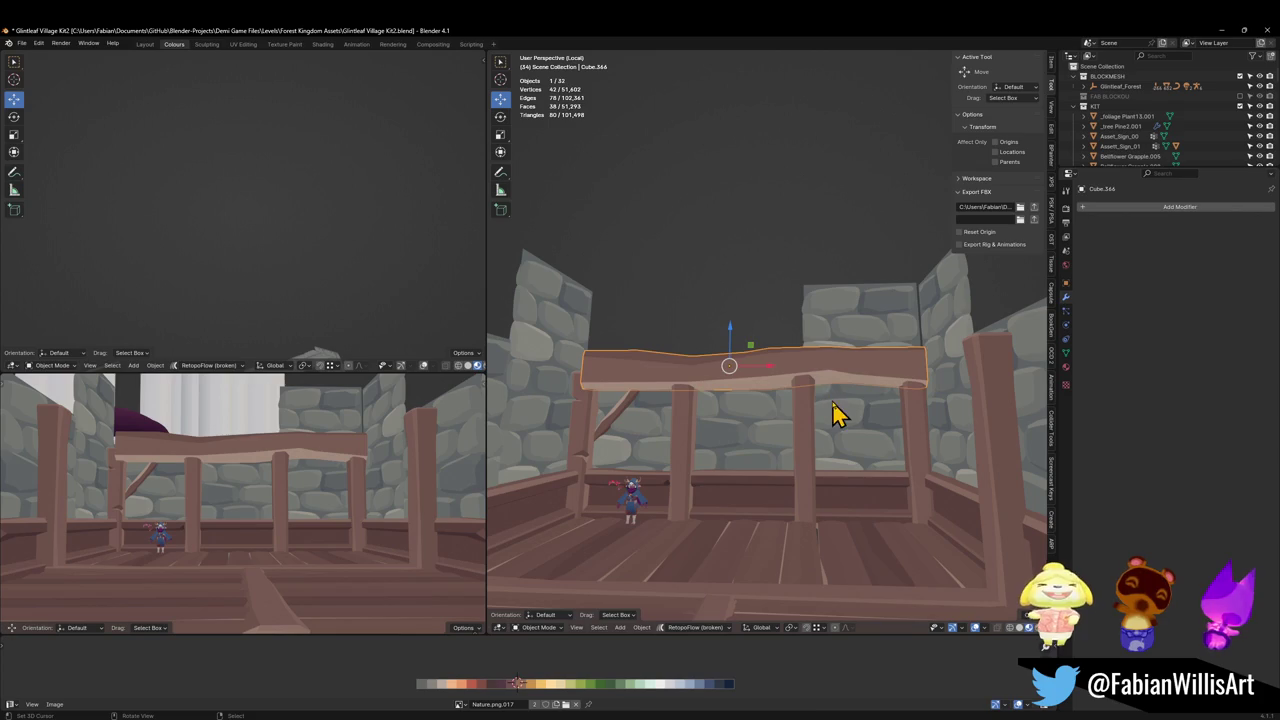
{"action": "key", "text": "s"}
{"action": "key", "text": "x"}
{"action": "left_click", "coordinate": [836, 398]}
{"action": "key", "text": "g"}
{"action": "key", "text": "x"}
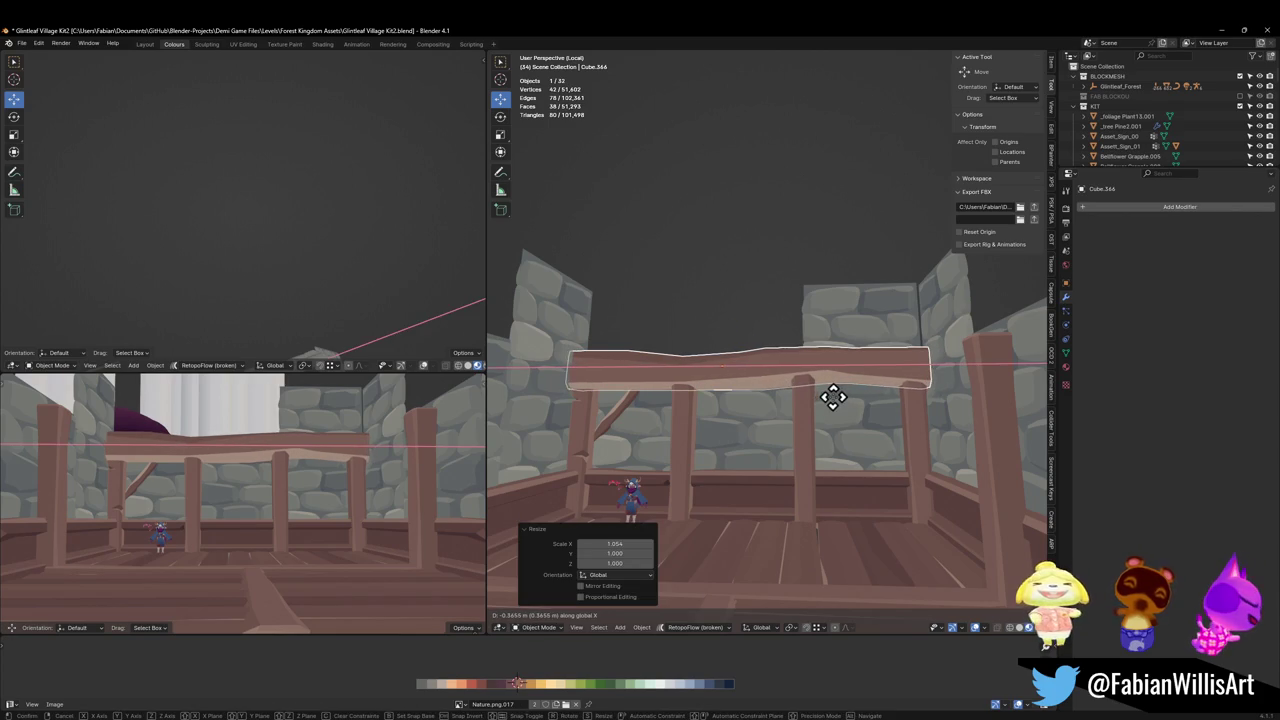
{"action": "left_click", "coordinate": [836, 398]}
{"action": "key", "text": "s"}
{"action": "key", "text": "x"}
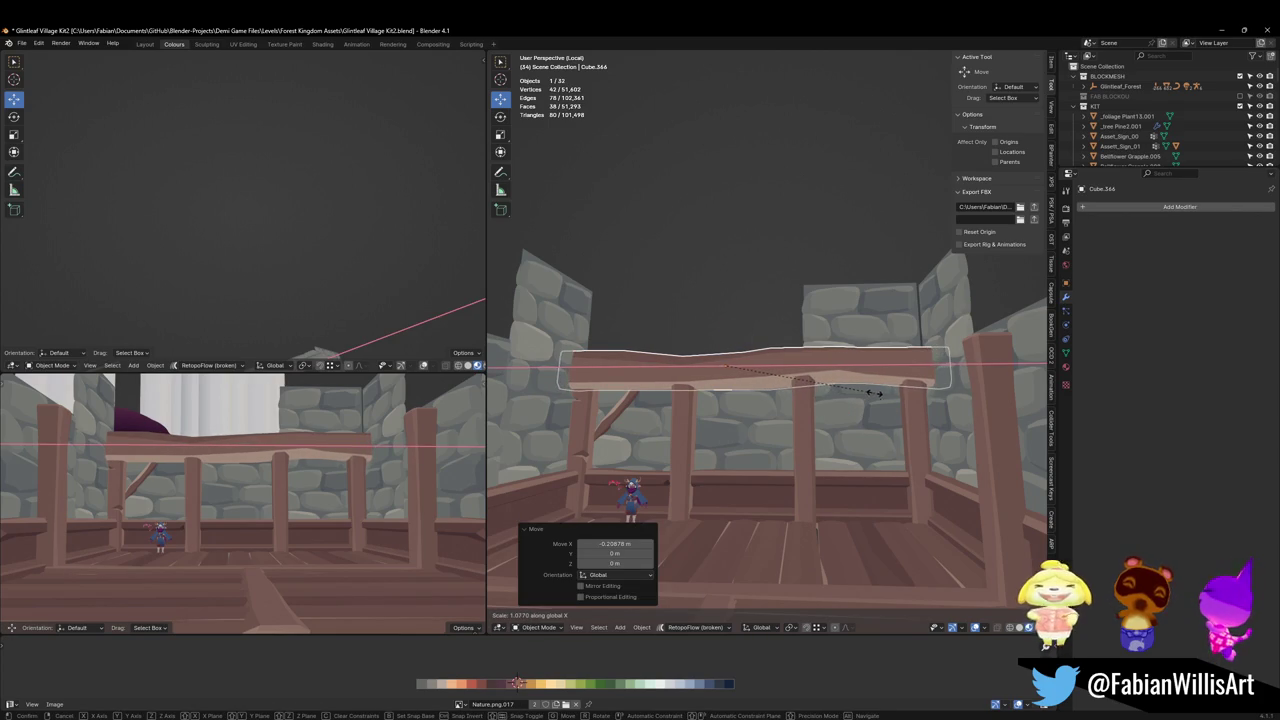
{"action": "left_click", "coordinate": [873, 393]}
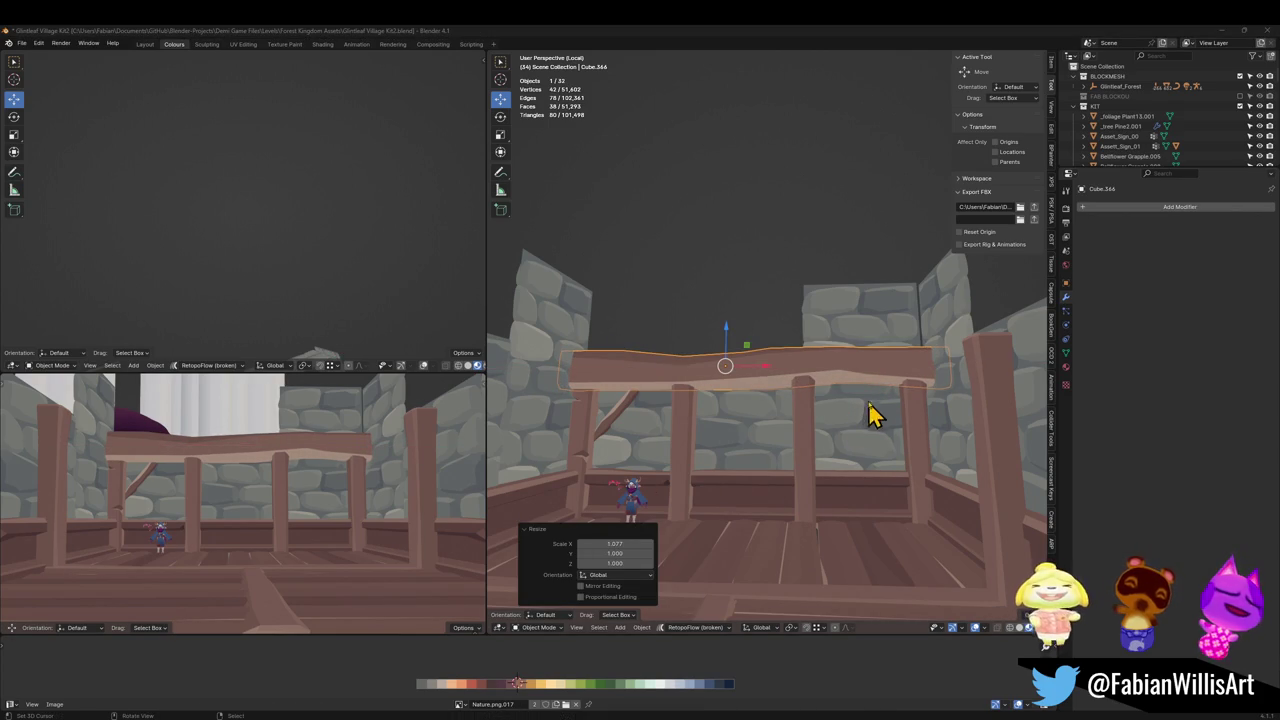
Enter Edit Mode on the framed beam and edge-slide an edge along it.
{"action": "key", "text": "Tab"}
{"action": "key", "text": "KP_Decimal"}
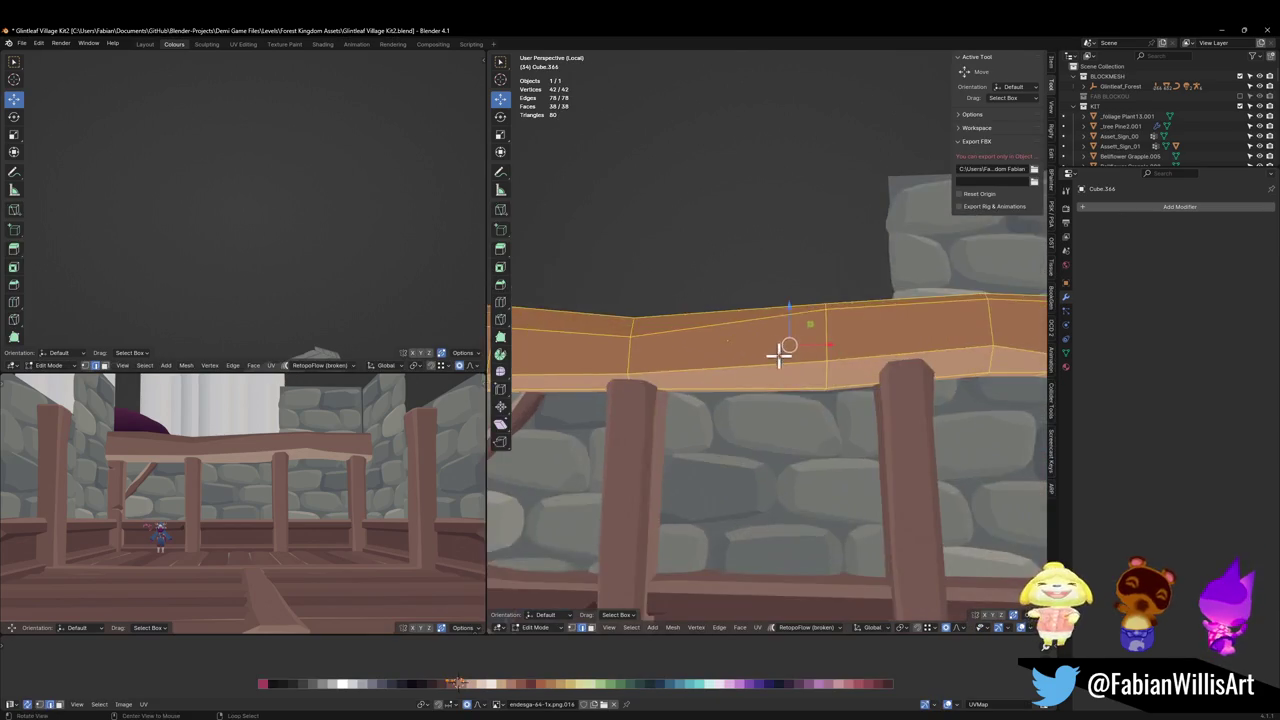
{"action": "key", "text": "alt+a"}
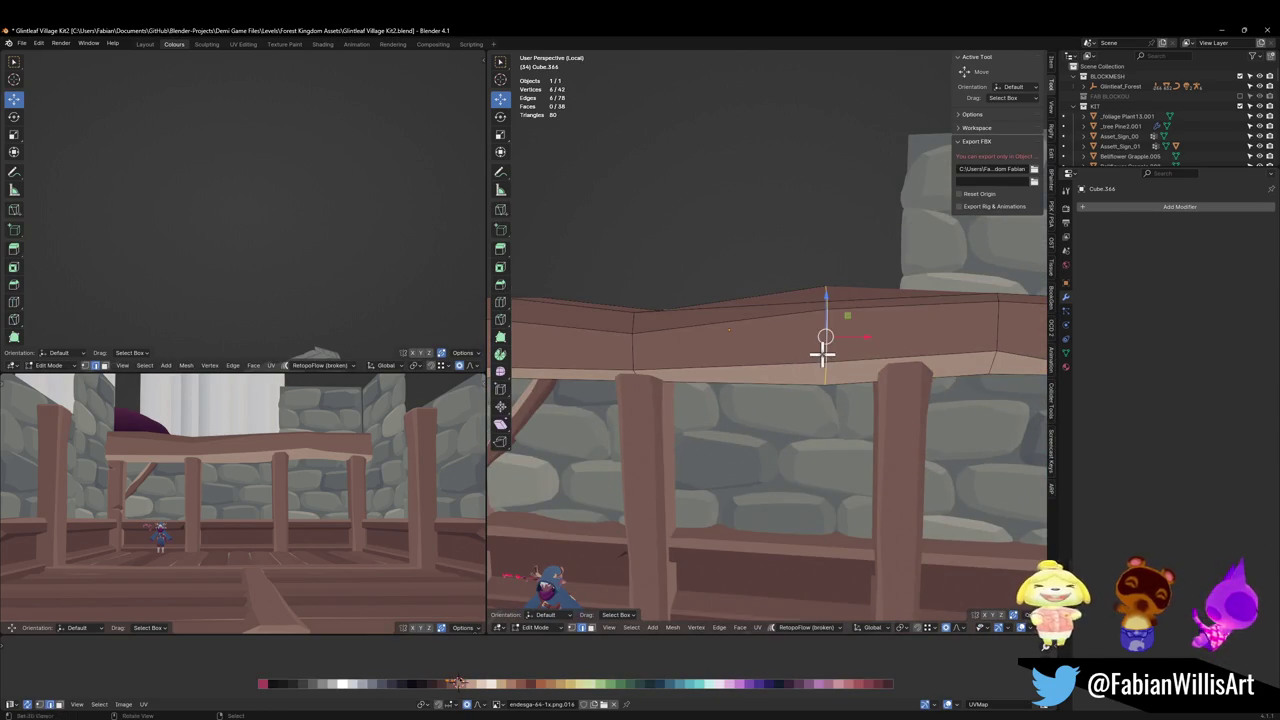
{"action": "scroll", "coordinate": [822, 352], "scroll_direction": "down", "scroll_amount": 3}
{"action": "key", "text": "g"}
{"action": "key", "text": "g"}
{"action": "left_click", "coordinate": [811, 372]}
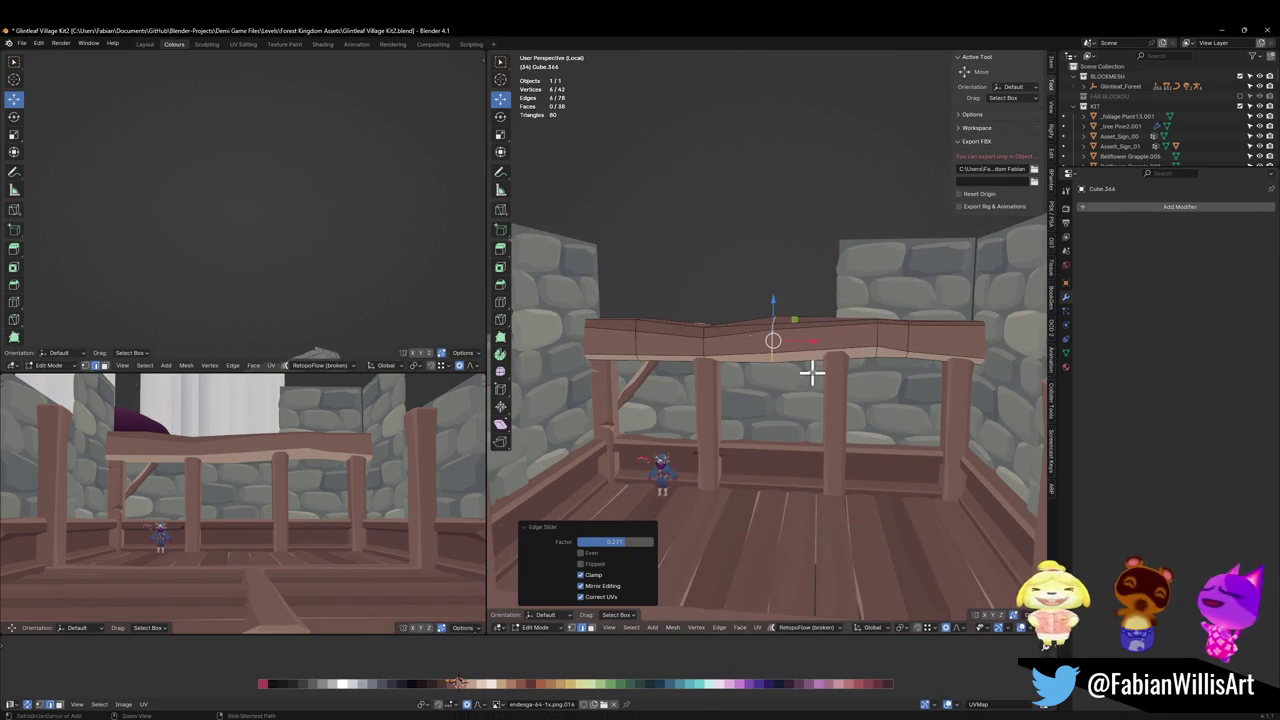
Push a vertical edge loop inward along its normals to cut a notch, then shift it on Y.
{"action": "key", "text": "ctrl+b"}
{"action": "left_click", "coordinate": [810, 350]}
{"action": "scroll", "coordinate": [794, 354], "scroll_direction": "up", "scroll_amount": 3}
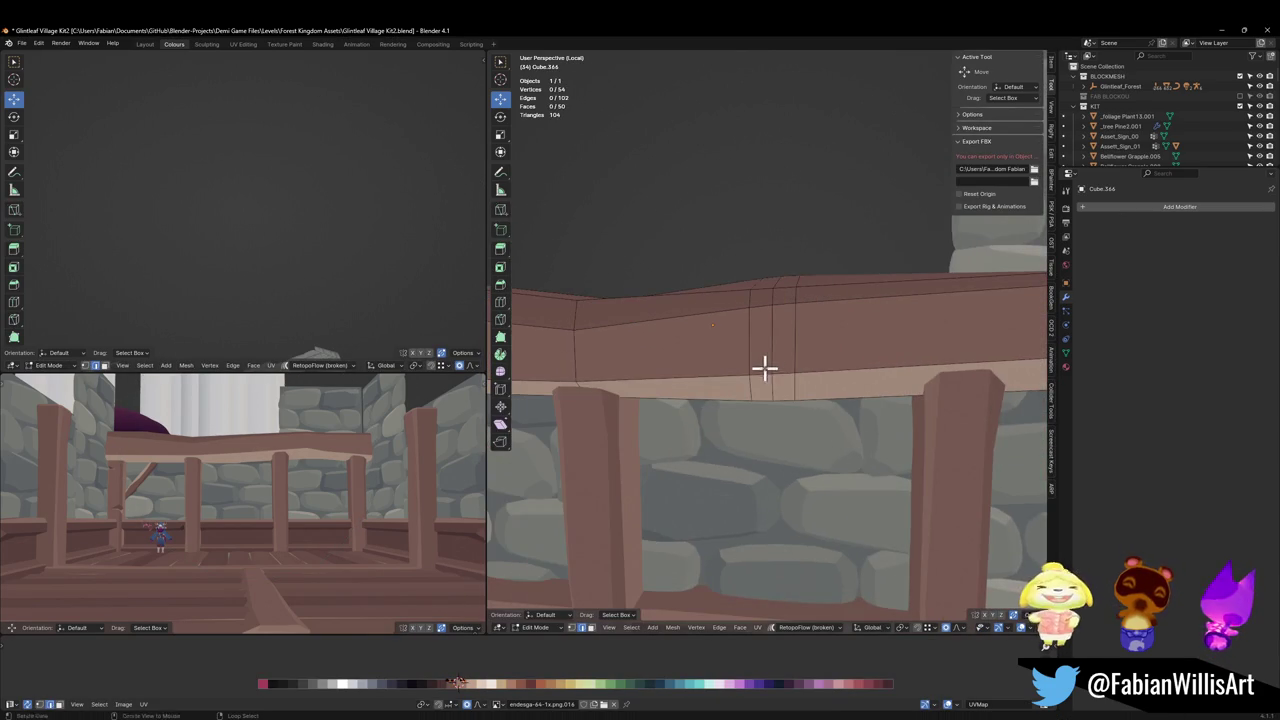
{"action": "left_click", "coordinate": [768, 366], "text": "alt"}
{"action": "key", "text": "alt+s"}
{"action": "left_click", "coordinate": [802, 356]}
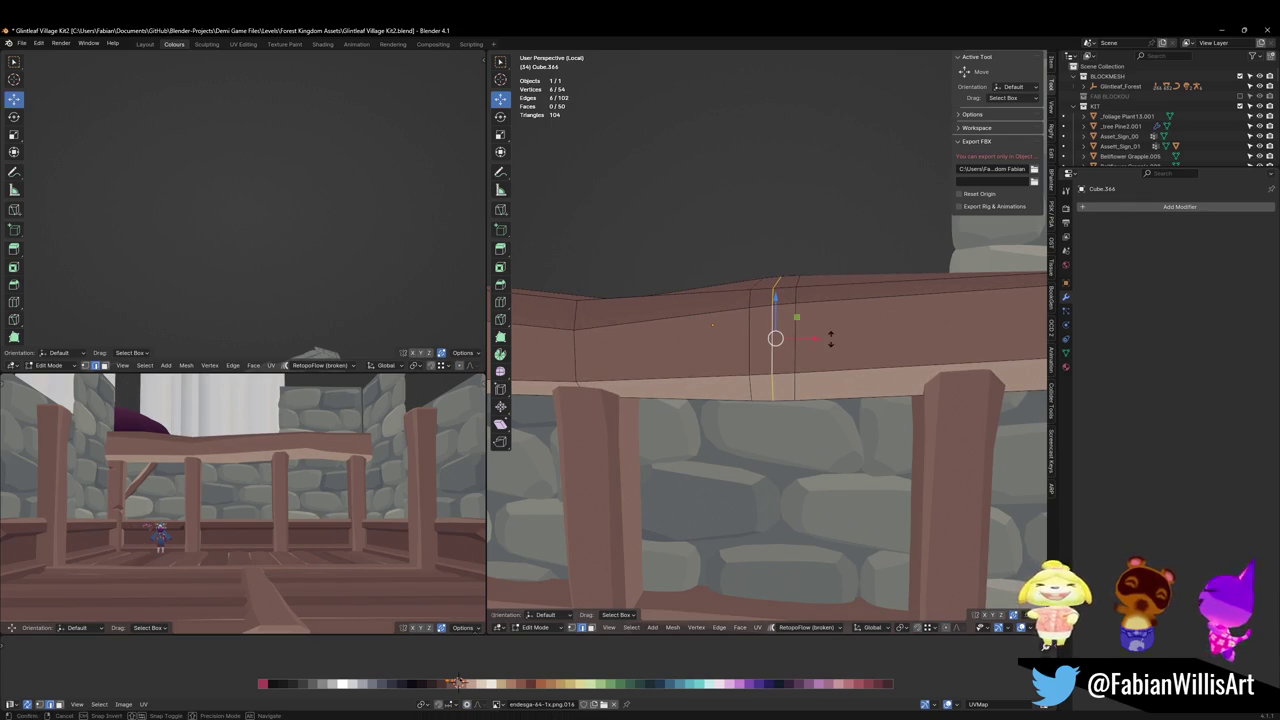
{"action": "key", "text": "alt+s"}
{"action": "left_click", "coordinate": [817, 369]}
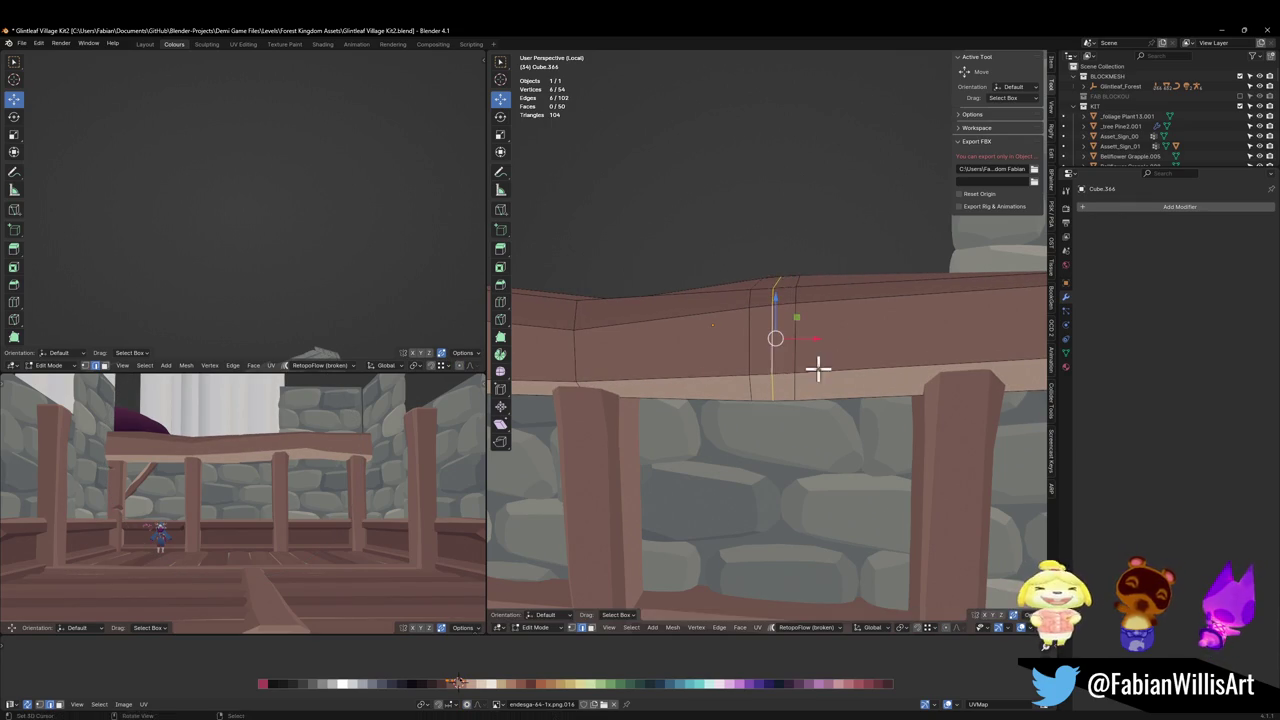
{"action": "mouse_move", "coordinate": [814, 366]}
{"action": "middle_mouse_down"}
{"action": "mouse_move", "coordinate": [788, 371]}
{"action": "mouse_move", "coordinate": [823, 357]}
{"action": "middle_mouse_up"}
{"action": "key", "text": "g"}
{"action": "key", "text": "y"}
{"action": "left_click", "coordinate": [819, 371]}
Try moving the vertical face strip along X, abandoning both attempts.
{"action": "left_click", "coordinate": [784, 383]}
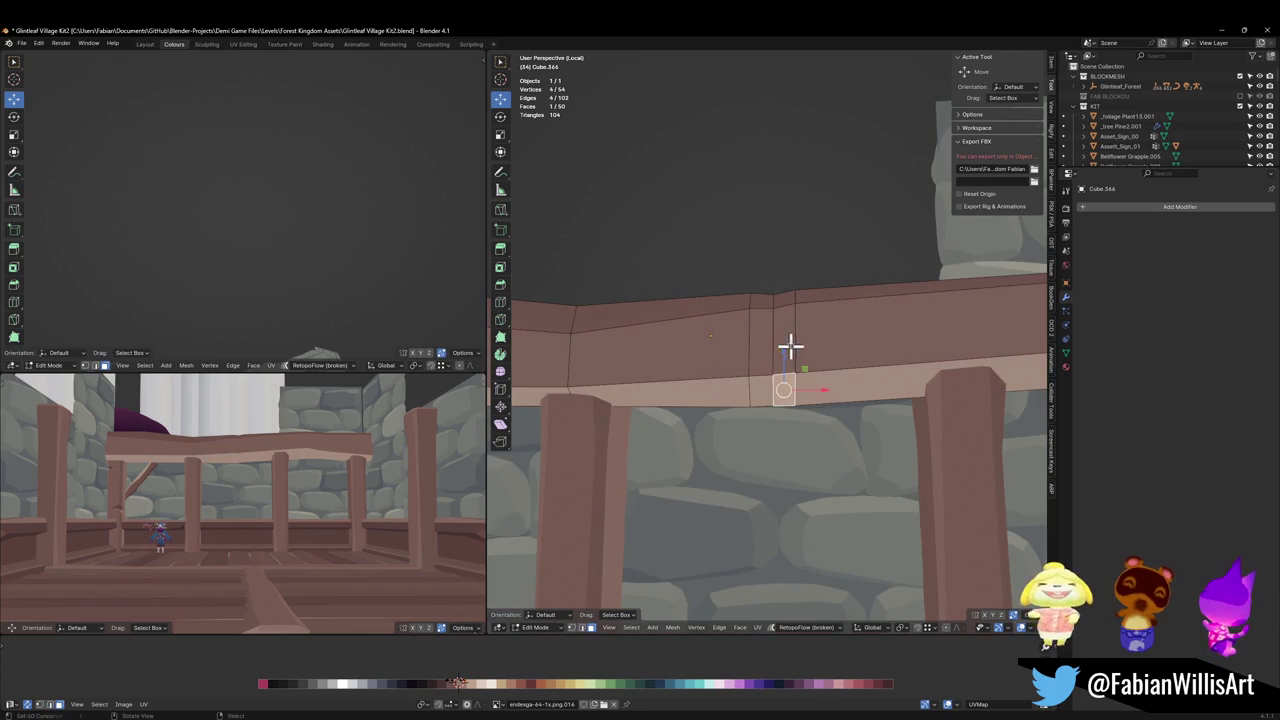
{"action": "left_click", "coordinate": [790, 298], "text": "ctrl"}
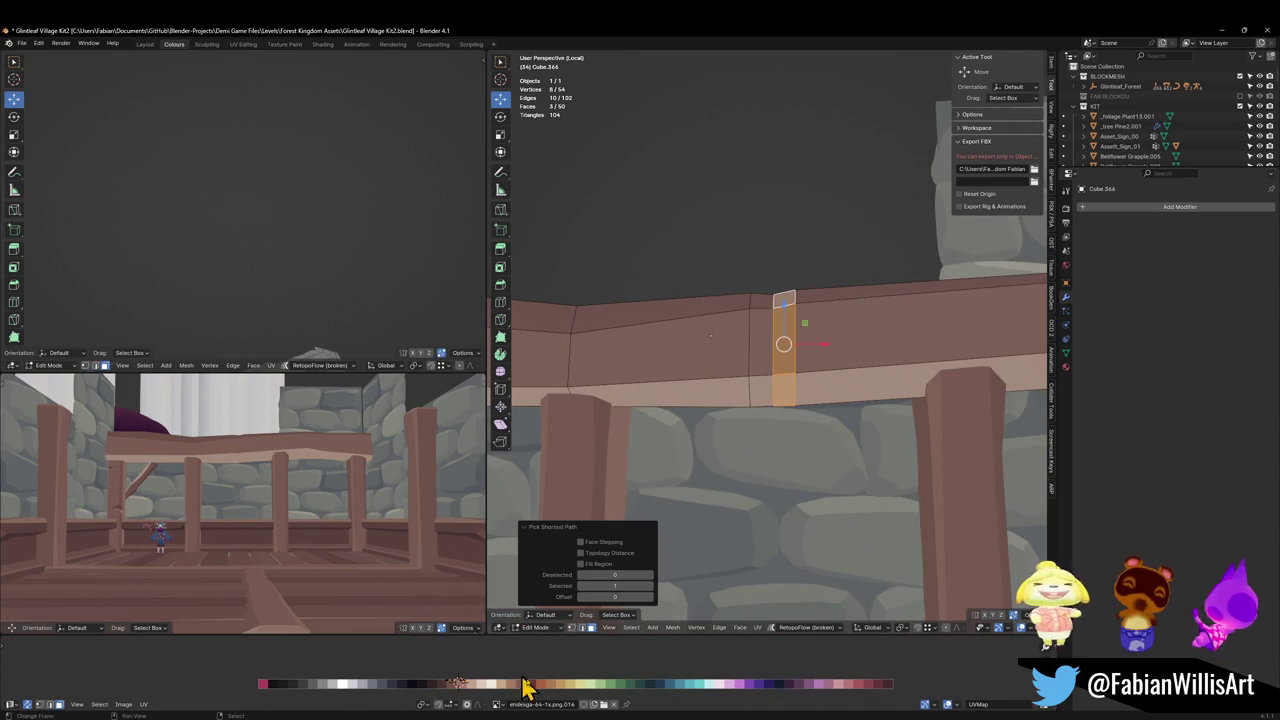
{"action": "key", "text": "g"}
{"action": "key", "text": "x"}
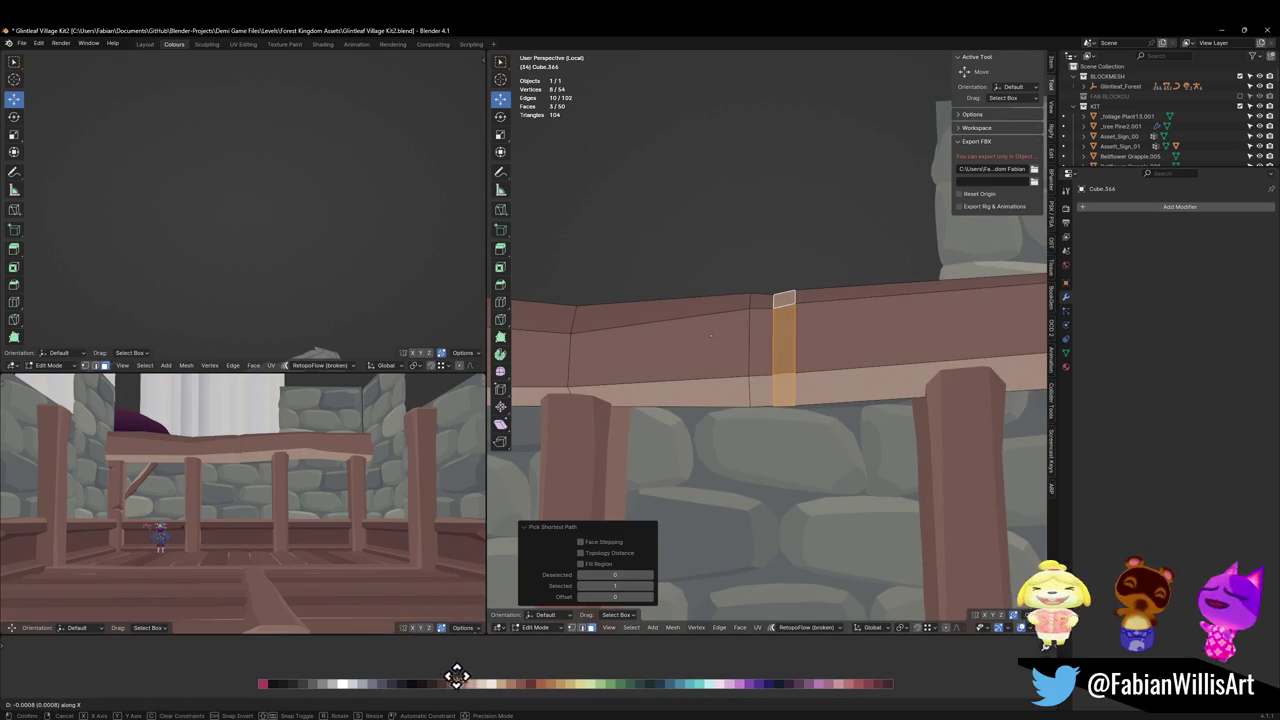
{"action": "left_click", "coordinate": [440, 675]}
{"action": "key", "text": "alt+a"}
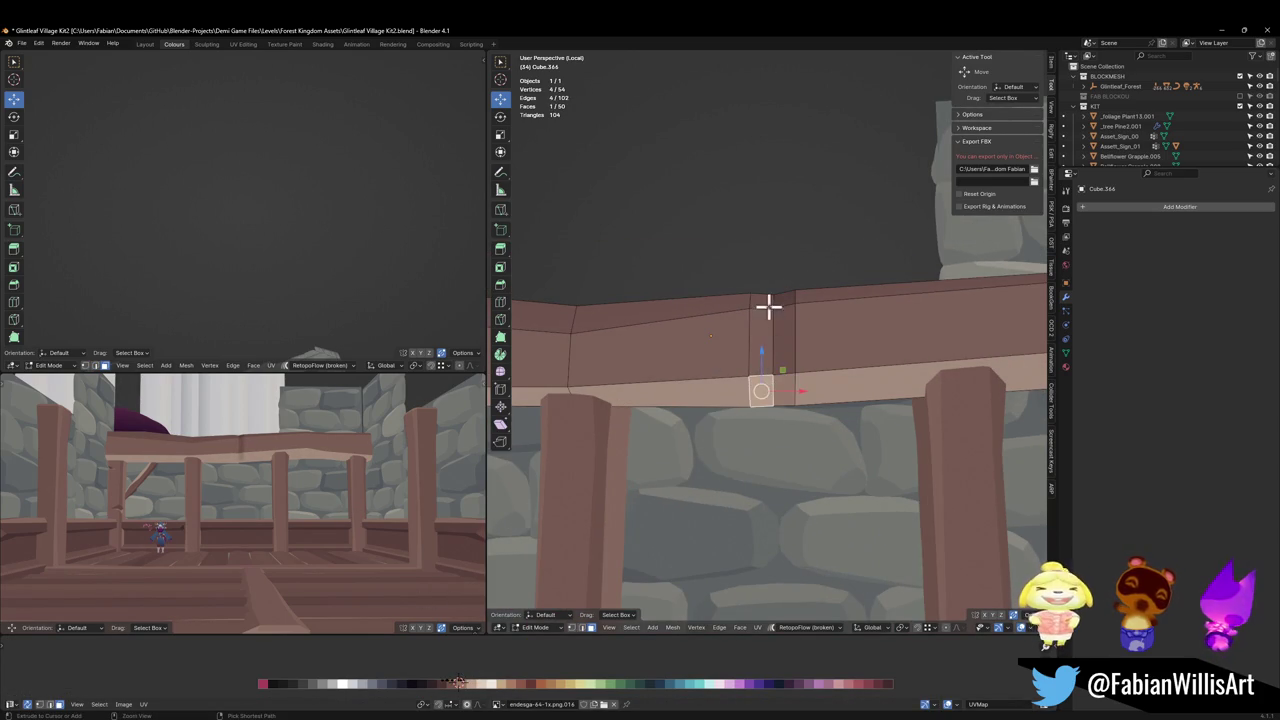
{"action": "left_click", "coordinate": [768, 307], "text": "ctrl"}
{"action": "key", "text": "g"}
{"action": "key", "text": "x"}
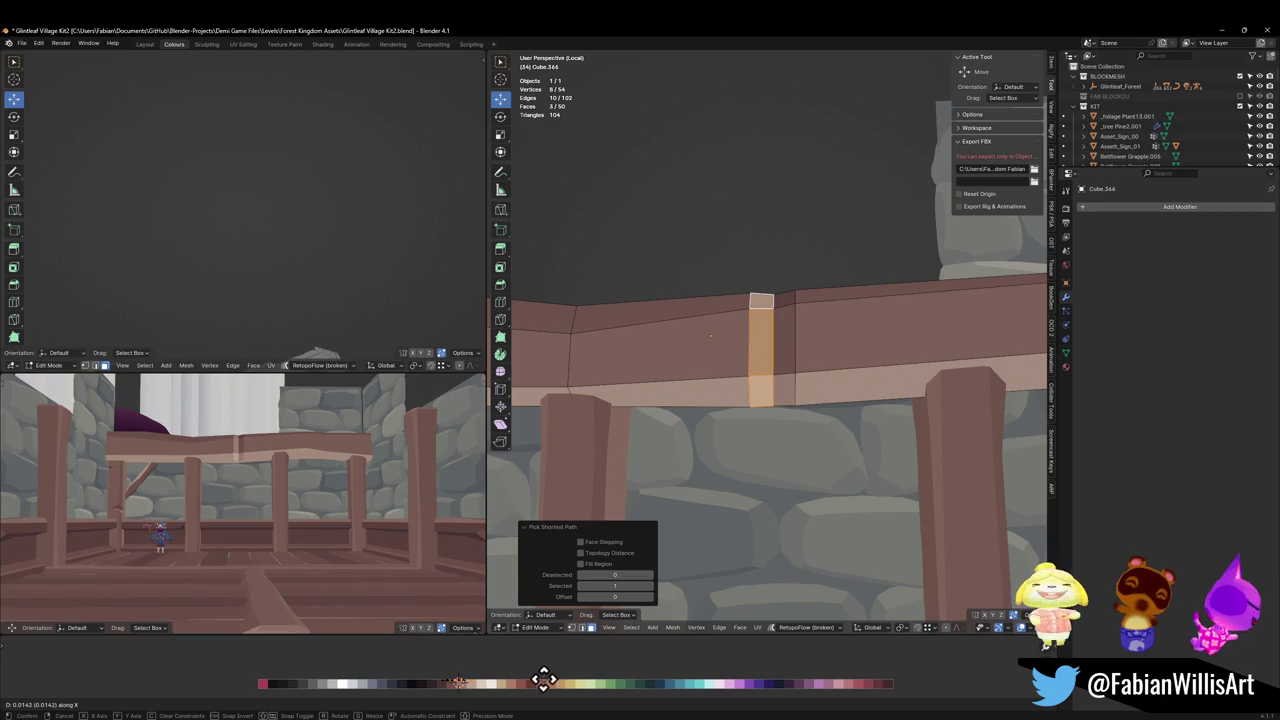
{"action": "left_click", "coordinate": [543, 680]}
{"action": "key", "text": "alt+a"}
Narrow the notch by scaling its two vertical edge loops along X.
{"action": "left_click", "coordinate": [750, 358], "text": "alt+shift"}
{"action": "key", "text": "s"}
{"action": "key", "text": "x"}
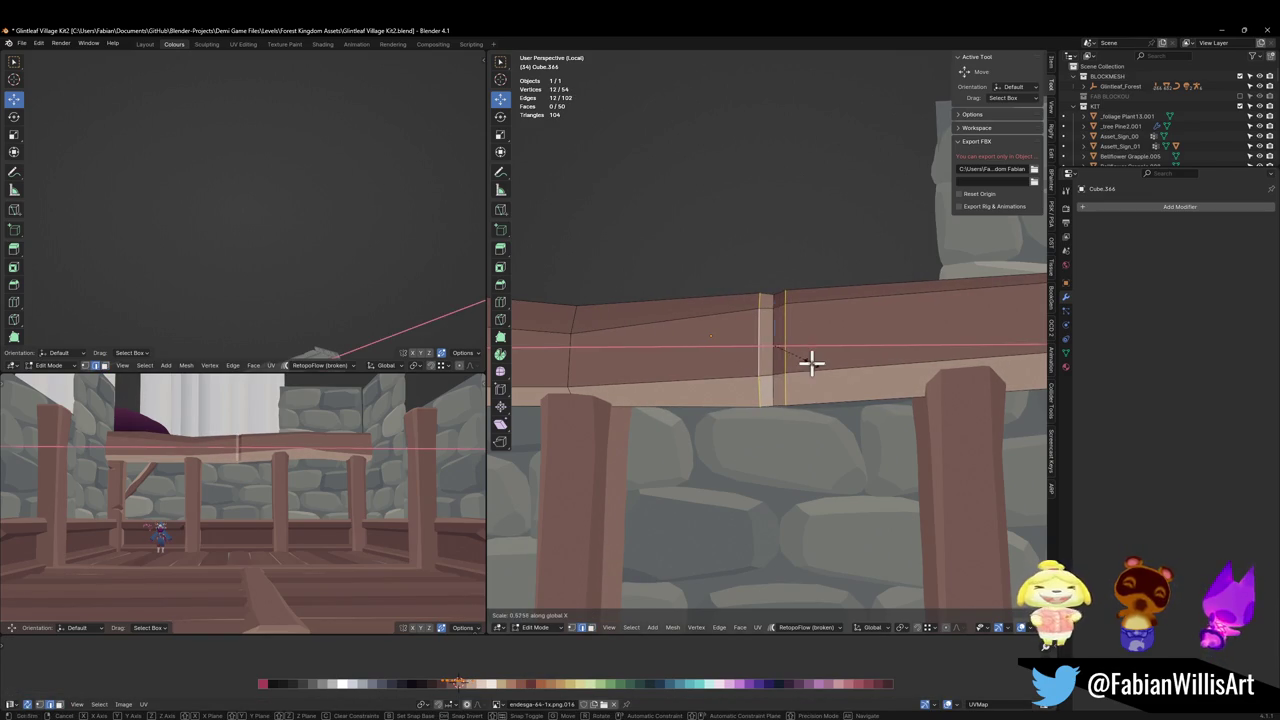
{"action": "left_click", "coordinate": [811, 363]}
{"action": "middle_click_drag", "start_coordinate": [271, 500], "coordinate": [315, 458]}
{"action": "middle_click_drag", "start_coordinate": [750, 410], "coordinate": [760, 374]}
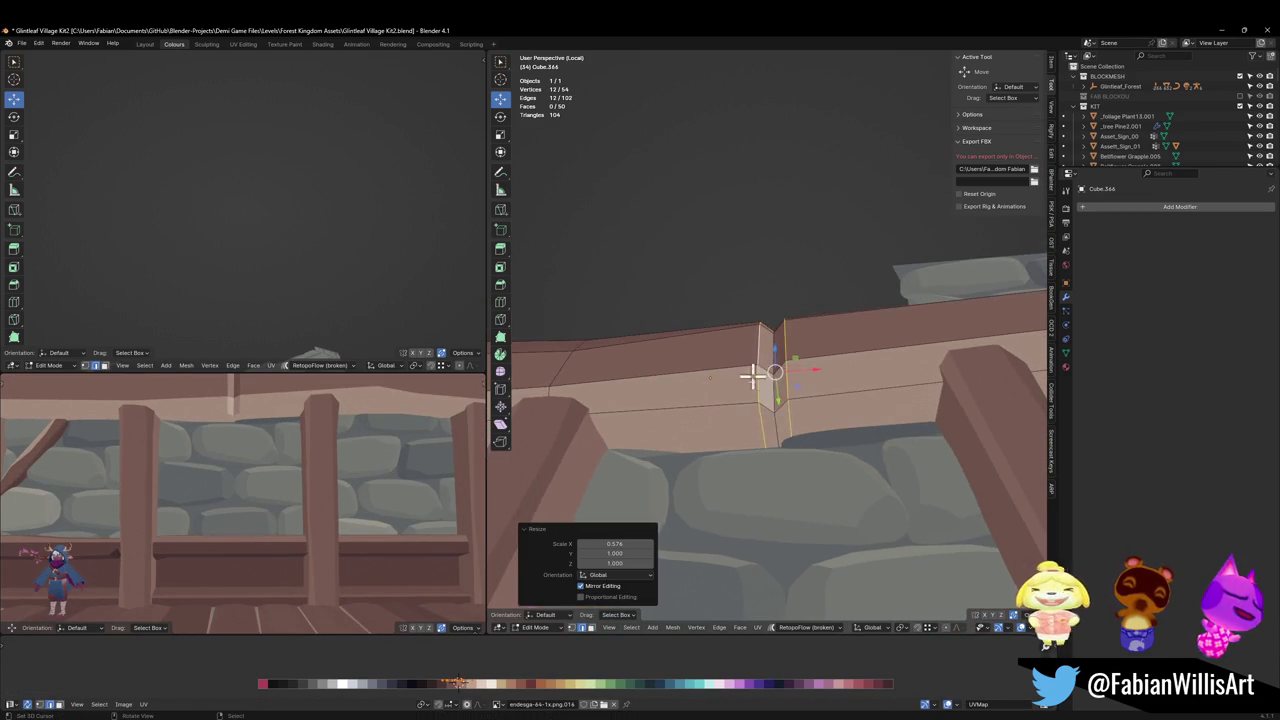
{"action": "key", "text": "alt+a"}
Reposition the notch edges, raising one on Z and shifting both along X.
{"action": "left_click", "coordinate": [780, 430]}
{"action": "key", "text": "g"}
{"action": "key", "text": "z"}
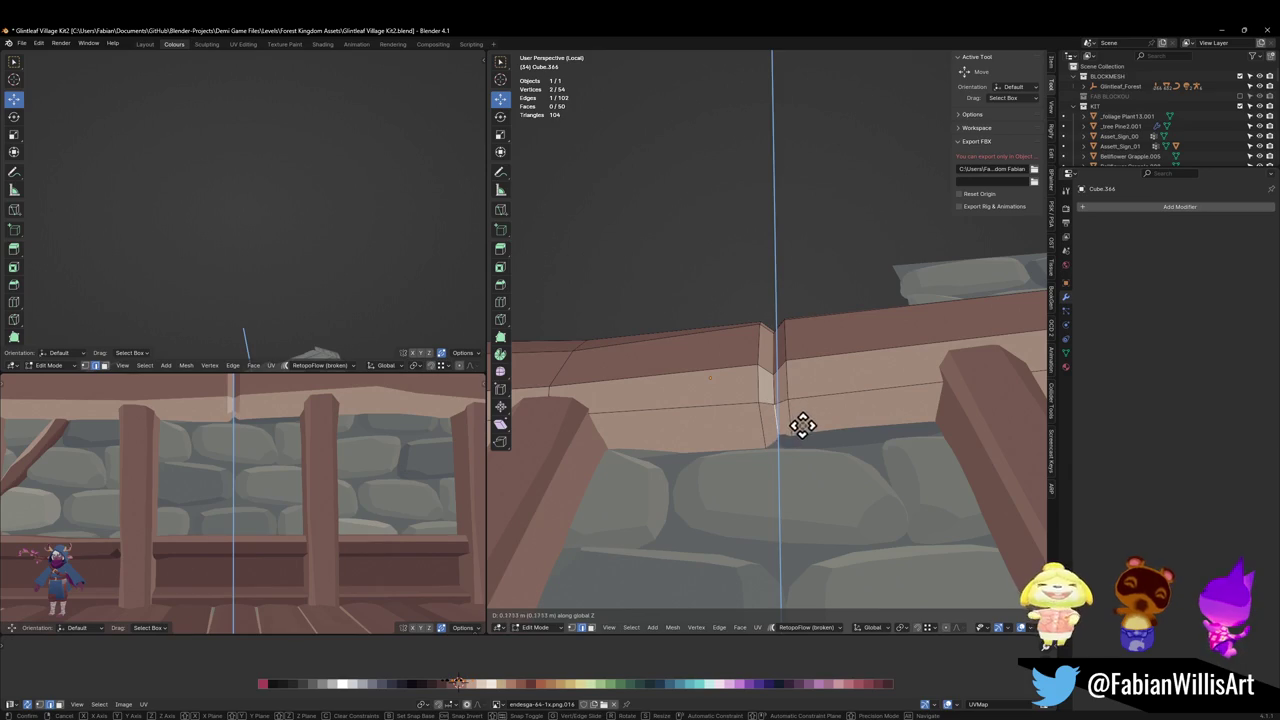
{"action": "left_click", "coordinate": [803, 425]}
{"action": "key", "text": "alt+a"}
{"action": "key", "text": "g"}
{"action": "key", "text": "x"}
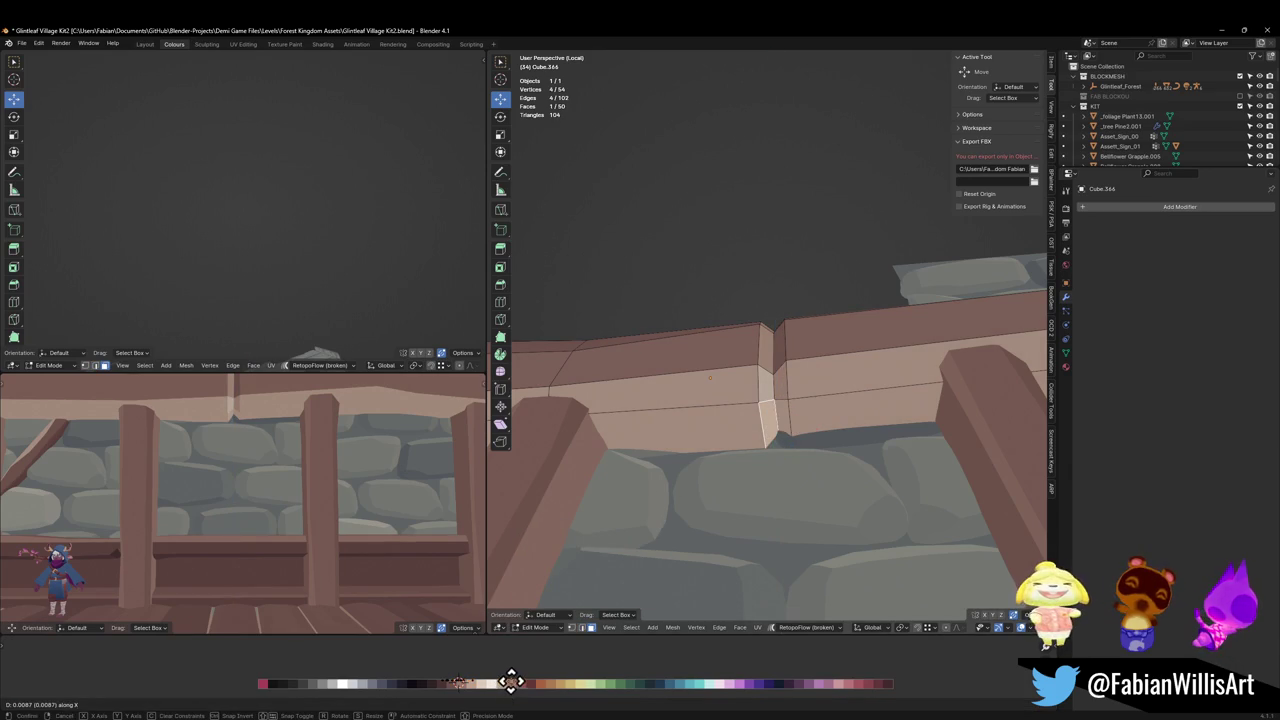
{"action": "left_click", "coordinate": [519, 678]}
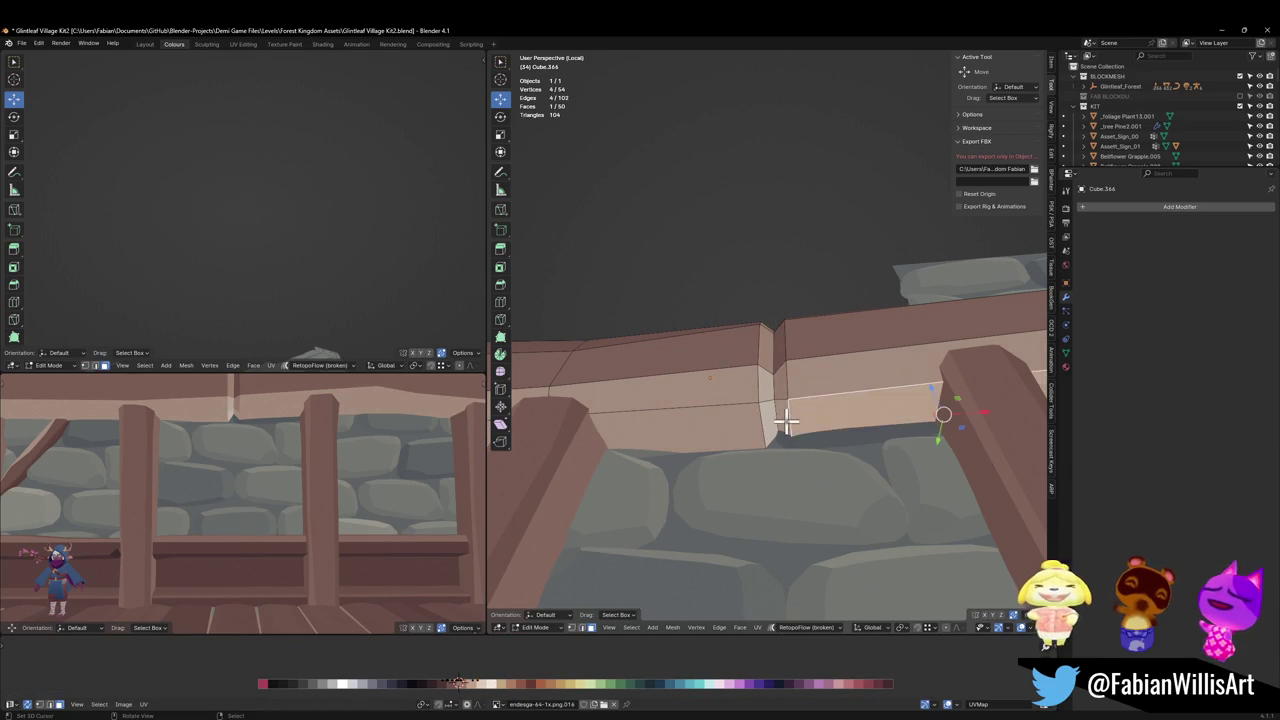
{"action": "key", "text": "g"}
{"action": "key", "text": "x"}
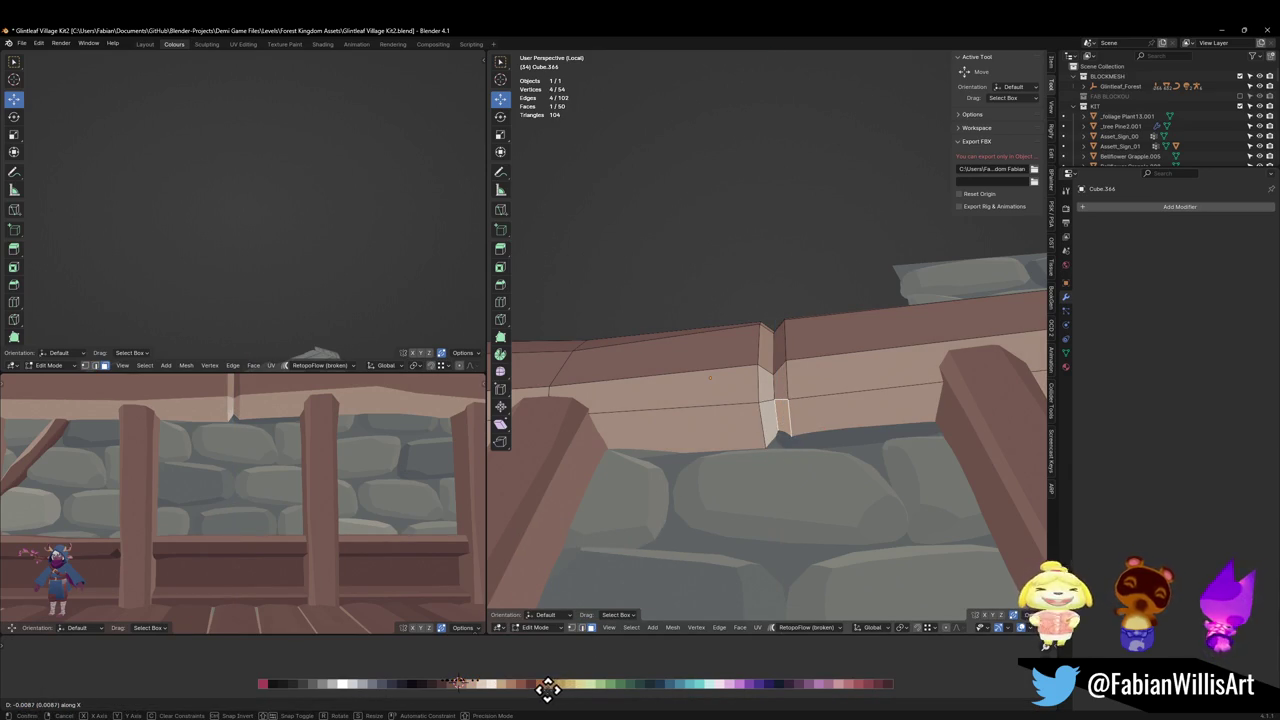
{"action": "left_click", "coordinate": [547, 688]}
Rotate the notch edge loop to -15° and slide it along the beam.
{"action": "middle_click_drag", "start_coordinate": [283, 429], "coordinate": [297, 460]}
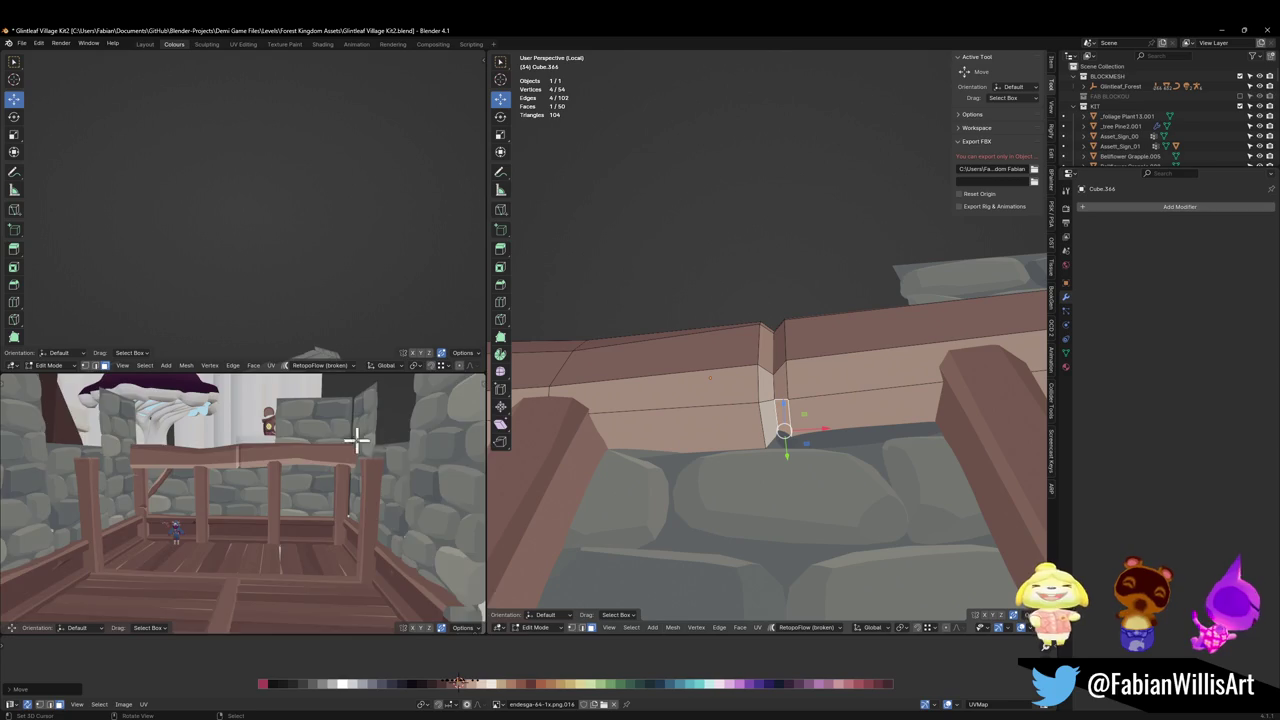
{"action": "scroll", "coordinate": [357, 438], "scroll_direction": "up", "scroll_amount": 2}
{"action": "scroll", "coordinate": [360, 441], "scroll_direction": "up", "scroll_amount": 2}
{"action": "scroll", "coordinate": [363, 445], "scroll_direction": "up", "scroll_amount": 2}
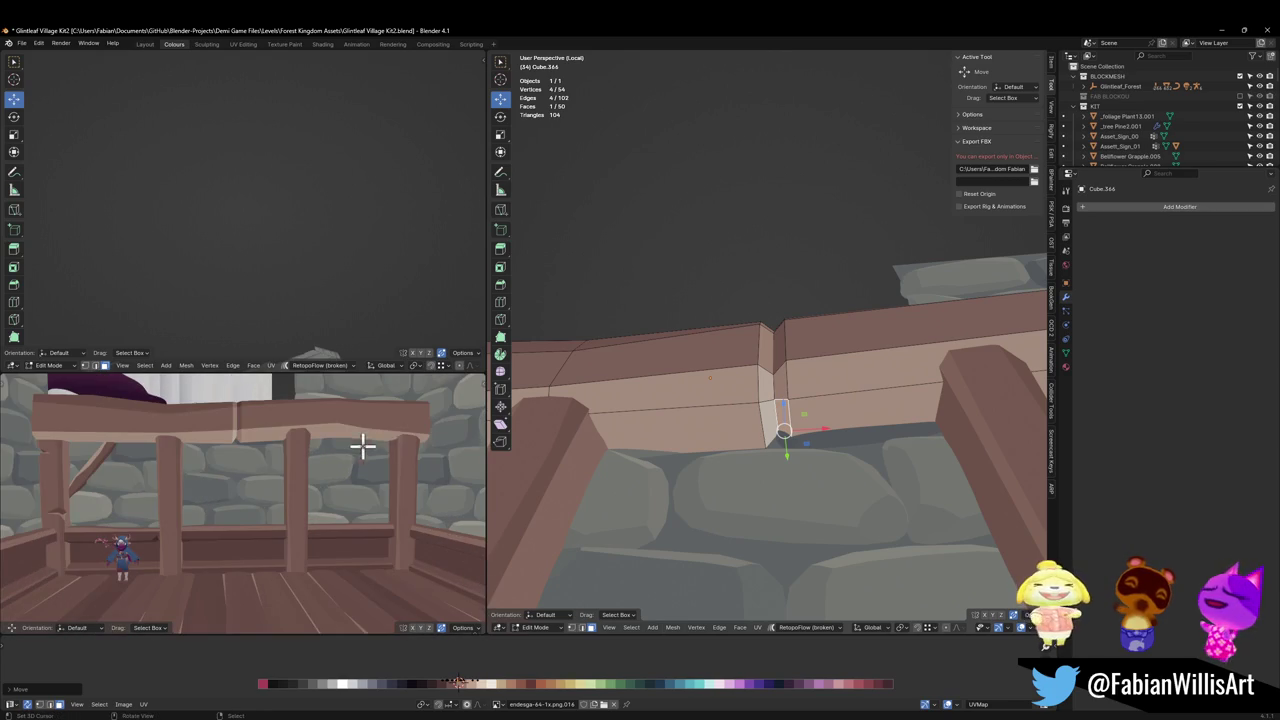
{"action": "left_click", "coordinate": [777, 380], "text": "alt"}
{"action": "middle_click_drag", "start_coordinate": [777, 408], "coordinate": [803, 434]}
{"action": "key", "text": "r"}
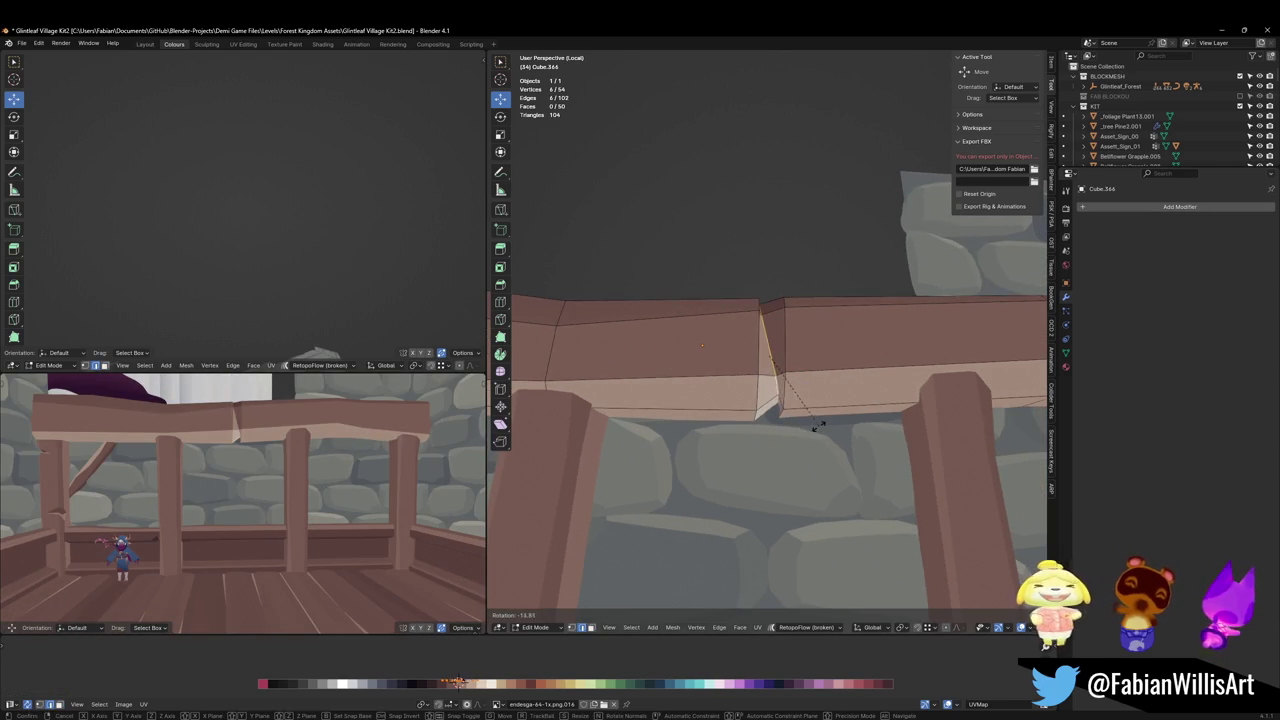
{"action": "left_click", "coordinate": [812, 429]}
{"action": "key", "text": "r"}
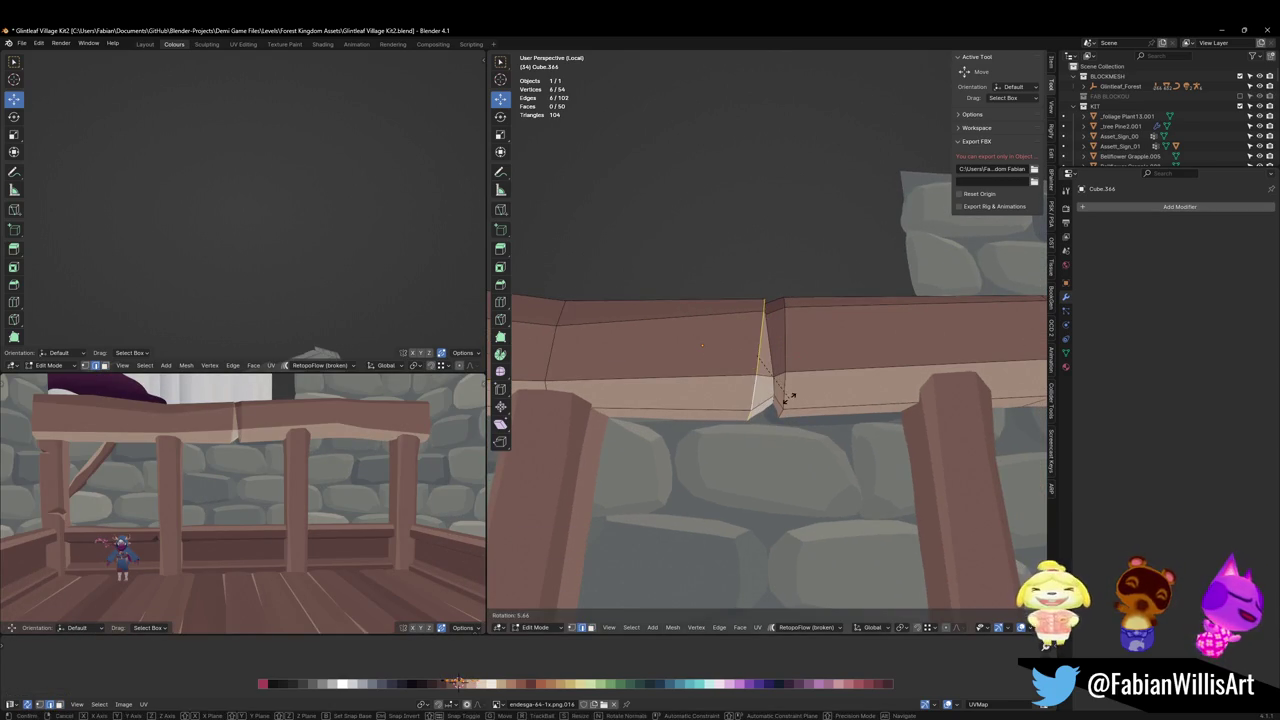
{"action": "left_click", "coordinate": [789, 397]}
{"action": "key", "text": "r"}
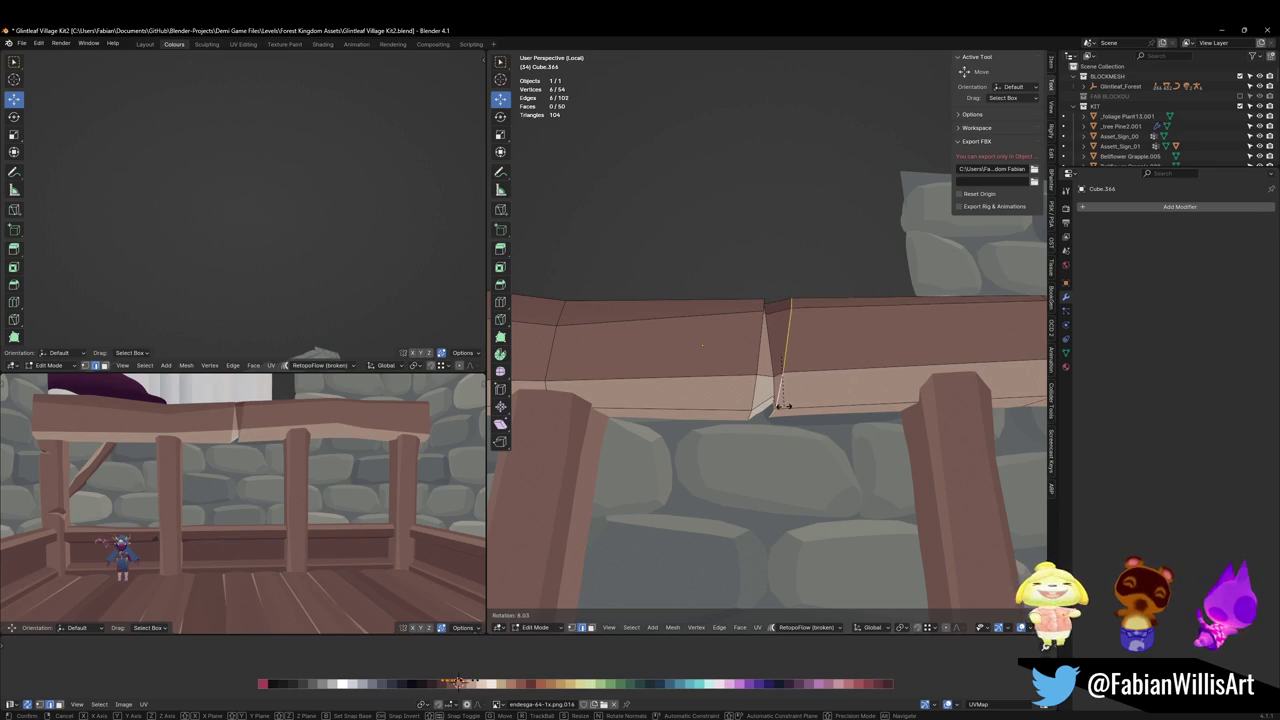
{"action": "left_click", "coordinate": [806, 404]}
{"action": "key", "text": "g"}
{"action": "key", "text": "g"}
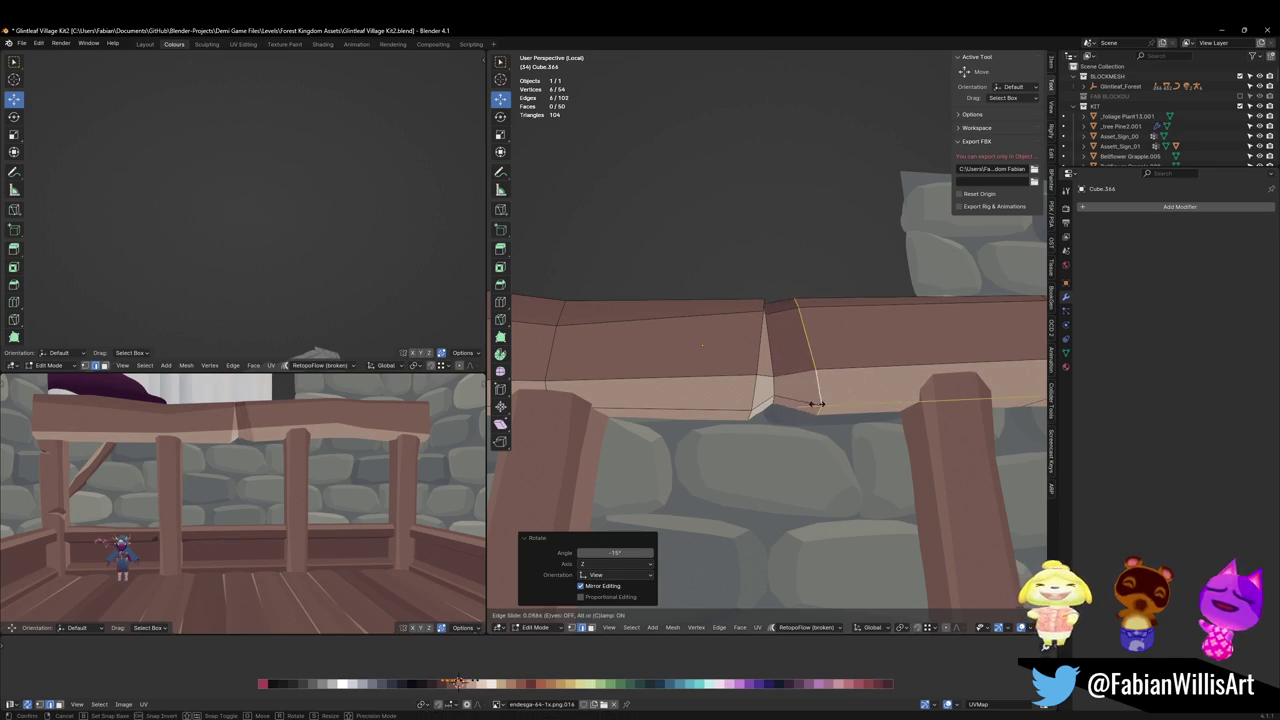
{"action": "left_click", "coordinate": [806, 404]}
Move the top edge at the notch vertically along Z.
{"action": "mouse_move", "coordinate": [194, 471]}
{"action": "middle_mouse_down"}
{"action": "mouse_move", "coordinate": [343, 449]}
{"action": "mouse_move", "coordinate": [301, 451]}
{"action": "middle_mouse_up"}
{"action": "left_click", "coordinate": [723, 414]}
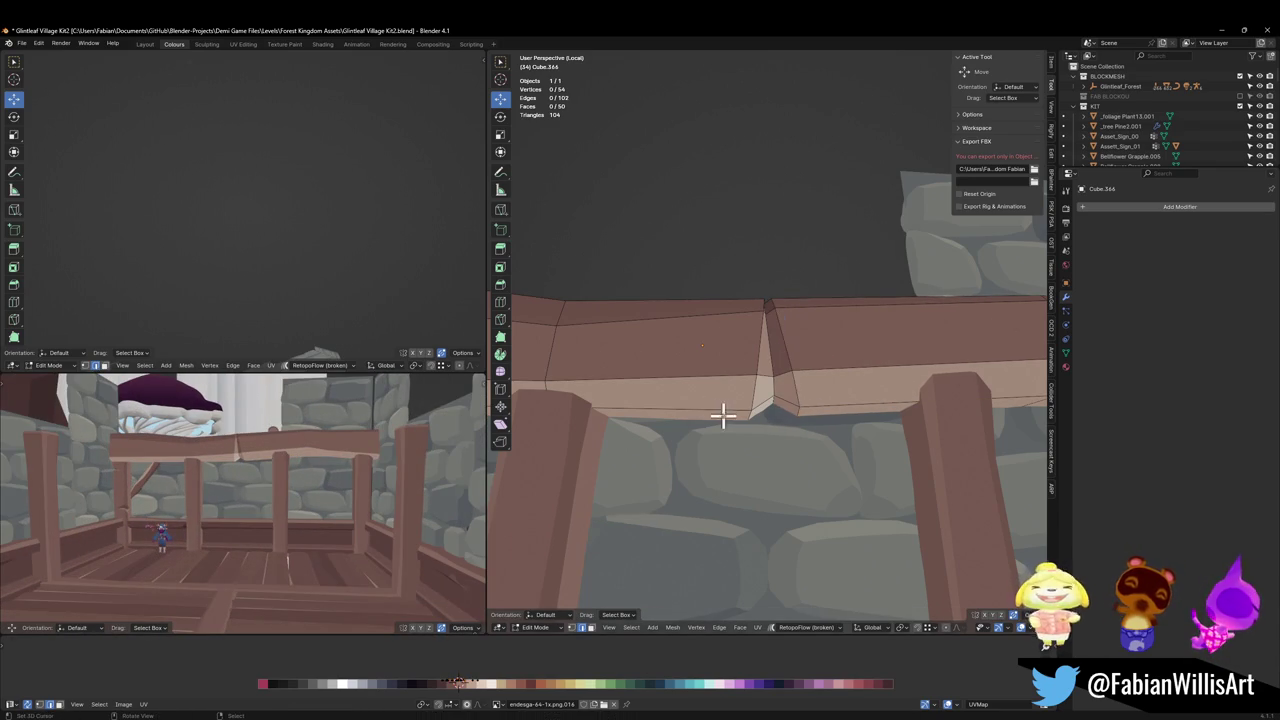
{"action": "left_click", "coordinate": [750, 415]}
{"action": "key", "text": "g"}
{"action": "key", "text": "z"}
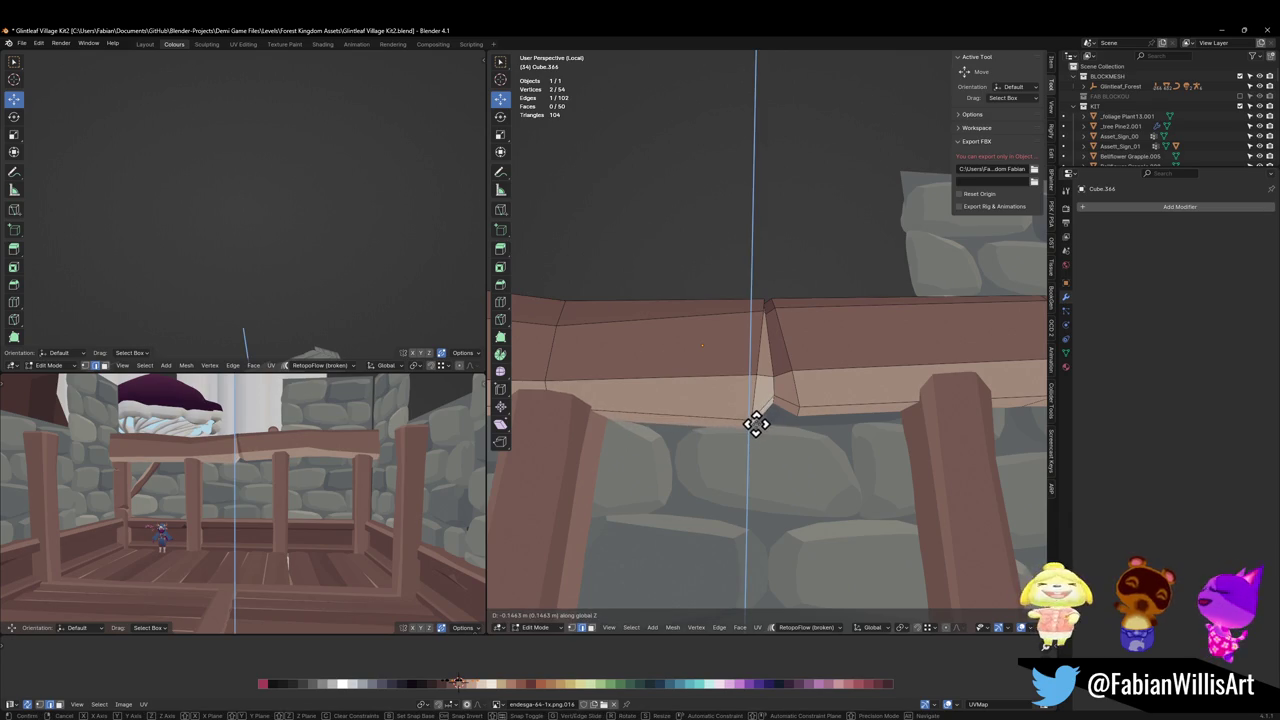
{"action": "left_click", "coordinate": [748, 423]}
{"action": "key", "text": "alt+a"}
{"action": "middle_click_drag", "start_coordinate": [734, 423], "coordinate": [723, 420]}
{"action": "scroll", "coordinate": [723, 420], "scroll_direction": "down", "scroll_amount": 4}
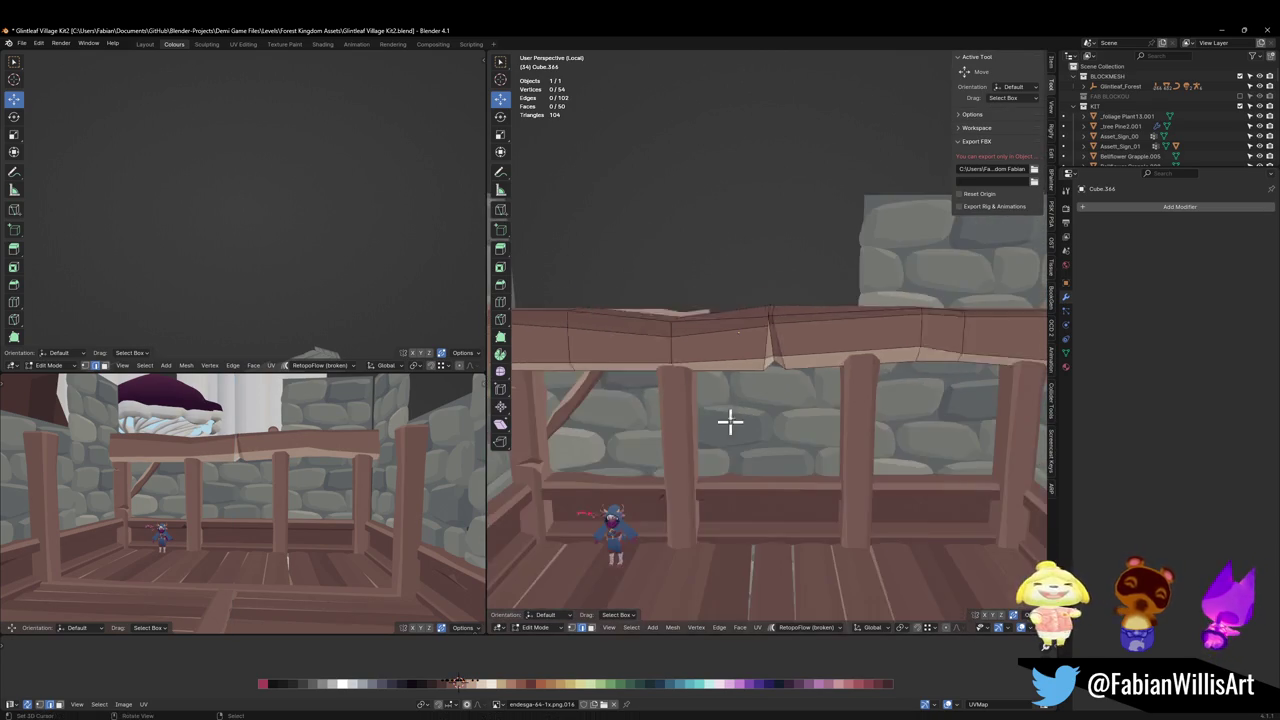
Mirror the whole beam mesh across Z and flip the mirrored faces' normals.
{"action": "key", "text": "a"}
{"action": "key", "text": "ctrl+m"}
{"action": "key", "text": "z"}
{"action": "key", "text": "Return"}
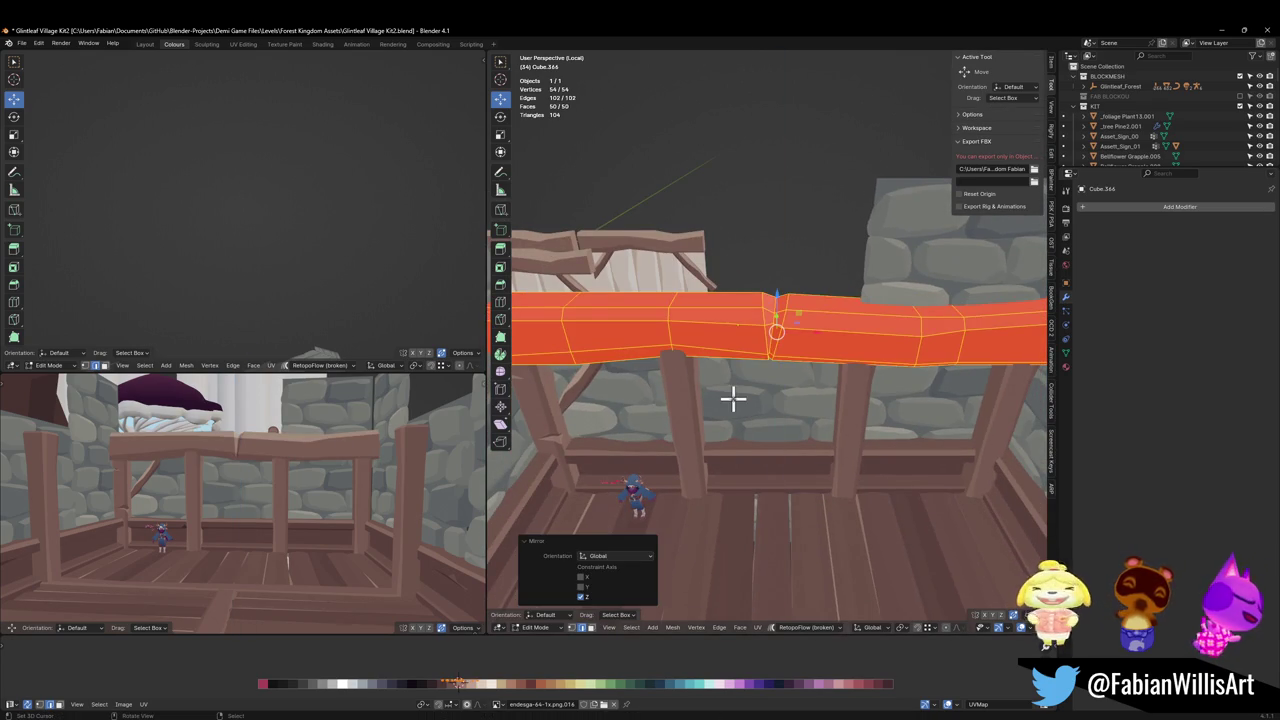
{"action": "scroll", "coordinate": [258, 487], "scroll_direction": "up", "scroll_amount": 2}
{"action": "scroll", "coordinate": [263, 471], "scroll_direction": "up", "scroll_amount": 1}
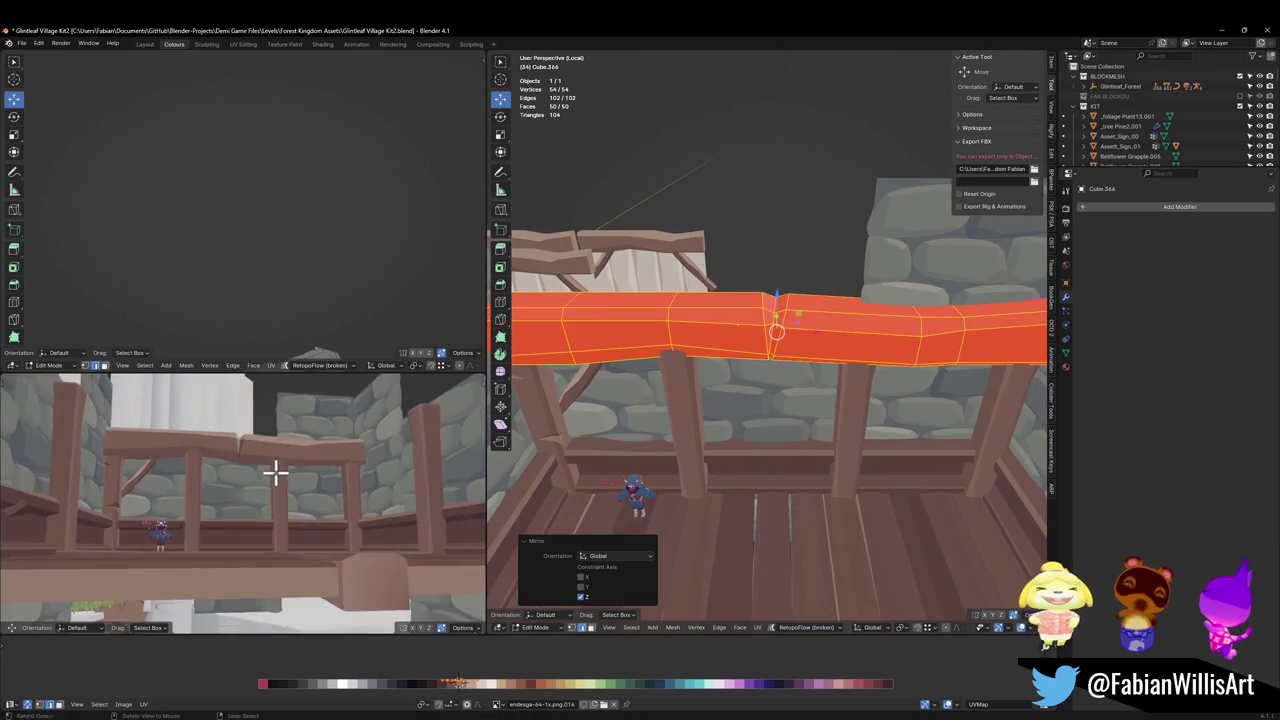
{"action": "scroll", "coordinate": [274, 471], "scroll_direction": "up", "scroll_amount": 2}
{"action": "scroll", "coordinate": [751, 363], "scroll_direction": "up", "scroll_amount": 3}
{"action": "scroll", "coordinate": [780, 371], "scroll_direction": "up", "scroll_amount": 2}
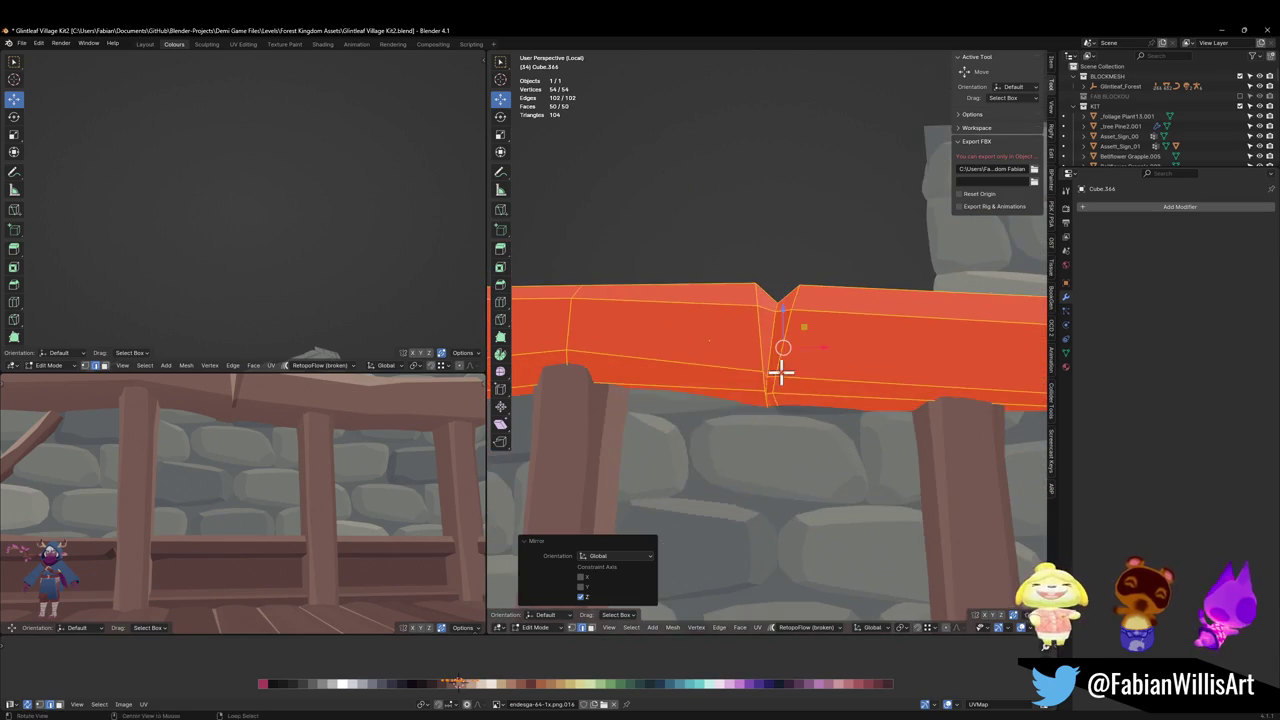
{"action": "key", "text": "alt+n"}
{"action": "left_click", "coordinate": [793, 398]}
Edge-slide the vertical loop under the joint along the beam end.
{"action": "scroll", "coordinate": [792, 395], "scroll_direction": "up", "scroll_amount": 2}
{"action": "middle_click_drag", "start_coordinate": [791, 391], "coordinate": [748, 443]}
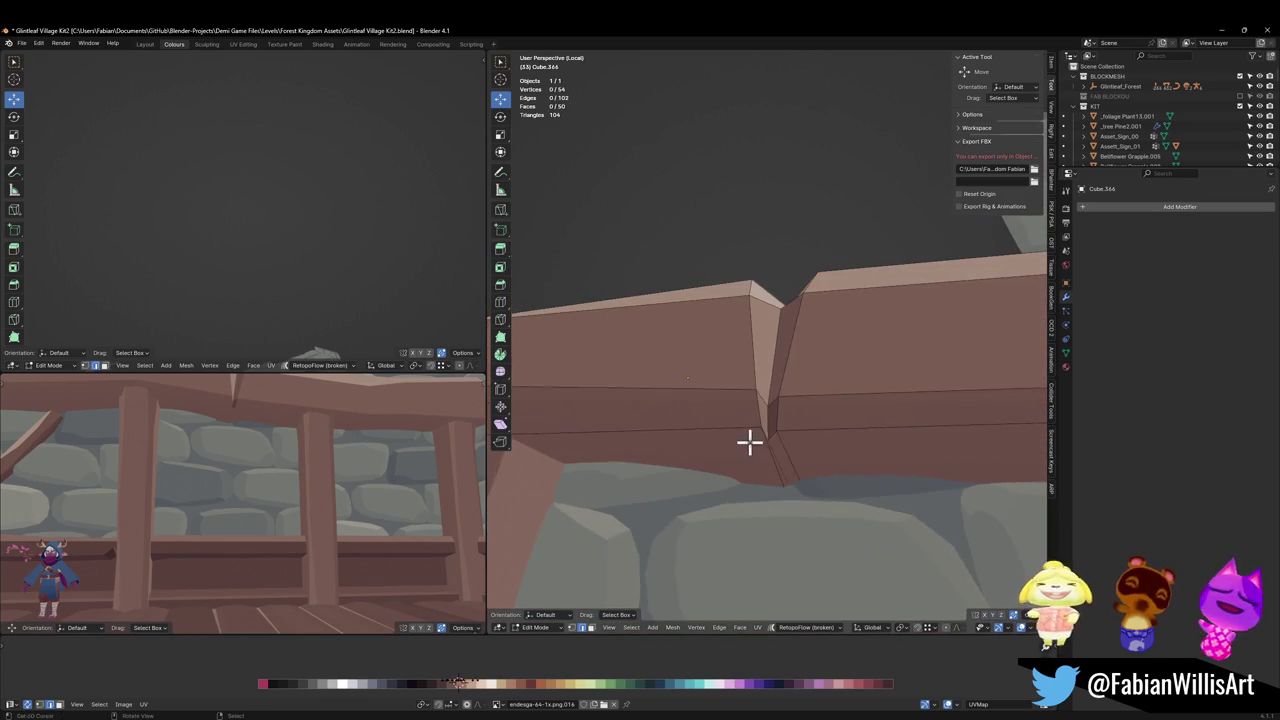
{"action": "left_click", "coordinate": [787, 467], "text": "alt"}
{"action": "key", "text": "g"}
{"action": "key", "text": "g"}
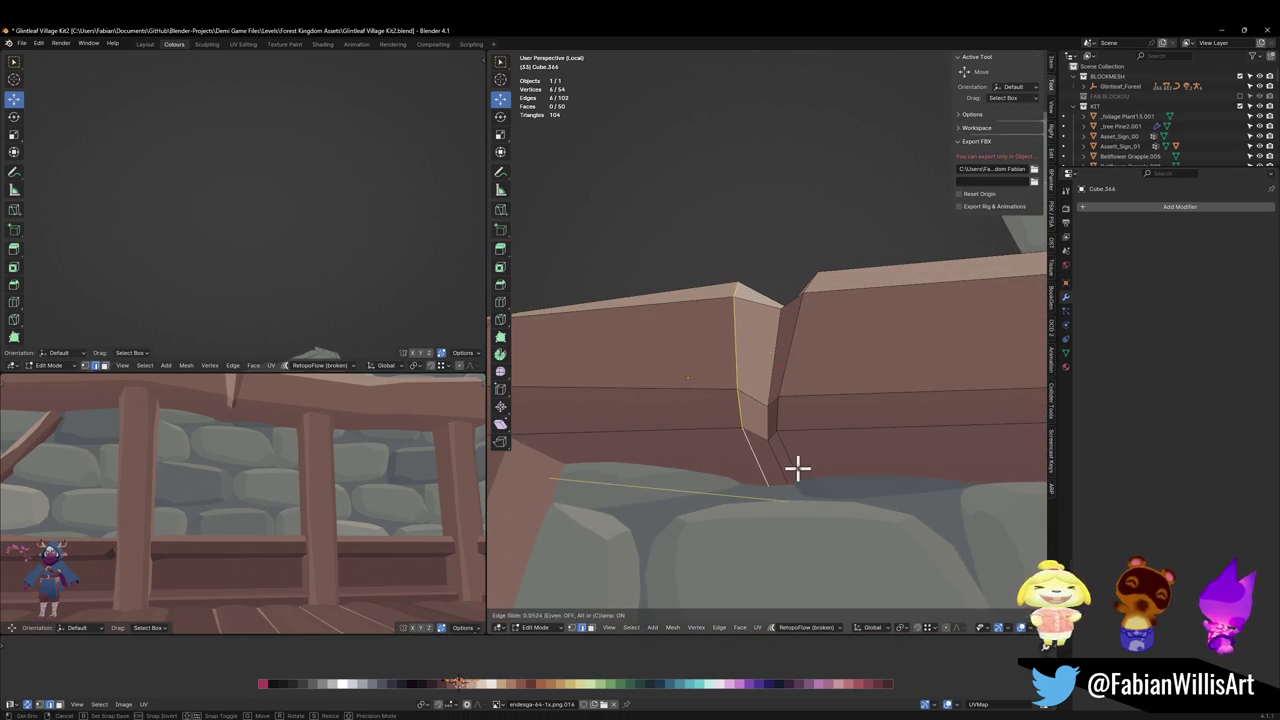
{"action": "left_click", "coordinate": [797, 463]}
Shift the small bottom face at the joint along X and save the file.
{"action": "left_click", "coordinate": [786, 466]}
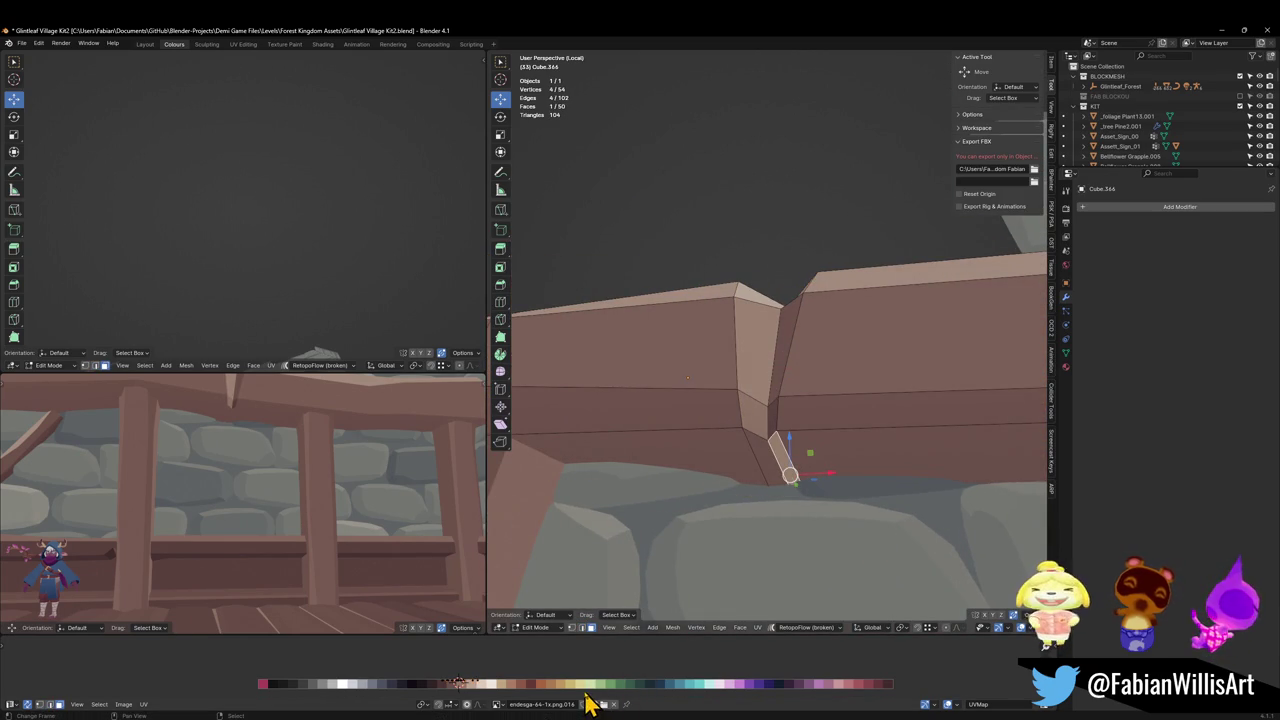
{"action": "key", "text": "g"}
{"action": "key", "text": "x"}
{"action": "key", "text": "Escape"}
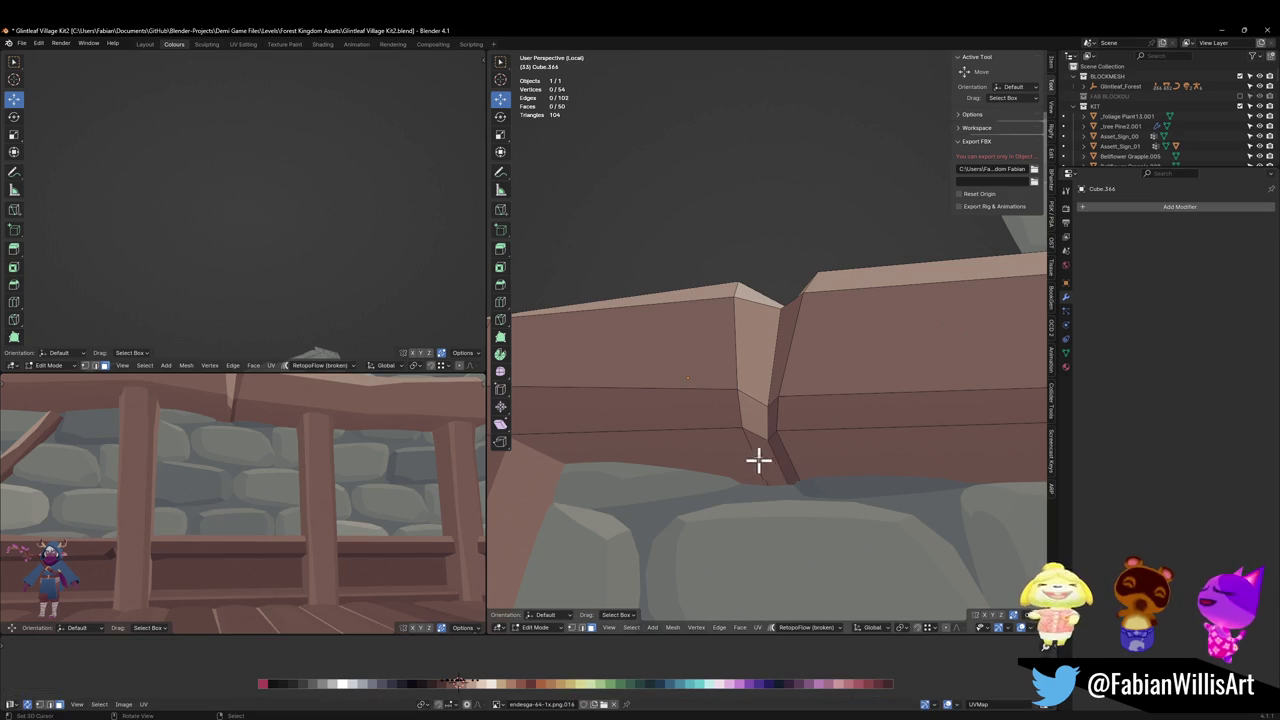
{"action": "key", "text": "g"}
{"action": "key", "text": "x"}
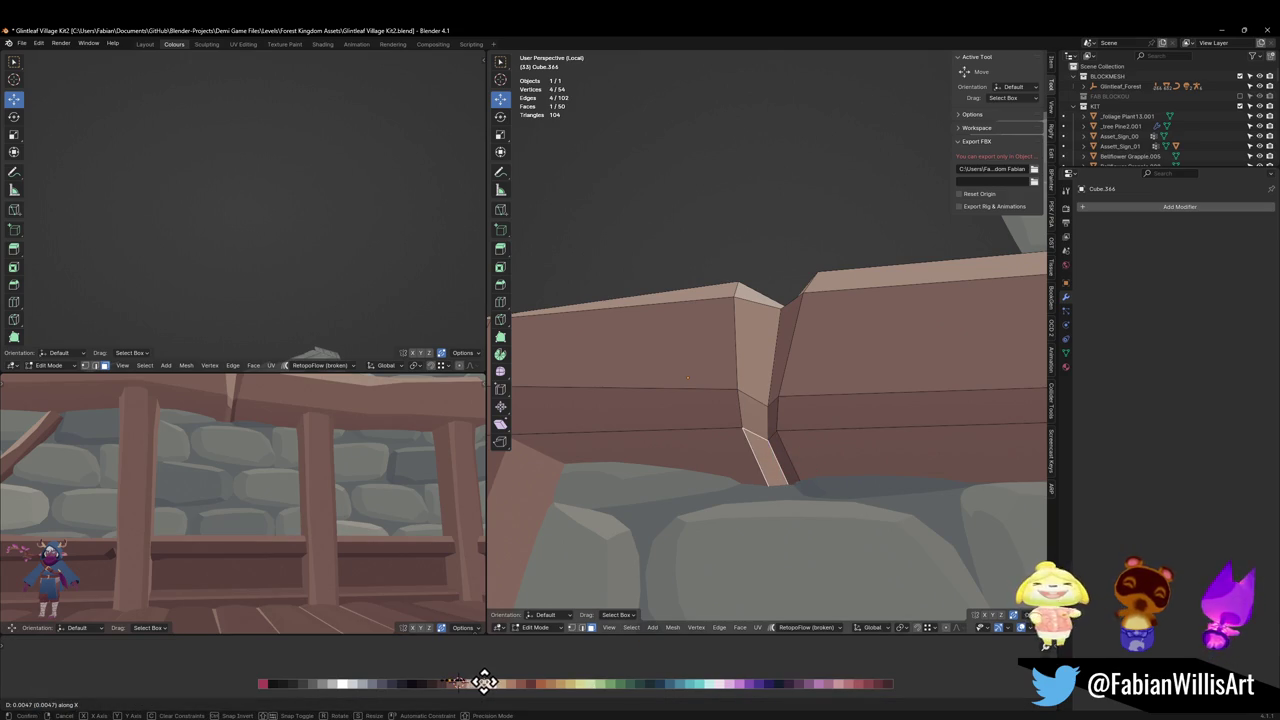
{"action": "left_click", "coordinate": [548, 681]}
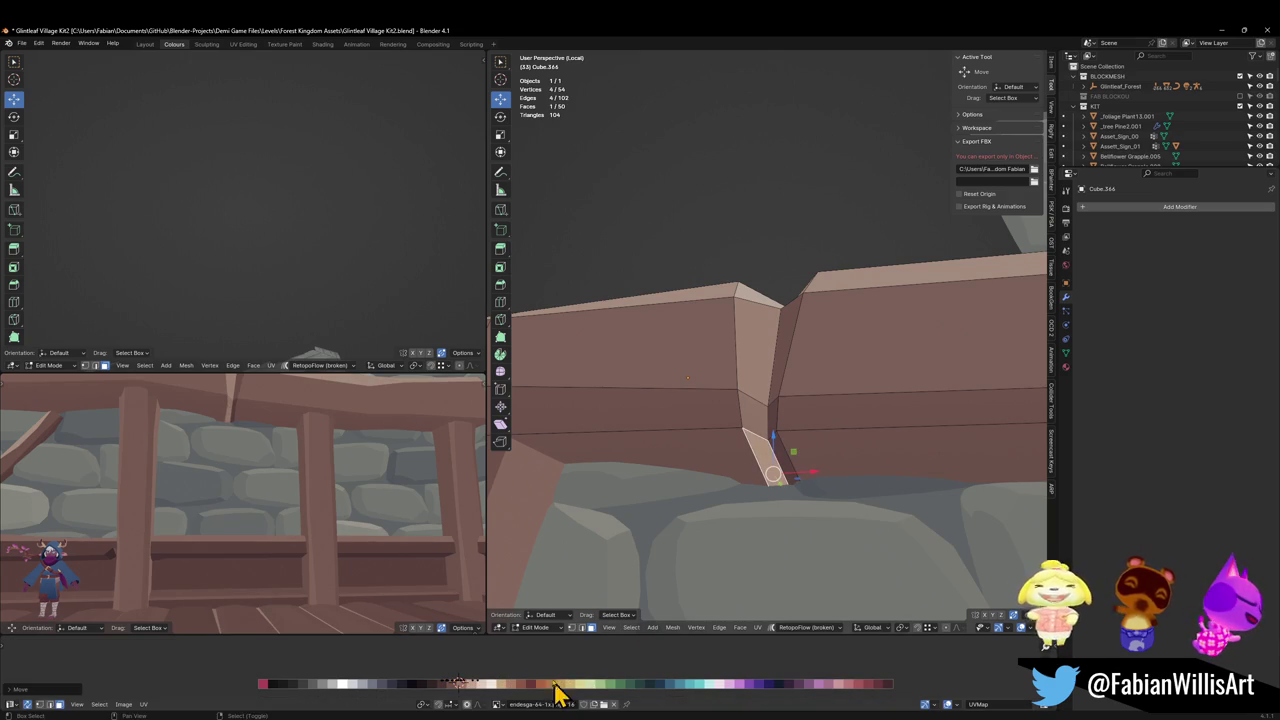
{"action": "mouse_move", "coordinate": [250, 450]}
{"action": "middle_mouse_down"}
{"action": "mouse_move", "coordinate": [286, 428]}
{"action": "mouse_move", "coordinate": [300, 457]}
{"action": "mouse_move", "coordinate": [323, 457]}
{"action": "mouse_move", "coordinate": [310, 485]}
{"action": "mouse_move", "coordinate": [323, 514]}
{"action": "mouse_move", "coordinate": [340, 462]}
{"action": "middle_mouse_up"}
{"action": "key", "text": "ctrl+s"}
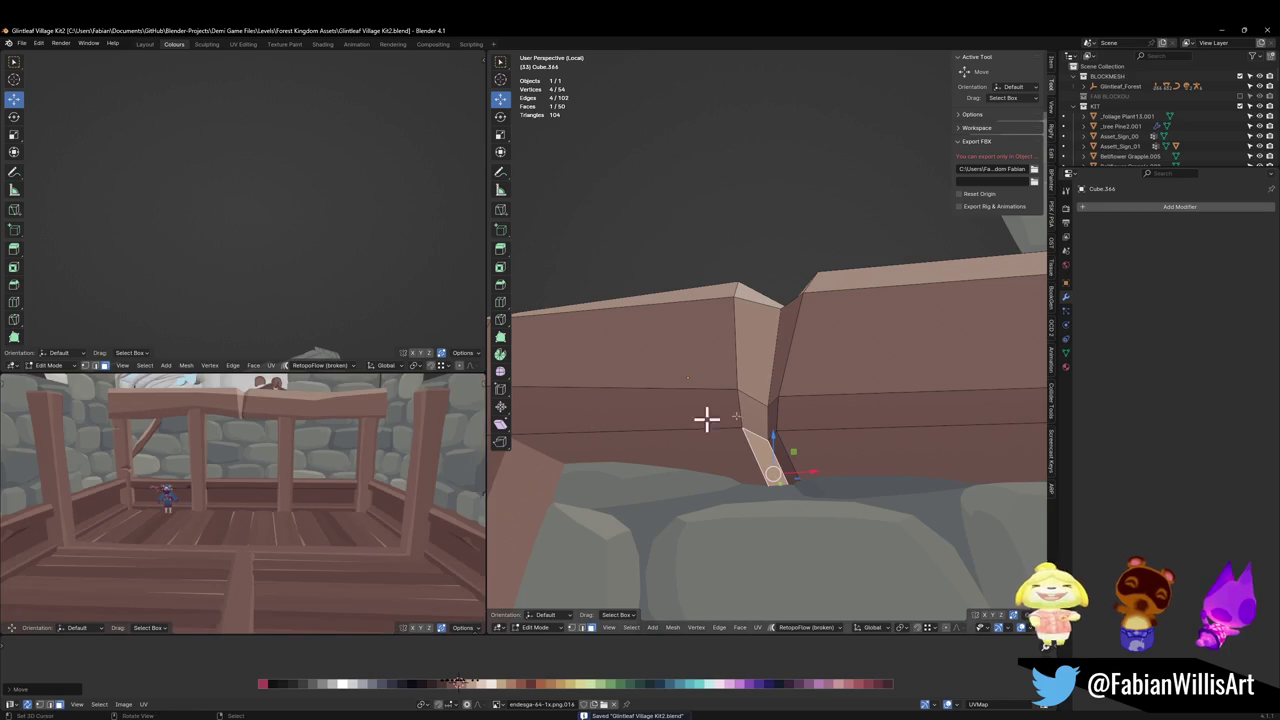
{"action": "mouse_move", "coordinate": [709, 420]}
{"action": "middle_mouse_down"}
{"action": "mouse_move", "coordinate": [871, 409]}
{"action": "mouse_move", "coordinate": [811, 411]}
{"action": "mouse_move", "coordinate": [853, 417]}
{"action": "middle_mouse_up"}
Delete the stone pieces above the beam from the stone wall mesh.
{"action": "key", "text": "Tab"}
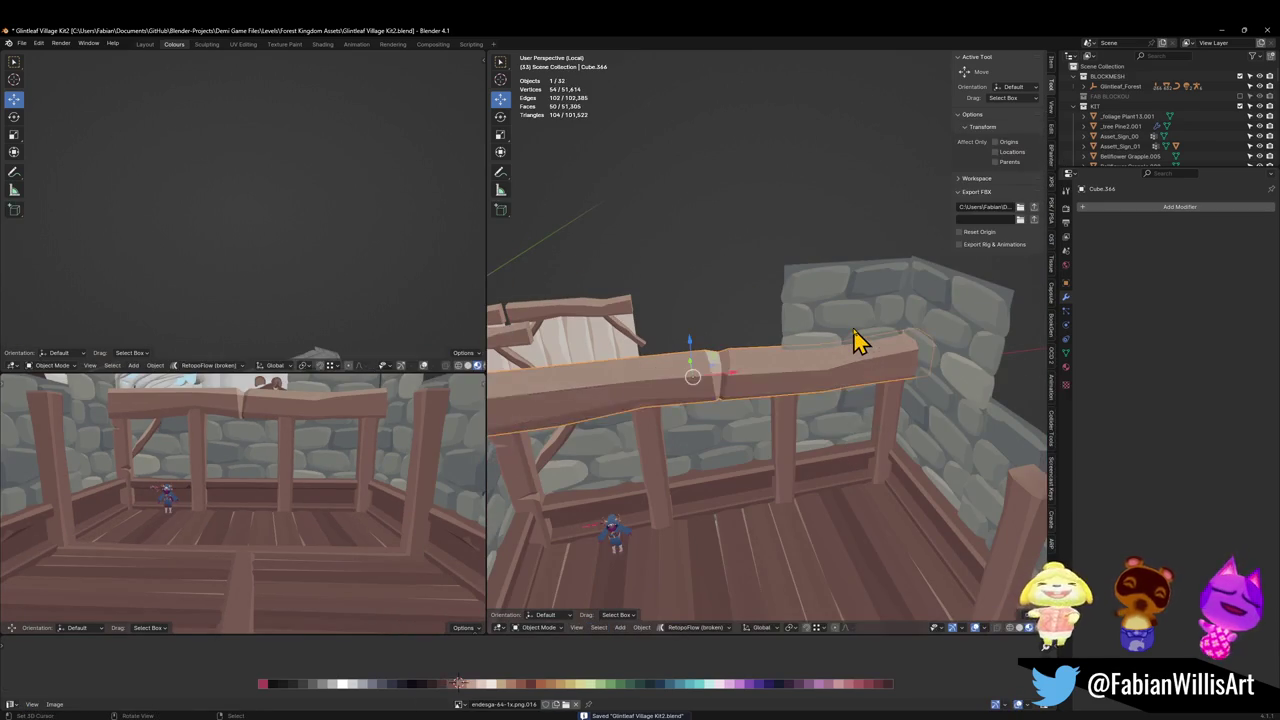
{"action": "left_click", "coordinate": [851, 337]}
{"action": "key", "text": "KP_Decimal"}
{"action": "key", "text": "Tab"}
{"action": "key", "text": "alt+a"}
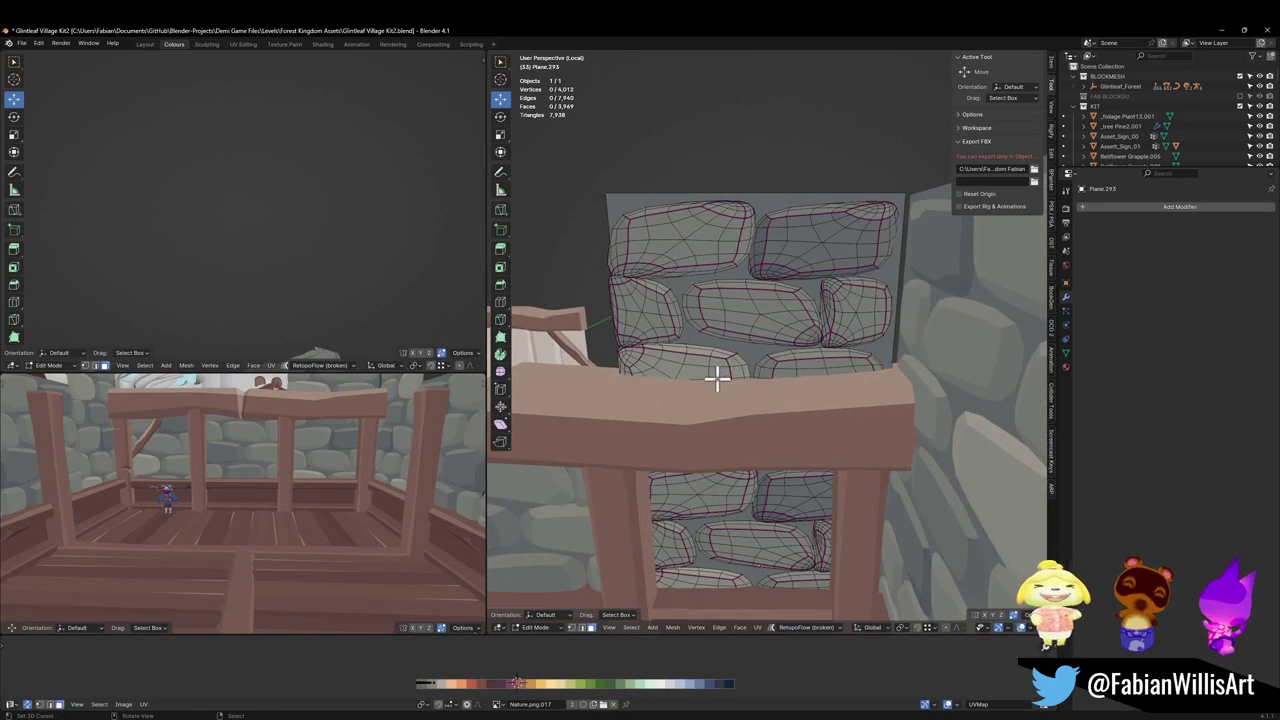
{"action": "key", "text": "l"}
{"action": "key", "text": "l"}
{"action": "key", "text": "l"}
{"action": "key", "text": "l"}
{"action": "key", "text": "l"}
{"action": "key", "text": "l"}
{"action": "key", "text": "l"}
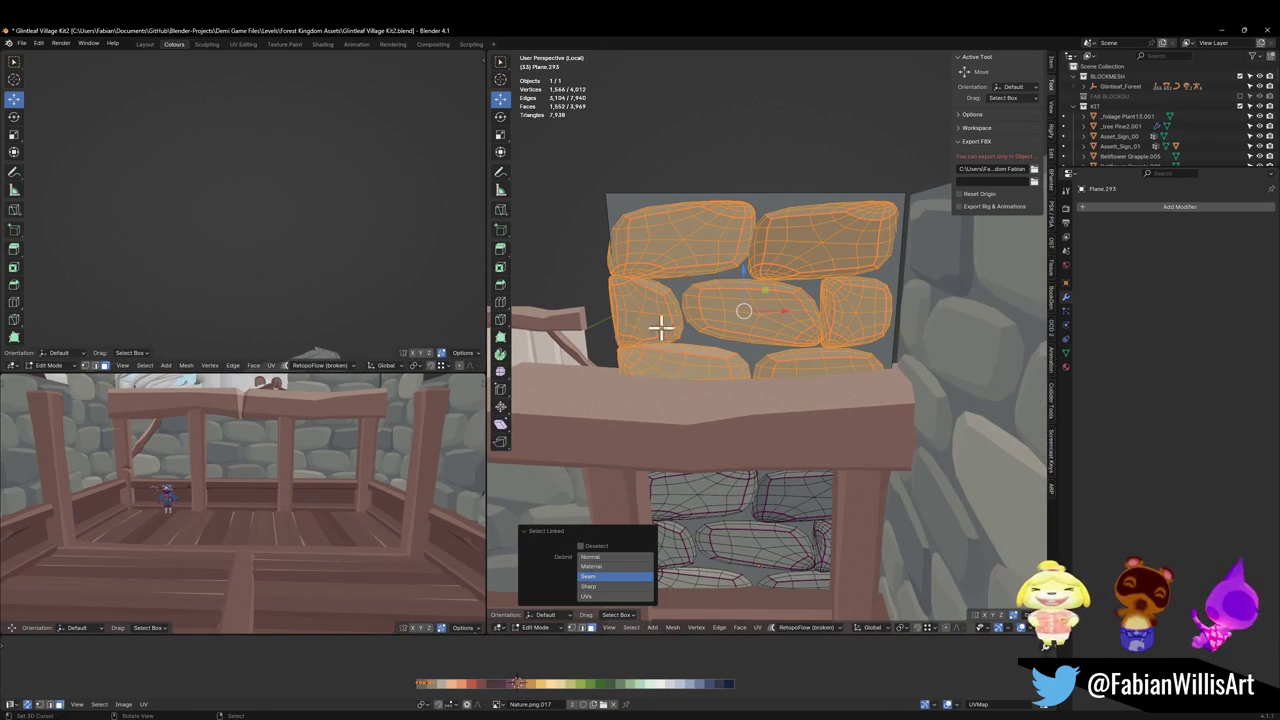
{"action": "key", "text": "x"}
{"action": "left_click", "coordinate": [705, 289]}
Slide the wall's top edge down behind the beam, return to Object Mode and save.
{"action": "left_click", "coordinate": [751, 206]}
{"action": "key", "text": "g"}
{"action": "key", "text": "g"}
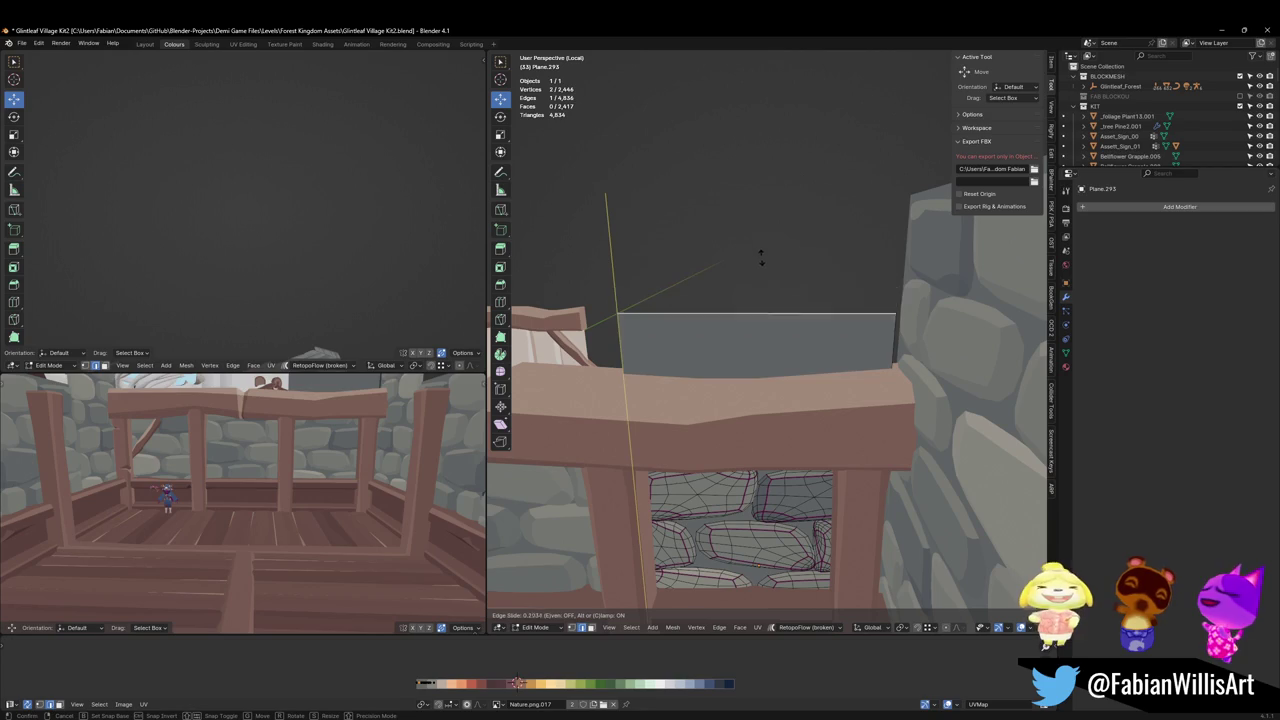
{"action": "left_click", "coordinate": [760, 283]}
{"action": "mouse_move", "coordinate": [766, 380]}
{"action": "middle_mouse_down"}
{"action": "mouse_move", "coordinate": [712, 458]}
{"action": "mouse_move", "coordinate": [691, 437]}
{"action": "mouse_move", "coordinate": [740, 437]}
{"action": "mouse_move", "coordinate": [706, 374]}
{"action": "mouse_move", "coordinate": [755, 405]}
{"action": "mouse_move", "coordinate": [751, 443]}
{"action": "middle_mouse_up"}
{"action": "key", "text": "ctrl+Tab"}
{"action": "left_click", "coordinate": [719, 431]}
{"action": "key", "text": "ctrl+s"}
Select the railing beam, two more railing pieces and the stone wall together.
{"action": "scroll", "coordinate": [633, 477], "scroll_direction": "down", "scroll_amount": 3}
{"action": "left_click", "coordinate": [704, 415]}
{"action": "scroll", "coordinate": [672, 452], "scroll_direction": "up", "scroll_amount": 3}
{"action": "left_click", "coordinate": [654, 462], "text": "shift"}
{"action": "left_click", "coordinate": [843, 400], "text": "shift"}
{"action": "left_click", "coordinate": [768, 431], "text": "shift"}
{"action": "scroll", "coordinate": [737, 400], "scroll_direction": "down", "scroll_amount": 3}
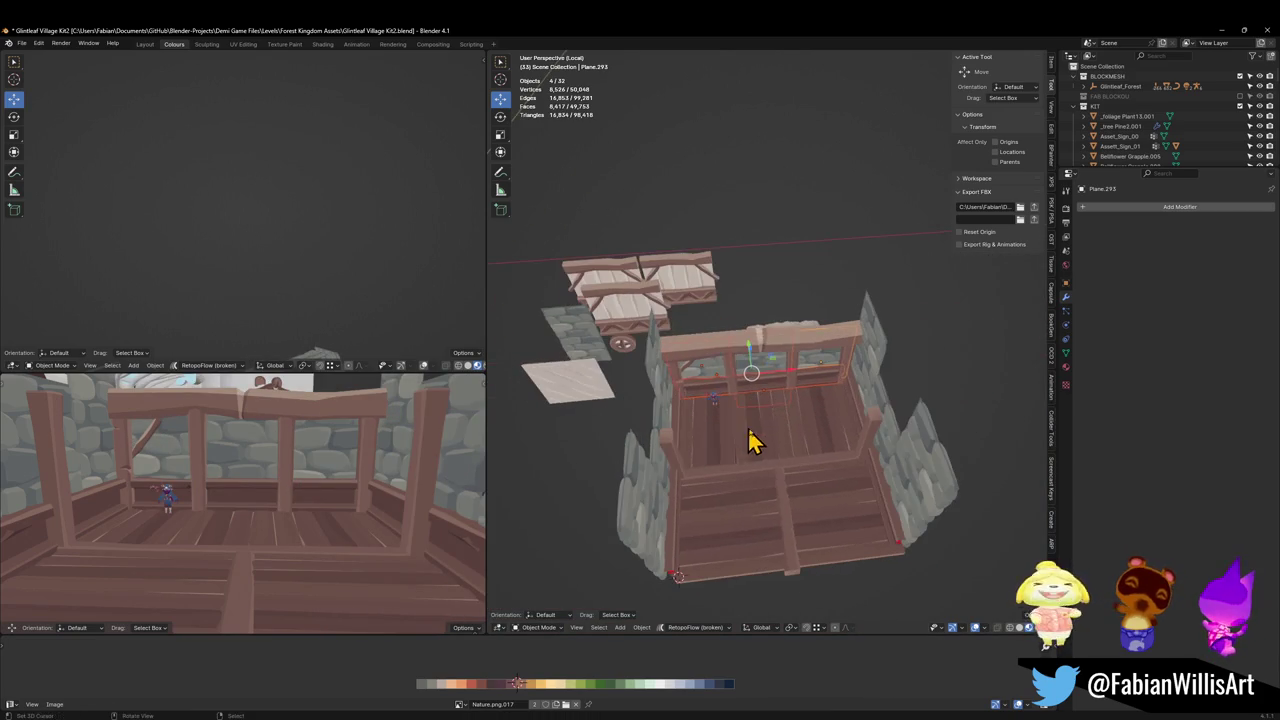
Duplicate the four railing pieces and place the copies.
{"action": "key", "text": "shift+d"}
{"action": "key", "text": "shift+z"}
{"action": "left_click", "coordinate": [725, 318]}
Set the copied stone wall's origin to its end vertex using the 3D cursor.
{"action": "left_click", "coordinate": [725, 318], "text": "shift"}
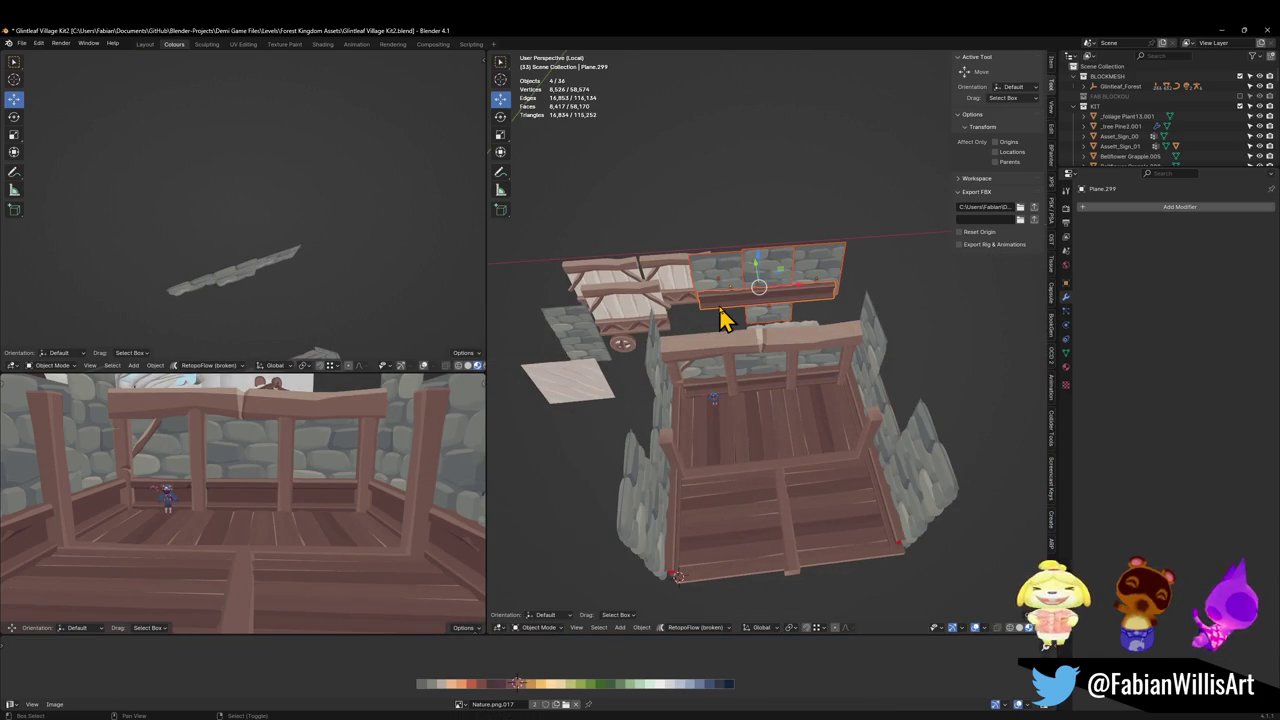
{"action": "scroll", "coordinate": [790, 360], "scroll_direction": "up", "scroll_amount": 5}
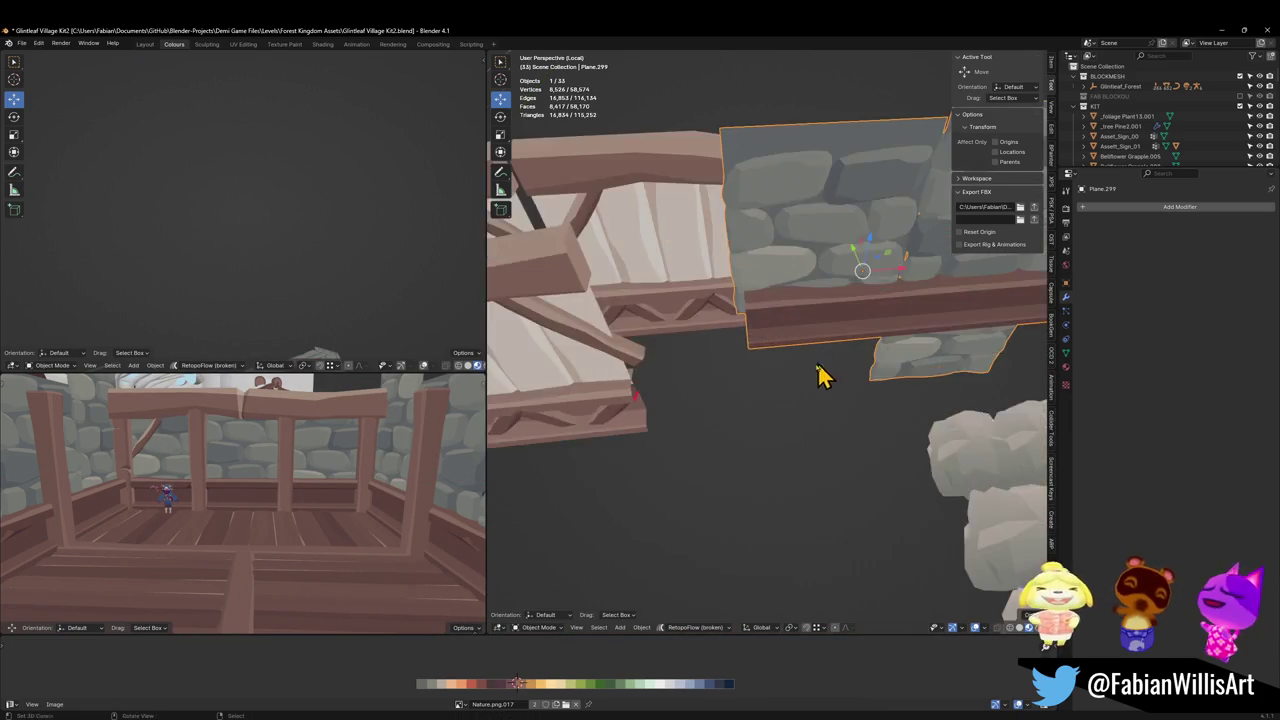
{"action": "key", "text": "Tab"}
{"action": "scroll", "coordinate": [789, 366], "scroll_direction": "up", "scroll_amount": 2}
{"action": "right_click", "coordinate": [713, 366], "text": "shift"}
{"action": "key", "text": "ctrl+Tab"}
{"action": "left_click", "coordinate": [749, 318]}
{"action": "key", "text": "q"}
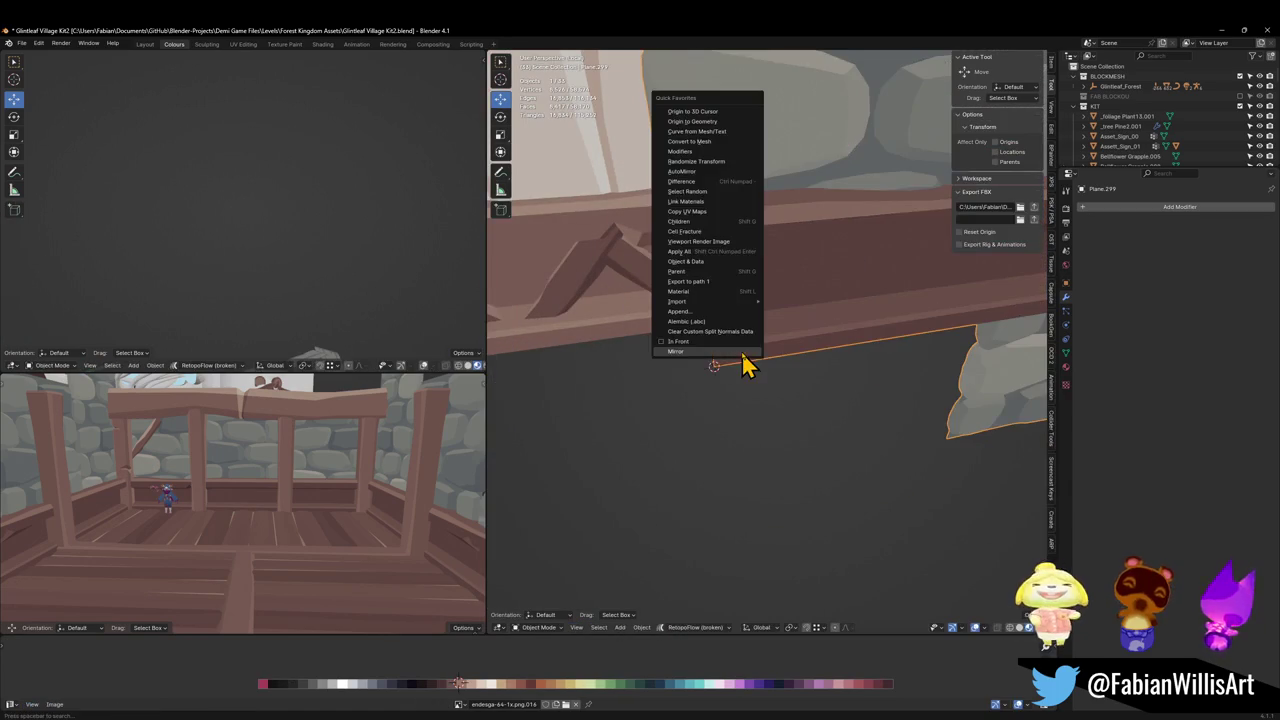
{"action": "left_click", "coordinate": [705, 113]}
Snap the stone wall piece to the balcony's front corner.
{"action": "scroll", "coordinate": [751, 400], "scroll_direction": "down", "scroll_amount": 5}
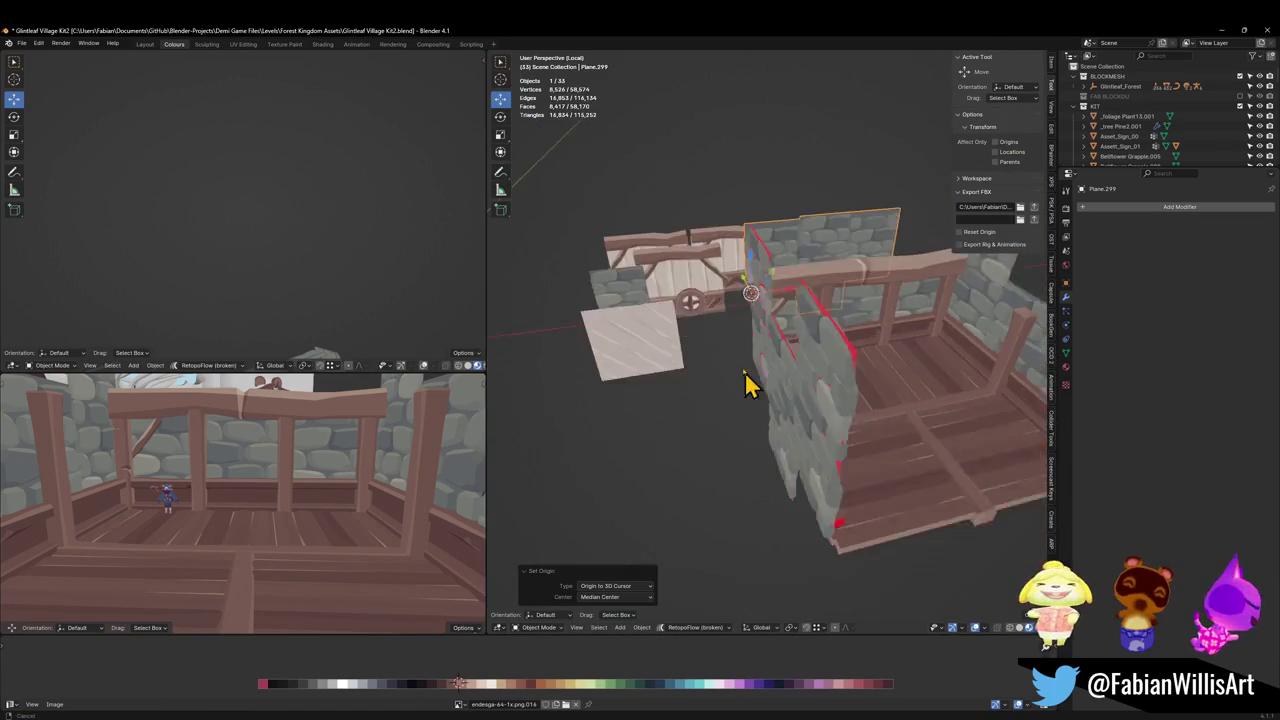
{"action": "middle_click_drag", "start_coordinate": [751, 386], "coordinate": [714, 386]}
{"action": "left_click", "coordinate": [609, 346]}
{"action": "key", "text": "shift+s"}
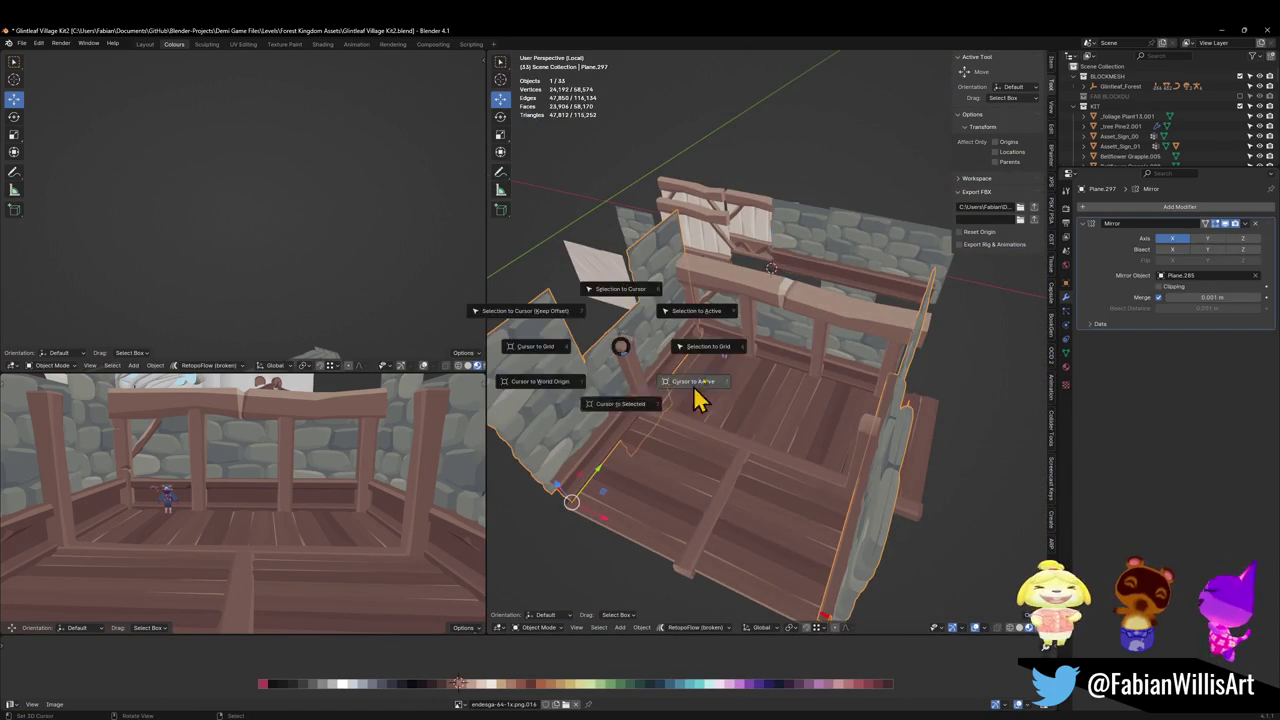
{"action": "left_click", "coordinate": [694, 397]}
{"action": "left_click", "coordinate": [826, 240]}
{"action": "key", "text": "shift+s"}
{"action": "left_click", "coordinate": [809, 263]}
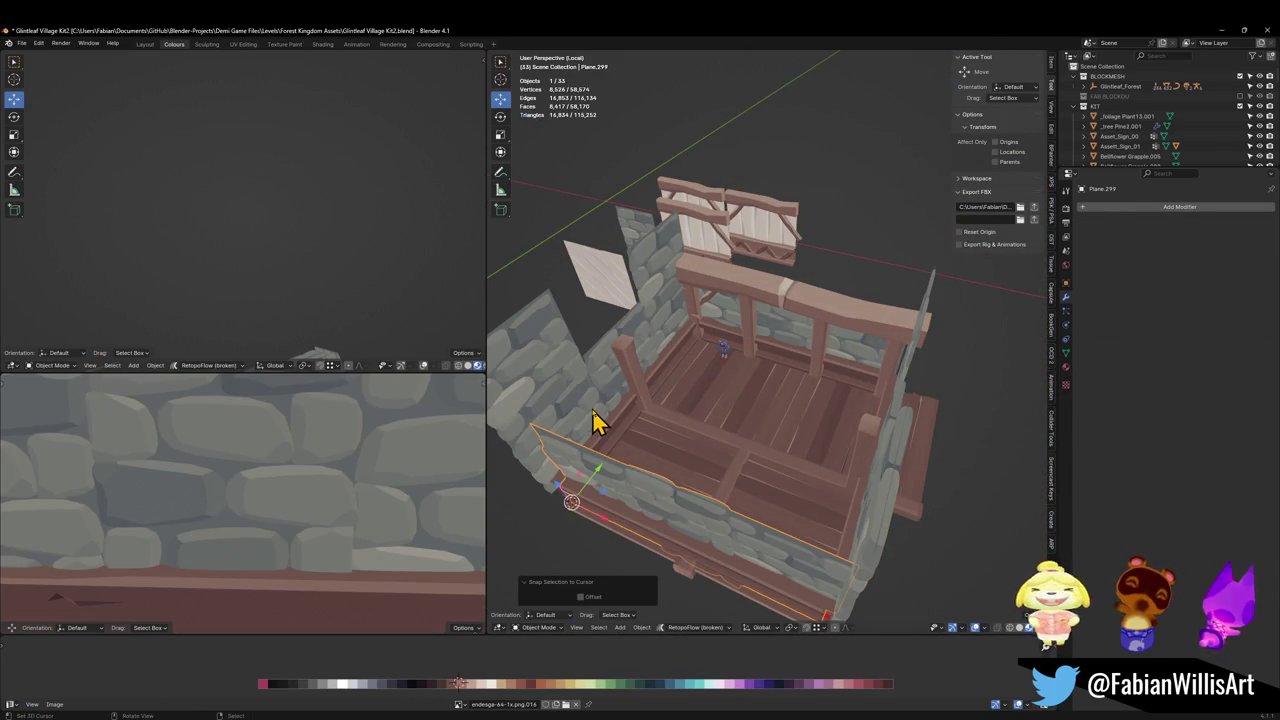
Delete the redundant mirrored wall and rotate the remaining panel -90° about Z.
{"action": "left_click", "coordinate": [593, 422]}
{"action": "key", "text": "Delete"}
{"action": "left_click", "coordinate": [636, 492]}
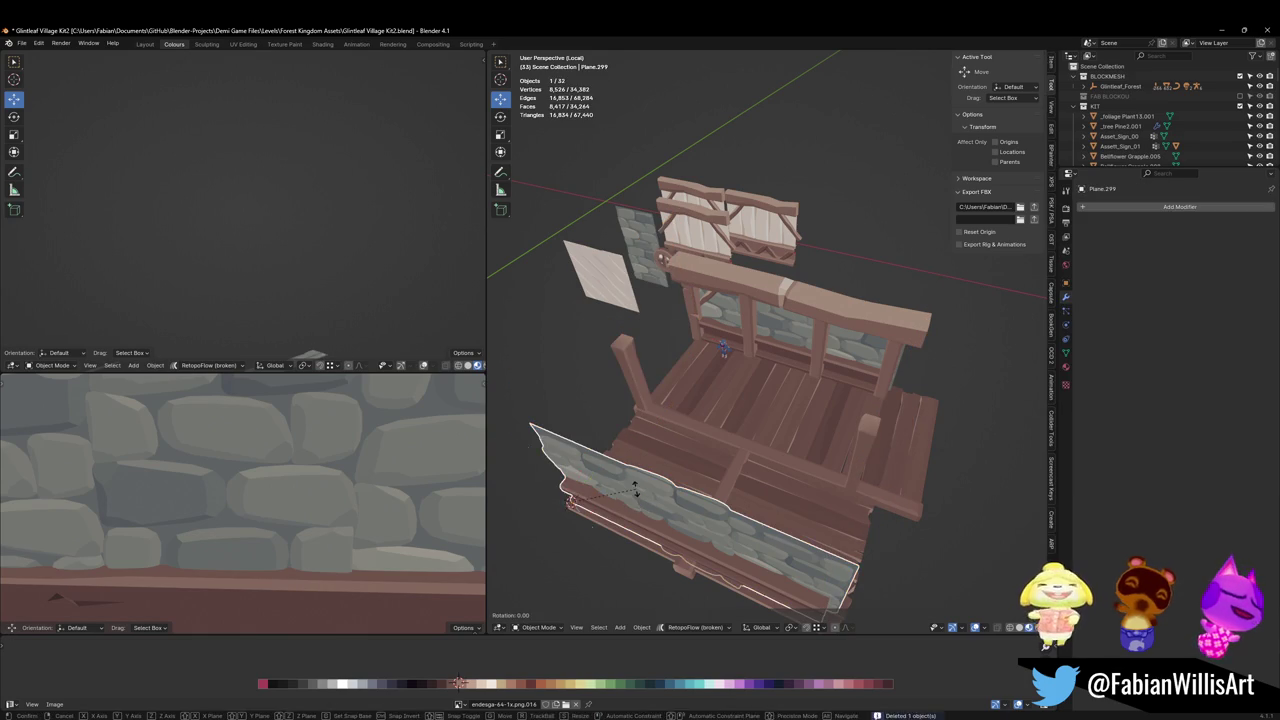
{"action": "type", "text": "rz-90"}
{"action": "key", "text": "minus"}
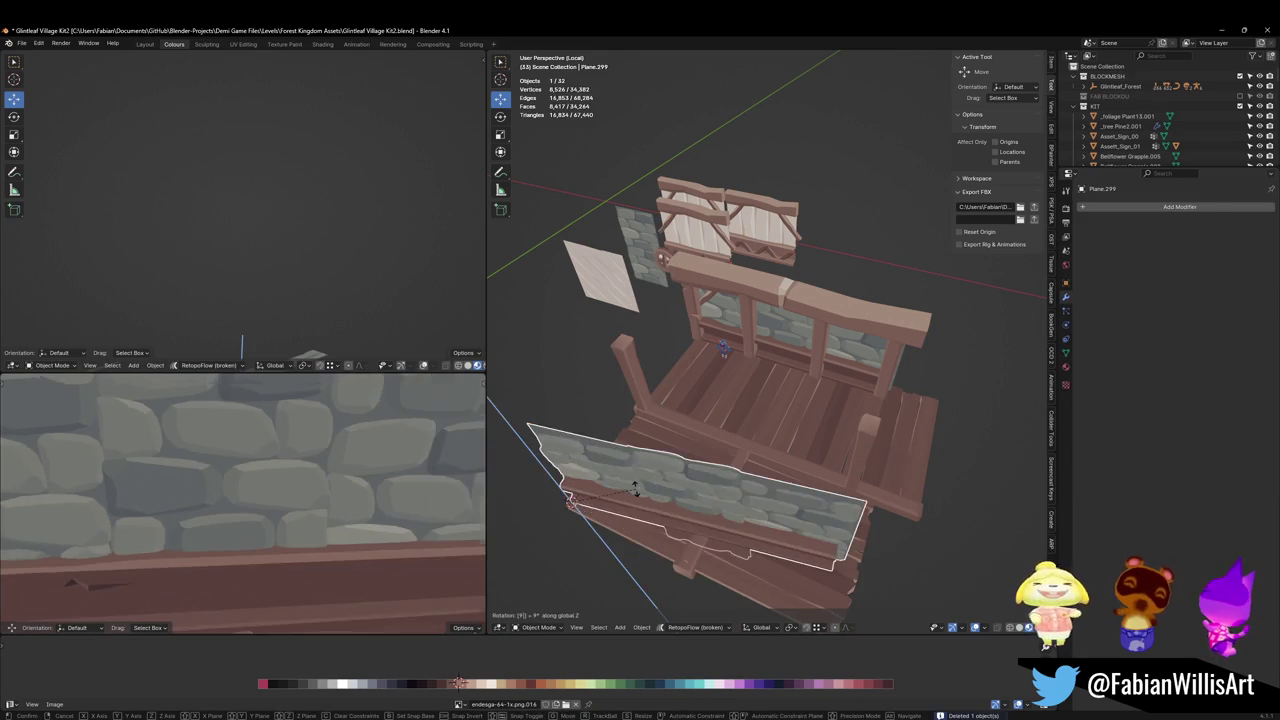
{"action": "key", "text": "Return"}
Add a Mirror modifier to the wall panel with Plane.285 as mirror object.
{"action": "middle_click_drag", "start_coordinate": [638, 500], "coordinate": [689, 434]}
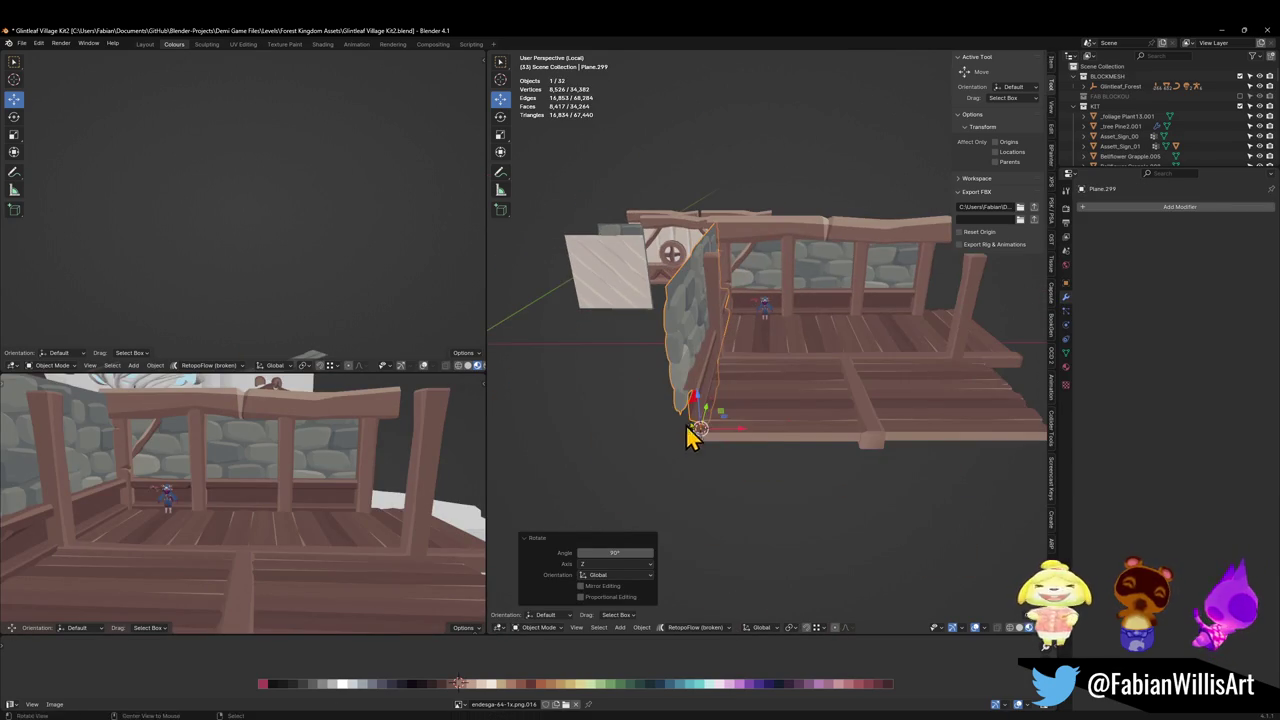
{"action": "key", "text": "q"}
{"action": "key", "text": "Return"}
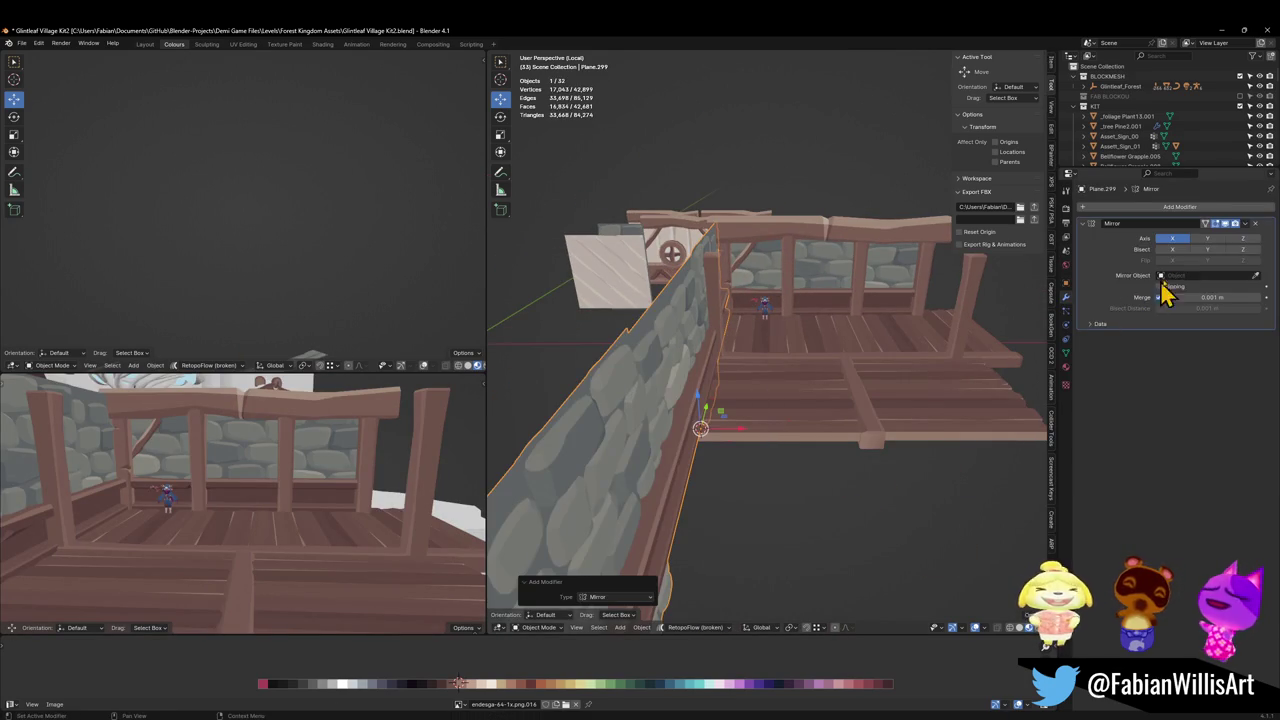
{"action": "left_click", "coordinate": [1257, 276]}
{"action": "left_click", "coordinate": [830, 290]}
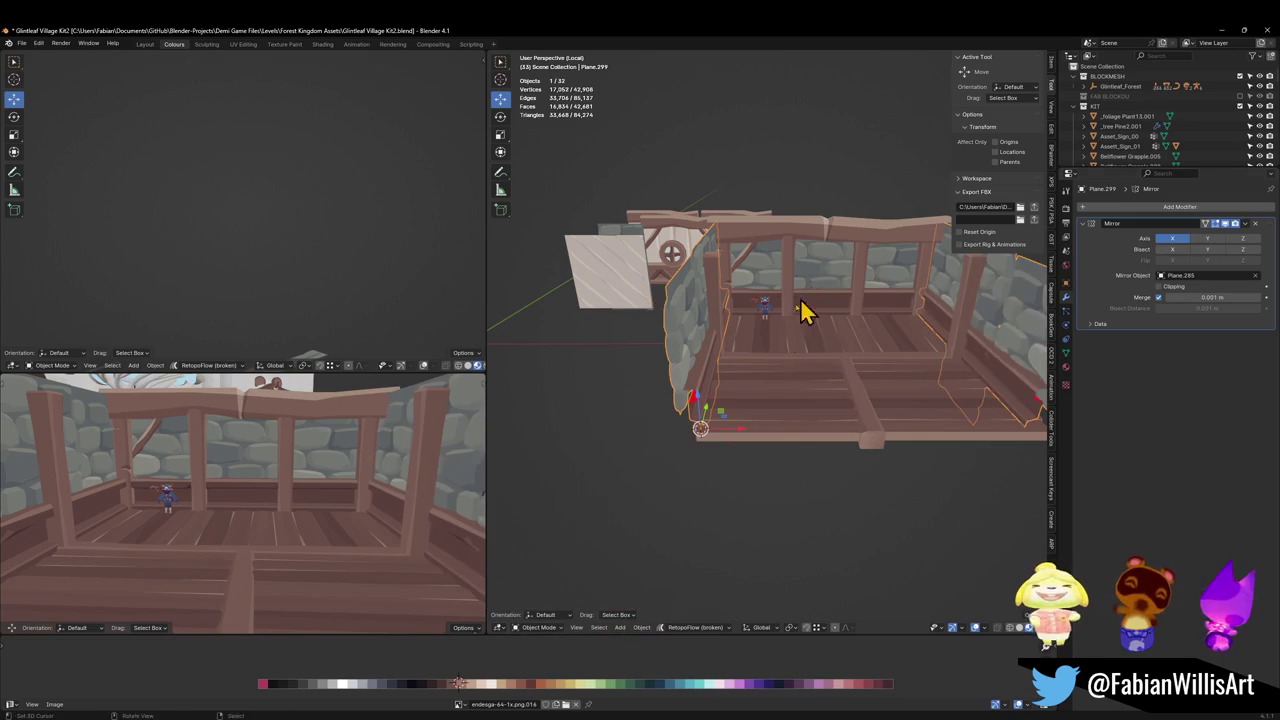
{"action": "middle_click_drag", "start_coordinate": [809, 309], "coordinate": [778, 365]}
{"action": "mouse_move", "coordinate": [677, 357]}
{"action": "middle_mouse_down", "text": "ctrl"}
{"action": "mouse_move", "coordinate": [814, 363]}
{"action": "mouse_move", "coordinate": [743, 366]}
{"action": "mouse_move", "coordinate": [768, 343]}
{"action": "middle_mouse_up", "text": "ctrl"}
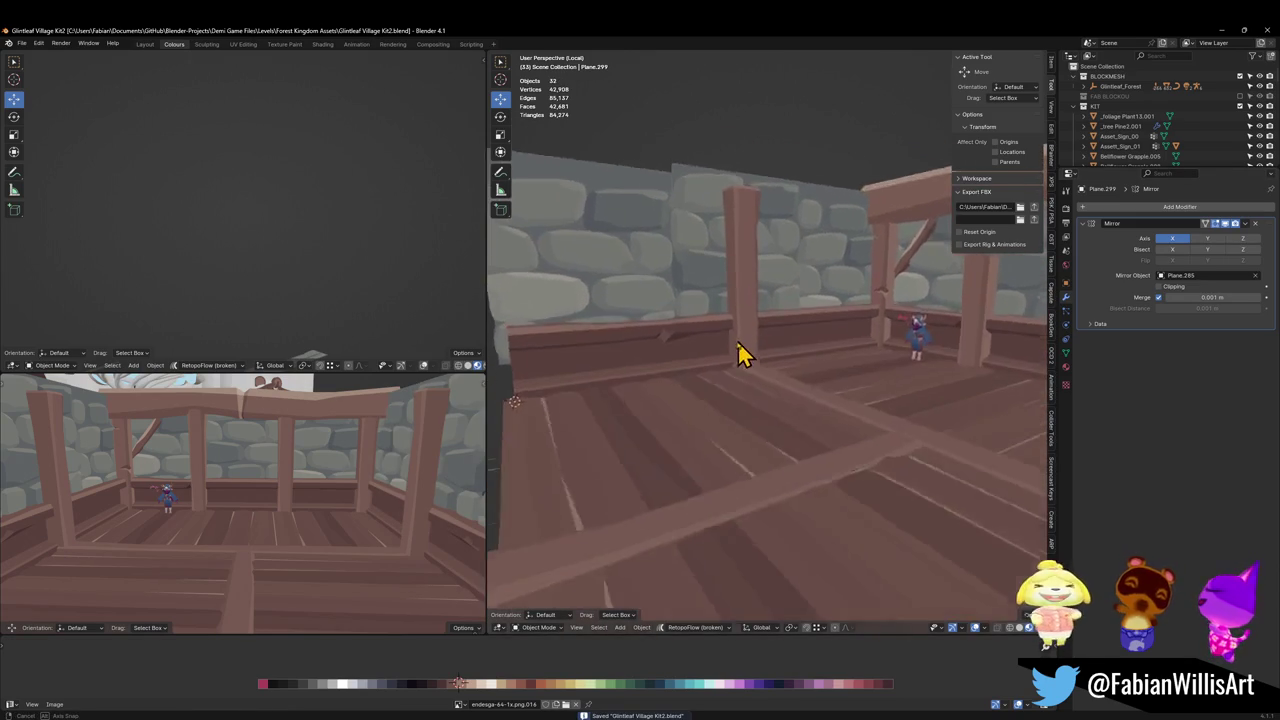
Slide the wooden post beside the wall along the Y axis.
{"action": "left_click", "coordinate": [730, 354]}
{"action": "mouse_move", "coordinate": [777, 370]}
{"action": "left_mouse_down"}
{"action": "mouse_move", "coordinate": [697, 360]}
{"action": "mouse_move", "coordinate": [712, 375]}
{"action": "left_mouse_up"}
{"action": "left_click", "coordinate": [712, 375]}
{"action": "mouse_move", "coordinate": [712, 375]}
{"action": "middle_mouse_down"}
{"action": "mouse_move", "coordinate": [780, 363]}
{"action": "mouse_move", "coordinate": [683, 385]}
{"action": "middle_mouse_up"}
Duplicate the post along Y and nudge the copy slightly along the railing.
{"action": "key", "text": "shift+d"}
{"action": "key", "text": "y"}
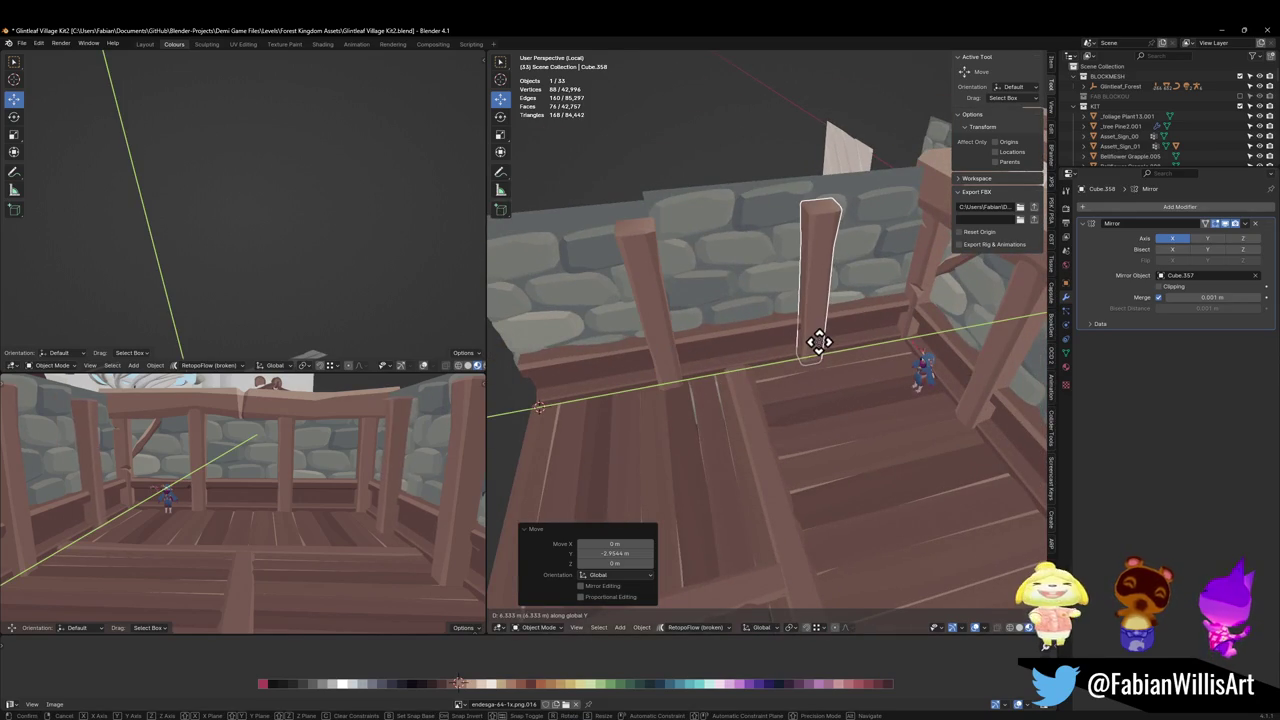
{"action": "left_click", "coordinate": [795, 362]}
{"action": "middle_click_drag", "start_coordinate": [795, 362], "coordinate": [800, 349]}
{"action": "key", "text": "g"}
{"action": "key", "text": "y"}
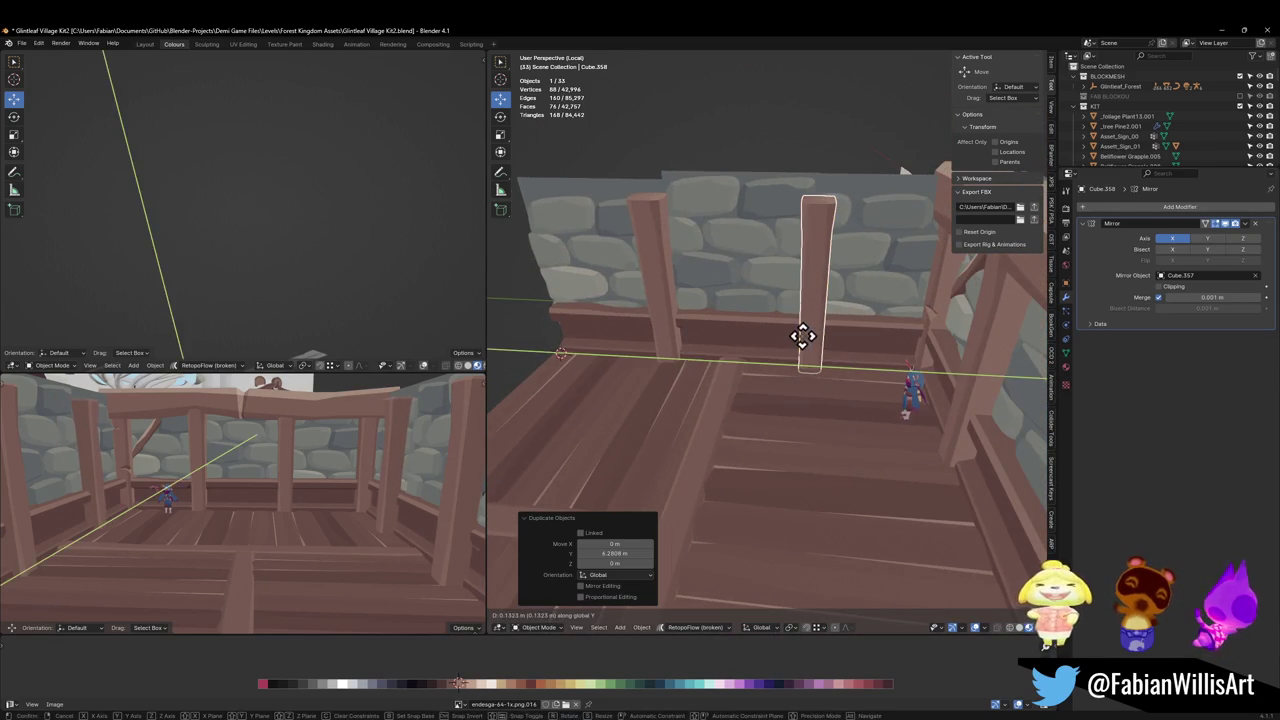
{"action": "left_click", "coordinate": [720, 355]}
Deselect the new post and save the file.
{"action": "mouse_move", "coordinate": [265, 475]}
{"action": "middle_mouse_down"}
{"action": "mouse_move", "coordinate": [300, 451]}
{"action": "mouse_move", "coordinate": [337, 451]}
{"action": "mouse_move", "coordinate": [315, 465]}
{"action": "mouse_move", "coordinate": [315, 452]}
{"action": "middle_mouse_up"}
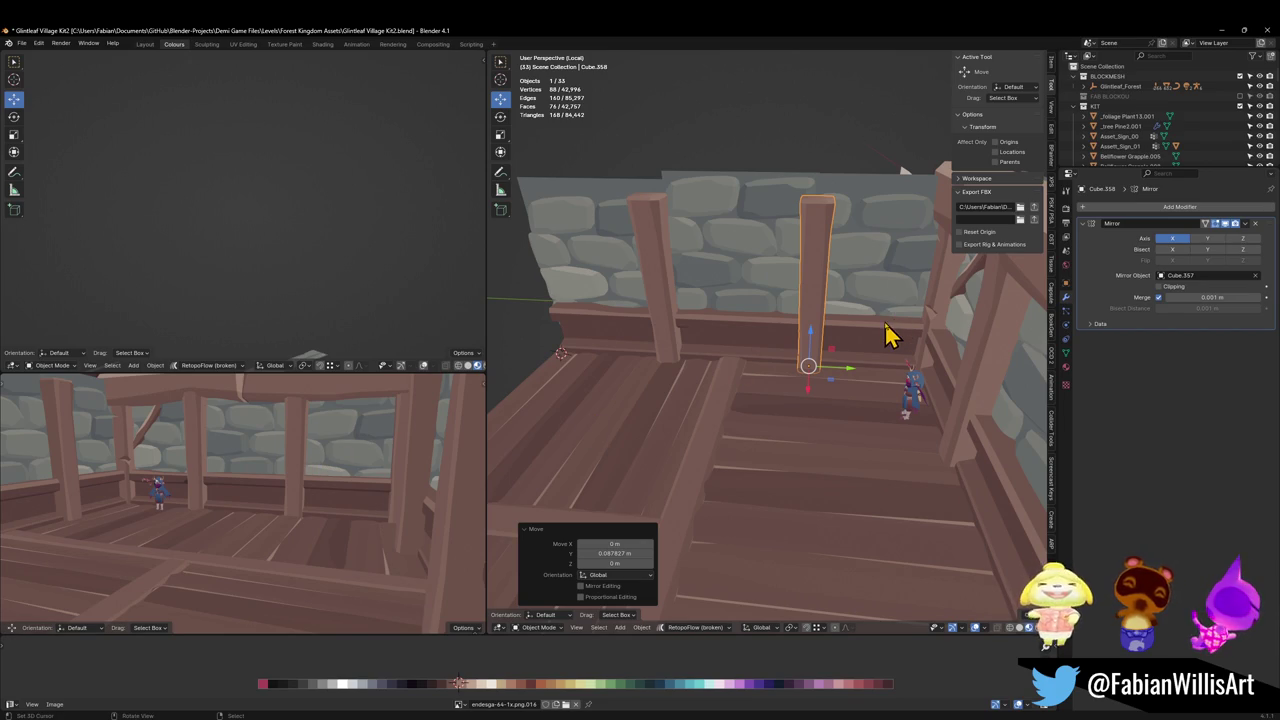
{"action": "mouse_move", "coordinate": [866, 378]}
{"action": "middle_mouse_down"}
{"action": "mouse_move", "coordinate": [786, 409]}
{"action": "mouse_move", "coordinate": [866, 391]}
{"action": "mouse_move", "coordinate": [732, 410]}
{"action": "mouse_move", "coordinate": [757, 380]}
{"action": "mouse_move", "coordinate": [834, 374]}
{"action": "mouse_move", "coordinate": [786, 385]}
{"action": "mouse_move", "coordinate": [846, 391]}
{"action": "mouse_move", "coordinate": [791, 389]}
{"action": "mouse_move", "coordinate": [826, 371]}
{"action": "mouse_move", "coordinate": [786, 378]}
{"action": "mouse_move", "coordinate": [782, 347]}
{"action": "mouse_move", "coordinate": [726, 383]}
{"action": "middle_mouse_up"}
{"action": "key", "text": "alt+a"}
{"action": "key", "text": "ctrl+s"}
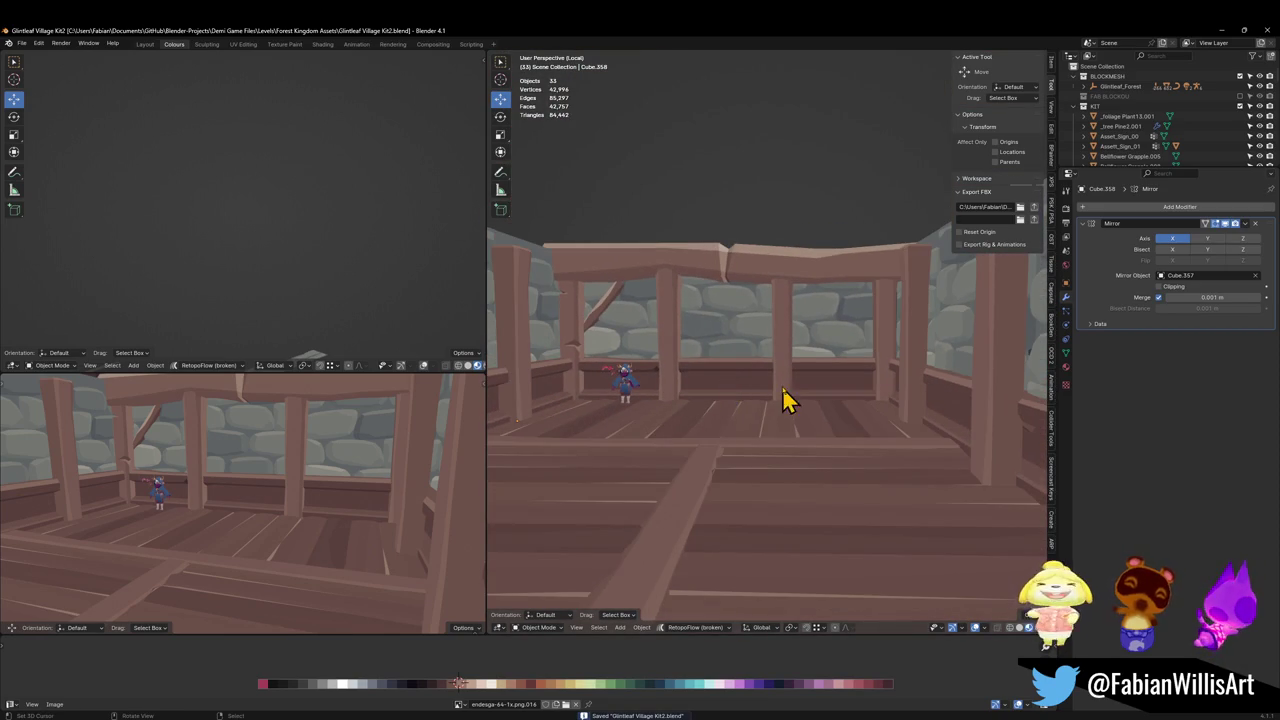
{"action": "scroll", "coordinate": [786, 400], "scroll_direction": "down", "scroll_amount": 5}
{"action": "mouse_move", "coordinate": [714, 343]}
{"action": "middle_mouse_down"}
{"action": "mouse_move", "coordinate": [750, 350]}
{"action": "mouse_move", "coordinate": [737, 366]}
{"action": "mouse_move", "coordinate": [669, 374]}
{"action": "mouse_move", "coordinate": [846, 394]}
{"action": "mouse_move", "coordinate": [820, 385]}
{"action": "middle_mouse_up"}
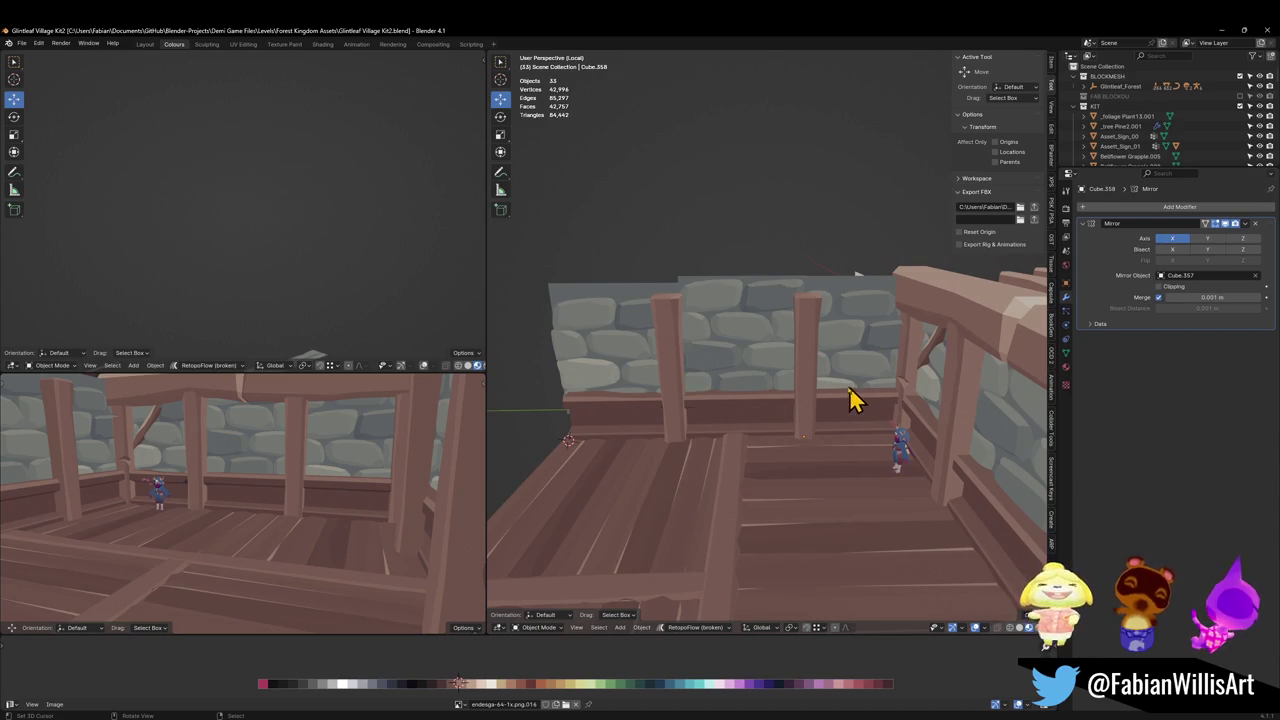
Leave the middle post in place, save again, and select the diagonal brace.
{"action": "left_click", "coordinate": [808, 402]}
{"action": "mouse_move", "coordinate": [820, 386]}
{"action": "middle_mouse_down"}
{"action": "mouse_move", "coordinate": [822, 410]}
{"action": "mouse_move", "coordinate": [800, 409]}
{"action": "middle_mouse_up"}
{"action": "key", "text": "g"}
{"action": "key", "text": "Escape"}
{"action": "key", "text": "alt+a"}
{"action": "mouse_move", "coordinate": [889, 391]}
{"action": "middle_mouse_down"}
{"action": "mouse_move", "coordinate": [922, 373]}
{"action": "mouse_move", "coordinate": [766, 423]}
{"action": "mouse_move", "coordinate": [771, 400]}
{"action": "mouse_move", "coordinate": [797, 409]}
{"action": "middle_mouse_up"}
{"action": "key", "text": "ctrl+s"}
{"action": "left_click", "coordinate": [856, 350]}
Add a Mirror modifier to the brace Cube.371 using Plane.285 as mirror object.
{"action": "key", "text": "q"}
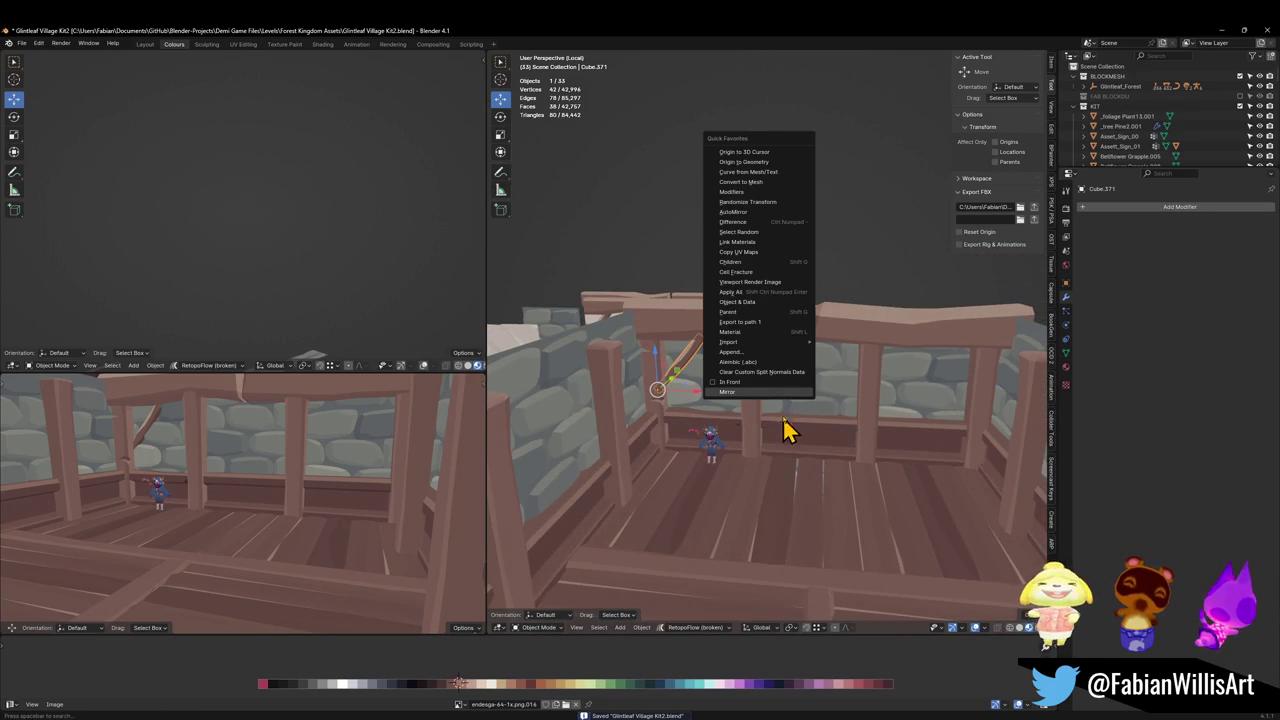
{"action": "left_click", "coordinate": [770, 392]}
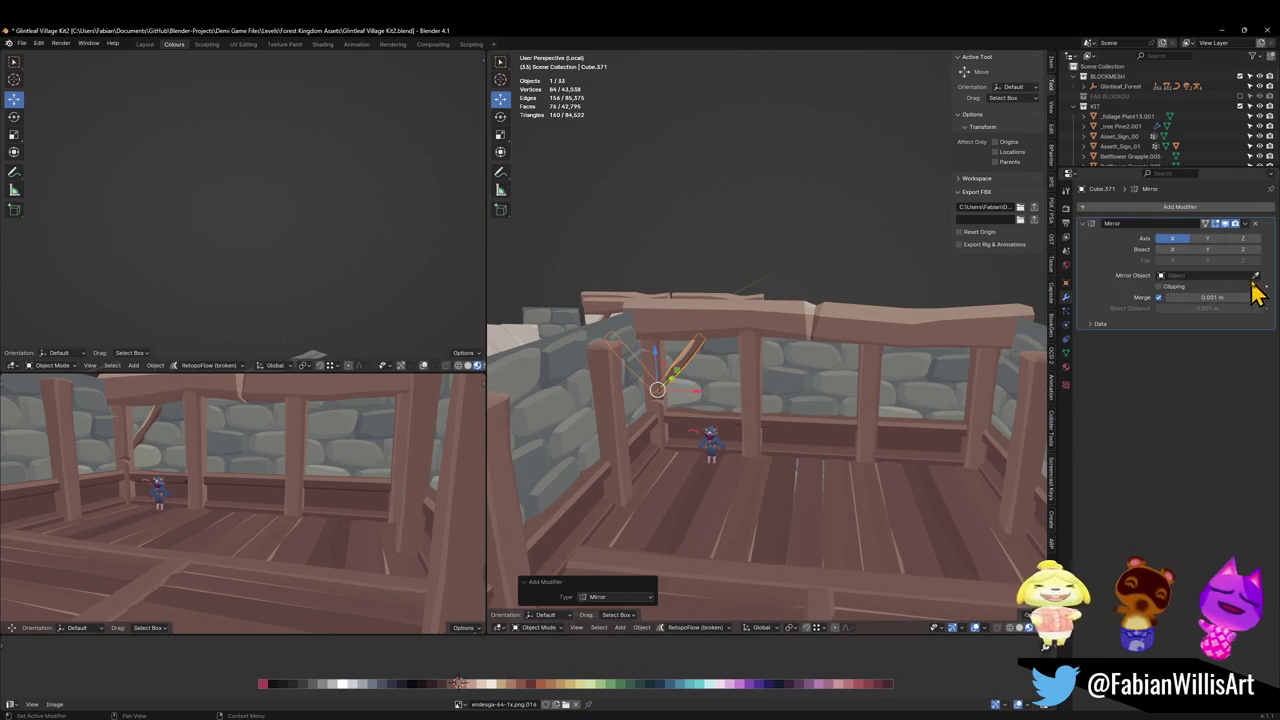
{"action": "left_click", "coordinate": [1255, 276]}
{"action": "left_click", "coordinate": [815, 396]}
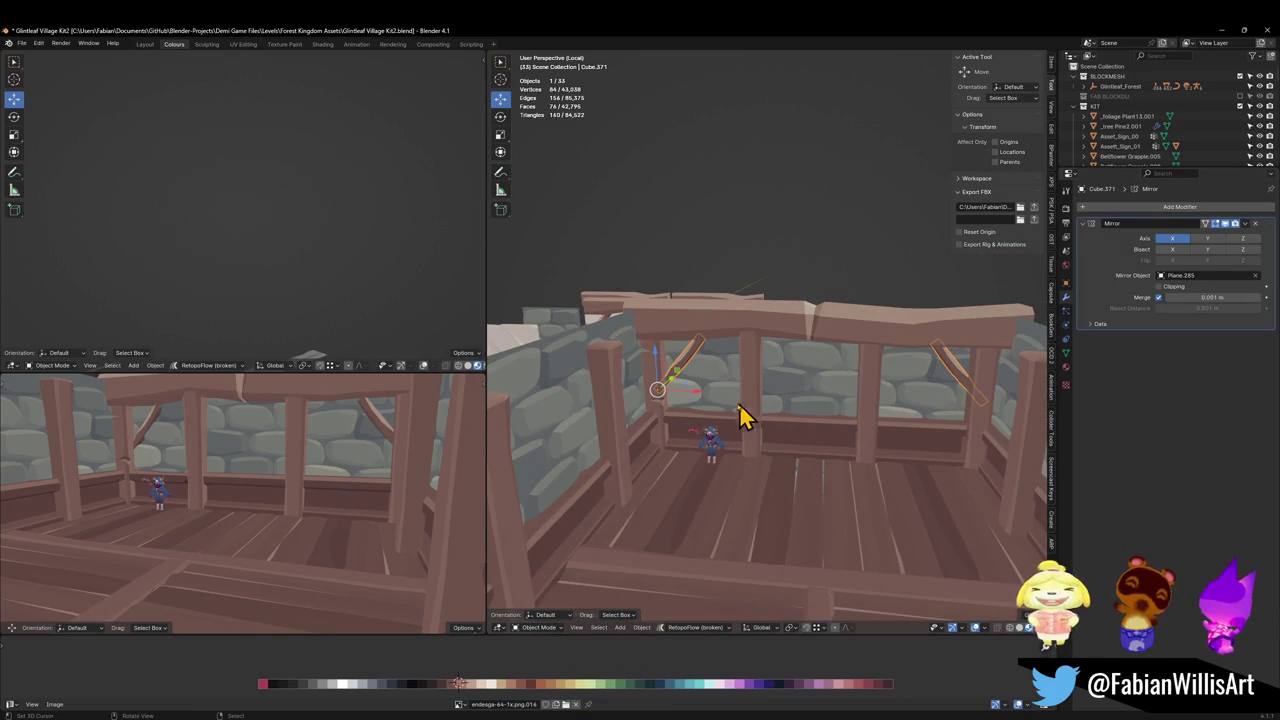
{"action": "scroll", "coordinate": [740, 415], "scroll_direction": "up", "scroll_amount": 2}
{"action": "scroll", "coordinate": [708, 380], "scroll_direction": "up", "scroll_amount": 2}
Raise the brace along Z and scale it down.
{"action": "key", "text": "g"}
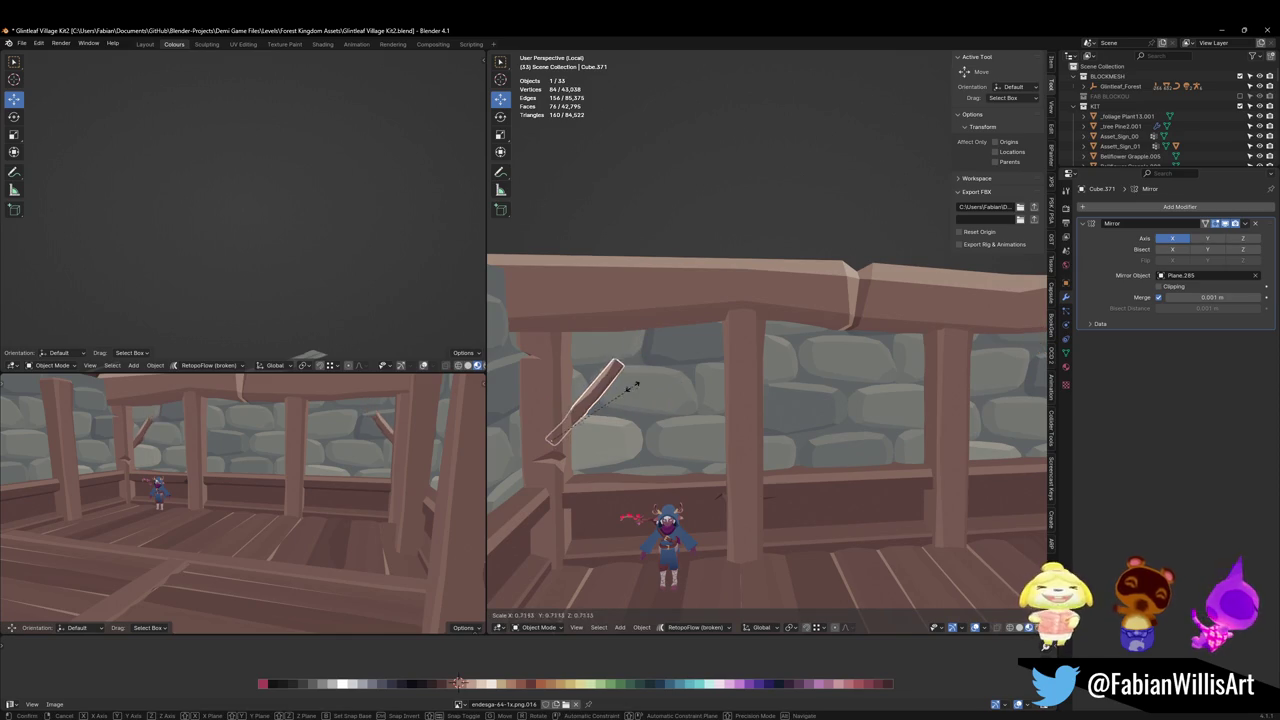
{"action": "key", "text": "Escape"}
{"action": "key", "text": "g"}
{"action": "key", "text": "z"}
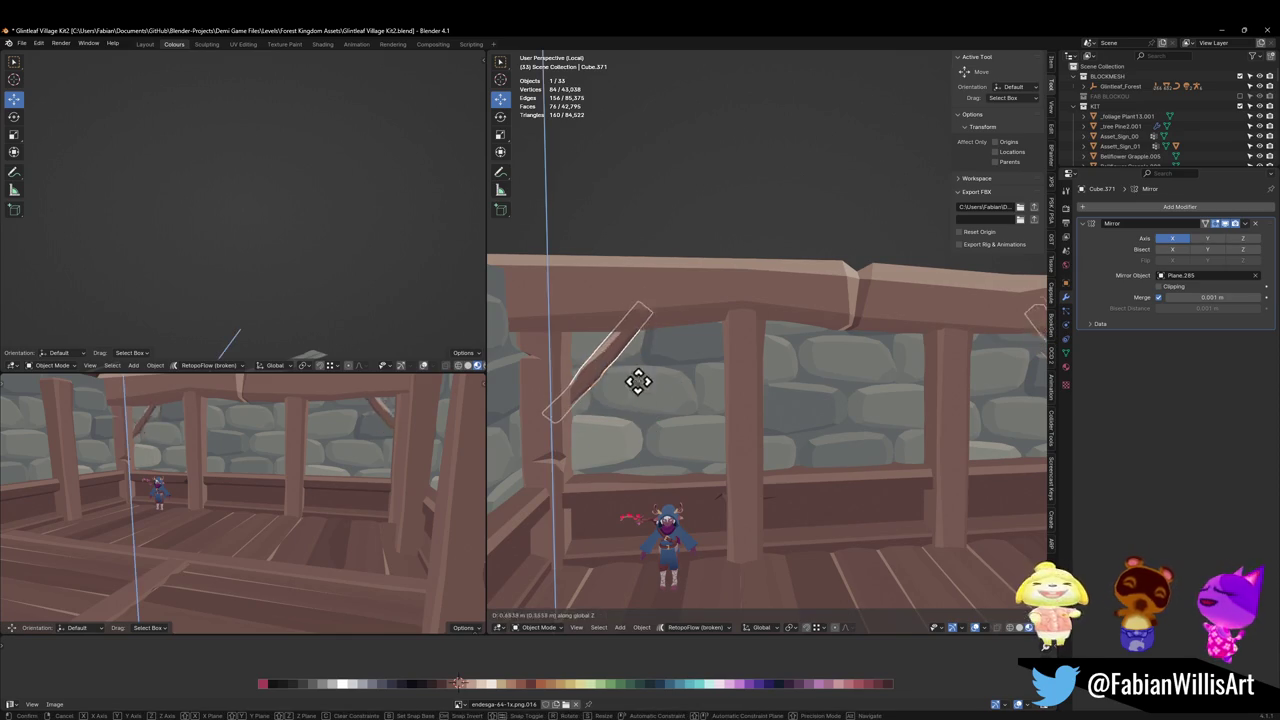
{"action": "left_click", "coordinate": [634, 377]}
{"action": "key", "text": "s"}
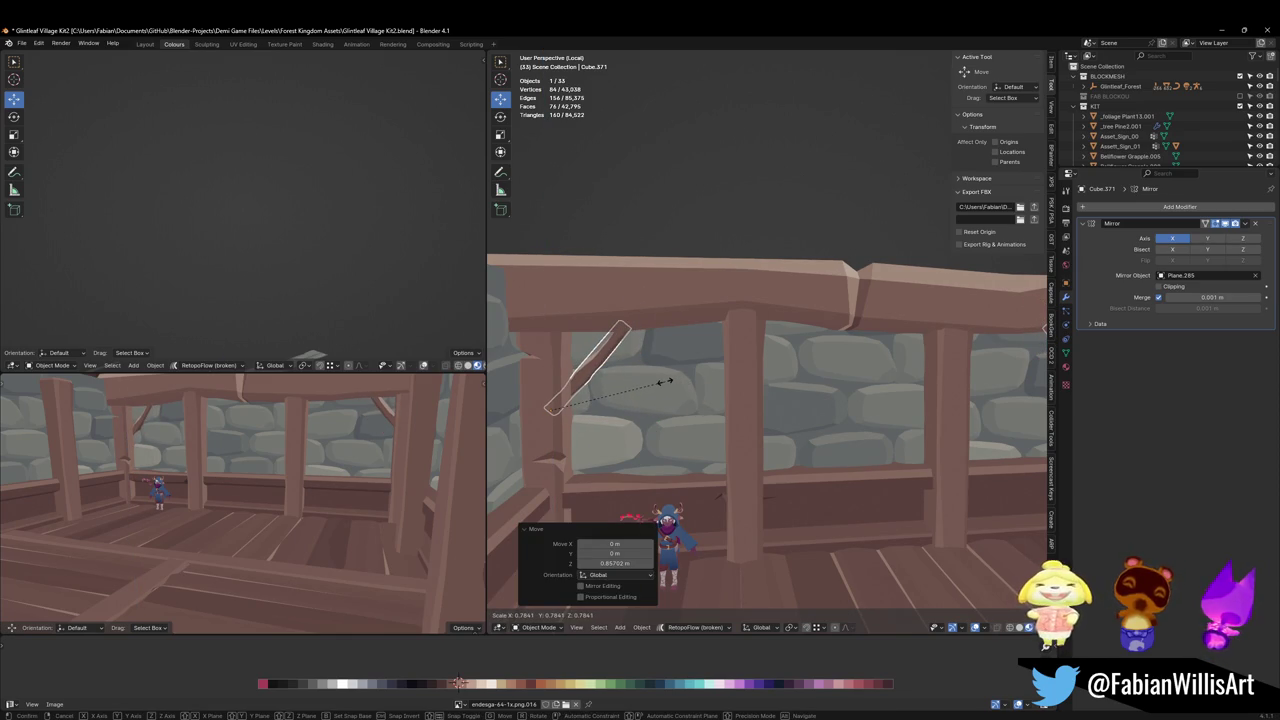
{"action": "left_click", "coordinate": [665, 381]}
Fine-tune the brace's height along Z and its position along Y.
{"action": "key", "text": "g"}
{"action": "key", "text": "z"}
{"action": "left_click", "coordinate": [666, 371]}
{"action": "middle_click_drag", "start_coordinate": [666, 371], "coordinate": [674, 380]}
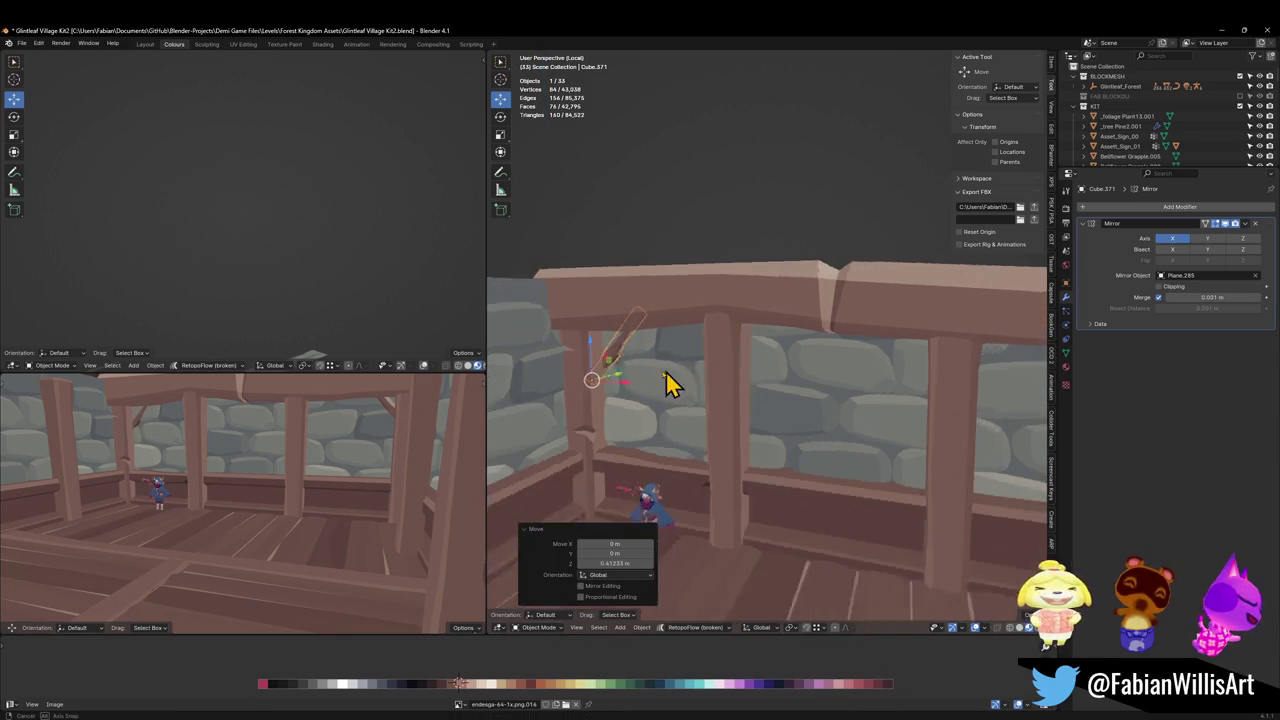
{"action": "key", "text": "g"}
{"action": "key", "text": "y"}
{"action": "left_click", "coordinate": [677, 386]}
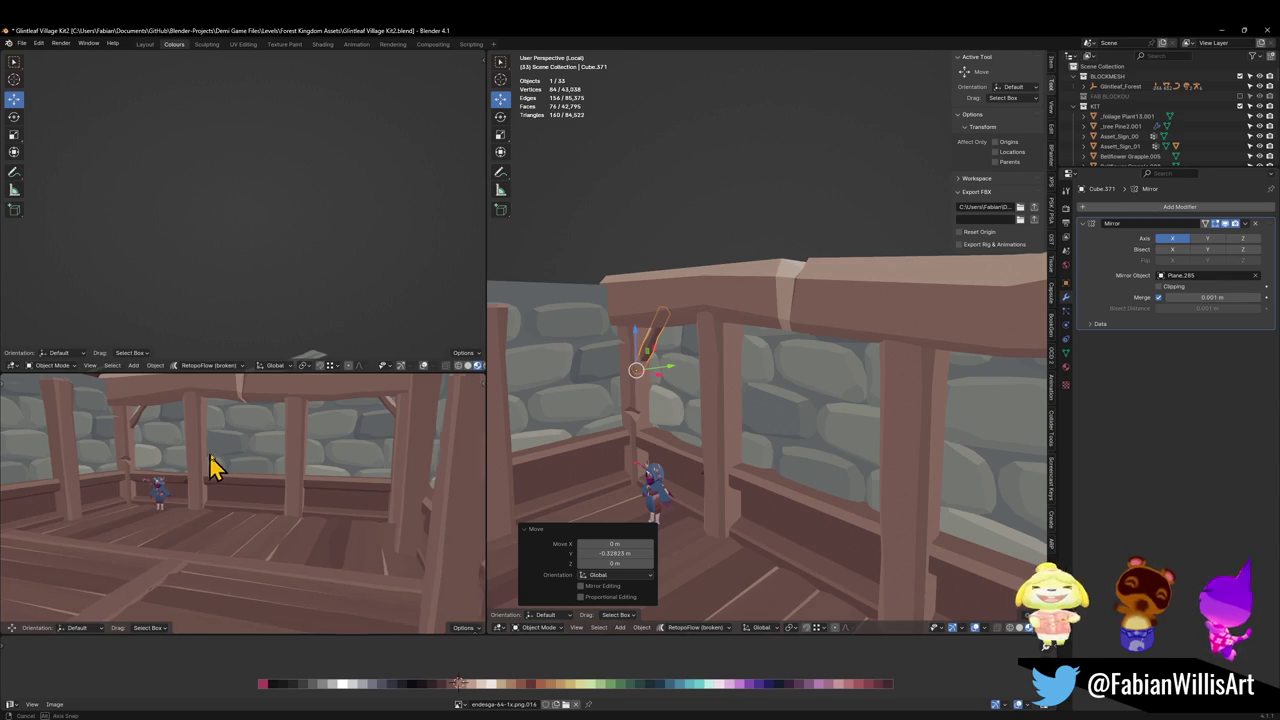
{"action": "middle_click_drag", "start_coordinate": [211, 423], "coordinate": [248, 458]}
{"action": "middle_click_drag", "start_coordinate": [751, 417], "coordinate": [729, 380]}
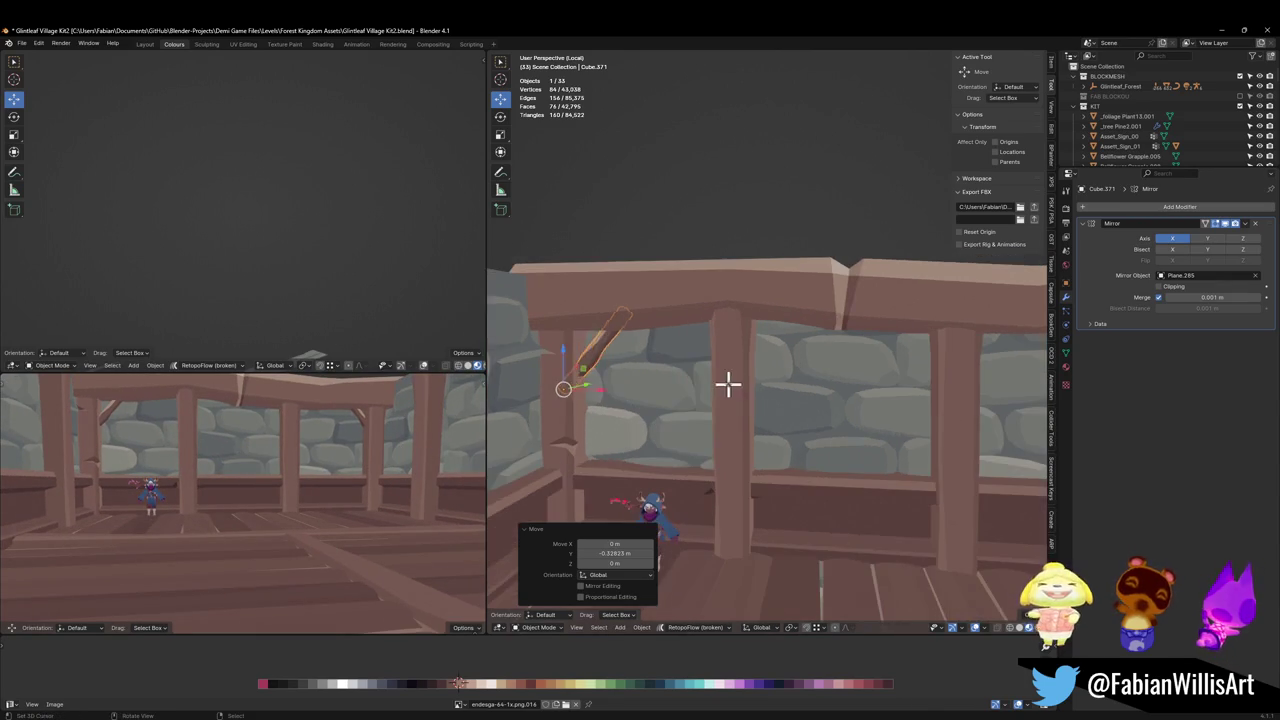
In Edit Mode, thin the brace with Alt+S and lower it along Z.
{"action": "key", "text": "Tab"}
{"action": "key", "text": "a"}
{"action": "key", "text": "alt+s"}
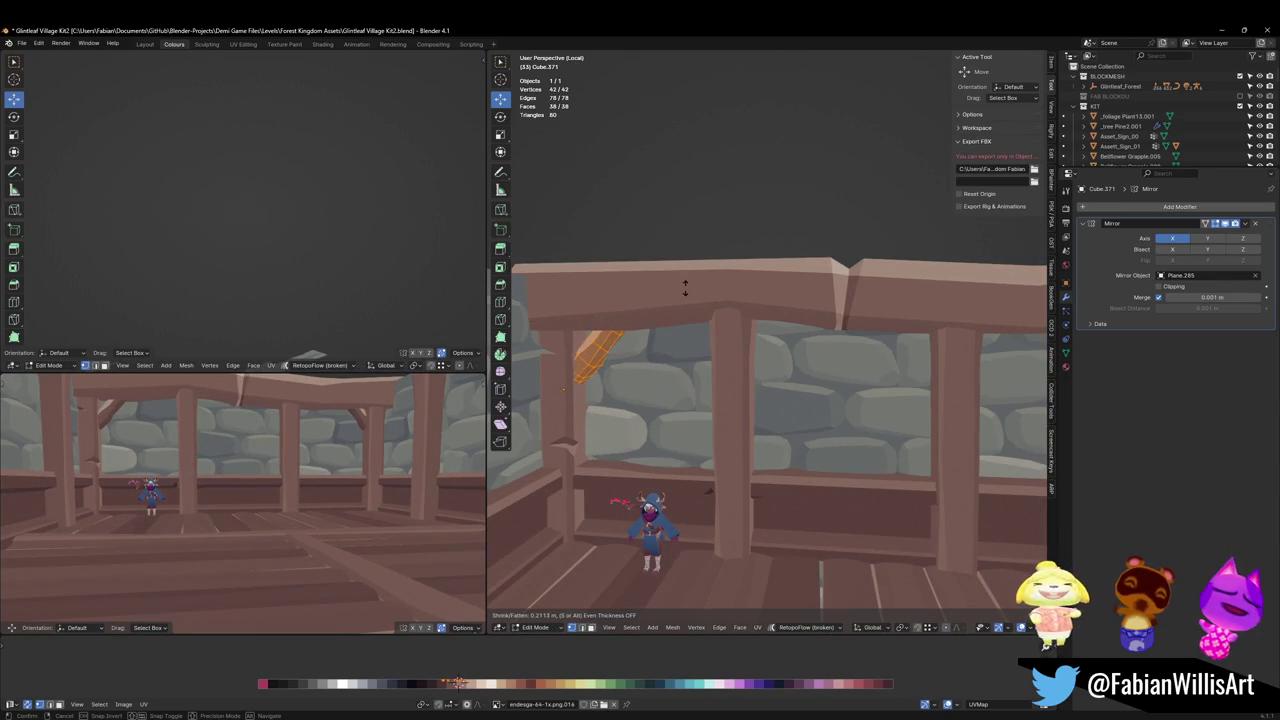
{"action": "left_click", "coordinate": [681, 287]}
{"action": "key", "text": "g"}
{"action": "key", "text": "z"}
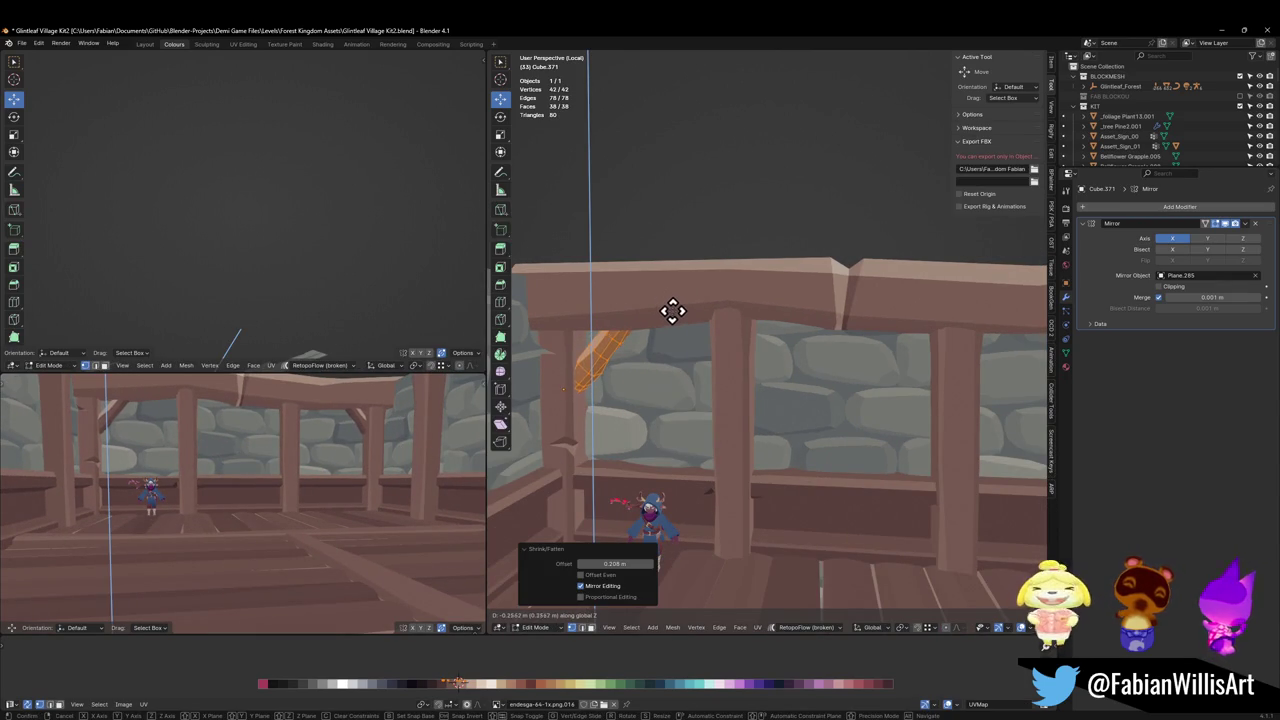
{"action": "left_click", "coordinate": [670, 306]}
Add an X-shifted brace copy mirrored across X, repositioned, with flipped normals.
{"action": "key", "text": "shift+d"}
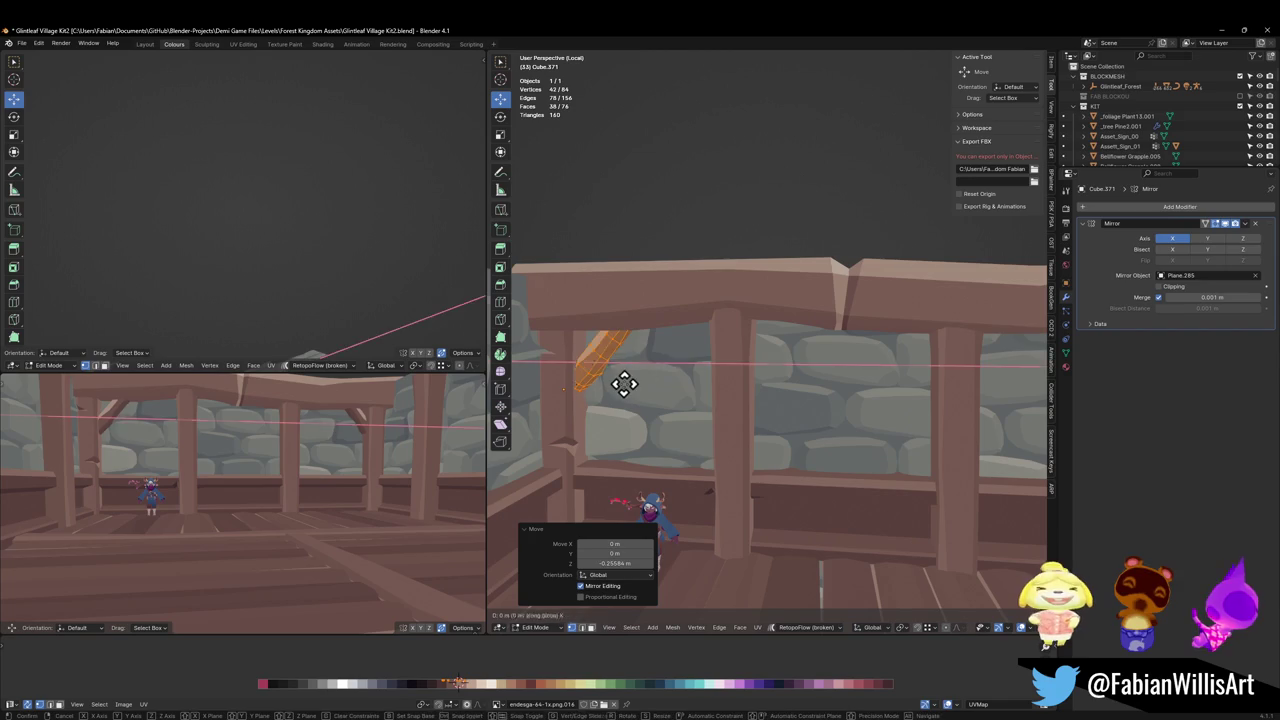
{"action": "key", "text": "x"}
{"action": "left_click", "coordinate": [697, 398]}
{"action": "key", "text": "ctrl+m"}
{"action": "key", "text": "x"}
{"action": "left_click", "coordinate": [686, 398]}
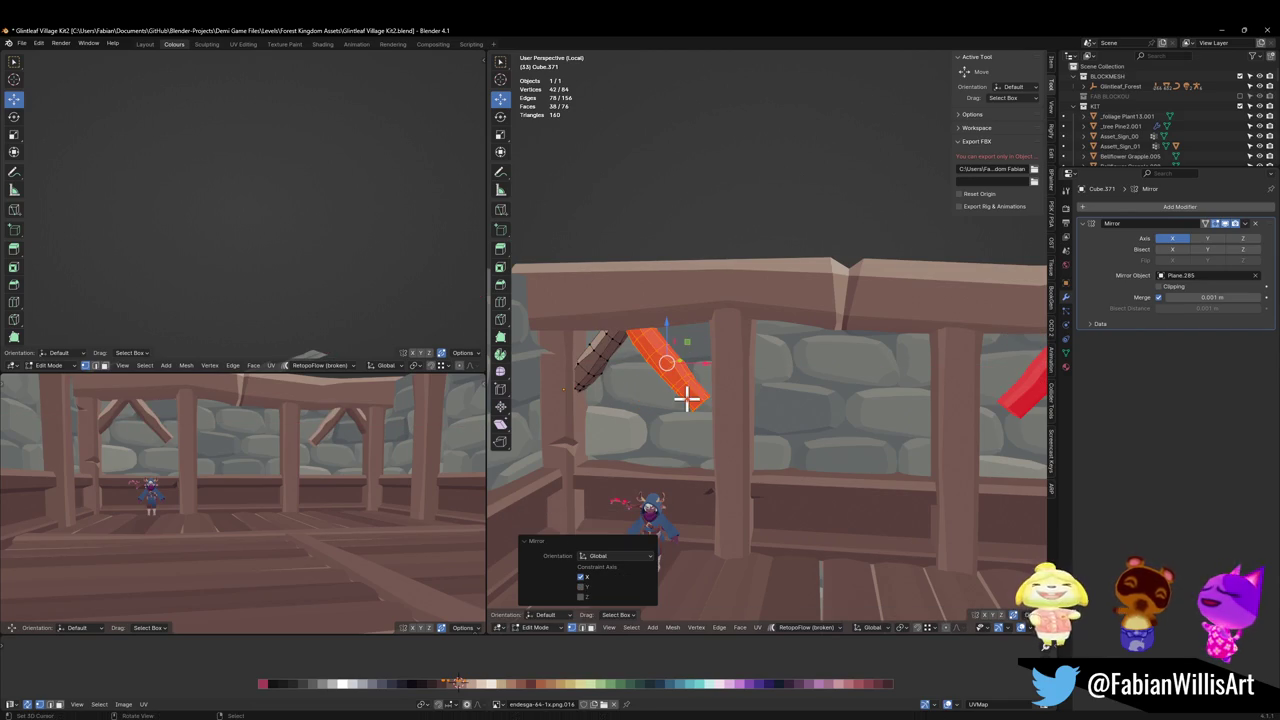
{"action": "key", "text": "g"}
{"action": "key", "text": "x"}
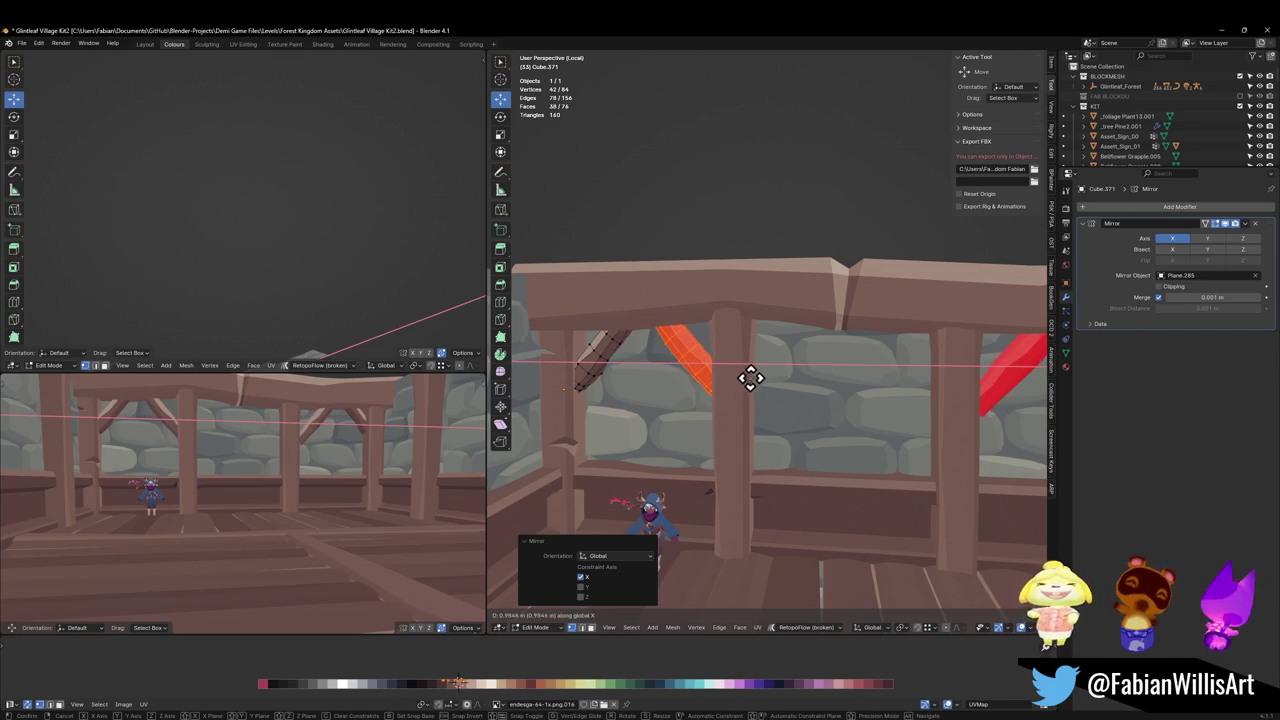
{"action": "left_click", "coordinate": [752, 377]}
{"action": "key", "text": "alt+n"}
{"action": "left_click", "coordinate": [700, 362]}
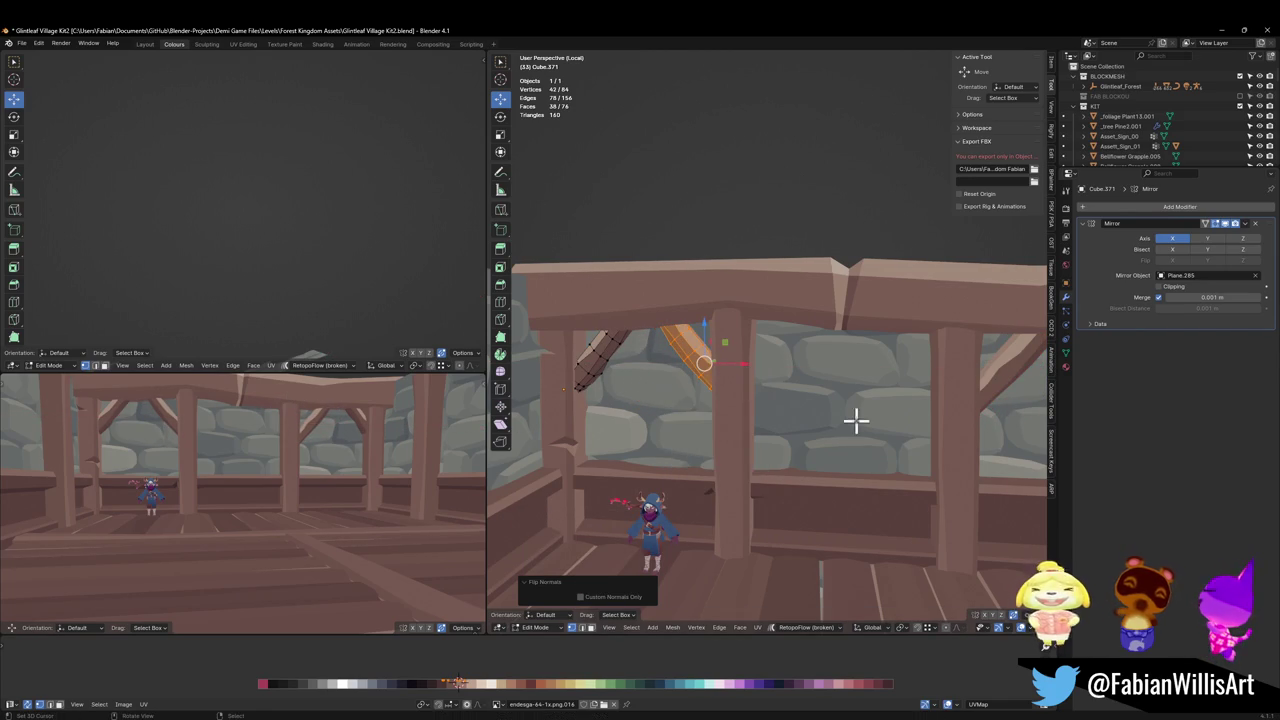
Shift the brace along X and add another X-mirrored copy with flipped normals.
{"action": "key", "text": "g"}
{"action": "key", "text": "x"}
{"action": "left_click", "coordinate": [722, 387]}
{"action": "key", "text": "shift+d"}
{"action": "key", "text": "x"}
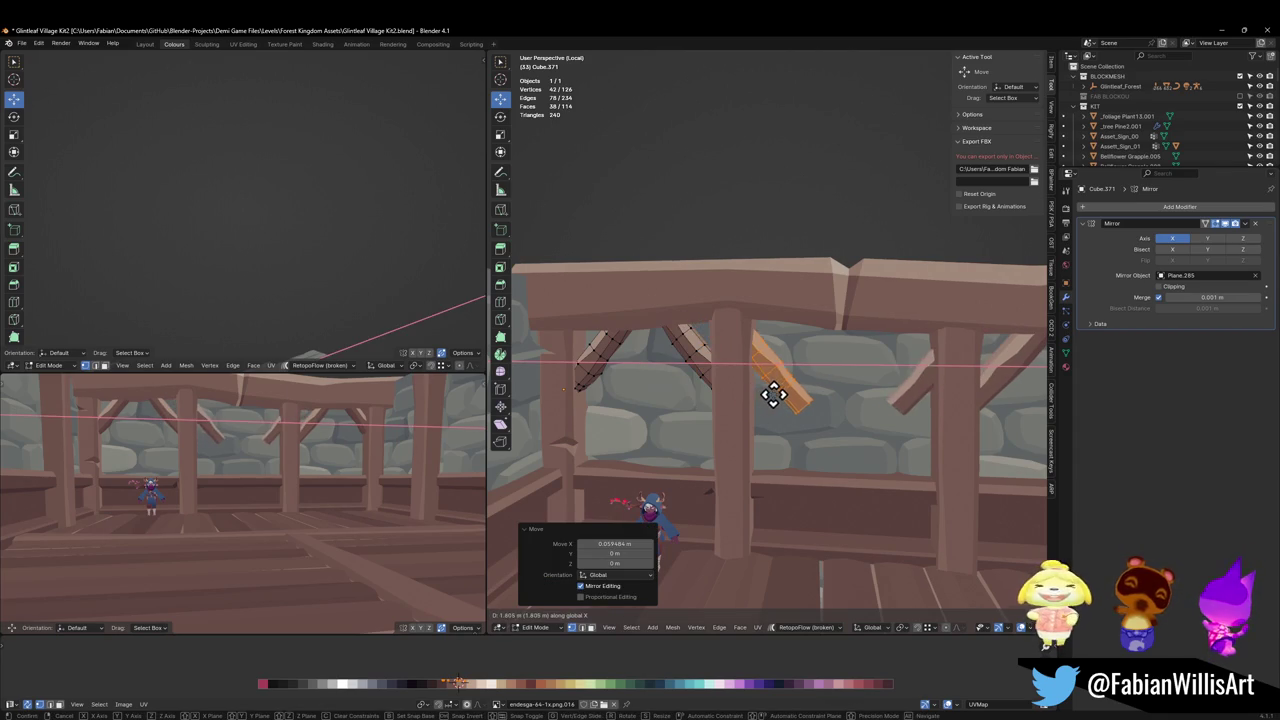
{"action": "left_click", "coordinate": [754, 395]}
{"action": "key", "text": "ctrl+m"}
{"action": "key", "text": "x"}
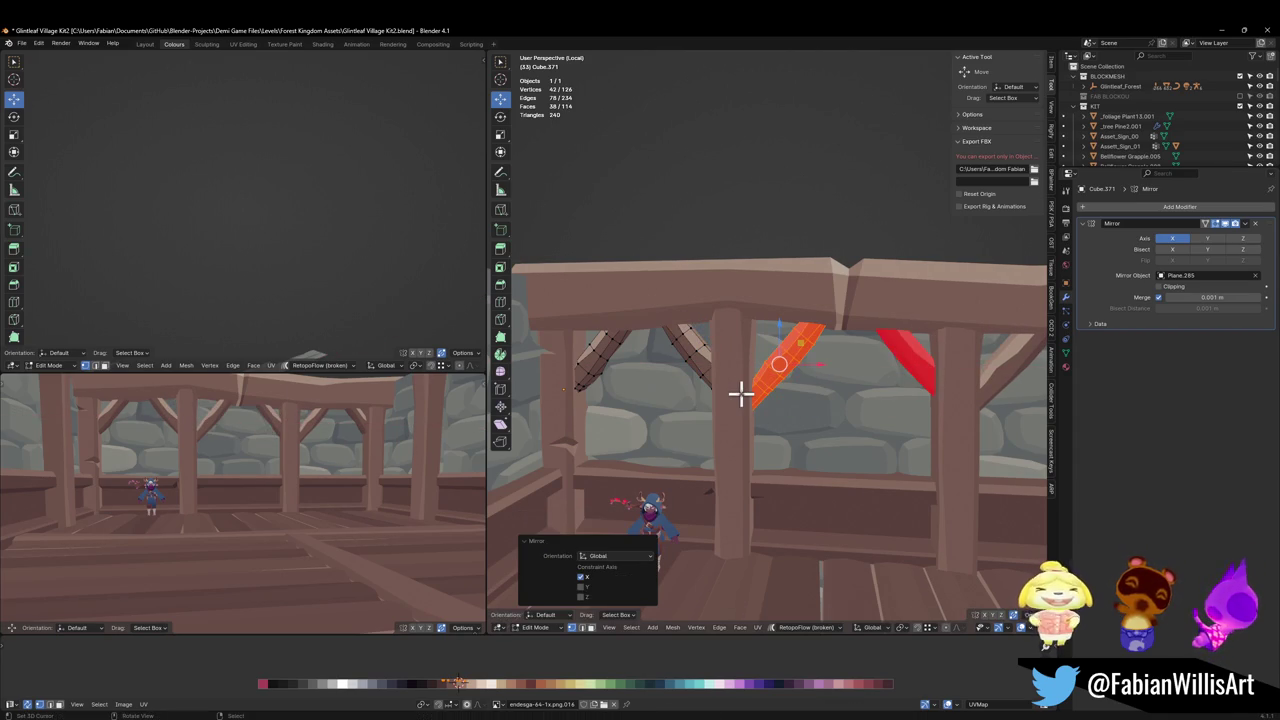
{"action": "right_click", "coordinate": [891, 371]}
{"action": "left_click", "coordinate": [804, 400]}
{"action": "key", "text": "g"}
{"action": "key", "text": "x"}
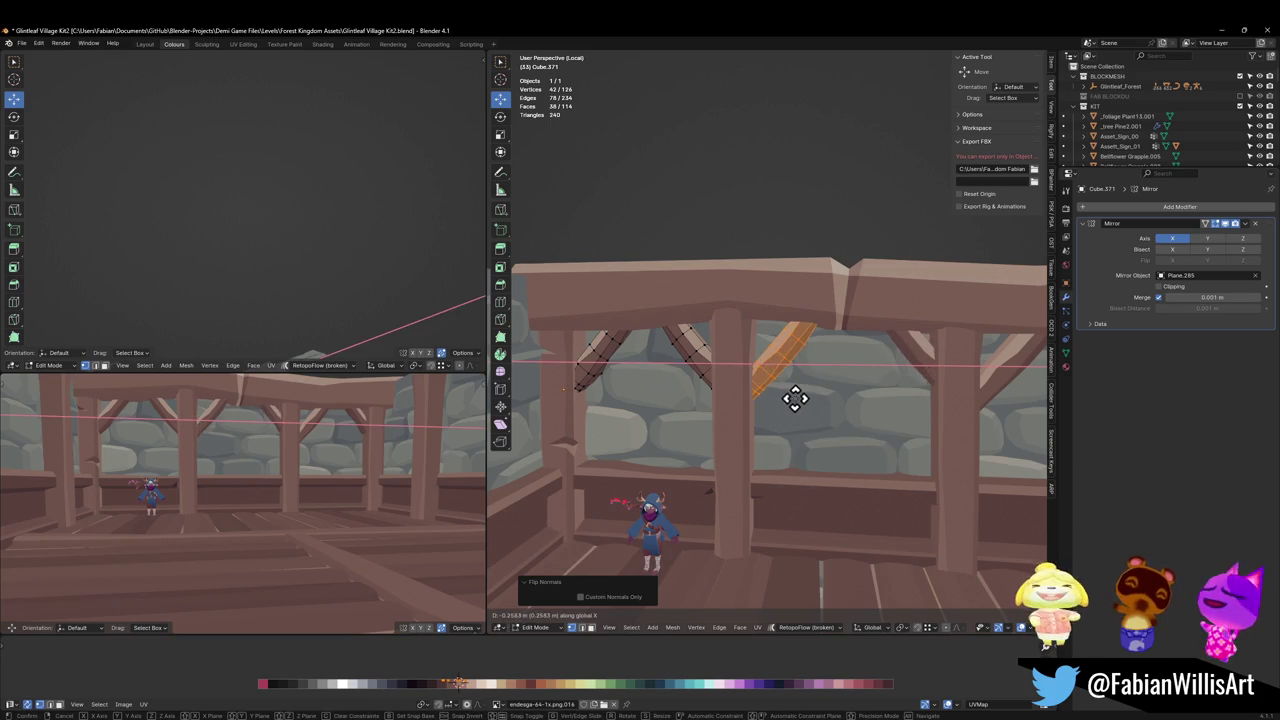
{"action": "left_click", "coordinate": [794, 399]}
{"action": "middle_click_drag", "start_coordinate": [294, 403], "coordinate": [337, 451]}
Save the balcony file with Ctrl+S and zoom around to check the mirrored braces.
{"action": "scroll", "coordinate": [382, 446], "scroll_direction": "up", "scroll_amount": 2}
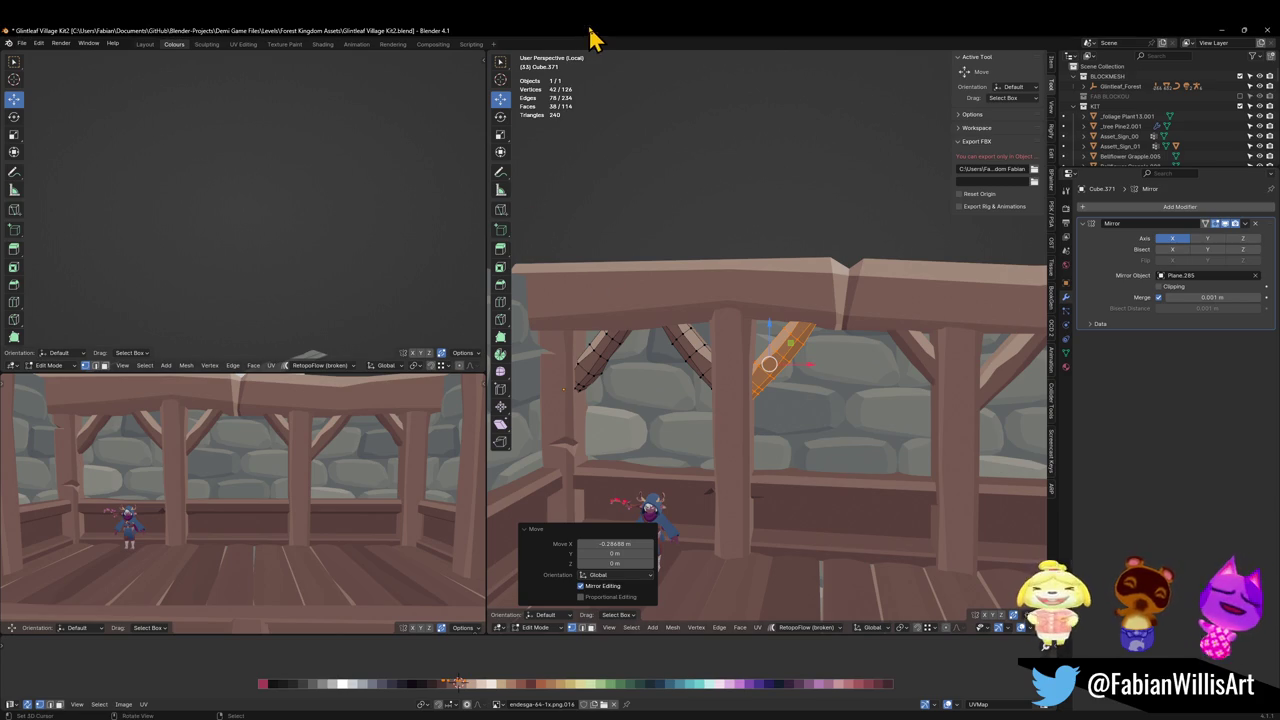
{"action": "scroll", "coordinate": [263, 434], "scroll_direction": "down", "scroll_amount": 3}
{"action": "scroll", "coordinate": [286, 471], "scroll_direction": "down", "scroll_amount": 2}
{"action": "scroll", "coordinate": [286, 471], "scroll_direction": "down", "scroll_amount": 2}
{"action": "scroll", "coordinate": [383, 462], "scroll_direction": "up", "scroll_amount": 3}
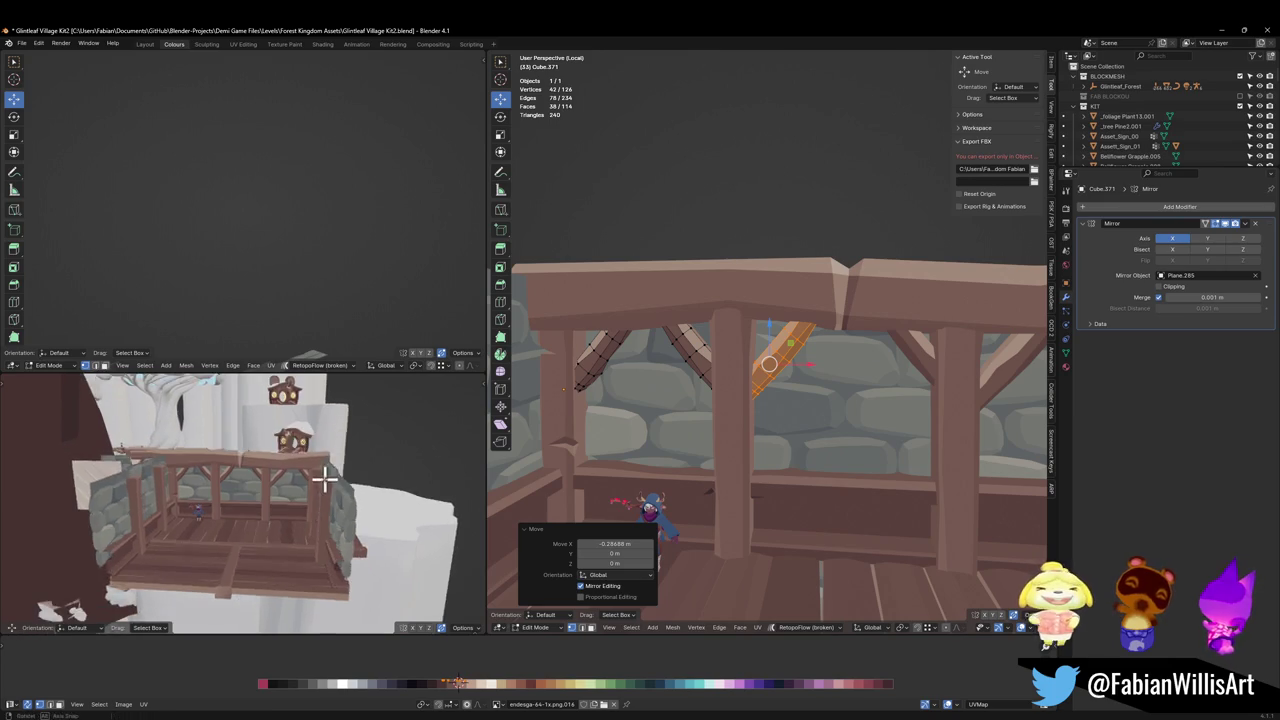
{"action": "scroll", "coordinate": [329, 483], "scroll_direction": "up", "scroll_amount": 3}
{"action": "key", "text": "ctrl+s"}
{"action": "scroll", "coordinate": [916, 412], "scroll_direction": "down", "scroll_amount": 2}
{"action": "scroll", "coordinate": [916, 412], "scroll_direction": "down", "scroll_amount": 2}
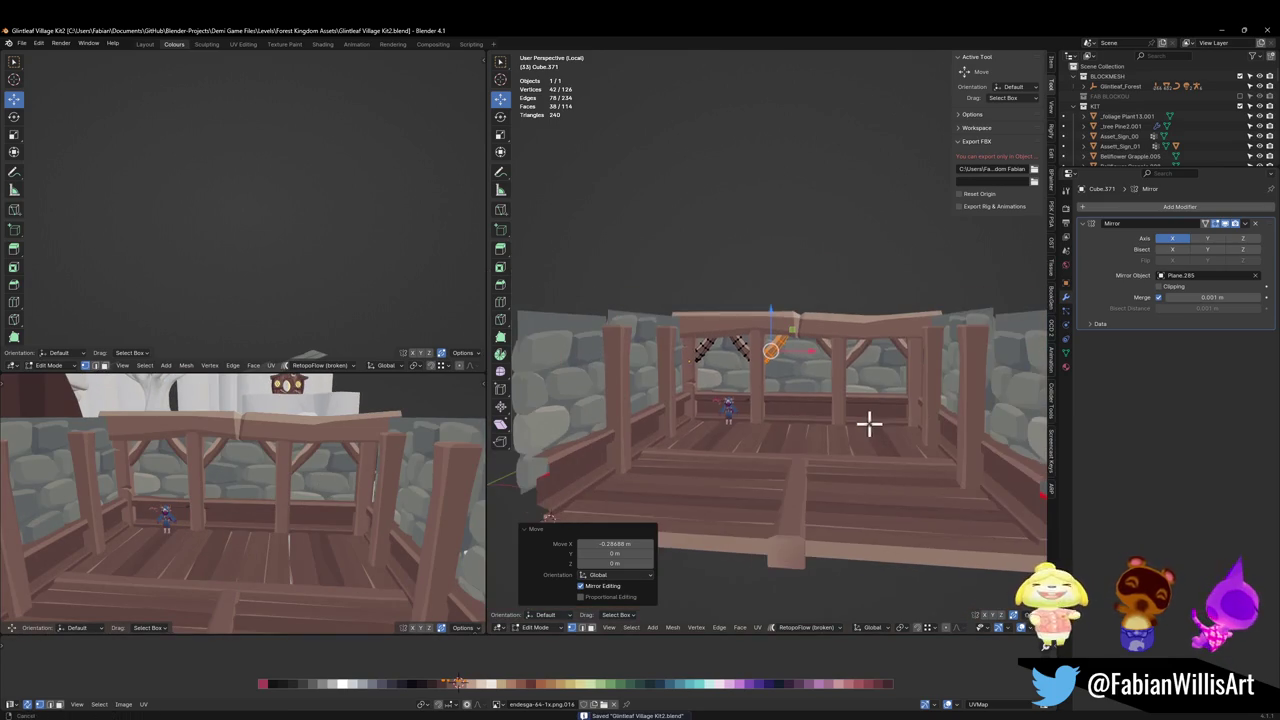
{"action": "scroll", "coordinate": [869, 423], "scroll_direction": "down", "scroll_amount": 1}
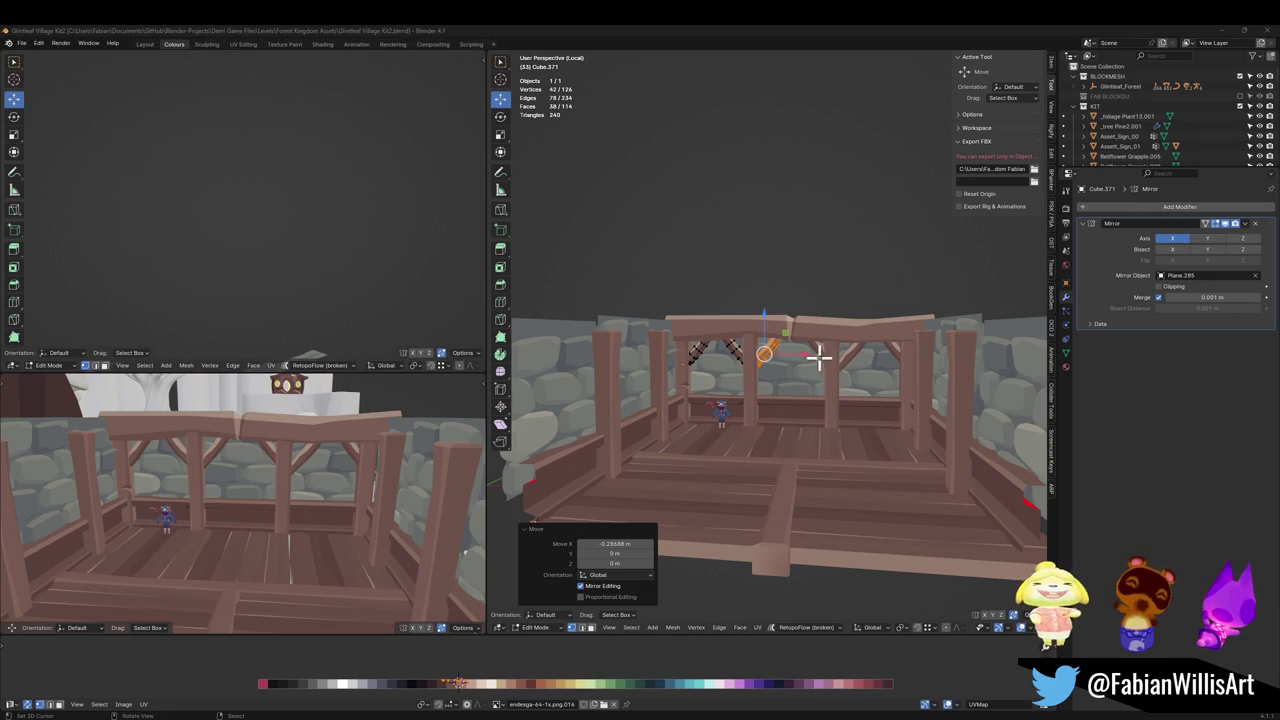
{"action": "mouse_move", "coordinate": [818, 357]}
{"action": "middle_mouse_down"}
{"action": "mouse_move", "coordinate": [837, 403]}
{"action": "mouse_move", "coordinate": [751, 417]}
{"action": "mouse_move", "coordinate": [810, 400]}
{"action": "mouse_move", "coordinate": [871, 408]}
{"action": "middle_mouse_up"}
{"action": "scroll", "coordinate": [752, 390], "scroll_direction": "down", "scroll_amount": 3}
Return to Object Mode, select a window piece behind the balcony and save the file.
{"action": "key", "text": "Tab"}
{"action": "left_click", "coordinate": [700, 394]}
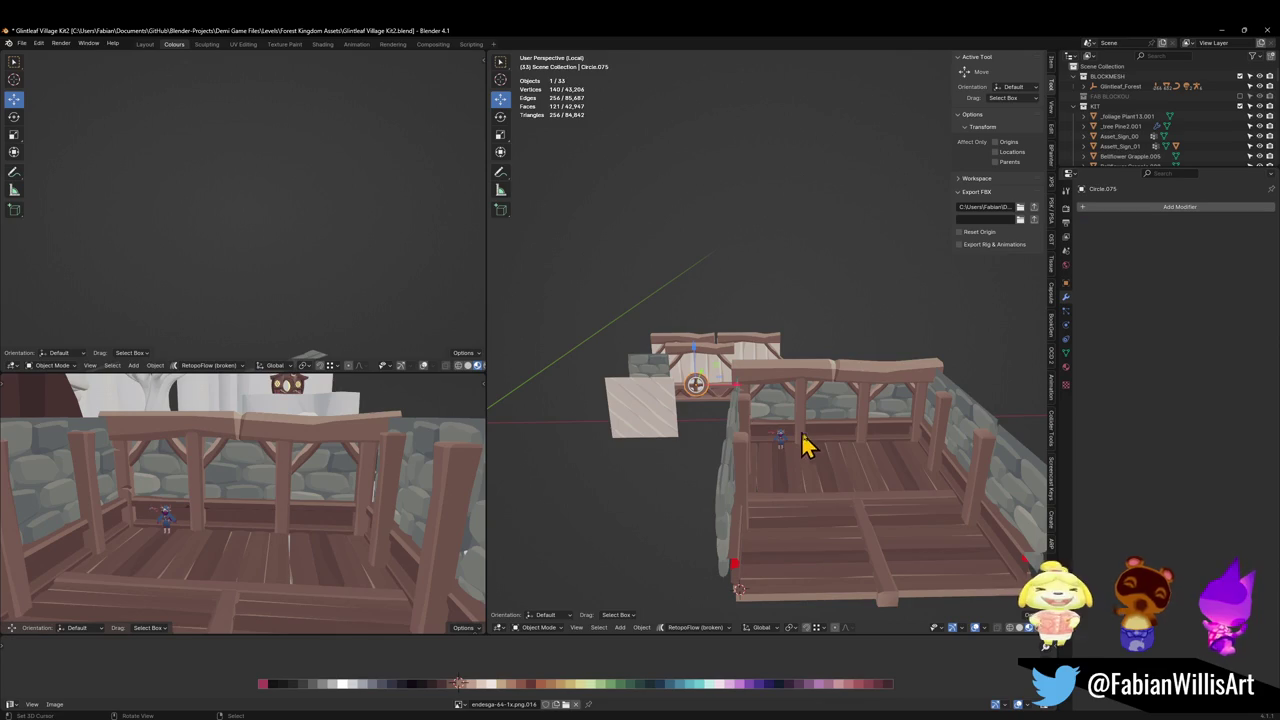
{"action": "scroll", "coordinate": [848, 414], "scroll_direction": "up", "scroll_amount": 1}
{"action": "scroll", "coordinate": [880, 448], "scroll_direction": "up", "scroll_amount": 1}
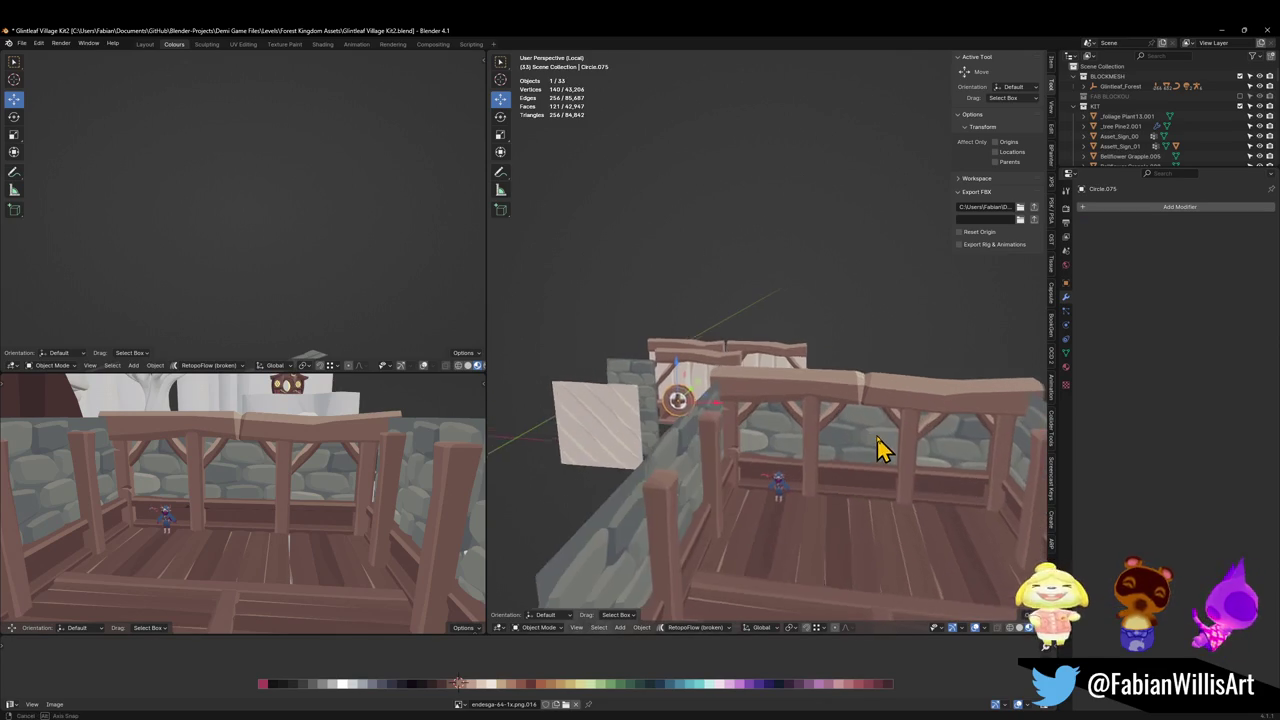
{"action": "scroll", "coordinate": [894, 448], "scroll_direction": "up", "scroll_amount": 1}
{"action": "scroll", "coordinate": [872, 459], "scroll_direction": "up", "scroll_amount": 1}
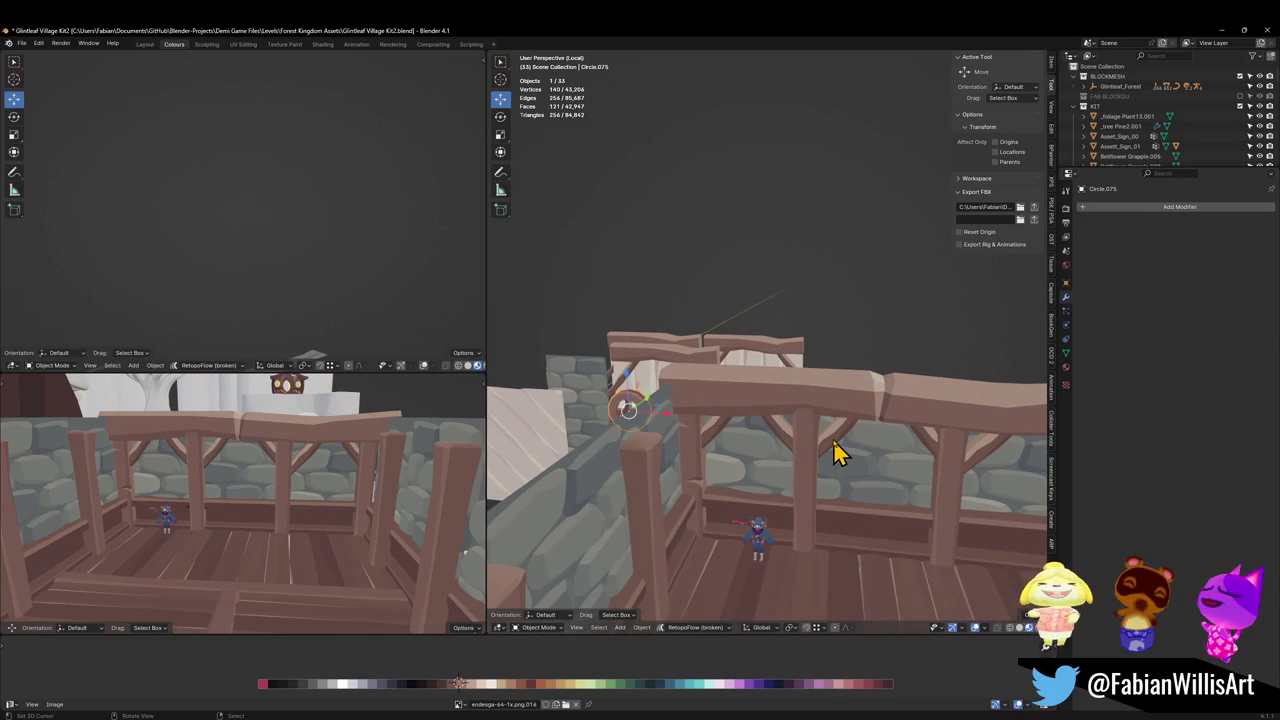
{"action": "middle_click_drag", "start_coordinate": [684, 393], "coordinate": [700, 409]}
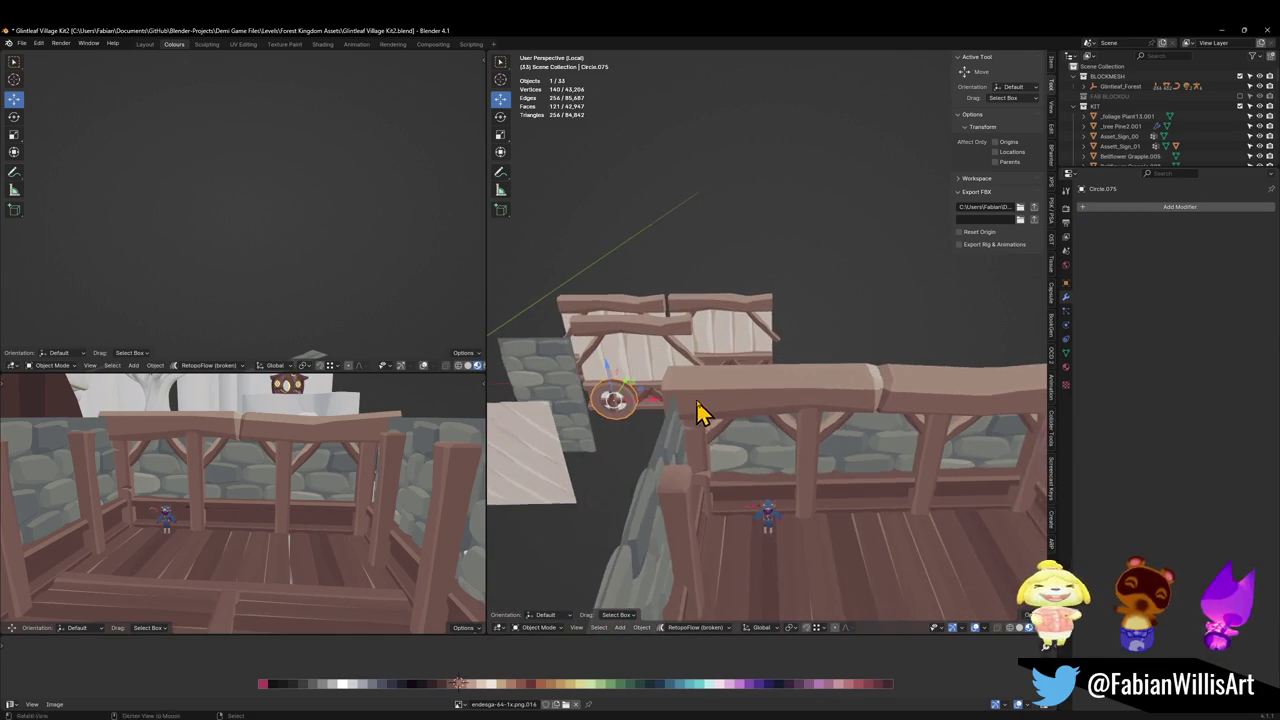
{"action": "key", "text": "ctrl+s"}
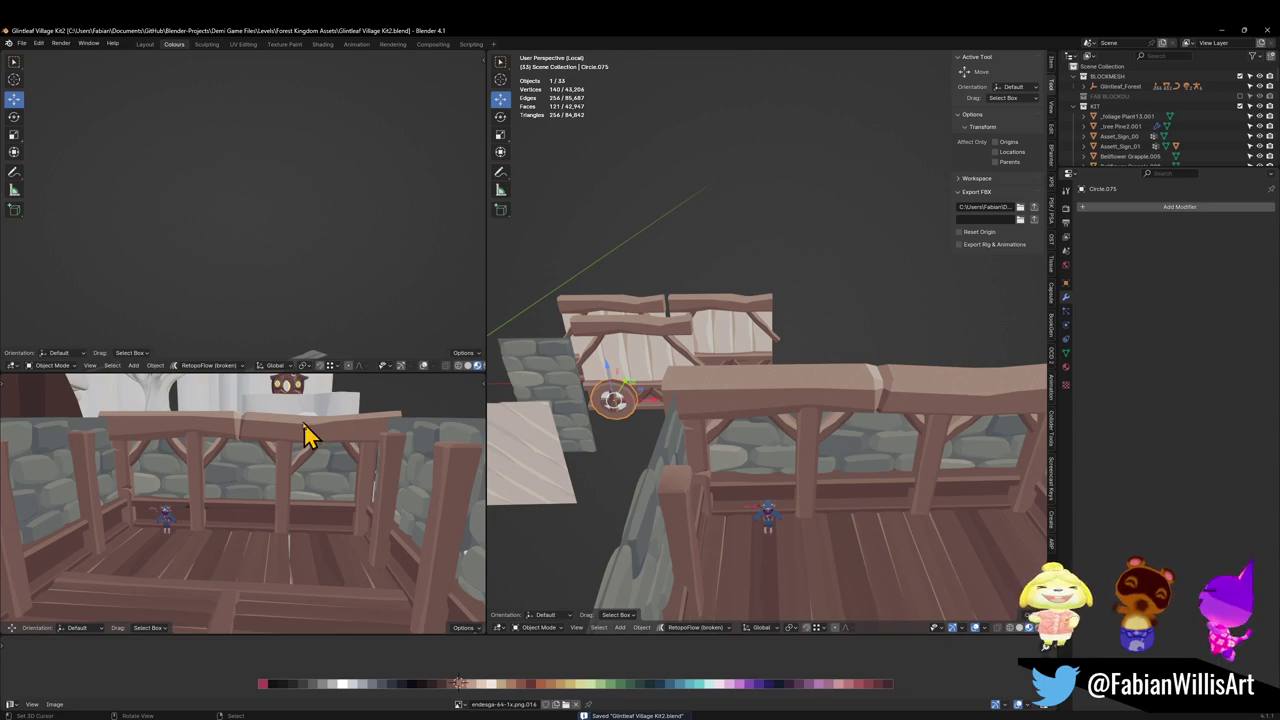
{"action": "key", "text": "ctrl+z"}
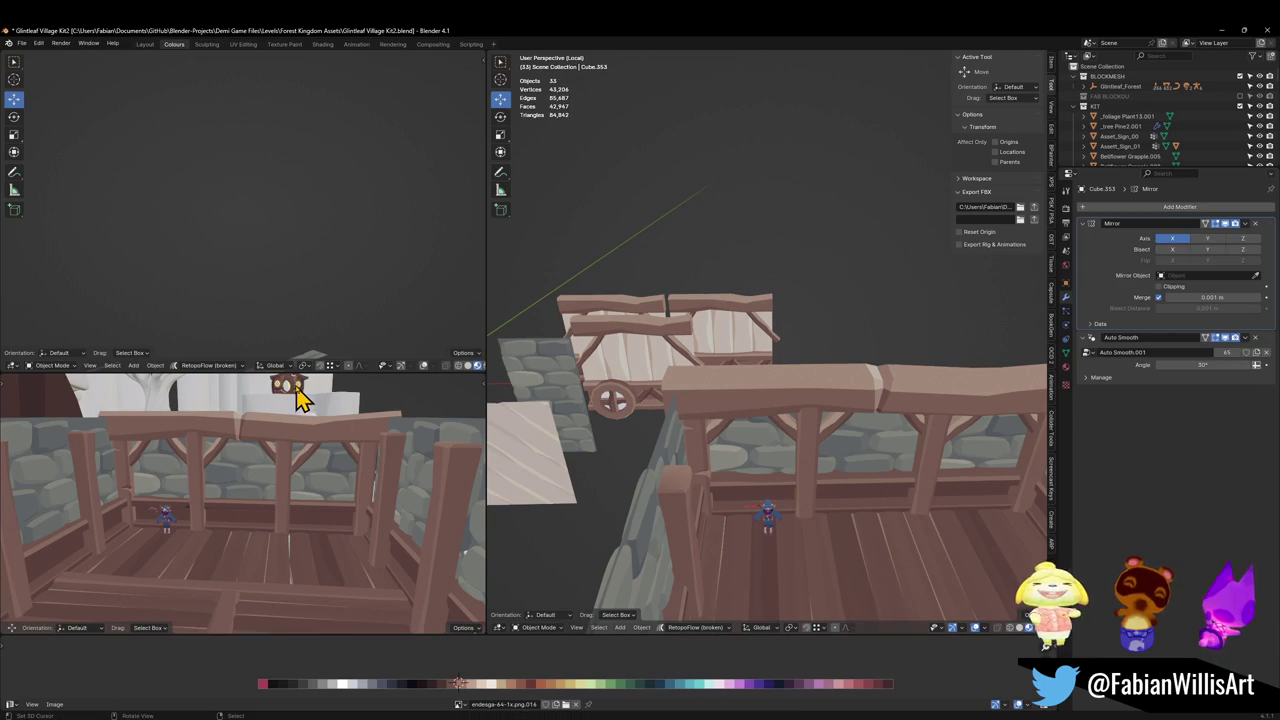
Select the round lattice window on the door sign.
{"action": "left_click_drag", "start_coordinate": [305, 398], "coordinate": [299, 391]}
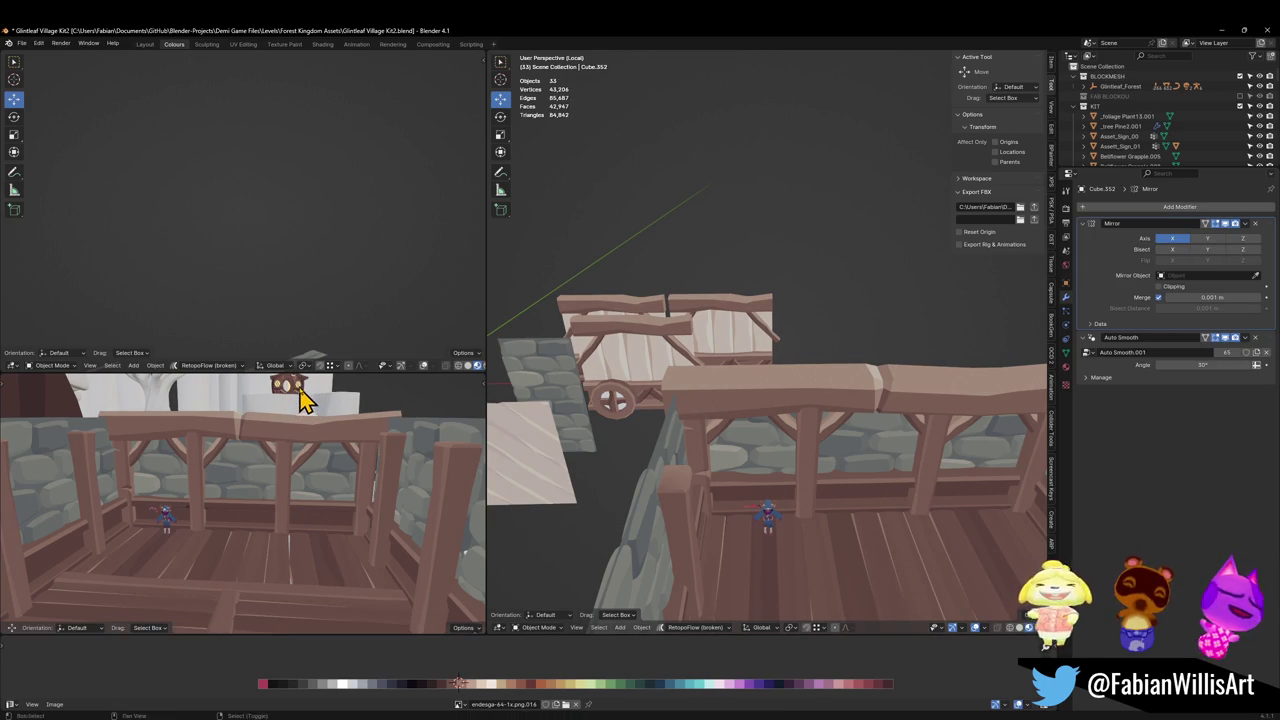
{"action": "scroll", "coordinate": [300, 398], "scroll_direction": "up", "scroll_amount": 8}
{"action": "middle_click_drag", "start_coordinate": [280, 443], "coordinate": [243, 486]}
{"action": "scroll", "coordinate": [278, 510], "scroll_direction": "up", "scroll_amount": 3}
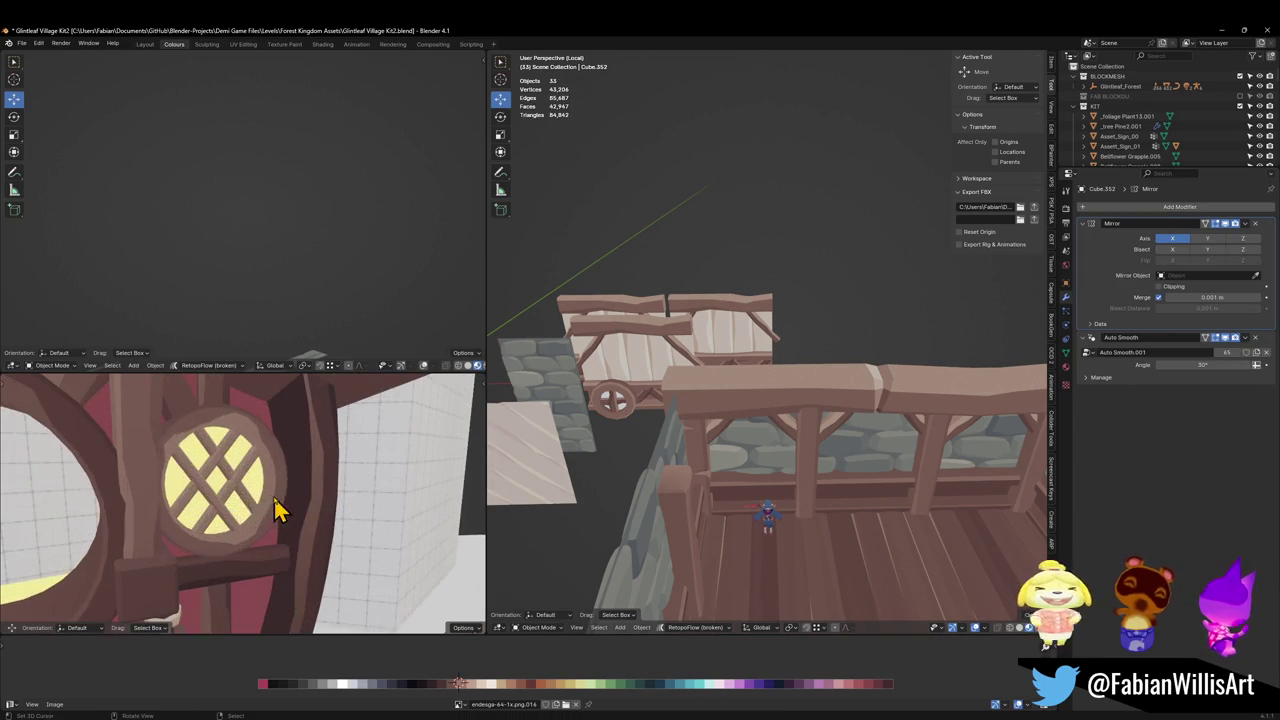
{"action": "left_click", "coordinate": [262, 489]}
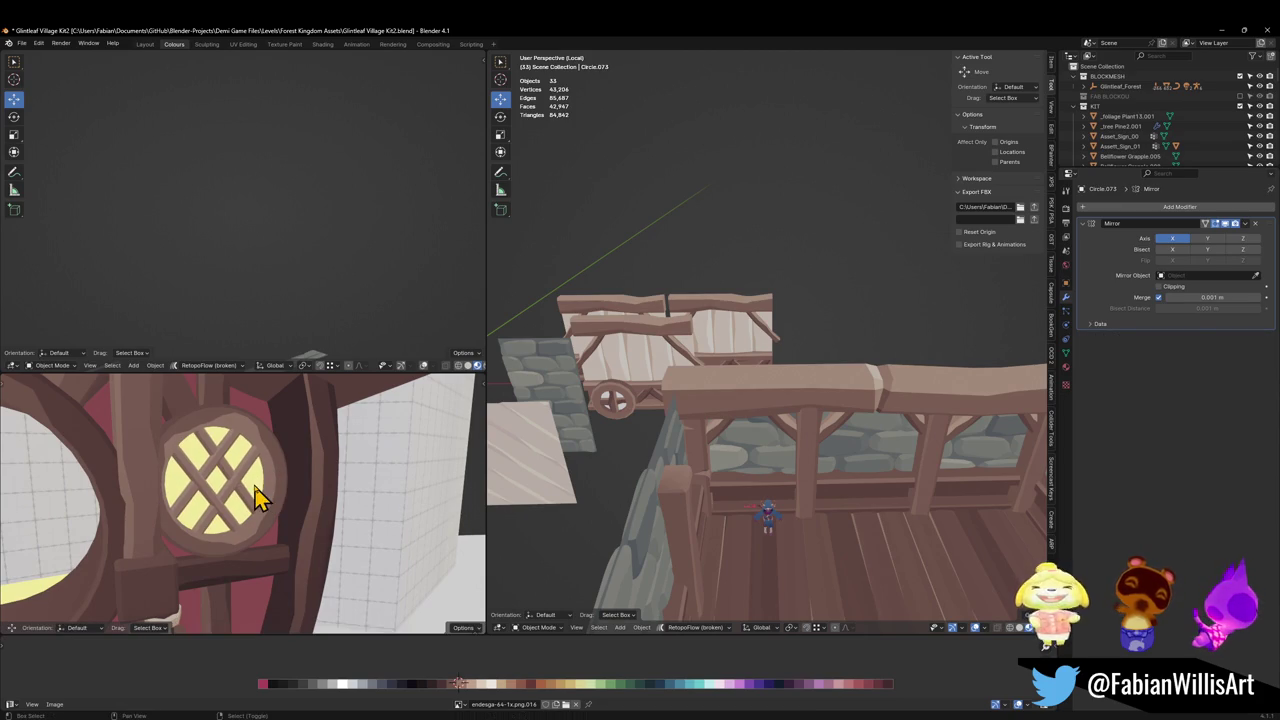
{"action": "left_click", "coordinate": [280, 489]}
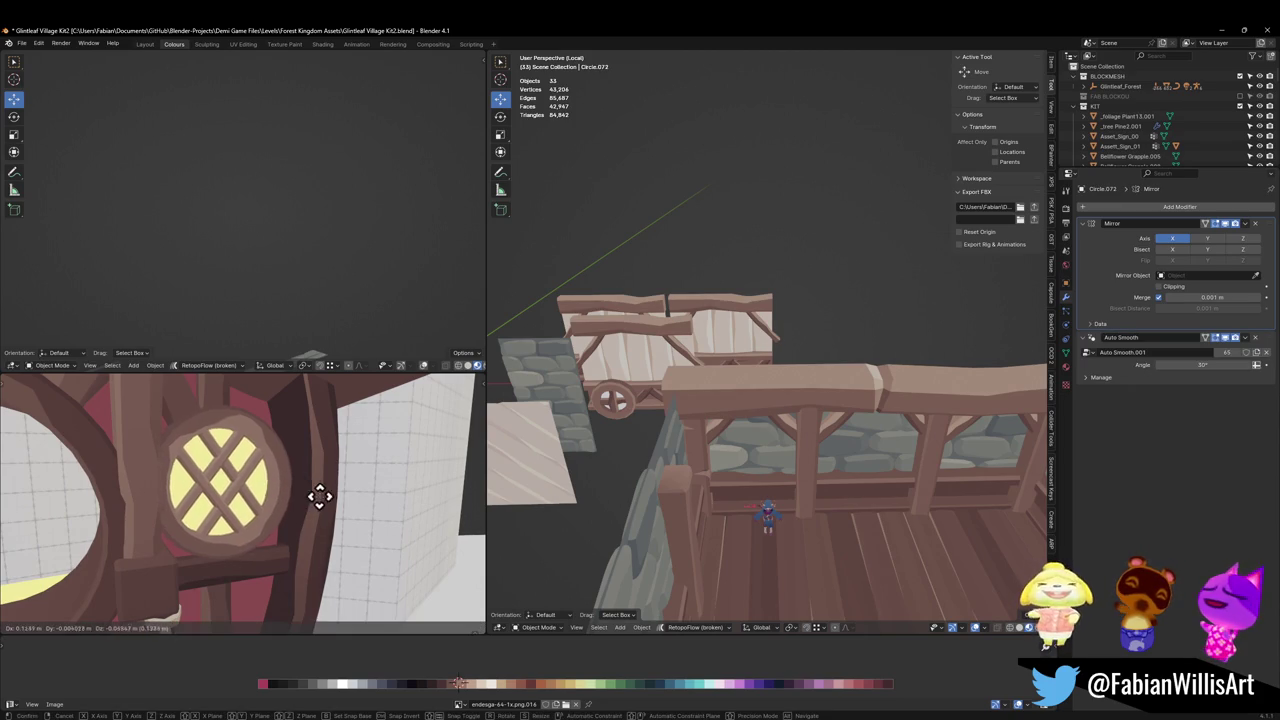
{"action": "scroll", "coordinate": [424, 510], "scroll_direction": "down", "scroll_amount": 5}
Duplicate the round window as Circle.077 and snap the copy to the 3D cursor.
{"action": "key", "text": "shift+d"}
{"action": "right_click", "coordinate": [410, 470]}
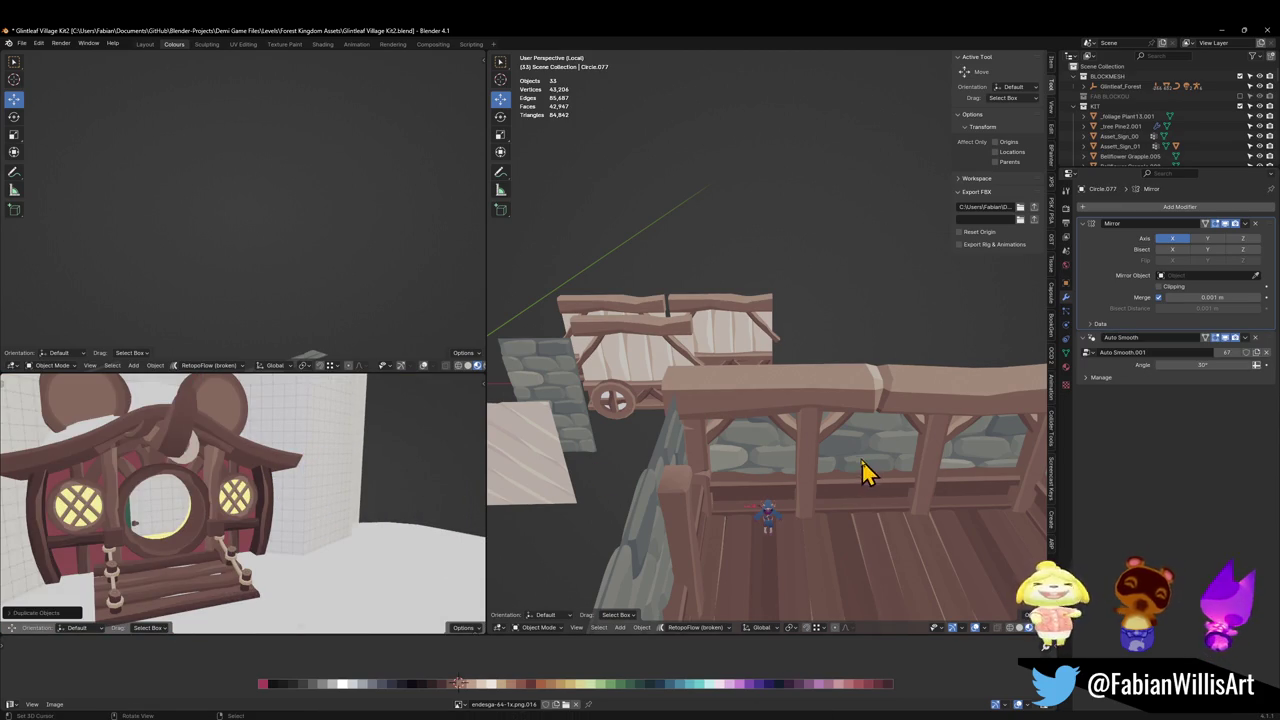
{"action": "key", "text": "shift+s"}
{"action": "left_click", "coordinate": [874, 449]}
{"action": "key", "text": "KP_Decimal"}
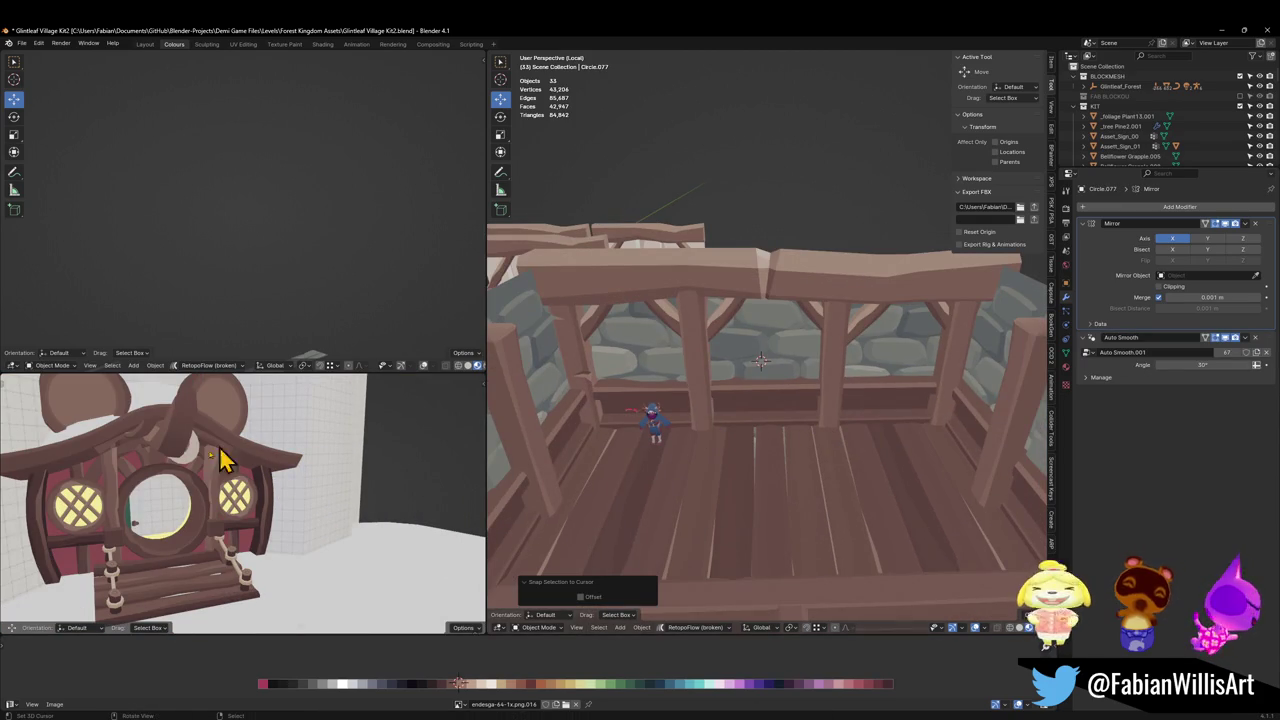
{"action": "middle_click_drag", "start_coordinate": [195, 477], "coordinate": [195, 477]}
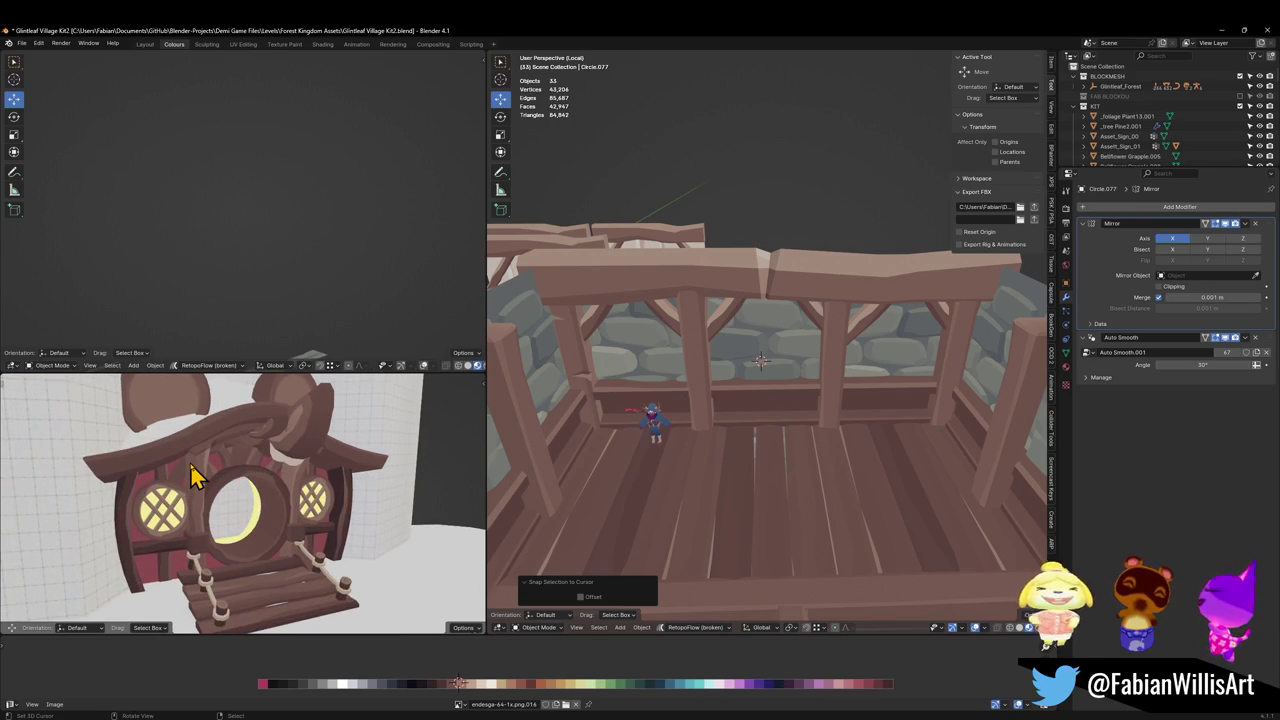
{"action": "scroll", "coordinate": [195, 477], "scroll_direction": "down", "scroll_amount": 4}
{"action": "key", "text": "shift+s"}
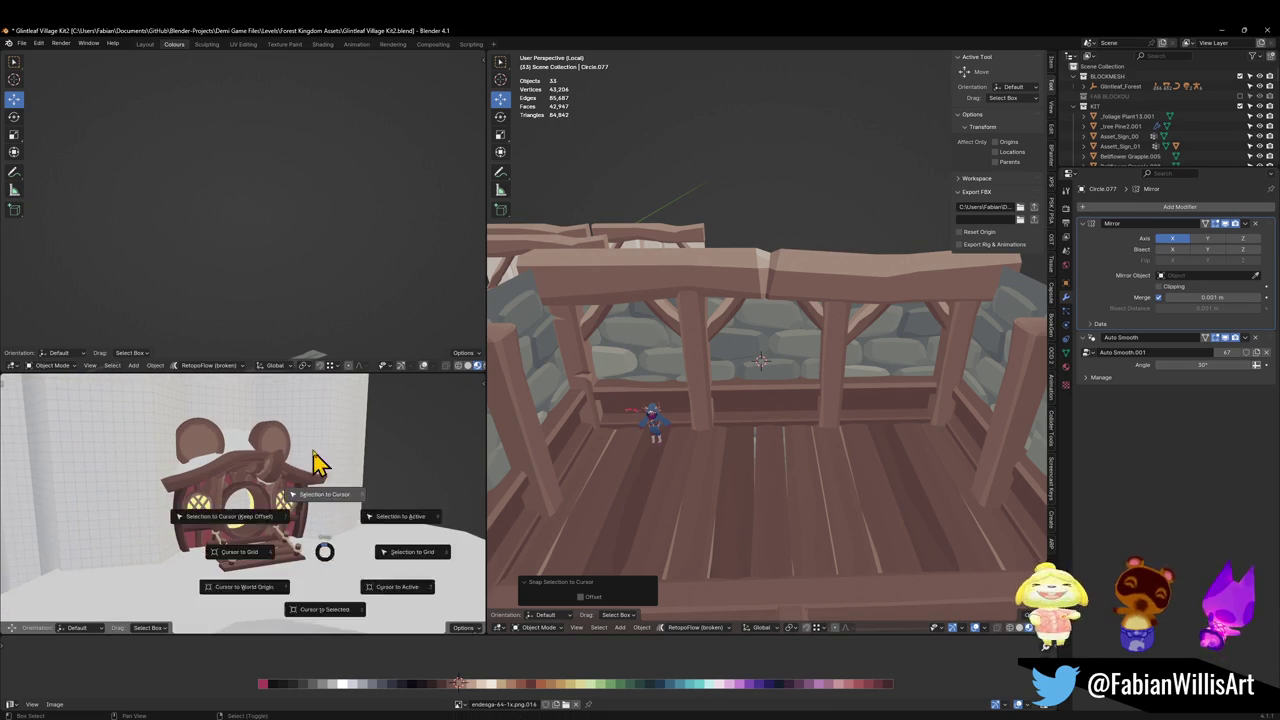
{"action": "left_click", "coordinate": [340, 465]}
Leave local view to see the copied window in the full village scene.
{"action": "key", "text": "KP_Divide"}
{"action": "middle_click_drag", "start_coordinate": [330, 465], "coordinate": [286, 457]}
{"action": "scroll", "coordinate": [808, 408], "scroll_direction": "down", "scroll_amount": 3}
{"action": "scroll", "coordinate": [757, 375], "scroll_direction": "down", "scroll_amount": 2}
{"action": "scroll", "coordinate": [757, 375], "scroll_direction": "down", "scroll_amount": 4}
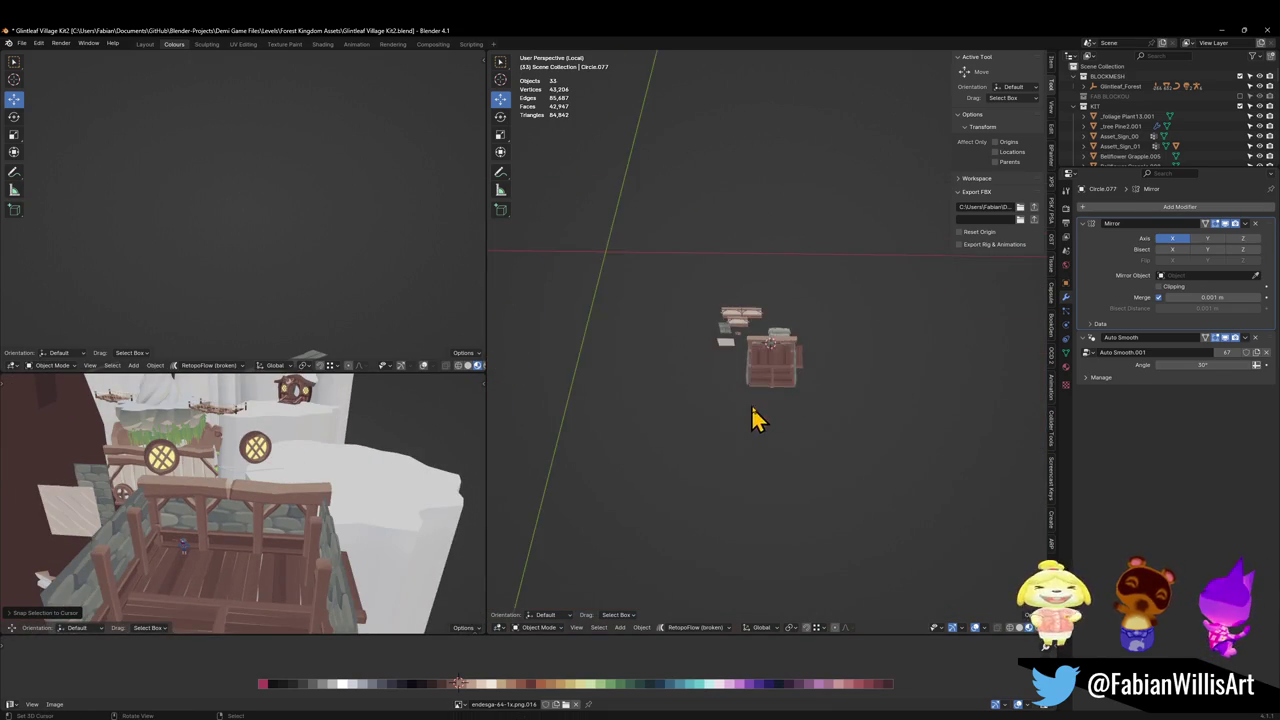
{"action": "middle_click_drag", "start_coordinate": [757, 420], "coordinate": [791, 386]}
{"action": "scroll", "coordinate": [791, 386], "scroll_direction": "up", "scroll_amount": 2}
{"action": "key", "text": "a"}
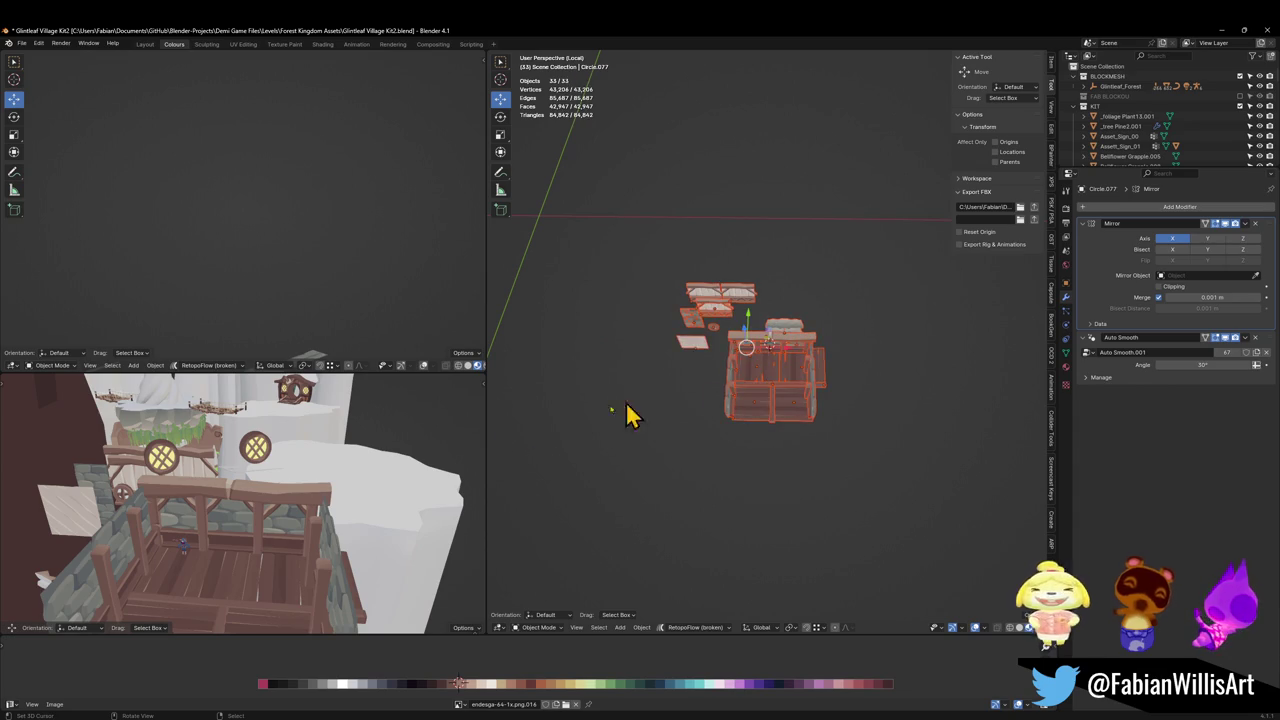
{"action": "left_click", "coordinate": [258, 492]}
{"action": "key", "text": "KP_Decimal"}
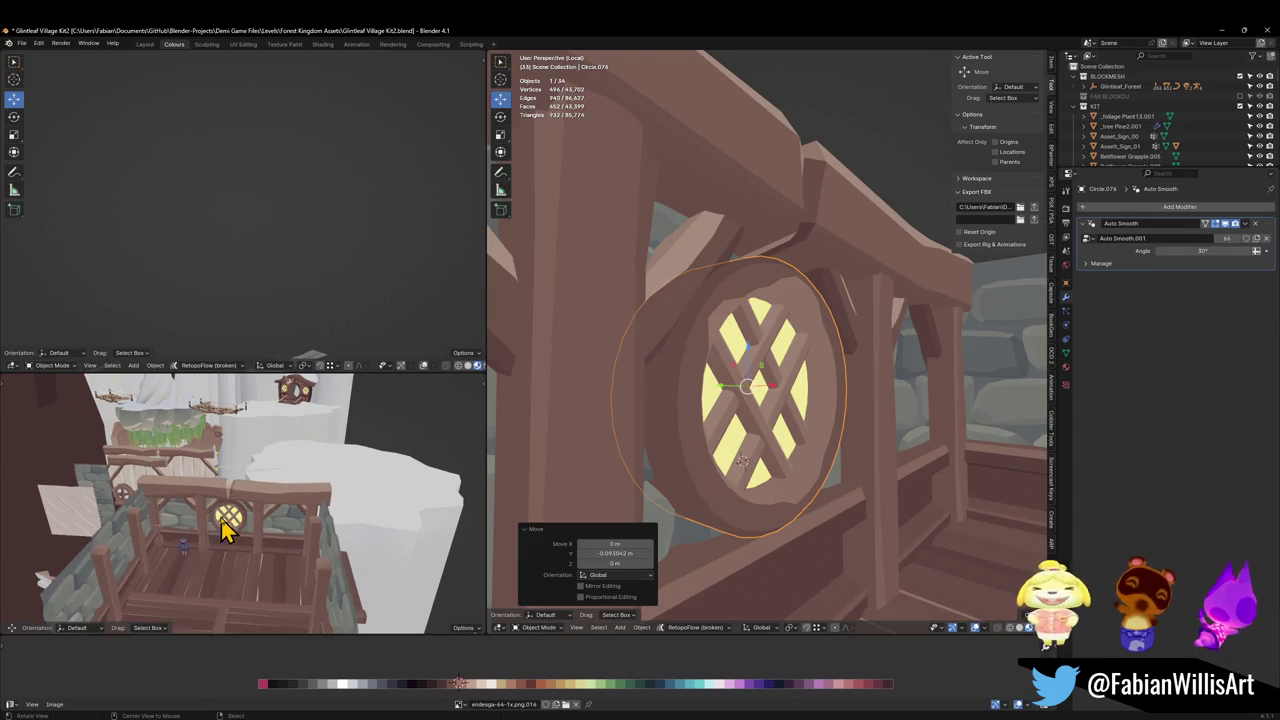
{"action": "middle_click_drag", "start_coordinate": [270, 537], "coordinate": [271, 508]}
{"action": "mouse_move", "coordinate": [834, 400]}
{"action": "middle_mouse_down"}
{"action": "mouse_move", "coordinate": [794, 409]}
{"action": "mouse_move", "coordinate": [808, 322]}
{"action": "middle_mouse_up"}
{"action": "key", "text": "alt+a"}
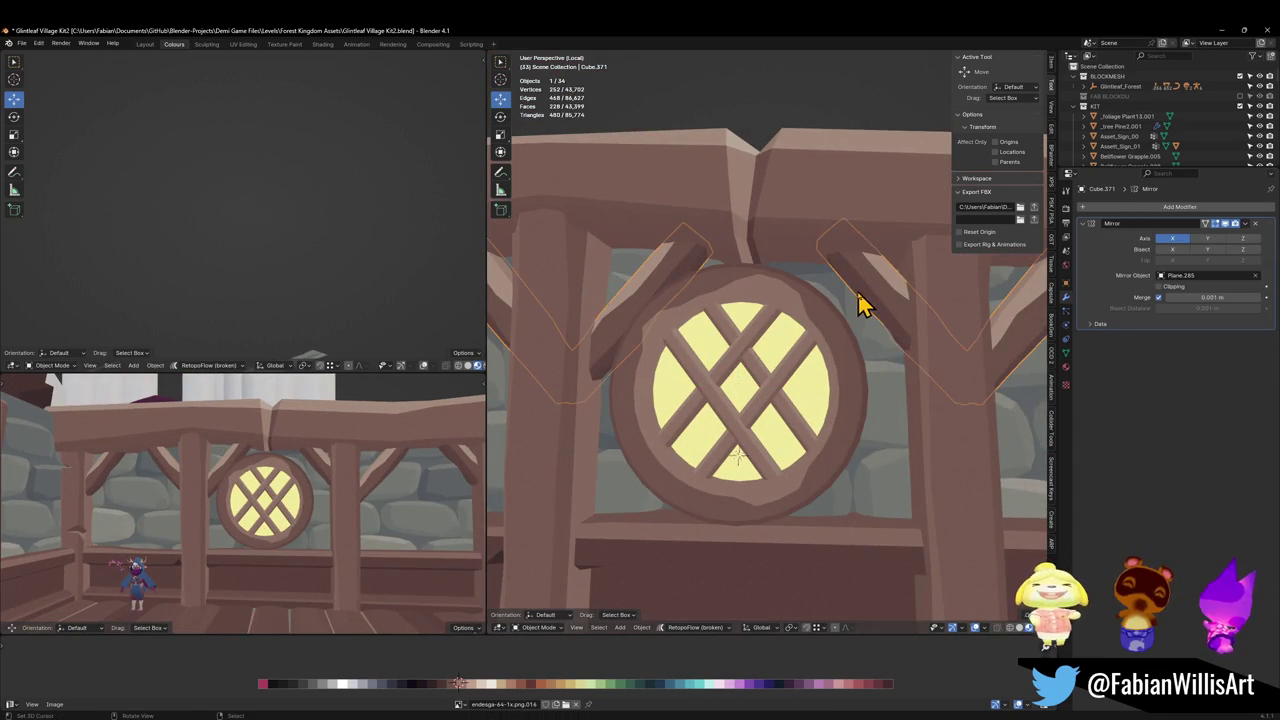
{"action": "scroll", "coordinate": [814, 390], "scroll_direction": "down", "scroll_amount": 5}
{"action": "left_click", "coordinate": [828, 408]}
{"action": "left_click", "coordinate": [828, 408], "text": "alt"}
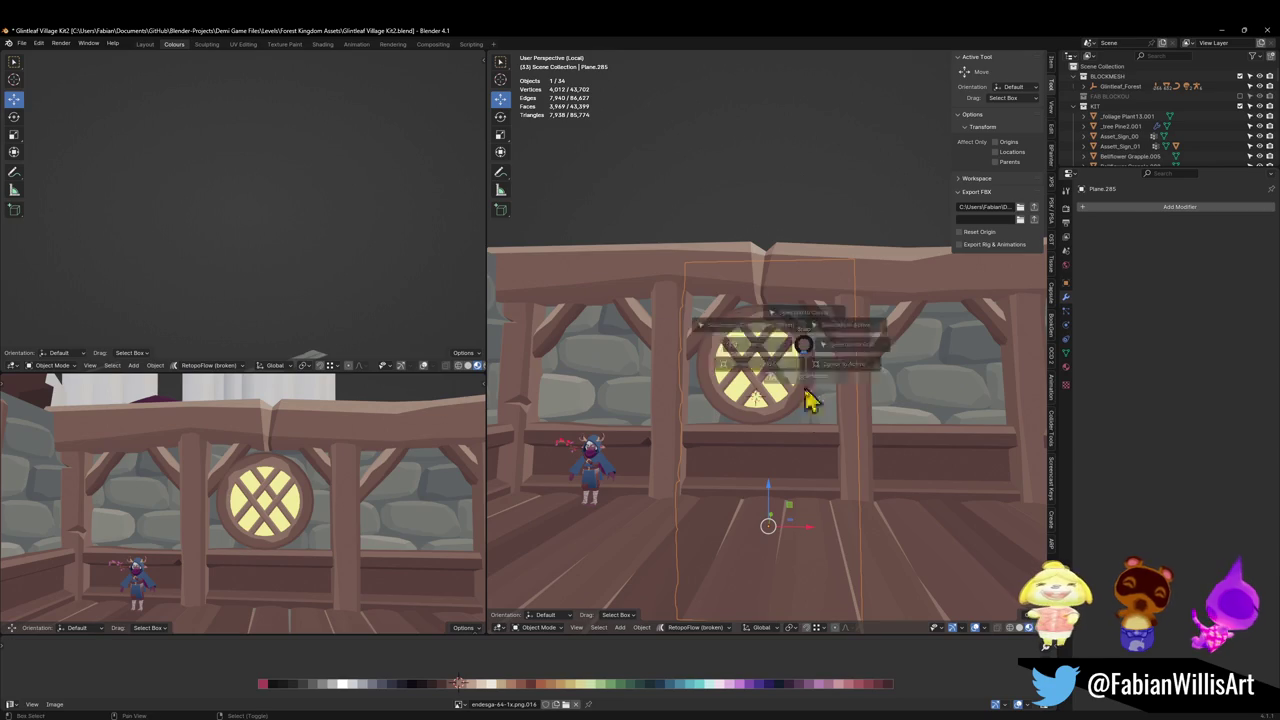
{"action": "left_click", "coordinate": [790, 380]}
{"action": "key", "text": "shift+s"}
{"action": "left_click", "coordinate": [757, 337]}
{"action": "key", "text": "g"}
{"action": "key", "text": "z"}
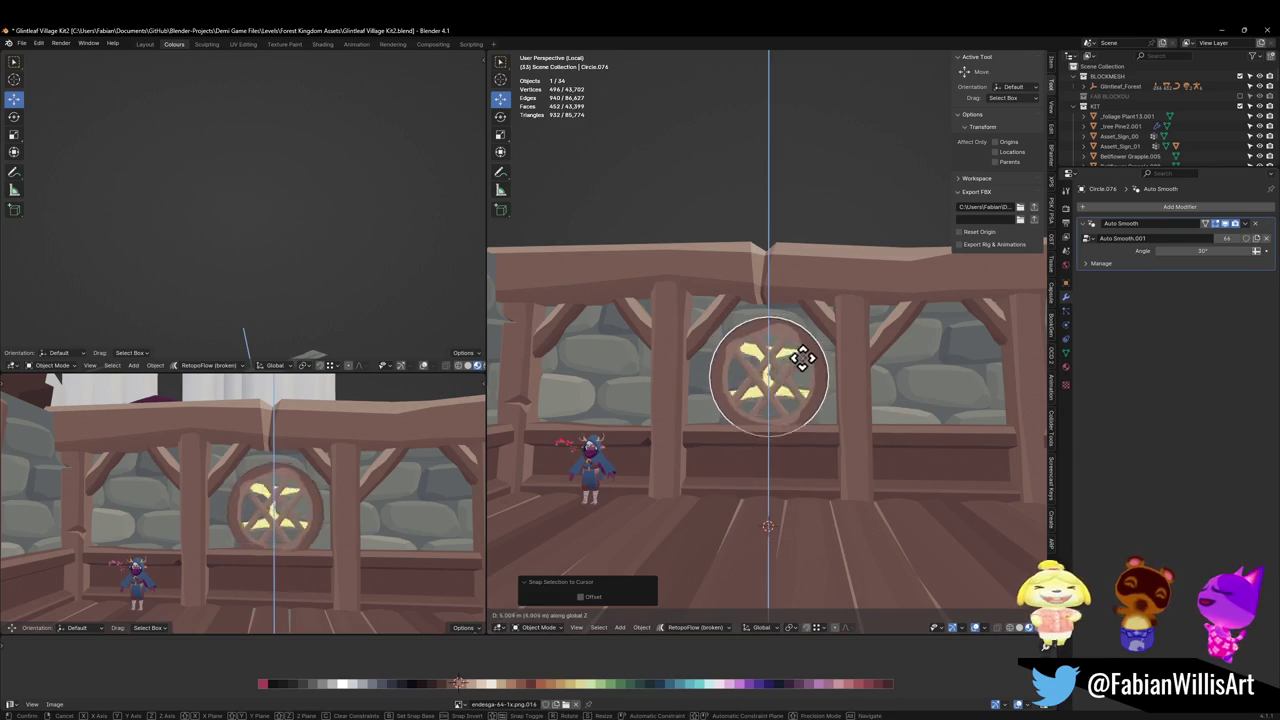
{"action": "left_click", "coordinate": [803, 442]}
{"action": "scroll", "coordinate": [820, 450], "scroll_direction": "up", "scroll_amount": 3}
{"action": "key", "text": "g"}
{"action": "key", "text": "y"}
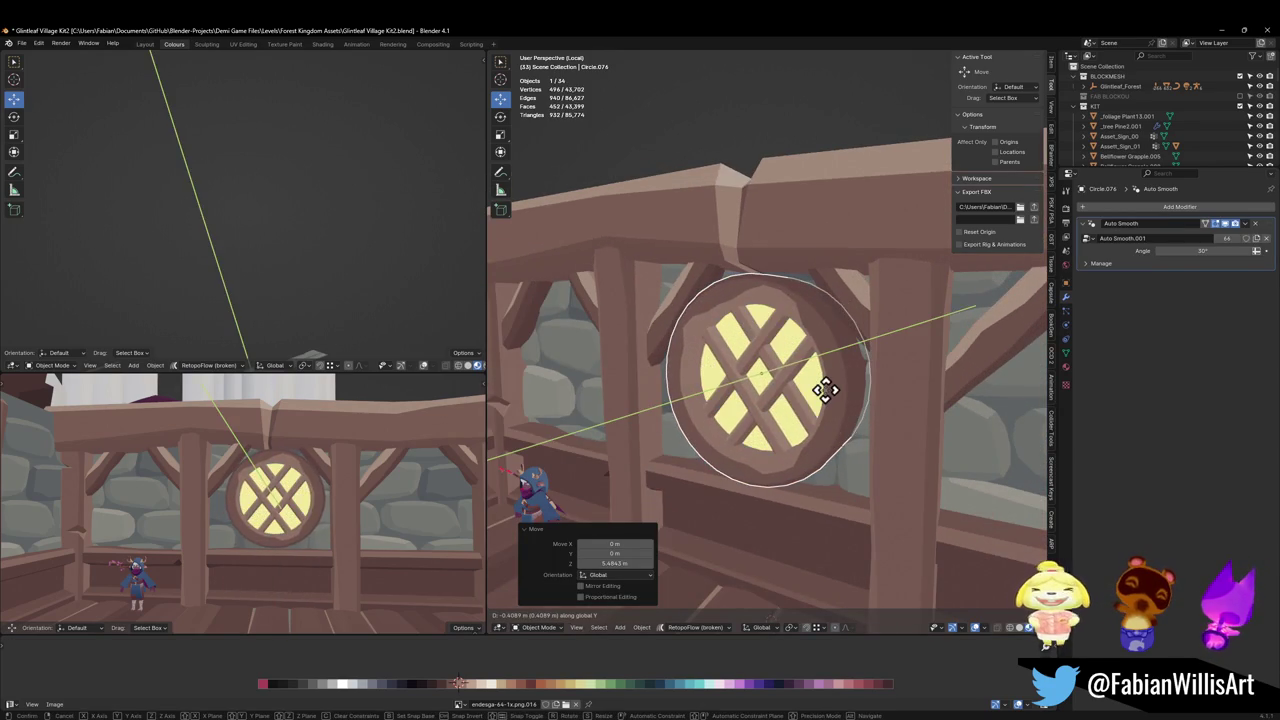
{"action": "left_click", "coordinate": [860, 392]}
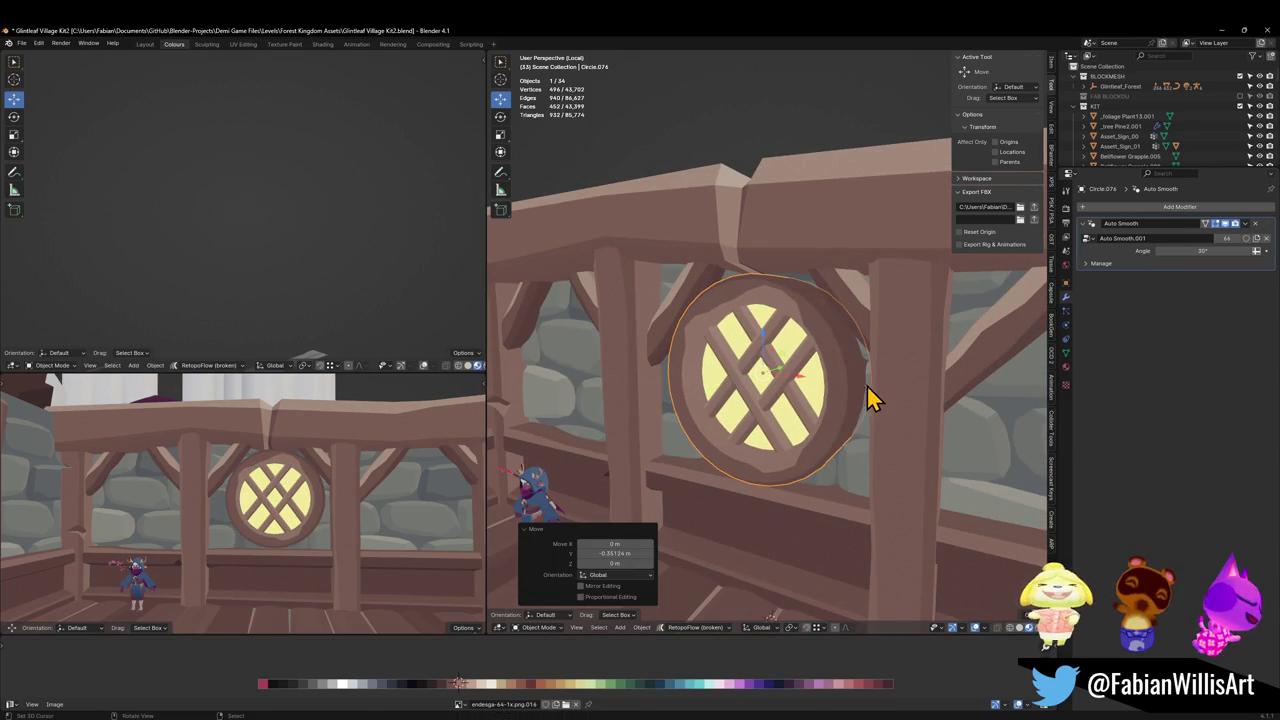
{"action": "key", "text": "s"}
{"action": "left_click", "coordinate": [843, 398]}
{"action": "key", "text": "s"}
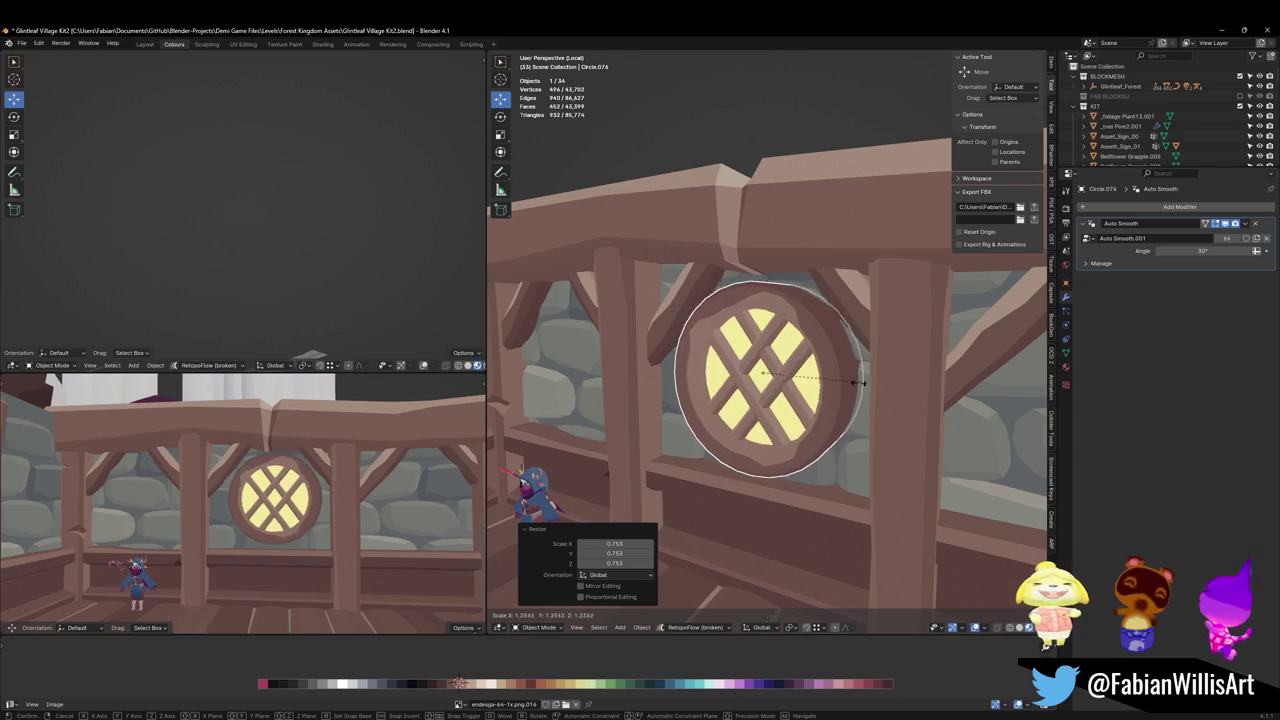
{"action": "left_click", "coordinate": [860, 398]}
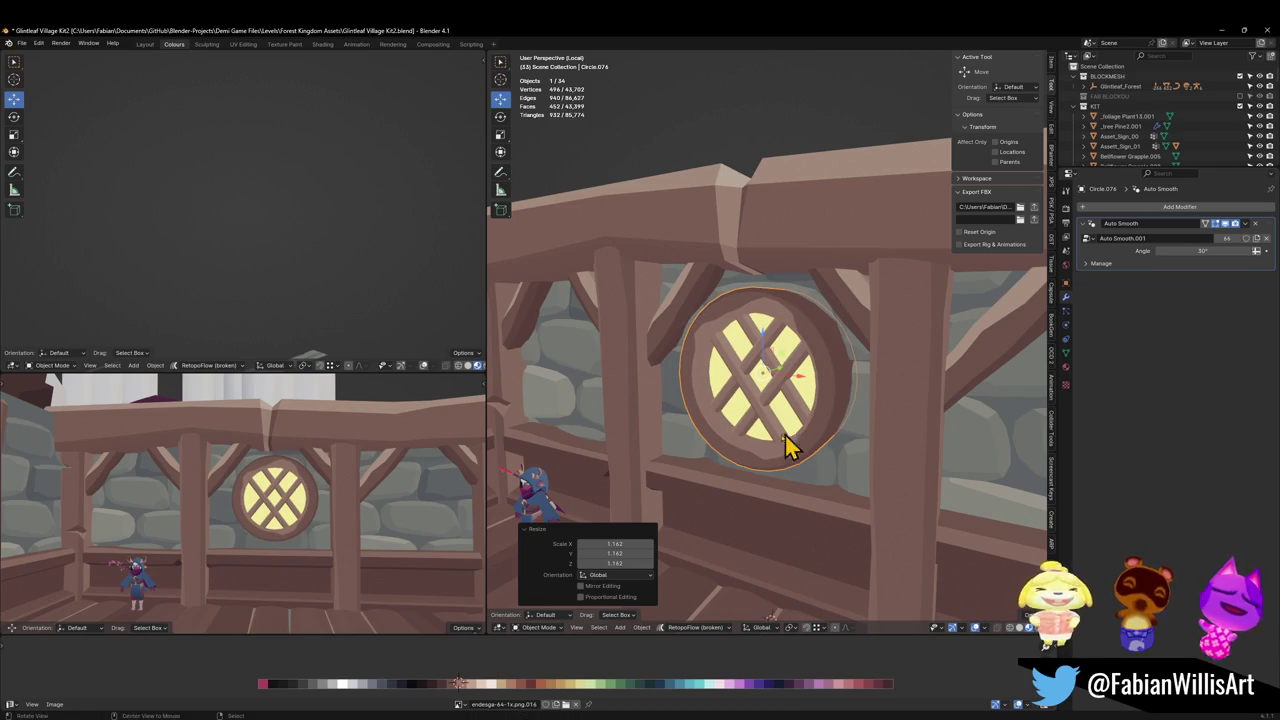
{"action": "middle_click_drag", "start_coordinate": [787, 447], "coordinate": [780, 443]}
{"action": "key", "text": "alt+a"}
{"action": "scroll", "coordinate": [737, 391], "scroll_direction": "down", "scroll_amount": 3}
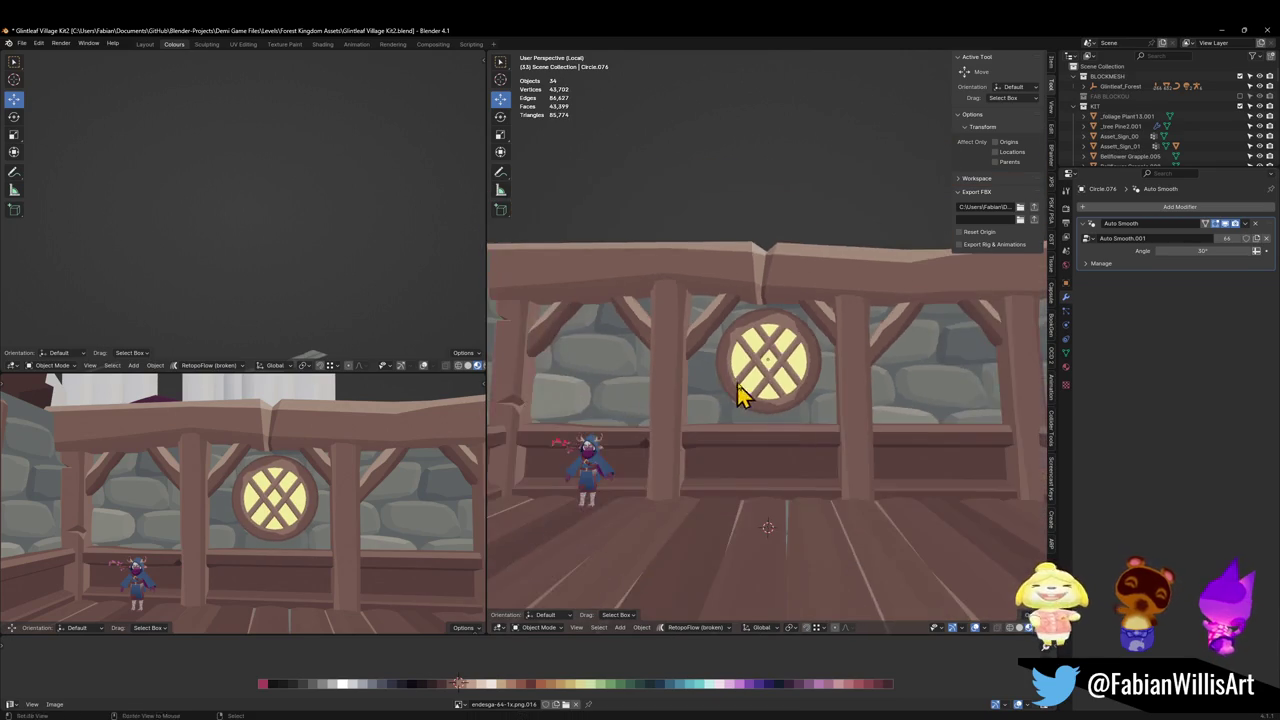
{"action": "scroll", "coordinate": [694, 409], "scroll_direction": "down", "scroll_amount": 4}
{"action": "scroll", "coordinate": [705, 398], "scroll_direction": "up", "scroll_amount": 5}
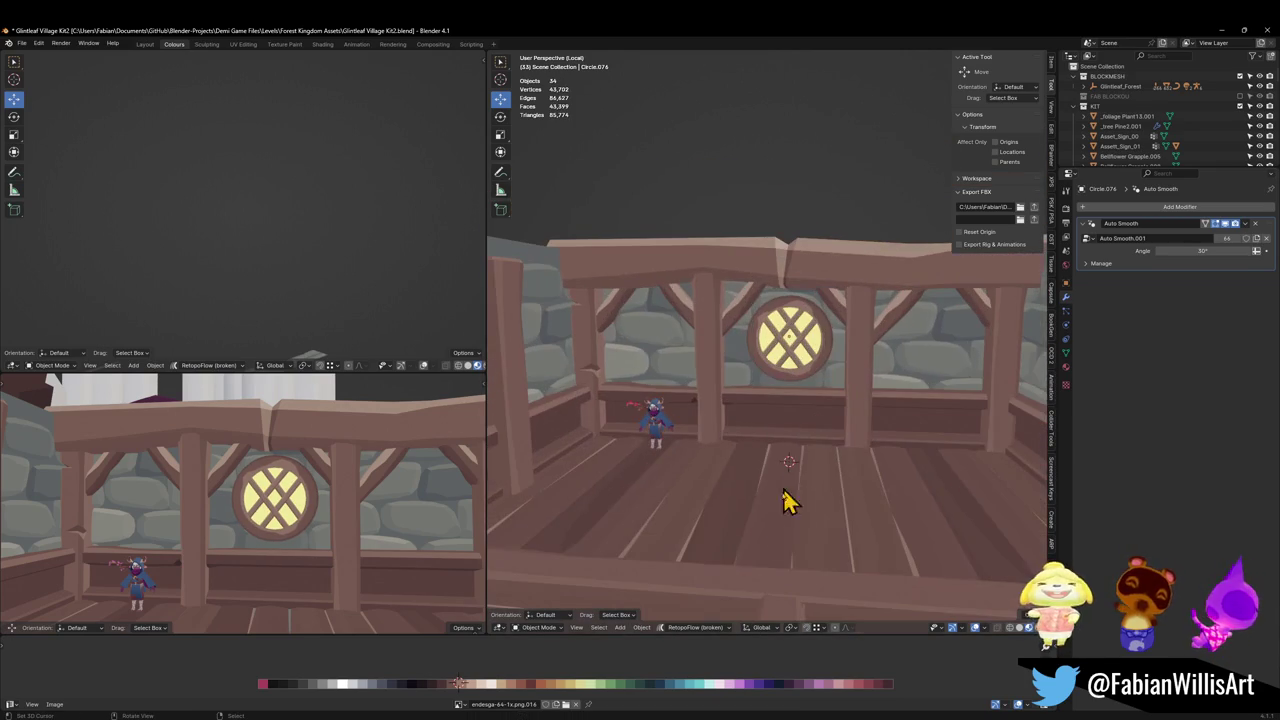
Duplicate a wooden post, snap it to the 3D cursor, and rotate it 90° on Y into a sill.
{"action": "left_click", "coordinate": [856, 437]}
{"action": "key", "text": "shift+d"}
{"action": "right_click", "coordinate": [905, 411]}
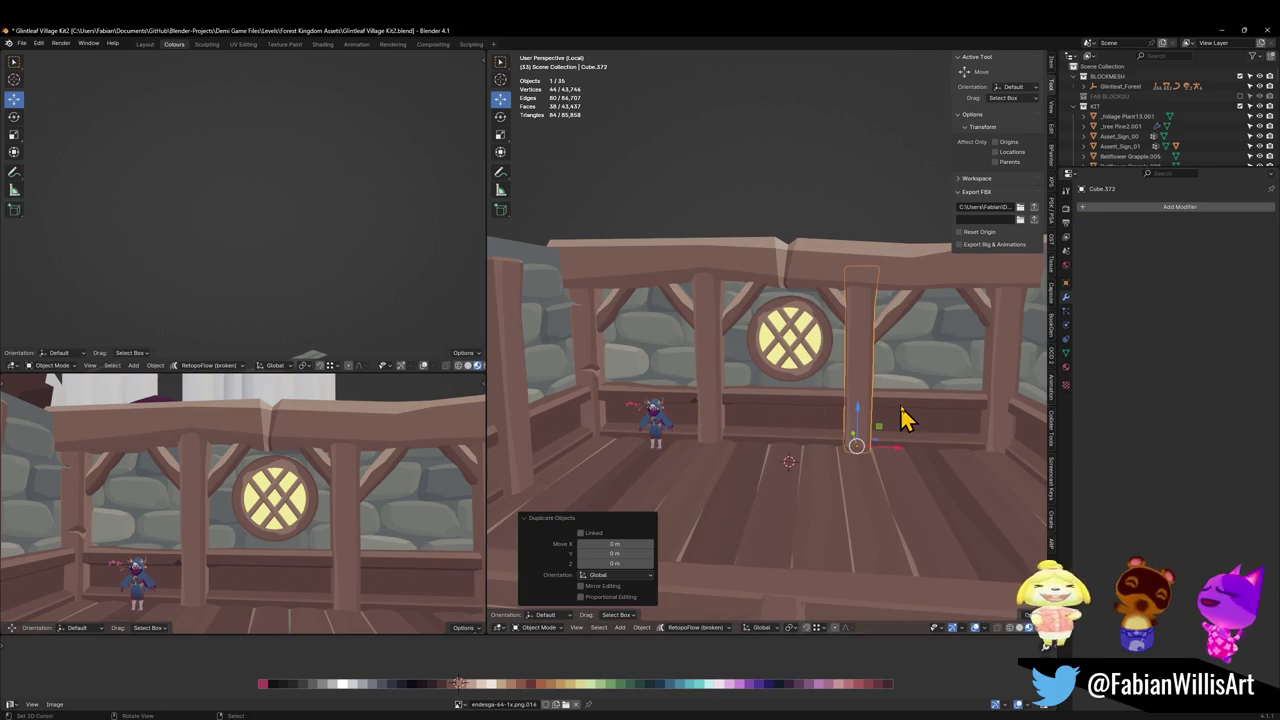
{"action": "right_click", "coordinate": [905, 410]}
{"action": "left_click", "coordinate": [903, 425]}
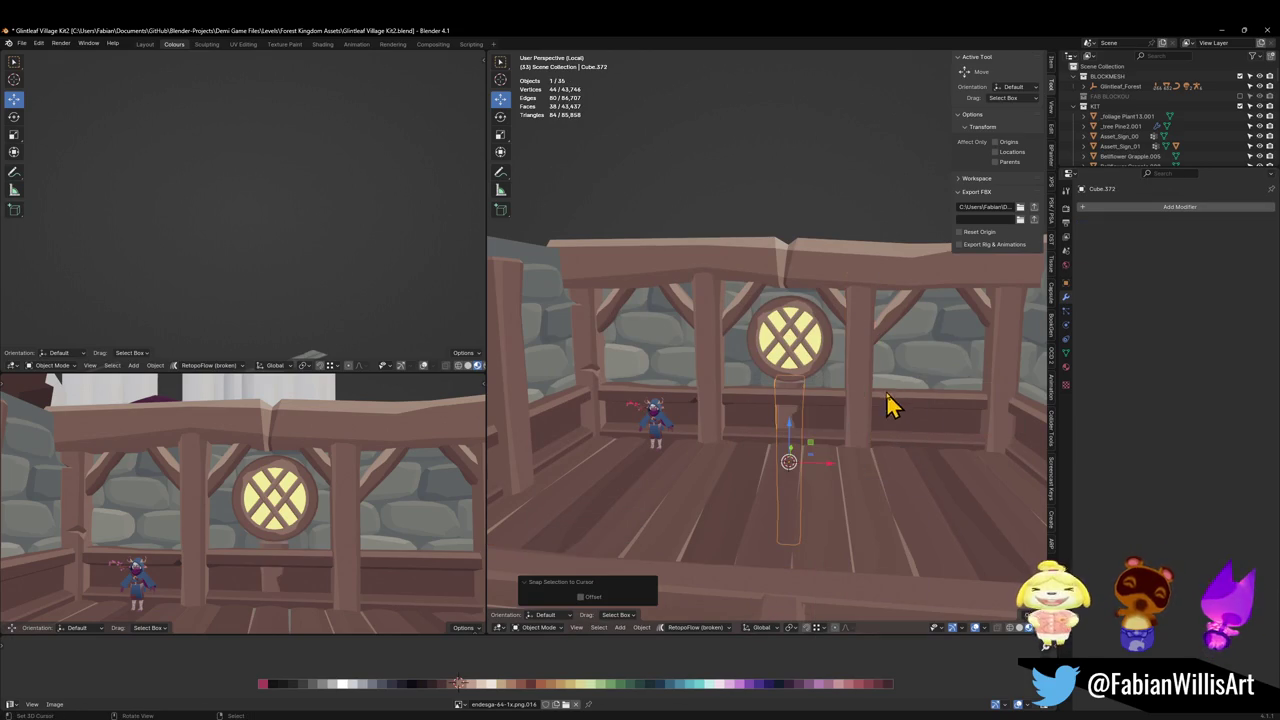
{"action": "key", "text": "g"}
{"action": "key", "text": "z"}
{"action": "left_click", "coordinate": [823, 398]}
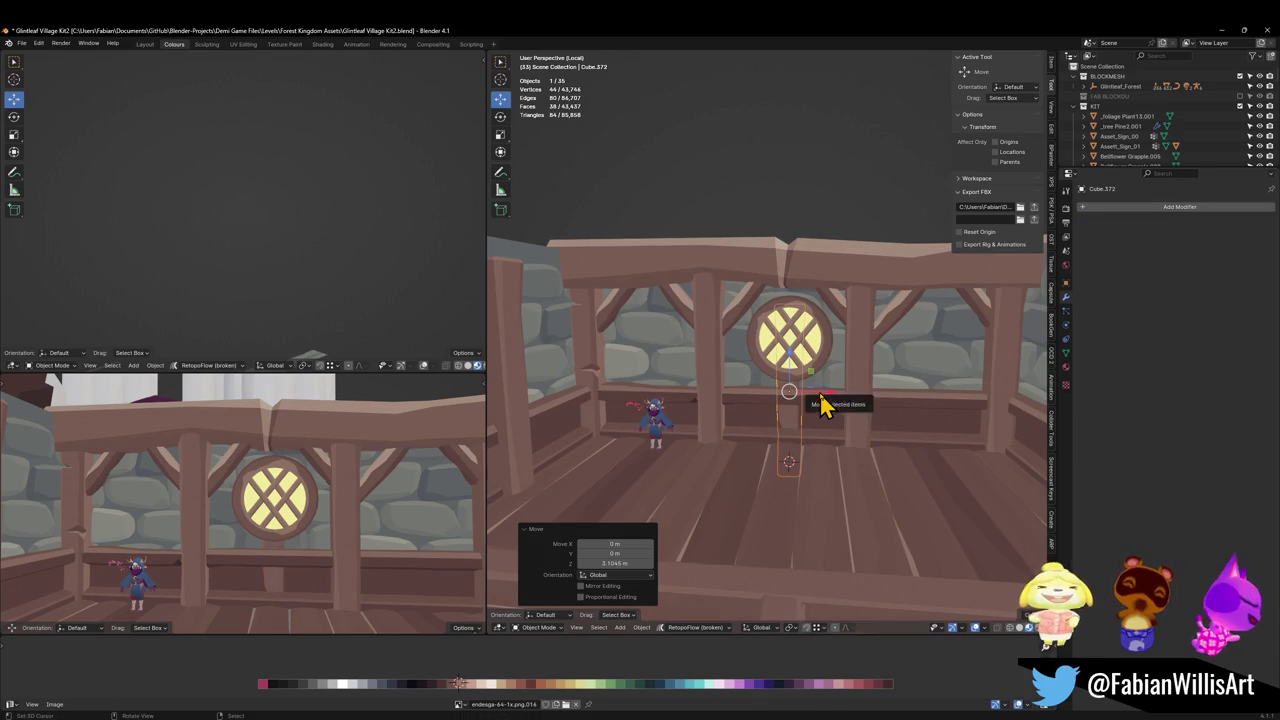
{"action": "type", "text": "ry"}
{"action": "type", "text": "90"}
{"action": "key", "text": "Return"}
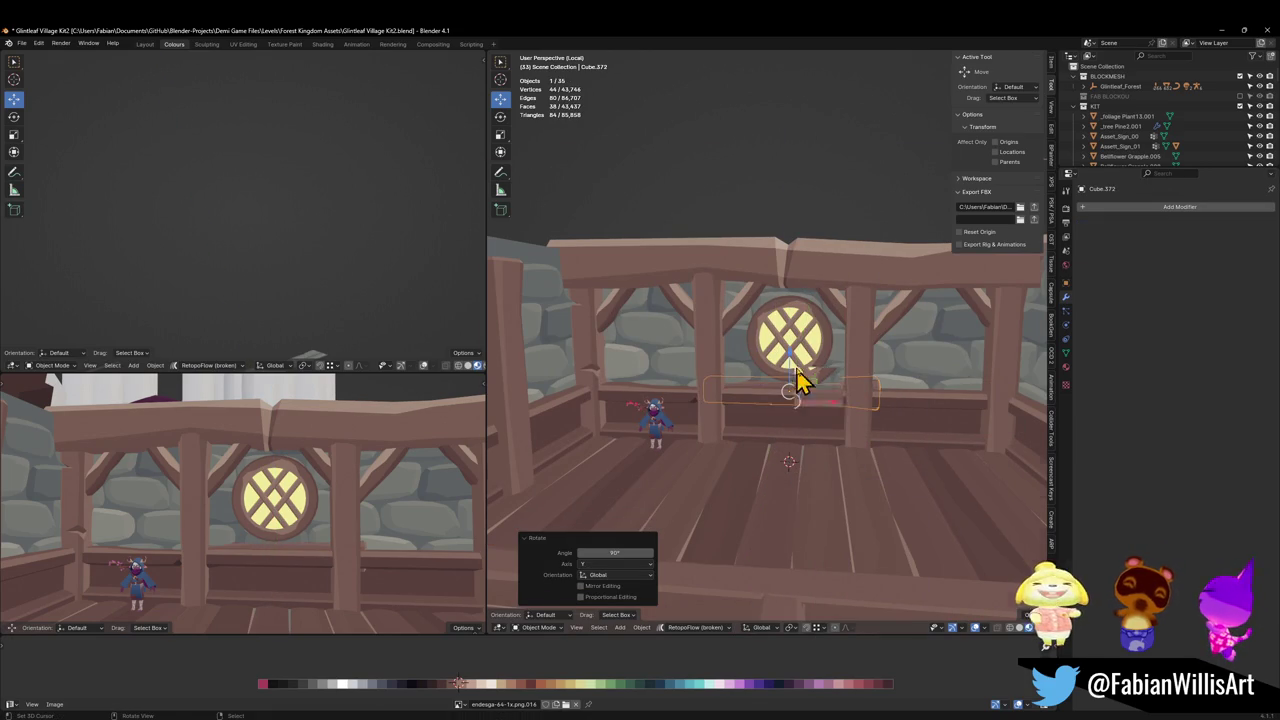
Position the sill under the round window and push it against the wall.
{"action": "scroll", "coordinate": [868, 407], "scroll_direction": "up", "scroll_amount": 3}
{"action": "key", "text": "g"}
{"action": "key", "text": "z"}
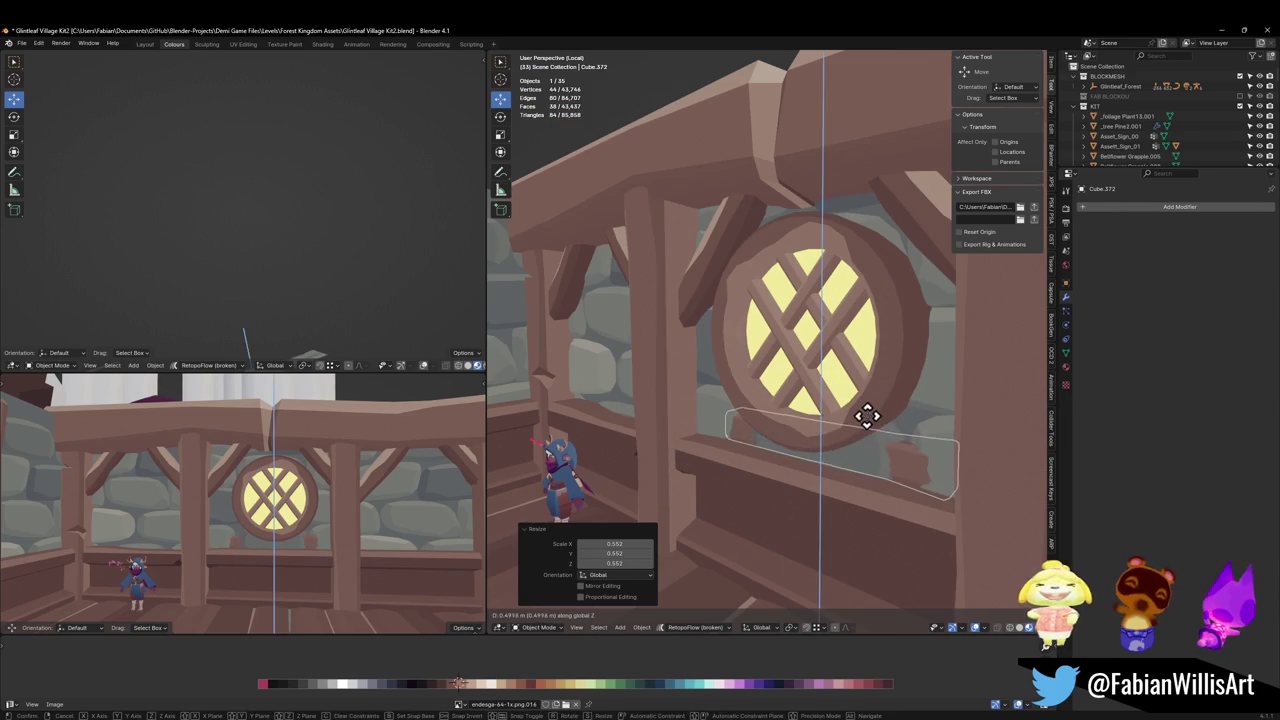
{"action": "left_click", "coordinate": [862, 418]}
{"action": "key", "text": "g"}
{"action": "key", "text": "y"}
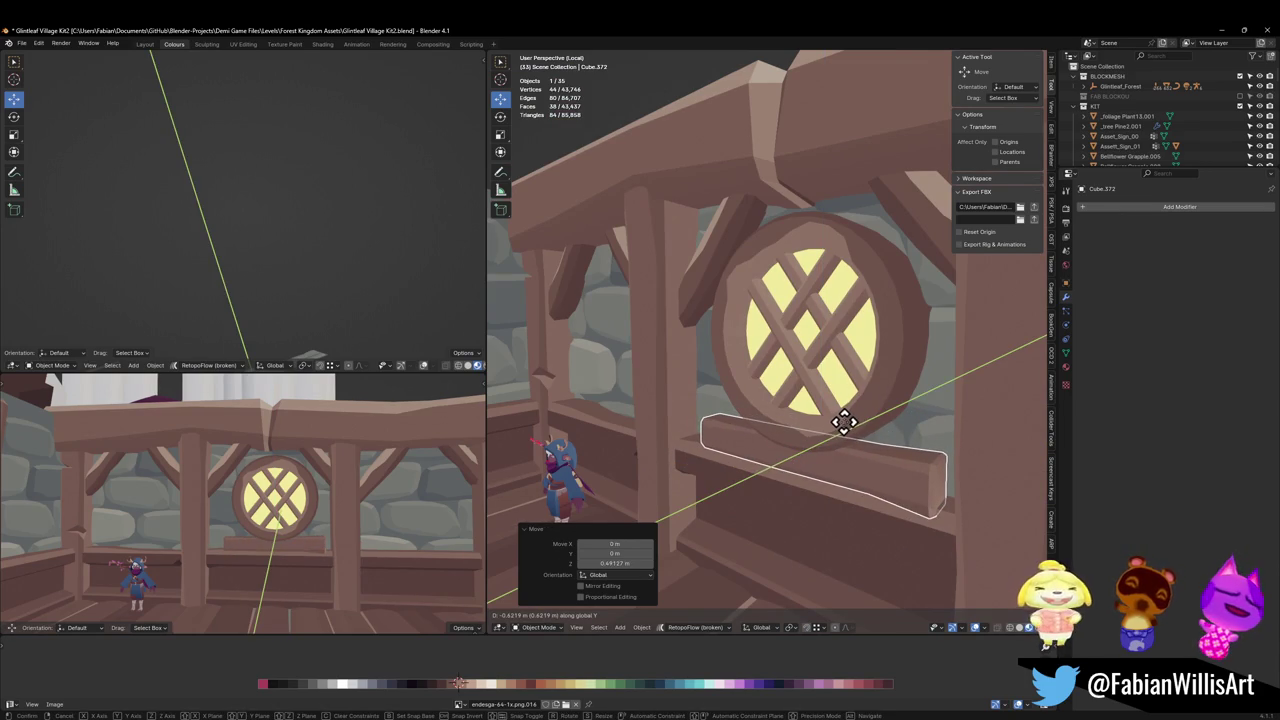
{"action": "left_click", "coordinate": [843, 423]}
{"action": "mouse_move", "coordinate": [367, 515]}
{"action": "middle_mouse_down"}
{"action": "mouse_move", "coordinate": [314, 523]}
{"action": "mouse_move", "coordinate": [337, 503]}
{"action": "middle_mouse_up"}
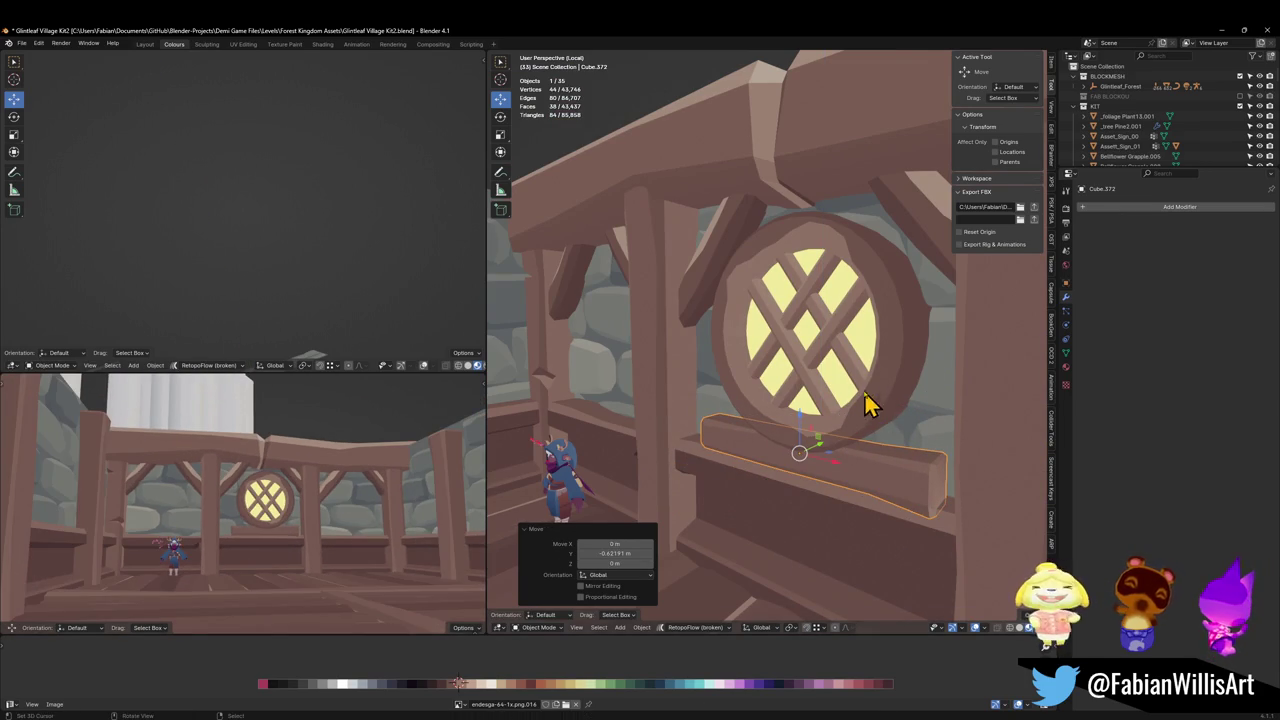
{"action": "middle_click_drag", "start_coordinate": [866, 403], "coordinate": [809, 408]}
{"action": "scroll", "coordinate": [809, 408], "scroll_direction": "down", "scroll_amount": 3}
Shrink the round window to 0.832 and lower it on the wall.
{"action": "left_click", "coordinate": [803, 368]}
{"action": "key", "text": "s"}
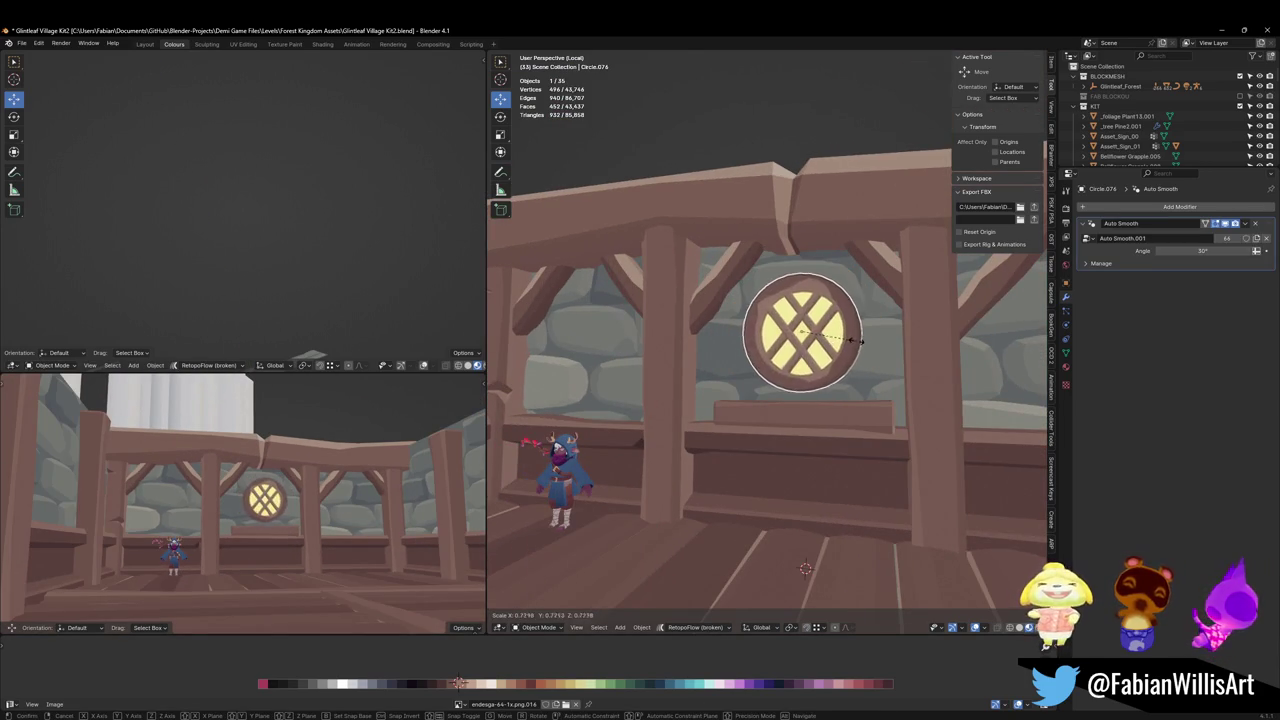
{"action": "left_click", "coordinate": [860, 342]}
{"action": "key", "text": "g"}
{"action": "key", "text": "z"}
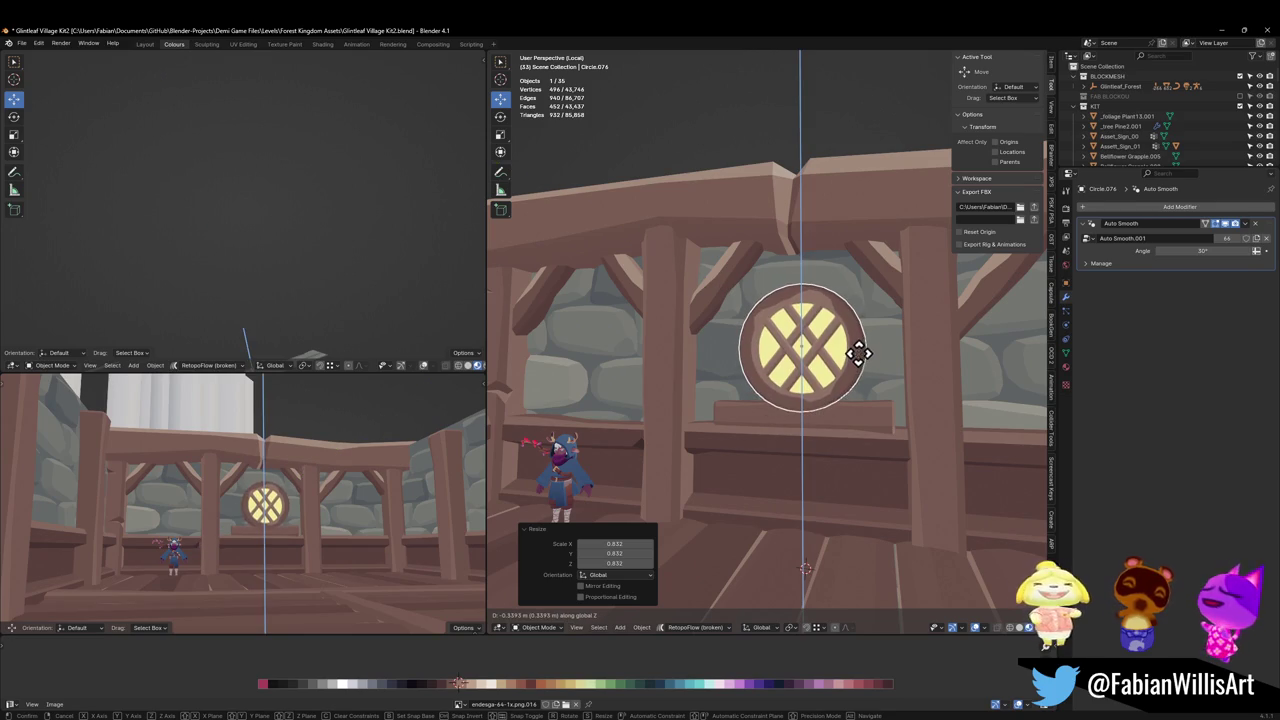
{"action": "left_click", "coordinate": [858, 352]}
Try a copy of the sill above the window, then delete that copy.
{"action": "left_click", "coordinate": [851, 423]}
{"action": "key", "text": "shift+d"}
{"action": "key", "text": "z"}
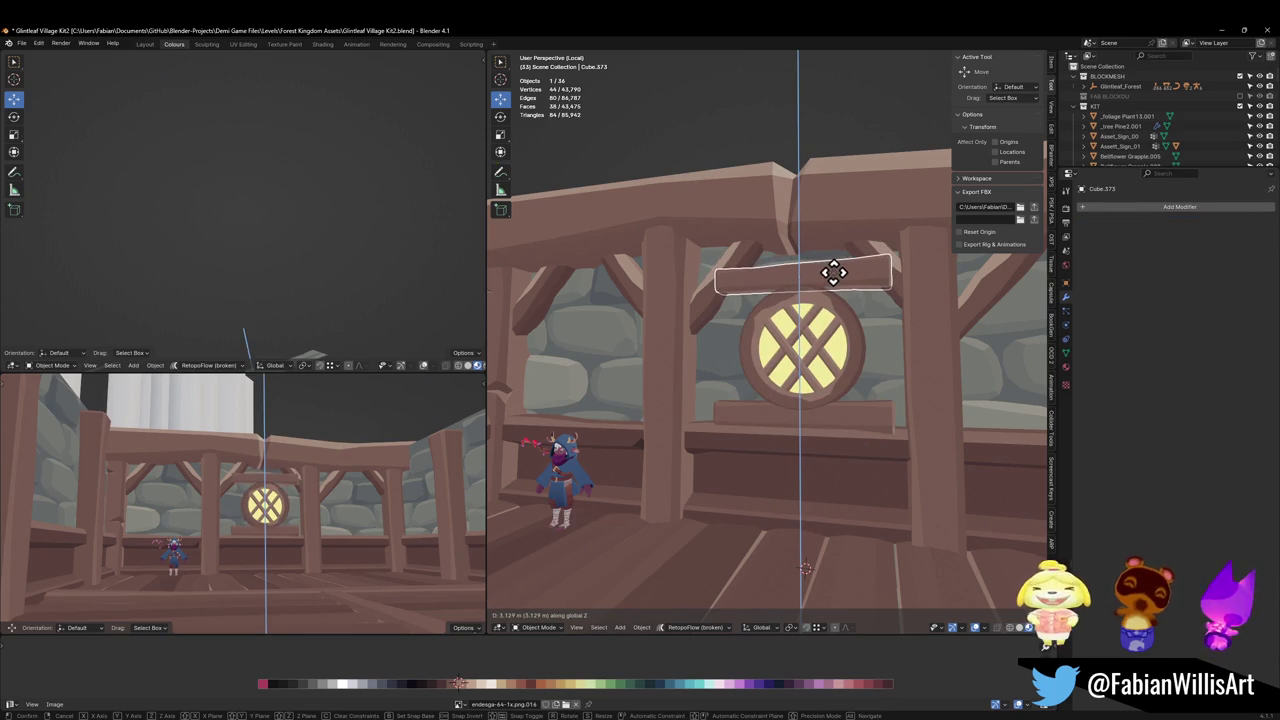
{"action": "left_click", "coordinate": [833, 272]}
{"action": "key", "text": "x"}
{"action": "left_click", "coordinate": [840, 287]}
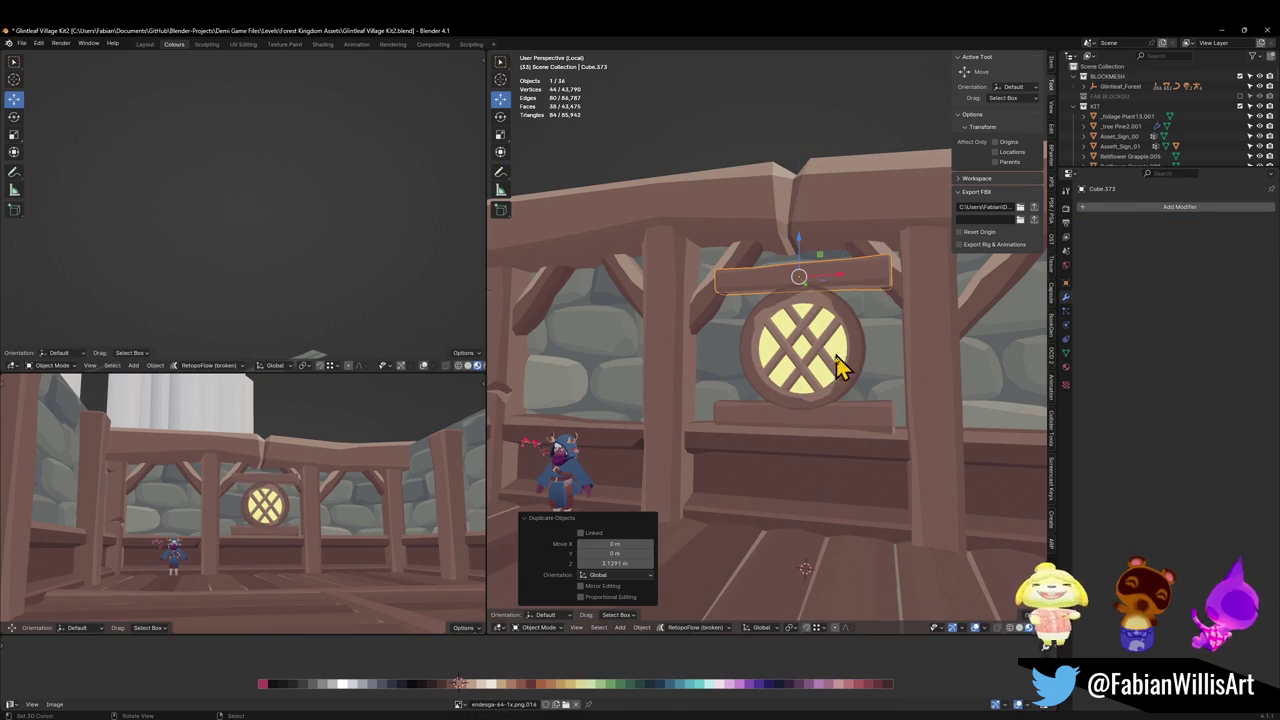
Narrow the sill along X, then delete it entirely.
{"action": "left_click", "coordinate": [833, 427]}
{"action": "key", "text": "s"}
{"action": "key", "text": "x"}
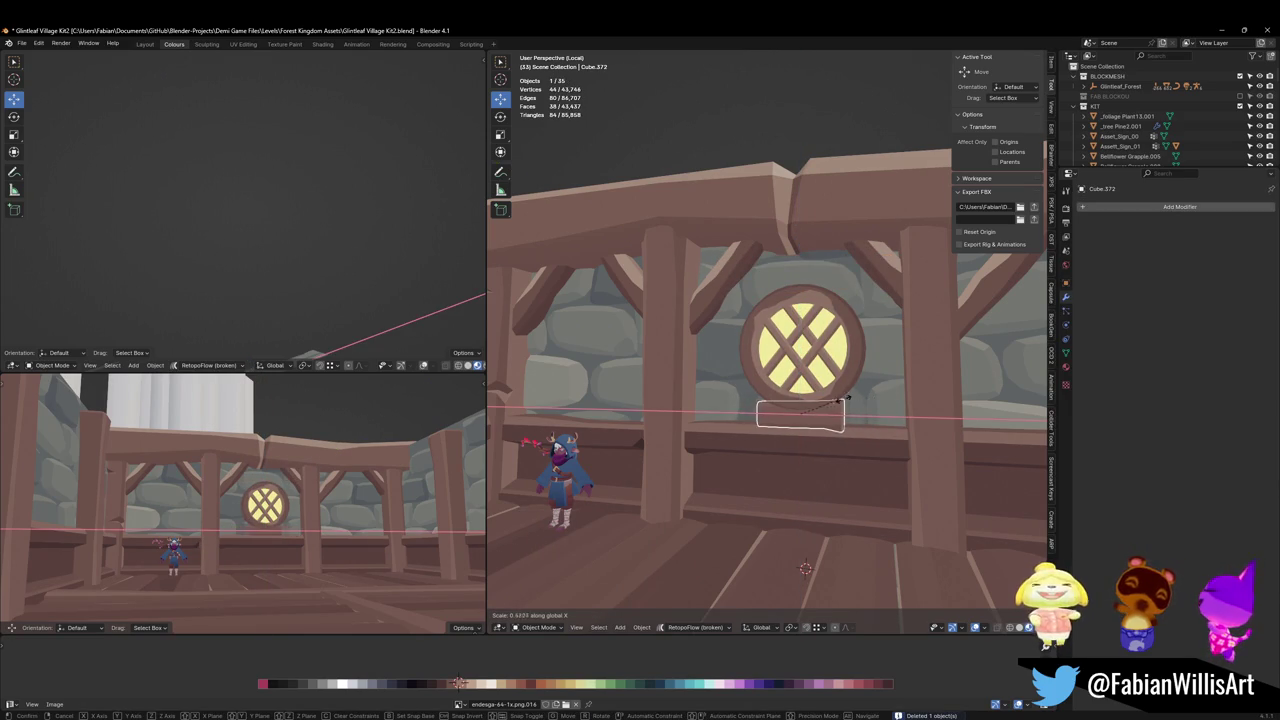
{"action": "left_click", "coordinate": [849, 409]}
{"action": "mouse_move", "coordinate": [337, 480]}
{"action": "middle_mouse_down"}
{"action": "mouse_move", "coordinate": [326, 503]}
{"action": "mouse_move", "coordinate": [300, 503]}
{"action": "mouse_move", "coordinate": [362, 485]}
{"action": "middle_mouse_up"}
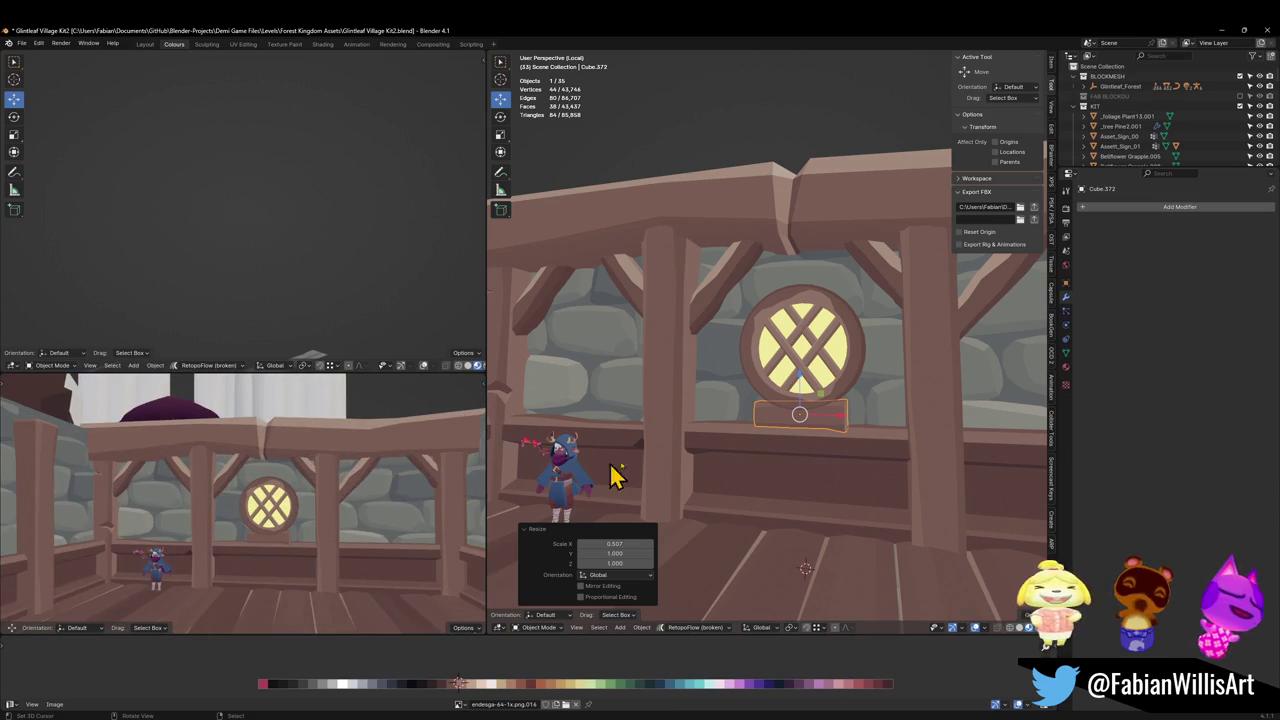
{"action": "key", "text": "Delete"}
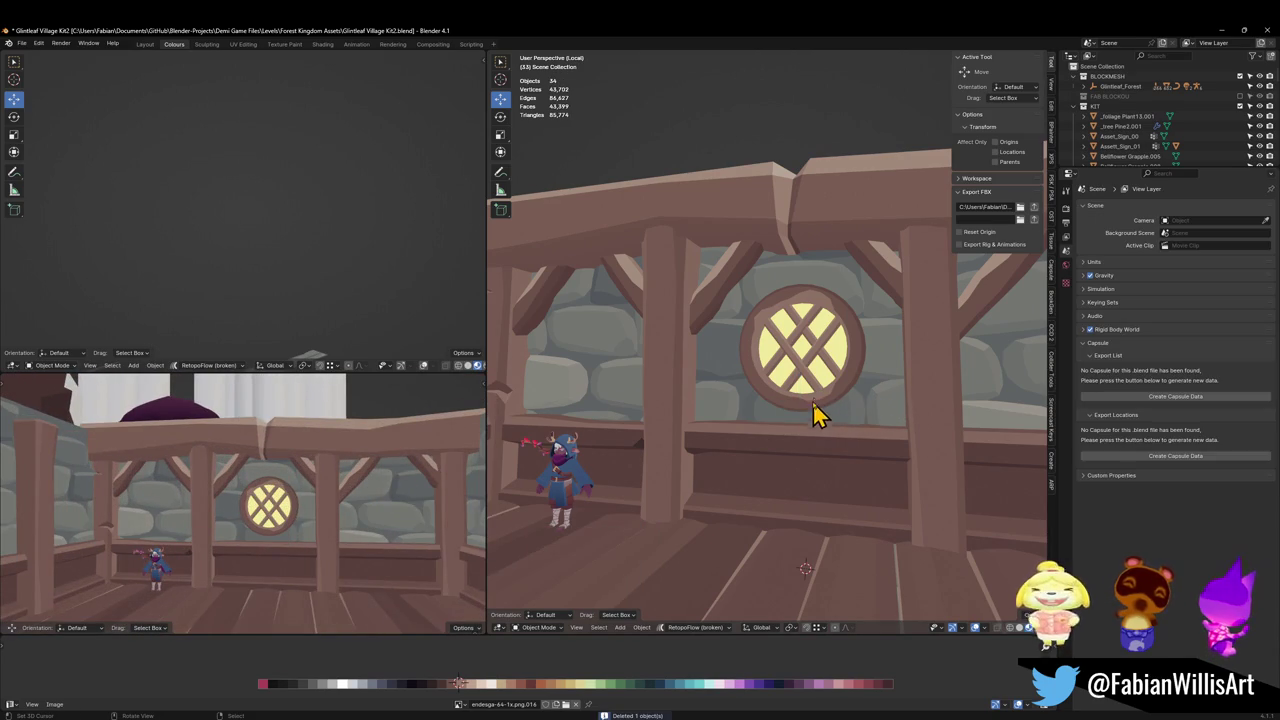
Raise the round window 0.222 m, scale it to 1.045, and move it into the left bay.
{"action": "left_click", "coordinate": [817, 410]}
{"action": "key", "text": "g"}
{"action": "key", "text": "z"}
{"action": "left_click", "coordinate": [851, 400]}
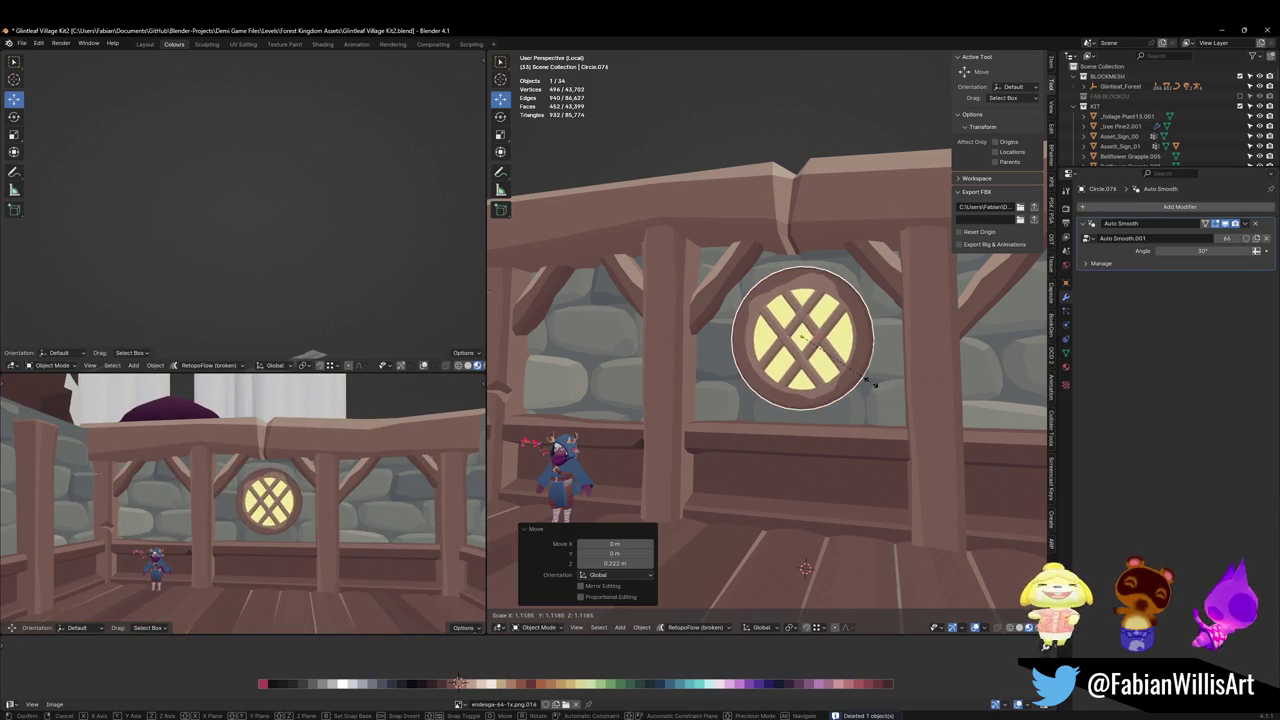
{"action": "key", "text": "s"}
{"action": "left_click", "coordinate": [851, 400]}
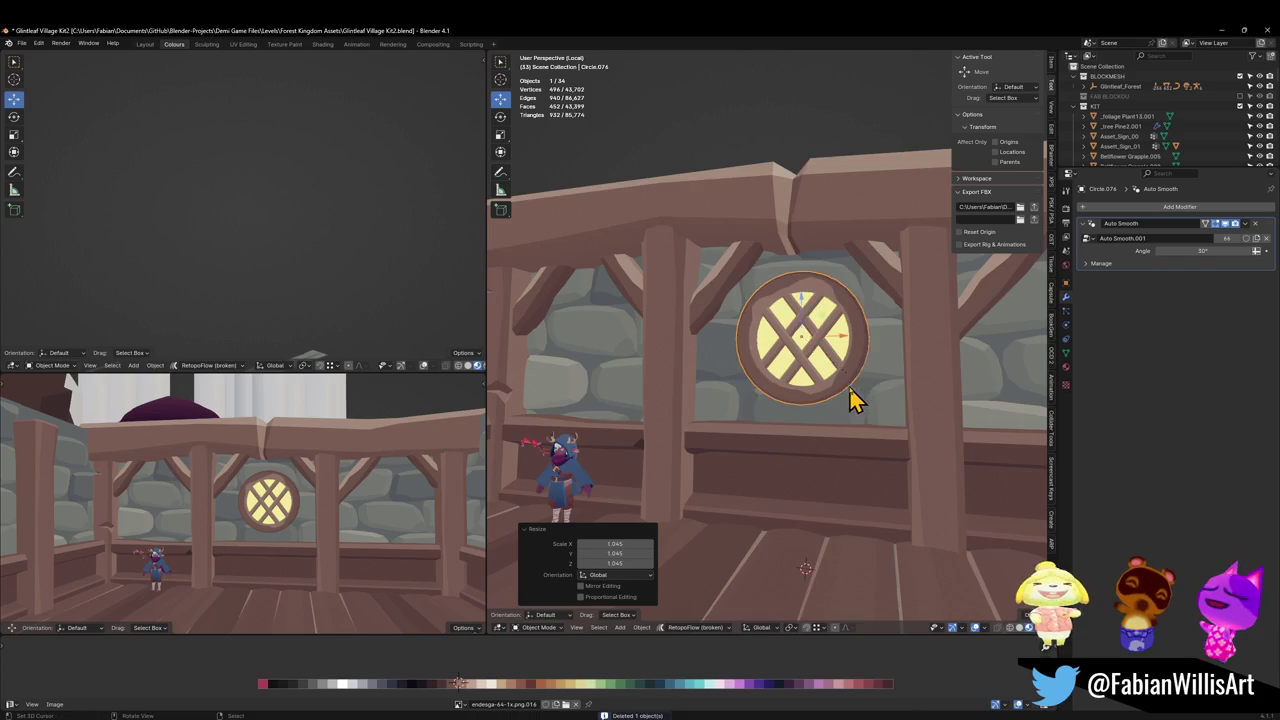
{"action": "scroll", "coordinate": [810, 401], "scroll_direction": "down", "scroll_amount": 3}
{"action": "key", "text": "g"}
{"action": "key", "text": "x"}
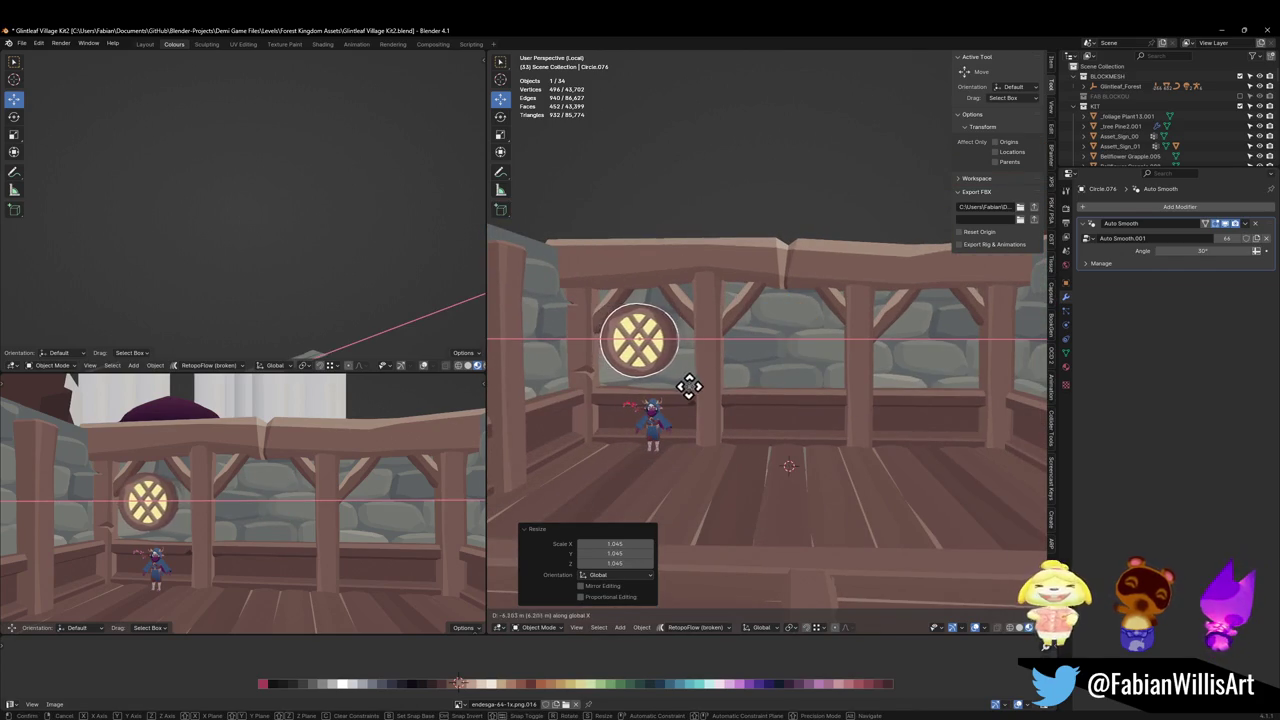
{"action": "left_click", "coordinate": [722, 397]}
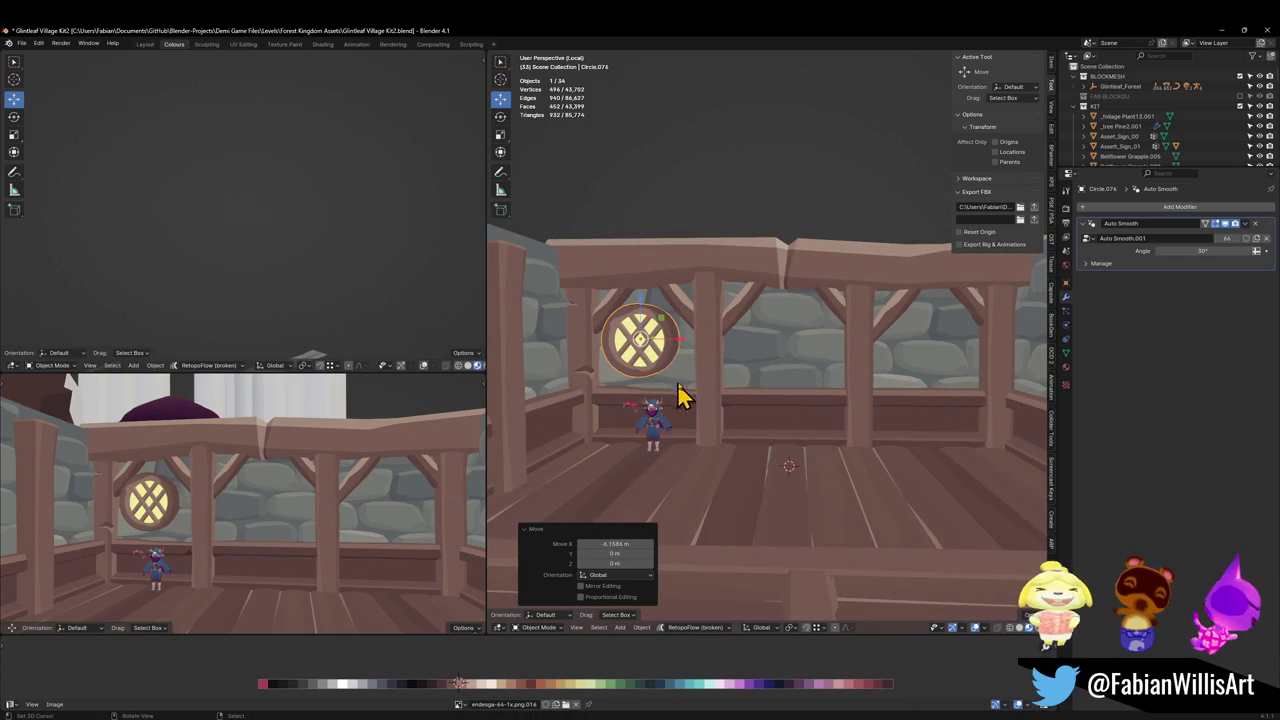
Add a Mirror modifier to the window using Plane.285 as the mirror object.
{"action": "key", "text": "ctrl+shift+m"}
{"action": "left_click", "coordinate": [646, 600]}
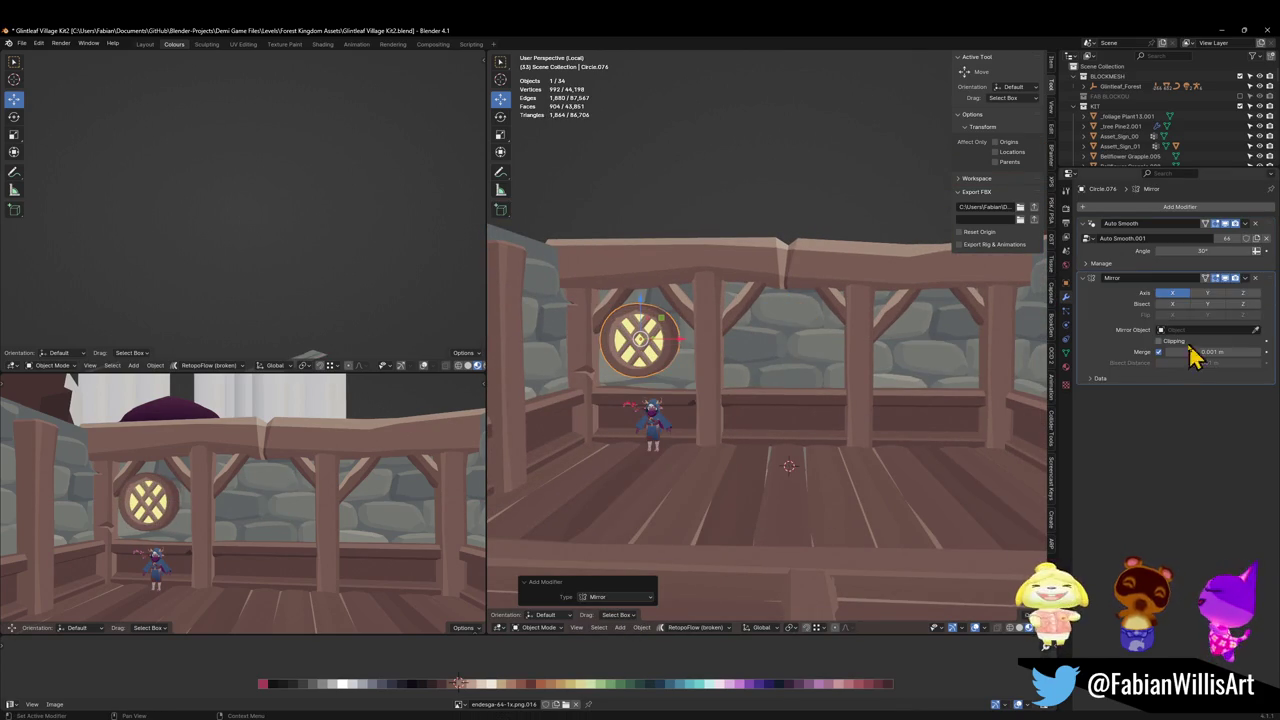
{"action": "left_click", "coordinate": [1255, 329]}
{"action": "left_click", "coordinate": [779, 370]}
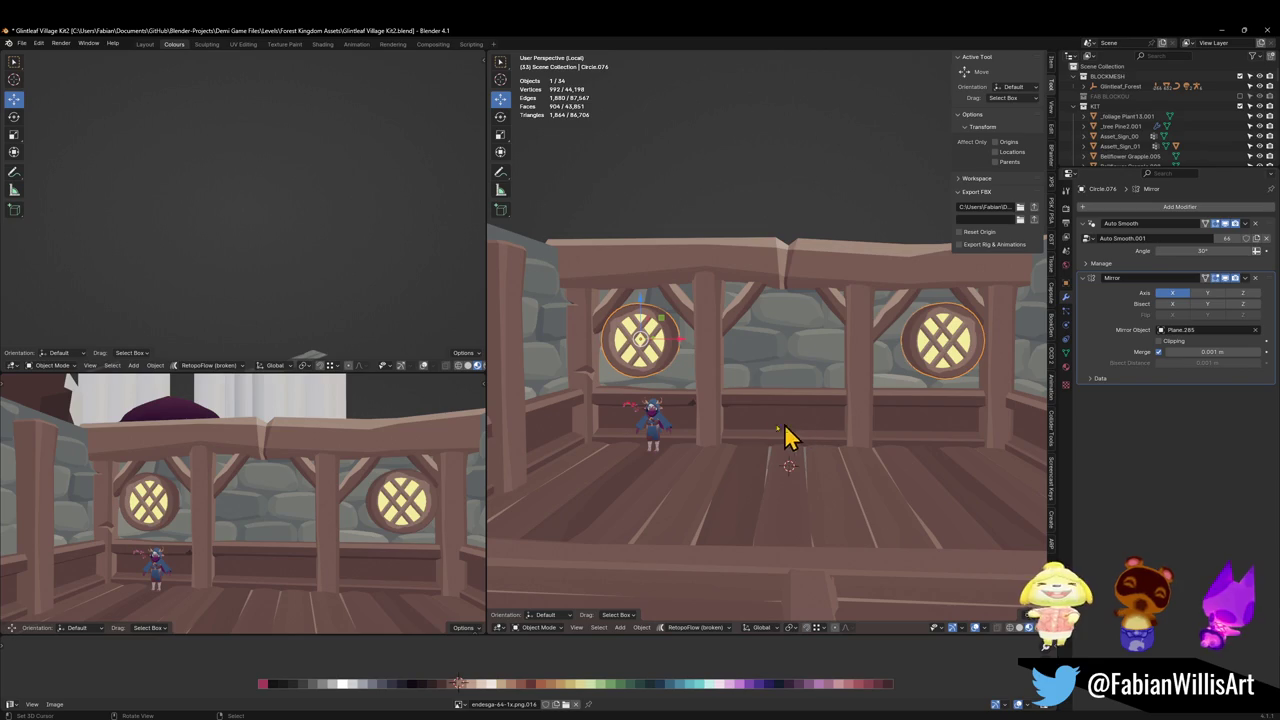
Nudge the mirrored window 0.22773 m along X so both twins sit correctly.
{"action": "mouse_move", "coordinate": [405, 410]}
{"action": "middle_mouse_down"}
{"action": "mouse_move", "coordinate": [271, 449]}
{"action": "mouse_move", "coordinate": [366, 443]}
{"action": "mouse_move", "coordinate": [318, 450]}
{"action": "middle_mouse_up"}
{"action": "scroll", "coordinate": [680, 350], "scroll_direction": "up", "scroll_amount": 2}
{"action": "key", "text": "g"}
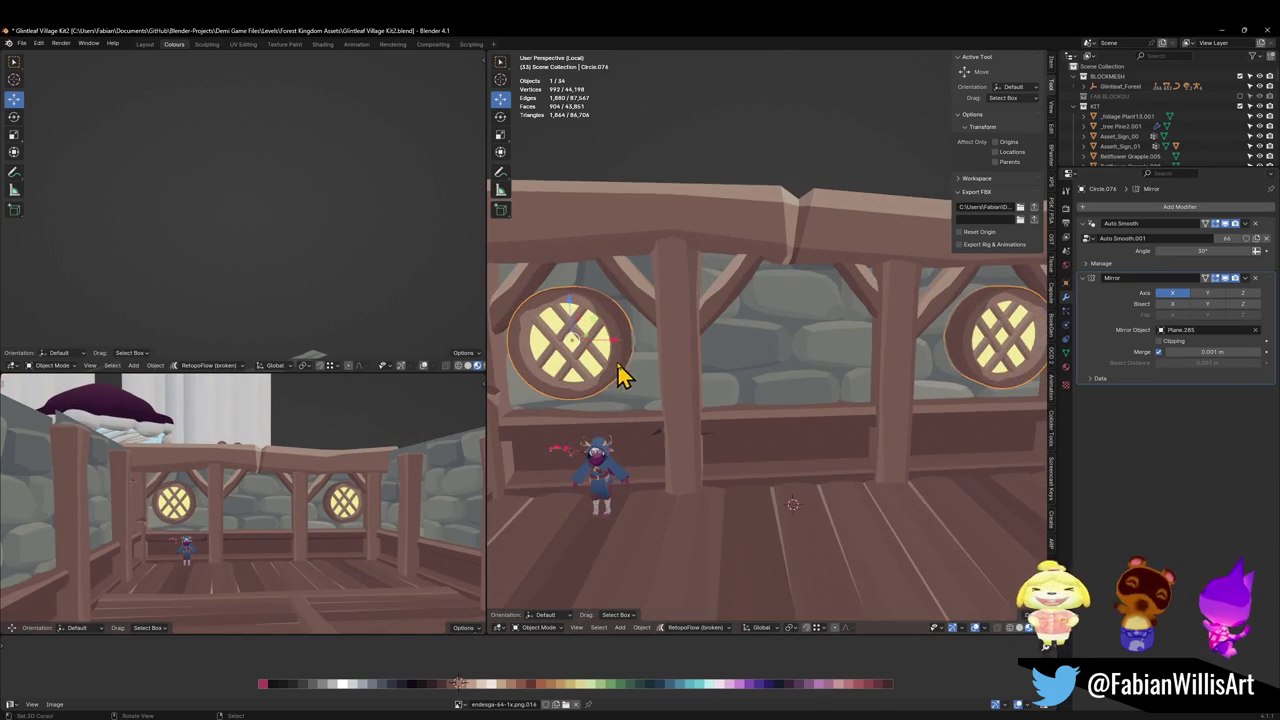
{"action": "key", "text": "x"}
{"action": "left_click", "coordinate": [657, 366]}
{"action": "mouse_move", "coordinate": [400, 455]}
{"action": "middle_mouse_down"}
{"action": "mouse_move", "coordinate": [280, 457]}
{"action": "mouse_move", "coordinate": [336, 451]}
{"action": "mouse_move", "coordinate": [309, 429]}
{"action": "mouse_move", "coordinate": [323, 434]}
{"action": "middle_mouse_up"}
{"action": "scroll", "coordinate": [336, 451], "scroll_direction": "up", "scroll_amount": 4}
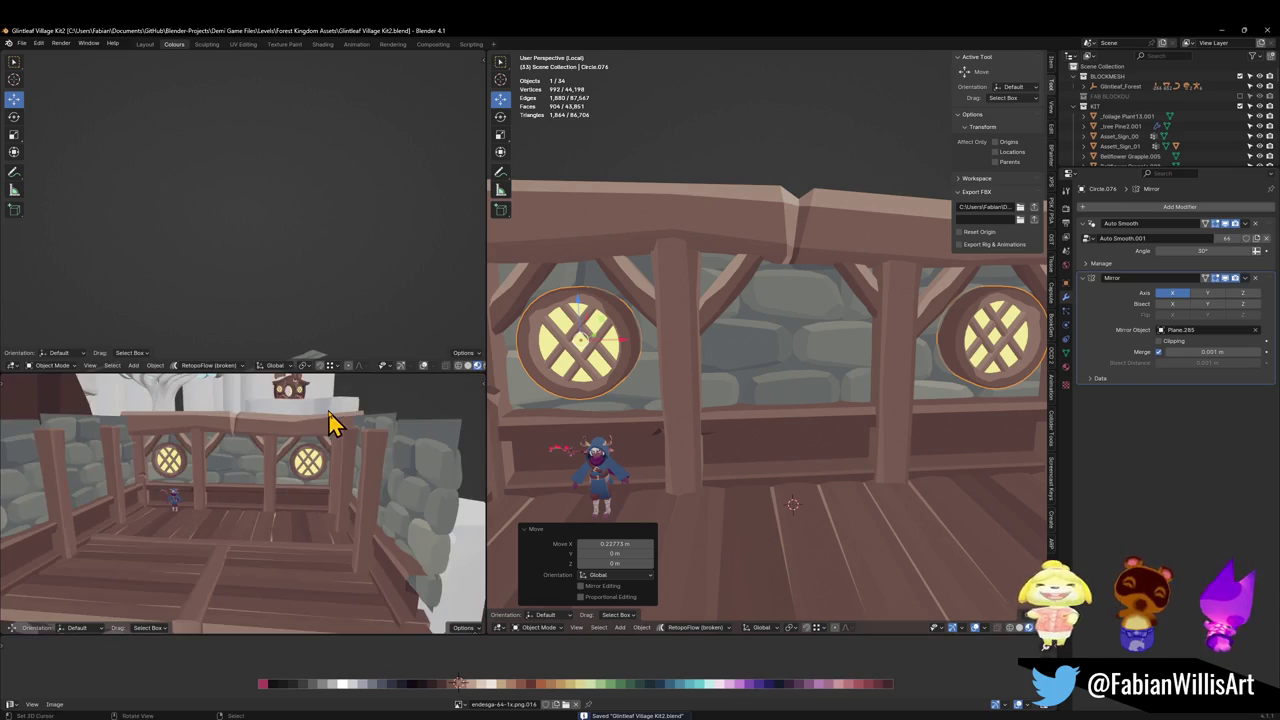
{"action": "scroll", "coordinate": [334, 423], "scroll_direction": "down", "scroll_amount": 3}
{"action": "scroll", "coordinate": [794, 380], "scroll_direction": "down", "scroll_amount": 3}
Duplicate a section of floor planks and raise the copy 5.1442 m along Z.
{"action": "left_click", "coordinate": [760, 434]}
{"action": "middle_click_drag", "start_coordinate": [760, 434], "coordinate": [766, 449]}
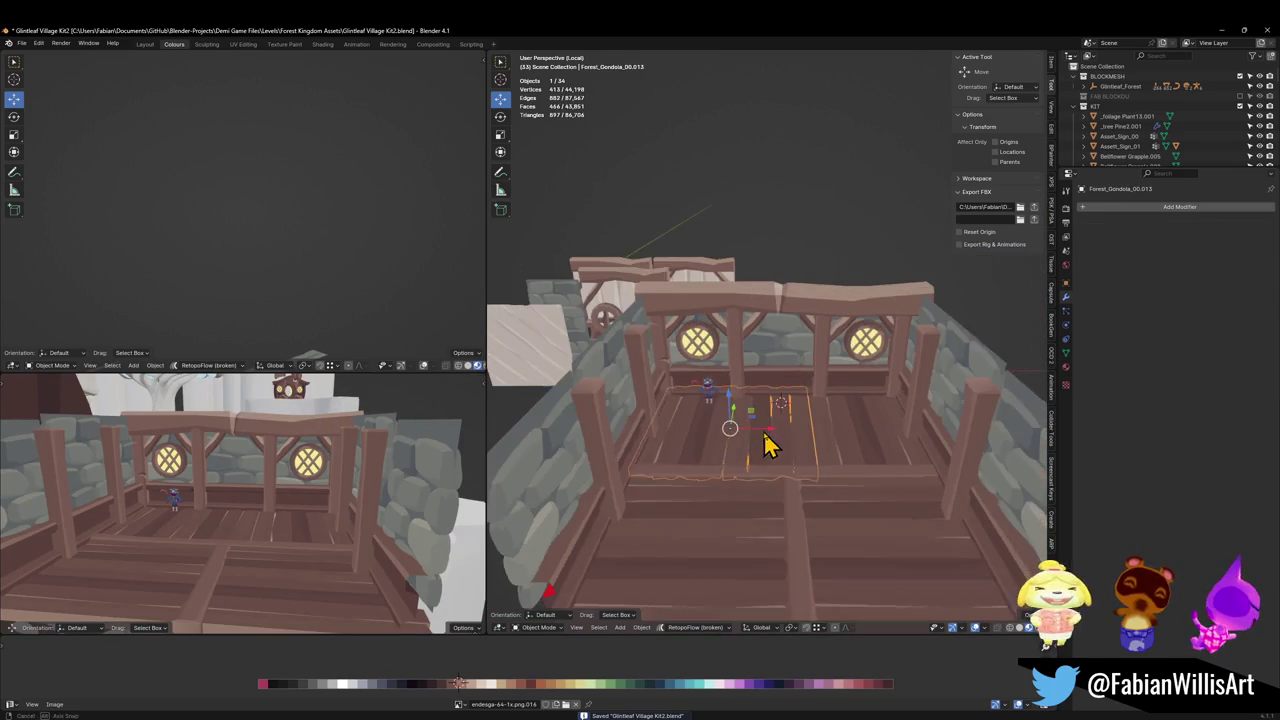
{"action": "key", "text": "g"}
{"action": "key", "text": "shift+z"}
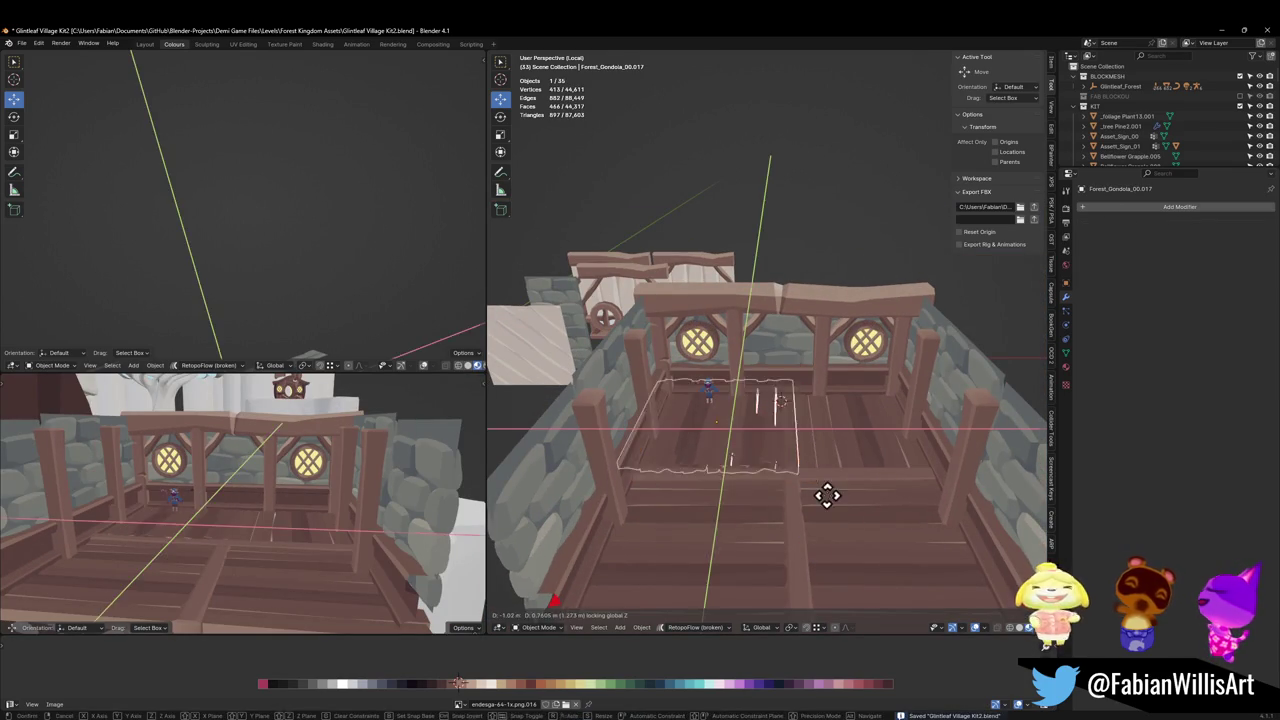
{"action": "left_click", "coordinate": [830, 572]}
{"action": "key", "text": "g"}
{"action": "key", "text": "z"}
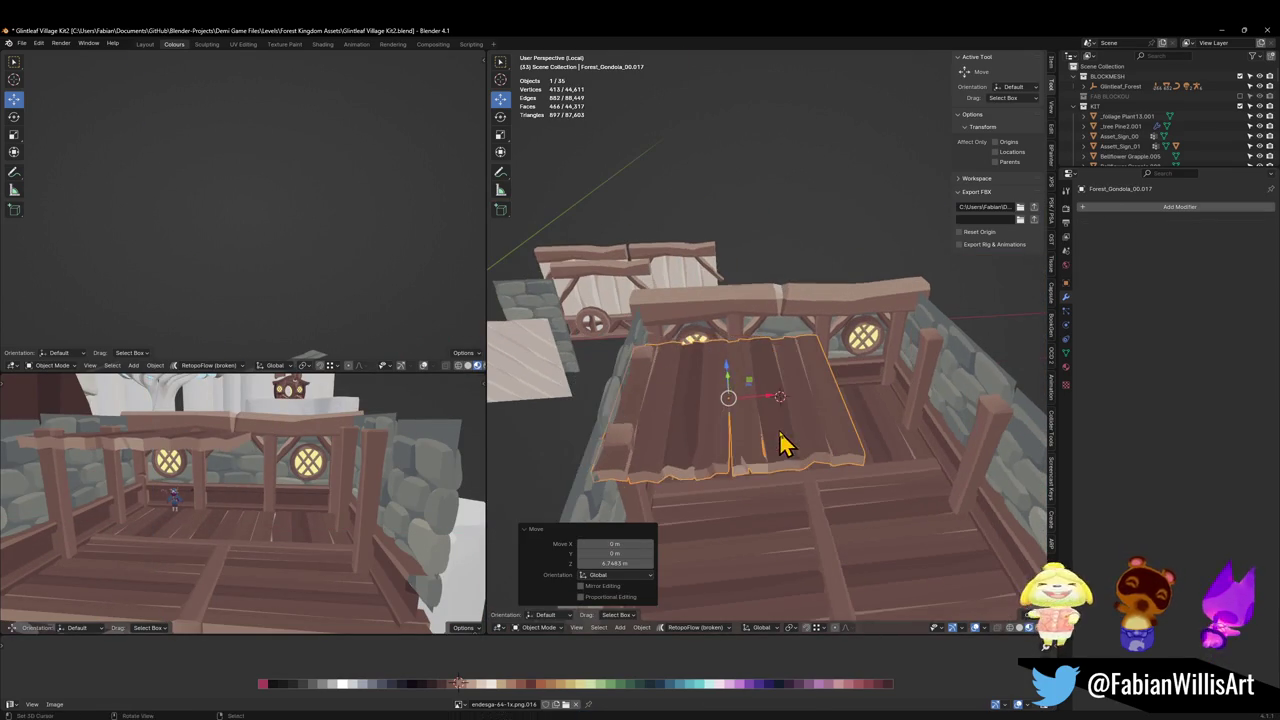
{"action": "left_click", "coordinate": [686, 394]}
Set the raised planks' origin to the 3D cursor and select Plane.285.
{"action": "mouse_move", "coordinate": [686, 394]}
{"action": "middle_mouse_down"}
{"action": "mouse_move", "coordinate": [818, 398]}
{"action": "mouse_move", "coordinate": [829, 320]}
{"action": "mouse_move", "coordinate": [743, 277]}
{"action": "mouse_move", "coordinate": [797, 408]}
{"action": "middle_mouse_up"}
{"action": "scroll", "coordinate": [725, 383], "scroll_direction": "up", "scroll_amount": 3}
{"action": "scroll", "coordinate": [818, 398], "scroll_direction": "down", "scroll_amount": 3}
{"action": "key", "text": "ctrl+alt+shift+c"}
{"action": "left_click", "coordinate": [797, 408]}
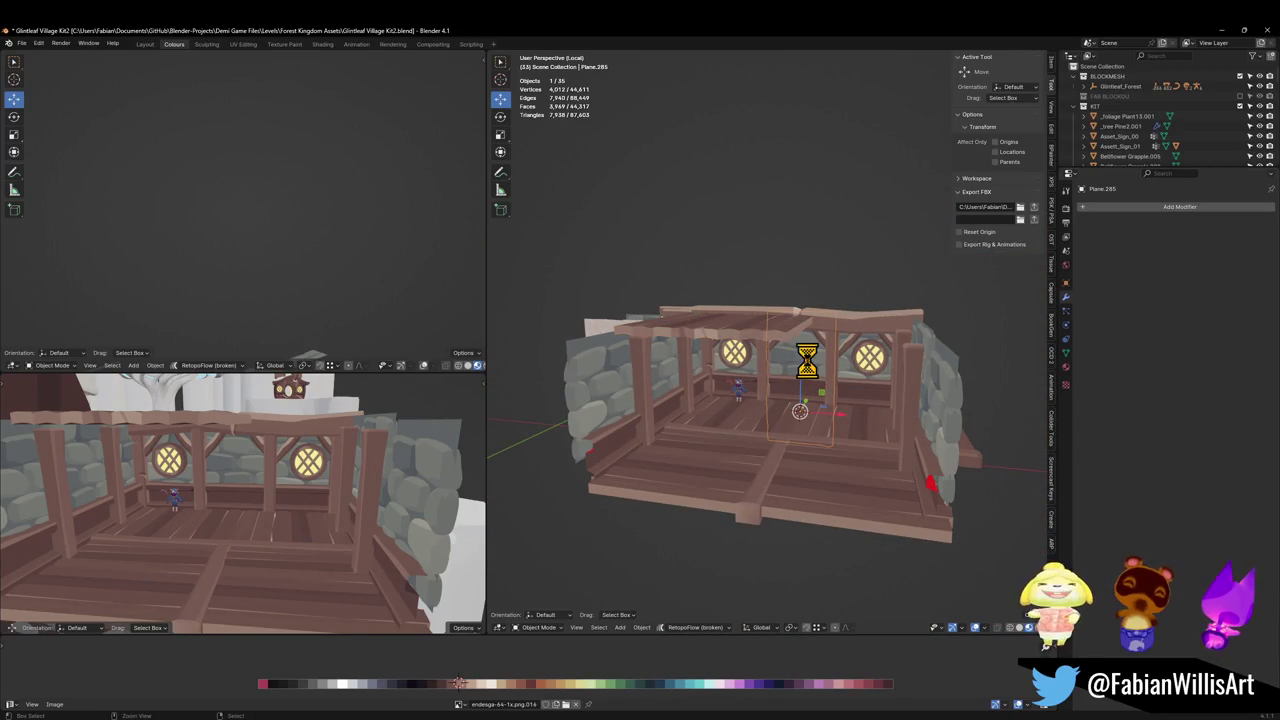
{"action": "key", "text": "shift+a"}
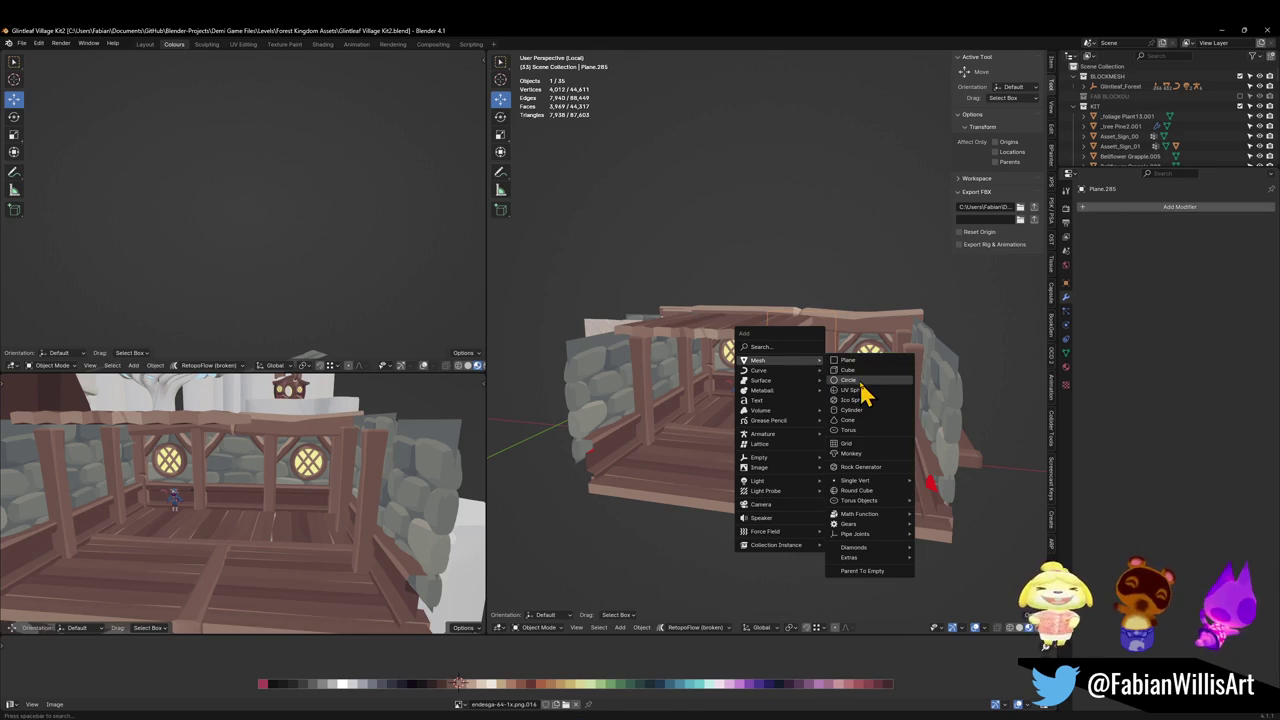
{"action": "mouse_move", "coordinate": [760, 360]}
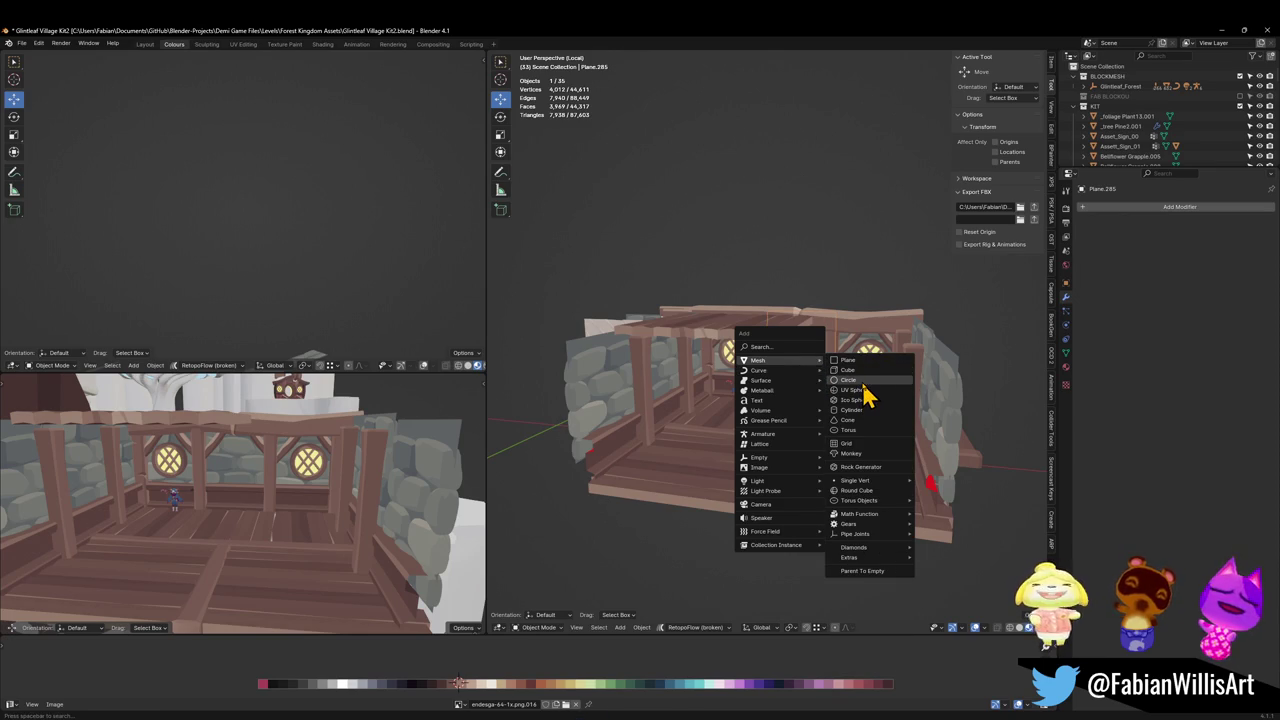
Add a circle, rotate it 90° on X to stand upright, and scale it up.
{"action": "left_click", "coordinate": [860, 381]}
{"action": "mouse_move", "coordinate": [860, 381]}
{"action": "middle_mouse_down"}
{"action": "mouse_move", "coordinate": [895, 382]}
{"action": "mouse_move", "coordinate": [829, 433]}
{"action": "middle_mouse_up"}
{"action": "key", "text": "Tab"}
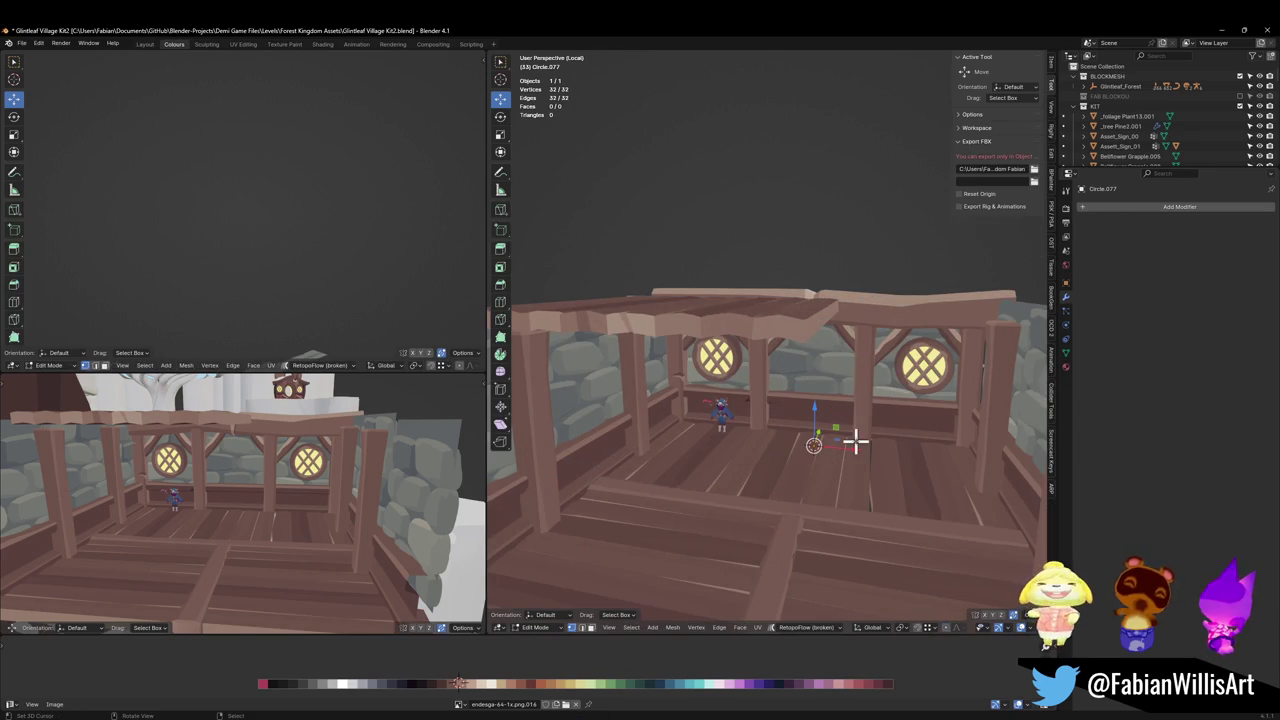
{"action": "key", "text": "r"}
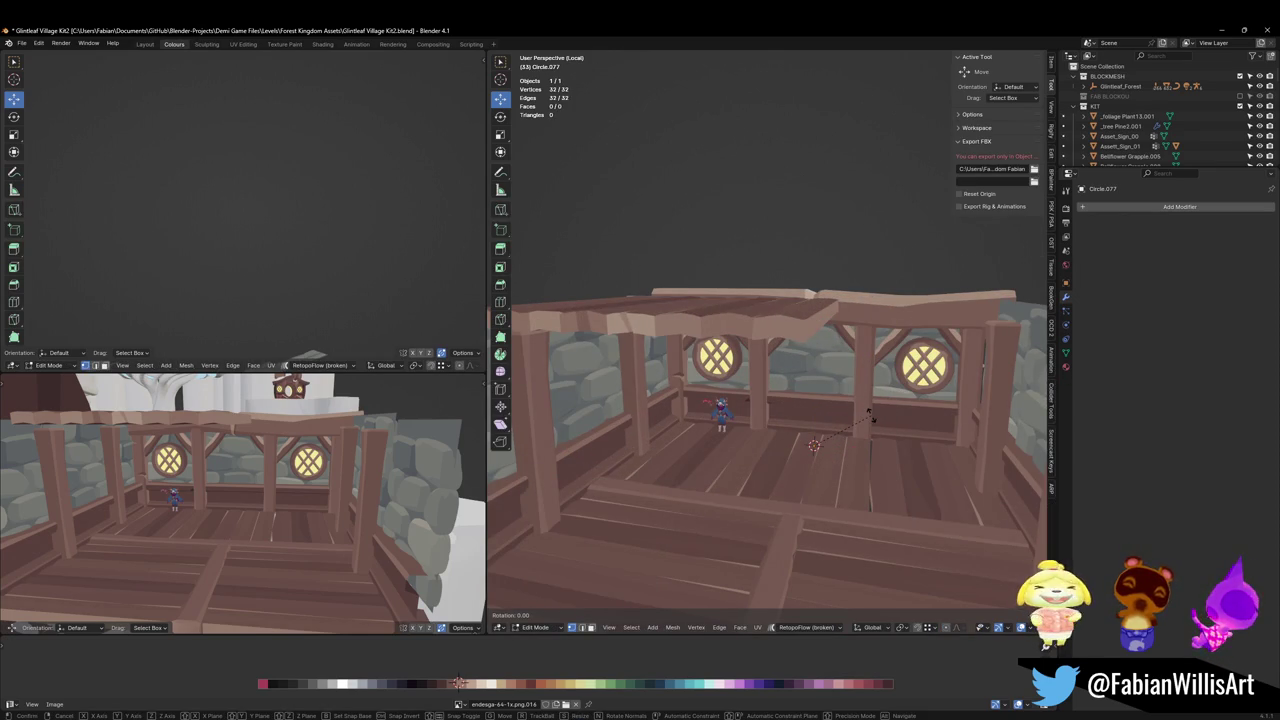
{"action": "key", "text": "x"}
{"action": "key", "text": "Return"}
{"action": "key", "text": "s"}
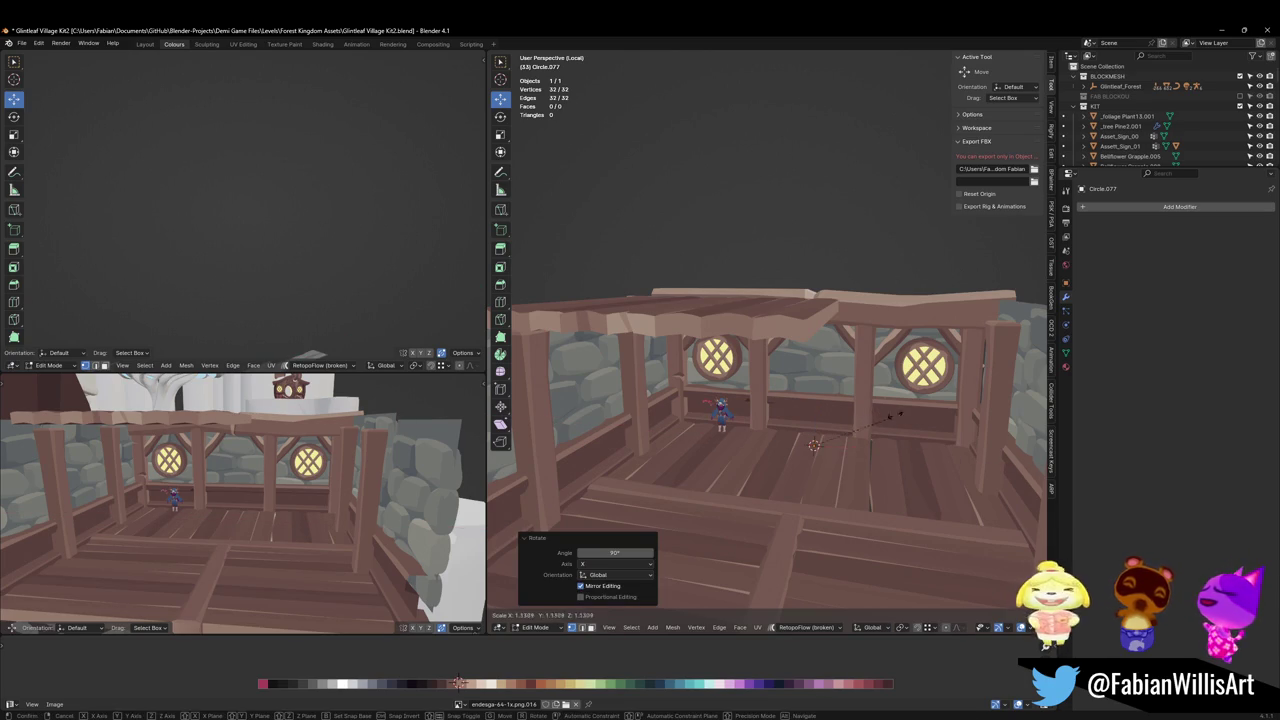
{"action": "left_click", "coordinate": [554, 297]}
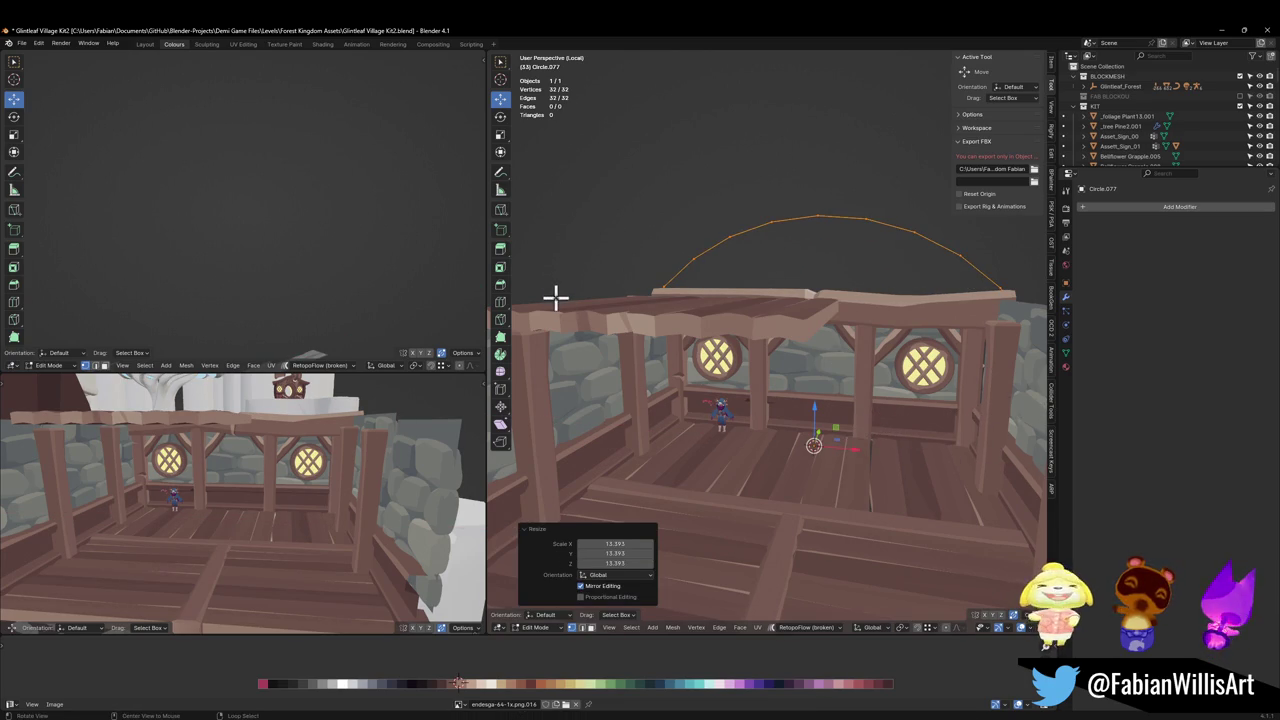
Move the circle along the Y axis so it spans above the balcony roof.
{"action": "mouse_move", "coordinate": [732, 300]}
{"action": "middle_mouse_down"}
{"action": "mouse_move", "coordinate": [723, 326]}
{"action": "mouse_move", "coordinate": [855, 312]}
{"action": "middle_mouse_up"}
{"action": "key", "text": "Tab"}
{"action": "key", "text": "g"}
{"action": "key", "text": "y"}
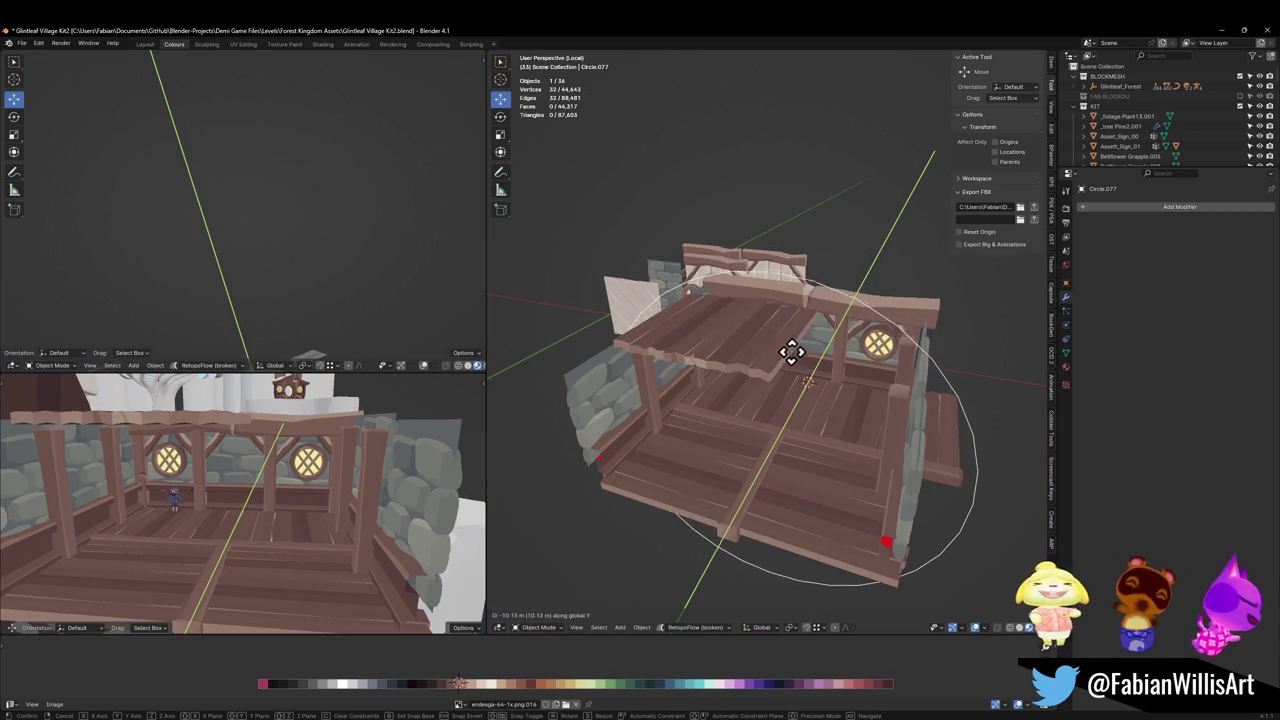
{"action": "left_click", "coordinate": [797, 349]}
{"action": "mouse_move", "coordinate": [797, 349]}
{"action": "middle_mouse_down"}
{"action": "mouse_move", "coordinate": [765, 377]}
{"action": "mouse_move", "coordinate": [737, 363]}
{"action": "mouse_move", "coordinate": [851, 323]}
{"action": "mouse_move", "coordinate": [843, 337]}
{"action": "middle_mouse_up"}
{"action": "key", "text": "ctrl+z"}
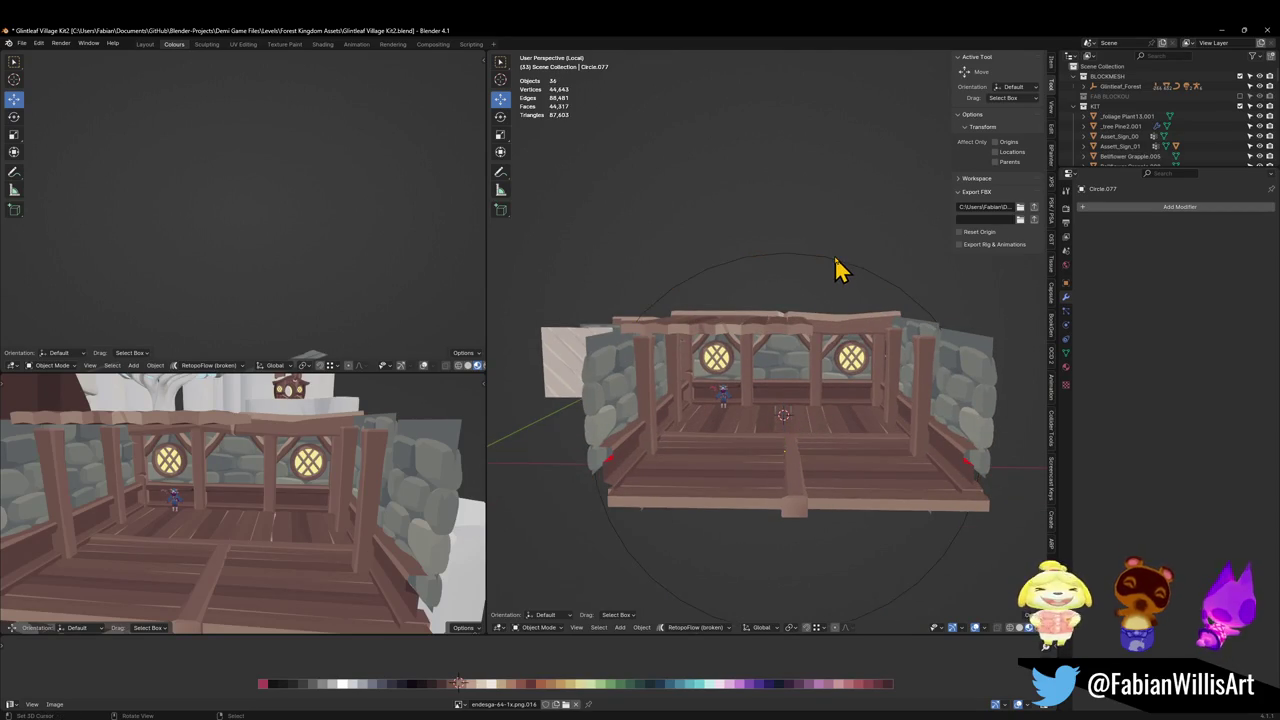
{"action": "key", "text": "ctrl+shift+z"}
{"action": "scroll", "coordinate": [840, 270], "scroll_direction": "up", "scroll_amount": 3}
{"action": "scroll", "coordinate": [840, 270], "scroll_direction": "down", "scroll_amount": 3}
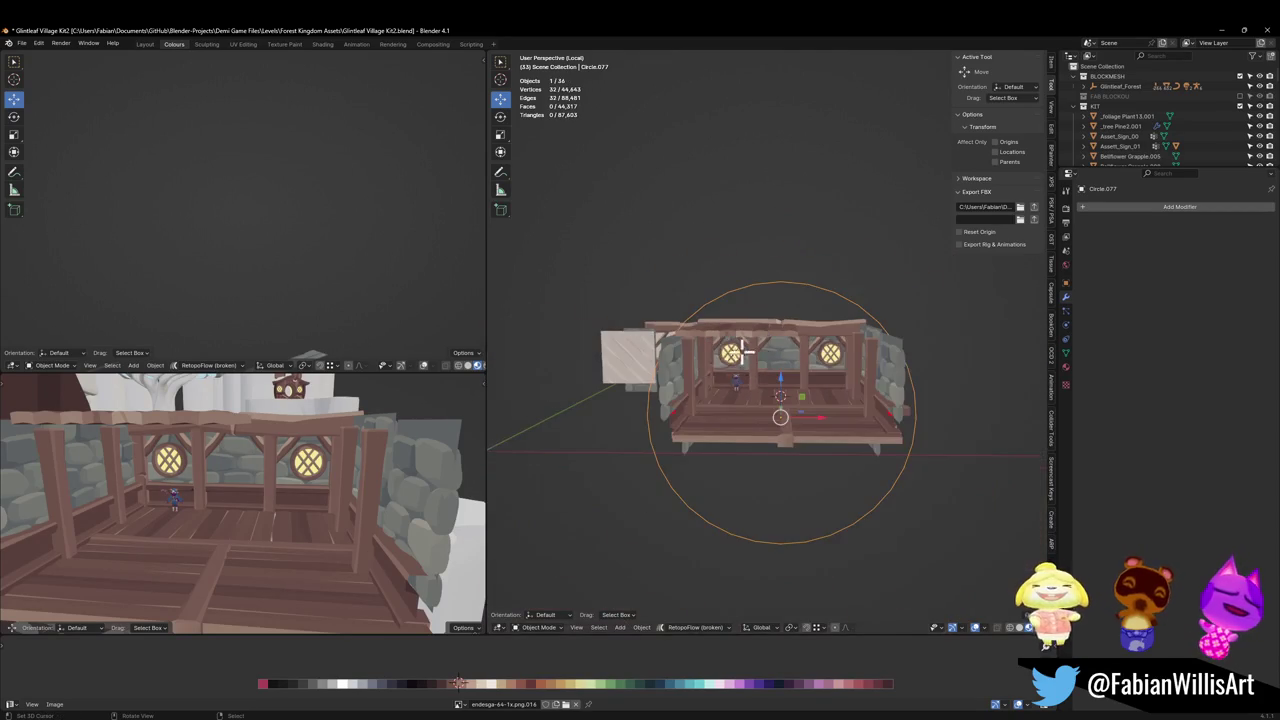
Save the file, then in front view delete two side vertices of the circle.
{"action": "key", "text": "Tab"}
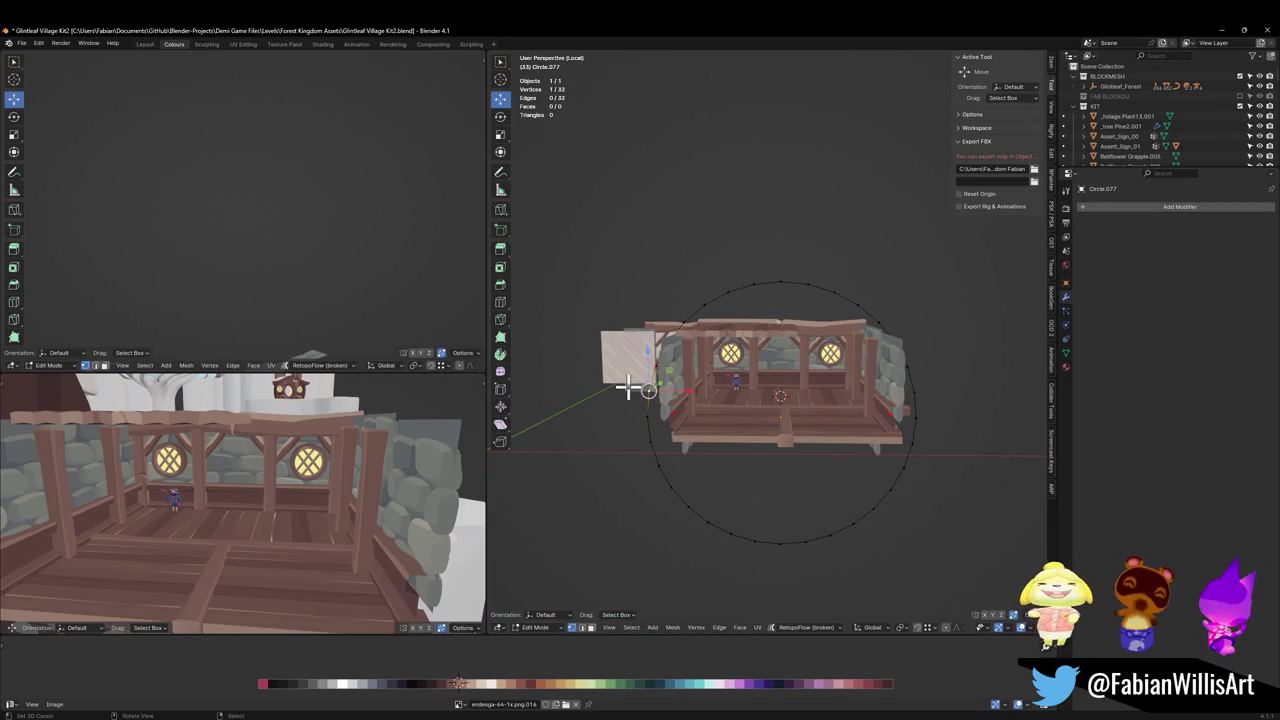
{"action": "key", "text": "KP_1"}
{"action": "key", "text": "ctrl+s"}
{"action": "scroll", "coordinate": [854, 395], "scroll_direction": "up", "scroll_amount": 2}
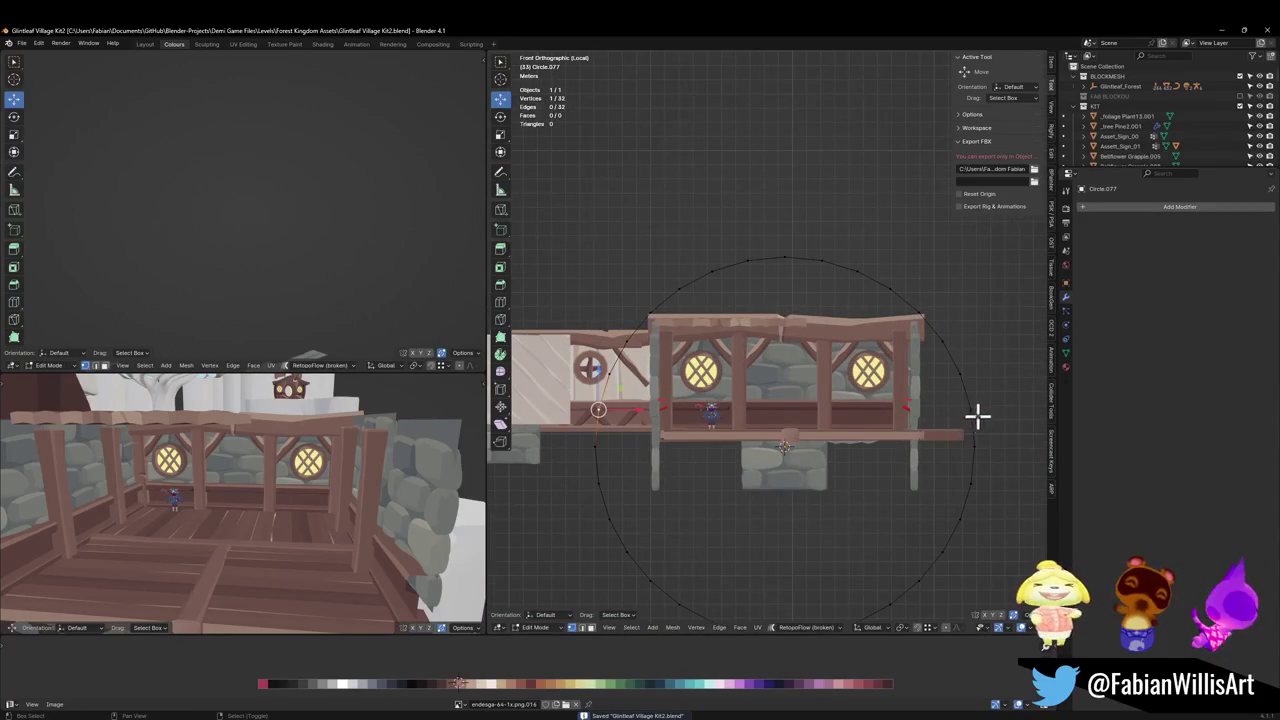
{"action": "left_click", "coordinate": [971, 410], "text": "shift"}
{"action": "key", "text": "v"}
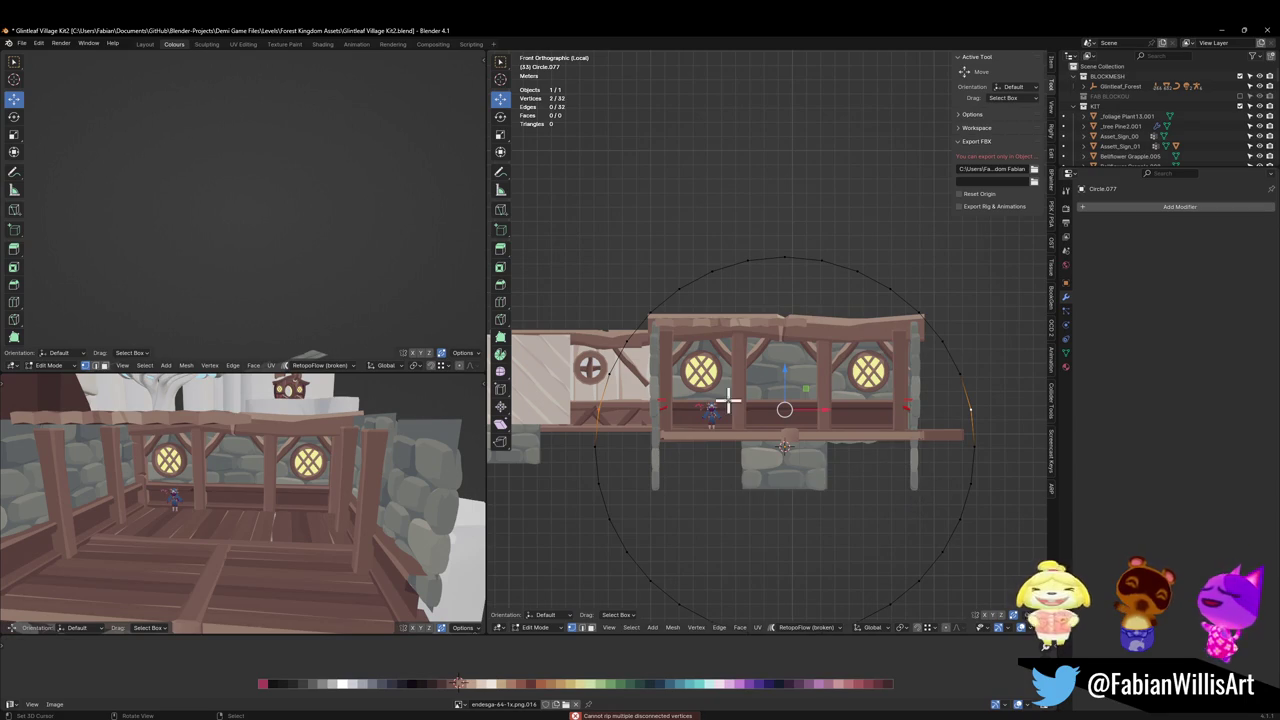
{"action": "key", "text": "x"}
{"action": "left_click", "coordinate": [755, 384]}
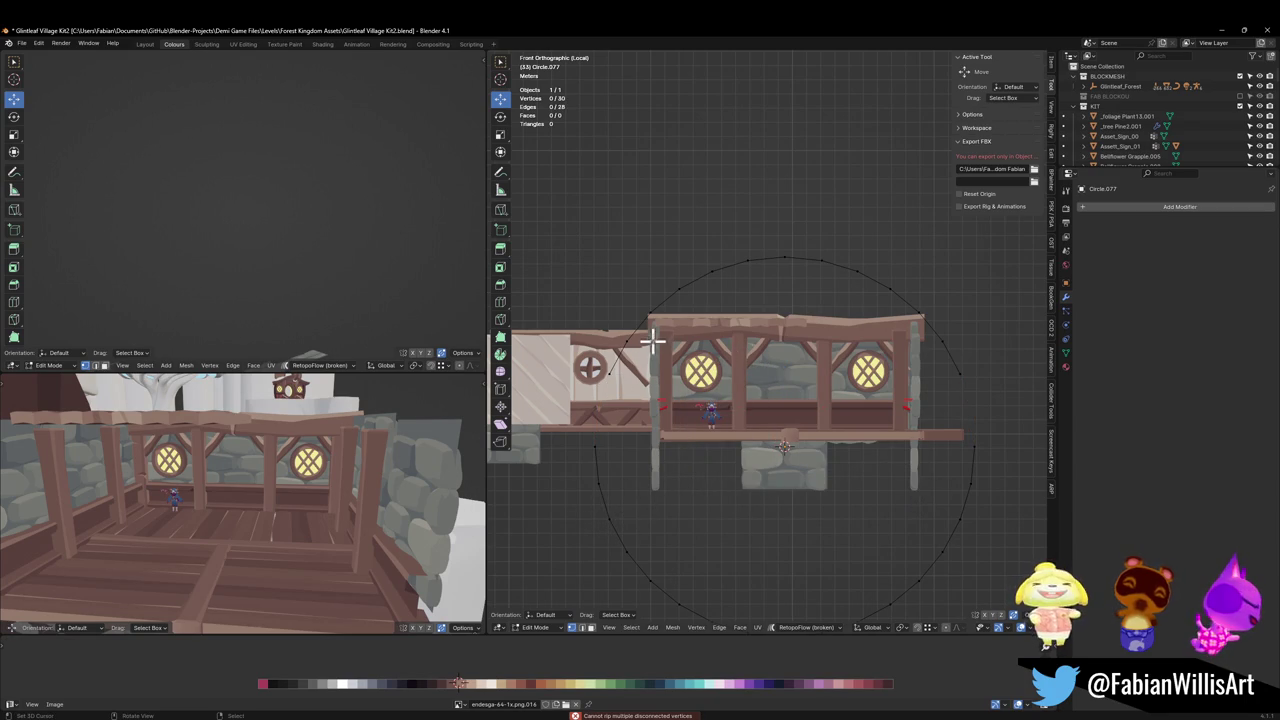
Delete the circle's remaining lower vertices, leaving a 9-vertex arc over the roof.
{"action": "left_click", "coordinate": [916, 312], "text": "shift"}
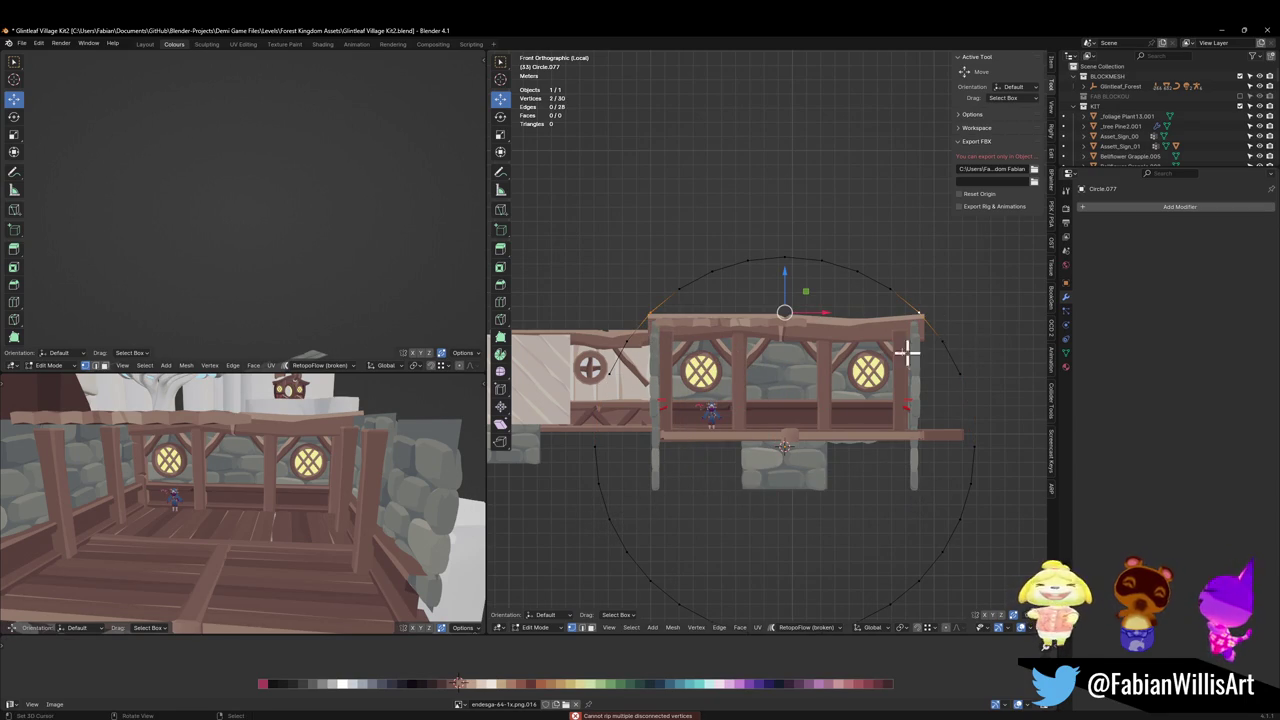
{"action": "left_click", "coordinate": [624, 346], "text": "shift"}
{"action": "key", "text": "x"}
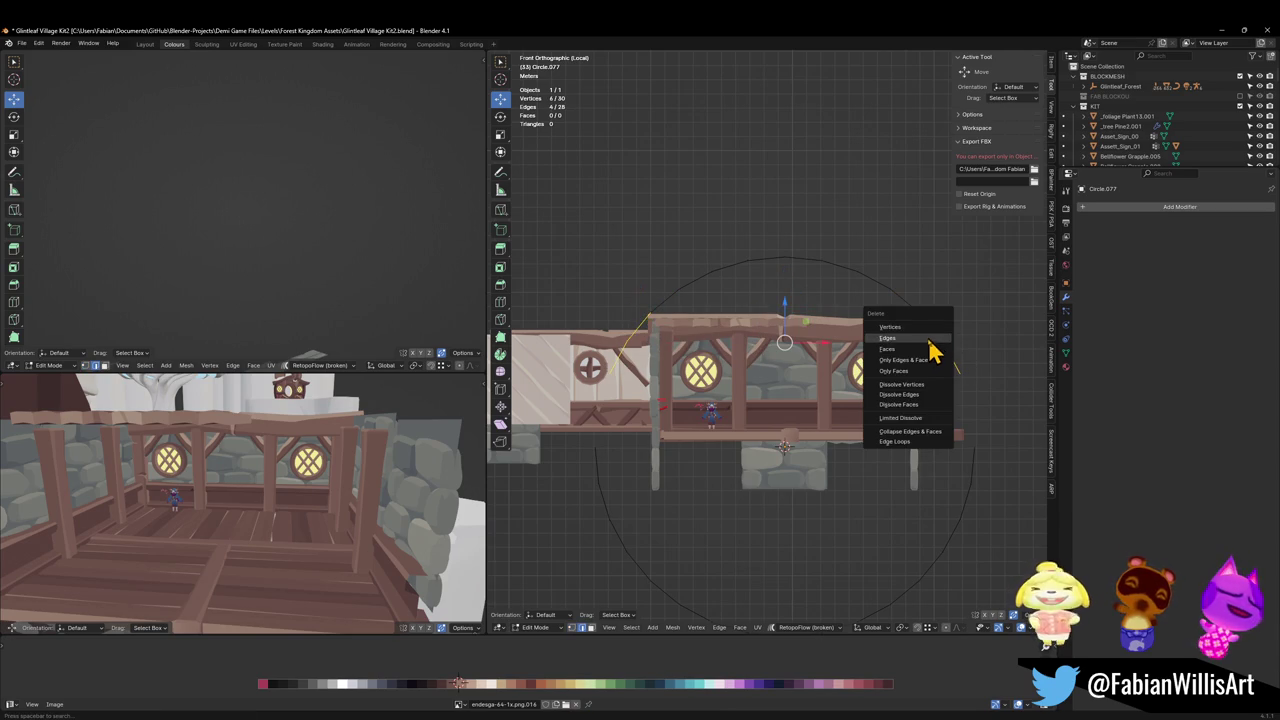
{"action": "left_click", "coordinate": [914, 340]}
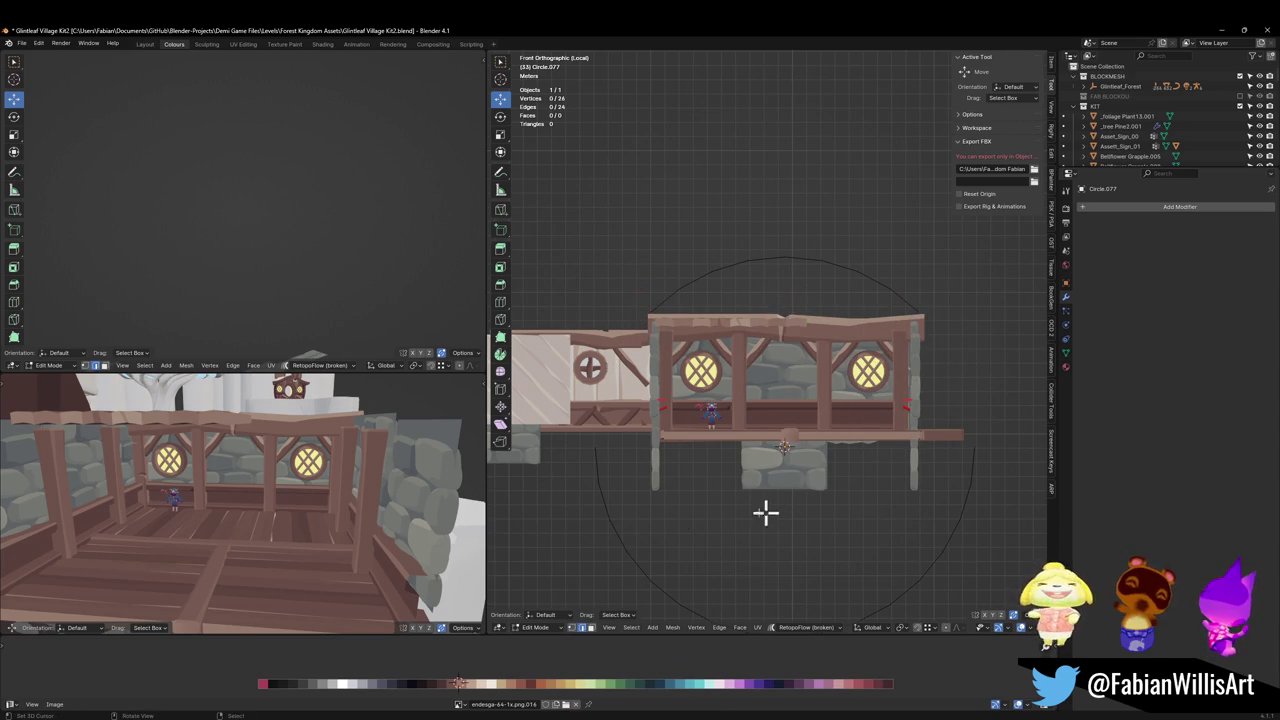
{"action": "key", "text": "x"}
{"action": "left_click", "coordinate": [614, 505]}
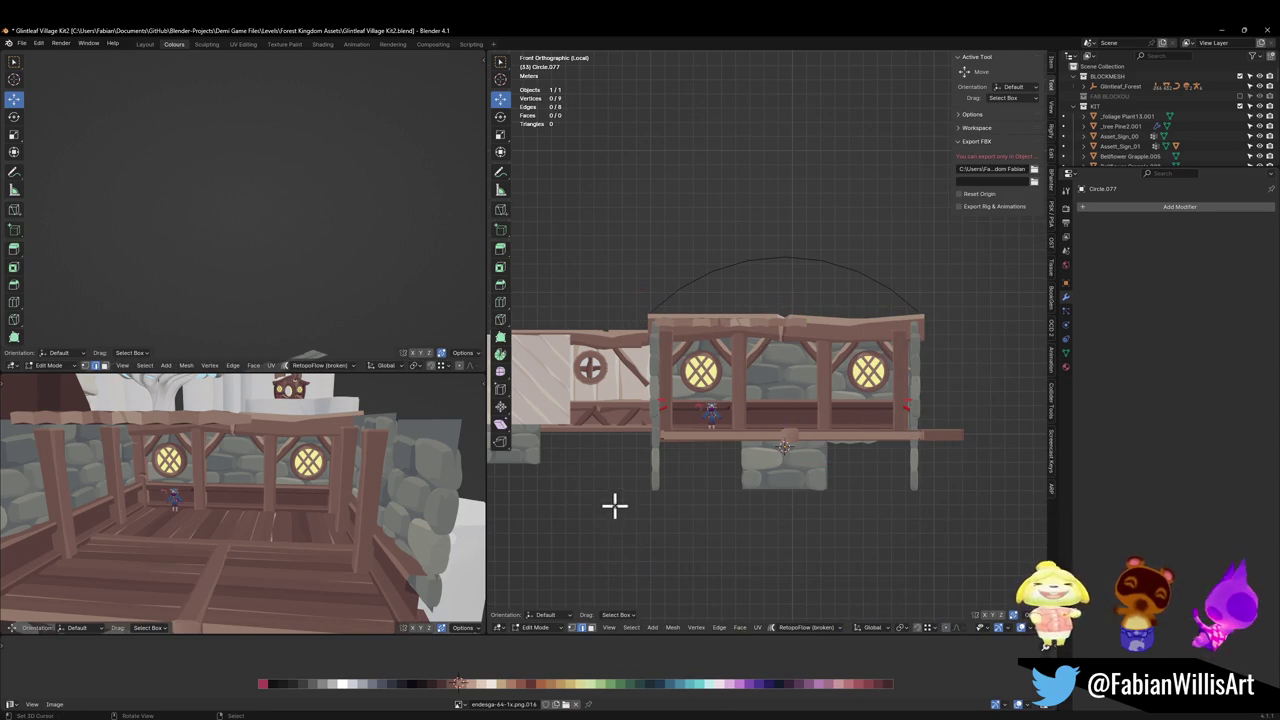
{"action": "key", "text": "Tab"}
{"action": "mouse_move", "coordinate": [737, 260]}
{"action": "middle_mouse_down"}
{"action": "mouse_move", "coordinate": [749, 286]}
{"action": "mouse_move", "coordinate": [671, 334]}
{"action": "mouse_move", "coordinate": [771, 343]}
{"action": "mouse_move", "coordinate": [663, 345]}
{"action": "middle_mouse_up"}
{"action": "key", "text": "Tab"}
Snap the 3D cursor to the selected arc vertex and set the arc's origin there.
{"action": "key", "text": "shift+s"}
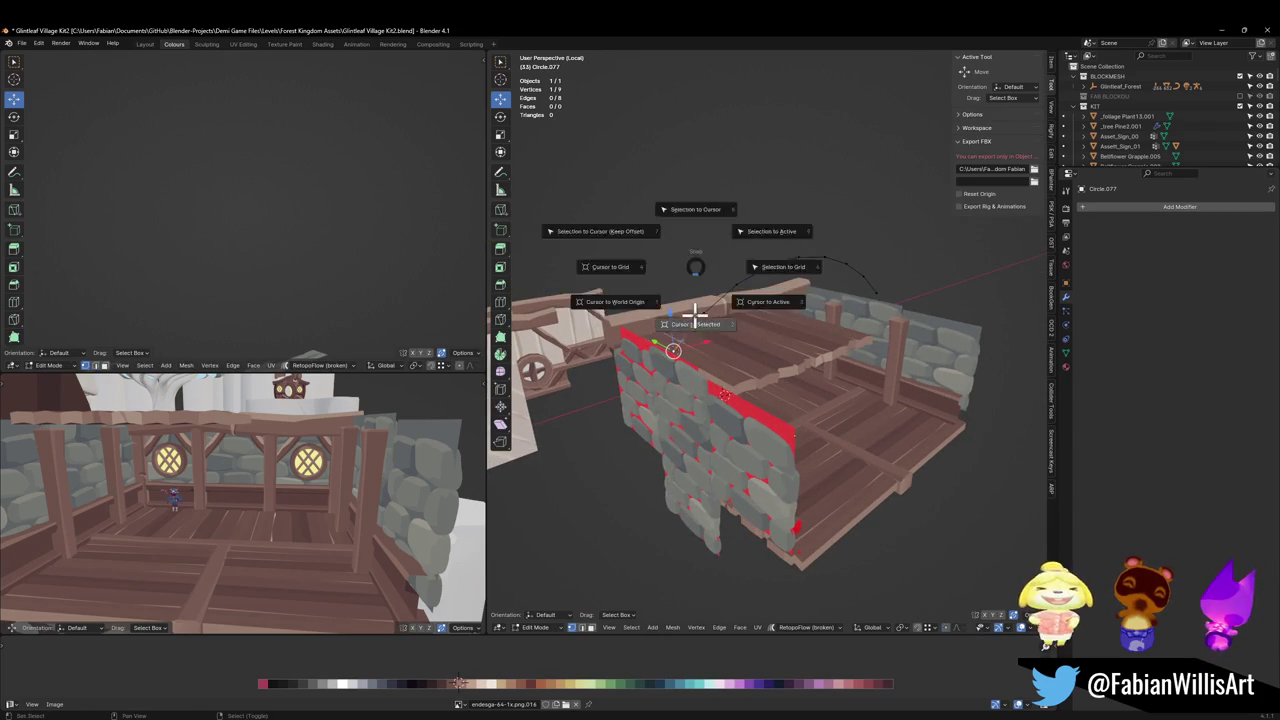
{"action": "left_click", "coordinate": [694, 400]}
{"action": "key", "text": "Tab"}
{"action": "right_click", "coordinate": [700, 329]}
{"action": "left_click", "coordinate": [771, 329]}
{"action": "middle_click_drag", "start_coordinate": [771, 329], "coordinate": [712, 320]}
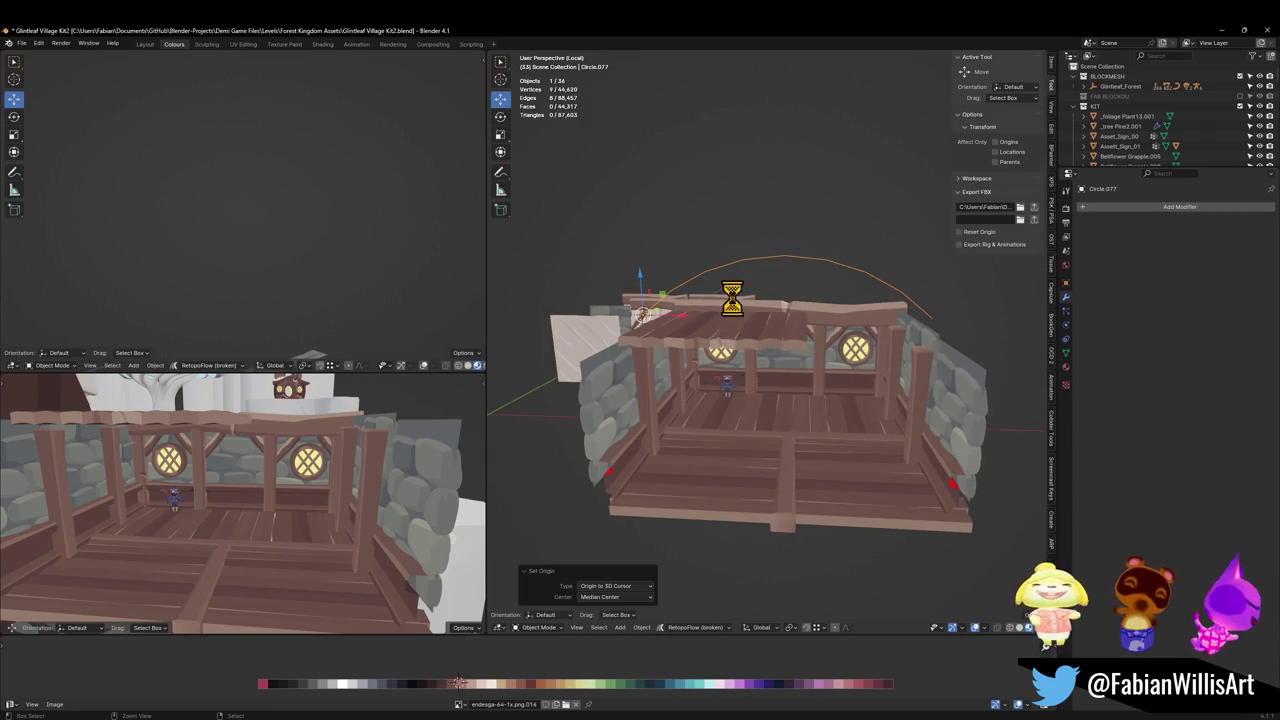
Convert the arc from a mesh to a curve.
{"action": "left_click", "coordinate": [737, 346]}
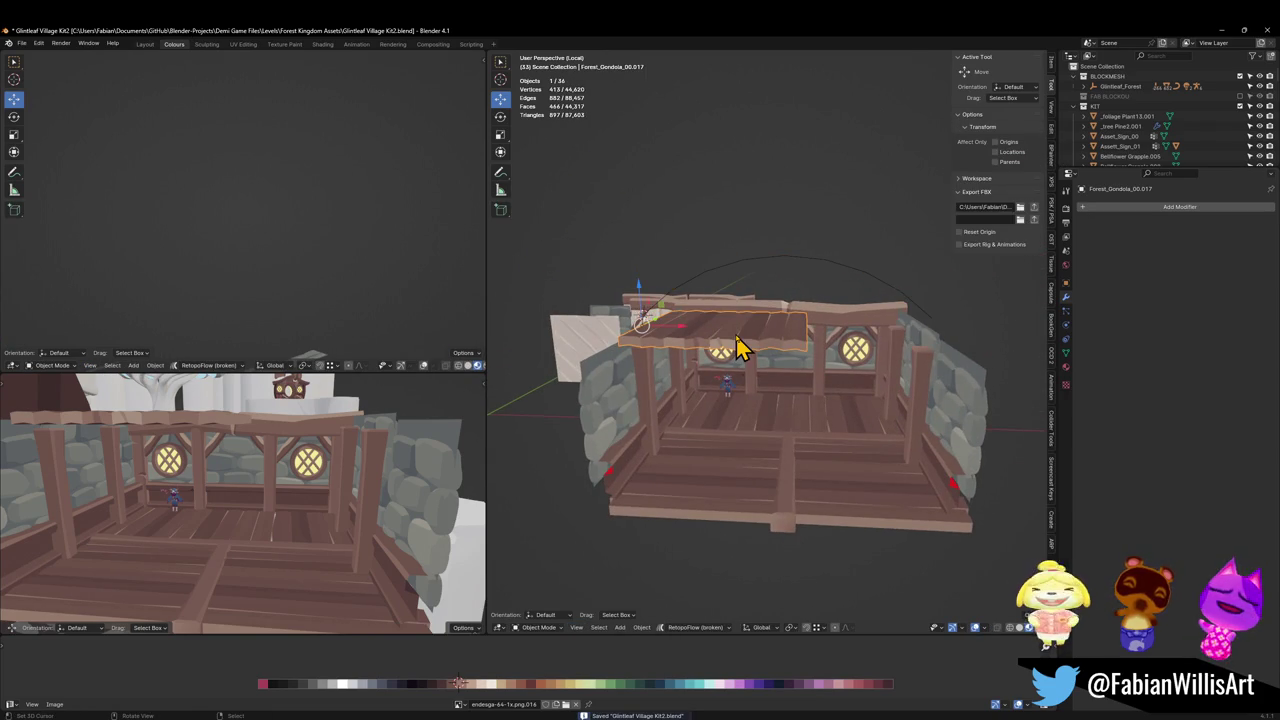
{"action": "left_click", "coordinate": [837, 283]}
{"action": "key", "text": "q"}
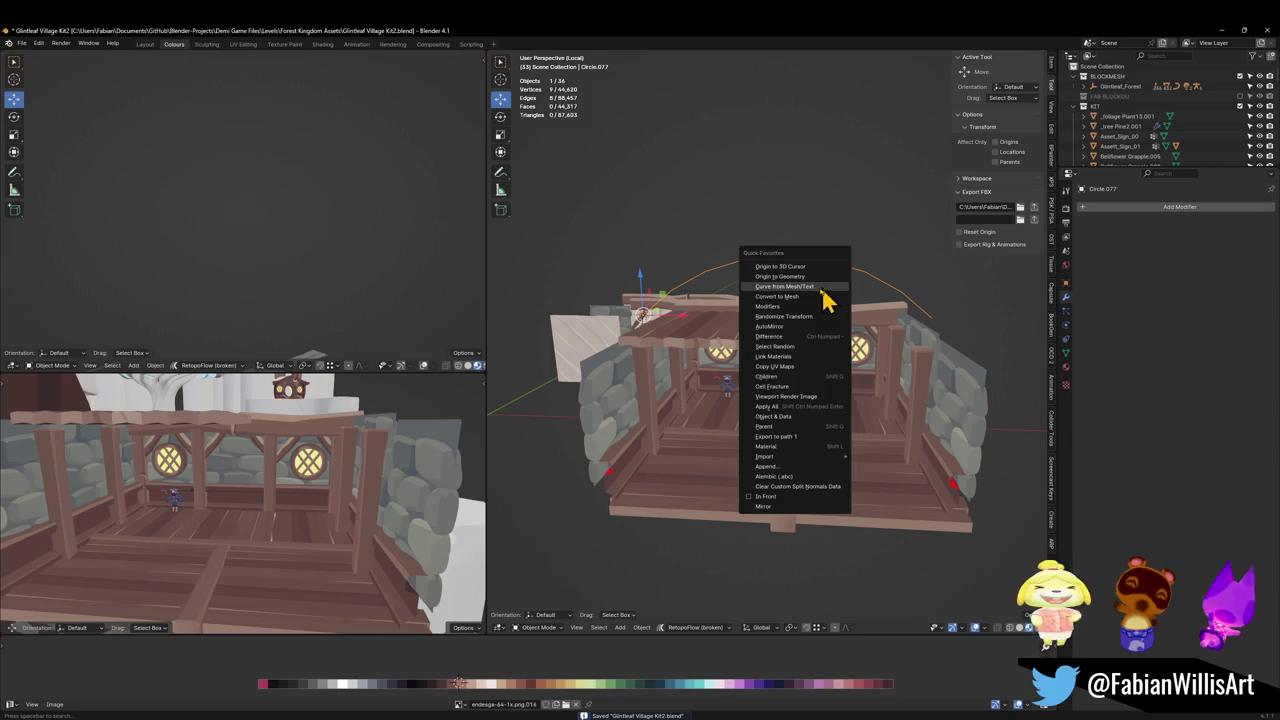
{"action": "left_click", "coordinate": [822, 288]}
Add a Curve modifier to the roof plank targeting Circle.077.
{"action": "left_click", "coordinate": [725, 330]}
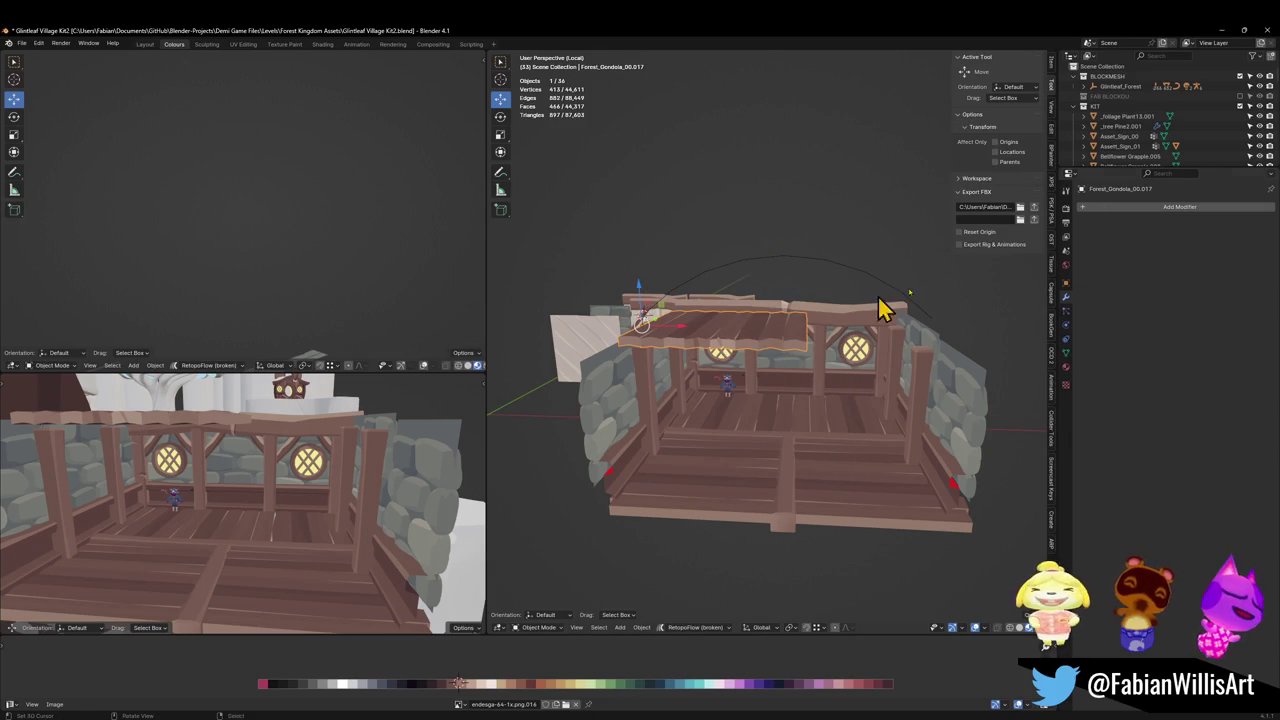
{"action": "left_click", "coordinate": [1168, 207]}
{"action": "left_click", "coordinate": [1133, 240]}
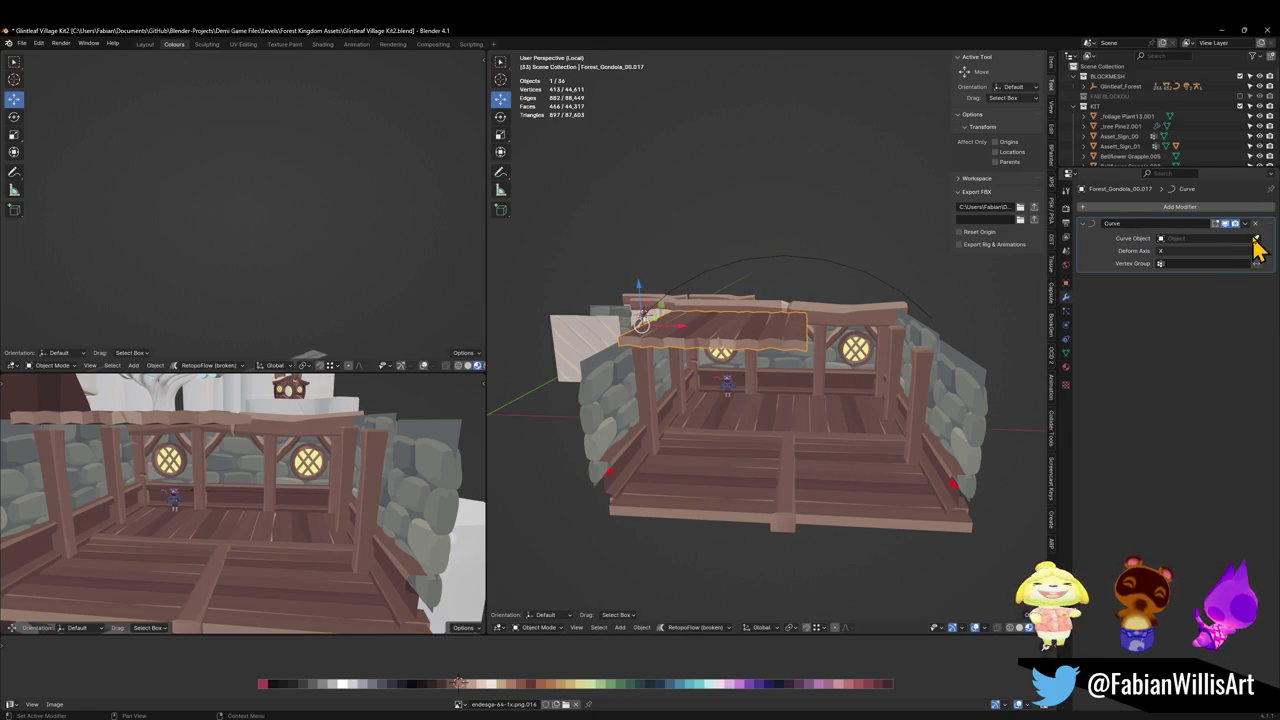
{"action": "left_click", "coordinate": [853, 263]}
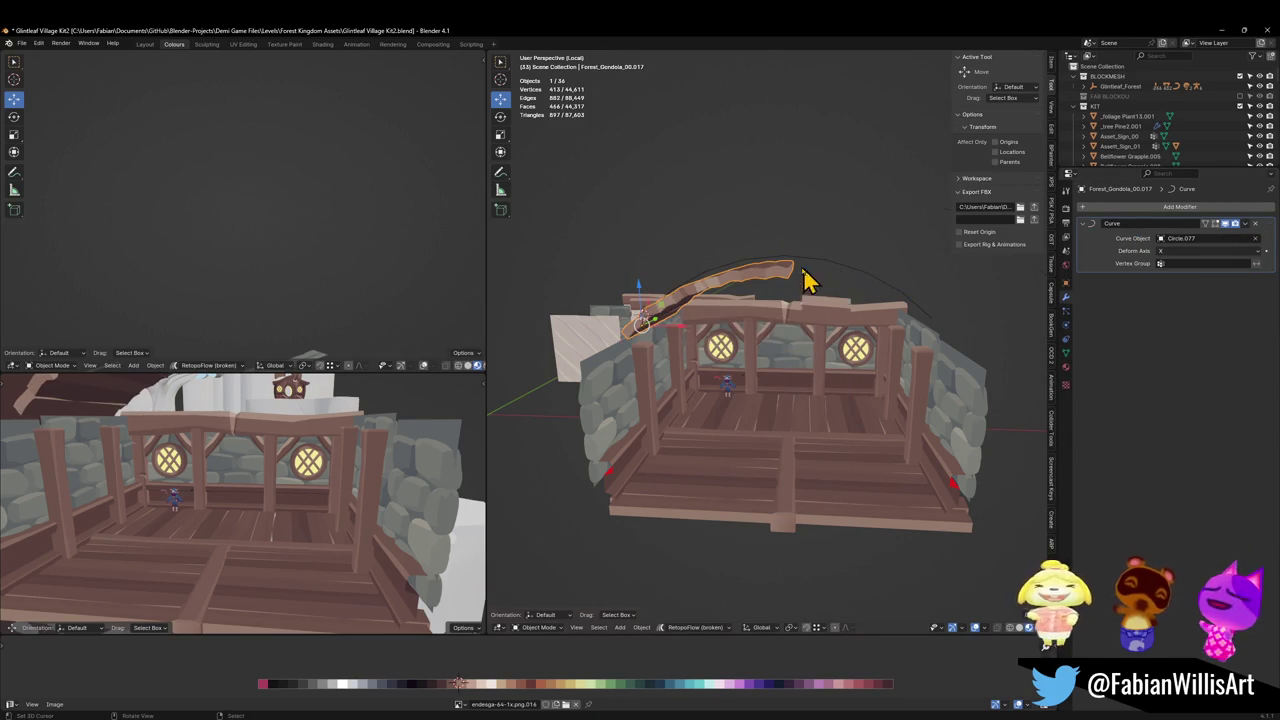
{"action": "mouse_move", "coordinate": [808, 280]}
{"action": "middle_mouse_down"}
{"action": "mouse_move", "coordinate": [766, 250]}
{"action": "mouse_move", "coordinate": [780, 251]}
{"action": "middle_mouse_up"}
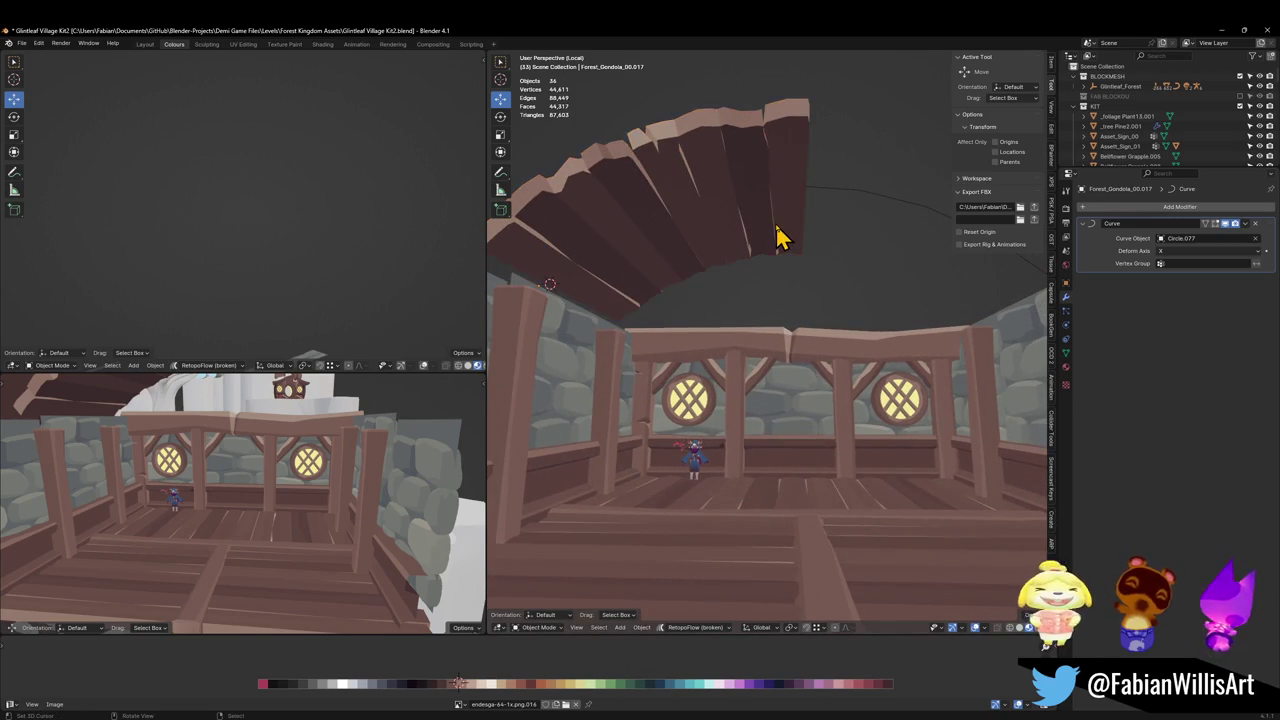
Scale the fan-shaped roof up by 1.972.
{"action": "left_click", "coordinate": [778, 234]}
{"action": "scroll", "coordinate": [760, 268], "scroll_direction": "down", "scroll_amount": 4}
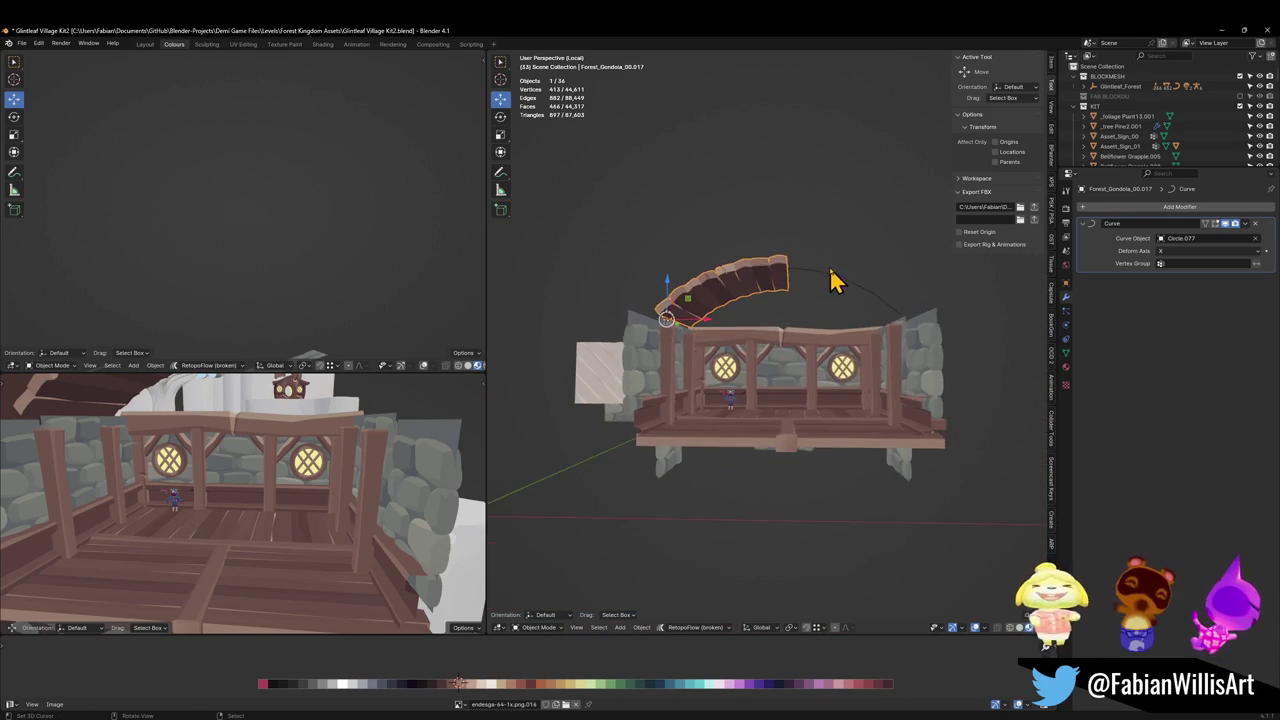
{"action": "scroll", "coordinate": [834, 280], "scroll_direction": "up", "scroll_amount": 4}
{"action": "key", "text": "s"}
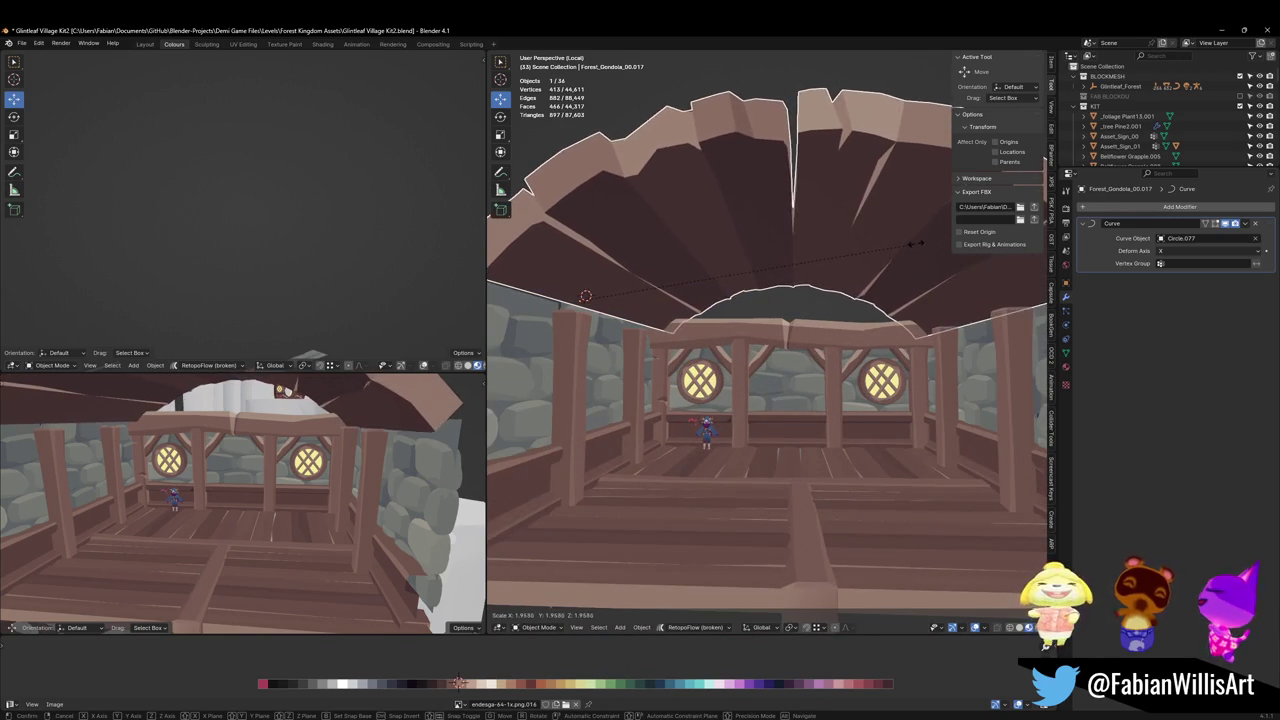
{"action": "left_click", "coordinate": [915, 258]}
{"action": "mouse_move", "coordinate": [333, 455]}
{"action": "middle_mouse_down"}
{"action": "mouse_move", "coordinate": [362, 414]}
{"action": "mouse_move", "coordinate": [345, 437]}
{"action": "mouse_move", "coordinate": [348, 510]}
{"action": "mouse_move", "coordinate": [460, 437]}
{"action": "middle_mouse_up"}
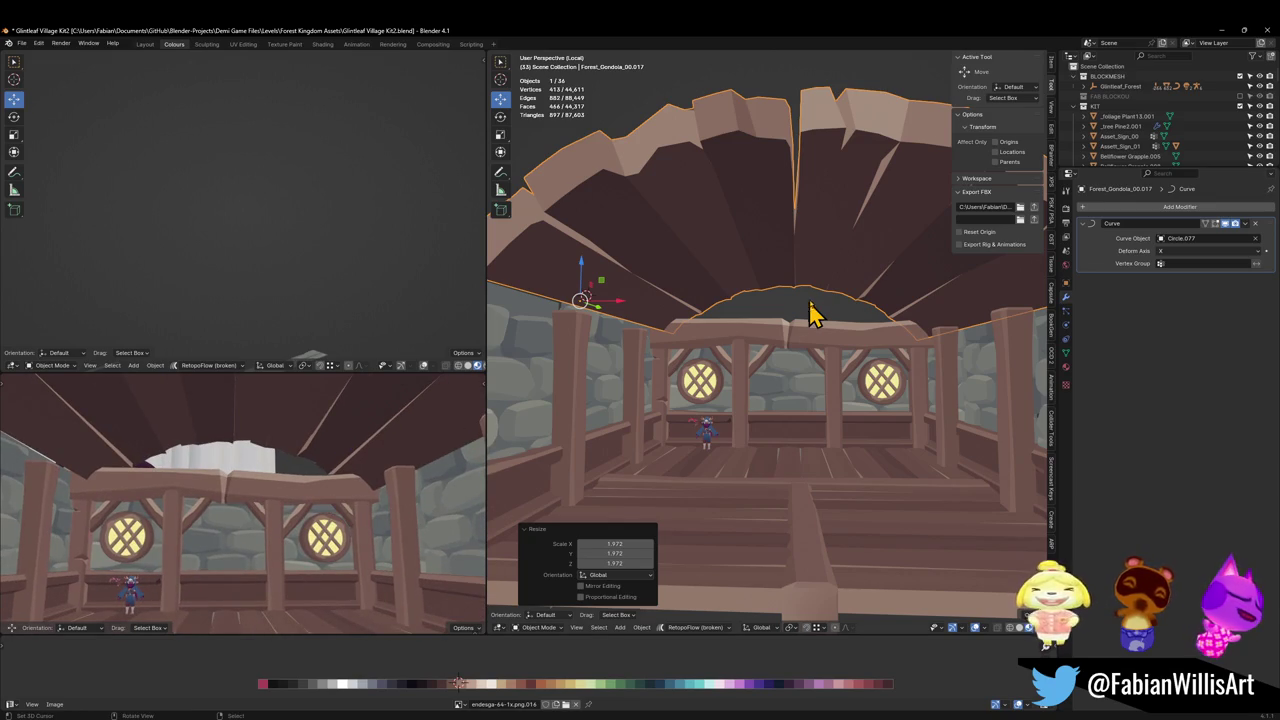
{"action": "left_click", "coordinate": [757, 280]}
{"action": "left_click", "coordinate": [757, 280]}
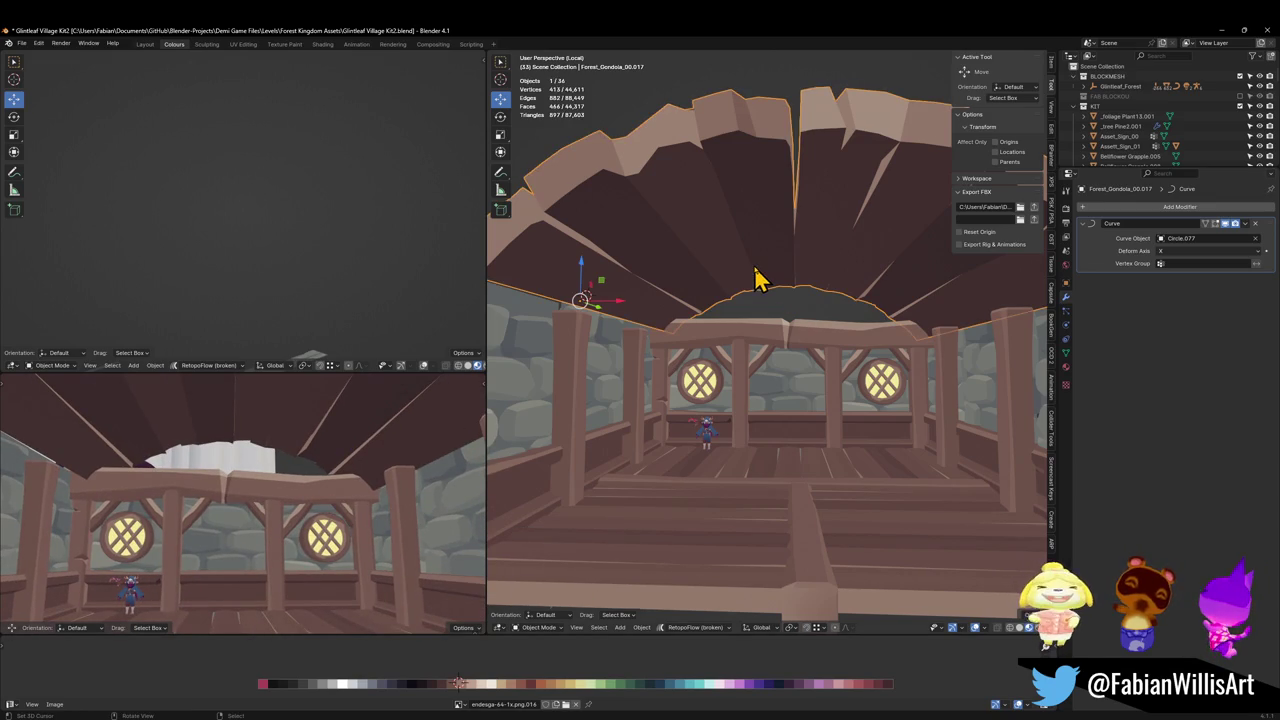
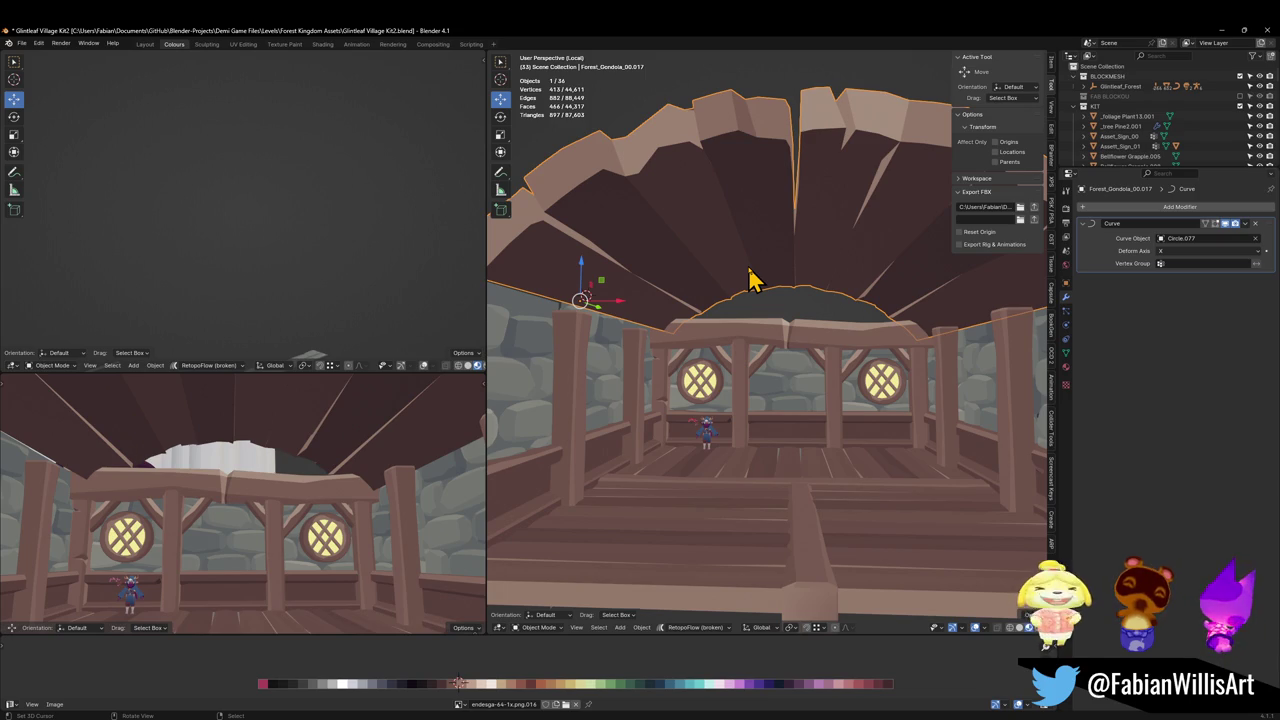
Mirror the roof planks along Z and turn on the Curve modifier's edit-mode and on-cage display.
{"action": "key", "text": "ctrl+m"}
{"action": "key", "text": "z"}
{"action": "key", "text": "Return"}
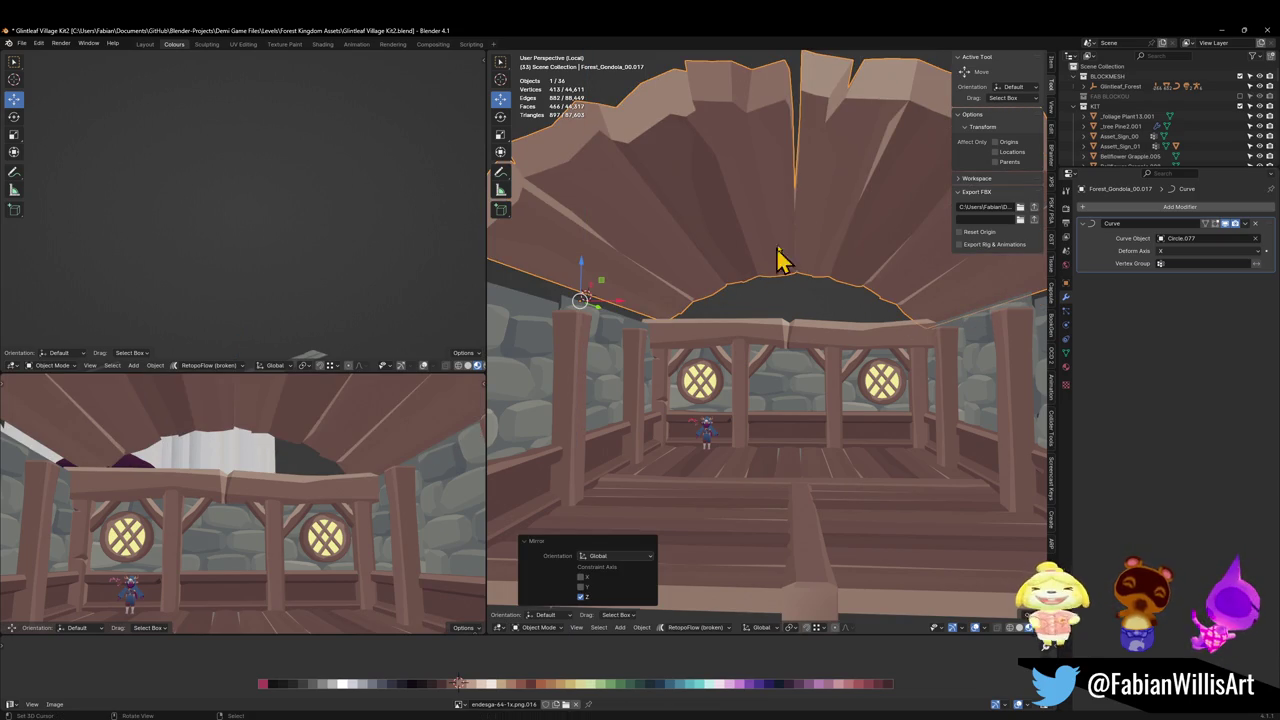
{"action": "key", "text": "Tab"}
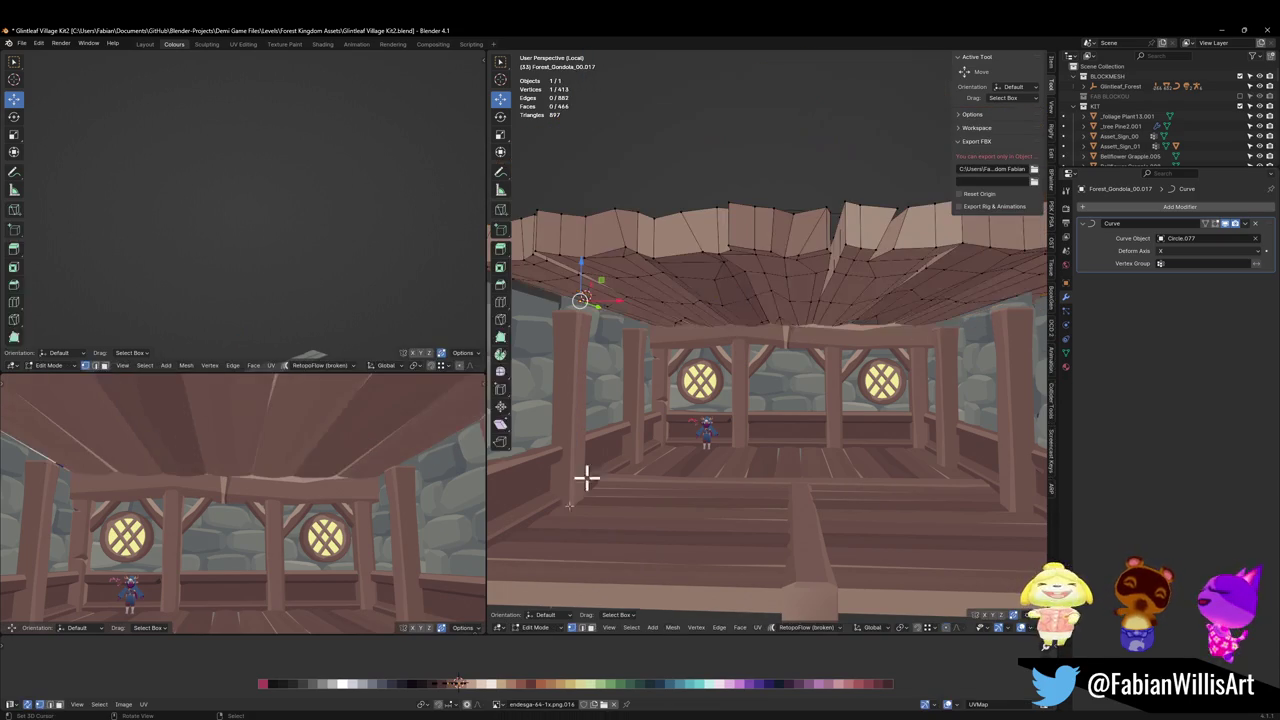
{"action": "left_click", "coordinate": [1215, 224]}
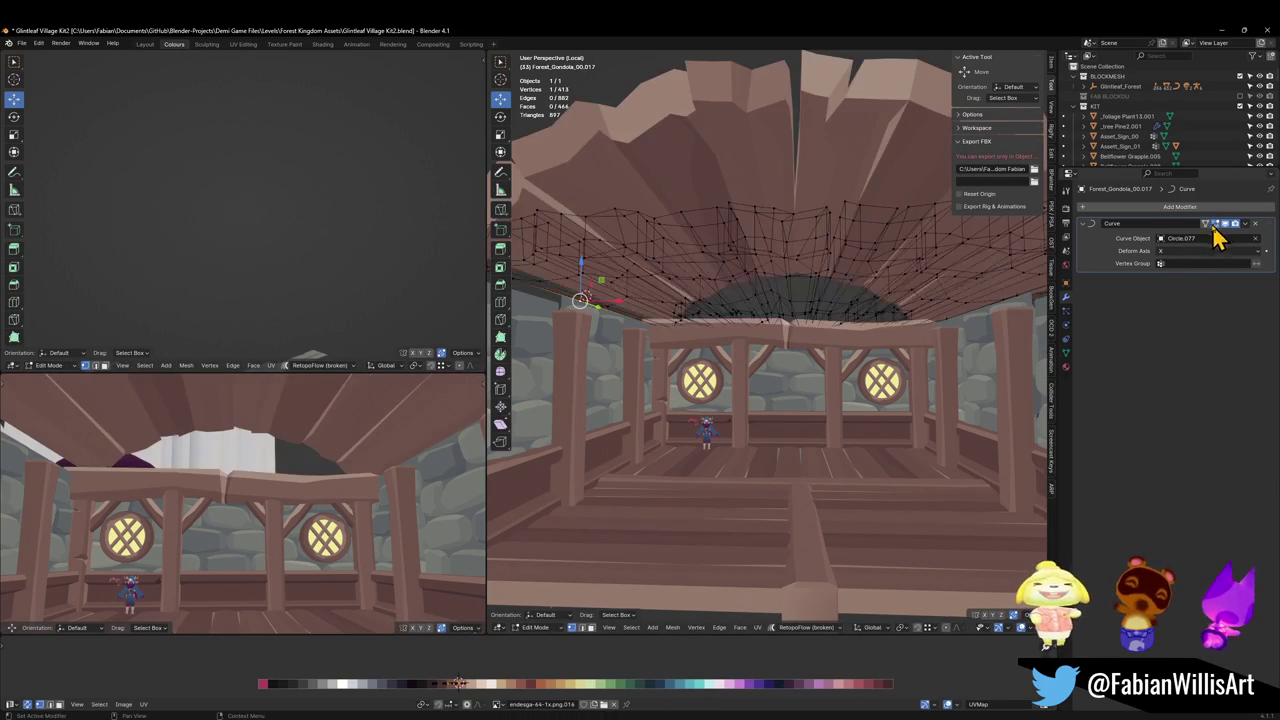
{"action": "left_click", "coordinate": [1207, 224]}
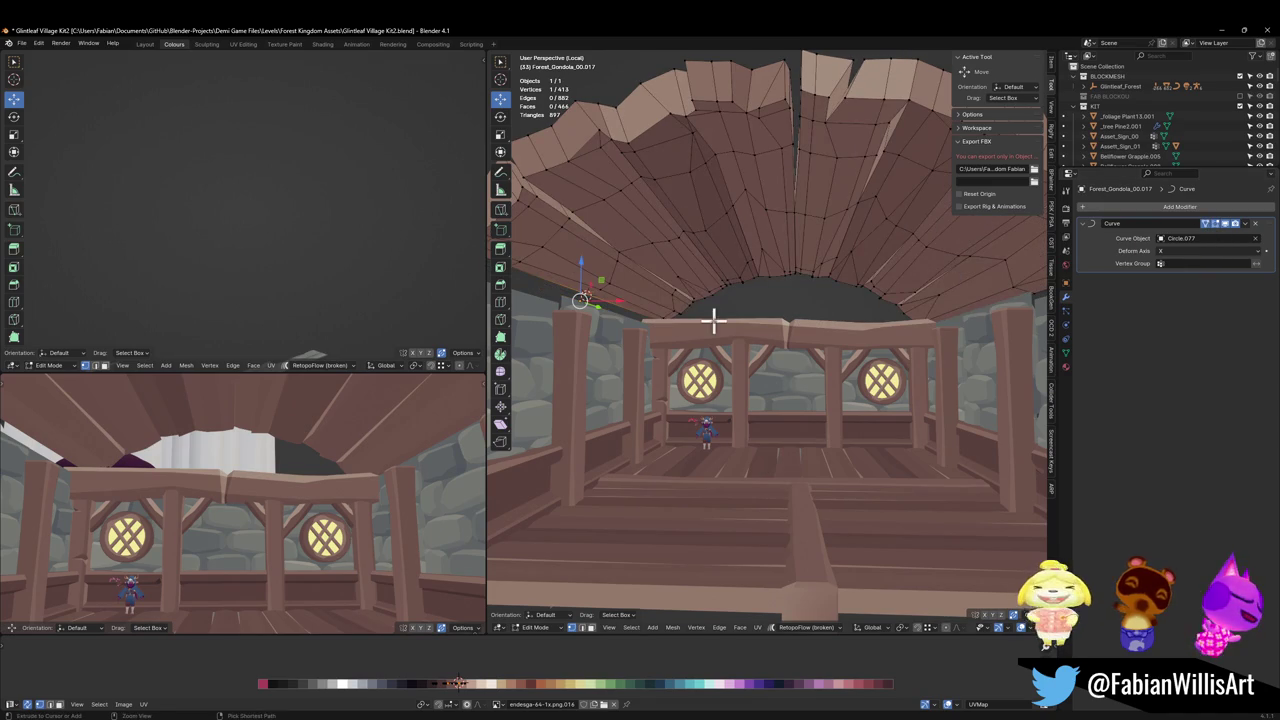
{"action": "key", "text": "ctrl+s"}
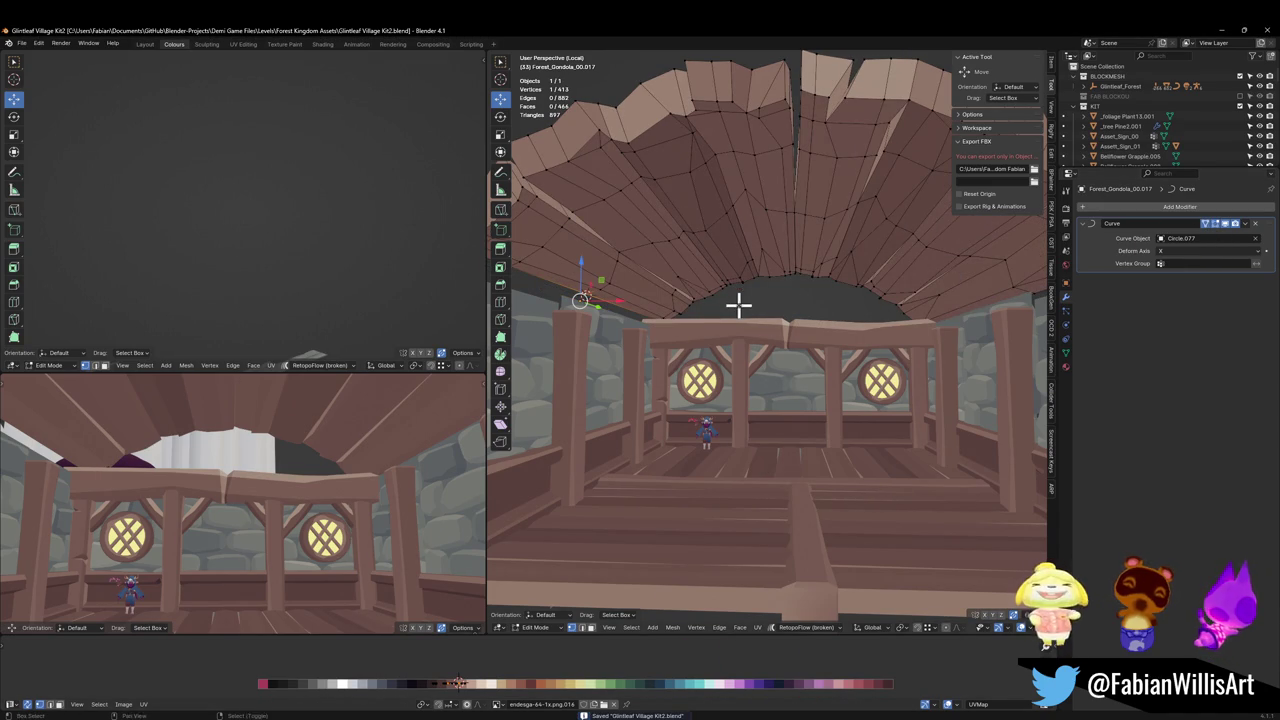
Nudge all the roof geometry slightly along X so it bends into an arch, then save.
{"action": "key", "text": "a"}
{"action": "key", "text": "g"}
{"action": "key", "text": "x"}
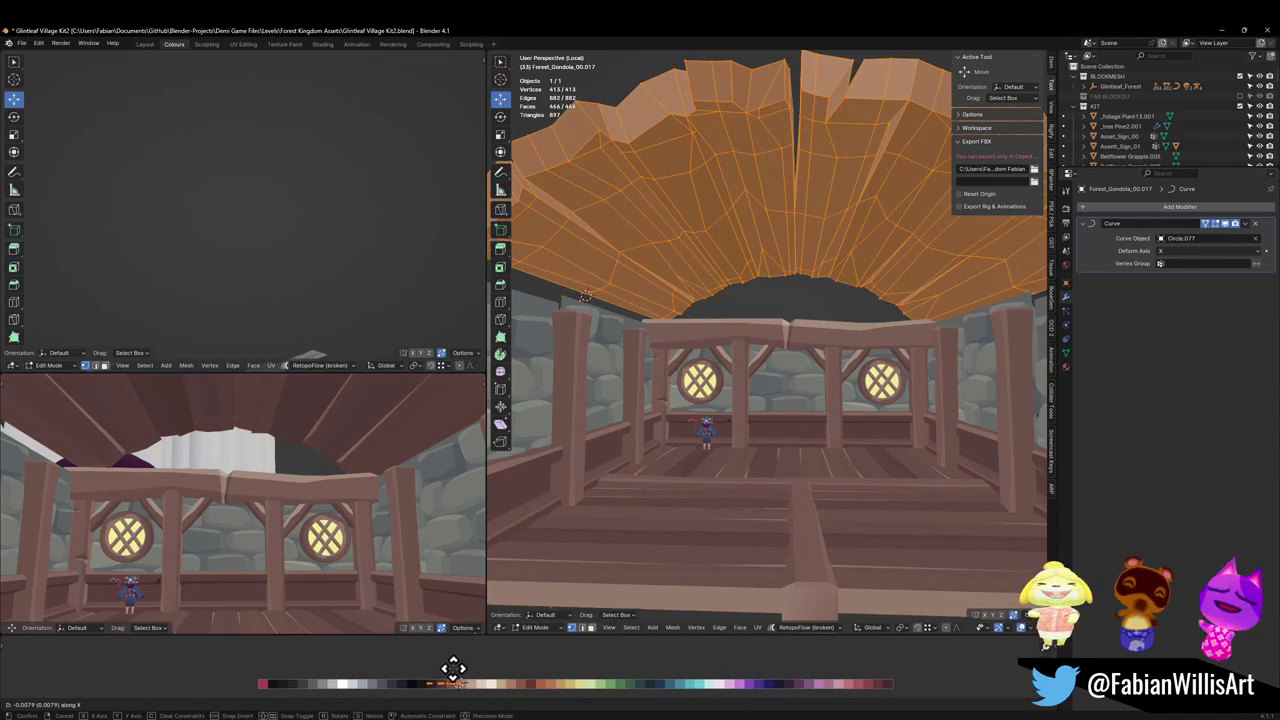
{"action": "left_click", "coordinate": [450, 668]}
{"action": "middle_click_drag", "start_coordinate": [363, 551], "coordinate": [317, 409]}
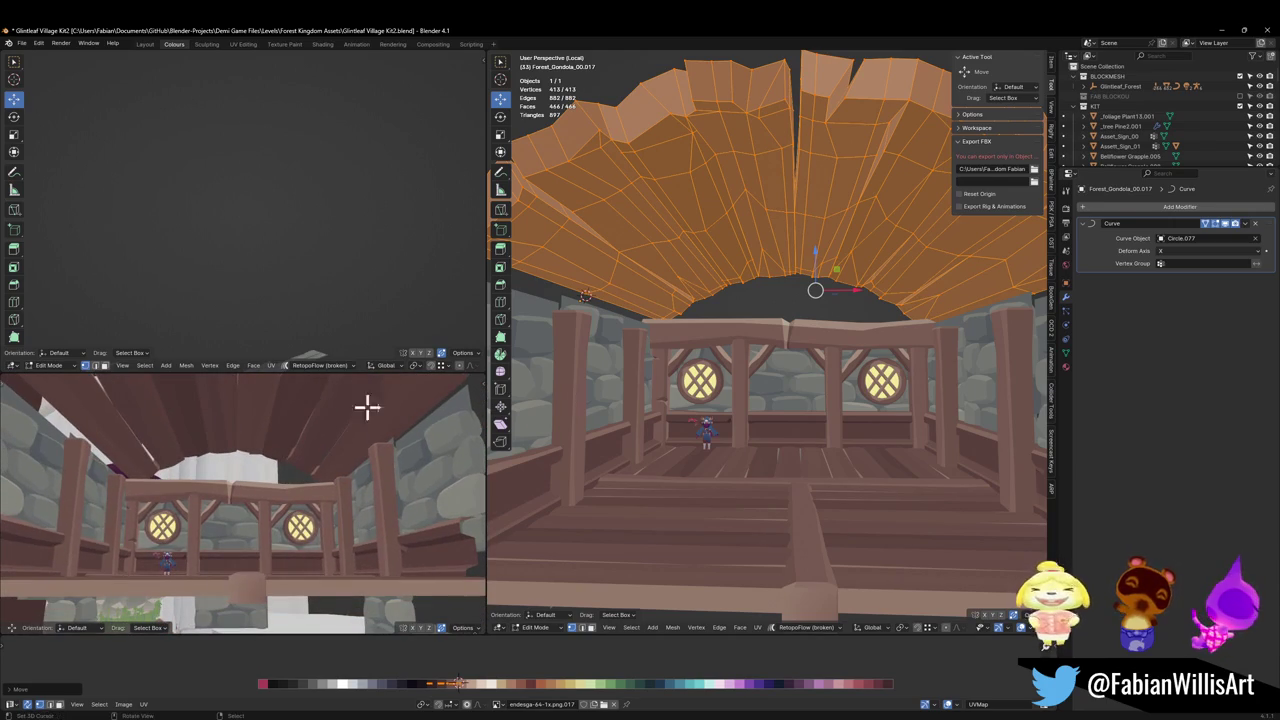
{"action": "key", "text": "Tab"}
{"action": "key", "text": "ctrl+s"}
{"action": "mouse_move", "coordinate": [800, 386]}
{"action": "middle_mouse_down"}
{"action": "mouse_move", "coordinate": [640, 334]}
{"action": "mouse_move", "coordinate": [722, 293]}
{"action": "middle_mouse_up"}
{"action": "key", "text": "ctrl+z"}
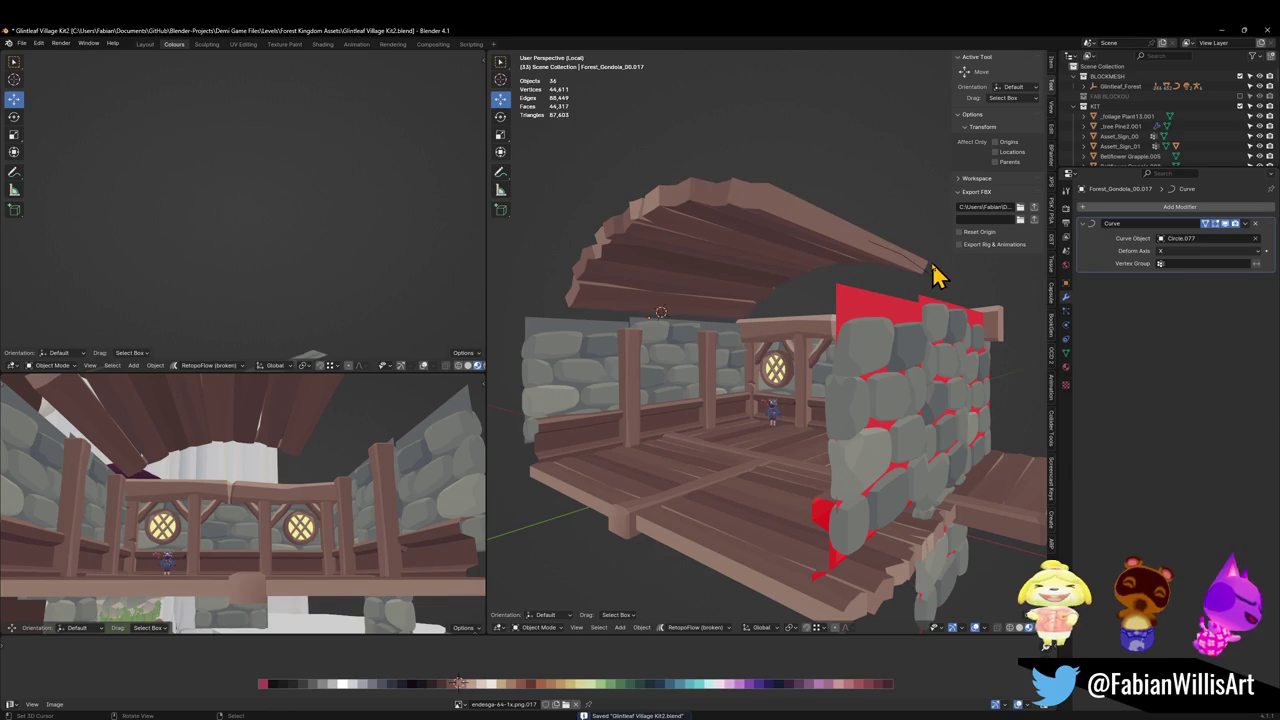
Enable Stretch and Bounds Clamp under Curve Deform on the Circle.077 curve.
{"action": "left_click", "coordinate": [940, 286]}
{"action": "key", "text": "q"}
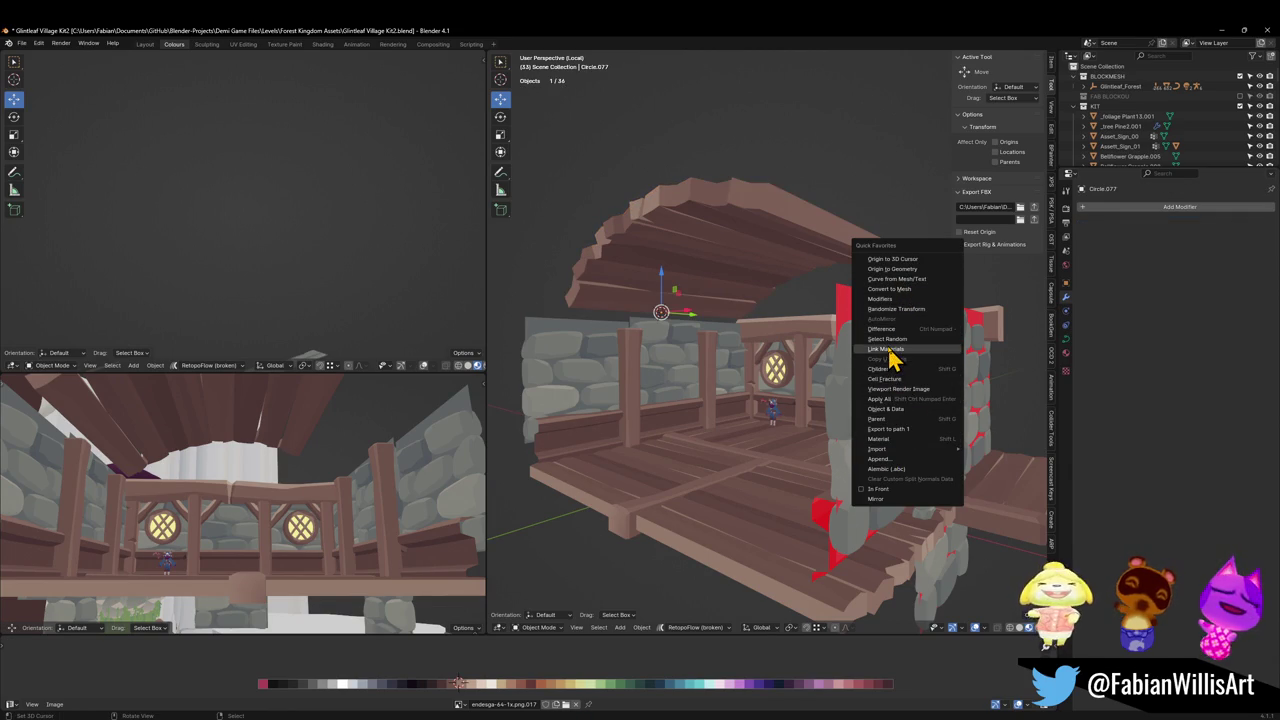
{"action": "left_click", "coordinate": [871, 498]}
{"action": "middle_click_drag", "start_coordinate": [823, 354], "coordinate": [789, 277]}
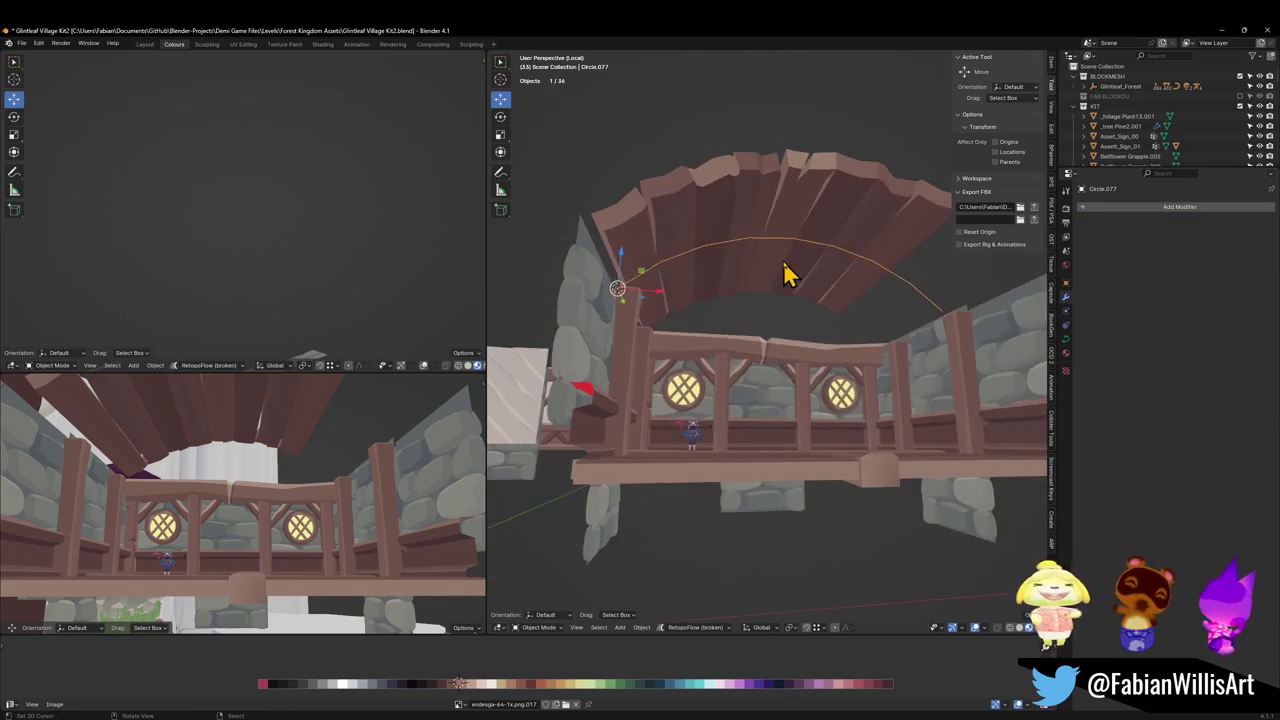
{"action": "left_click", "coordinate": [802, 233]}
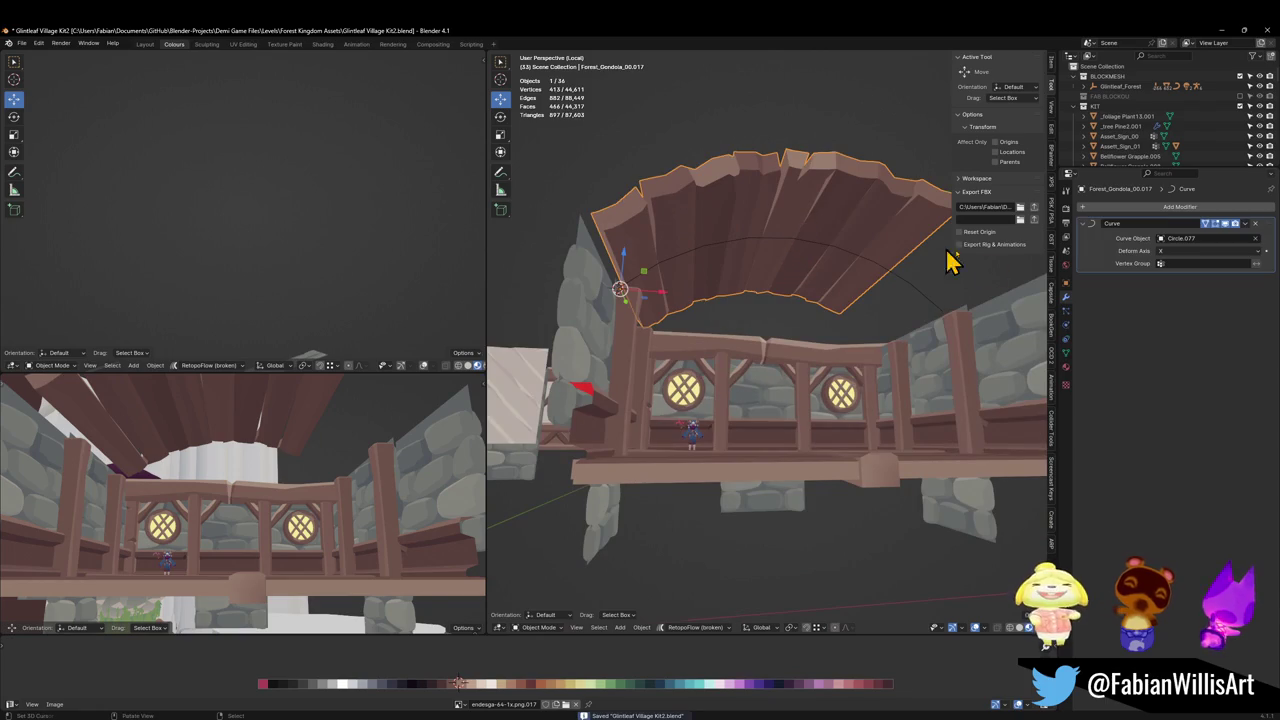
{"action": "left_click", "coordinate": [914, 293]}
{"action": "left_click", "coordinate": [1066, 338]}
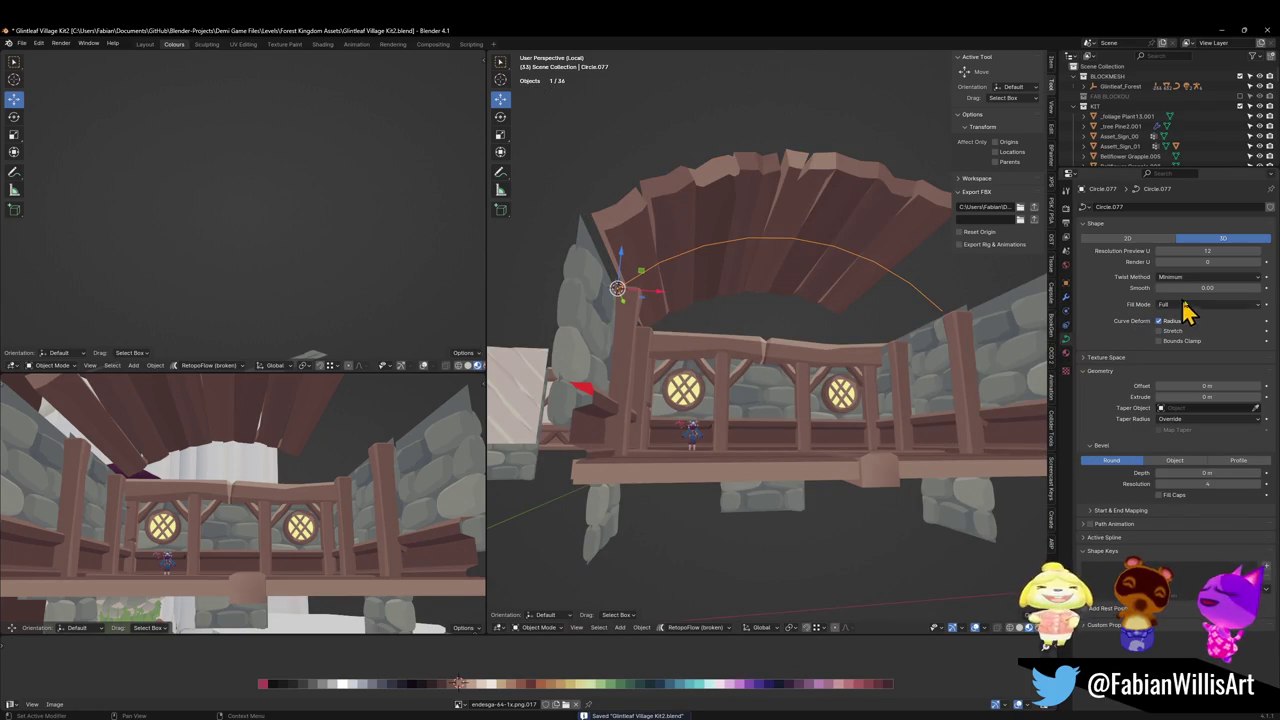
{"action": "left_click_drag", "start_coordinate": [1176, 331], "coordinate": [1175, 342]}
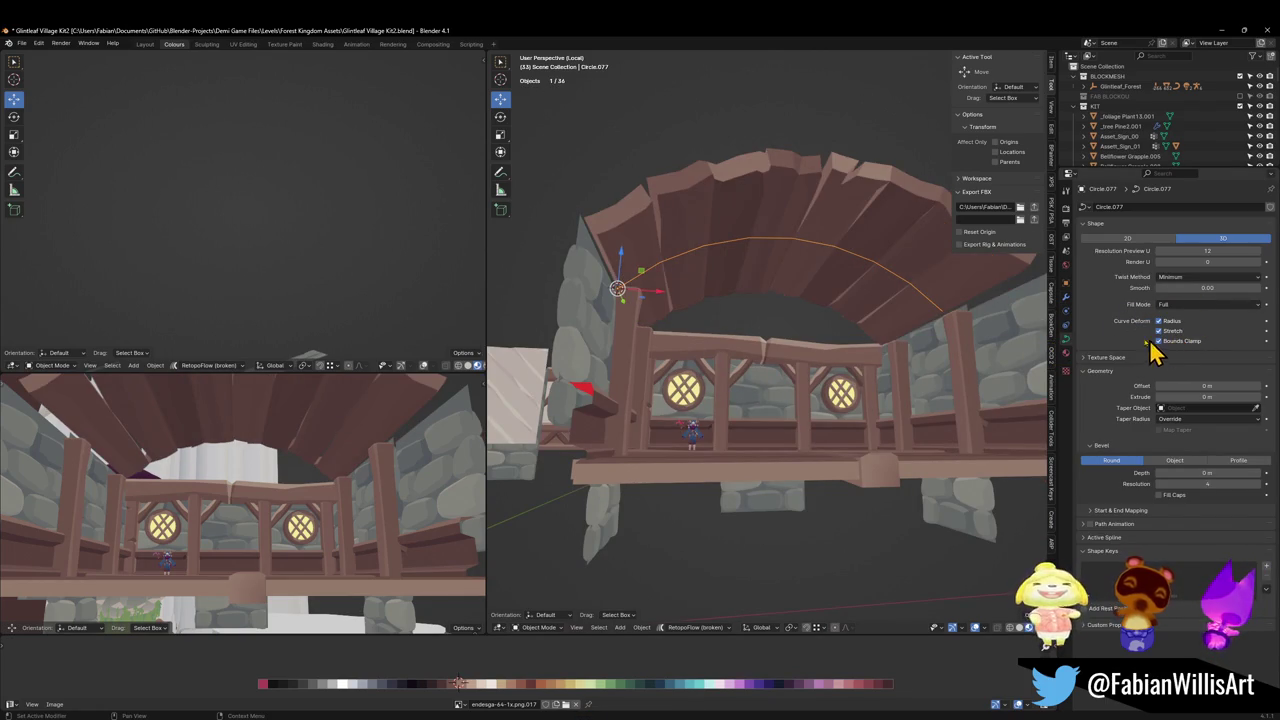
{"action": "mouse_move", "coordinate": [870, 318]}
{"action": "middle_mouse_down"}
{"action": "mouse_move", "coordinate": [849, 349]}
{"action": "mouse_move", "coordinate": [794, 363]}
{"action": "mouse_move", "coordinate": [865, 322]}
{"action": "mouse_move", "coordinate": [640, 280]}
{"action": "middle_mouse_up"}
{"action": "left_click", "coordinate": [865, 320]}
{"action": "key", "text": "s"}
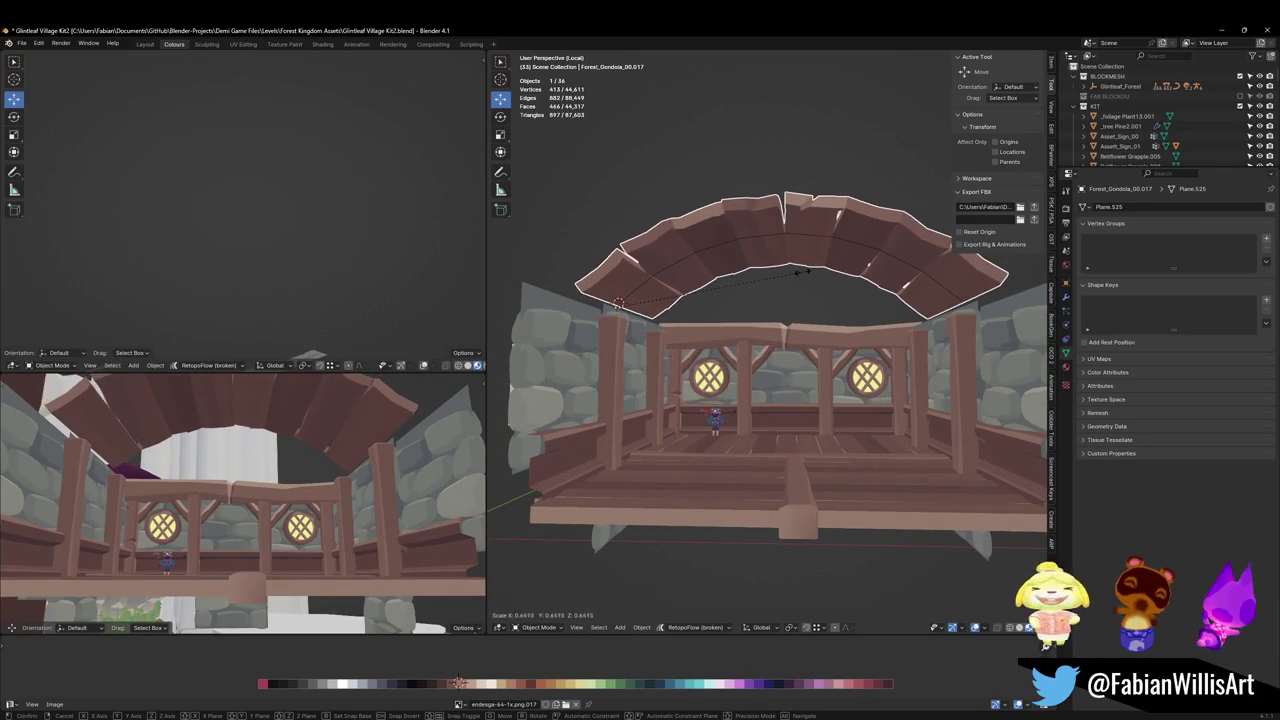
Scale the plank arch down to 0.744, then to 0.899.
{"action": "left_click", "coordinate": [800, 271]}
{"action": "mouse_move", "coordinate": [814, 286]}
{"action": "middle_mouse_down"}
{"action": "mouse_move", "coordinate": [800, 286]}
{"action": "mouse_move", "coordinate": [840, 288]}
{"action": "middle_mouse_up"}
{"action": "key", "text": "s"}
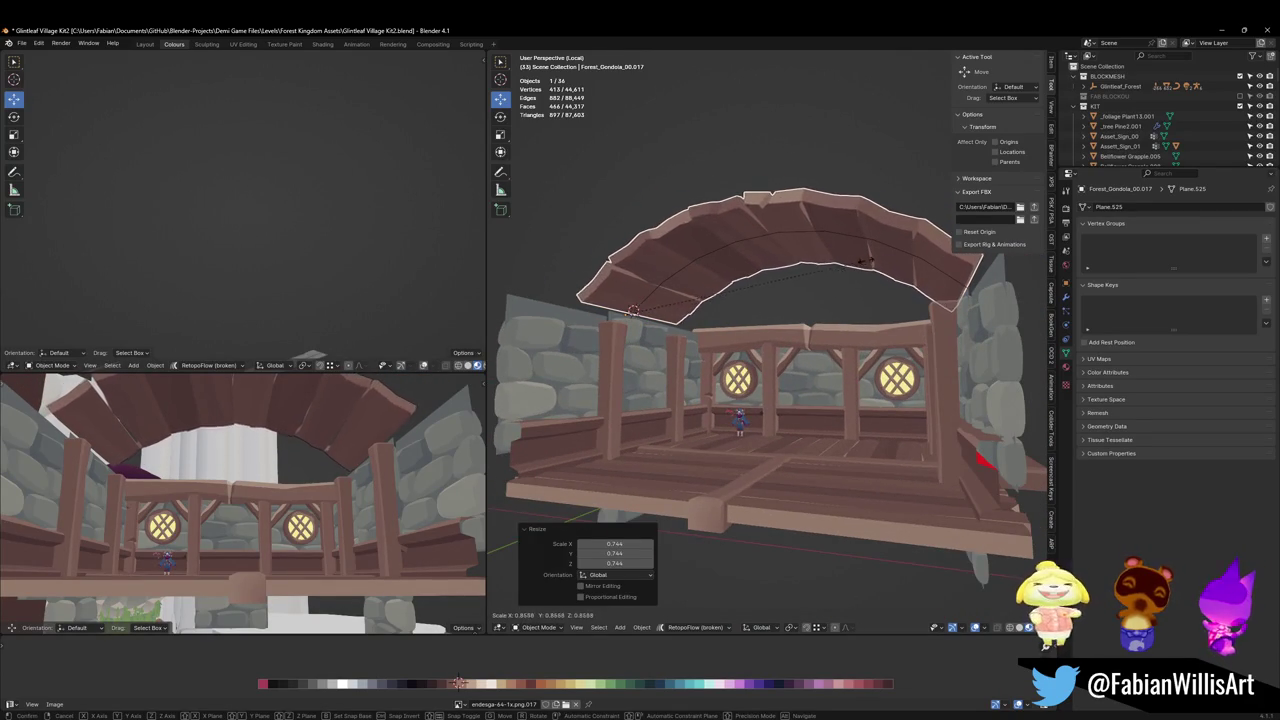
{"action": "left_click", "coordinate": [871, 271]}
{"action": "middle_click_drag", "start_coordinate": [871, 271], "coordinate": [790, 295]}
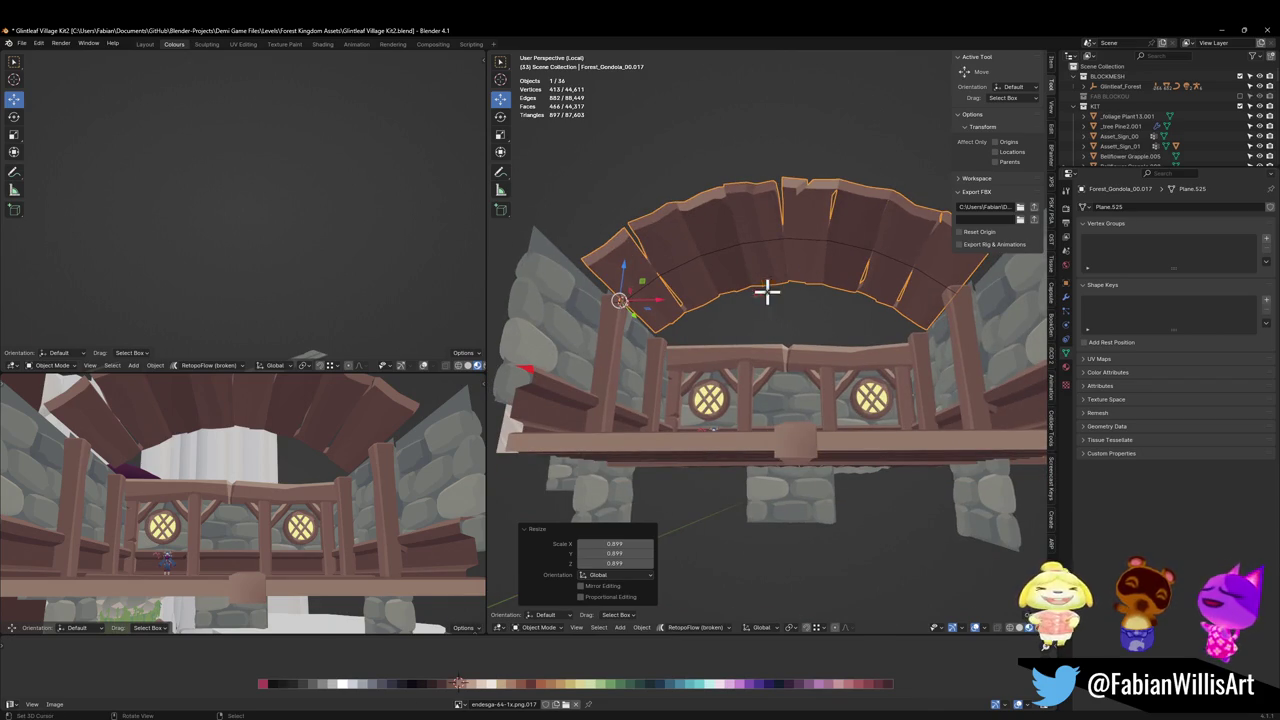
Duplicate all the arch planks and place the copy beside the originals along X, then save.
{"action": "key", "text": "Tab"}
{"action": "key", "text": "a"}
{"action": "key", "text": "shift+d"}
{"action": "key", "text": "x"}
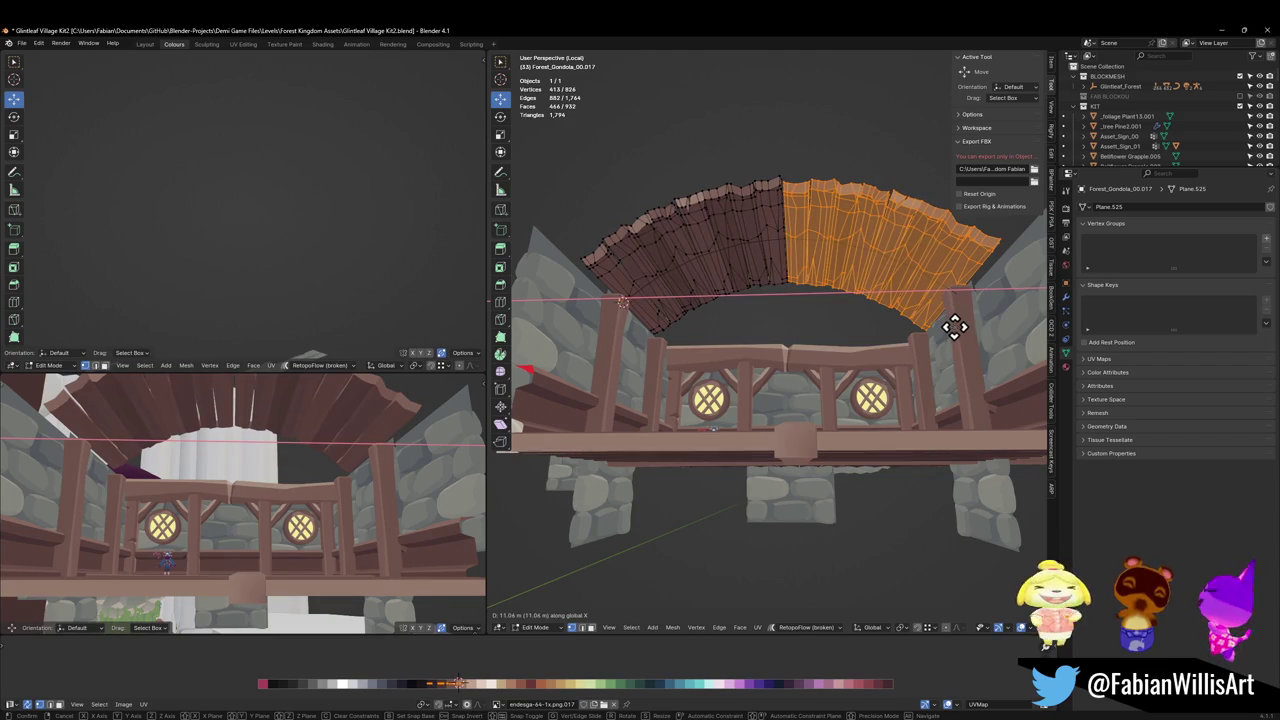
{"action": "left_click", "coordinate": [953, 327]}
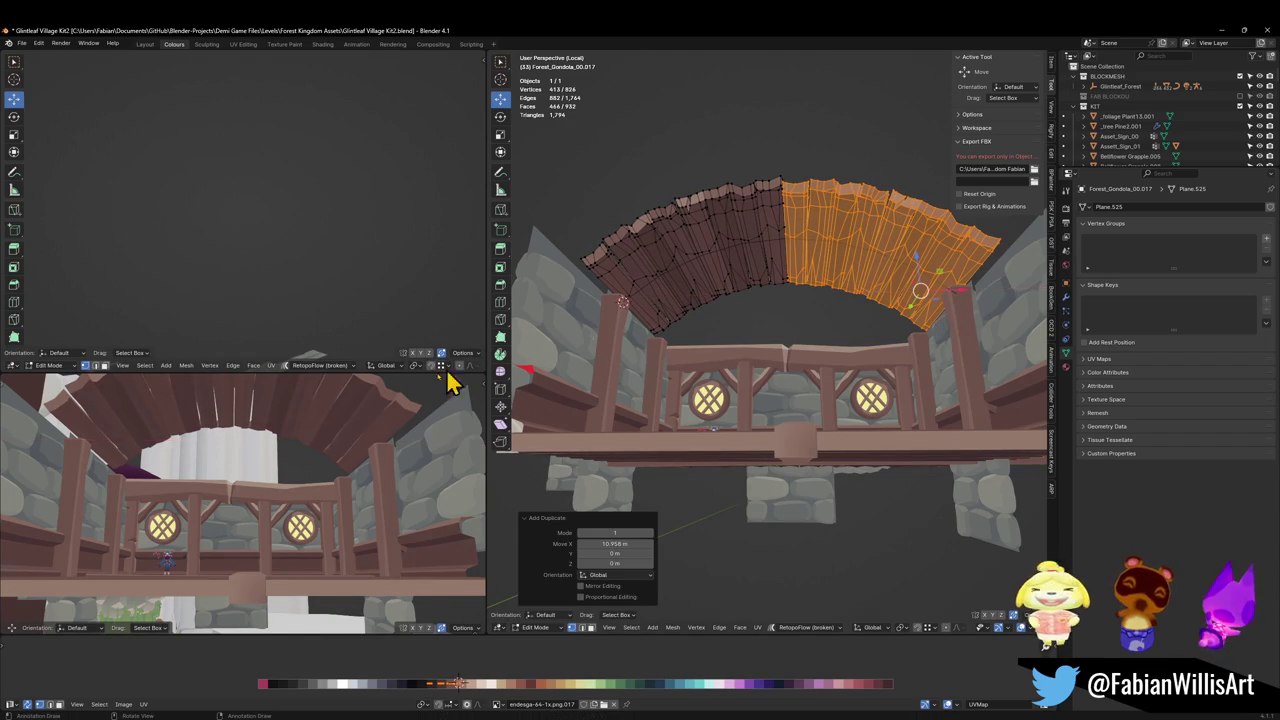
{"action": "mouse_move", "coordinate": [449, 380]}
{"action": "middle_mouse_down"}
{"action": "mouse_move", "coordinate": [306, 449]}
{"action": "mouse_move", "coordinate": [476, 408]}
{"action": "middle_mouse_up"}
{"action": "scroll", "coordinate": [306, 450], "scroll_direction": "down", "scroll_amount": 2}
{"action": "scroll", "coordinate": [320, 440], "scroll_direction": "up", "scroll_amount": 2}
{"action": "scroll", "coordinate": [337, 440], "scroll_direction": "up", "scroll_amount": 3}
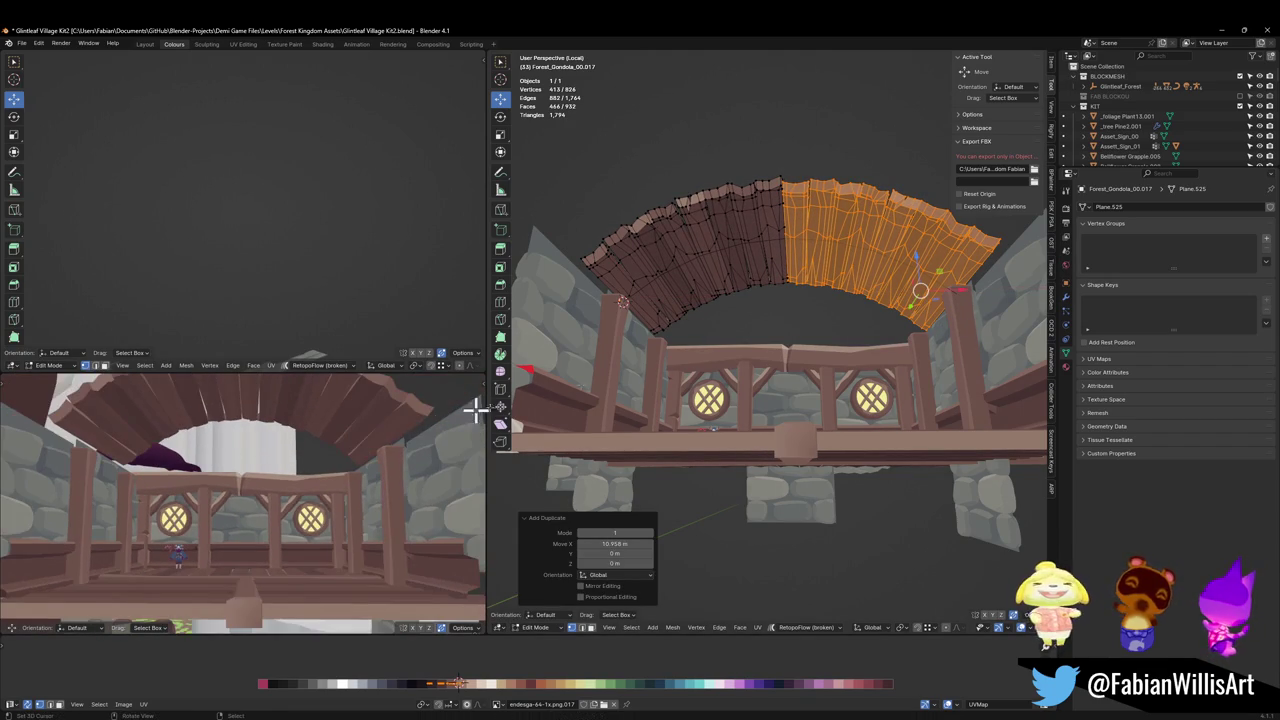
{"action": "key", "text": "Tab"}
{"action": "key", "text": "ctrl+s"}
Widen the arch with a Shift+Y scale so its depth stays fixed.
{"action": "left_click", "coordinate": [746, 291]}
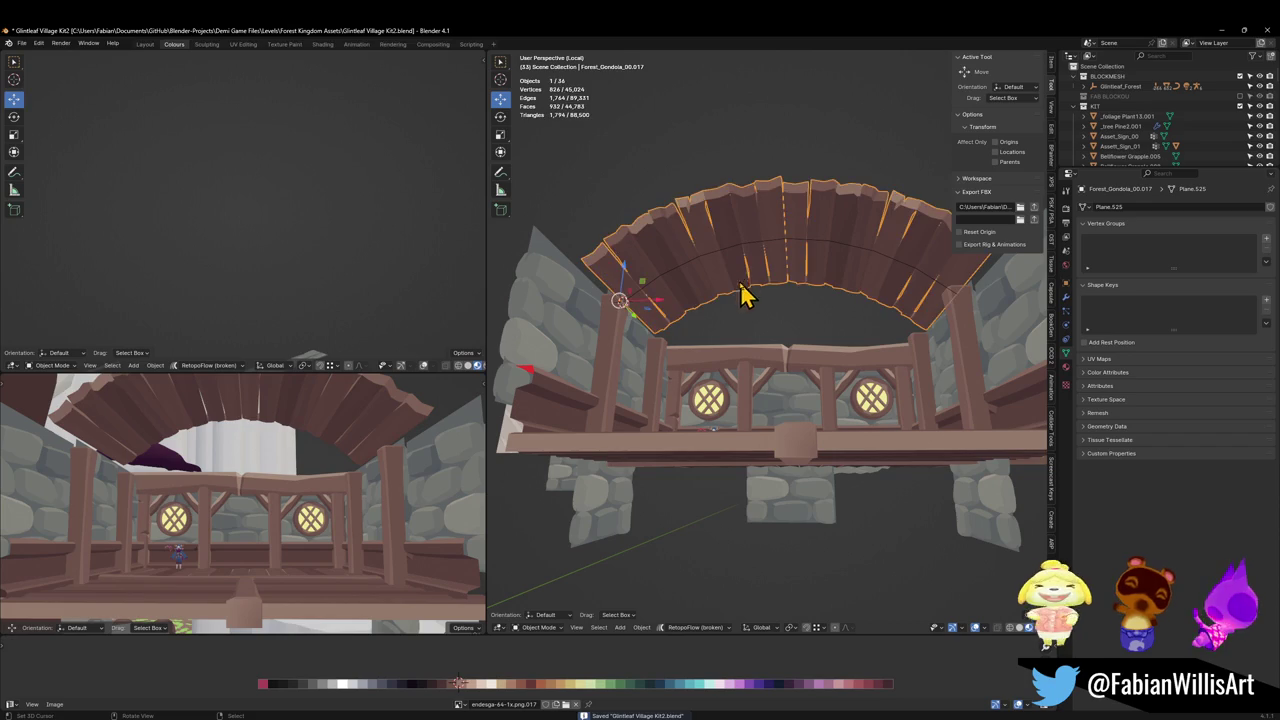
{"action": "key", "text": "s"}
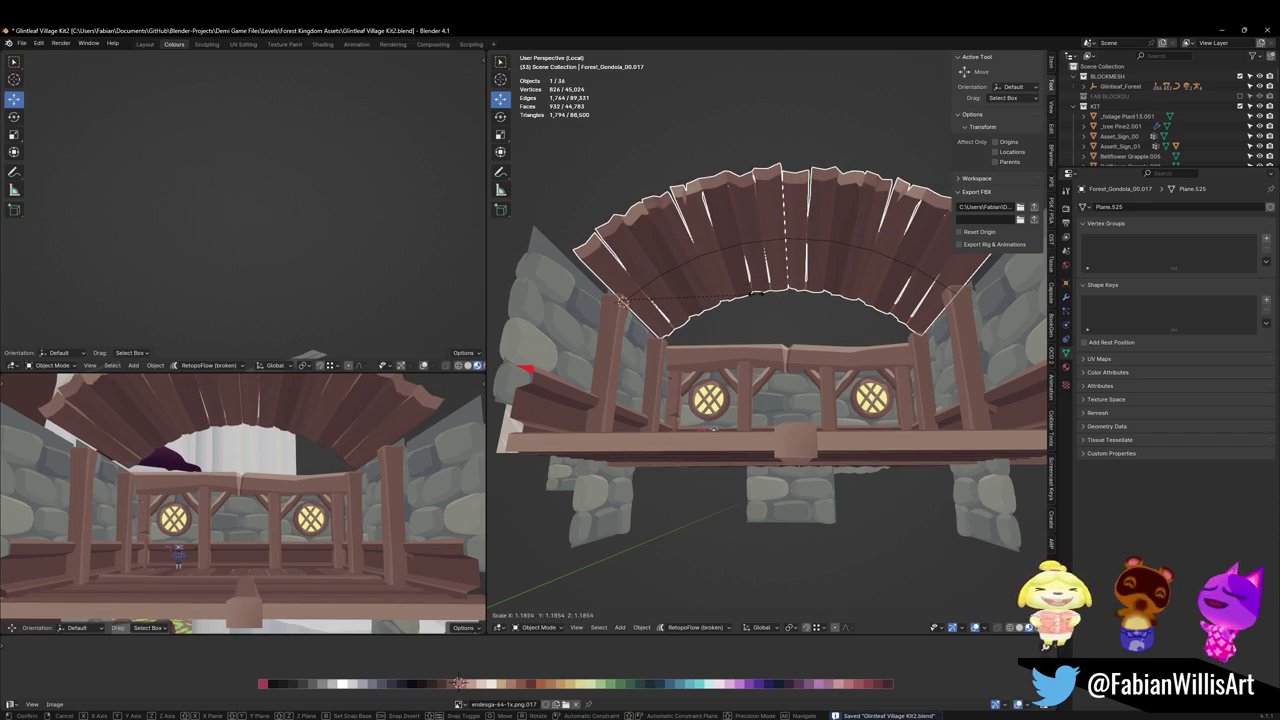
{"action": "key", "text": "shift+y"}
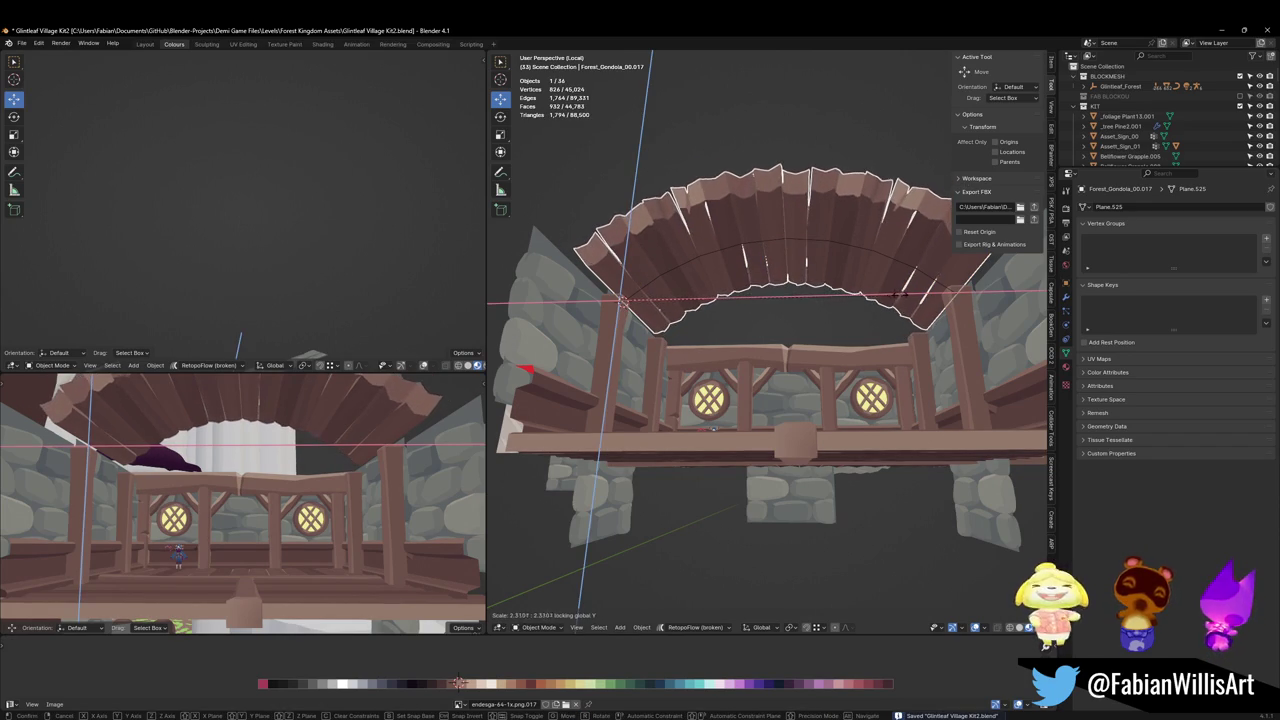
{"action": "left_click", "coordinate": [795, 308]}
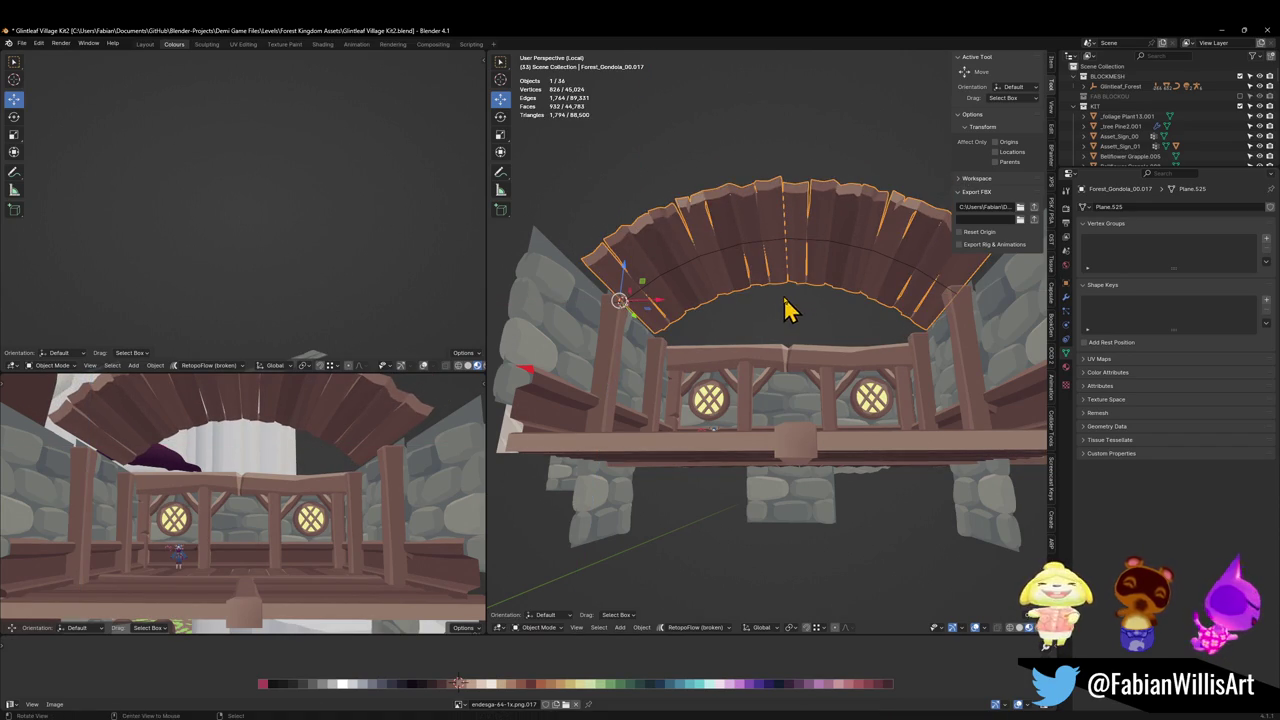
{"action": "middle_click_drag", "start_coordinate": [790, 310], "coordinate": [783, 330]}
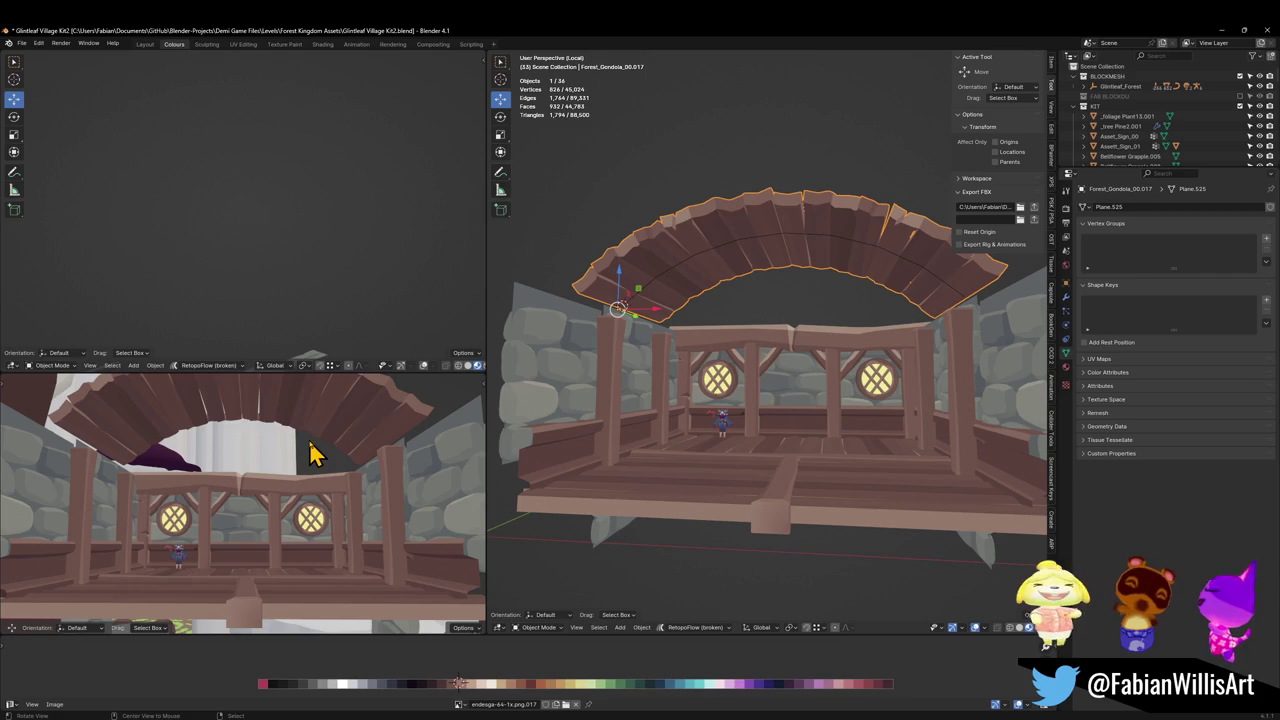
{"action": "mouse_move", "coordinate": [232, 440]}
{"action": "middle_mouse_down"}
{"action": "mouse_move", "coordinate": [218, 478]}
{"action": "mouse_move", "coordinate": [240, 425]}
{"action": "middle_mouse_up"}
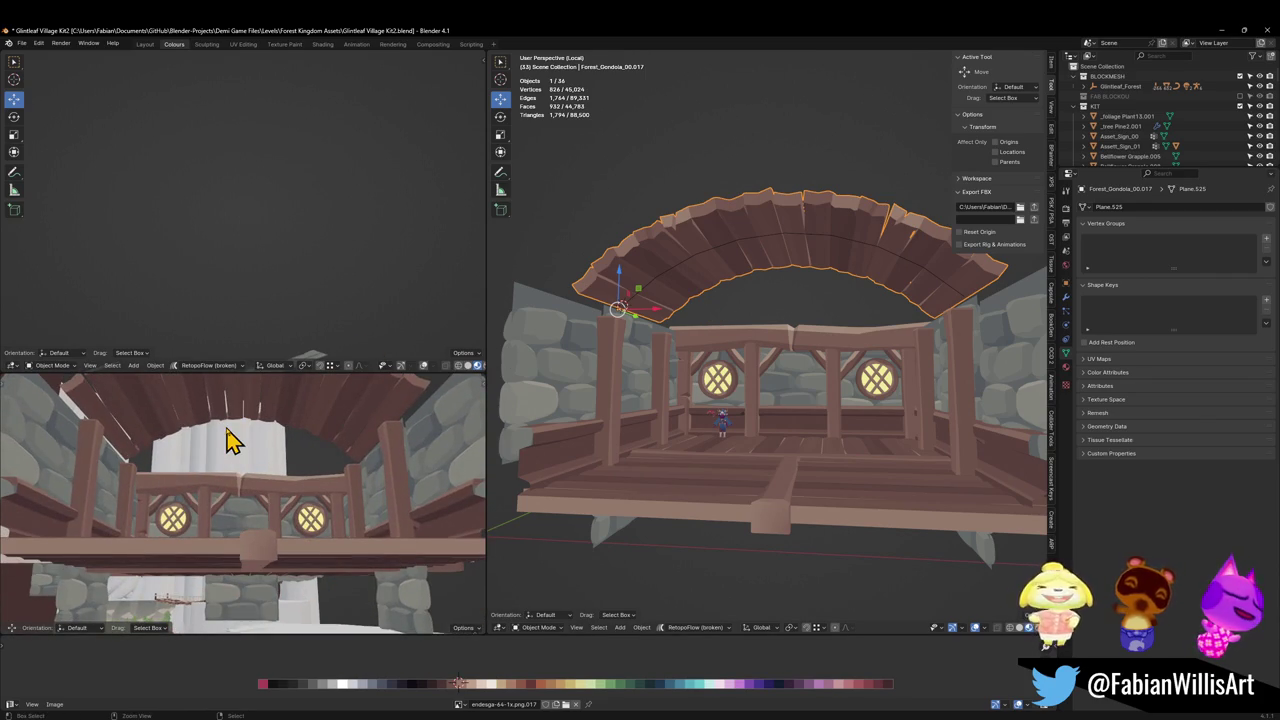
Mirror the arch along the Z axis.
{"action": "key", "text": "ctrl+m"}
{"action": "key", "text": "z"}
{"action": "left_click", "coordinate": [226, 426]}
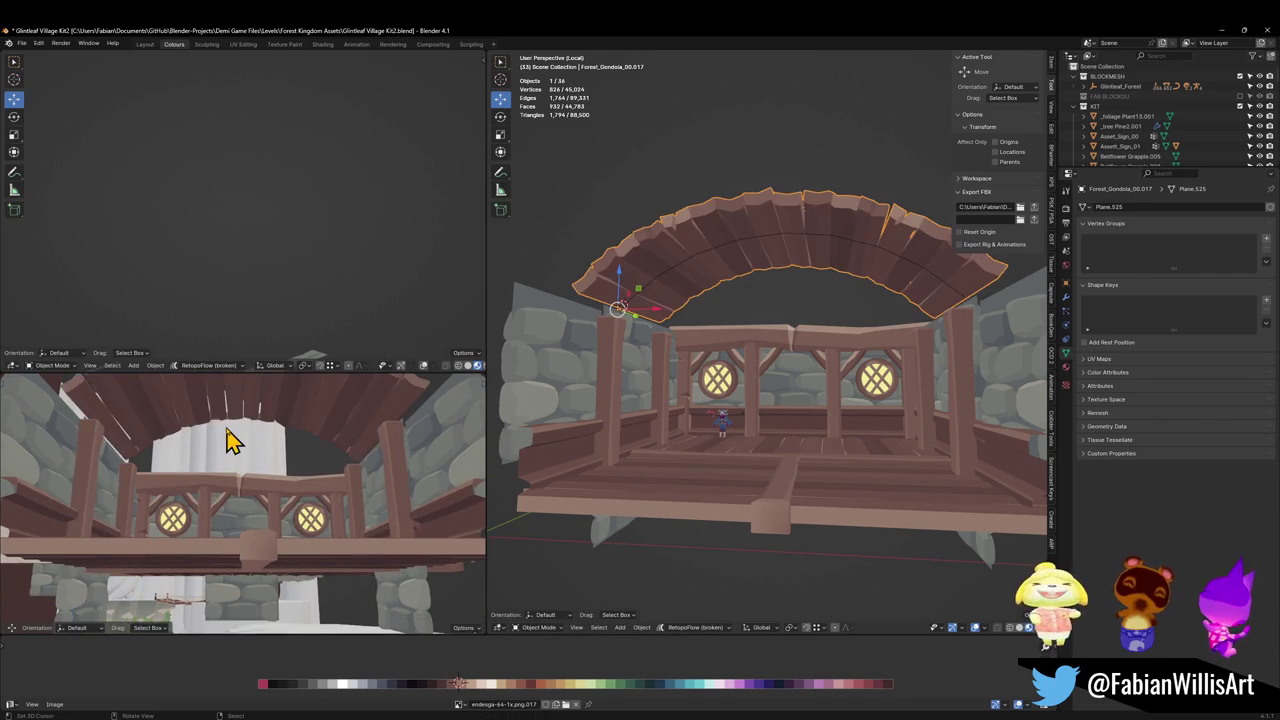
{"action": "mouse_move", "coordinate": [205, 432]}
{"action": "middle_mouse_down"}
{"action": "mouse_move", "coordinate": [248, 434]}
{"action": "mouse_move", "coordinate": [250, 465]}
{"action": "mouse_move", "coordinate": [237, 429]}
{"action": "mouse_move", "coordinate": [234, 440]}
{"action": "middle_mouse_up"}
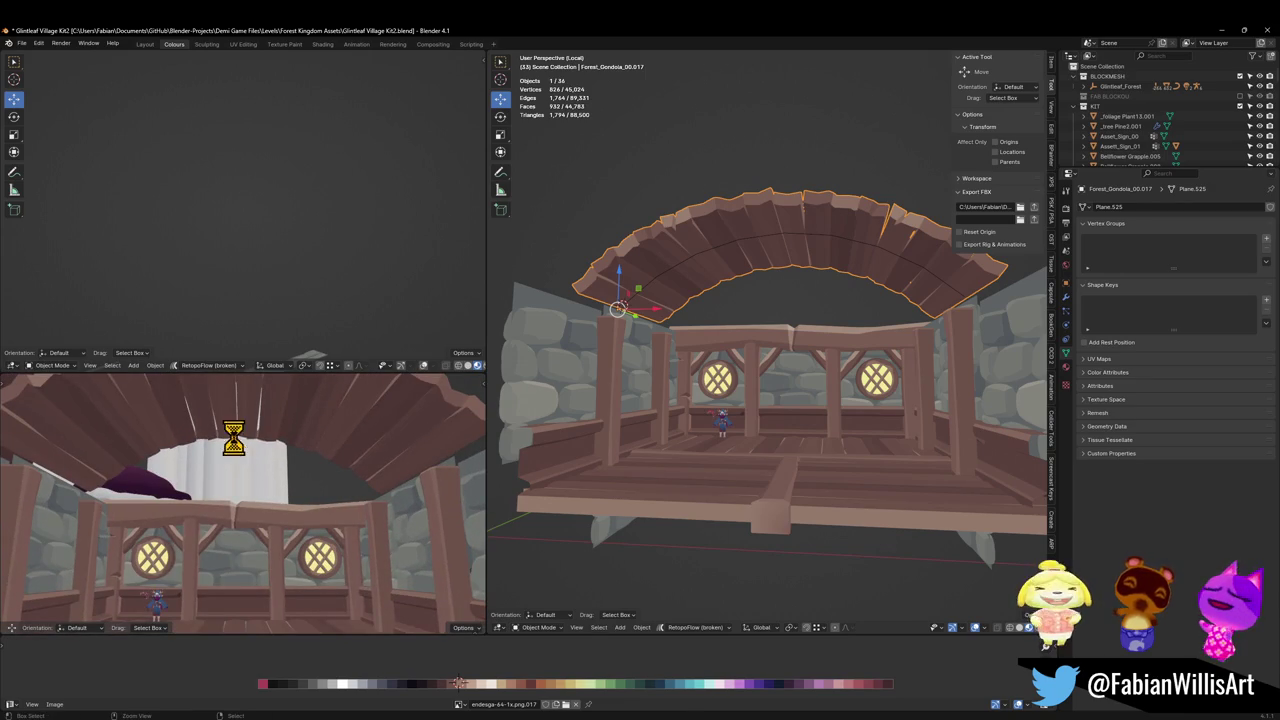
{"action": "mouse_move", "coordinate": [280, 512]}
{"action": "middle_mouse_down"}
{"action": "mouse_move", "coordinate": [309, 449]}
{"action": "mouse_move", "coordinate": [306, 480]}
{"action": "mouse_move", "coordinate": [305, 450]}
{"action": "mouse_move", "coordinate": [277, 486]}
{"action": "middle_mouse_up"}
Slide the selected floor plank boards sideways along X.
{"action": "scroll", "coordinate": [730, 442], "scroll_direction": "down", "scroll_amount": 3}
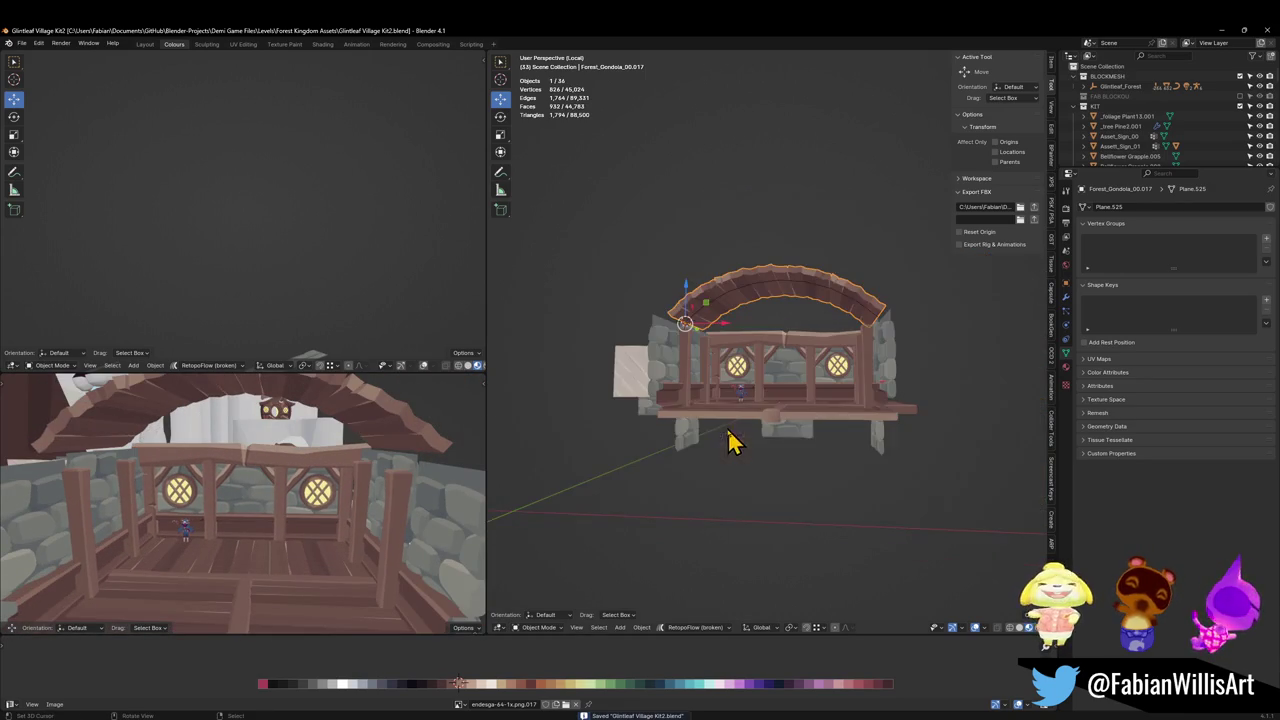
{"action": "middle_click_drag", "start_coordinate": [770, 410], "coordinate": [763, 423]}
{"action": "left_click", "coordinate": [748, 457], "text": "shift"}
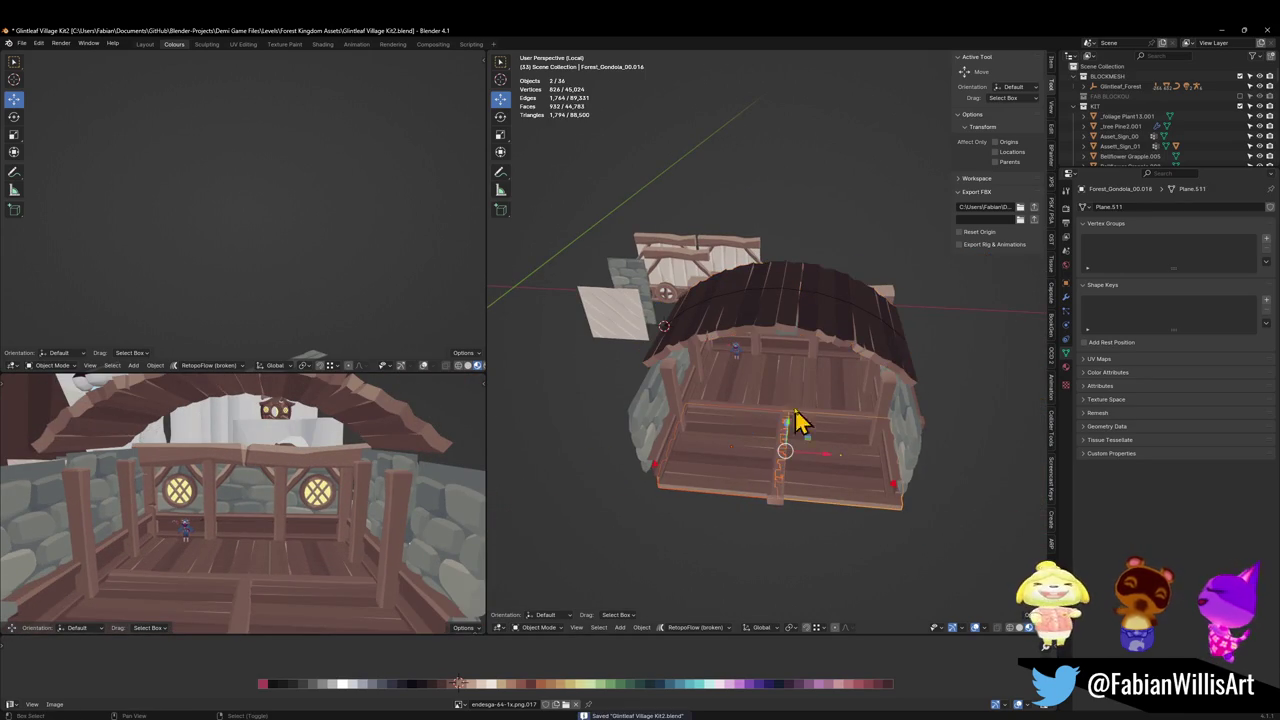
{"action": "left_click", "coordinate": [797, 405], "text": "shift"}
{"action": "left_click", "coordinate": [826, 397], "text": "shift"}
{"action": "scroll", "coordinate": [828, 403], "scroll_direction": "up", "scroll_amount": 5}
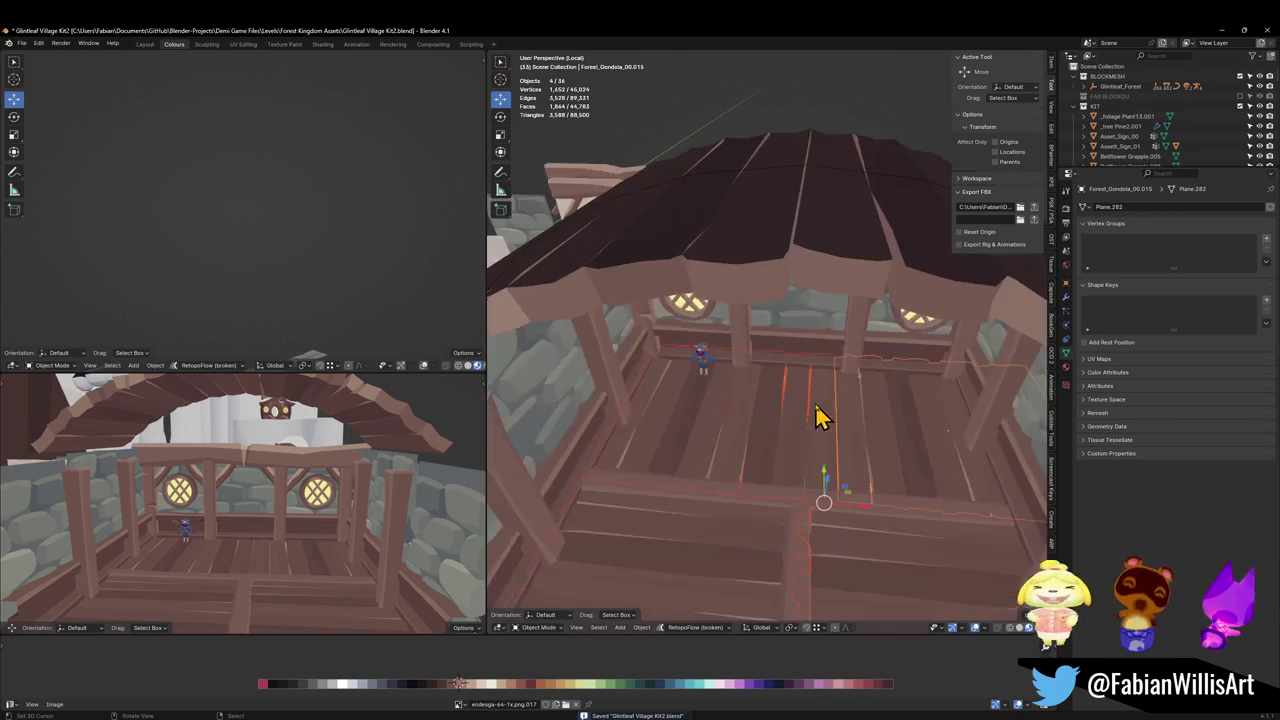
{"action": "mouse_move", "coordinate": [828, 403]}
{"action": "middle_mouse_down"}
{"action": "mouse_move", "coordinate": [815, 413]}
{"action": "mouse_move", "coordinate": [823, 447]}
{"action": "mouse_move", "coordinate": [921, 462]}
{"action": "middle_mouse_up"}
{"action": "key", "text": "ctrl+z"}
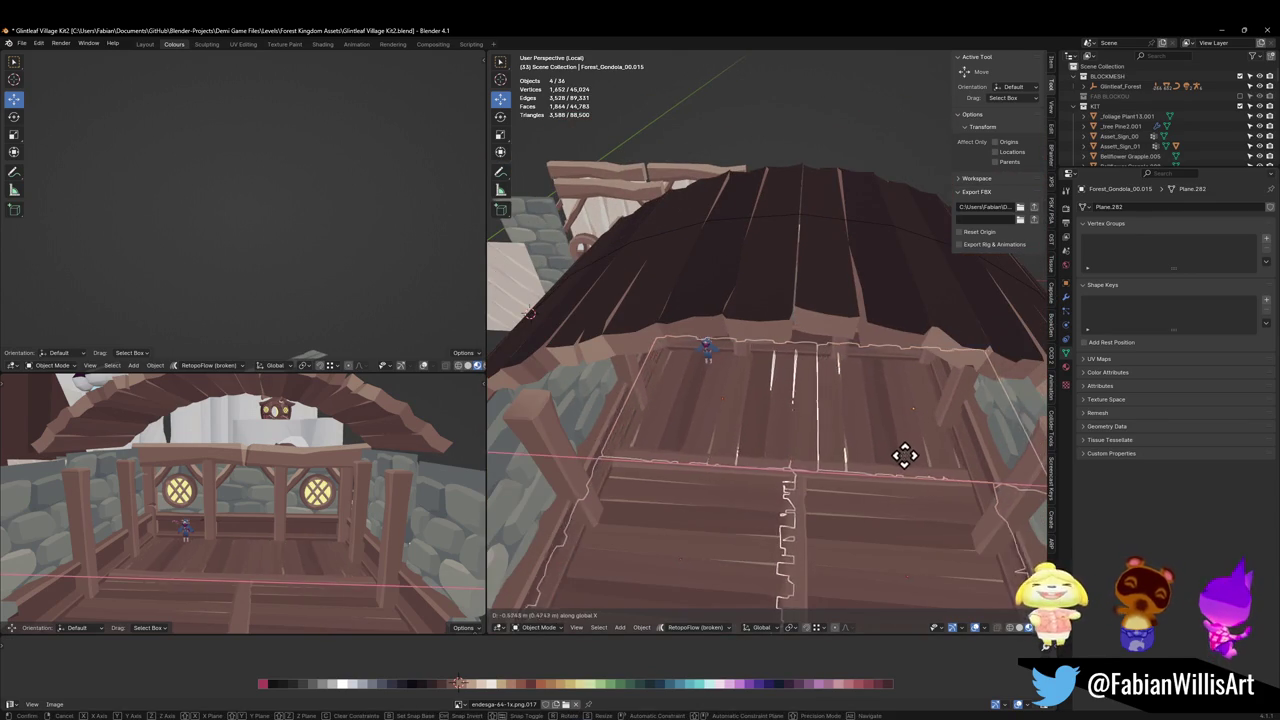
{"action": "key", "text": "g"}
{"action": "key", "text": "x"}
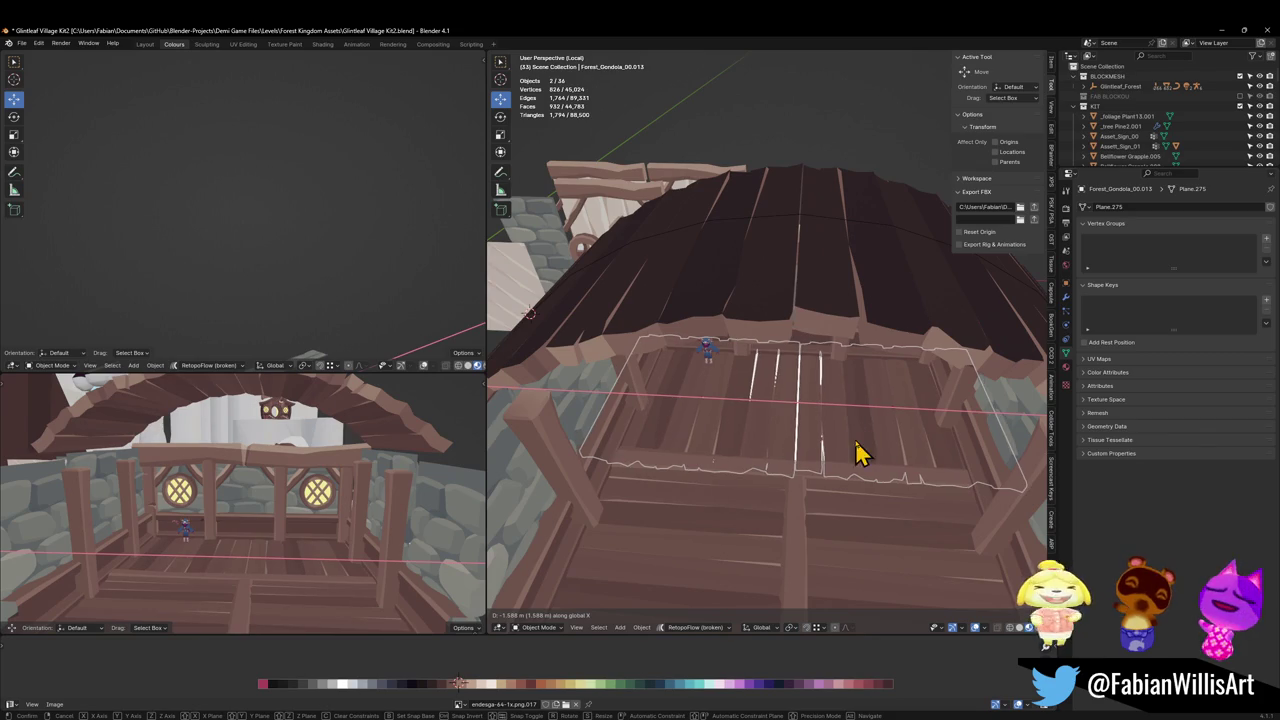
{"action": "left_click", "coordinate": [860, 455]}
Offset the four floor planks' wood texture along X, then save.
{"action": "left_click", "coordinate": [857, 523], "text": "shift"}
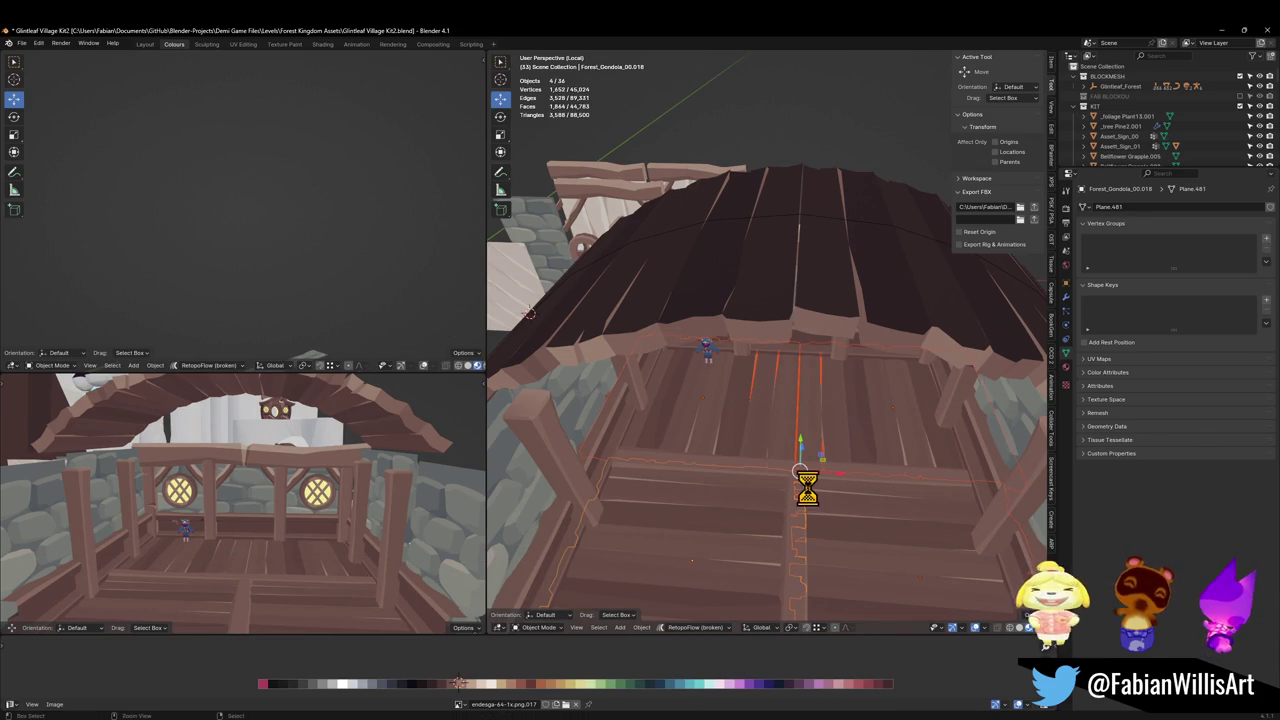
{"action": "key", "text": "Tab"}
{"action": "key", "text": "g"}
{"action": "key", "text": "x"}
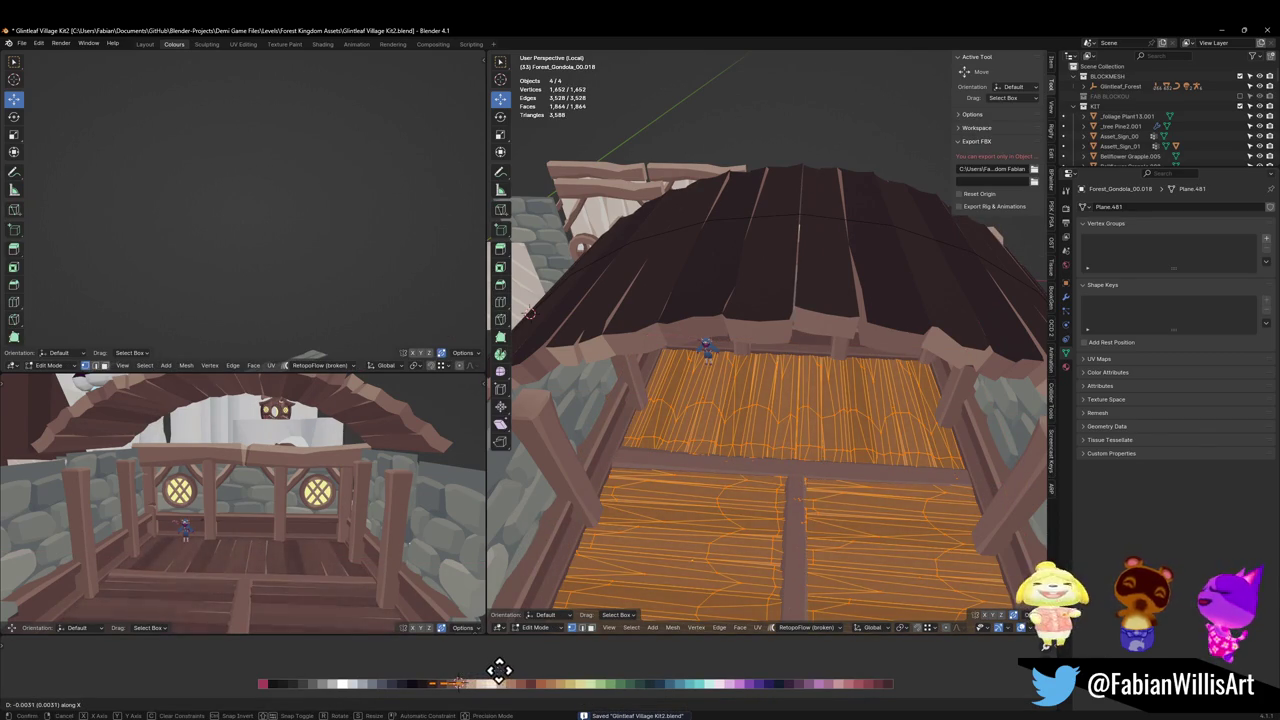
{"action": "left_click", "coordinate": [499, 670]}
{"action": "middle_click_drag", "start_coordinate": [274, 514], "coordinate": [327, 519]}
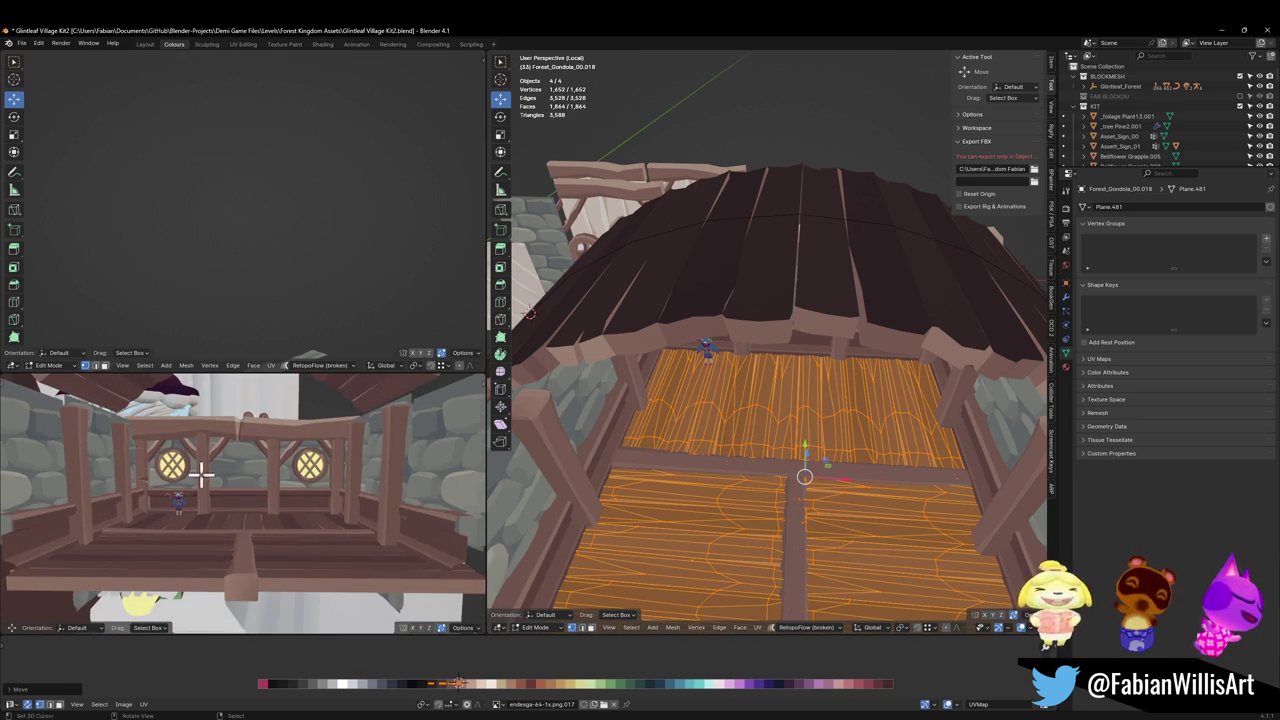
{"action": "scroll", "coordinate": [201, 470], "scroll_direction": "down", "scroll_amount": 2}
{"action": "scroll", "coordinate": [295, 472], "scroll_direction": "up", "scroll_amount": 2}
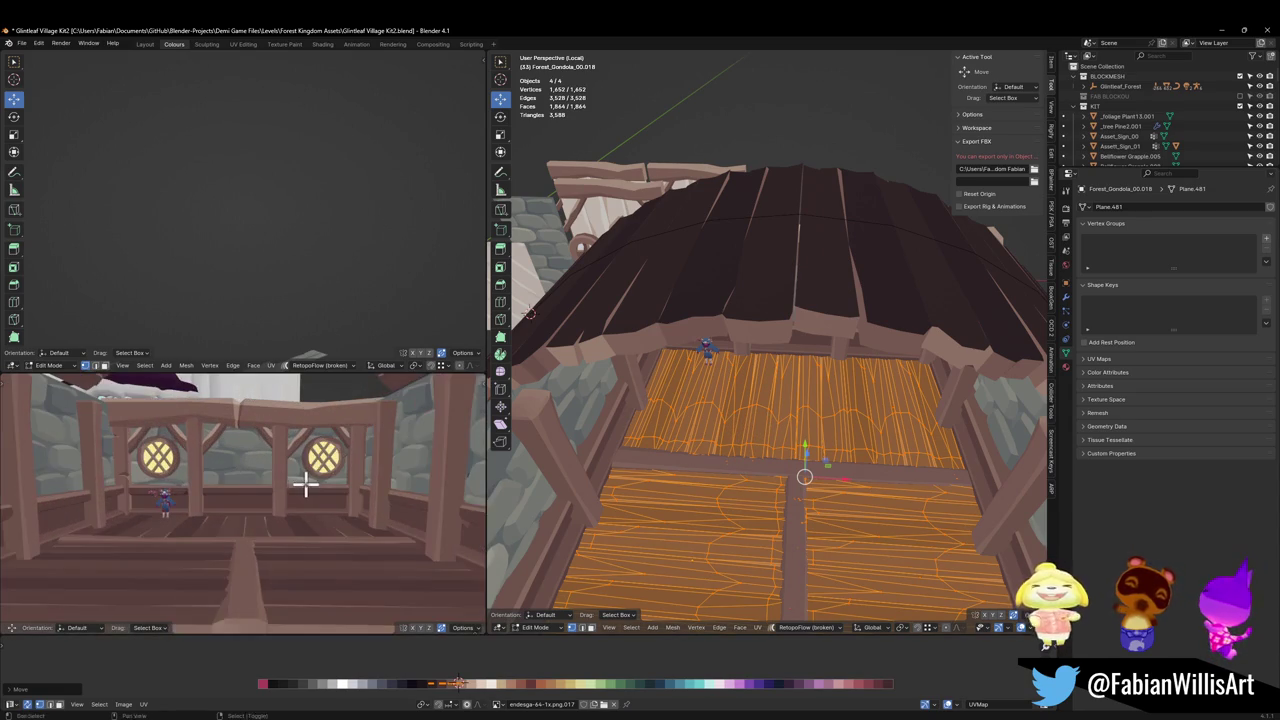
{"action": "scroll", "coordinate": [306, 483], "scroll_direction": "up", "scroll_amount": 2}
{"action": "scroll", "coordinate": [305, 495], "scroll_direction": "down", "scroll_amount": 1}
{"action": "key", "text": "ctrl+s"}
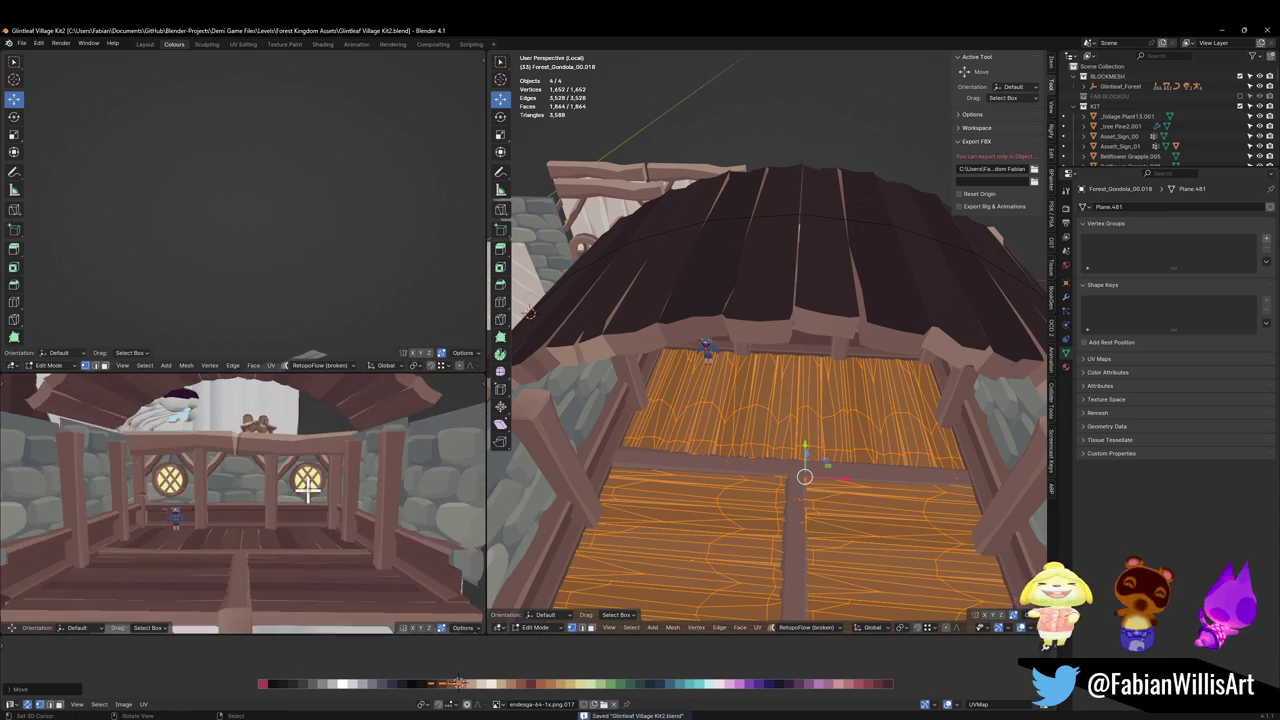
{"action": "key", "text": "Tab"}
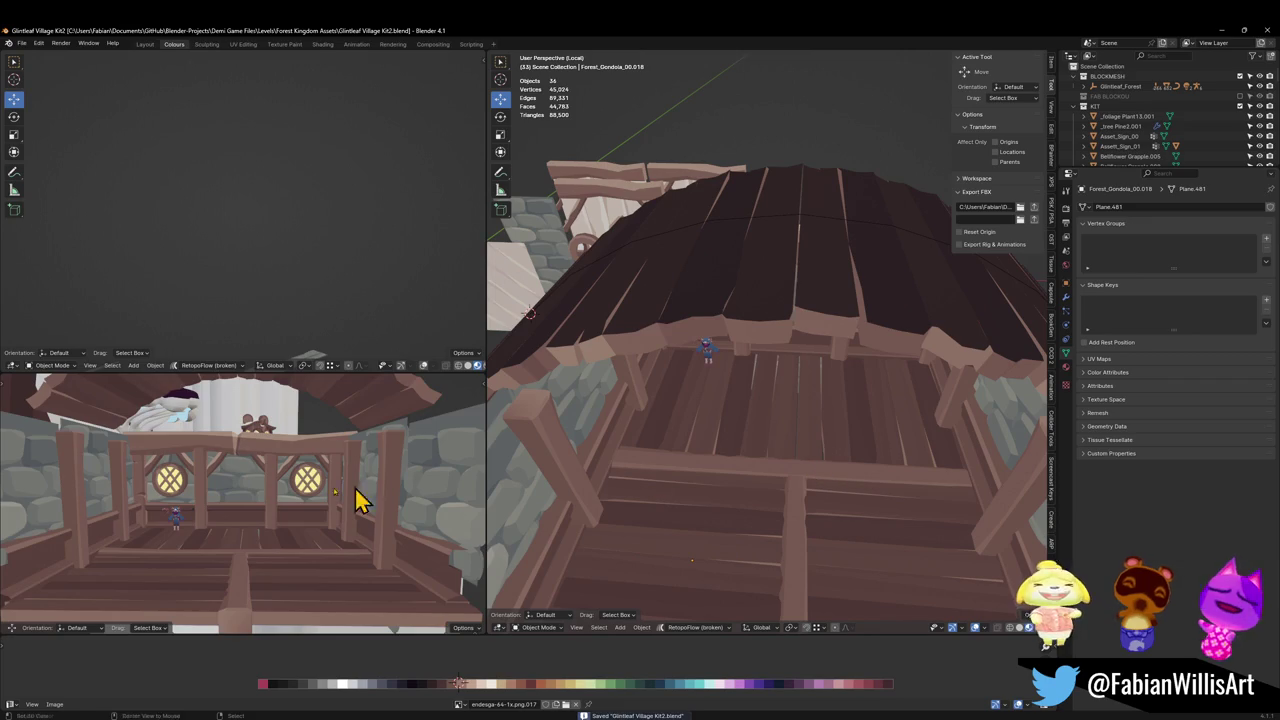
Raise the front floor beam and centre post slightly along Z.
{"action": "scroll", "coordinate": [197, 515], "scroll_direction": "down", "scroll_amount": 1}
{"action": "left_click", "coordinate": [810, 478]}
{"action": "left_click", "coordinate": [808, 505], "text": "shift"}
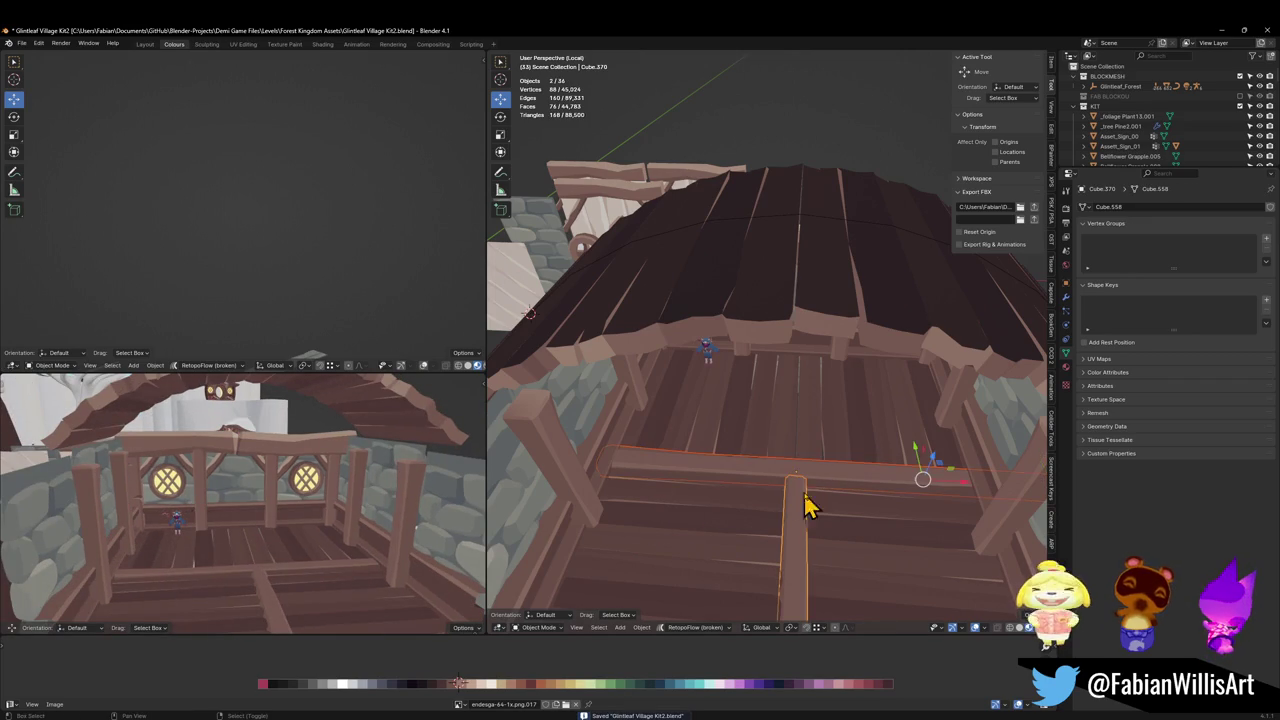
{"action": "key", "text": "g"}
{"action": "key", "text": "z"}
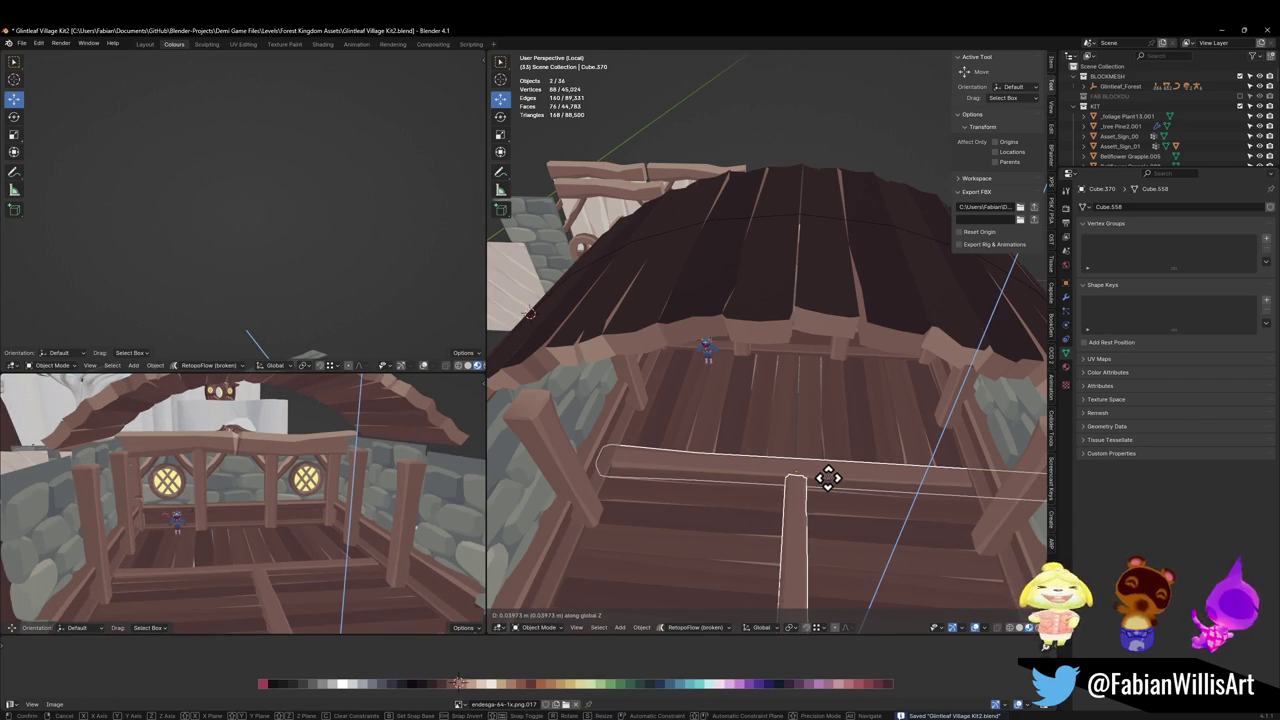
{"action": "left_click", "coordinate": [828, 478]}
Shift the beam and post geometry along X until they line up.
{"action": "key", "text": "Tab"}
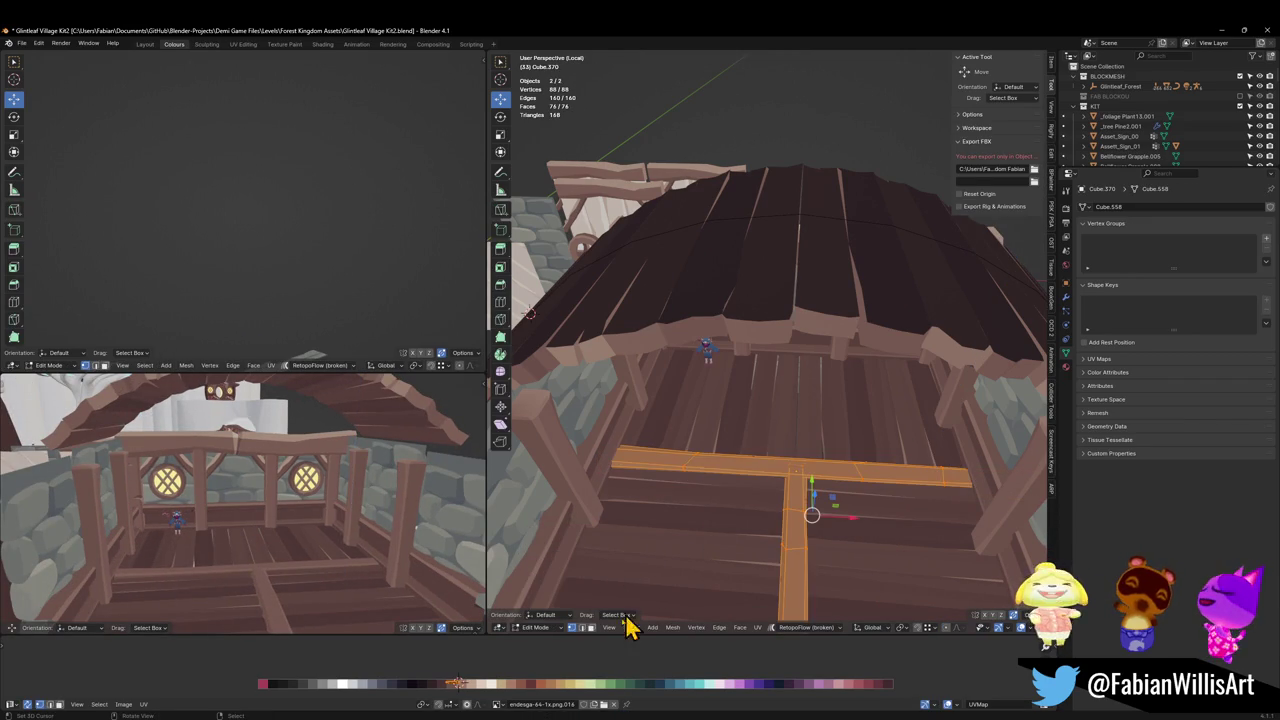
{"action": "key", "text": "g"}
{"action": "key", "text": "x"}
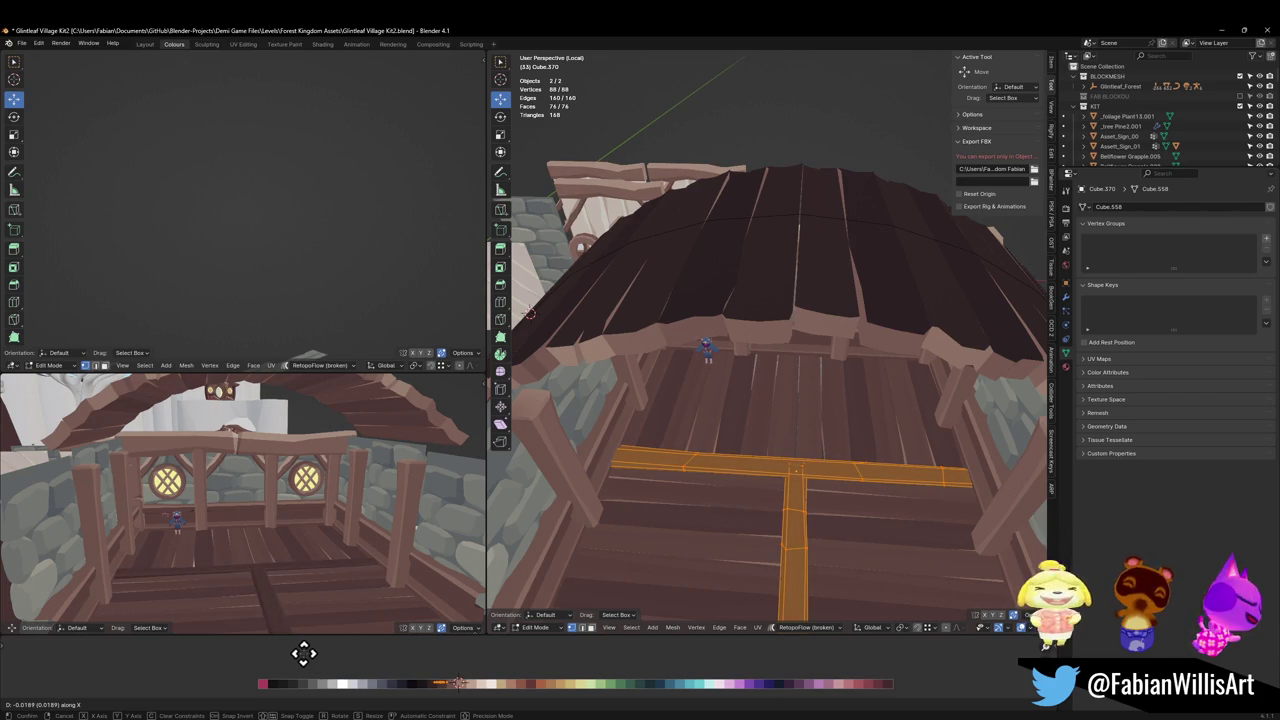
{"action": "left_click", "coordinate": [308, 654]}
{"action": "middle_click_drag", "start_coordinate": [300, 580], "coordinate": [355, 569]}
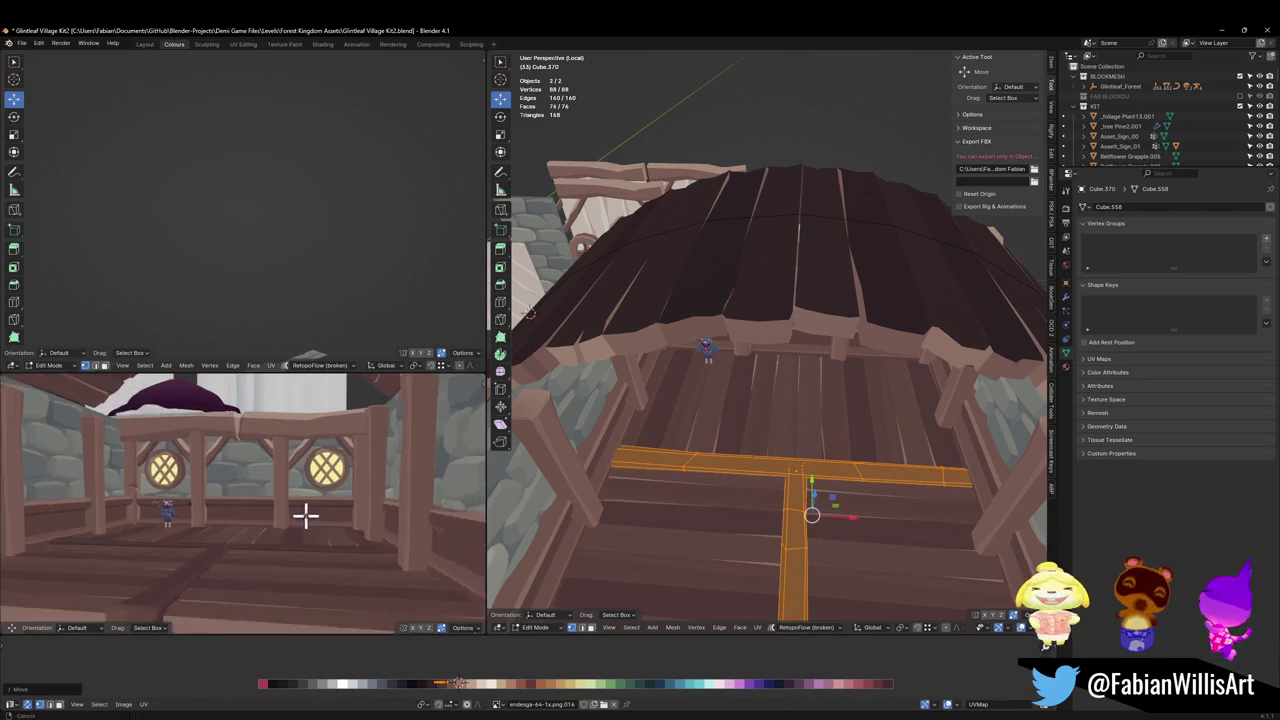
{"action": "key", "text": "shift+d"}
{"action": "key", "text": "x"}
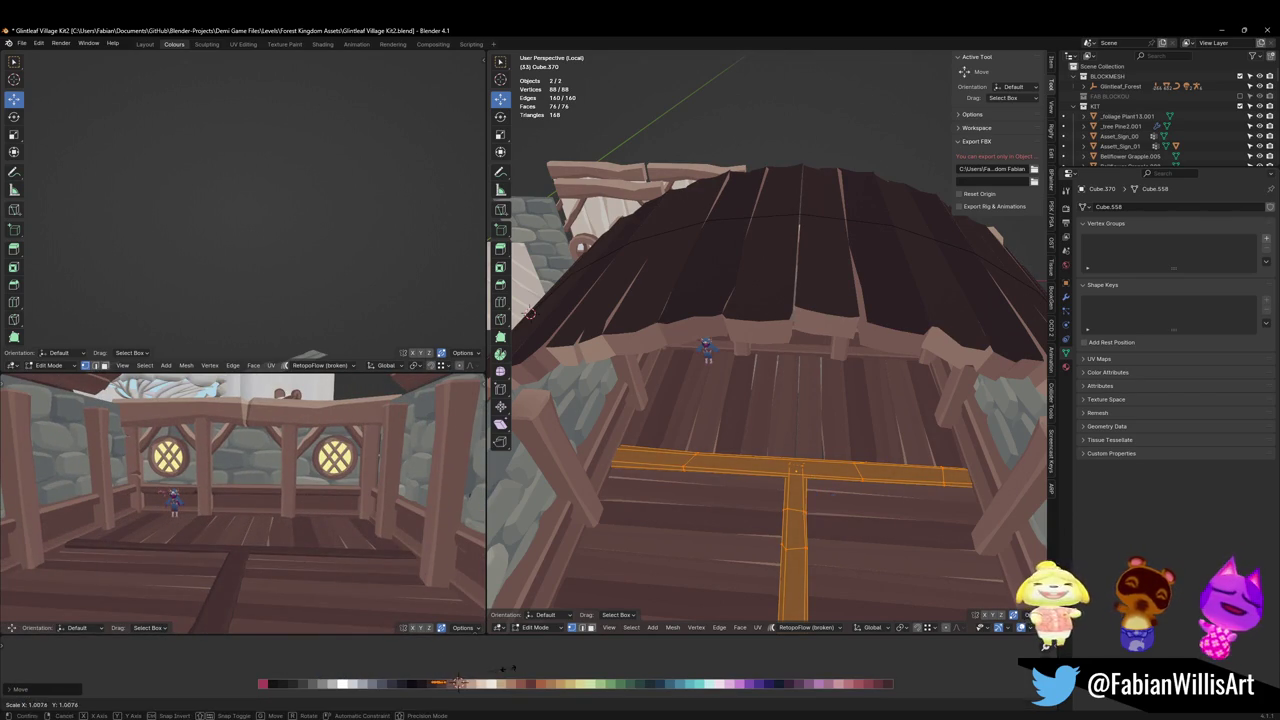
{"action": "key", "text": "g"}
{"action": "key", "text": "x"}
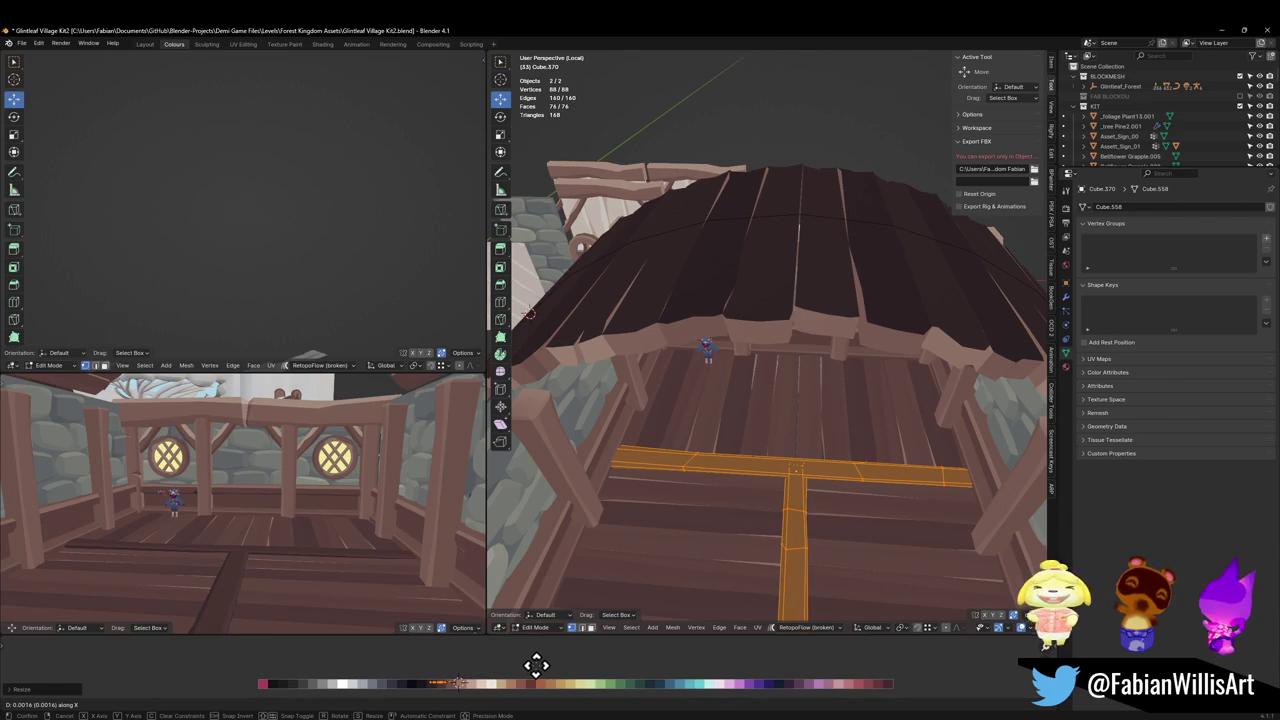
{"action": "left_click", "coordinate": [536, 665]}
{"action": "middle_click_drag", "start_coordinate": [261, 475], "coordinate": [318, 481]}
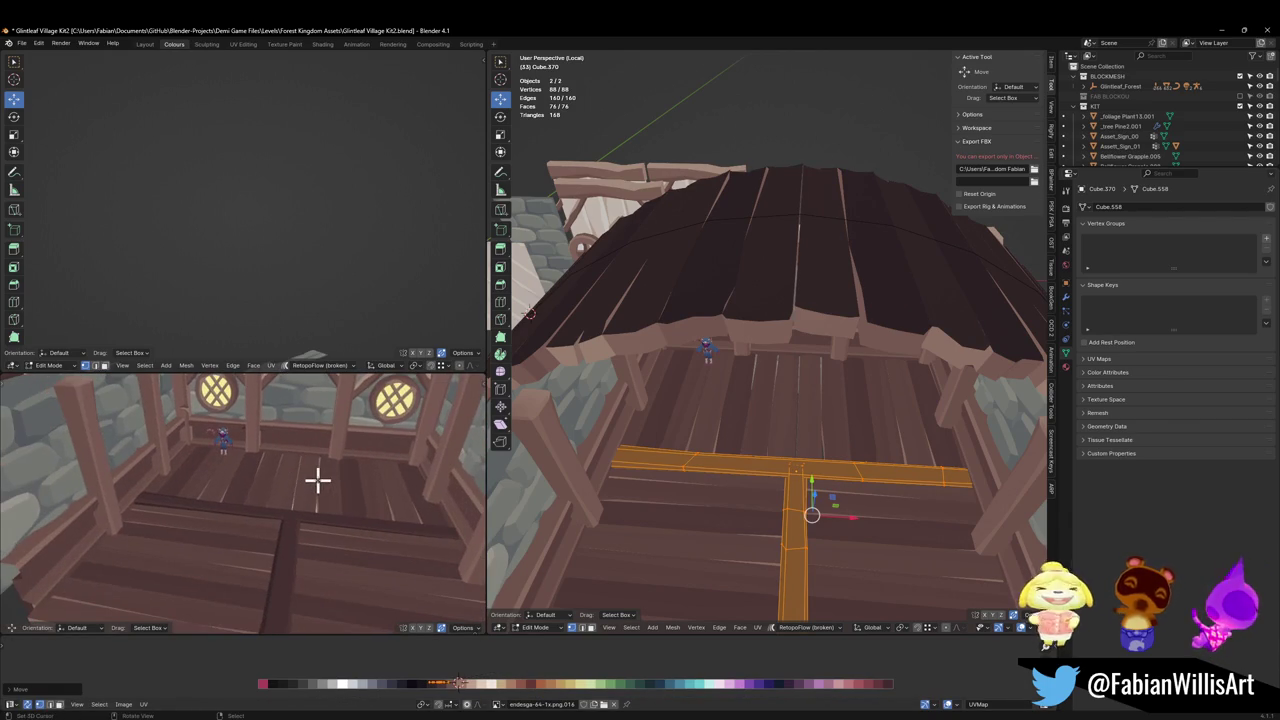
{"action": "middle_click_drag", "start_coordinate": [758, 460], "coordinate": [750, 470]}
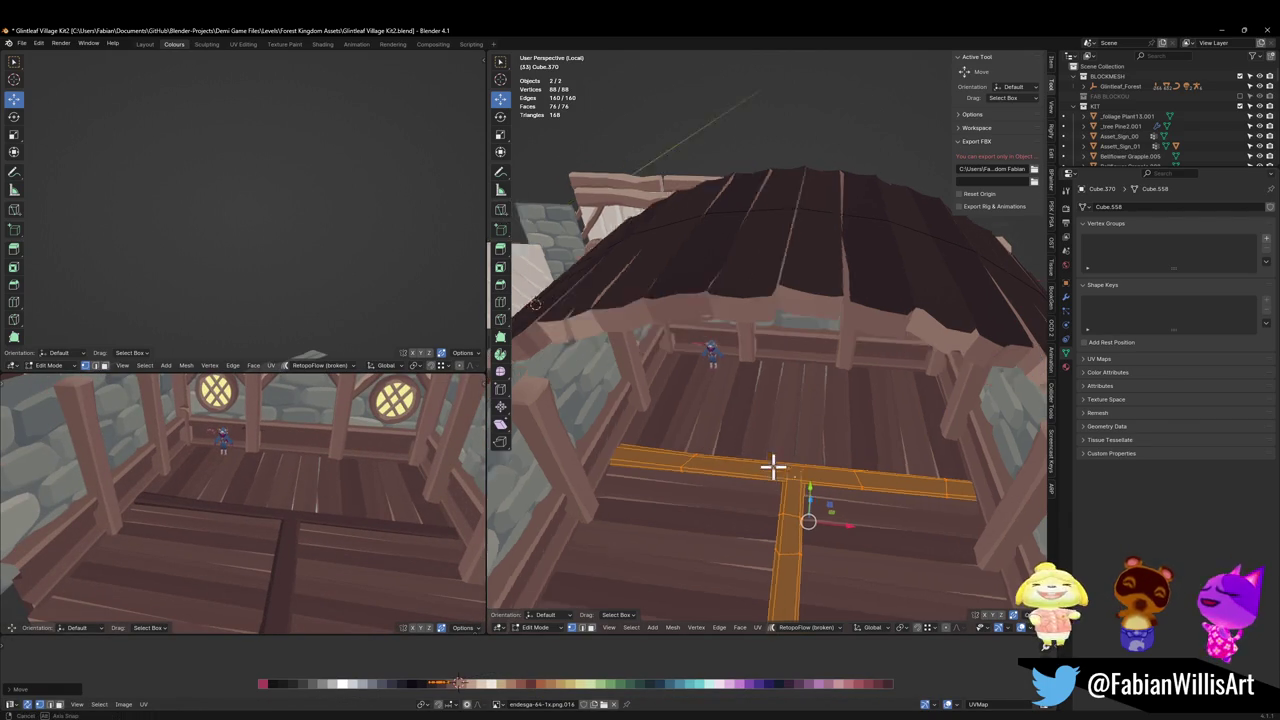
{"action": "key", "text": "Tab"}
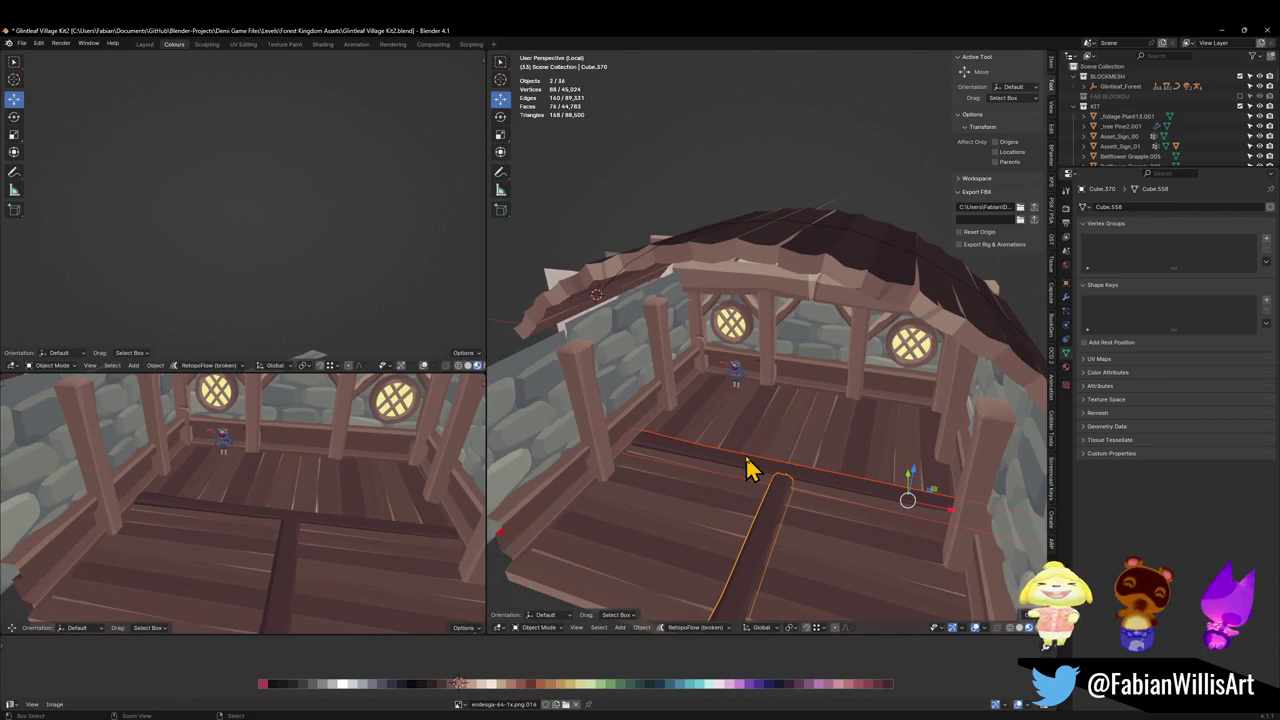
Move the floor plank group along Y.
{"action": "key", "text": "ctrl+s"}
{"action": "left_click", "coordinate": [729, 517]}
{"action": "key", "text": "g"}
{"action": "key", "text": "y"}
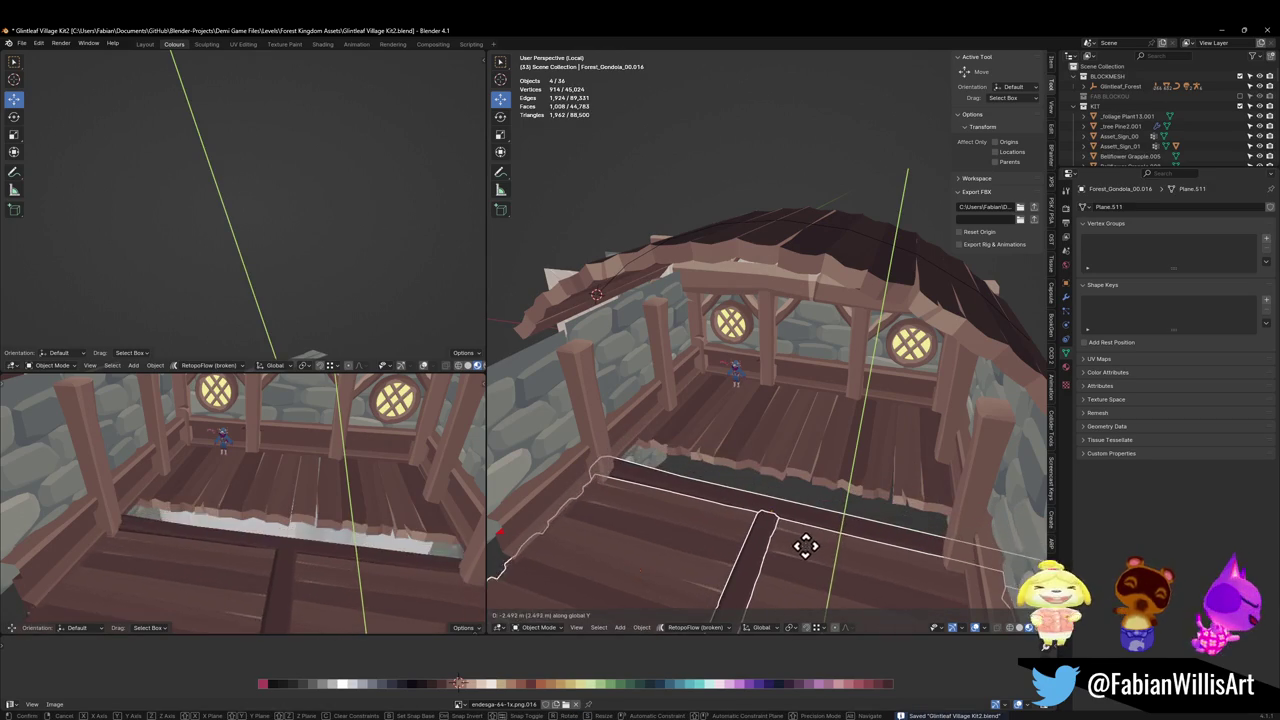
{"action": "left_click", "coordinate": [790, 545]}
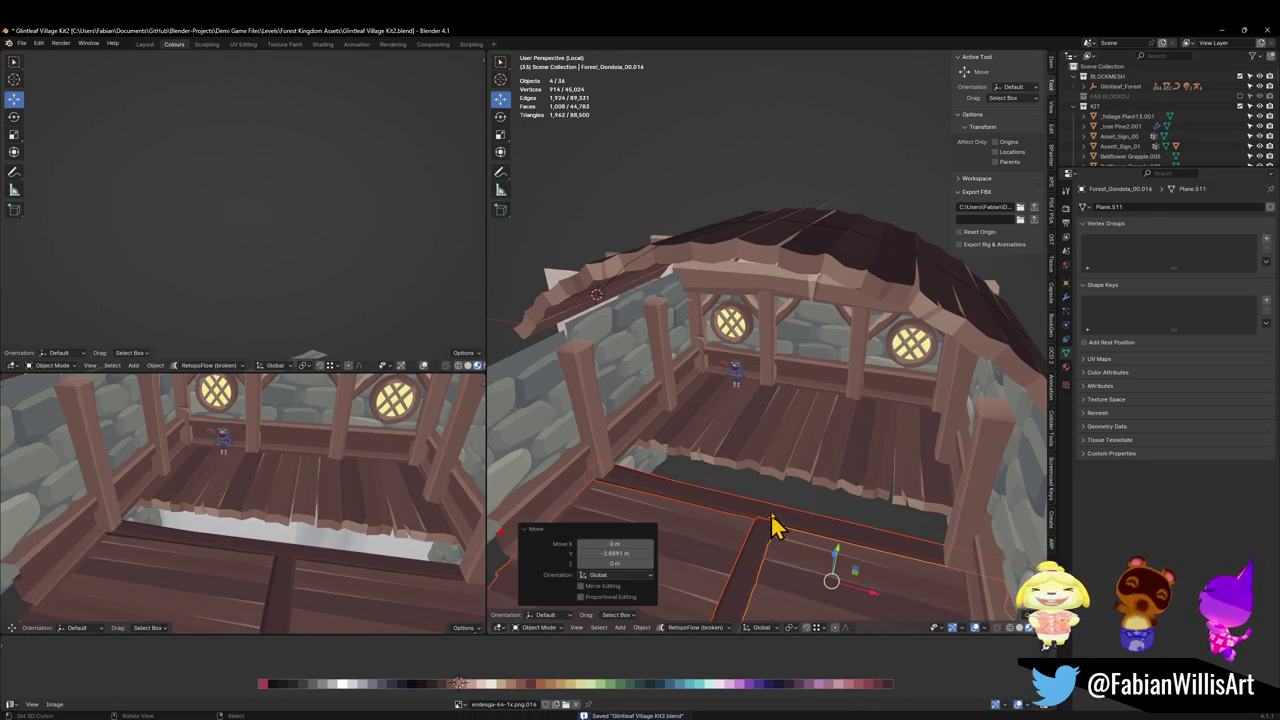
Reposition the main floor plank plane along Y and stretch it lengthwise to 1.279.
{"action": "left_click", "coordinate": [735, 457]}
{"action": "key", "text": "g"}
{"action": "key", "text": "y"}
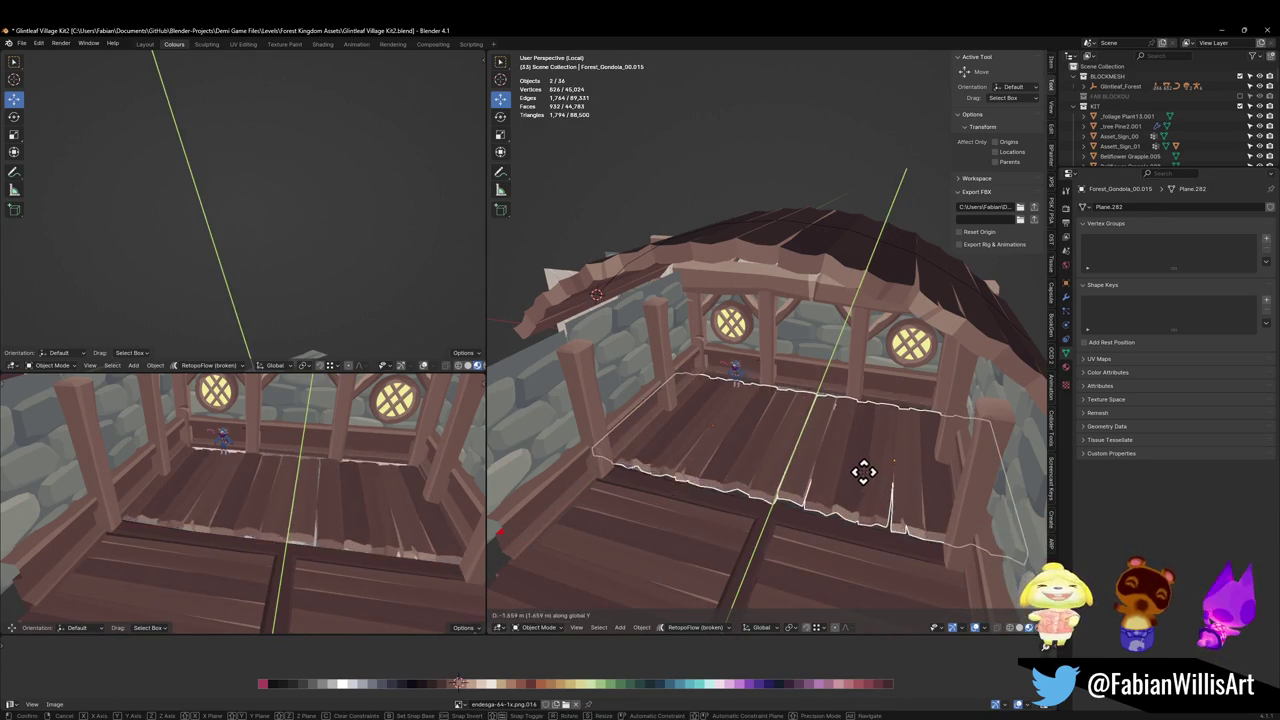
{"action": "left_click", "coordinate": [863, 471]}
{"action": "key", "text": "s"}
{"action": "key", "text": "y"}
{"action": "left_click", "coordinate": [920, 408]}
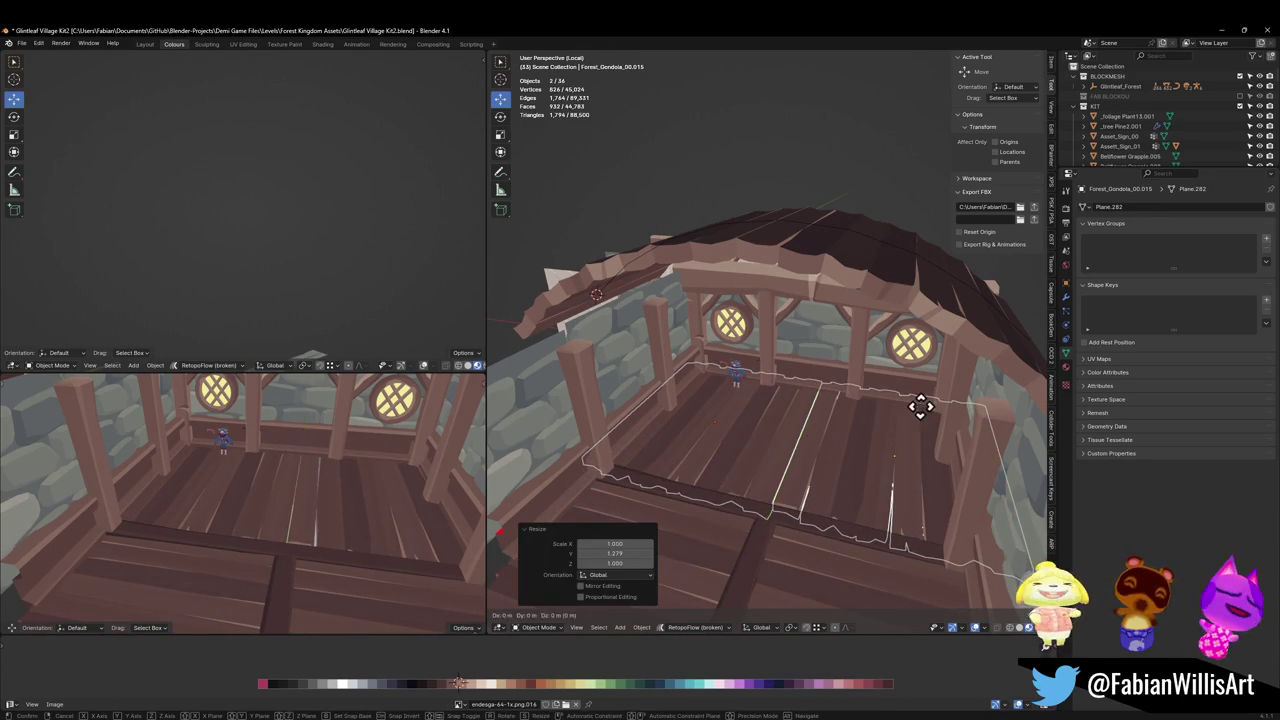
Shift the stretched plank plane back along Y to fill the deck, then save.
{"action": "key", "text": "g"}
{"action": "key", "text": "y"}
{"action": "left_click", "coordinate": [920, 425]}
{"action": "mouse_move", "coordinate": [160, 540]}
{"action": "middle_mouse_down"}
{"action": "mouse_move", "coordinate": [229, 514]}
{"action": "mouse_move", "coordinate": [243, 529]}
{"action": "mouse_move", "coordinate": [280, 526]}
{"action": "mouse_move", "coordinate": [294, 503]}
{"action": "mouse_move", "coordinate": [276, 490]}
{"action": "mouse_move", "coordinate": [366, 543]}
{"action": "mouse_move", "coordinate": [286, 534]}
{"action": "mouse_move", "coordinate": [452, 530]}
{"action": "mouse_move", "coordinate": [323, 543]}
{"action": "mouse_move", "coordinate": [237, 520]}
{"action": "mouse_move", "coordinate": [286, 520]}
{"action": "mouse_move", "coordinate": [262, 537]}
{"action": "middle_mouse_up"}
{"action": "key", "text": "alt+a"}
{"action": "key", "text": "ctrl+s"}
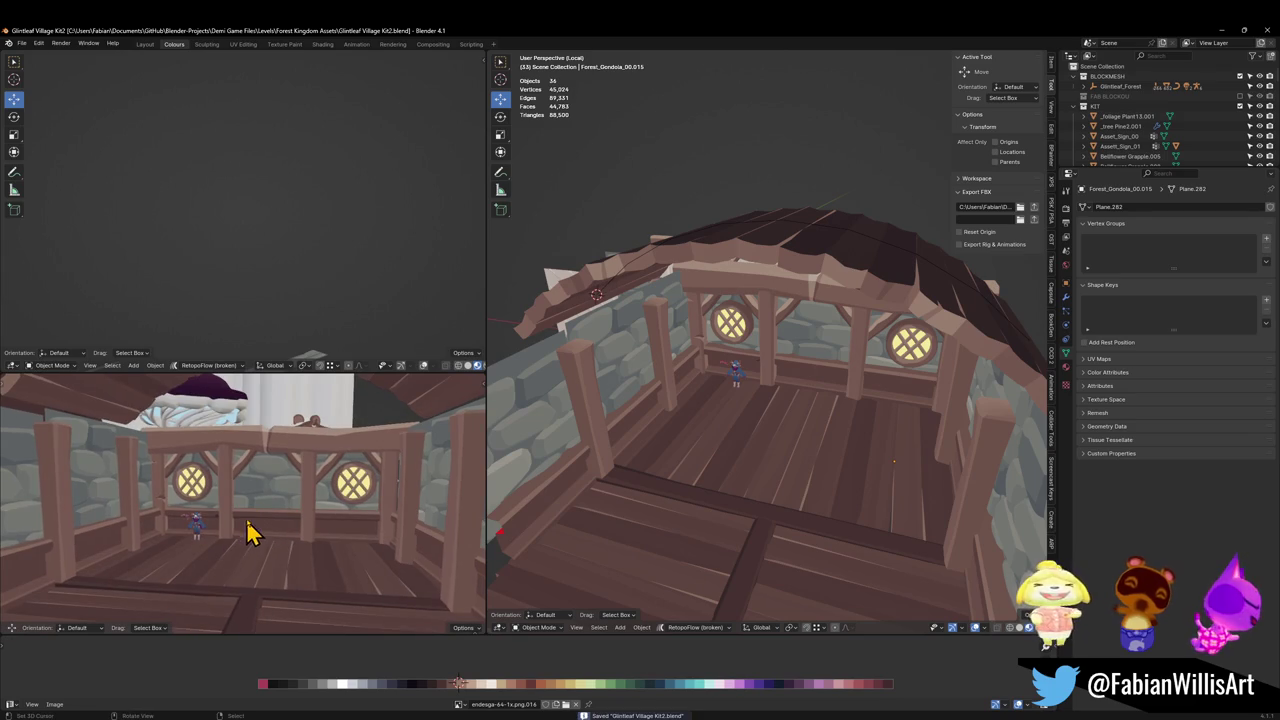
Duplicate the floor beam and place the copy at the far end along Y.
{"action": "scroll", "coordinate": [250, 530], "scroll_direction": "down", "scroll_amount": 3}
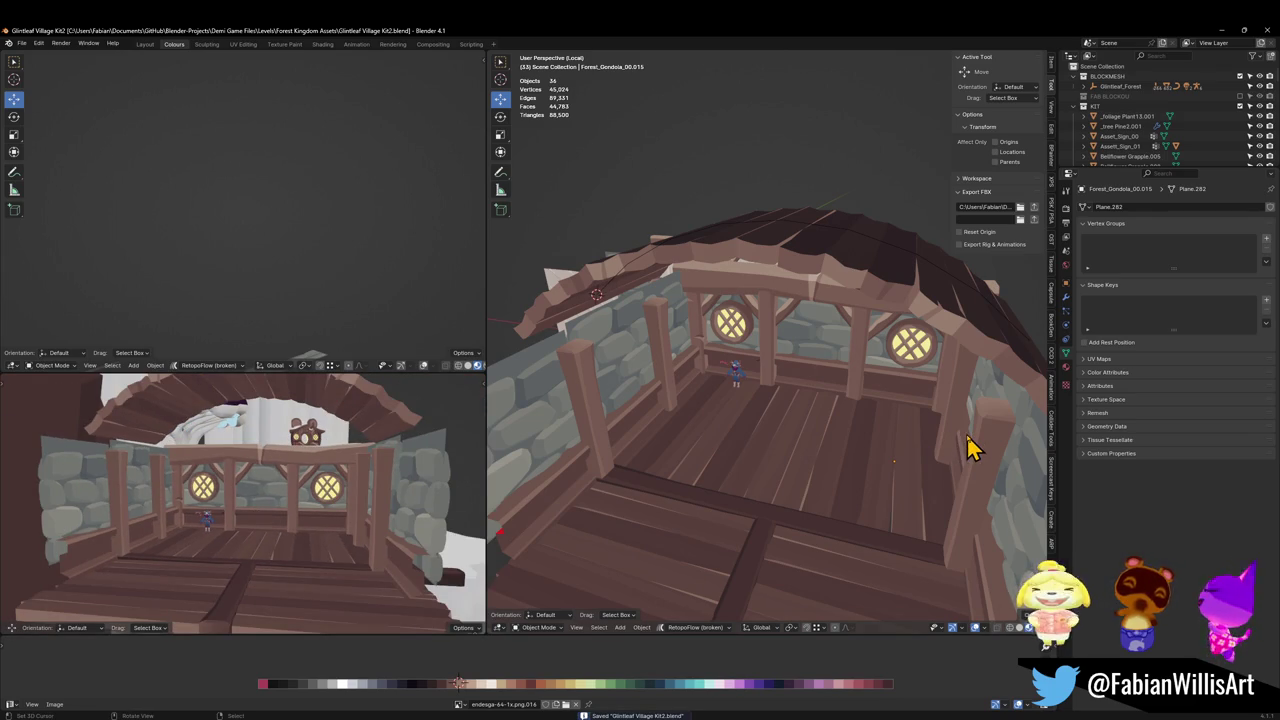
{"action": "mouse_move", "coordinate": [812, 447]}
{"action": "middle_mouse_down"}
{"action": "mouse_move", "coordinate": [777, 391]}
{"action": "mouse_move", "coordinate": [806, 451]}
{"action": "mouse_move", "coordinate": [777, 457]}
{"action": "mouse_move", "coordinate": [722, 545]}
{"action": "middle_mouse_up"}
{"action": "left_click", "coordinate": [750, 548]}
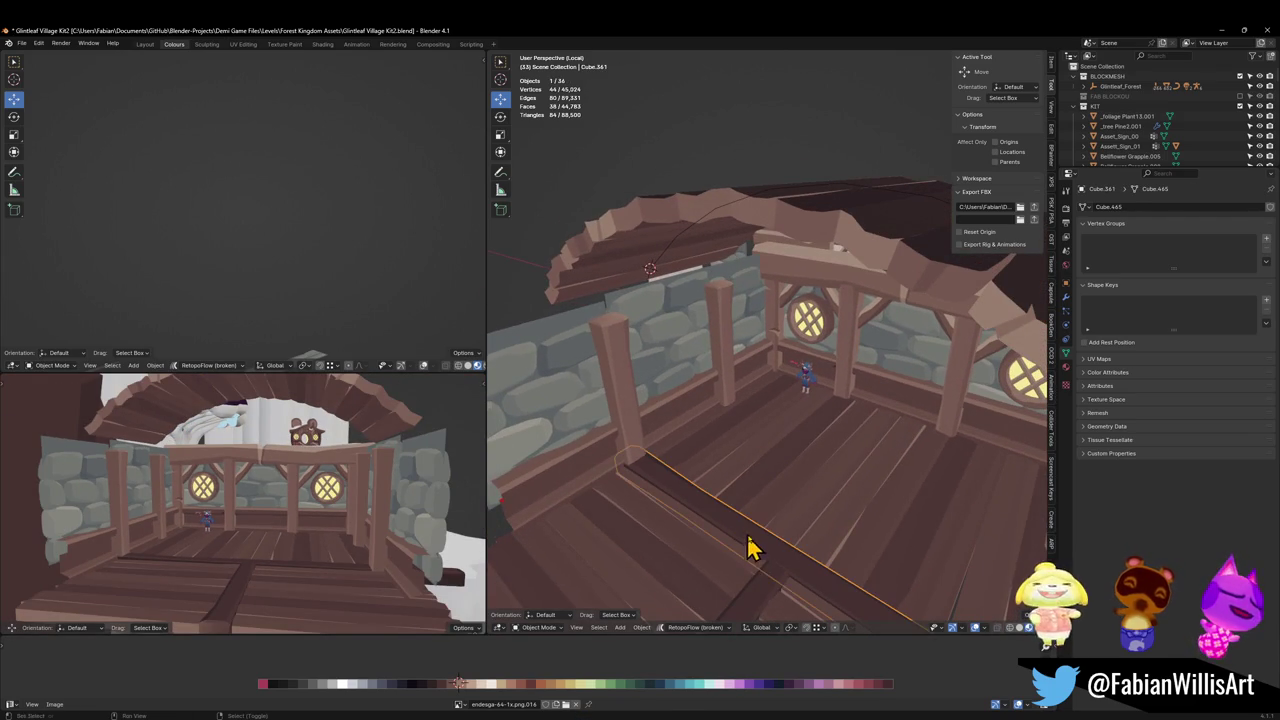
{"action": "key", "text": "shift+d"}
{"action": "key", "text": "y"}
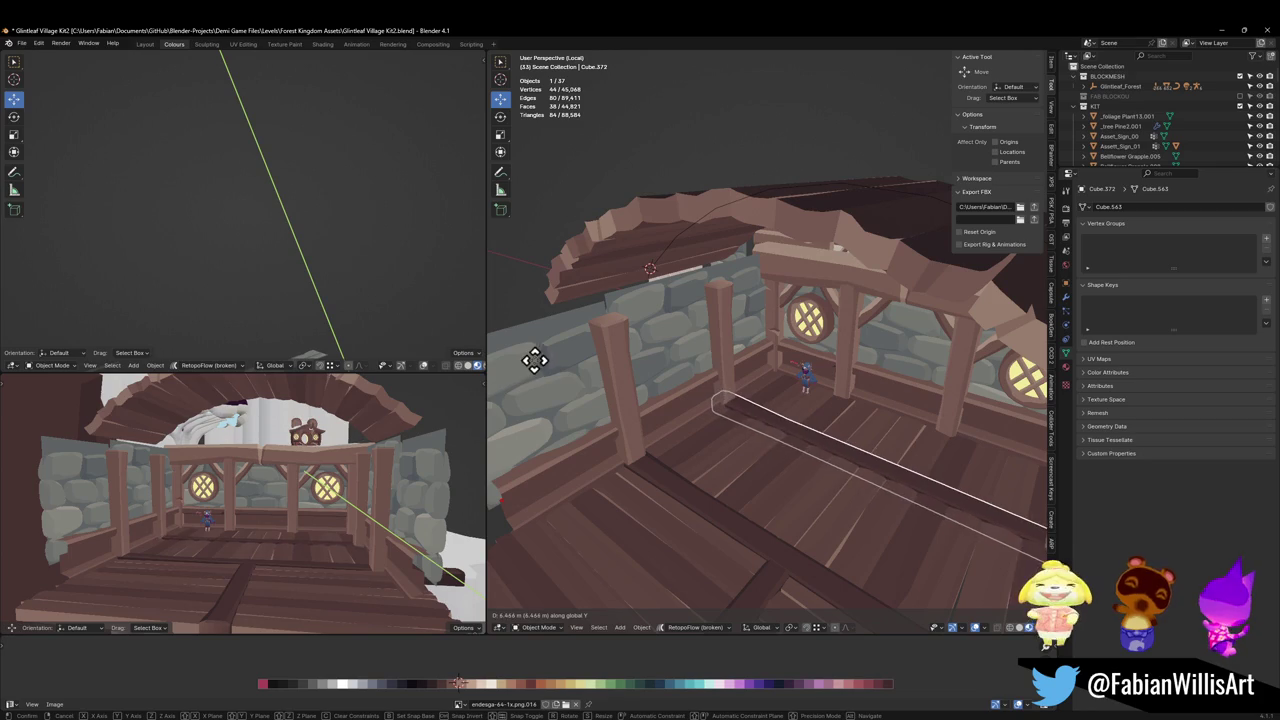
{"action": "left_click", "coordinate": [540, 379]}
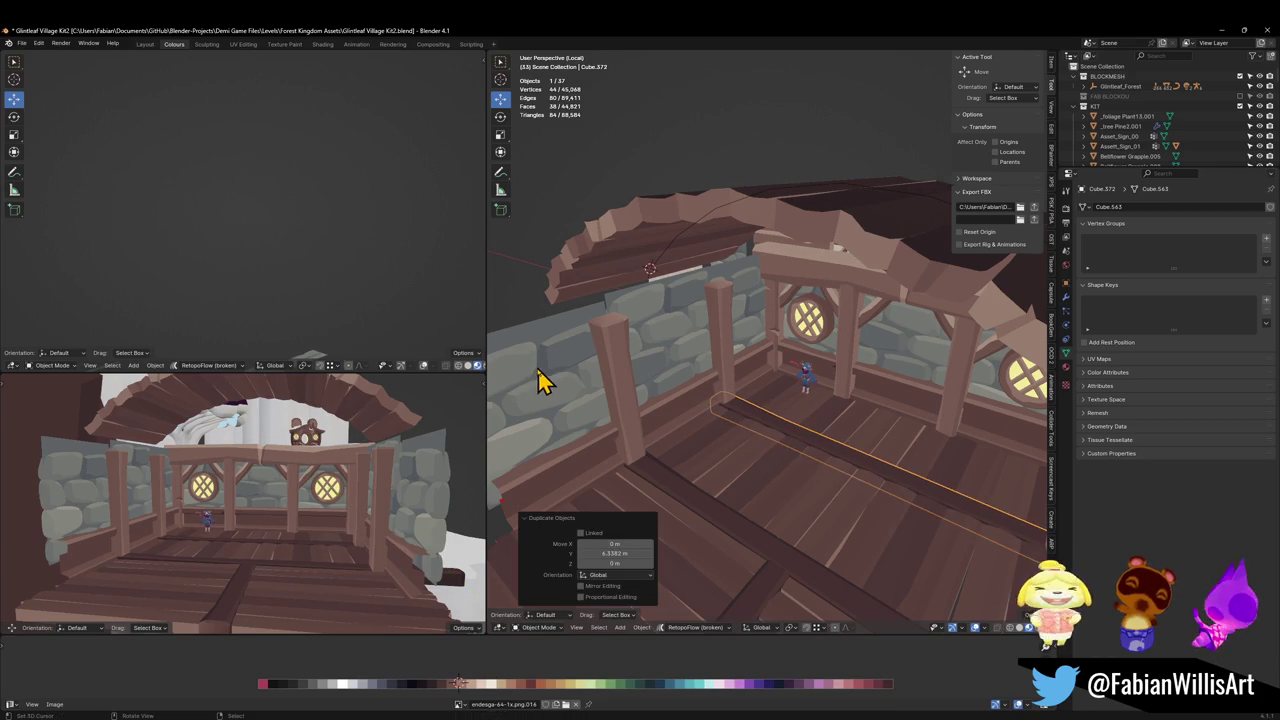
Make another in-place copy of the beam and rotate it 90° around Z.
{"action": "middle_click_drag", "start_coordinate": [258, 508], "coordinate": [304, 523]}
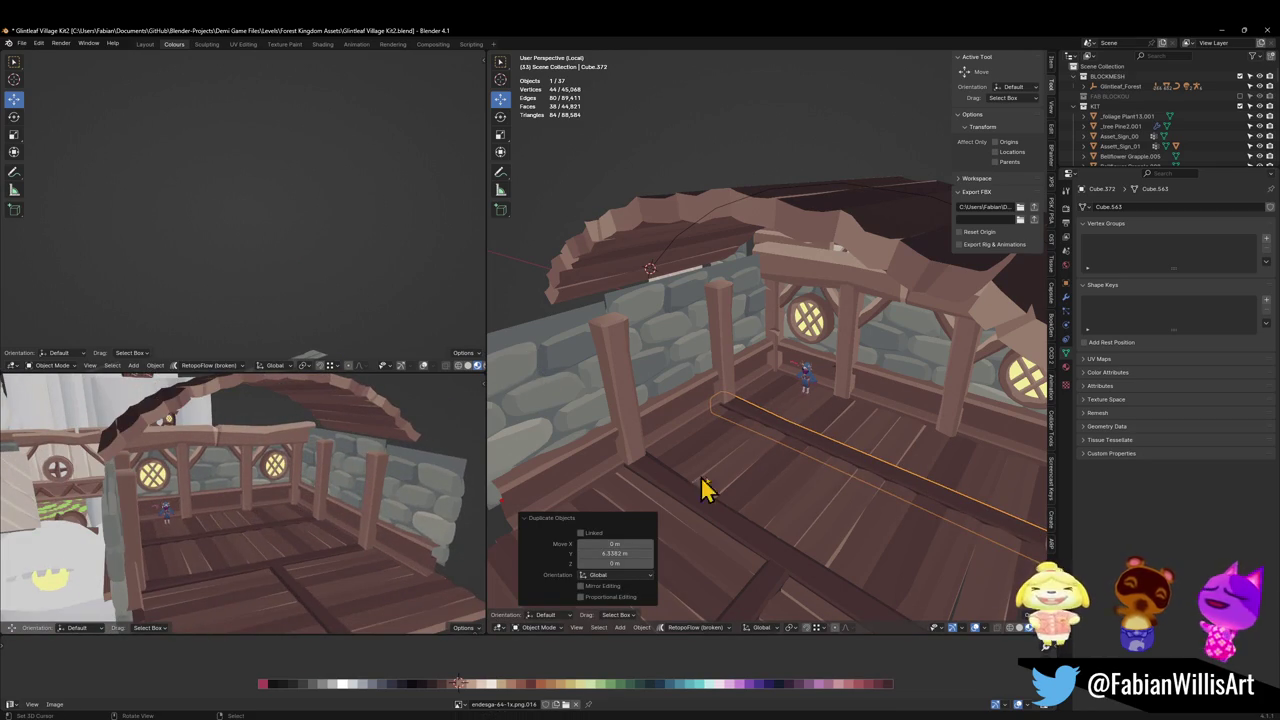
{"action": "mouse_move", "coordinate": [867, 475]}
{"action": "middle_mouse_down"}
{"action": "mouse_move", "coordinate": [766, 472]}
{"action": "mouse_move", "coordinate": [814, 465]}
{"action": "middle_mouse_up"}
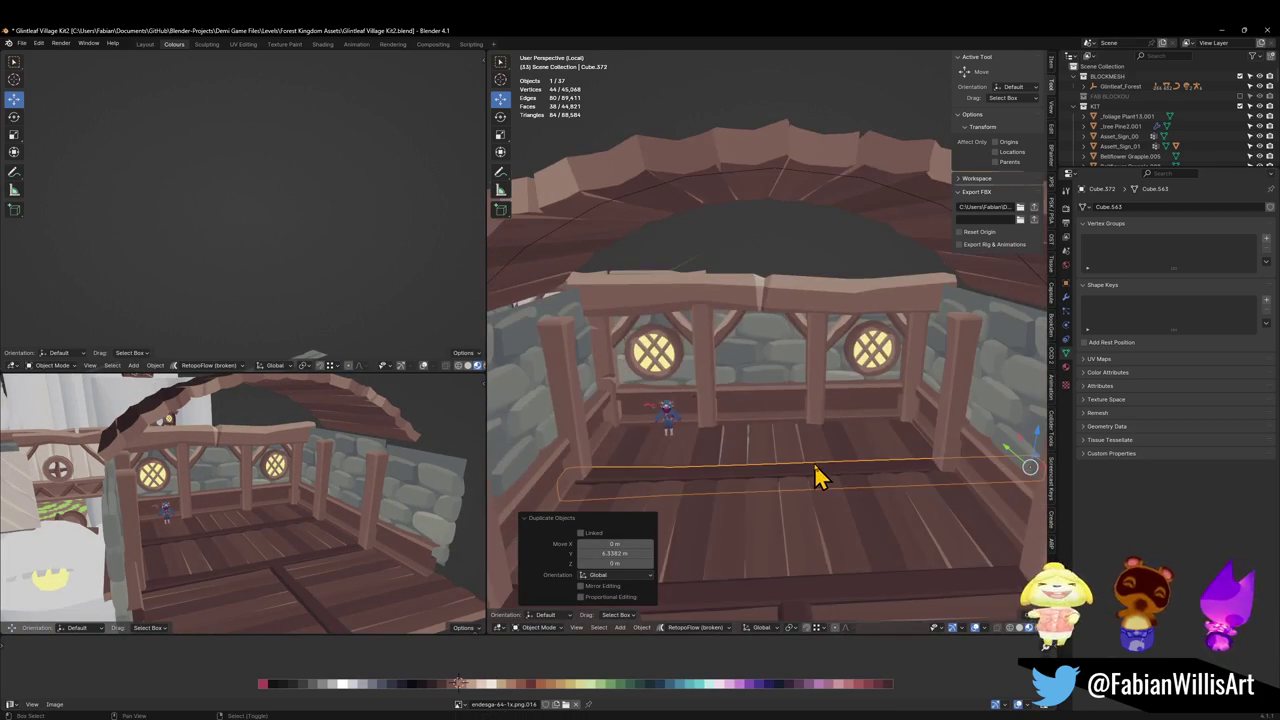
{"action": "key", "text": "shift+d"}
{"action": "right_click", "coordinate": [814, 465]}
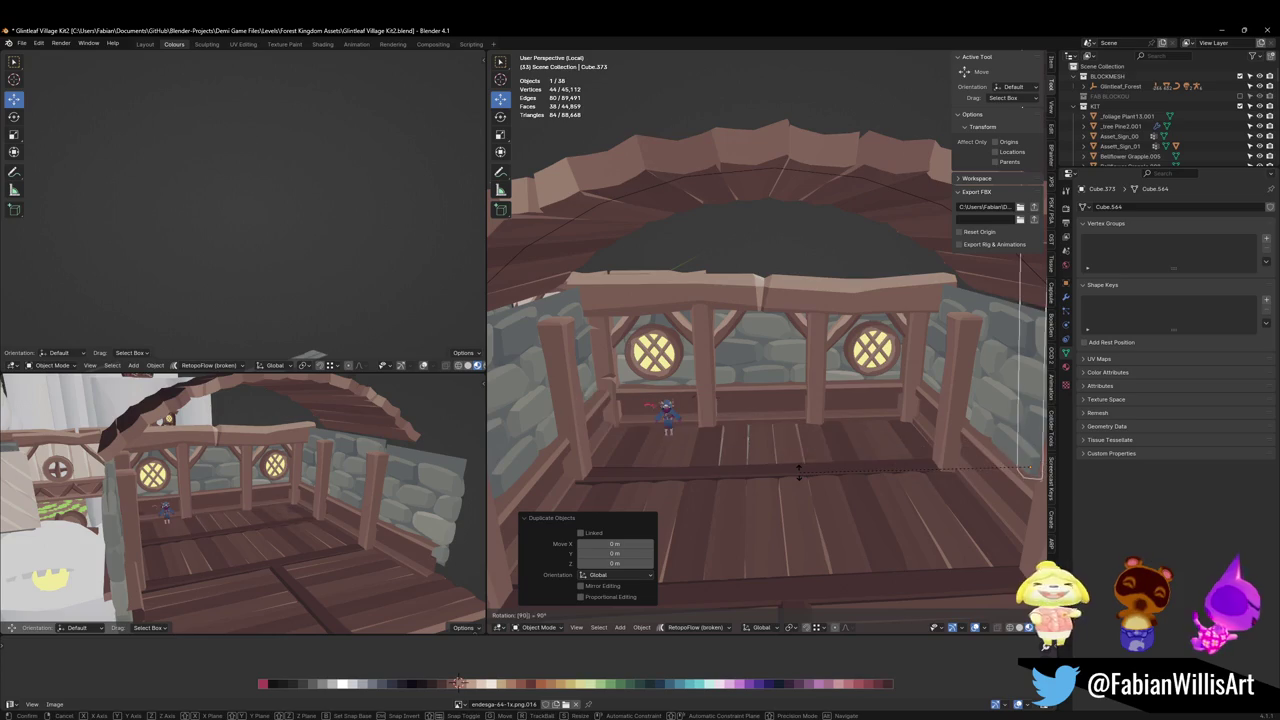
{"action": "key", "text": "r"}
{"action": "type", "text": "z"}
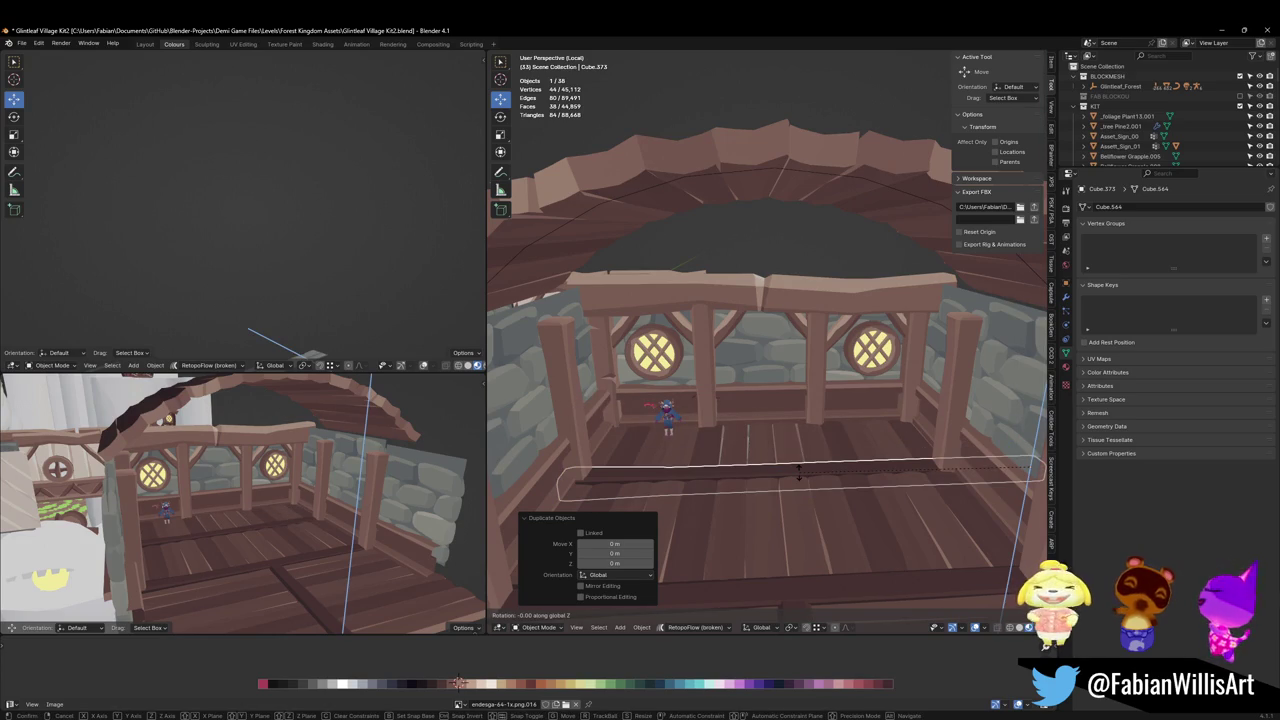
{"action": "type", "text": "90"}
{"action": "key", "text": "Return"}
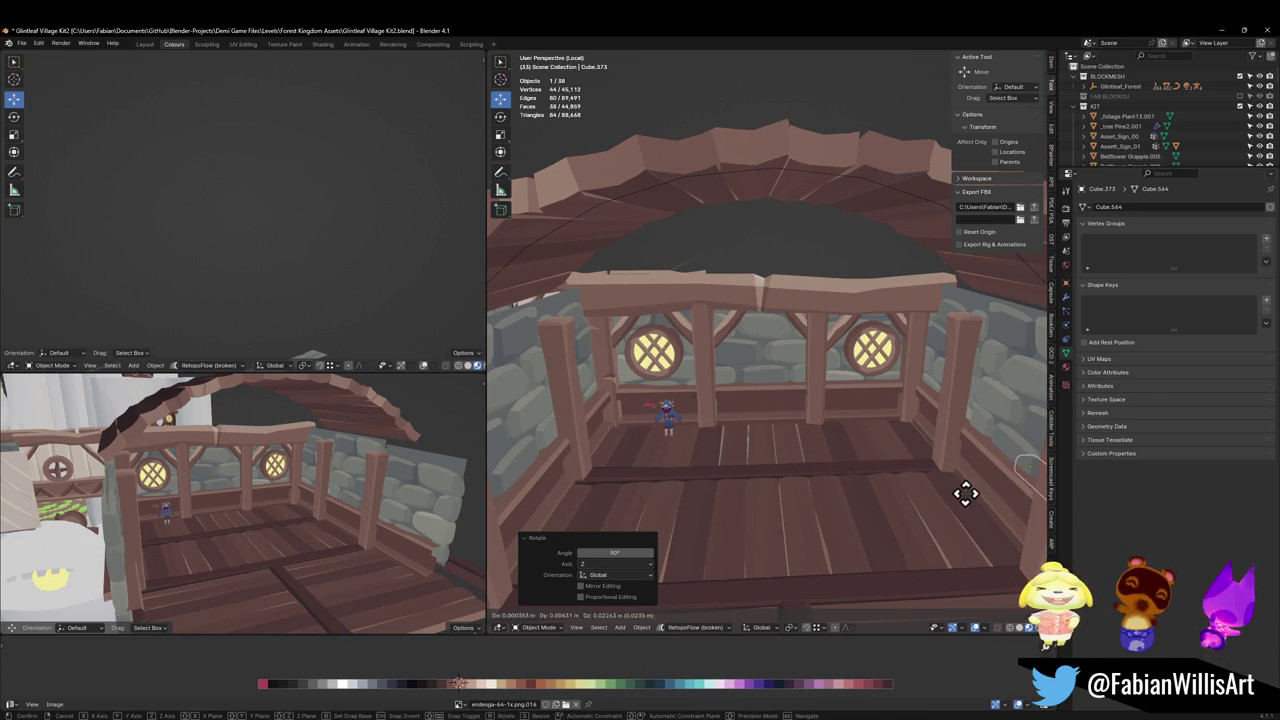
Slide the rotated beam horizontally with a Shift+Z move so it runs lengthwise across the deck.
{"action": "key", "text": "g"}
{"action": "key", "text": "Escape"}
{"action": "key", "text": "g"}
{"action": "key", "text": "shift+z"}
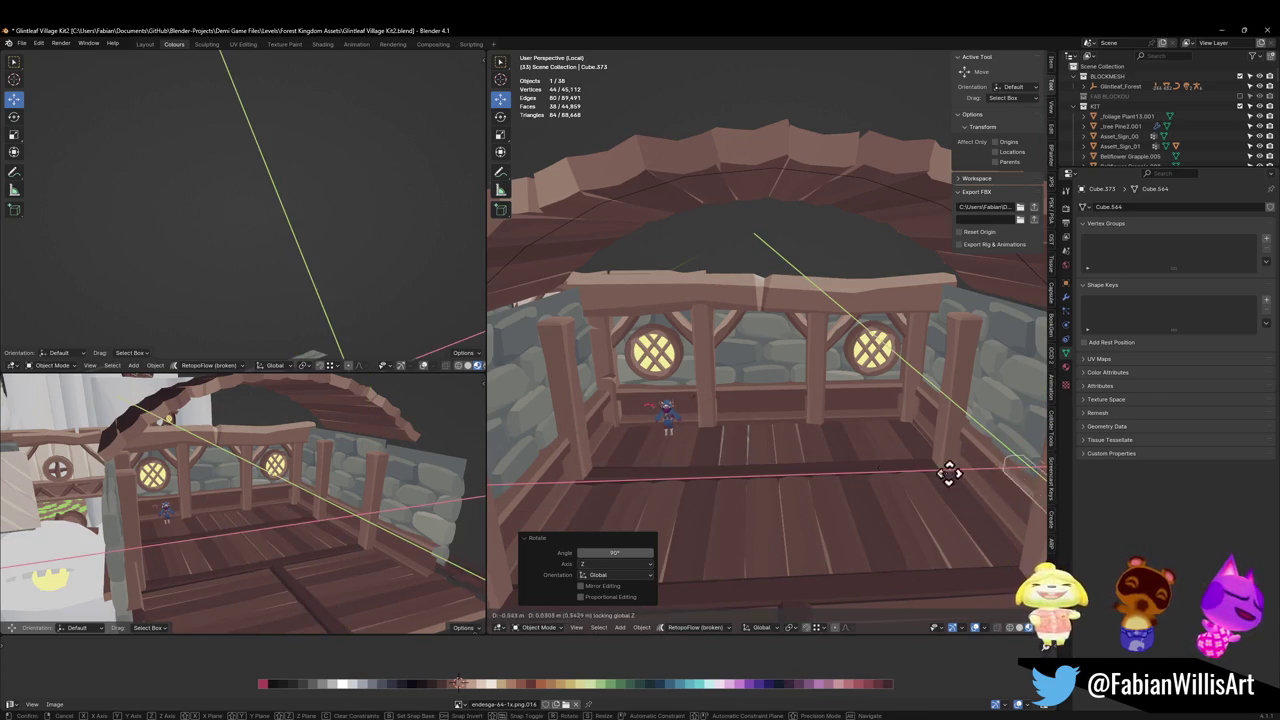
{"action": "left_click", "coordinate": [675, 436]}
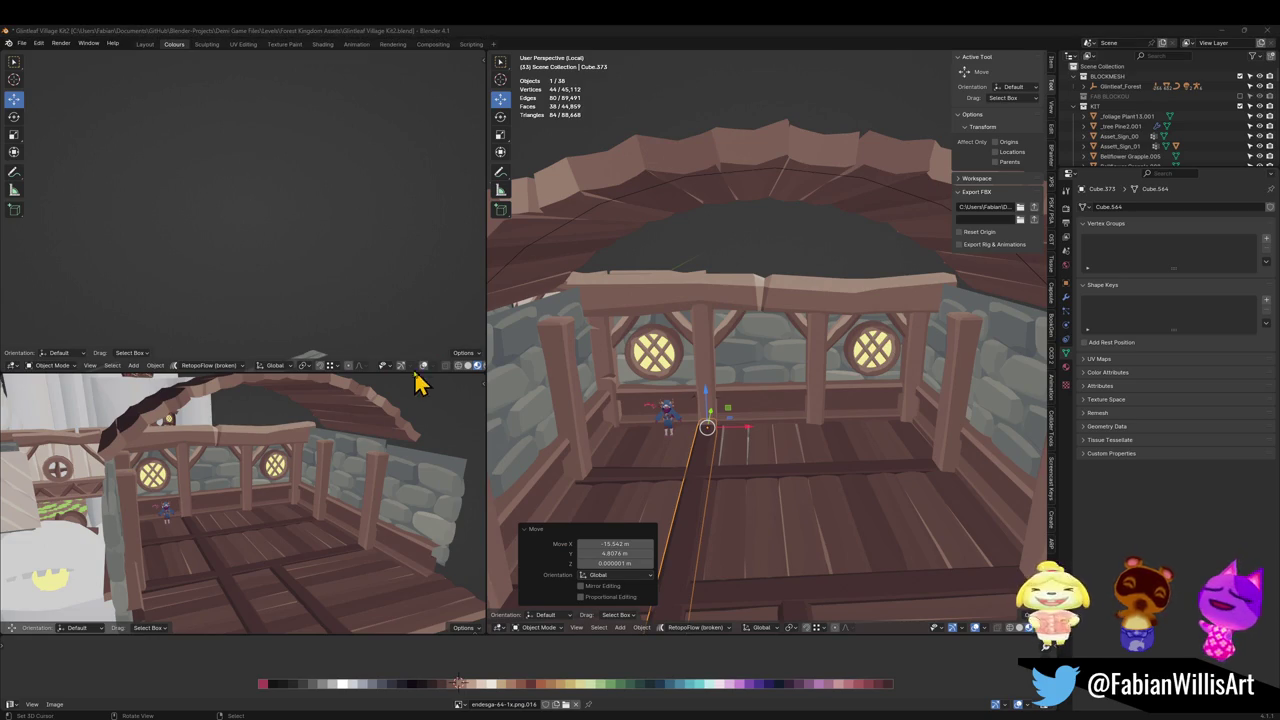
Shorten the copied beam along Y and lower it straight down.
{"action": "middle_click_drag", "start_coordinate": [190, 516], "coordinate": [257, 514]}
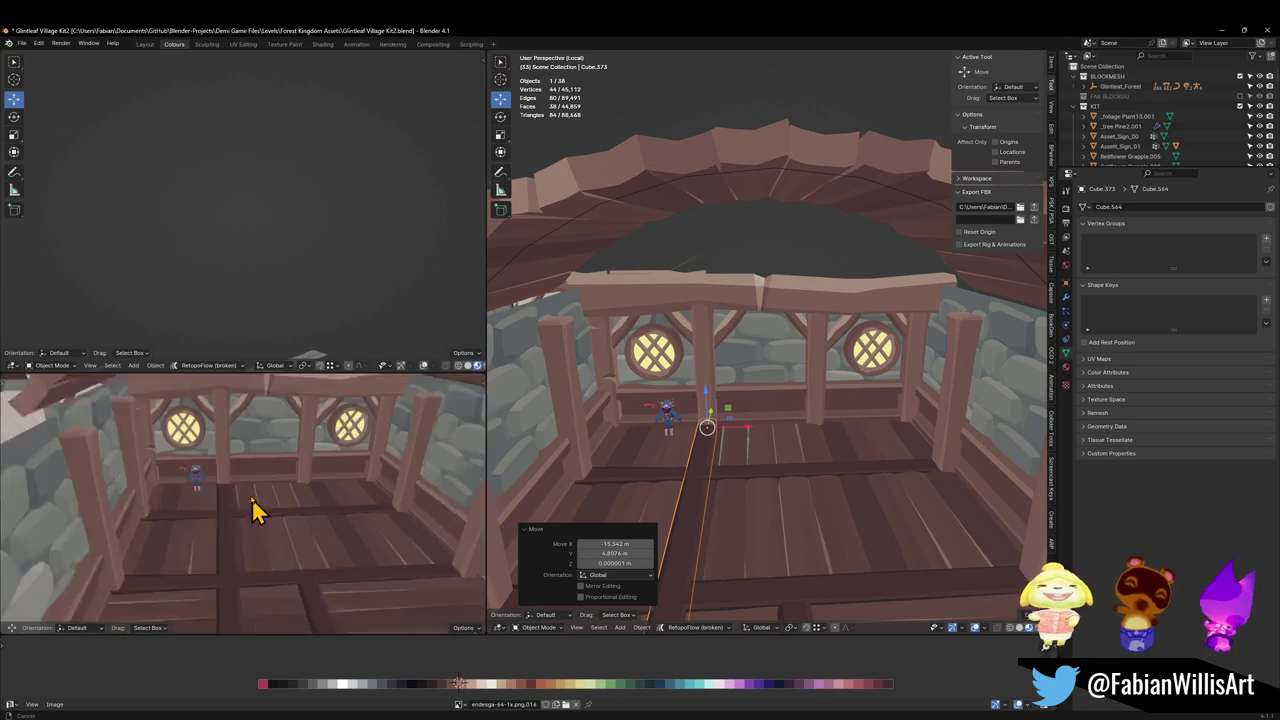
{"action": "mouse_move", "coordinate": [745, 450]}
{"action": "middle_mouse_down"}
{"action": "mouse_move", "coordinate": [765, 457]}
{"action": "mouse_move", "coordinate": [725, 410]}
{"action": "middle_mouse_up"}
{"action": "key", "text": "s"}
{"action": "key", "text": "y"}
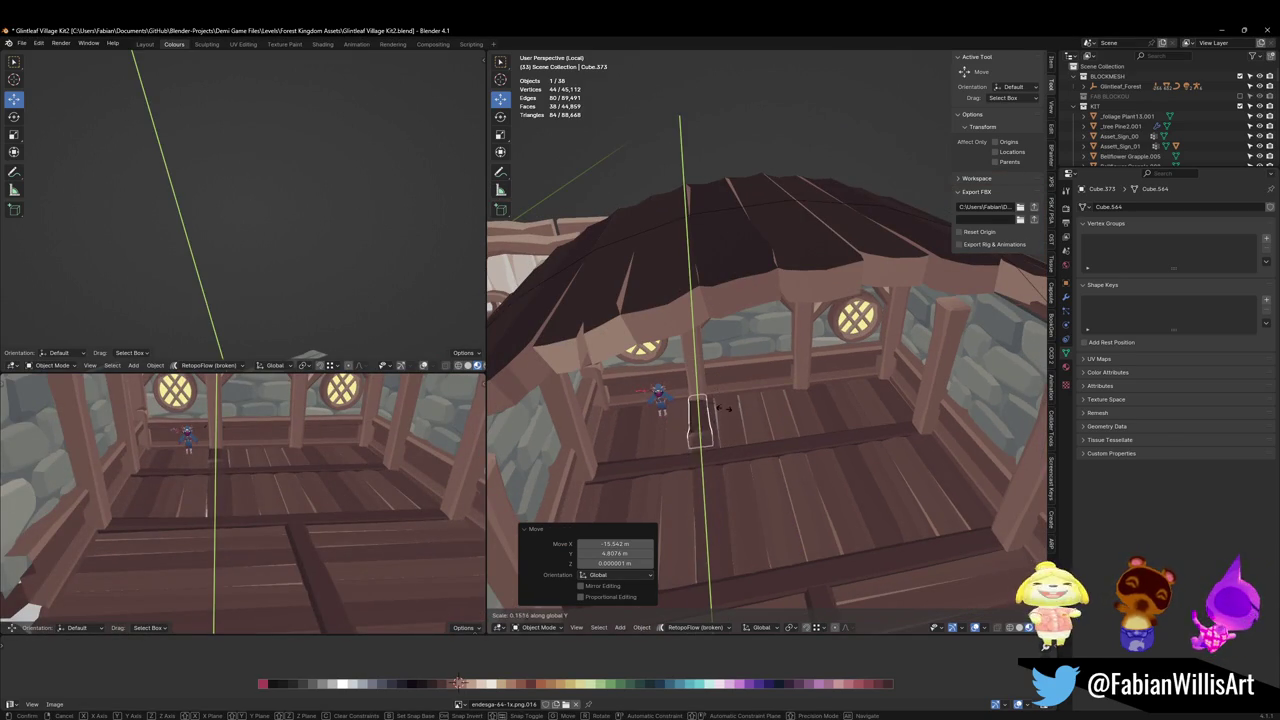
{"action": "left_click", "coordinate": [737, 422]}
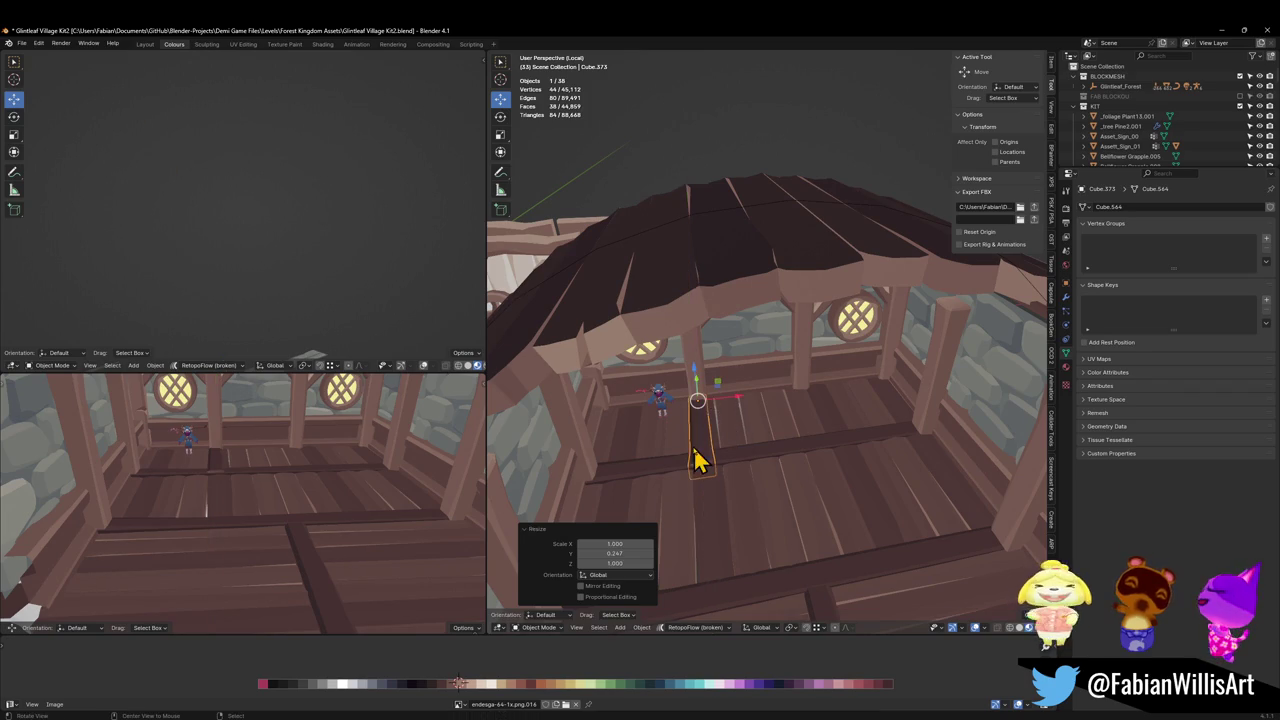
{"action": "mouse_move", "coordinate": [700, 455]}
{"action": "middle_mouse_down"}
{"action": "mouse_move", "coordinate": [875, 378]}
{"action": "mouse_move", "coordinate": [829, 400]}
{"action": "mouse_move", "coordinate": [848, 394]}
{"action": "middle_mouse_up"}
{"action": "scroll", "coordinate": [777, 428], "scroll_direction": "up", "scroll_amount": 3}
{"action": "key", "text": "g"}
{"action": "key", "text": "z"}
{"action": "left_click", "coordinate": [880, 378]}
Slide the beam along Y and mirror it across the Y axis.
{"action": "key", "text": "g"}
{"action": "key", "text": "y"}
{"action": "left_click", "coordinate": [828, 405]}
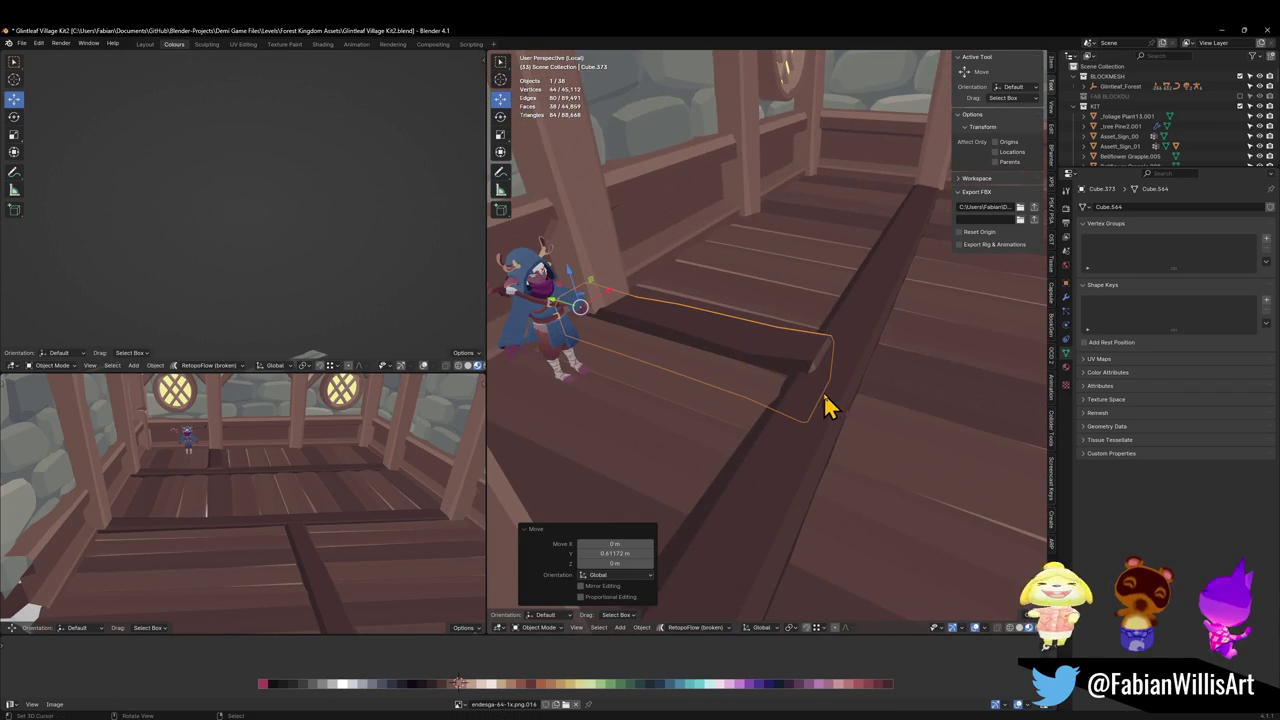
{"action": "key", "text": "ctrl+m"}
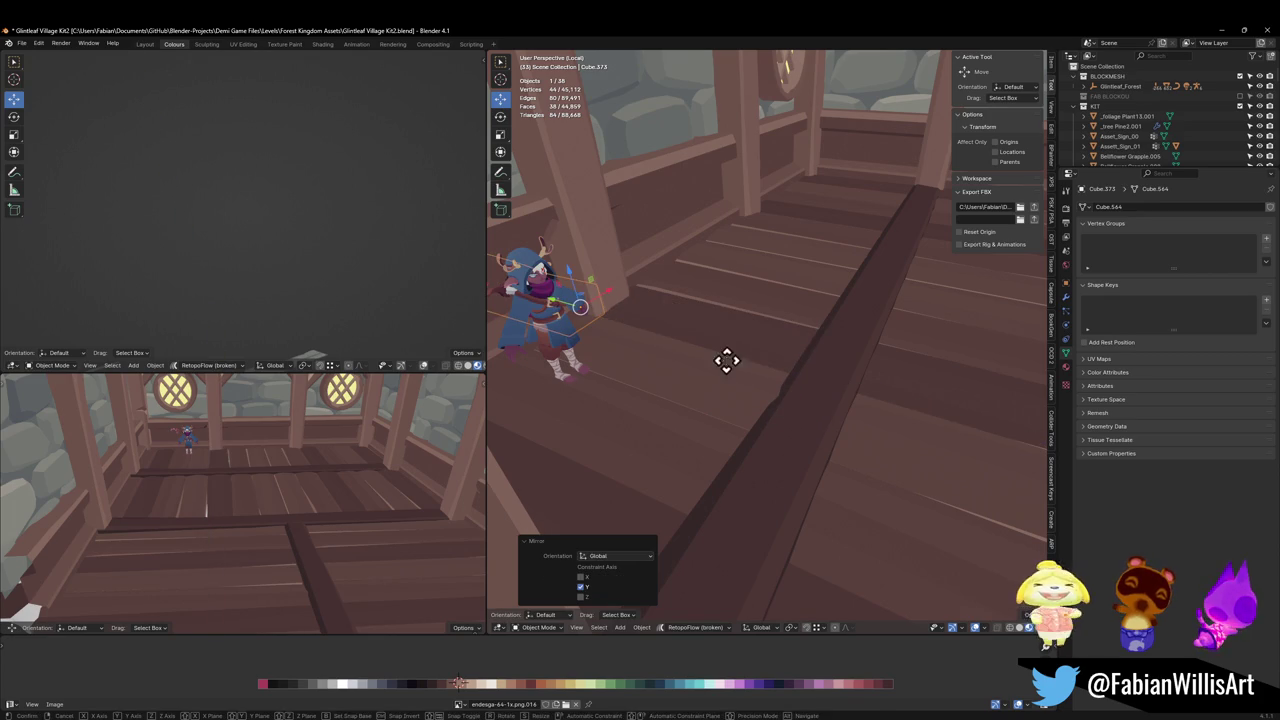
{"action": "key", "text": "y"}
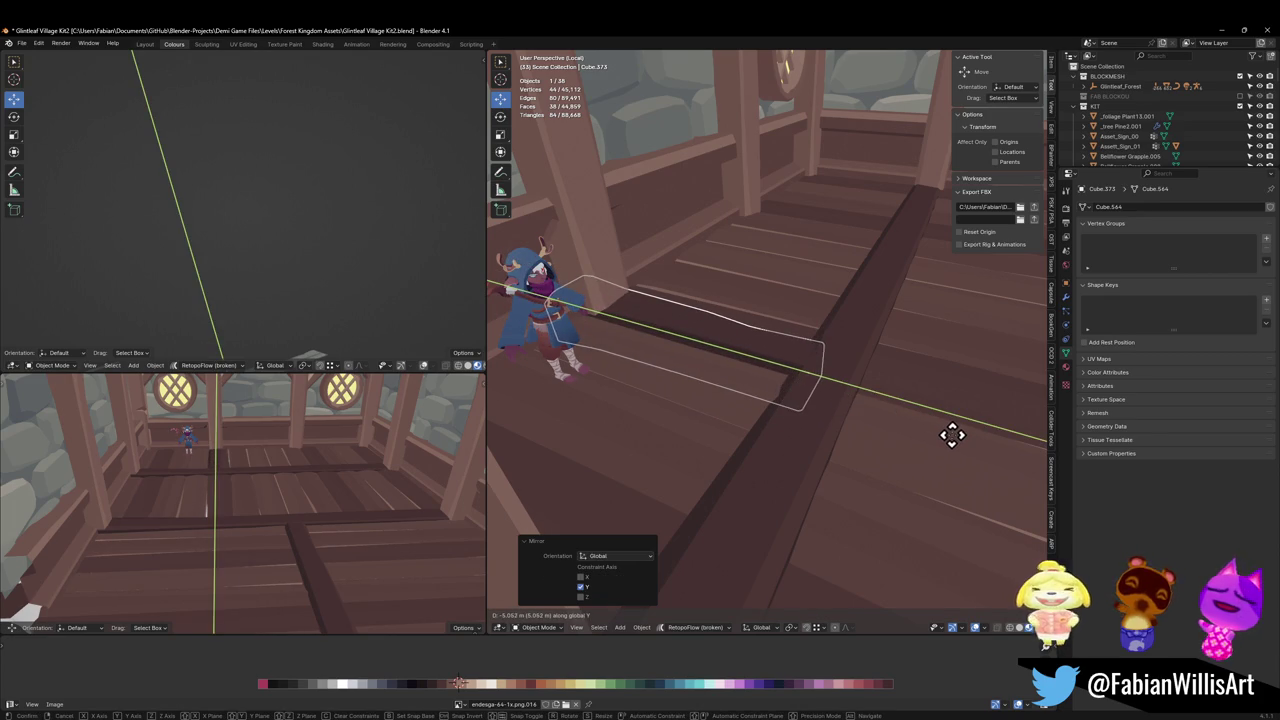
{"action": "left_click", "coordinate": [951, 434]}
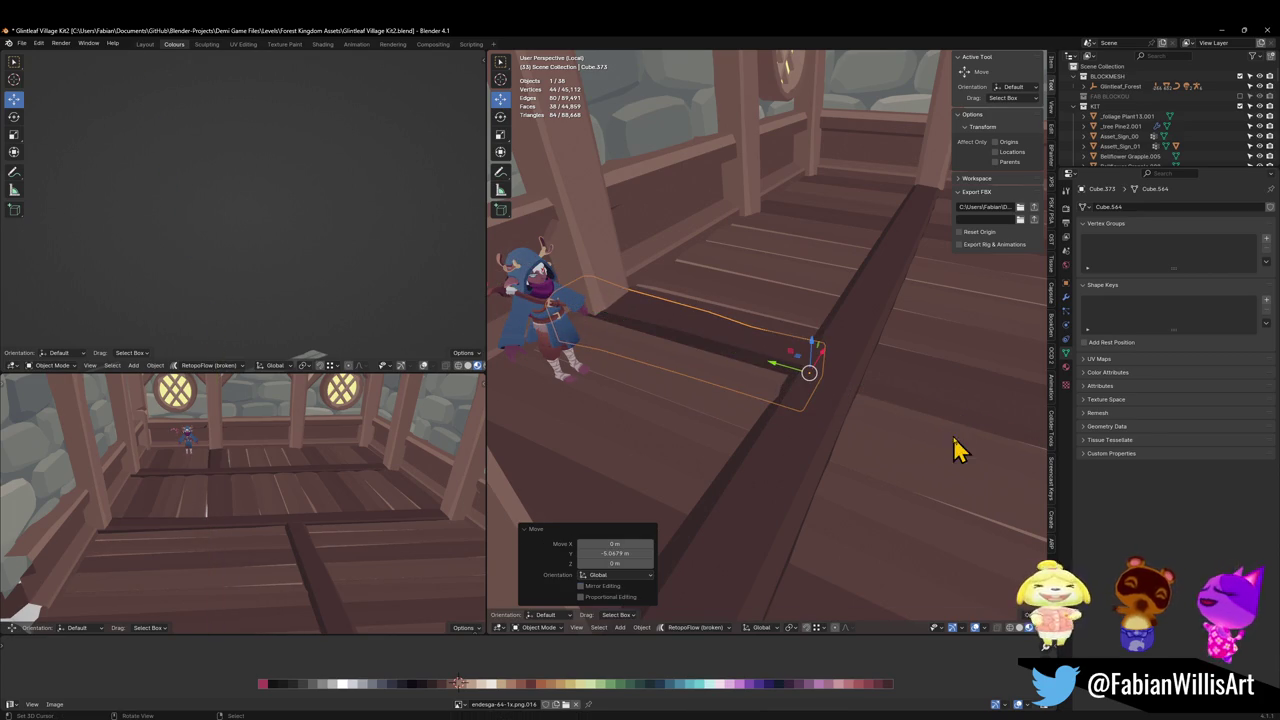
Adjust the long diagonal floor beam's height, leaving both floor beams otherwise in place.
{"action": "left_click", "coordinate": [838, 432]}
{"action": "key", "text": "g"}
{"action": "key", "text": "z"}
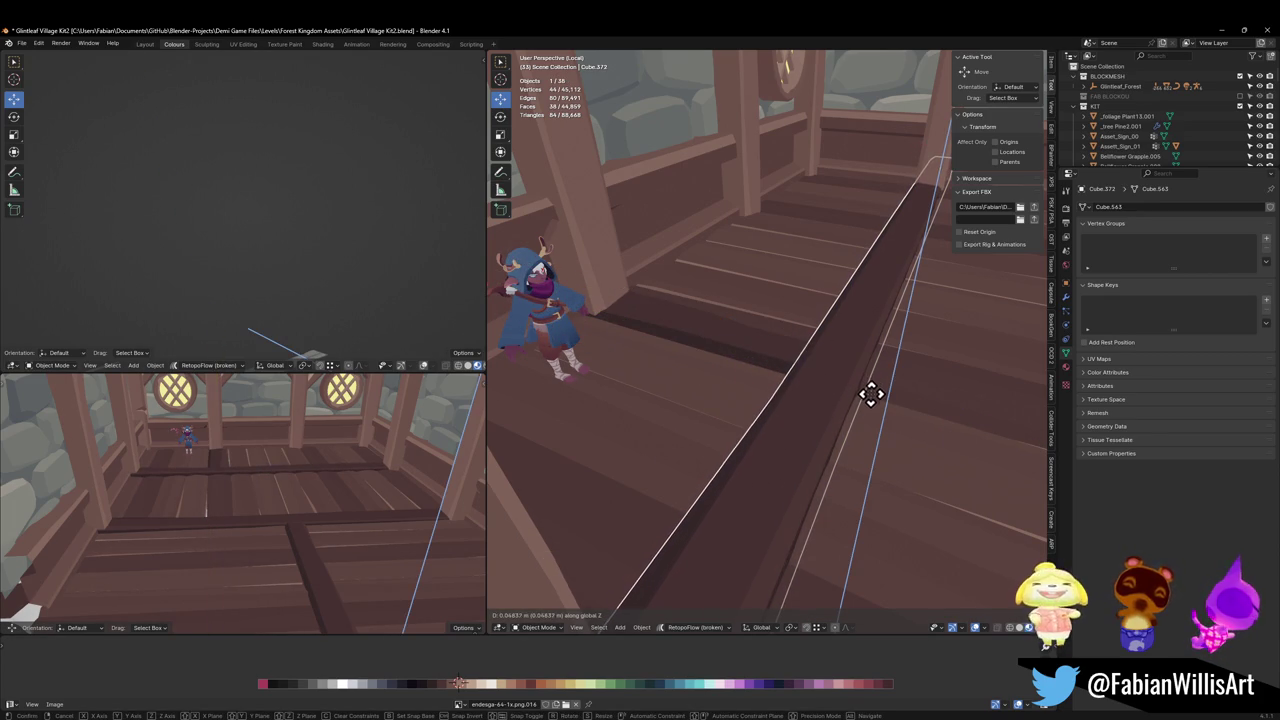
{"action": "left_click", "coordinate": [869, 394]}
{"action": "mouse_move", "coordinate": [794, 380]}
{"action": "middle_mouse_down"}
{"action": "mouse_move", "coordinate": [754, 410]}
{"action": "mouse_move", "coordinate": [780, 414]}
{"action": "middle_mouse_up"}
{"action": "left_click", "coordinate": [814, 409], "text": "shift"}
{"action": "key", "text": "g"}
{"action": "key", "text": "y"}
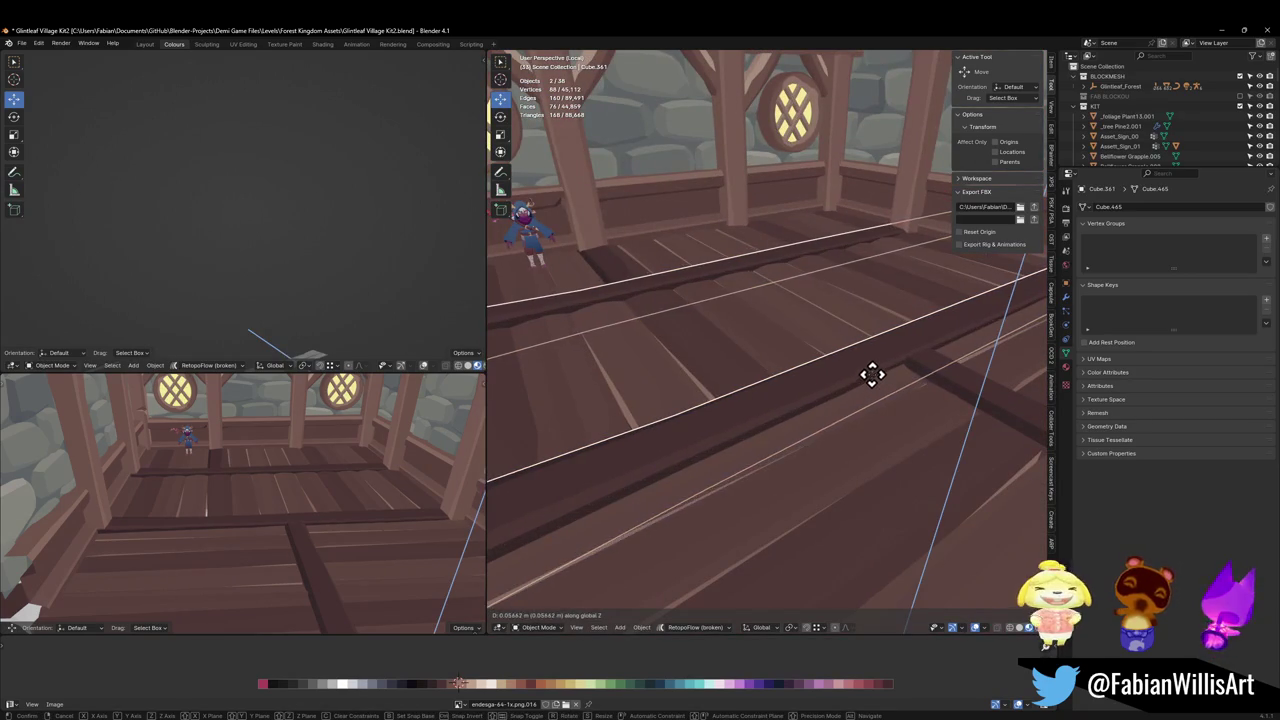
{"action": "right_click", "coordinate": [873, 370]}
{"action": "key", "text": "alt+a"}
Save, then narrow the short floor crosspiece along X and nudge it into place.
{"action": "mouse_move", "coordinate": [617, 277]}
{"action": "middle_mouse_down"}
{"action": "mouse_move", "coordinate": [808, 329]}
{"action": "mouse_move", "coordinate": [763, 329]}
{"action": "mouse_move", "coordinate": [791, 377]}
{"action": "mouse_move", "coordinate": [800, 358]}
{"action": "middle_mouse_up"}
{"action": "key", "text": "ctrl+s"}
{"action": "left_click", "coordinate": [789, 350]}
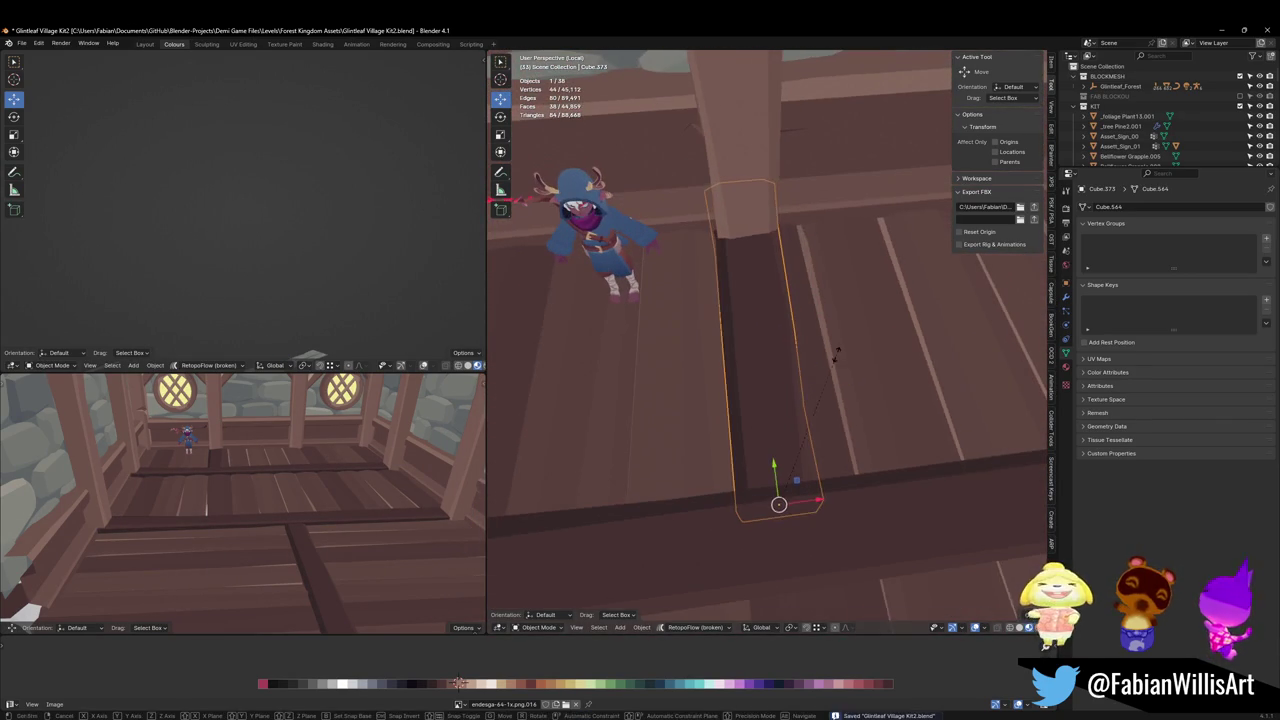
{"action": "key", "text": "s"}
{"action": "key", "text": "x"}
{"action": "left_click", "coordinate": [813, 367]}
{"action": "key", "text": "g"}
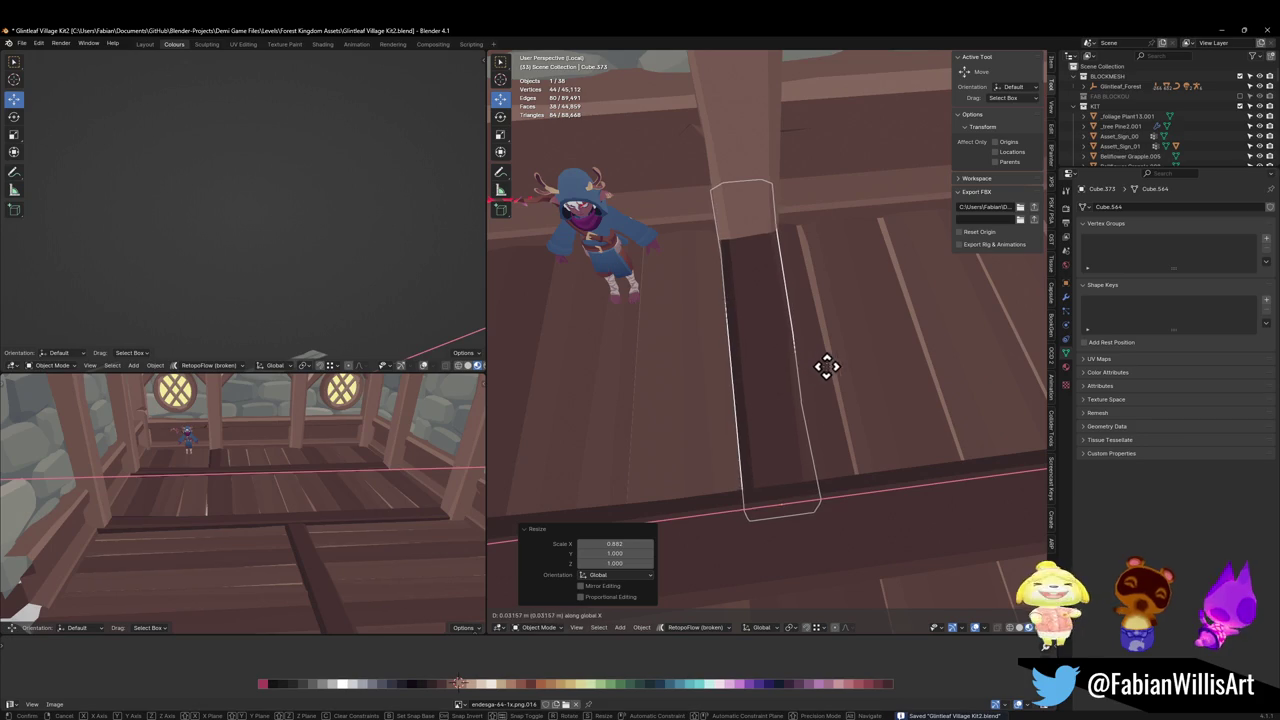
{"action": "left_click", "coordinate": [830, 367]}
{"action": "key", "text": "alt+a"}
{"action": "mouse_move", "coordinate": [835, 368]}
{"action": "middle_mouse_down"}
{"action": "mouse_move", "coordinate": [805, 328]}
{"action": "mouse_move", "coordinate": [766, 349]}
{"action": "middle_mouse_up"}
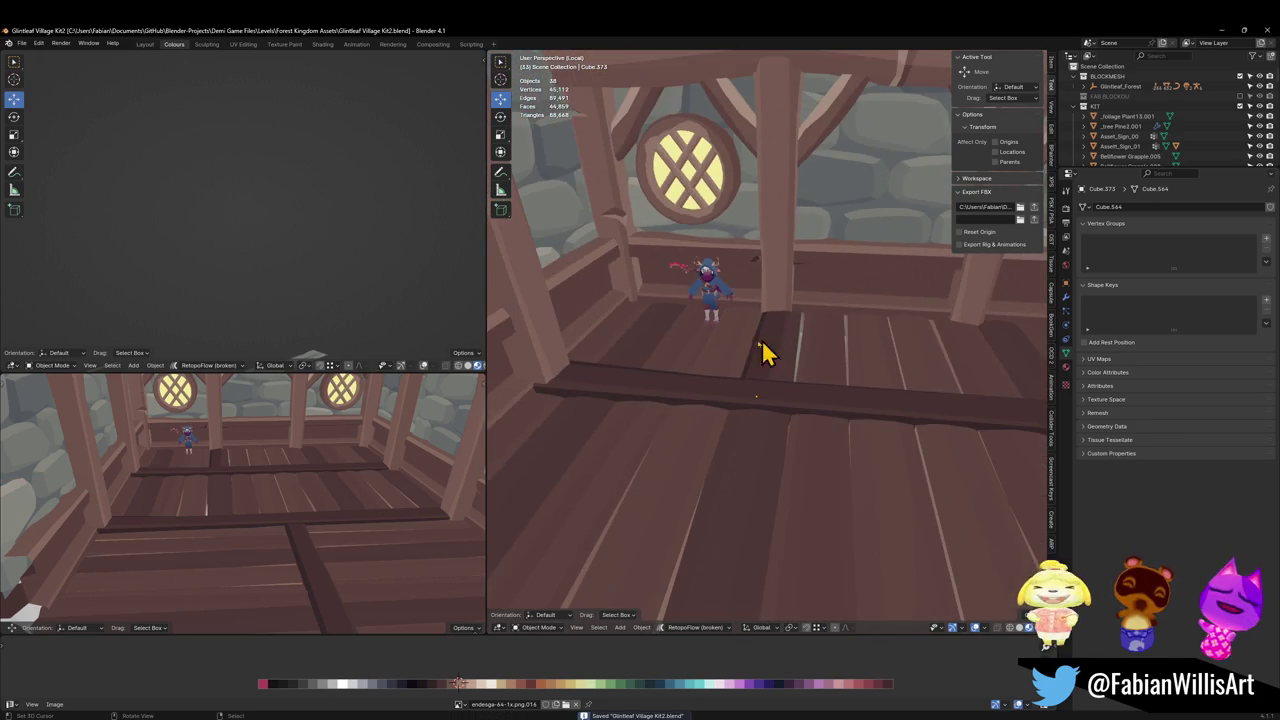
{"action": "mouse_move", "coordinate": [233, 445]}
{"action": "middle_mouse_down"}
{"action": "mouse_move", "coordinate": [251, 477]}
{"action": "mouse_move", "coordinate": [257, 451]}
{"action": "mouse_move", "coordinate": [290, 450]}
{"action": "mouse_move", "coordinate": [257, 477]}
{"action": "mouse_move", "coordinate": [314, 523]}
{"action": "mouse_move", "coordinate": [278, 482]}
{"action": "middle_mouse_up"}
{"action": "scroll", "coordinate": [288, 500], "scroll_direction": "up", "scroll_amount": 2}
{"action": "mouse_move", "coordinate": [926, 362]}
{"action": "middle_mouse_down"}
{"action": "mouse_move", "coordinate": [834, 363]}
{"action": "mouse_move", "coordinate": [734, 449]}
{"action": "mouse_move", "coordinate": [757, 409]}
{"action": "mouse_move", "coordinate": [745, 404]}
{"action": "middle_mouse_up"}
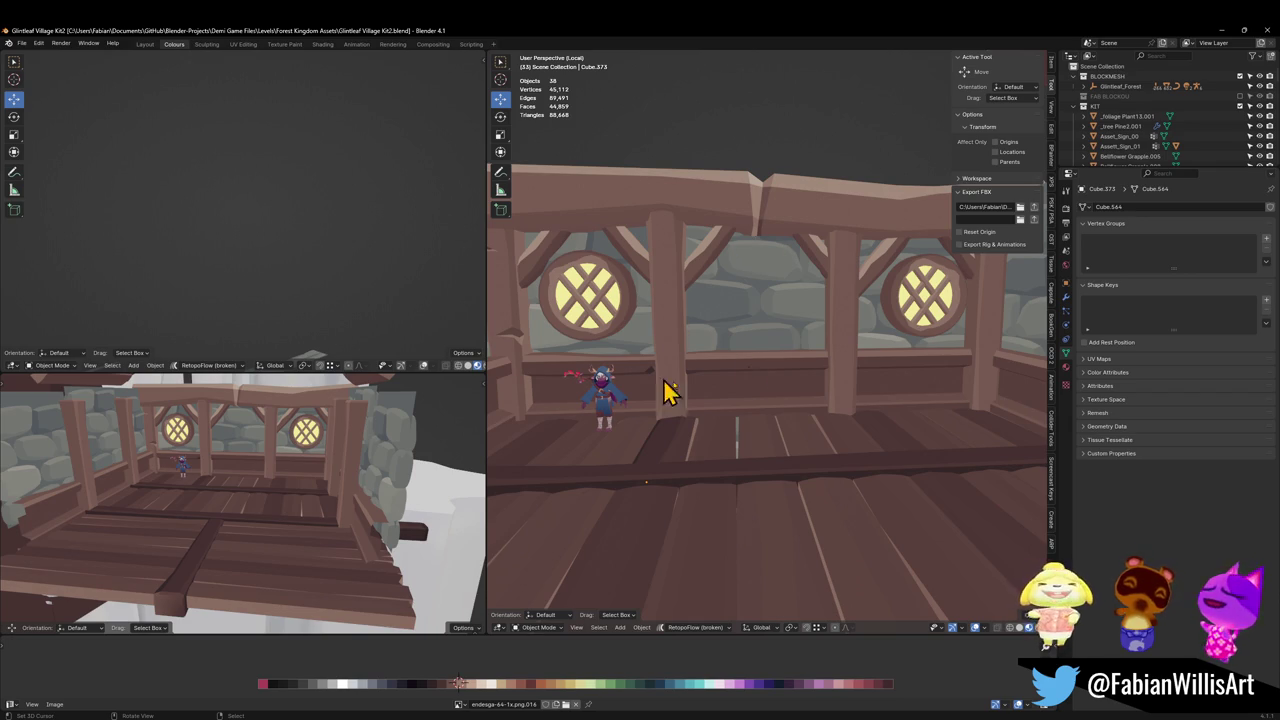
Save the file and centre the view on the top beam below the arch.
{"action": "scroll", "coordinate": [670, 392], "scroll_direction": "down", "scroll_amount": 3}
{"action": "key", "text": "ctrl+s"}
{"action": "middle_click_drag", "start_coordinate": [789, 331], "coordinate": [840, 368], "text": "shift"}
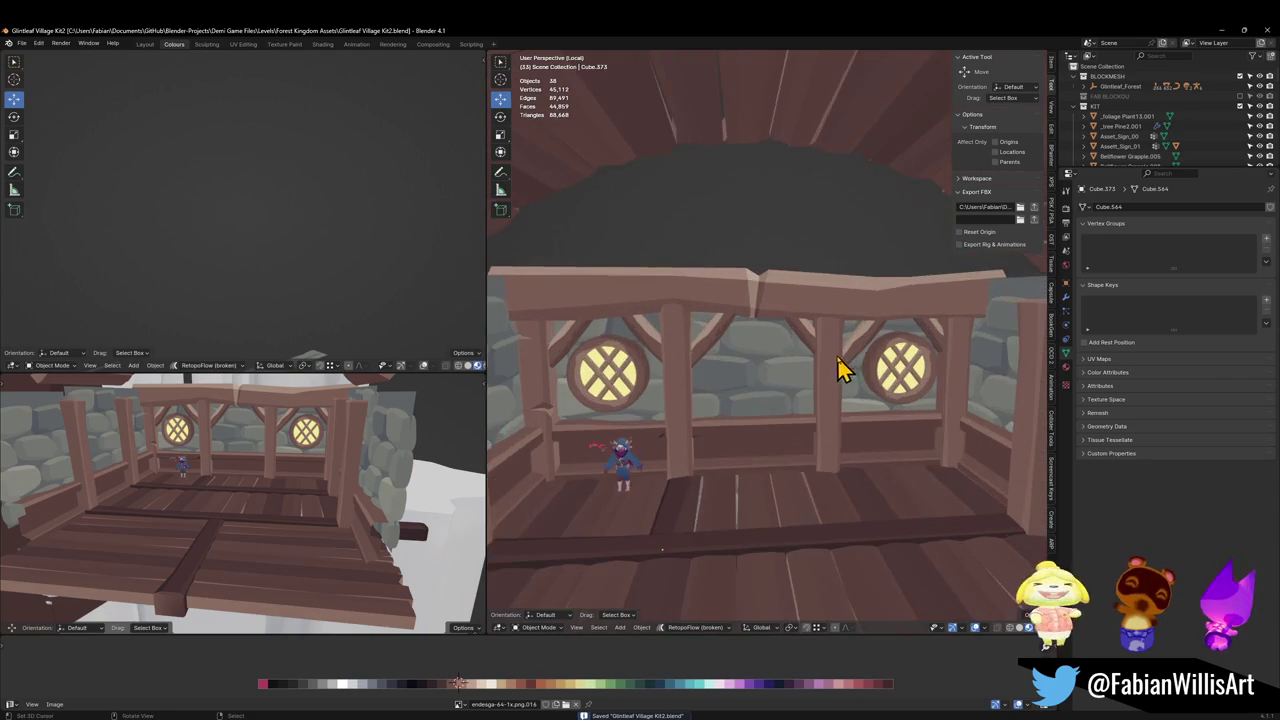
{"action": "scroll", "coordinate": [841, 369], "scroll_direction": "down", "scroll_amount": 2}
{"action": "left_click", "coordinate": [874, 327]}
{"action": "key", "text": "KP_Decimal"}
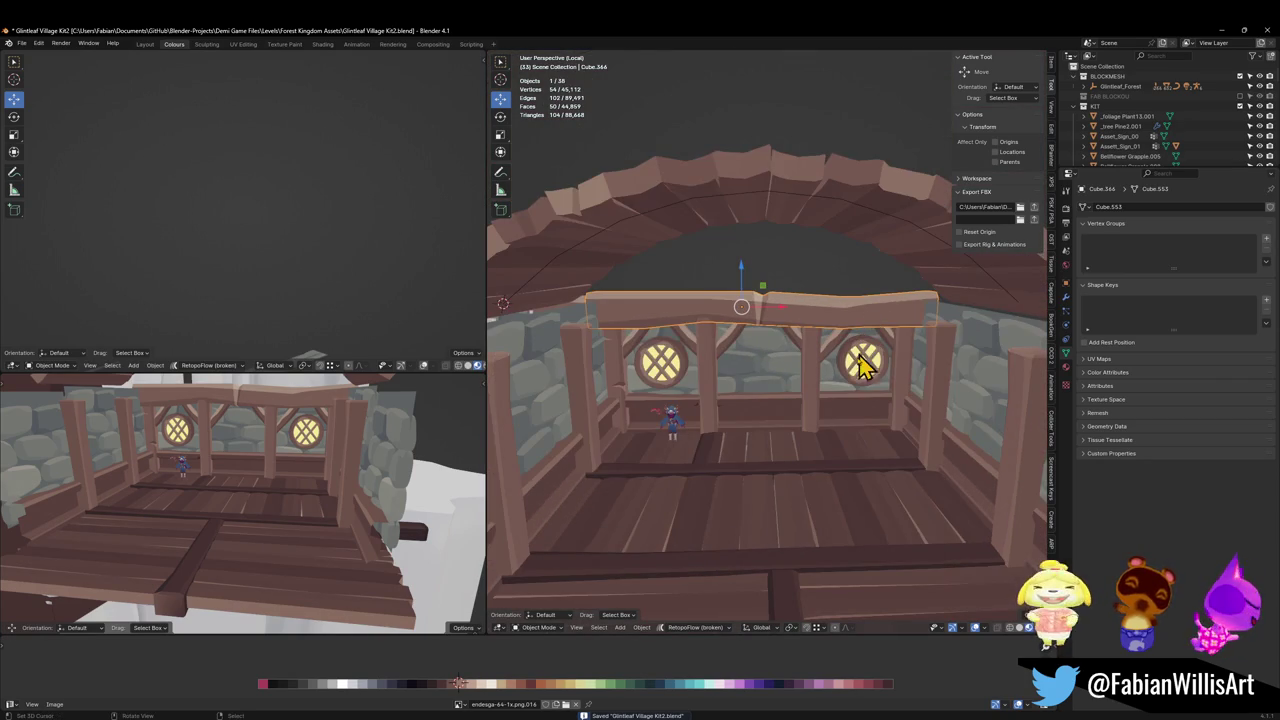
Duplicate the long floor beam and raise the copy 8.074 m along Z.
{"action": "left_click", "coordinate": [772, 573]}
{"action": "scroll", "coordinate": [783, 557], "scroll_direction": "down", "scroll_amount": 5}
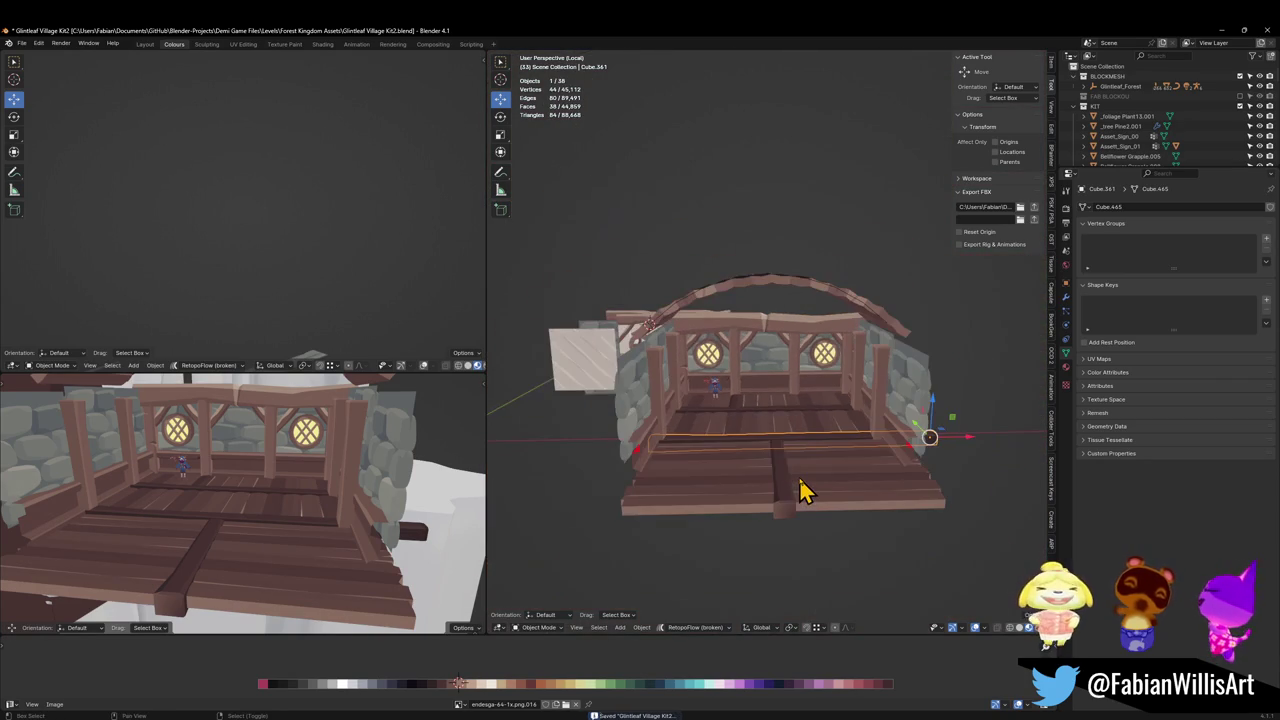
{"action": "key", "text": "shift+d"}
{"action": "key", "text": "z"}
{"action": "left_click", "coordinate": [820, 378]}
{"action": "scroll", "coordinate": [820, 371], "scroll_direction": "up", "scroll_amount": 2}
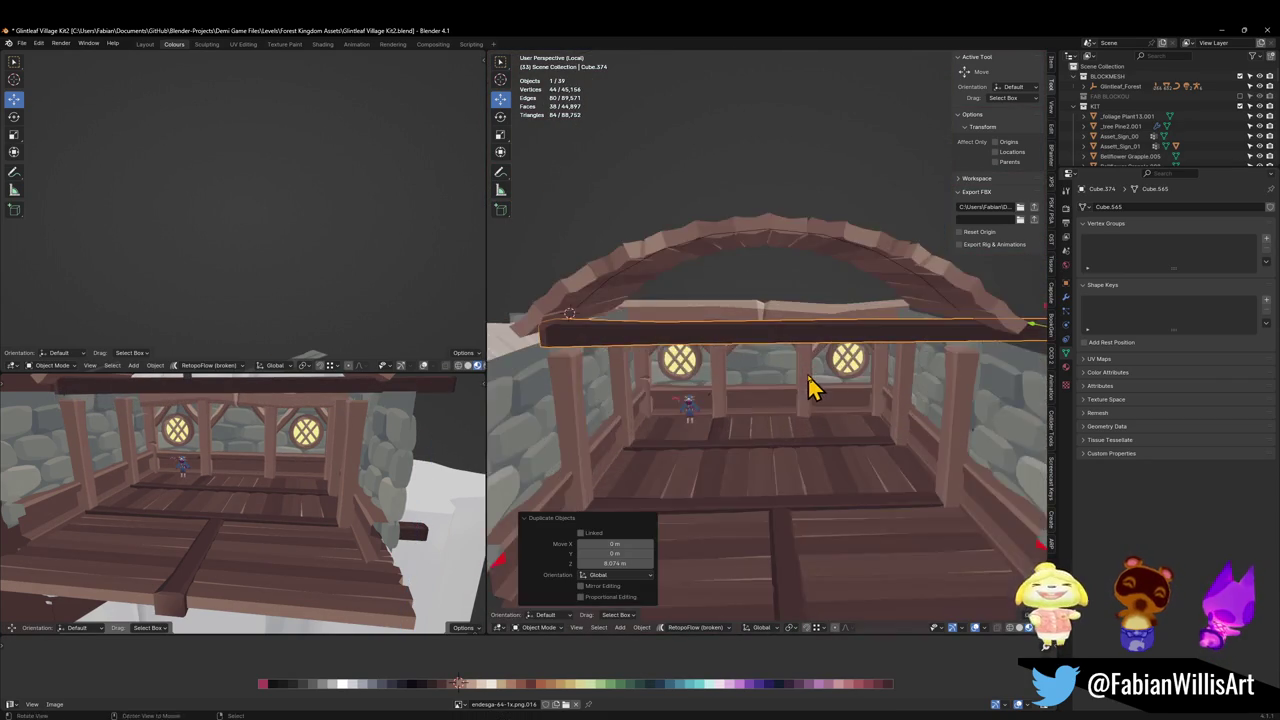
{"action": "scroll", "coordinate": [800, 318], "scroll_direction": "up", "scroll_amount": 2}
{"action": "middle_click_drag", "start_coordinate": [797, 316], "coordinate": [785, 420]}
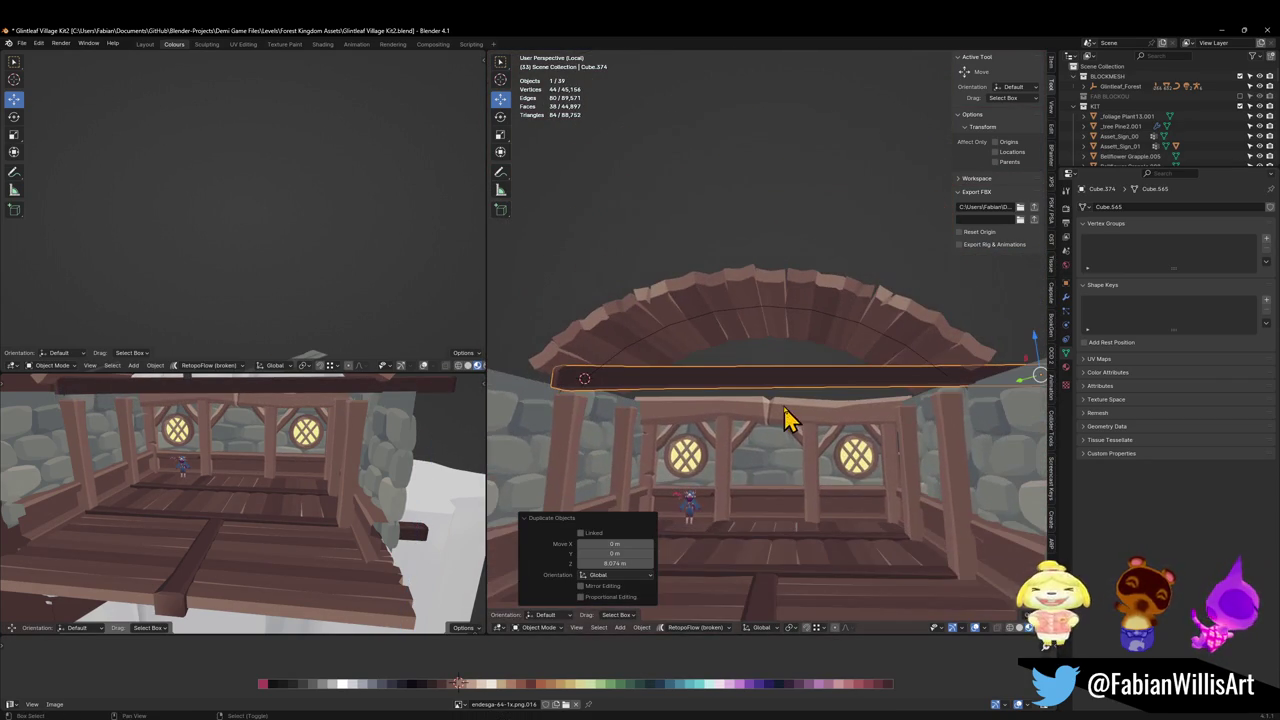
Join the raised beam and the roof arch with Ctrl+J and enter Edit Mode.
{"action": "left_click", "coordinate": [817, 312], "text": "shift"}
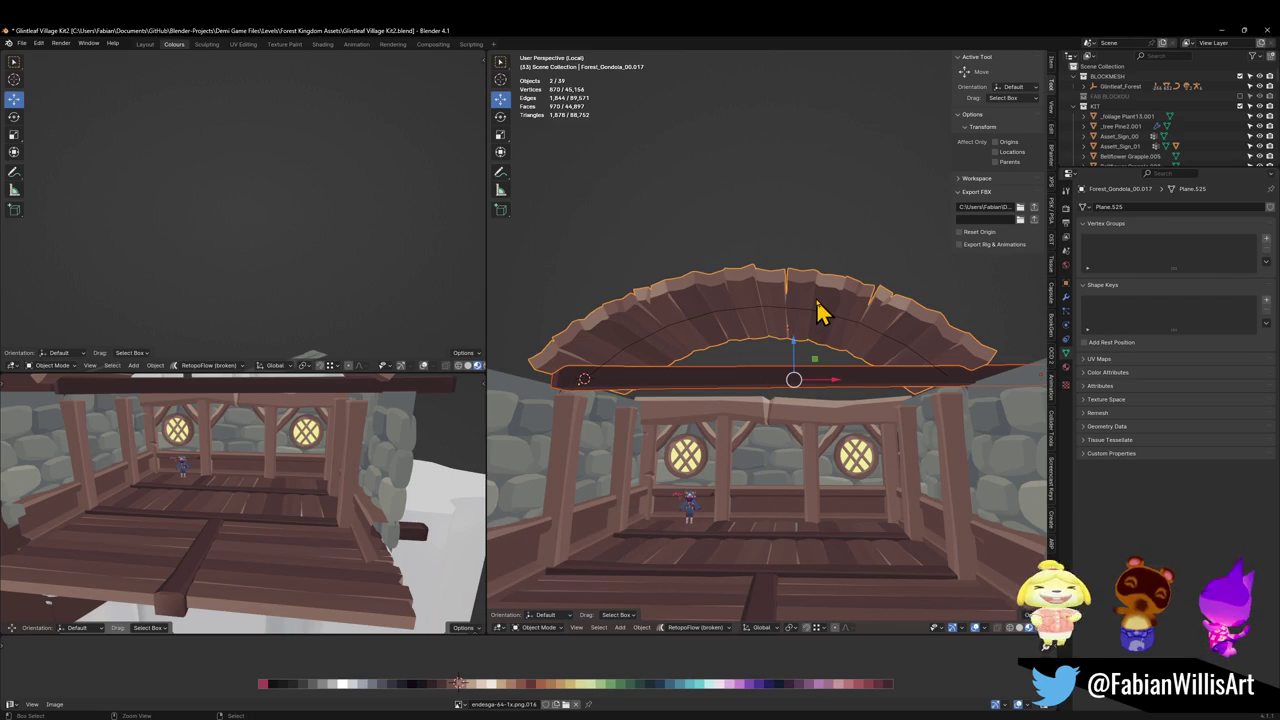
{"action": "key", "text": "ctrl+j"}
{"action": "scroll", "coordinate": [770, 330], "scroll_direction": "up", "scroll_amount": 3}
{"action": "scroll", "coordinate": [714, 251], "scroll_direction": "up", "scroll_amount": 2}
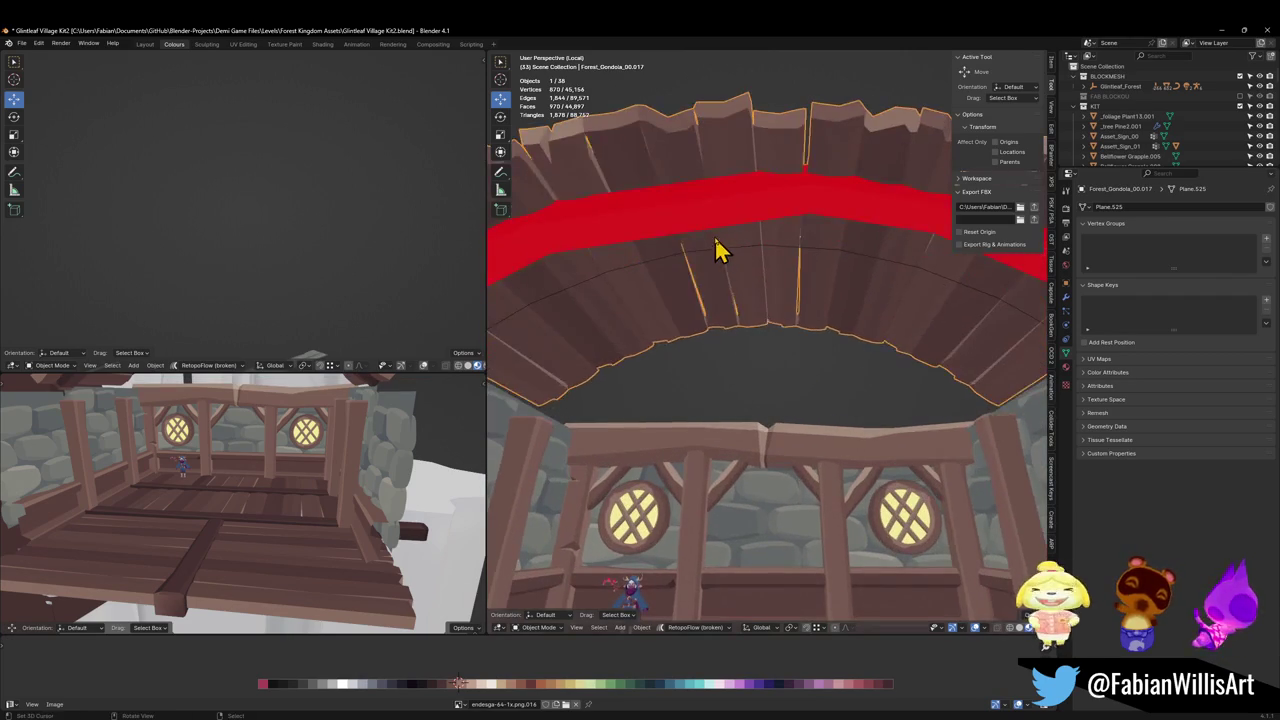
{"action": "key", "text": "Tab"}
{"action": "scroll", "coordinate": [714, 240], "scroll_direction": "down", "scroll_amount": 5}
{"action": "key", "text": "a"}
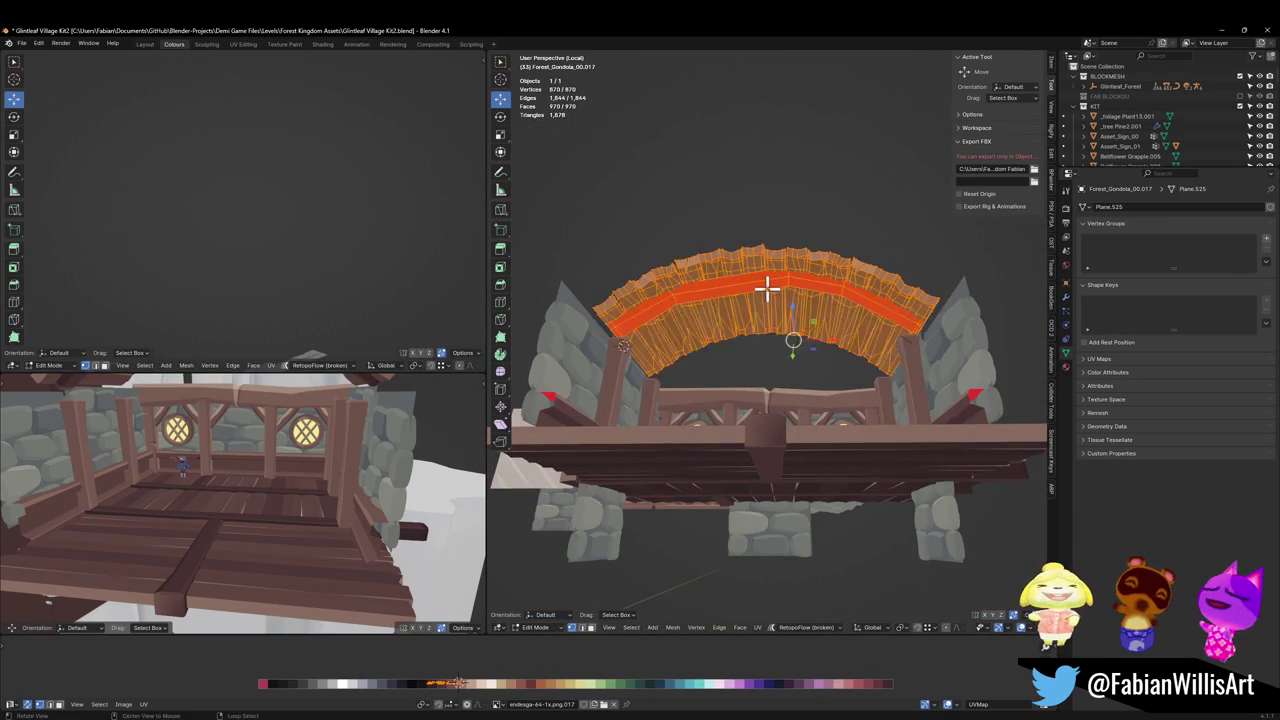
{"action": "right_click", "coordinate": [767, 288]}
{"action": "left_click", "coordinate": [766, 294]}
{"action": "scroll", "coordinate": [780, 288], "scroll_direction": "up", "scroll_amount": 2}
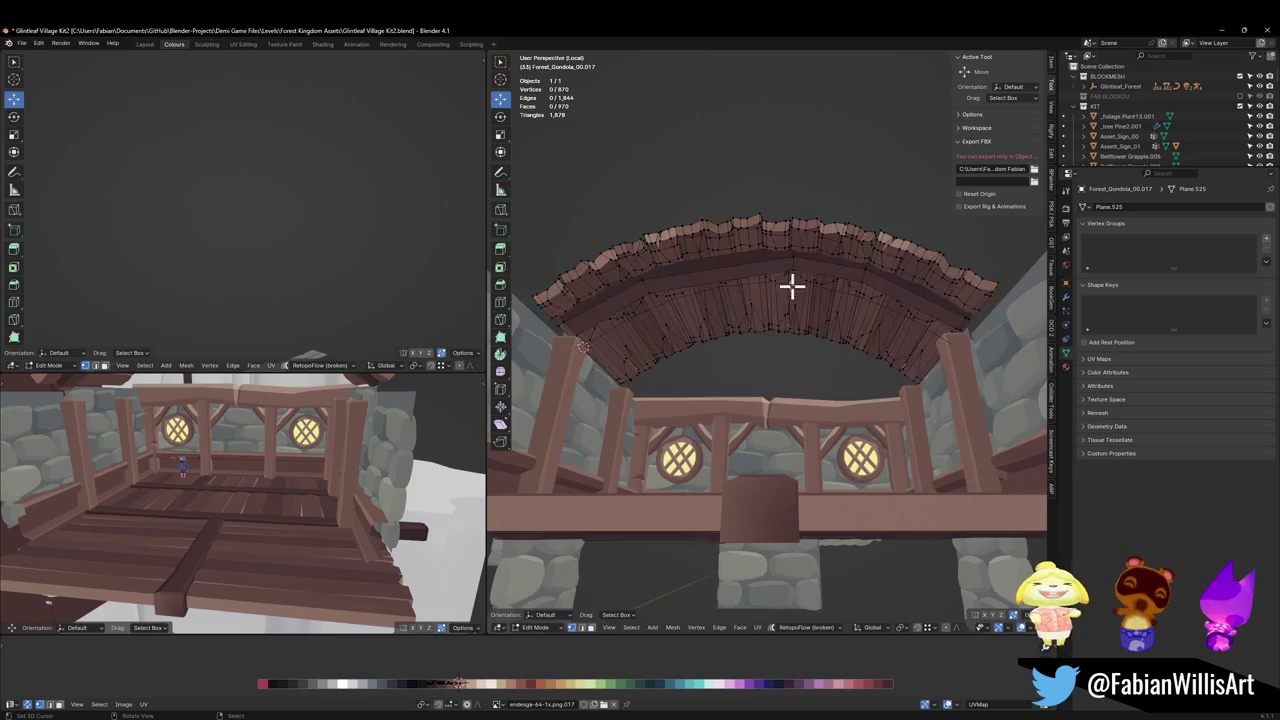
Add two edge loops across the roof arch.
{"action": "key", "text": "ctrl+r"}
{"action": "left_click", "coordinate": [734, 269]}
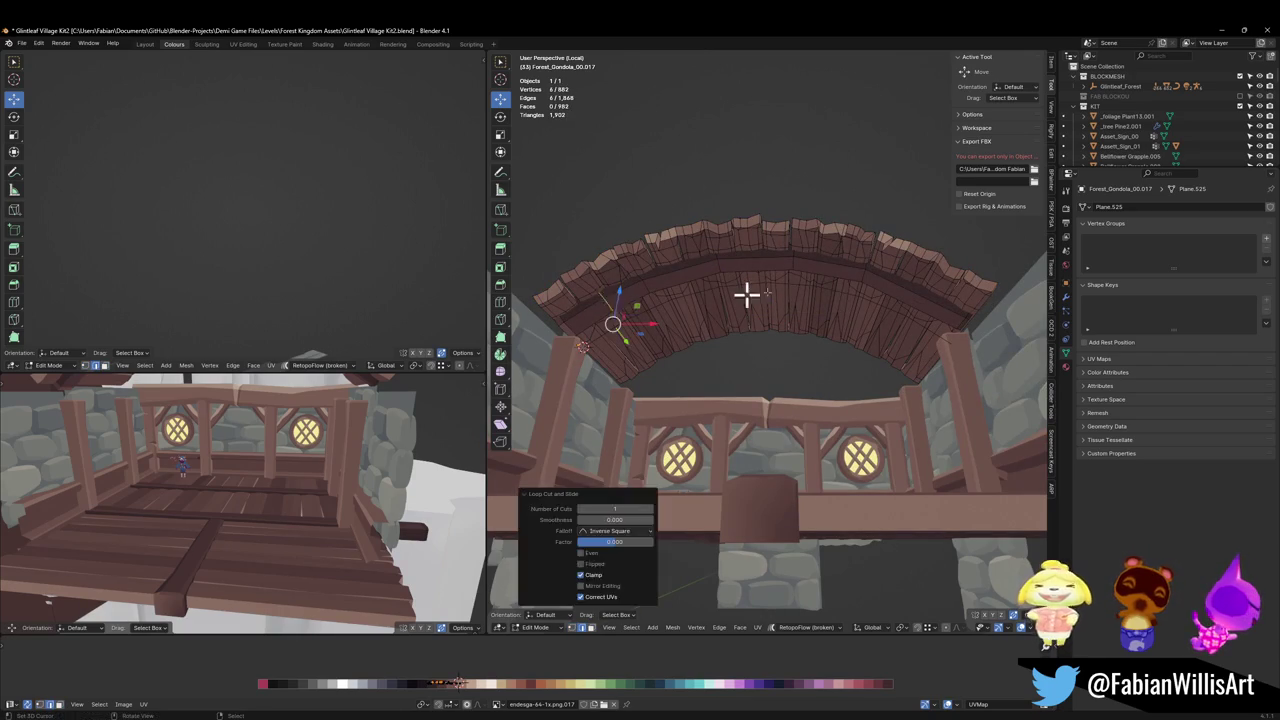
{"action": "left_click", "coordinate": [905, 317]}
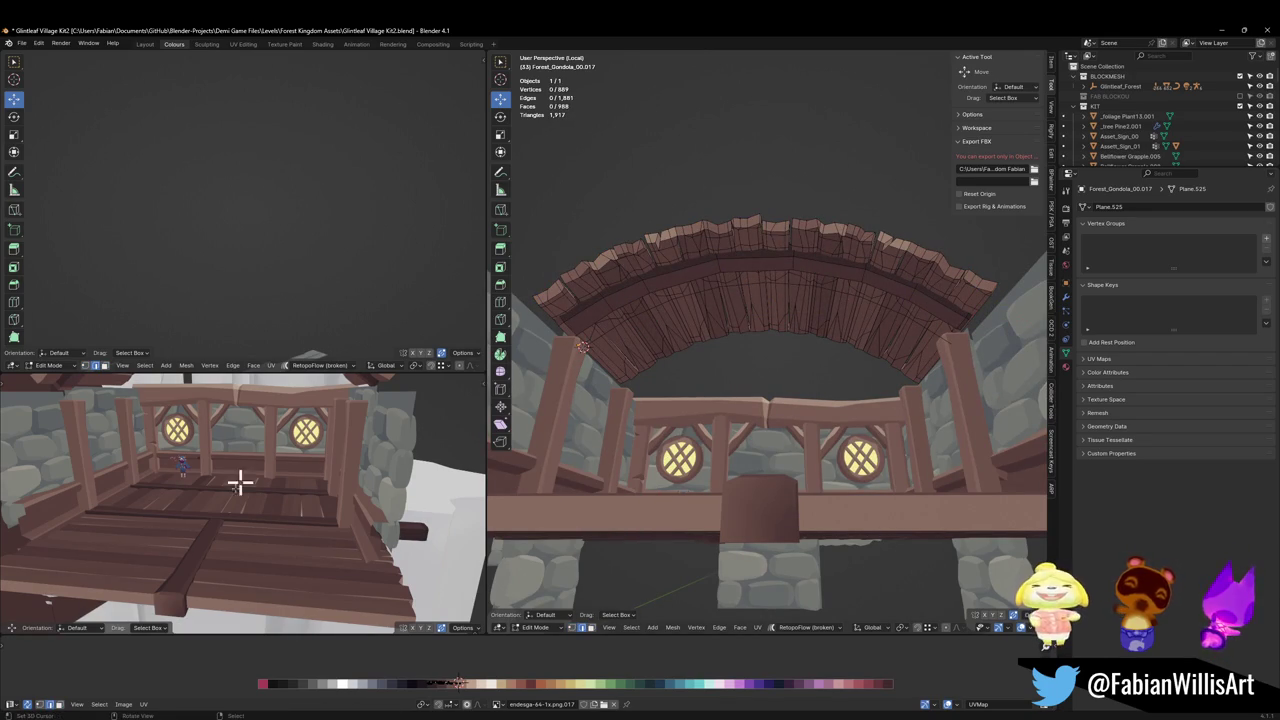
{"action": "key", "text": "shift+grave"}
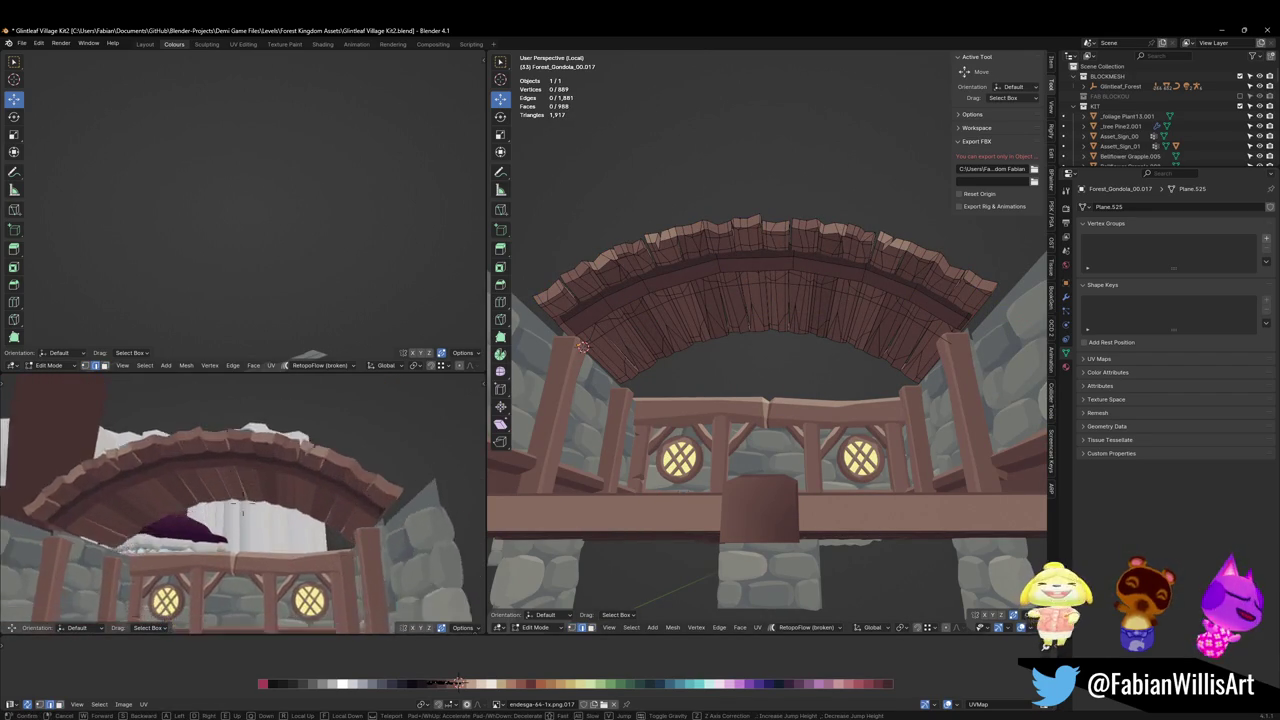
{"action": "key", "text": "w"}
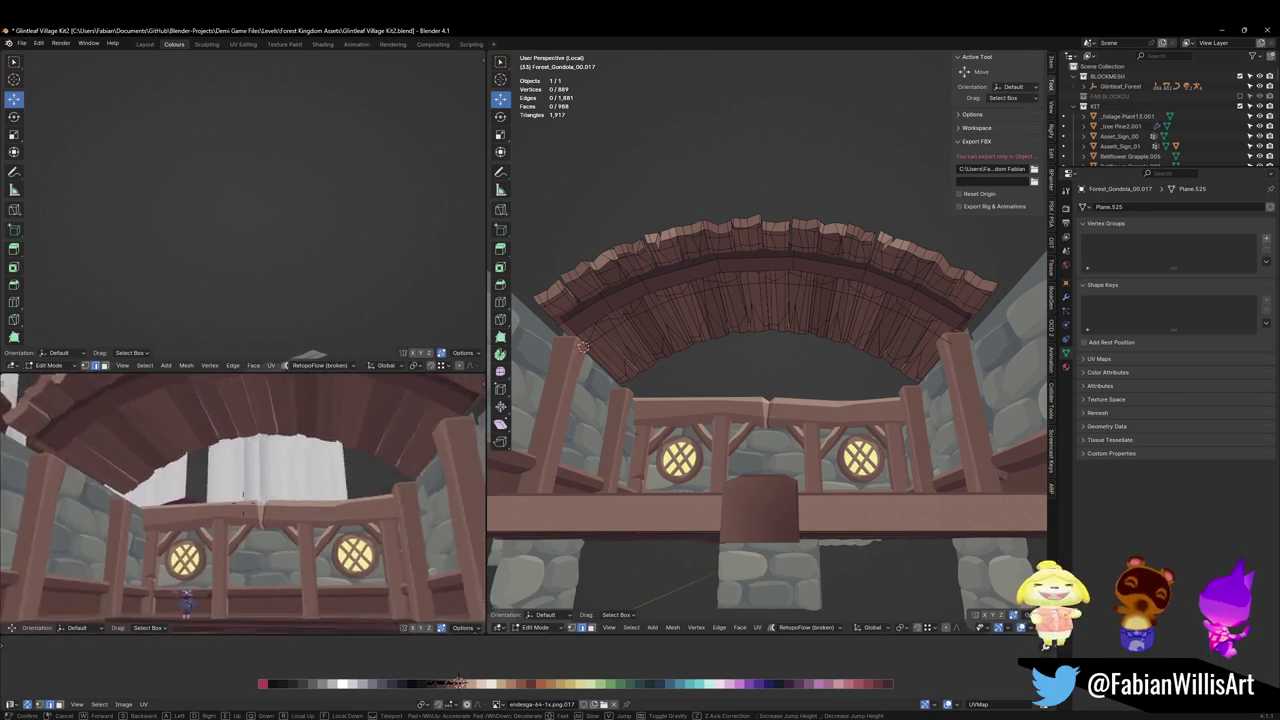
{"action": "key", "text": "s"}
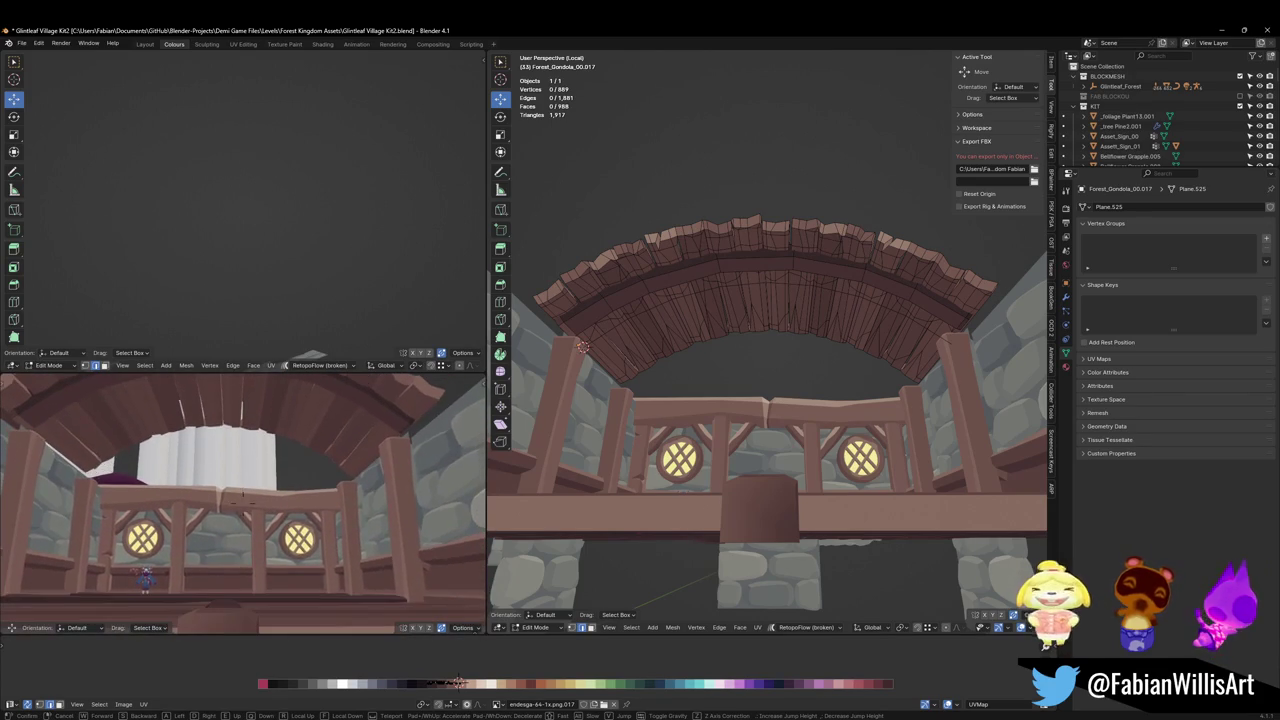
{"action": "left_click", "coordinate": [233, 511]}
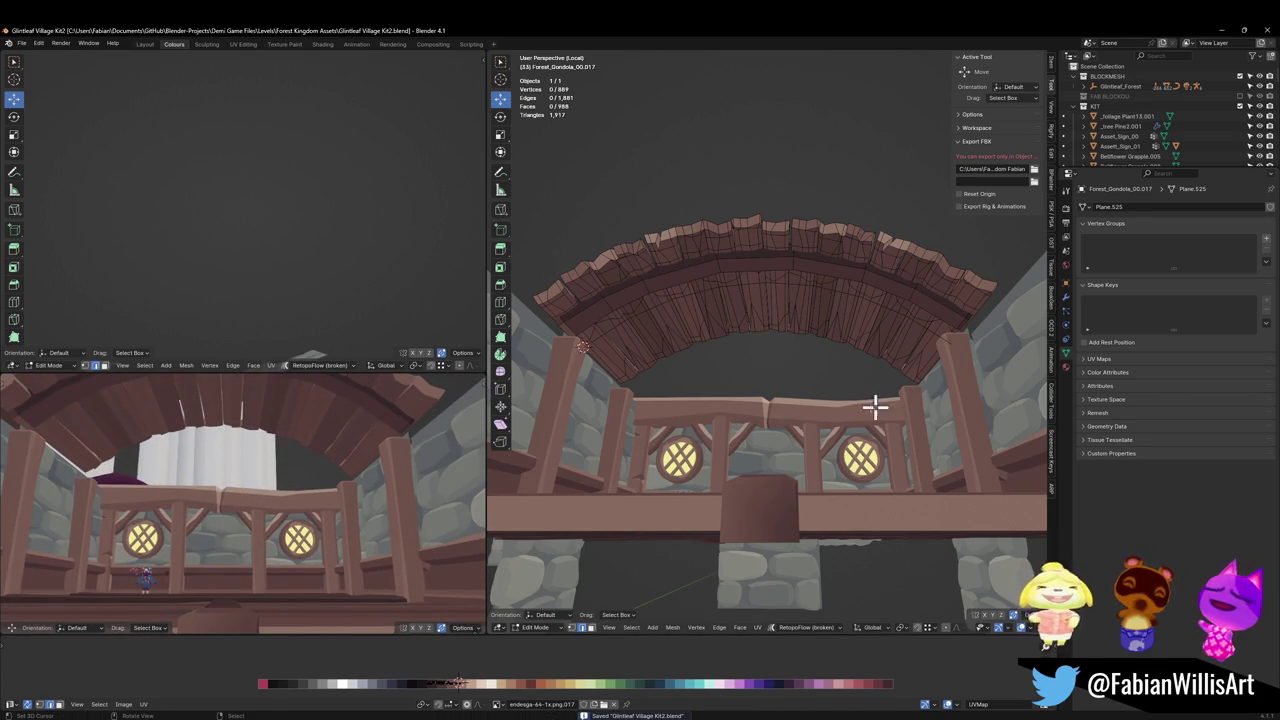
{"action": "mouse_move", "coordinate": [875, 405]}
{"action": "middle_mouse_down"}
{"action": "mouse_move", "coordinate": [851, 457]}
{"action": "mouse_move", "coordinate": [846, 423]}
{"action": "mouse_move", "coordinate": [834, 474]}
{"action": "mouse_move", "coordinate": [846, 444]}
{"action": "mouse_move", "coordinate": [849, 491]}
{"action": "mouse_move", "coordinate": [846, 443]}
{"action": "middle_mouse_up"}
Try a copy of the floor plank panel rotated 90° on X, then undo it.
{"action": "key", "text": "Tab"}
{"action": "left_click", "coordinate": [787, 437]}
{"action": "left_click", "coordinate": [803, 445]}
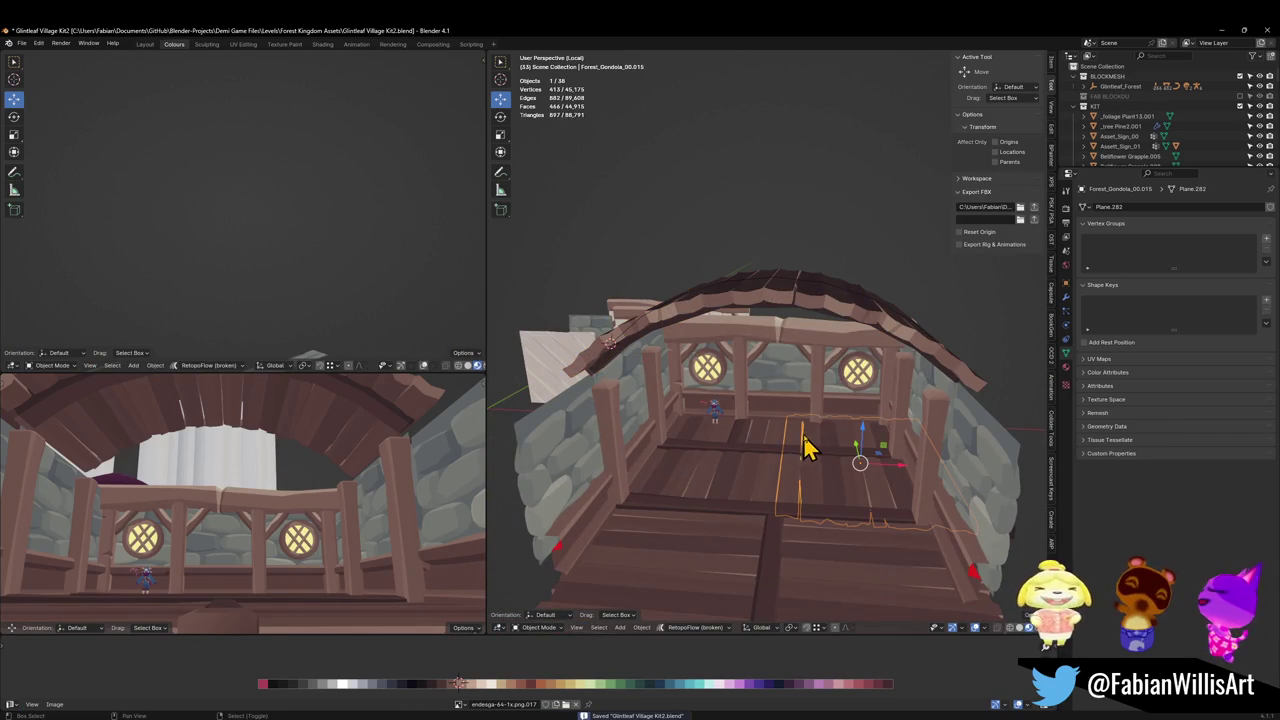
{"action": "key", "text": "shift+d"}
{"action": "right_click", "coordinate": [890, 478]}
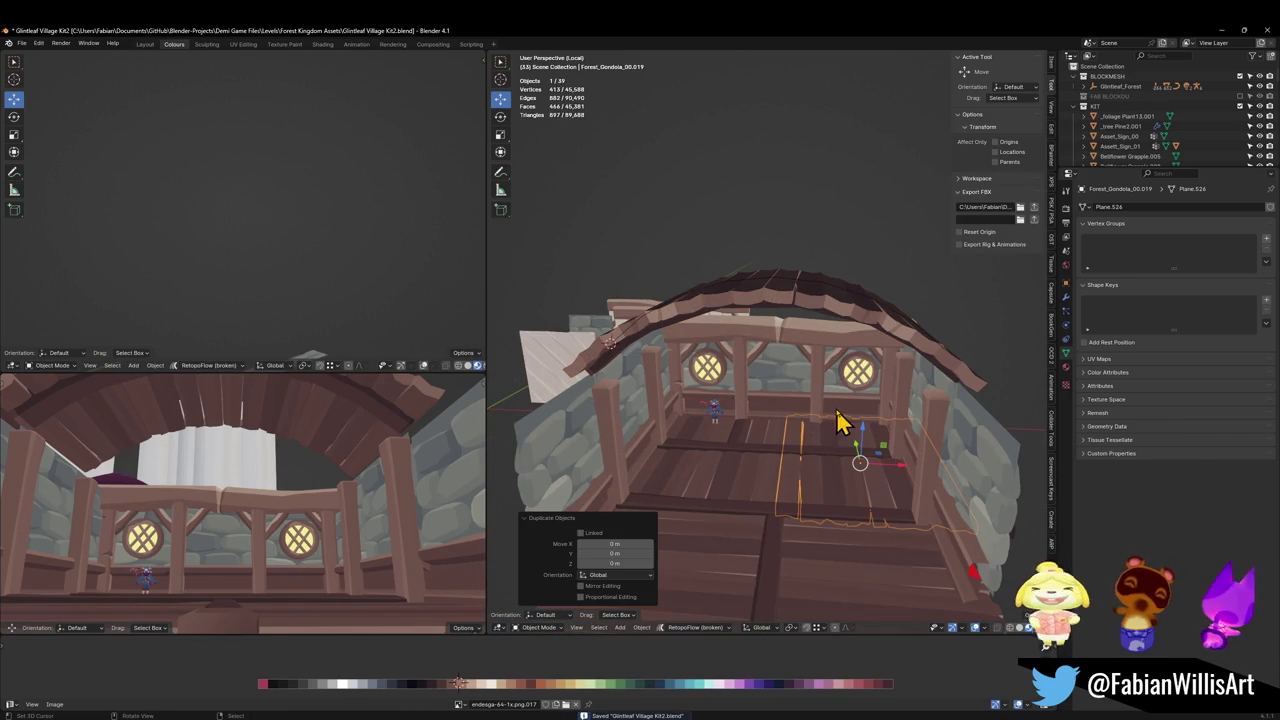
{"action": "key", "text": "r"}
{"action": "key", "text": "x"}
{"action": "key", "text": "9"}
{"action": "key", "text": "0"}
{"action": "key", "text": "Return"}
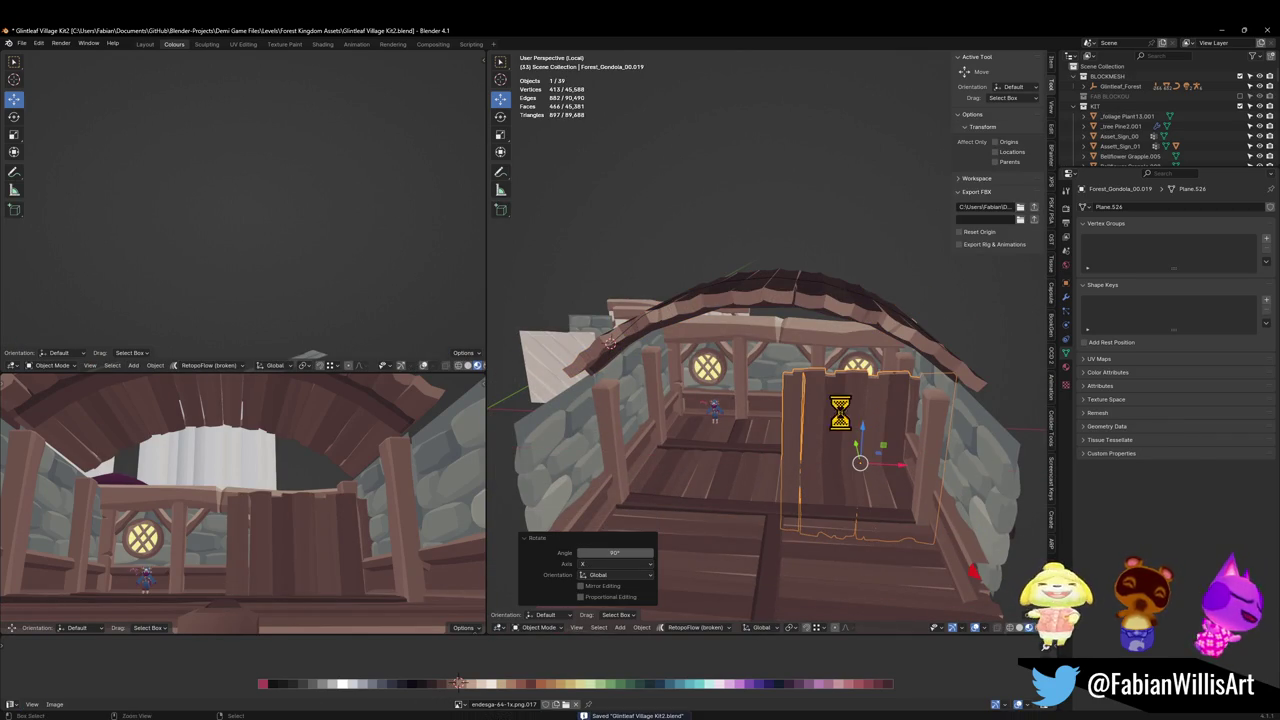
{"action": "key", "text": "ctrl+z"}
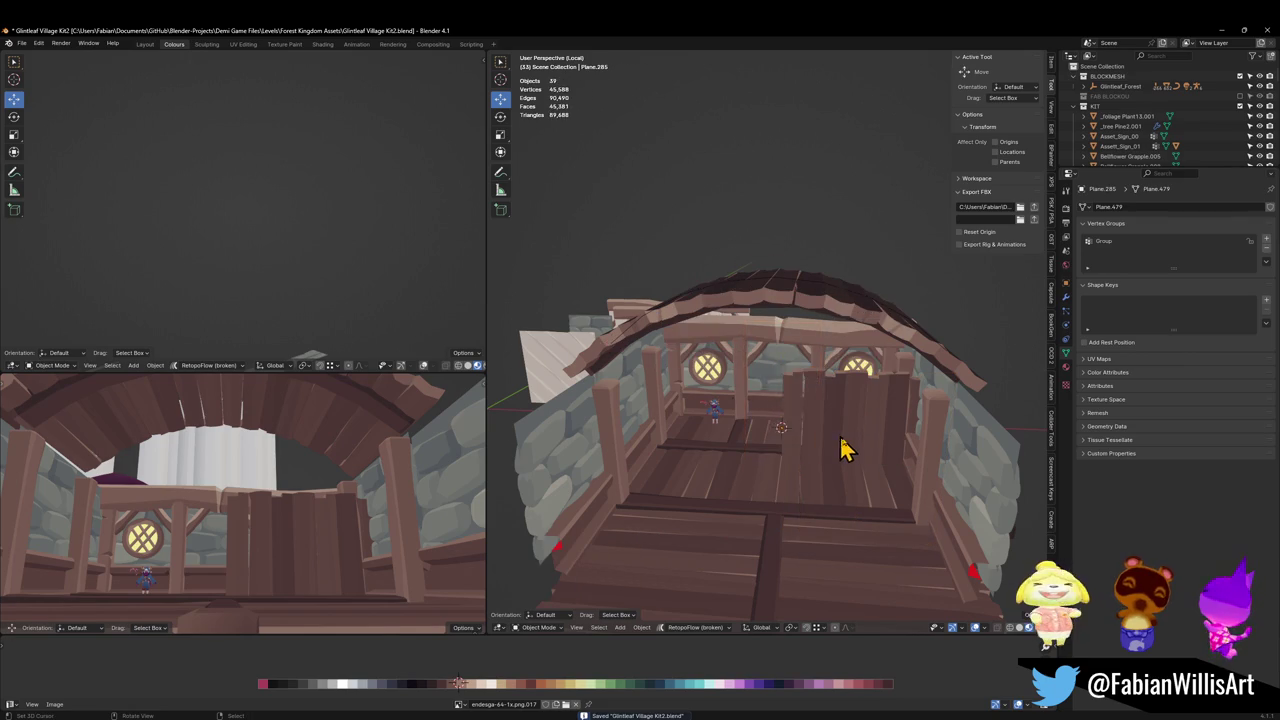
Bring the curtain panel to the cursor, lift it into the arch and flatten its height.
{"action": "key", "text": "shift+s"}
{"action": "middle_click_drag", "start_coordinate": [846, 428], "coordinate": [831, 471]}
{"action": "key", "text": "g"}
{"action": "key", "text": "z"}
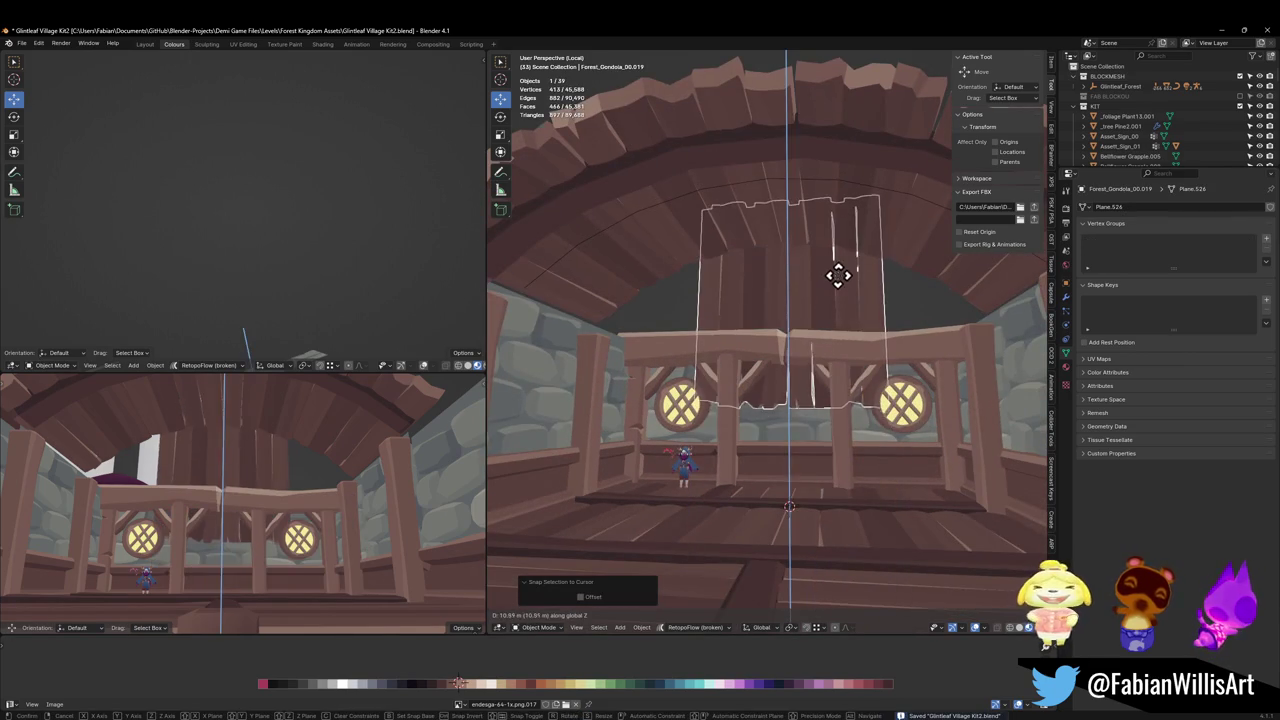
{"action": "left_click", "coordinate": [838, 278]}
{"action": "key", "text": "s"}
{"action": "key", "text": "z"}
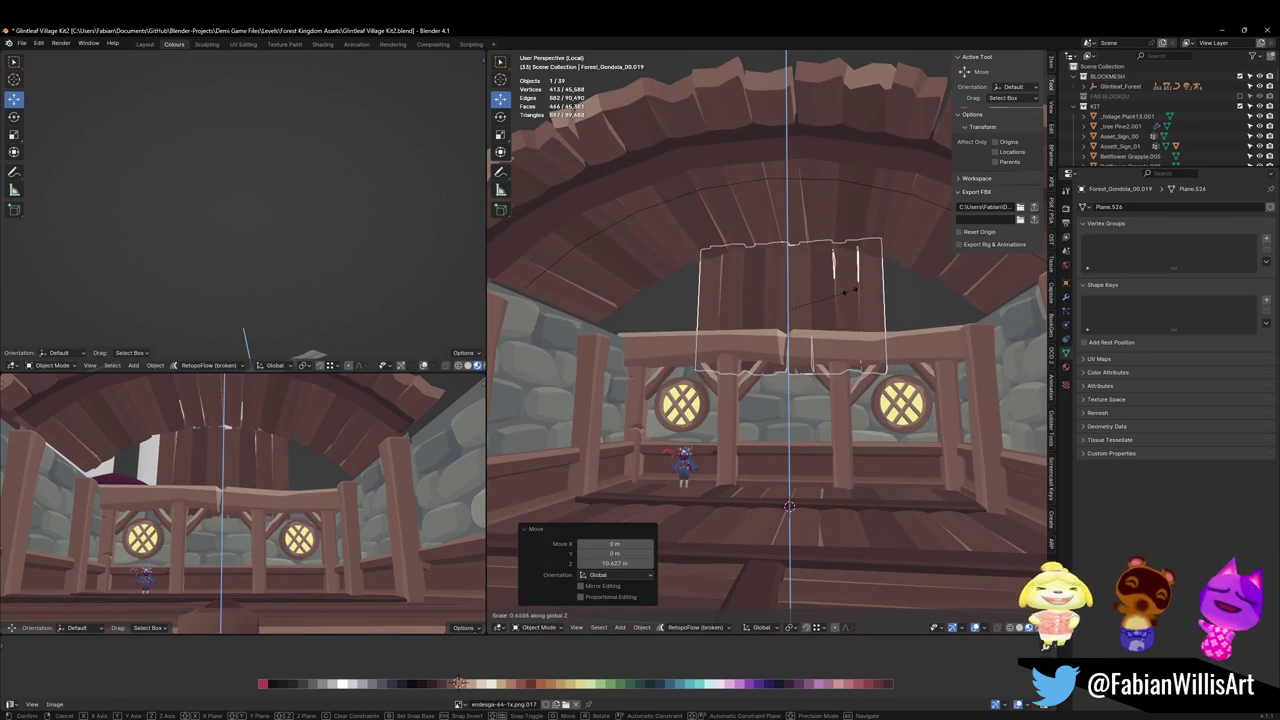
{"action": "left_click", "coordinate": [845, 286]}
Fine-tune the curtain's height, widen it along X, and save the file.
{"action": "key", "text": "g"}
{"action": "key", "text": "z"}
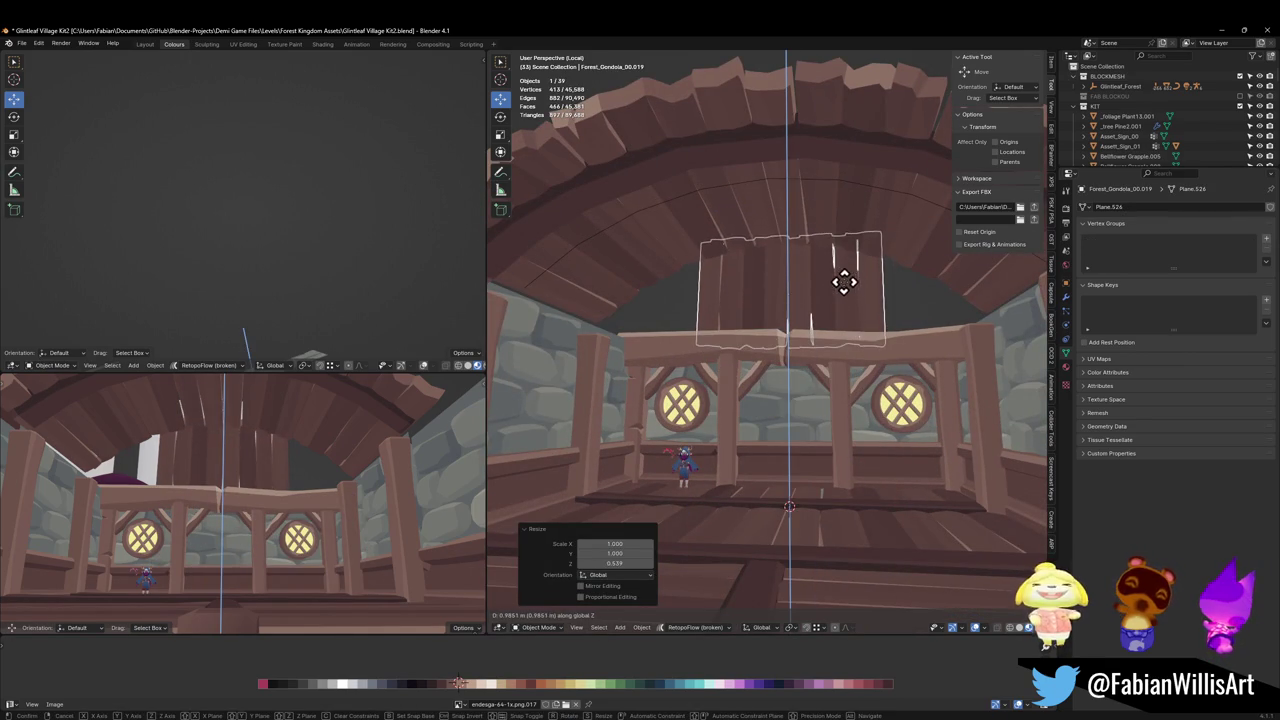
{"action": "left_click", "coordinate": [845, 285]}
{"action": "key", "text": "s"}
{"action": "key", "text": "x"}
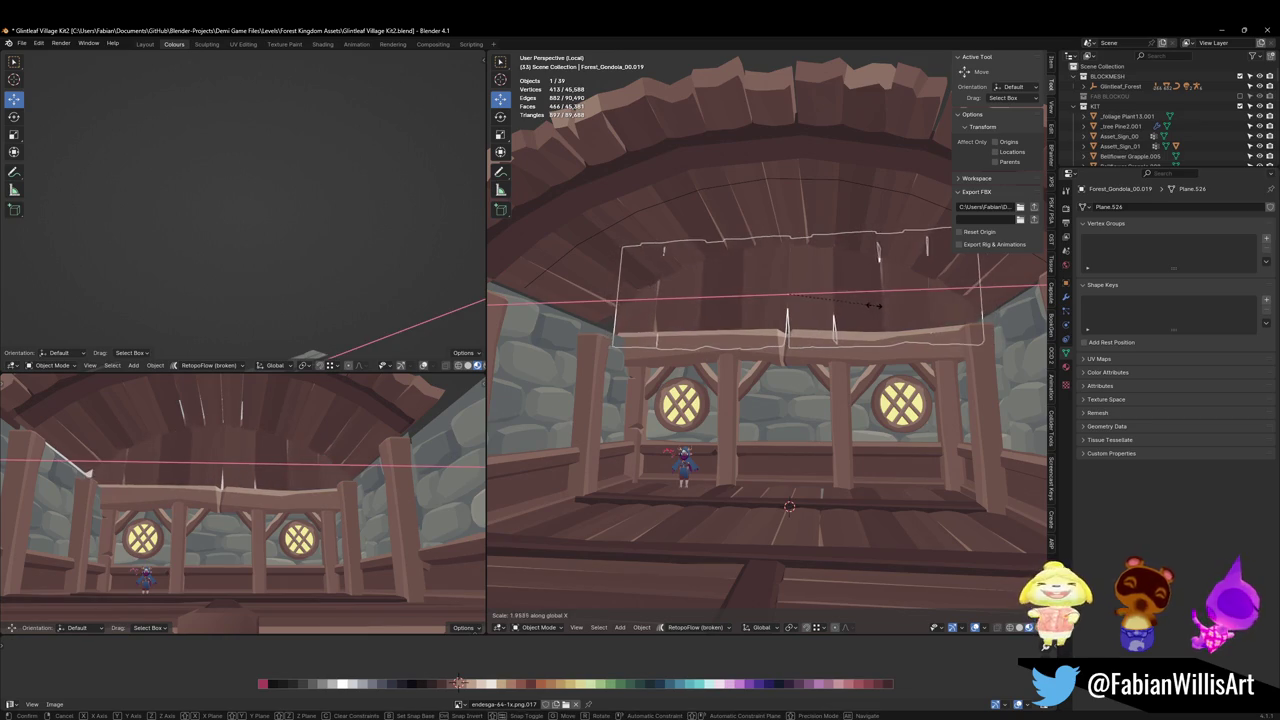
{"action": "left_click", "coordinate": [886, 323]}
{"action": "key", "text": "alt+a"}
{"action": "mouse_move", "coordinate": [866, 357]}
{"action": "middle_mouse_down"}
{"action": "mouse_move", "coordinate": [870, 340]}
{"action": "mouse_move", "coordinate": [846, 320]}
{"action": "mouse_move", "coordinate": [771, 334]}
{"action": "mouse_move", "coordinate": [771, 314]}
{"action": "mouse_move", "coordinate": [760, 333]}
{"action": "middle_mouse_up"}
{"action": "key", "text": "ctrl+s"}
{"action": "scroll", "coordinate": [829, 306], "scroll_direction": "up", "scroll_amount": 3}
{"action": "scroll", "coordinate": [810, 328], "scroll_direction": "down", "scroll_amount": 3}
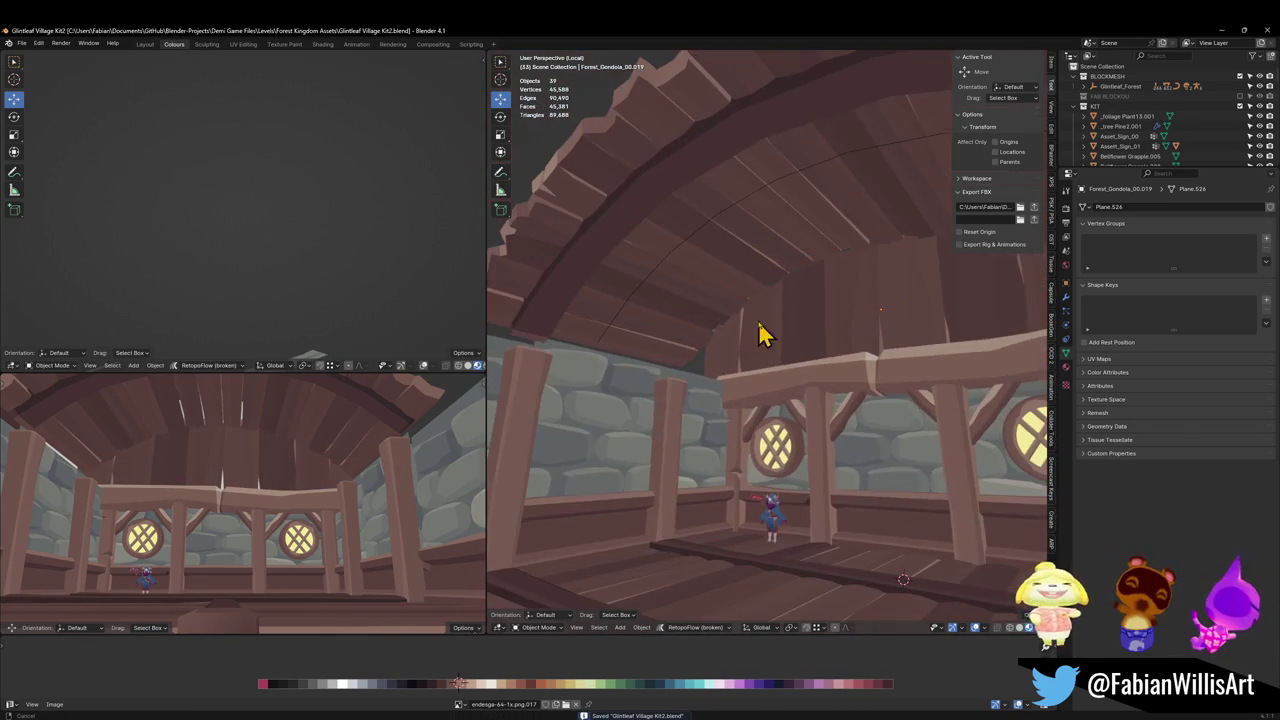
In the roof mesh, mirror the arched edge loop on Z, recalculate normals and lower it.
{"action": "left_click", "coordinate": [640, 305]}
{"action": "left_click", "coordinate": [599, 270]}
{"action": "key", "text": "Tab"}
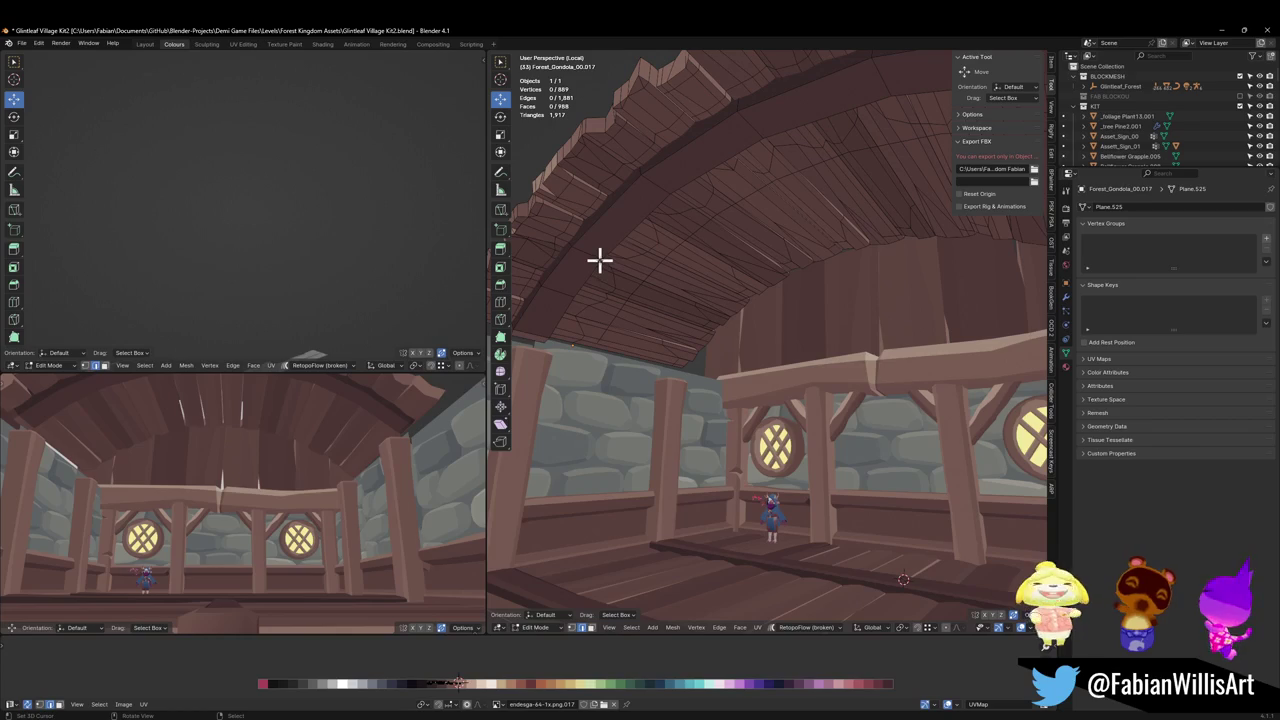
{"action": "left_click", "coordinate": [614, 277], "text": "alt"}
{"action": "key", "text": "ctrl+m"}
{"action": "key", "text": "z"}
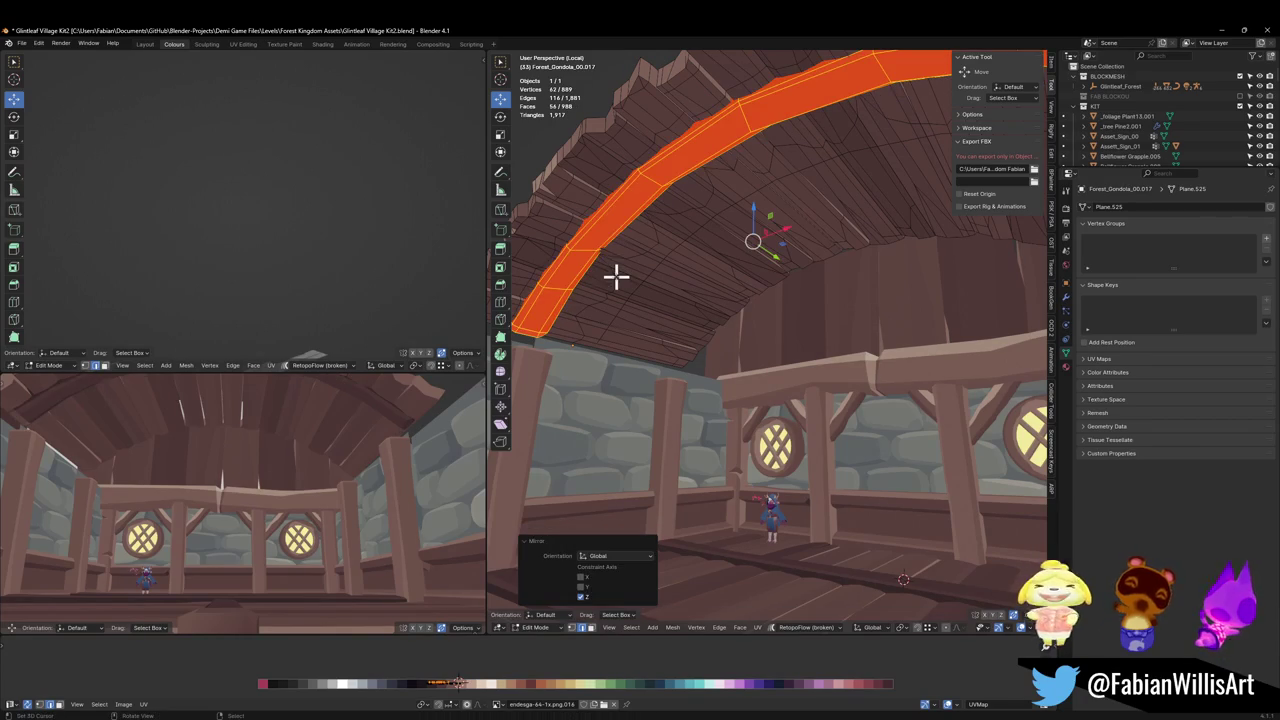
{"action": "key", "text": "alt+n"}
{"action": "left_click", "coordinate": [614, 277]}
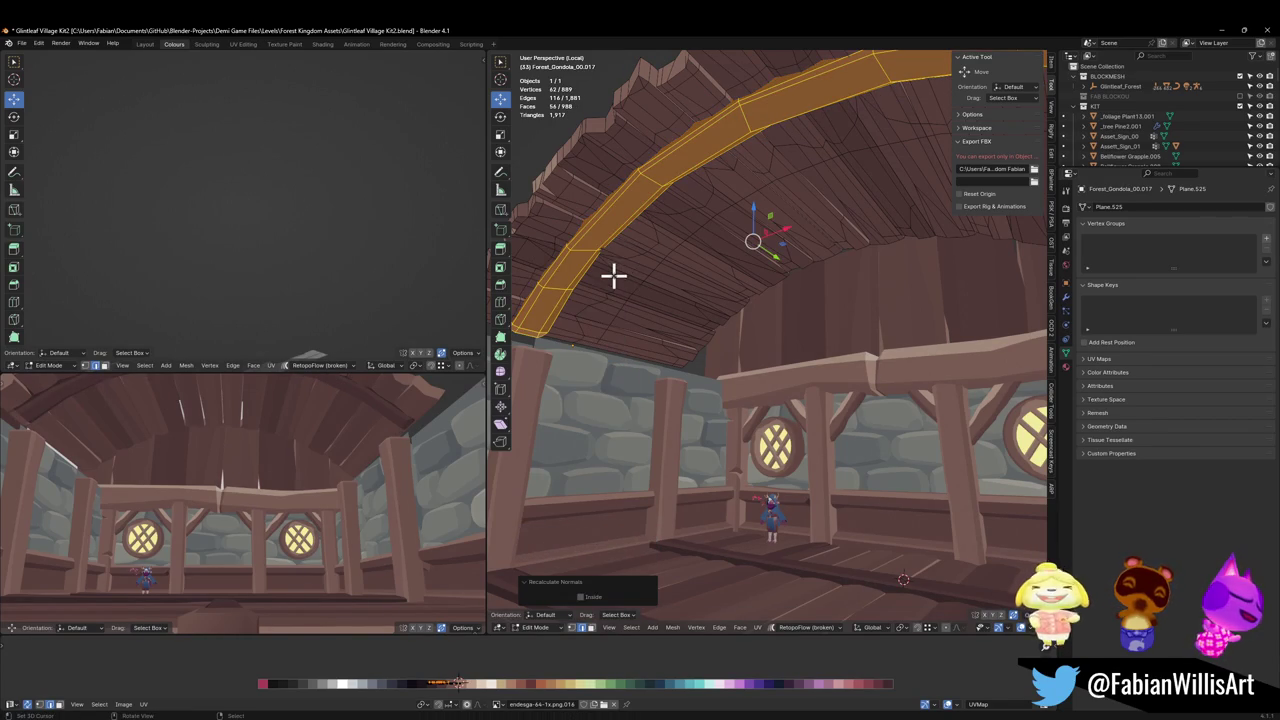
{"action": "key", "text": "g"}
{"action": "key", "text": "z"}
{"action": "left_click", "coordinate": [709, 248]}
Cancel a further edge-loop move along X, leave Edit Mode and save.
{"action": "mouse_move", "coordinate": [709, 248]}
{"action": "middle_mouse_down"}
{"action": "mouse_move", "coordinate": [774, 288]}
{"action": "mouse_move", "coordinate": [800, 286]}
{"action": "mouse_move", "coordinate": [786, 291]}
{"action": "mouse_move", "coordinate": [803, 291]}
{"action": "mouse_move", "coordinate": [786, 318]}
{"action": "mouse_move", "coordinate": [920, 313]}
{"action": "middle_mouse_up"}
{"action": "scroll", "coordinate": [295, 416], "scroll_direction": "down", "scroll_amount": 5}
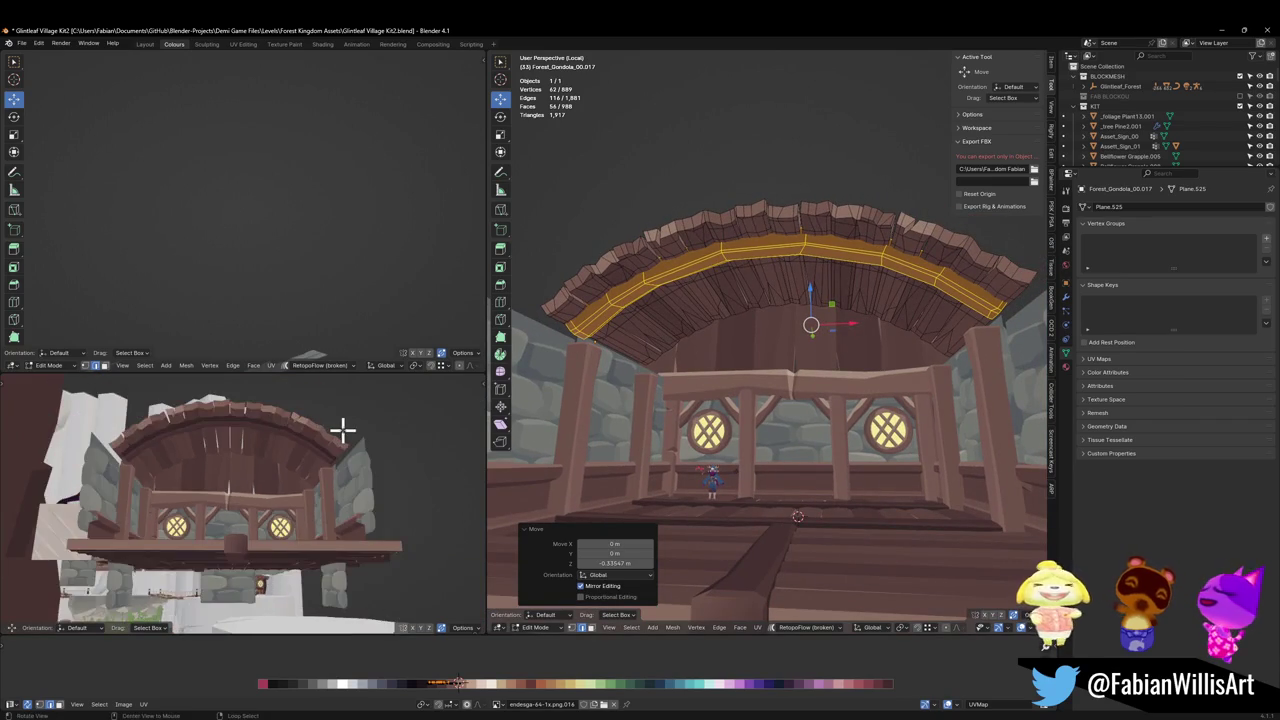
{"action": "mouse_move", "coordinate": [343, 429]}
{"action": "middle_mouse_down"}
{"action": "mouse_move", "coordinate": [349, 420]}
{"action": "mouse_move", "coordinate": [341, 432]}
{"action": "middle_mouse_up"}
{"action": "key", "text": "g"}
{"action": "key", "text": "x"}
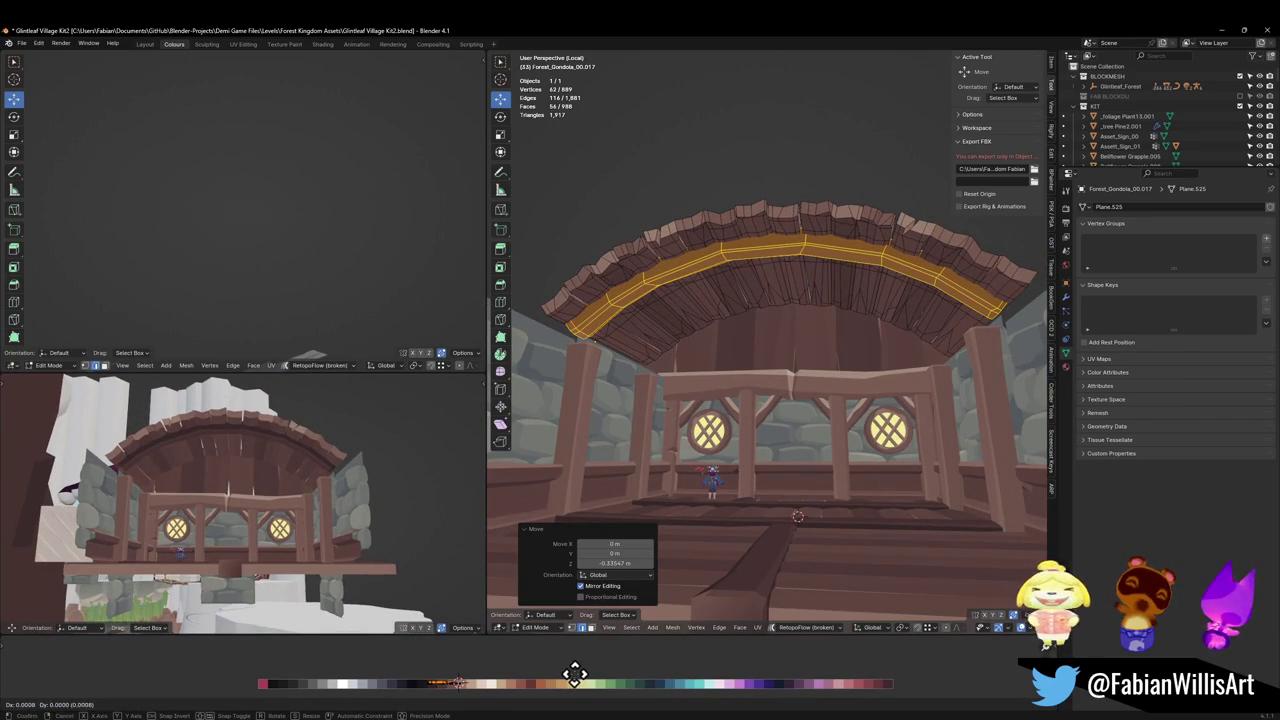
{"action": "key", "text": "Escape"}
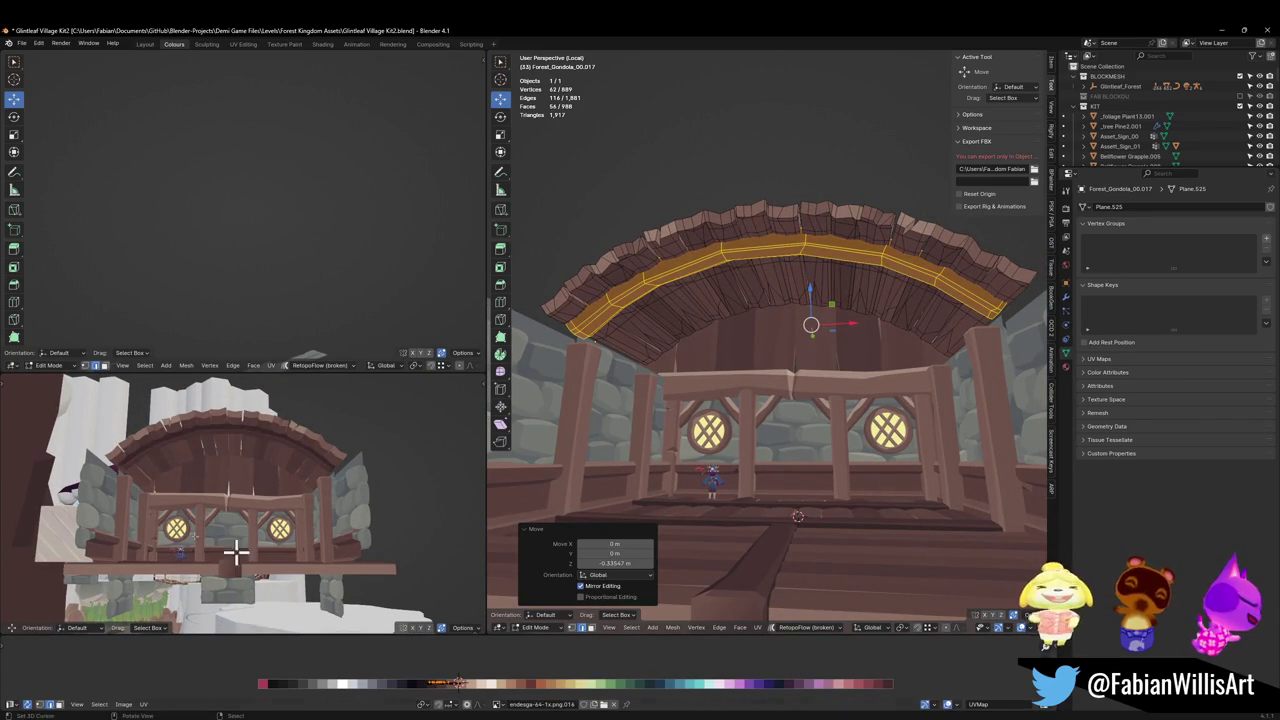
{"action": "scroll", "coordinate": [237, 471], "scroll_direction": "up", "scroll_amount": 4}
{"action": "scroll", "coordinate": [298, 455], "scroll_direction": "down", "scroll_amount": 2}
{"action": "key", "text": "Tab"}
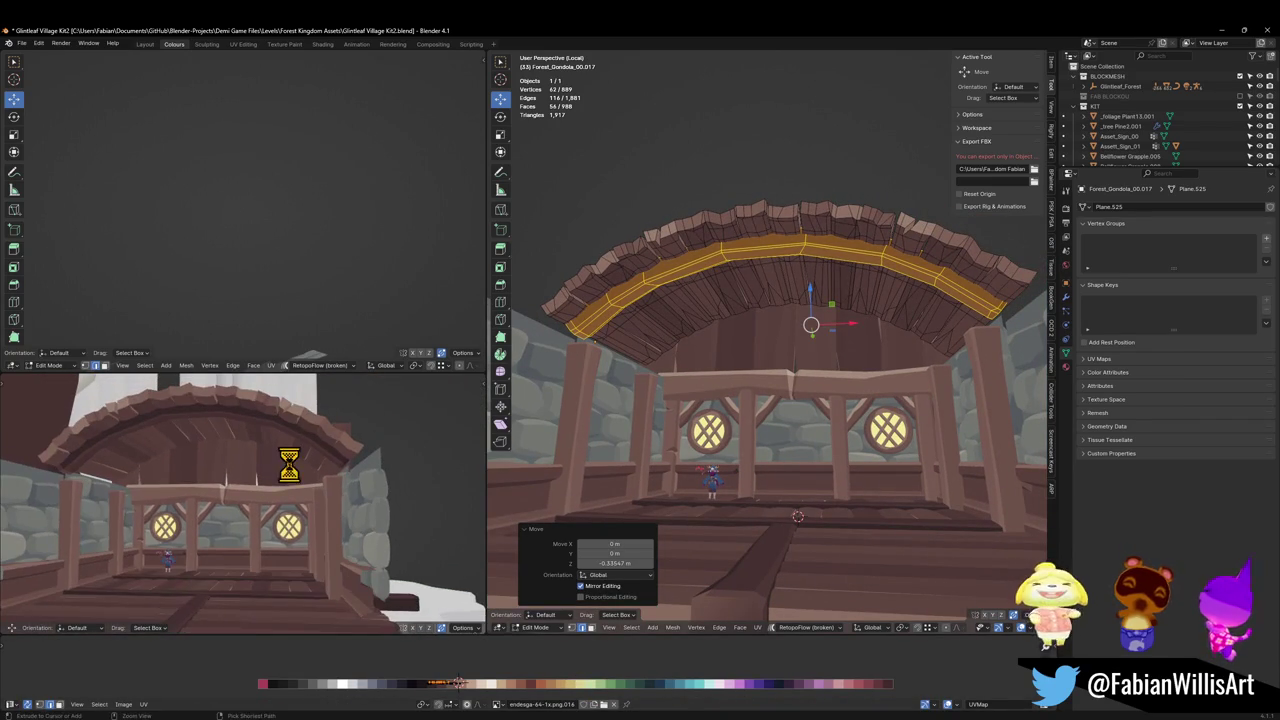
{"action": "key", "text": "ctrl+s"}
Select the roof's whole connected edge trim strip in Edit Mode.
{"action": "scroll", "coordinate": [826, 386], "scroll_direction": "down", "scroll_amount": 3}
{"action": "mouse_move", "coordinate": [826, 386]}
{"action": "middle_mouse_down"}
{"action": "mouse_move", "coordinate": [891, 409]}
{"action": "mouse_move", "coordinate": [737, 403]}
{"action": "mouse_move", "coordinate": [603, 337]}
{"action": "middle_mouse_up"}
{"action": "key", "text": "alt+a"}
{"action": "scroll", "coordinate": [790, 404], "scroll_direction": "up", "scroll_amount": 3}
{"action": "scroll", "coordinate": [688, 347], "scroll_direction": "up", "scroll_amount": 2}
{"action": "left_click", "coordinate": [688, 347]}
{"action": "key", "text": "Tab"}
{"action": "key", "text": "l"}
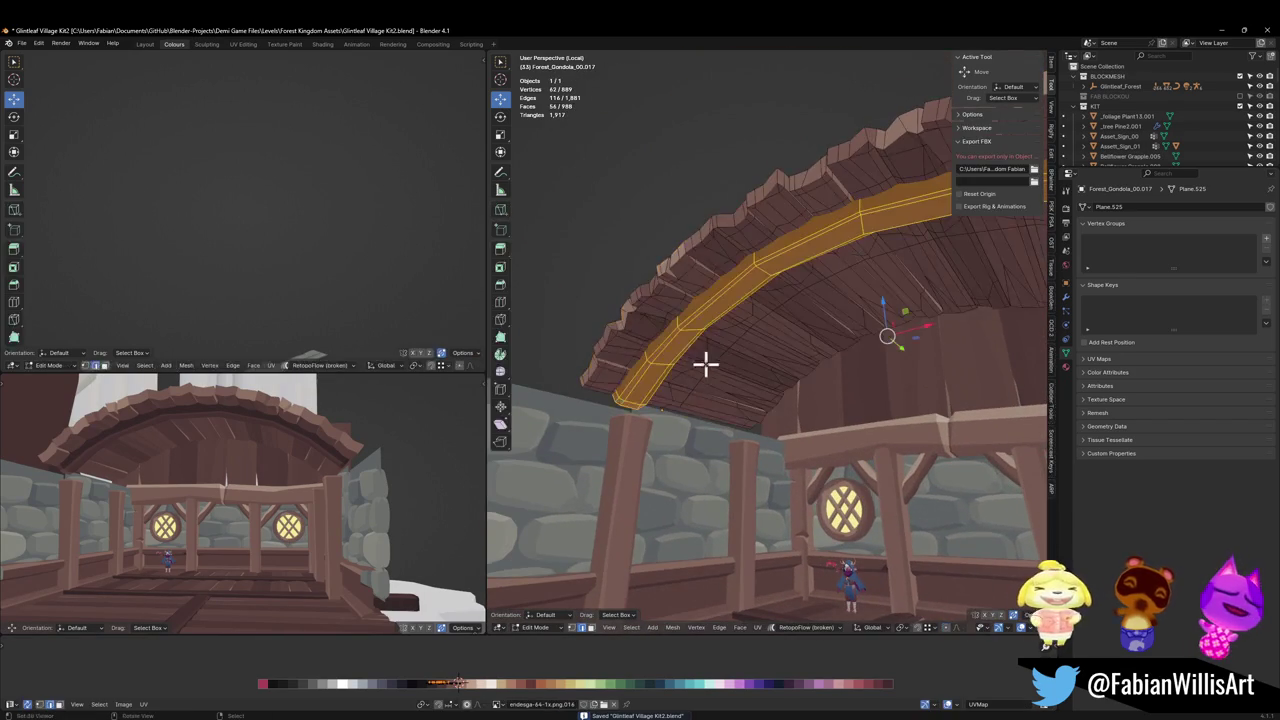
Shift the trim strip along Y and place a copy further along the arch.
{"action": "middle_click_drag", "start_coordinate": [706, 363], "coordinate": [686, 349]}
{"action": "key", "text": "g"}
{"action": "key", "text": "y"}
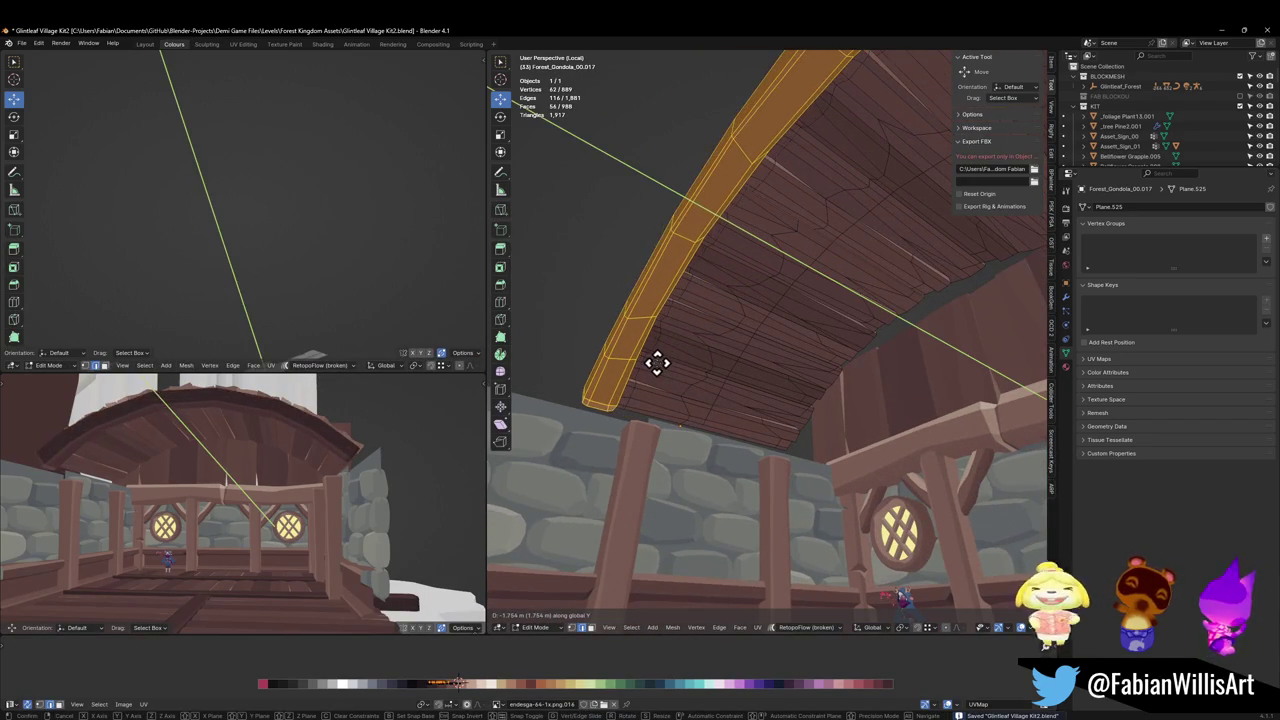
{"action": "left_click", "coordinate": [657, 363]}
{"action": "key", "text": "g"}
{"action": "key", "text": "y"}
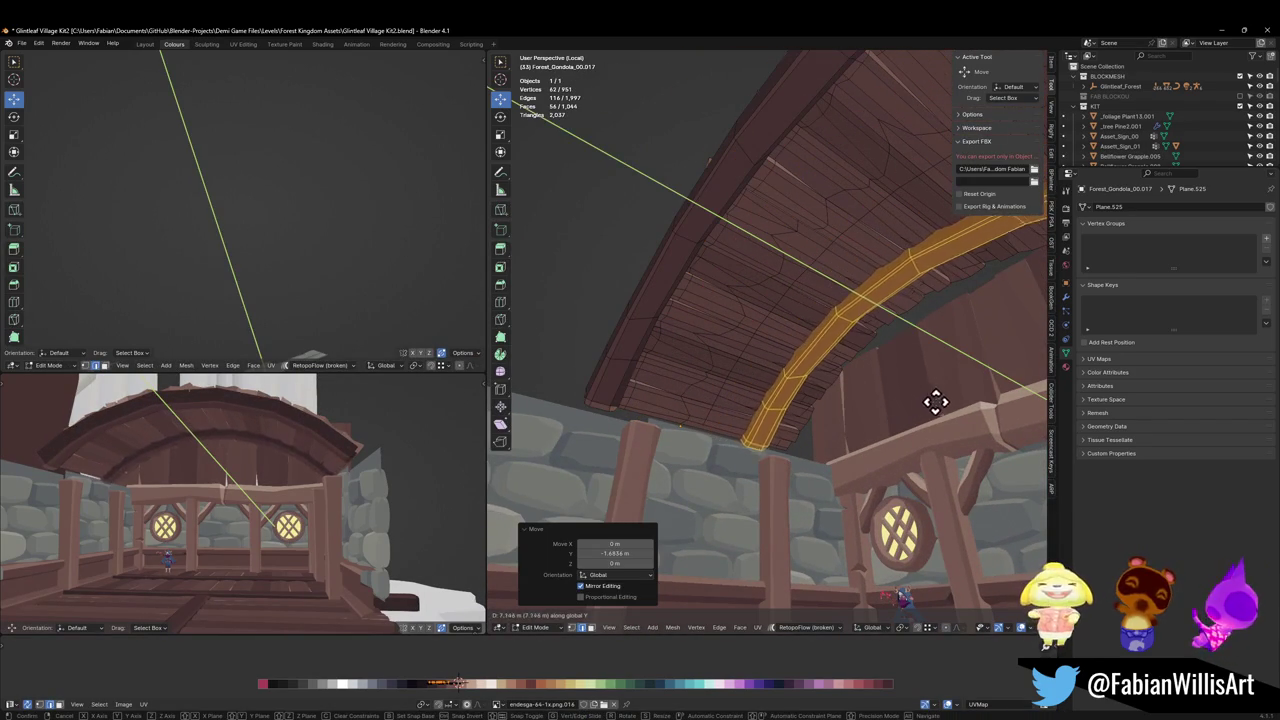
{"action": "left_click", "coordinate": [977, 407]}
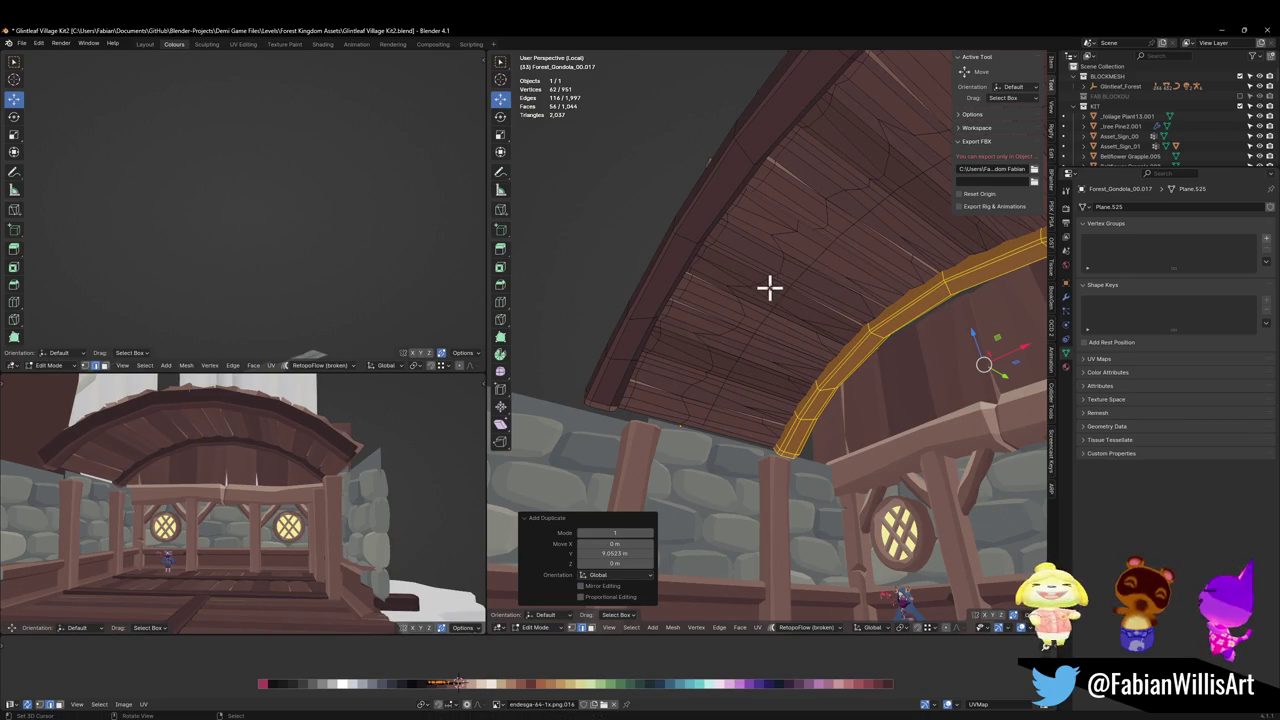
{"action": "key", "text": "alt+a"}
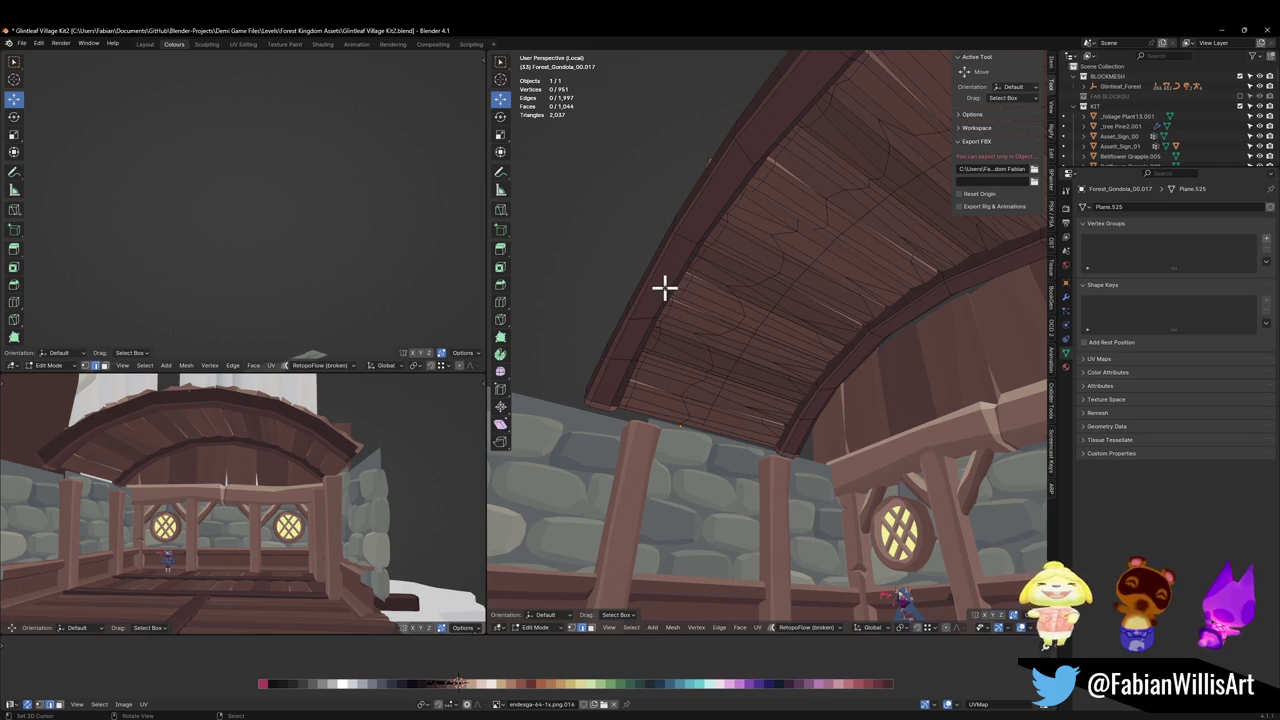
Separate the copied trim strip into its own object.
{"action": "key", "text": "l"}
{"action": "key", "text": "p"}
{"action": "left_click", "coordinate": [668, 297]}
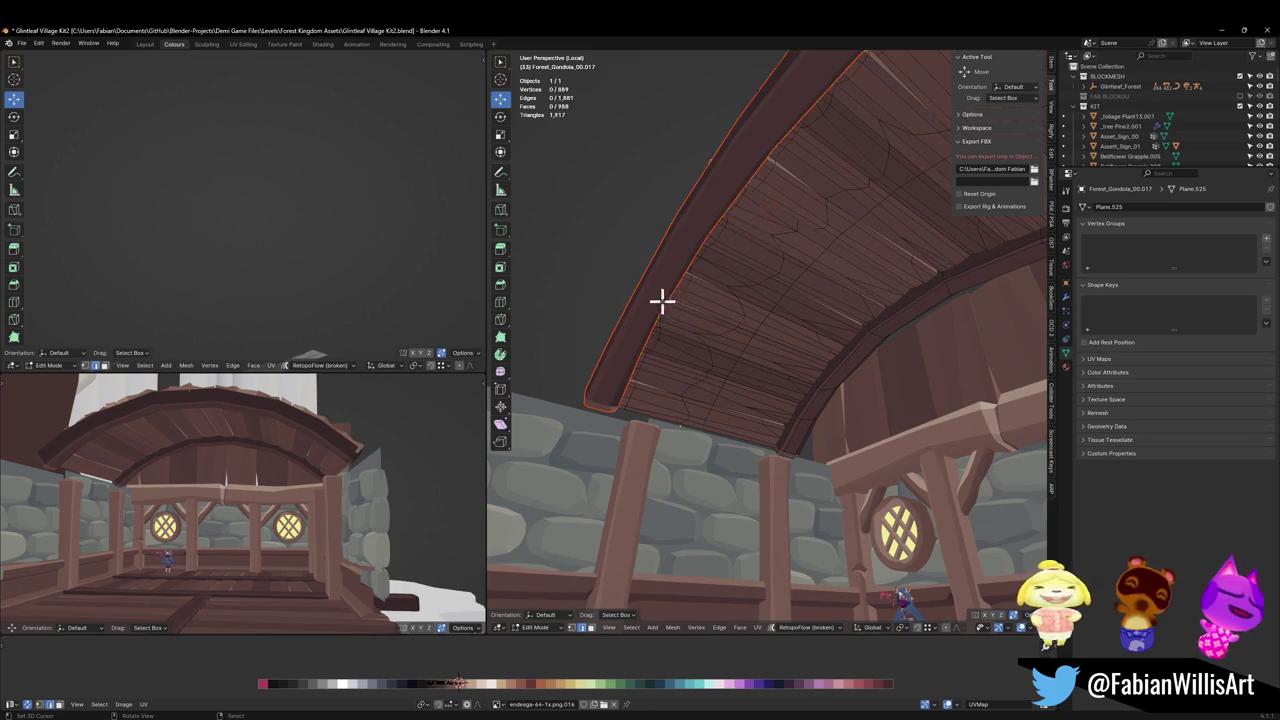
{"action": "key", "text": "Tab"}
Slide the separated trim object along the Y axis.
{"action": "left_click", "coordinate": [662, 305]}
{"action": "key", "text": "g"}
{"action": "key", "text": "y"}
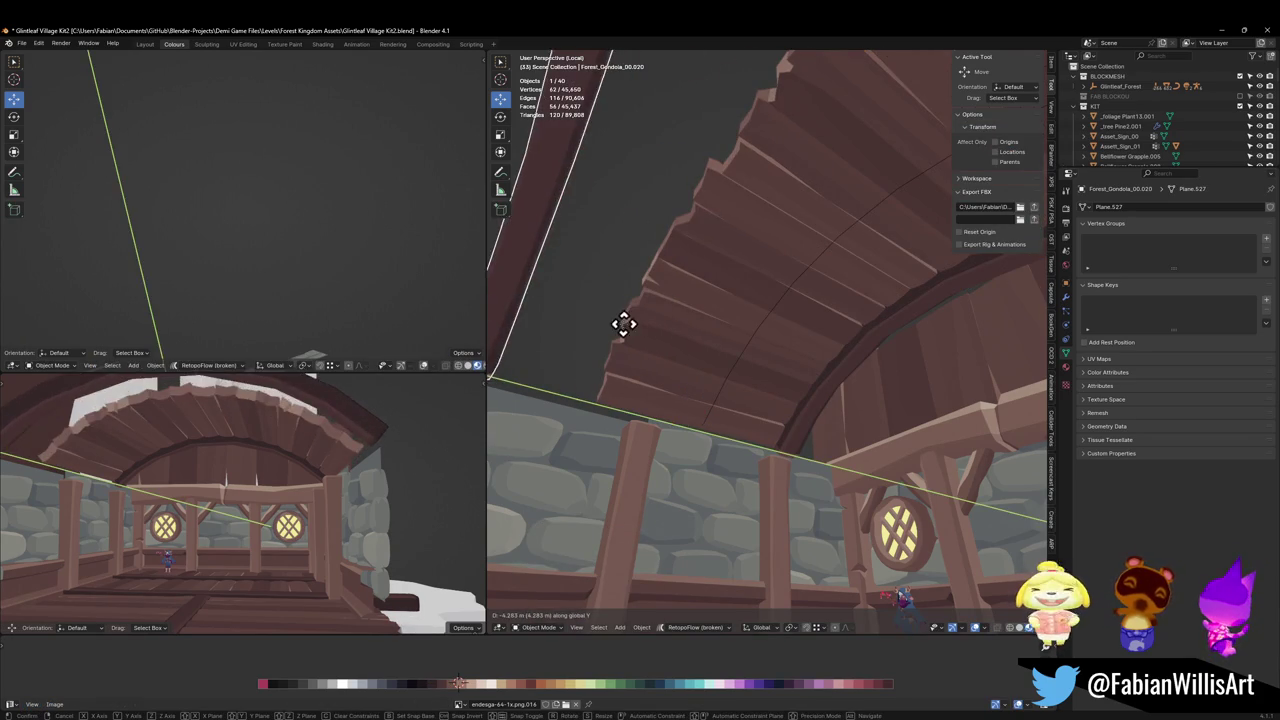
{"action": "left_click", "coordinate": [586, 318]}
Move the plank roof 3.72 m along Y and save the file.
{"action": "left_click", "coordinate": [818, 370]}
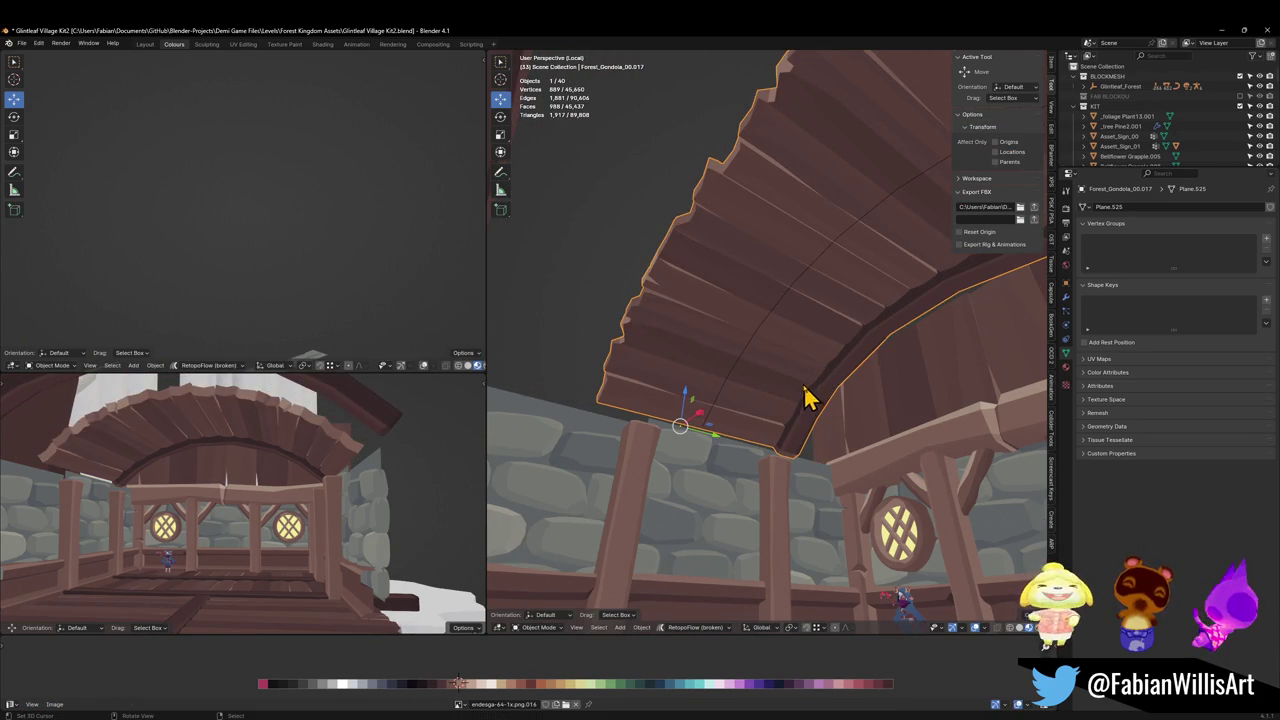
{"action": "key", "text": "g"}
{"action": "key", "text": "y"}
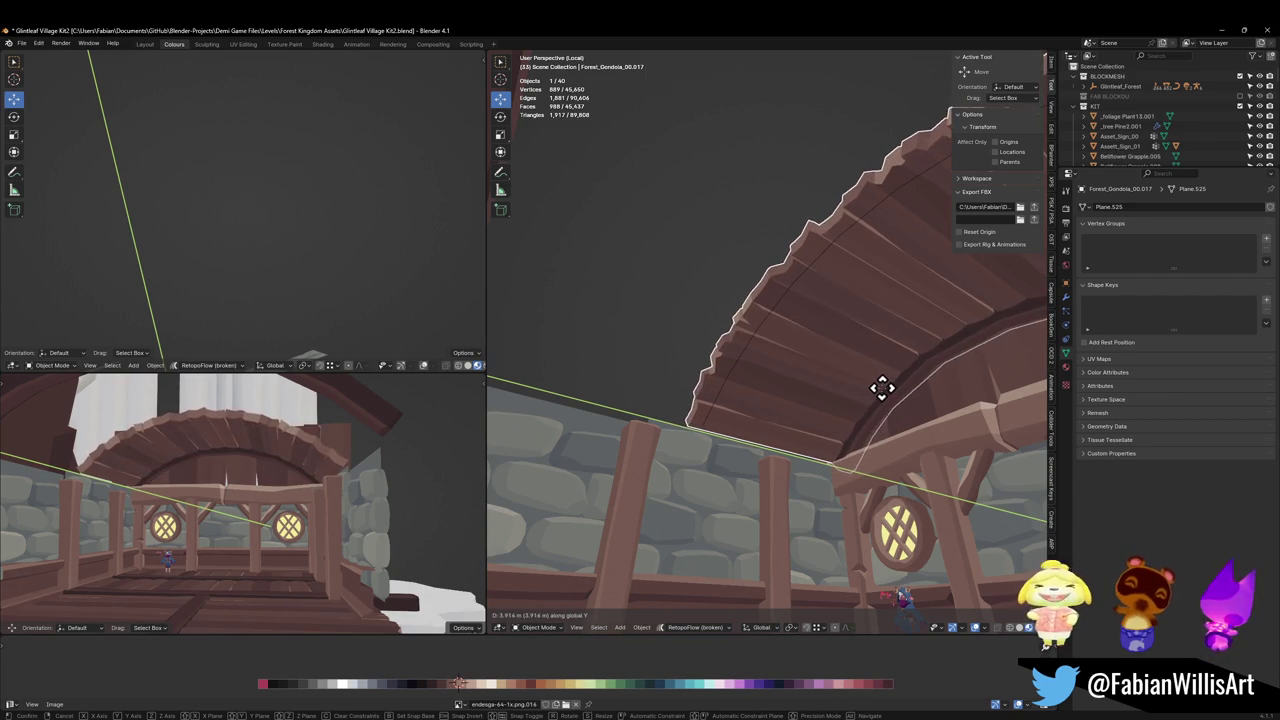
{"action": "left_click", "coordinate": [862, 418]}
{"action": "key", "text": "ctrl+s"}
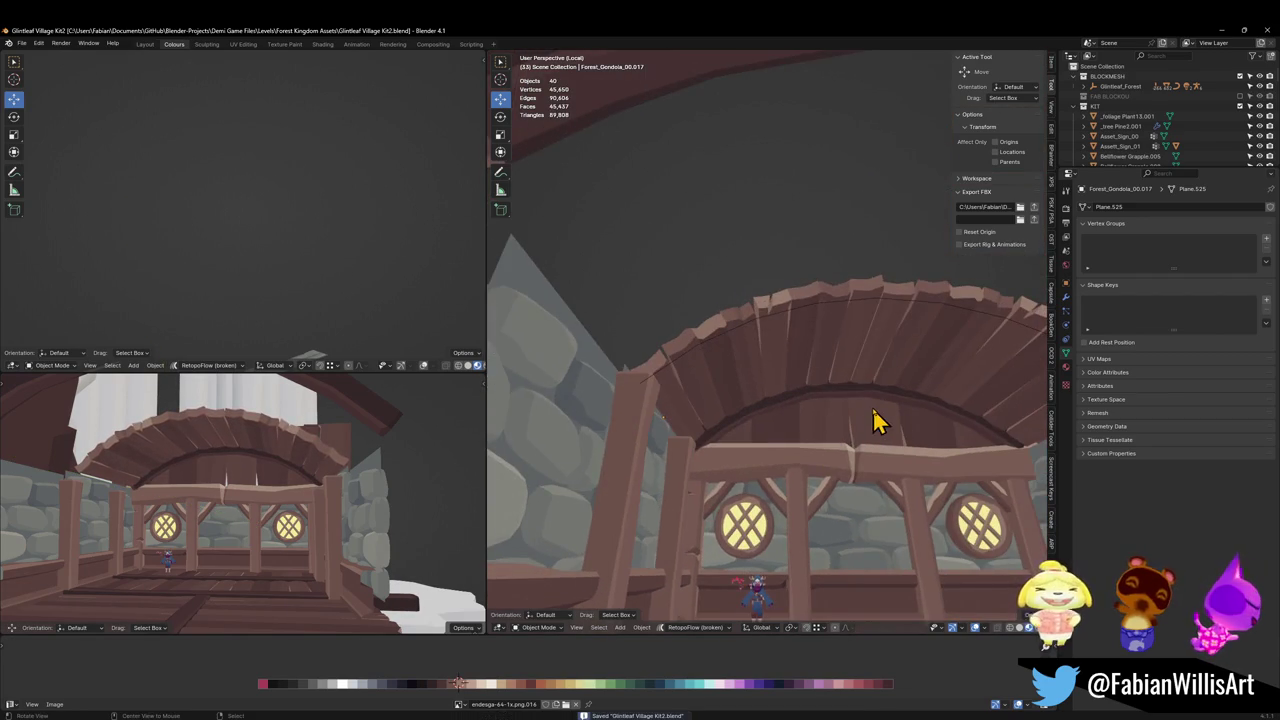
Shift the top front beam 0.133 m along Y under the arch and save again.
{"action": "scroll", "coordinate": [870, 420], "scroll_direction": "up", "scroll_amount": 2}
{"action": "scroll", "coordinate": [870, 420], "scroll_direction": "up", "scroll_amount": 2}
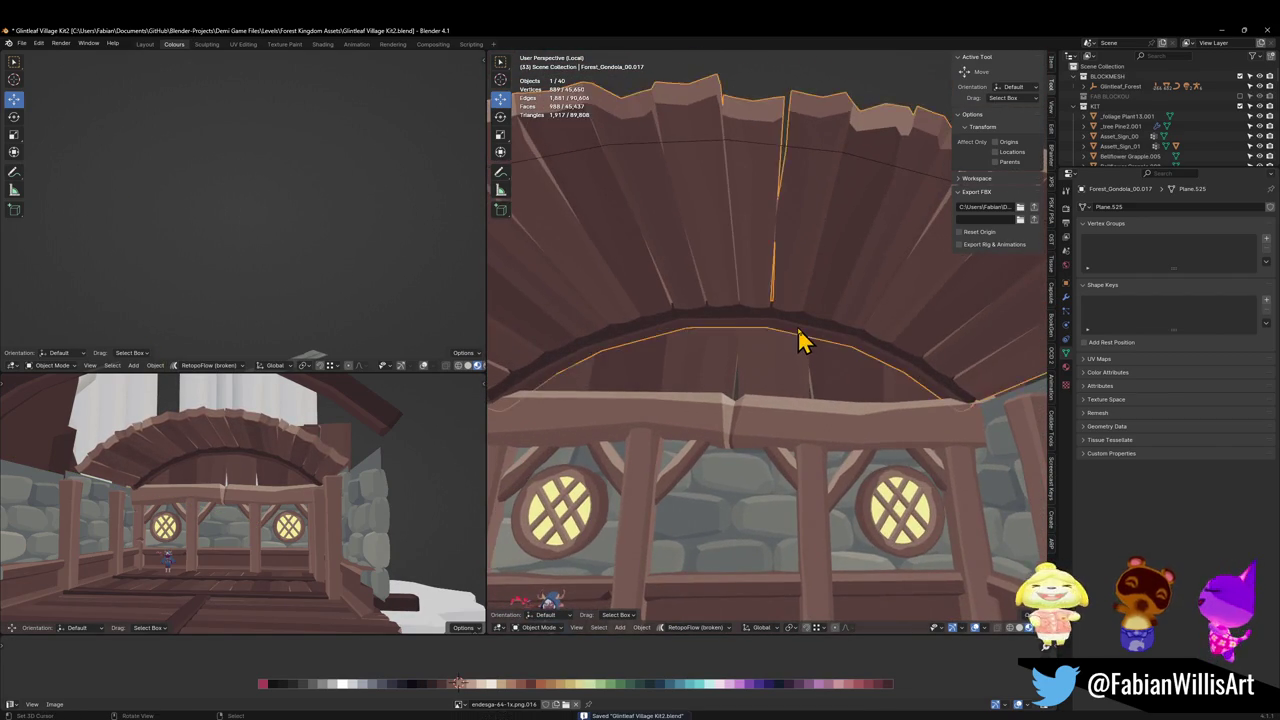
{"action": "scroll", "coordinate": [805, 345], "scroll_direction": "down", "scroll_amount": 3}
{"action": "mouse_move", "coordinate": [815, 380]}
{"action": "middle_mouse_down"}
{"action": "mouse_move", "coordinate": [809, 397]}
{"action": "mouse_move", "coordinate": [837, 380]}
{"action": "mouse_move", "coordinate": [814, 397]}
{"action": "middle_mouse_up"}
{"action": "scroll", "coordinate": [805, 420], "scroll_direction": "up", "scroll_amount": 2}
{"action": "left_click", "coordinate": [800, 440]}
{"action": "mouse_move", "coordinate": [800, 440]}
{"action": "middle_mouse_down"}
{"action": "mouse_move", "coordinate": [823, 449]}
{"action": "mouse_move", "coordinate": [866, 423]}
{"action": "mouse_move", "coordinate": [816, 395]}
{"action": "mouse_move", "coordinate": [731, 400]}
{"action": "mouse_move", "coordinate": [820, 380]}
{"action": "mouse_move", "coordinate": [826, 363]}
{"action": "mouse_move", "coordinate": [837, 400]}
{"action": "mouse_move", "coordinate": [808, 408]}
{"action": "mouse_move", "coordinate": [808, 366]}
{"action": "mouse_move", "coordinate": [745, 405]}
{"action": "middle_mouse_up"}
{"action": "key", "text": "g"}
{"action": "key", "text": "y"}
{"action": "left_click", "coordinate": [835, 405]}
{"action": "scroll", "coordinate": [780, 390], "scroll_direction": "down", "scroll_amount": 2}
{"action": "key", "text": "ctrl+s"}
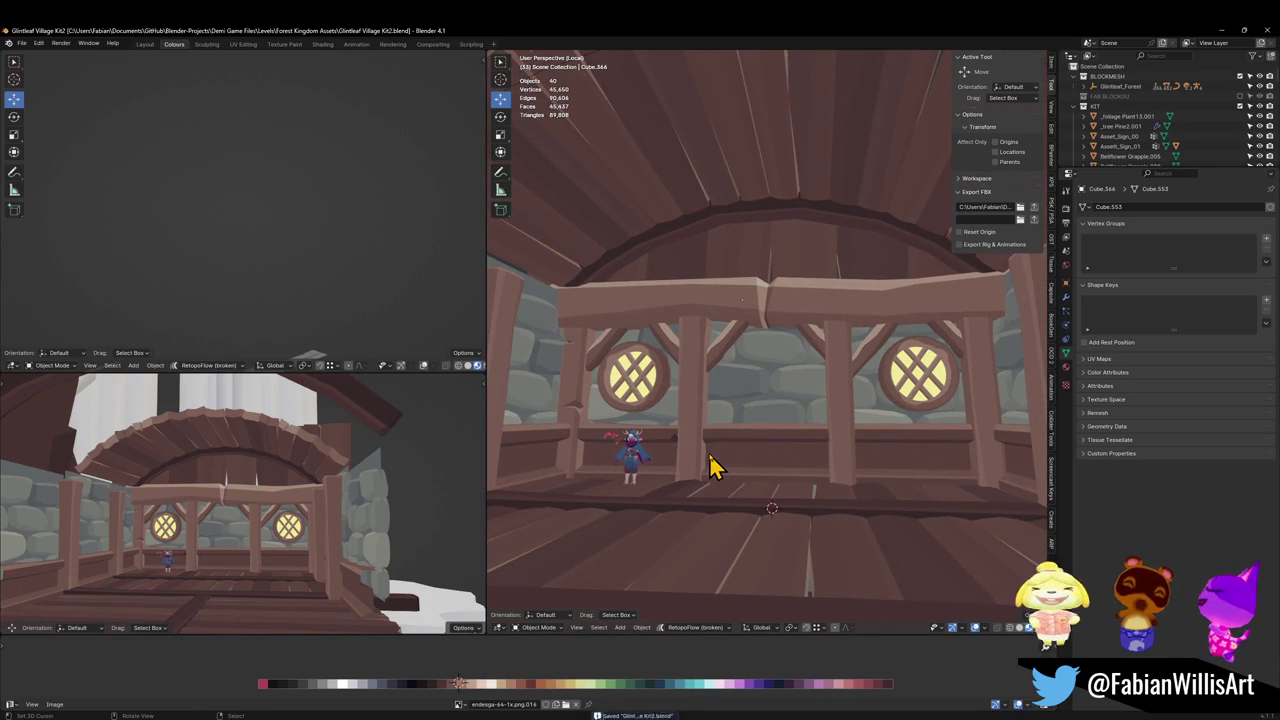
Lower the floor plank along Z.
{"action": "left_click", "coordinate": [755, 453]}
{"action": "key", "text": "g"}
{"action": "key", "text": "z"}
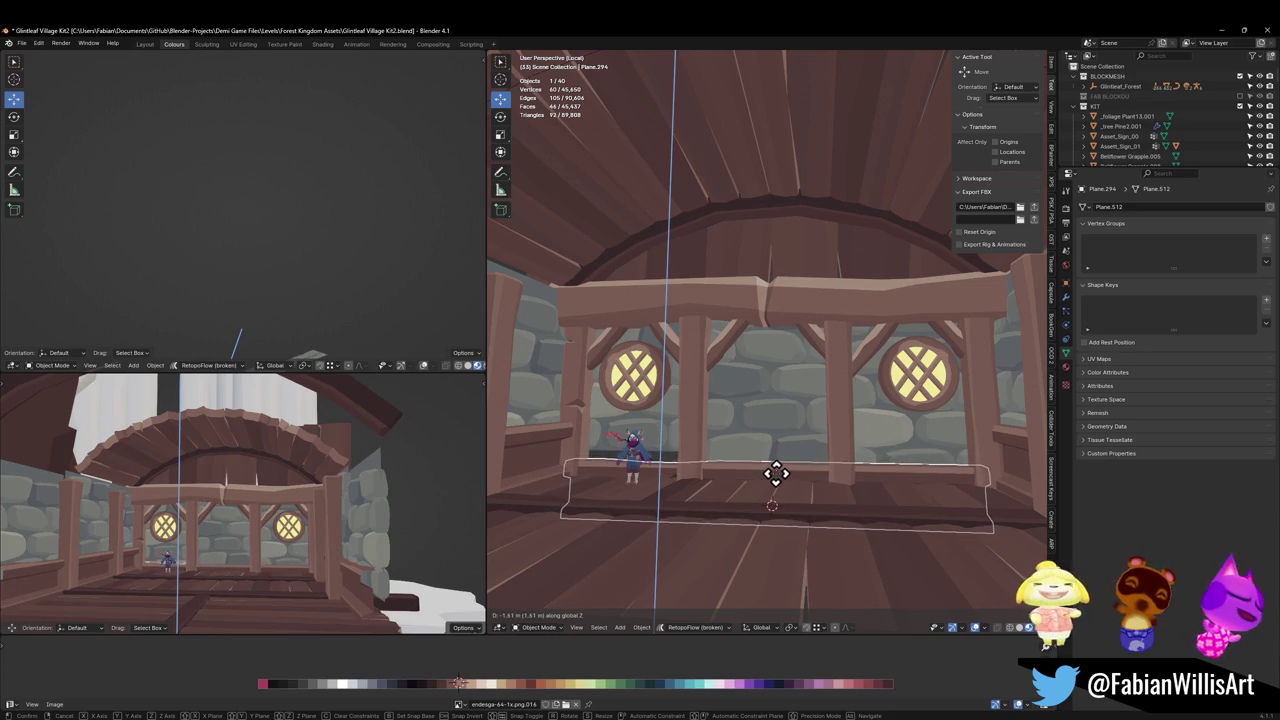
{"action": "left_click", "coordinate": [700, 447]}
Lower the window wall panel and stretch it to 1.202 along Z.
{"action": "left_click", "coordinate": [695, 445]}
{"action": "key", "text": "g"}
{"action": "key", "text": "z"}
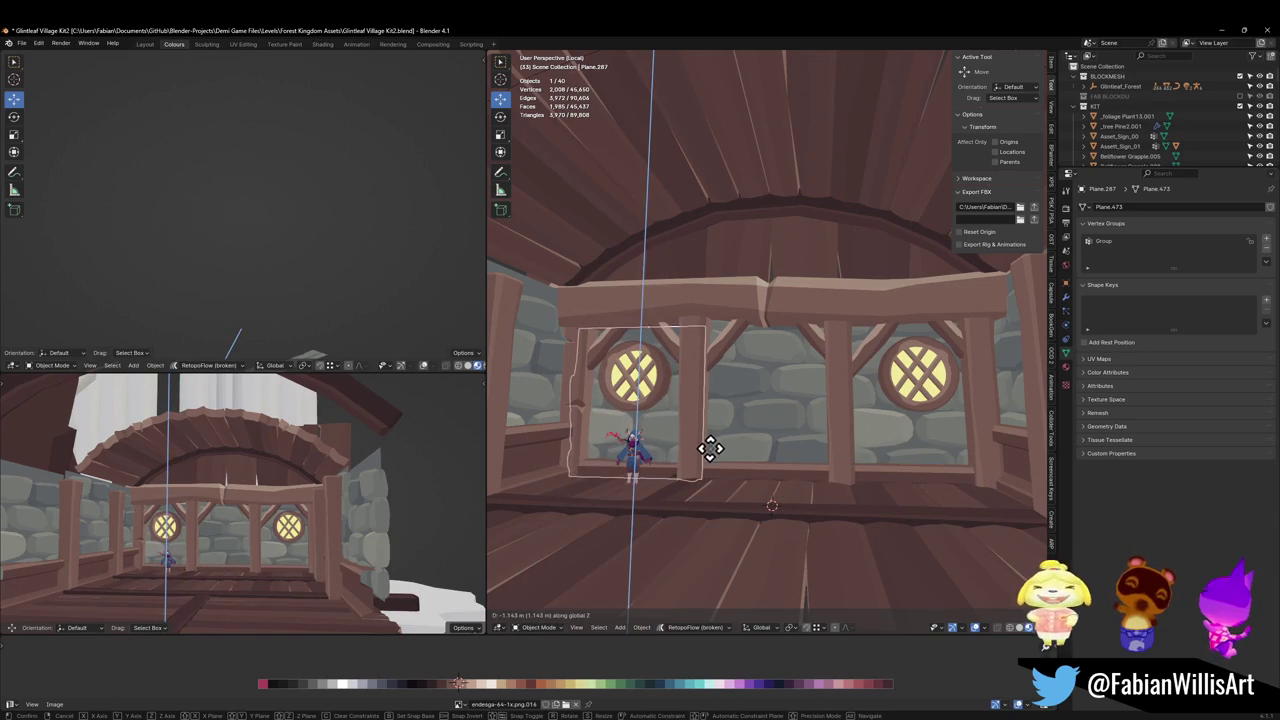
{"action": "left_click", "coordinate": [700, 400]}
{"action": "key", "text": "s"}
{"action": "key", "text": "z"}
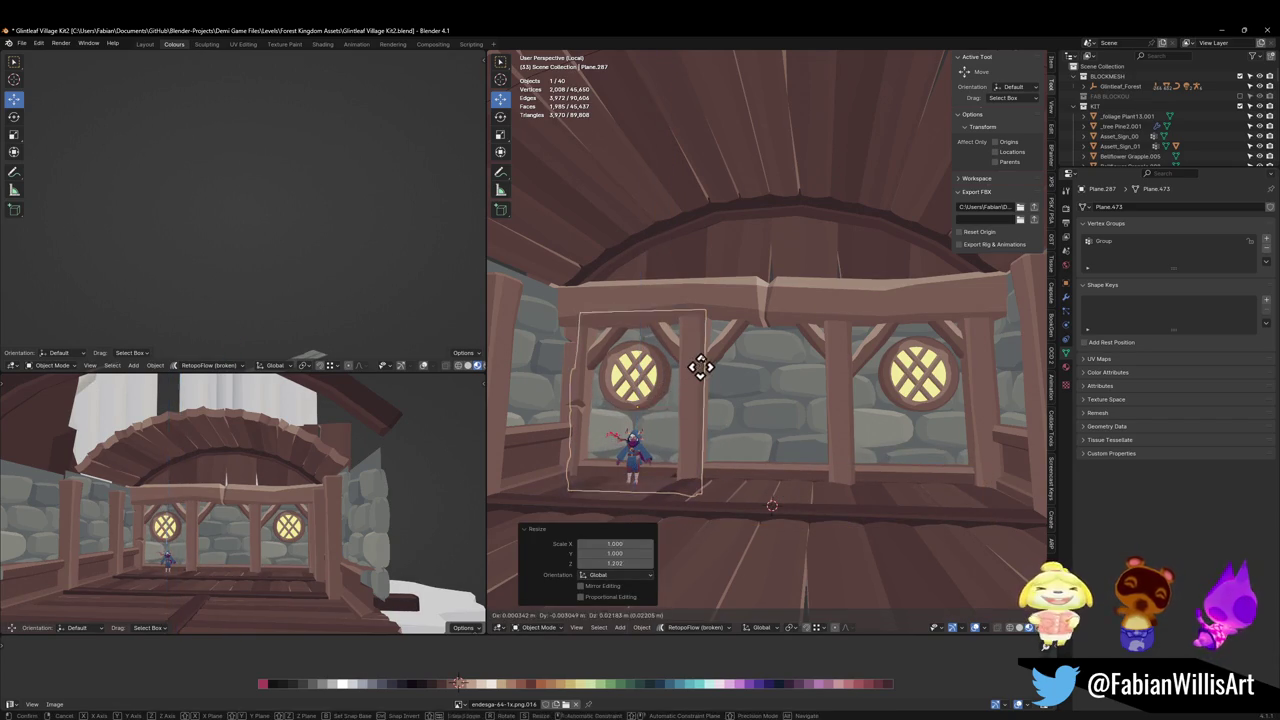
{"action": "key", "text": "Escape"}
Start a vertical move on another floor plank, cancel it, and deselect everything.
{"action": "mouse_move", "coordinate": [709, 374]}
{"action": "middle_mouse_down"}
{"action": "mouse_move", "coordinate": [811, 406]}
{"action": "mouse_move", "coordinate": [789, 457]}
{"action": "middle_mouse_up"}
{"action": "left_click", "coordinate": [789, 457]}
{"action": "key", "text": "g"}
{"action": "key", "text": "z"}
{"action": "key", "text": "Escape"}
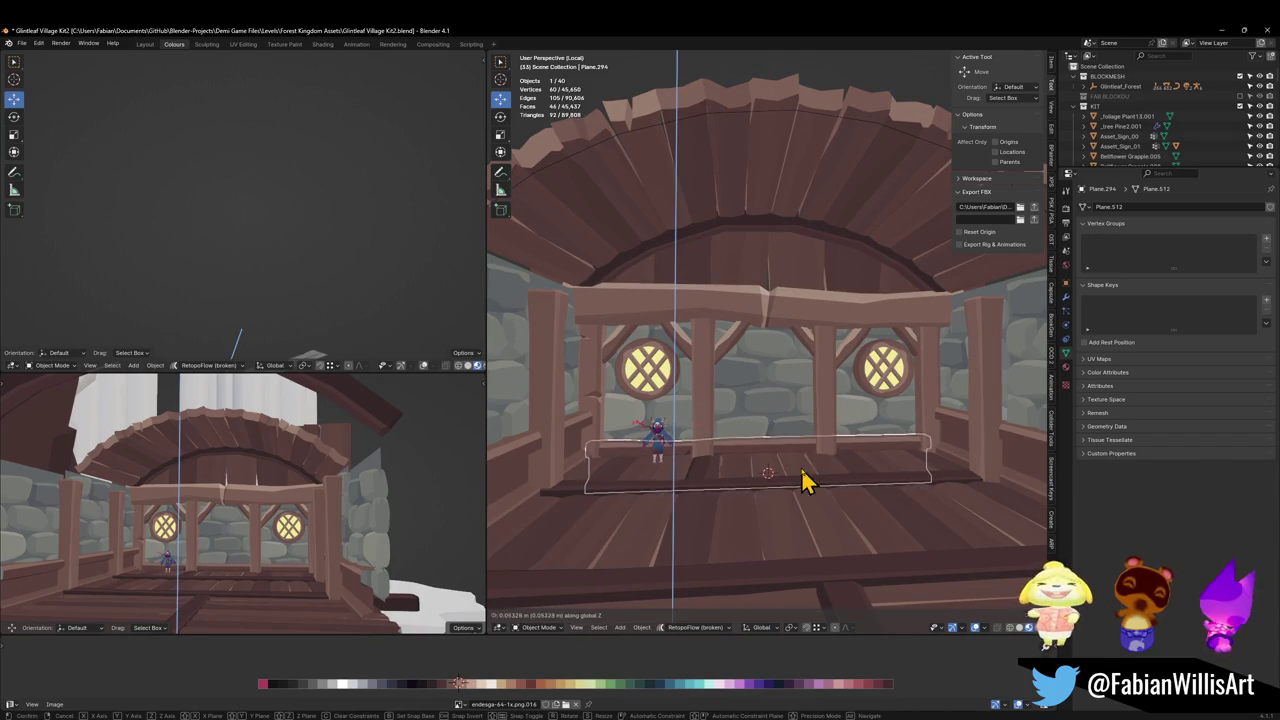
{"action": "key", "text": "alt+a"}
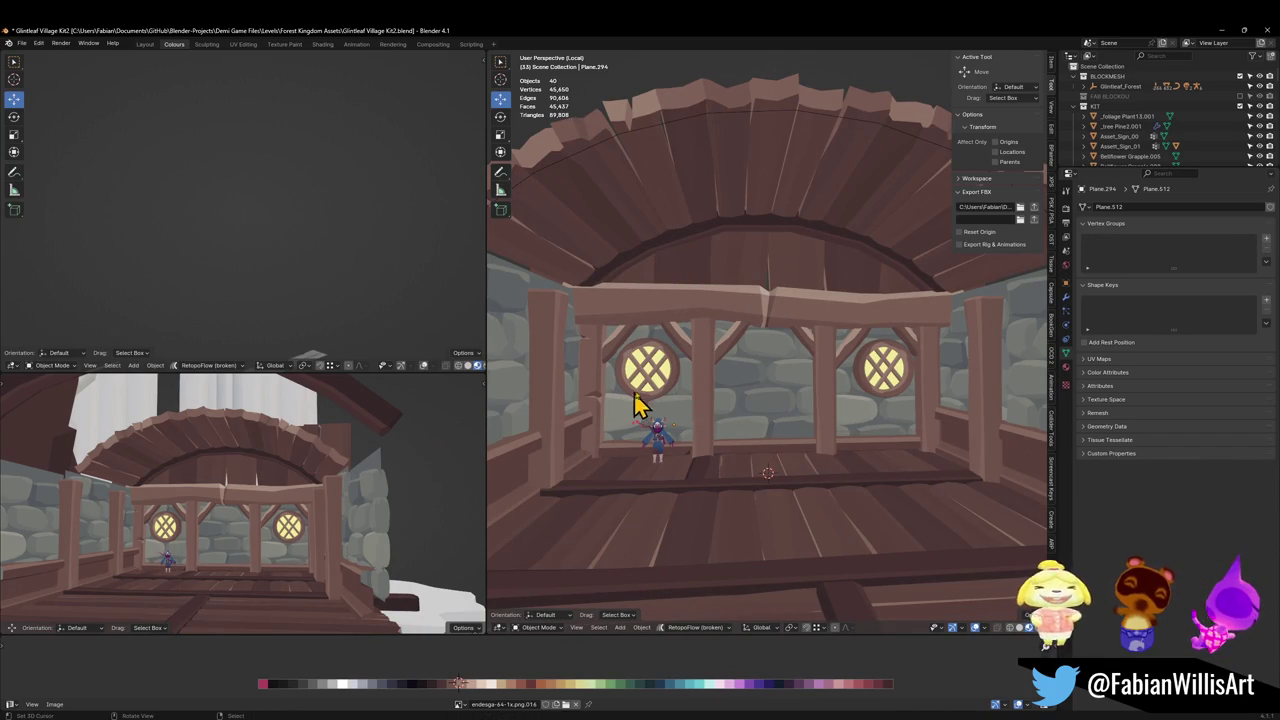
Lower both round windows about 0.97 m along Z, then walk closer to inspect them.
{"action": "key", "text": "g"}
{"action": "key", "text": "z"}
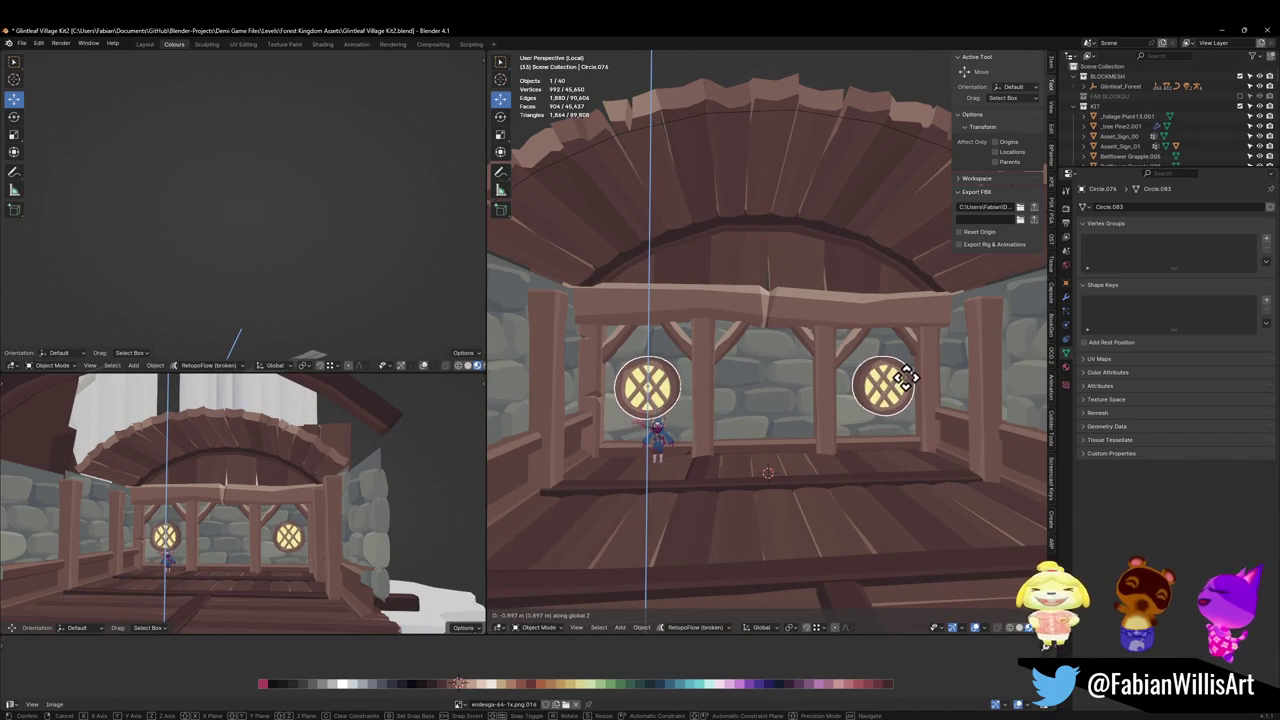
{"action": "left_click", "coordinate": [910, 393]}
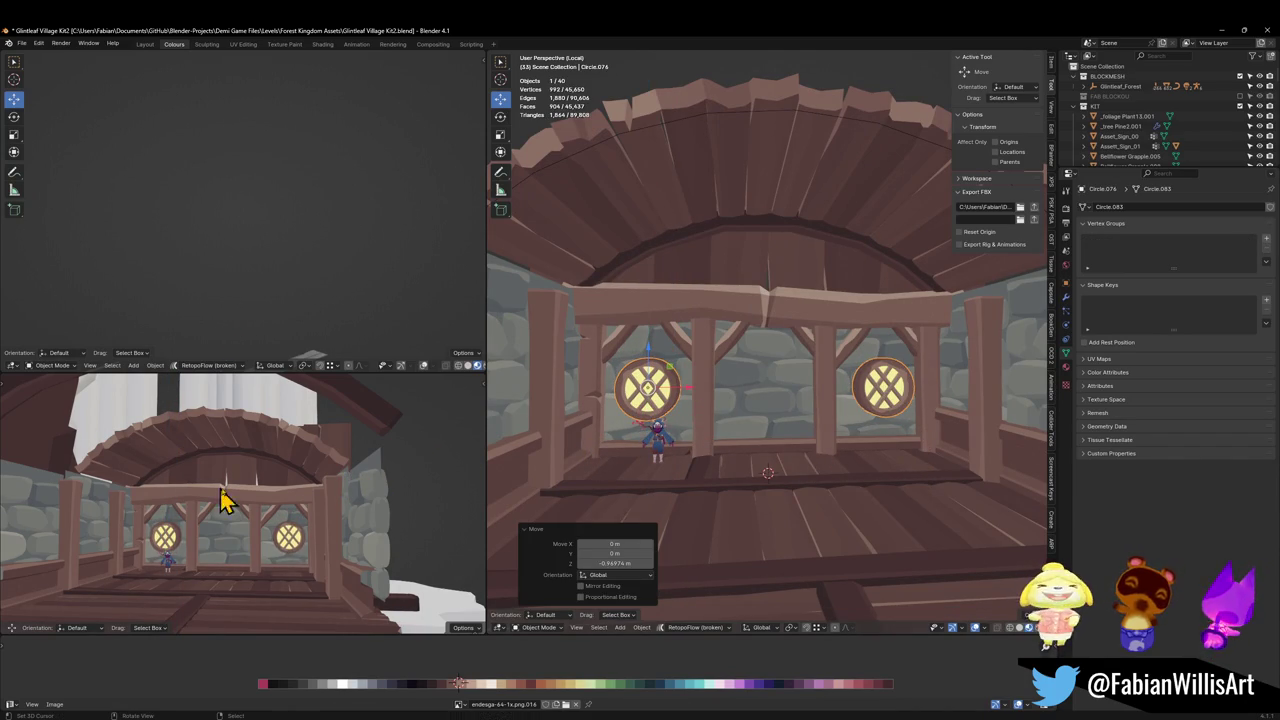
{"action": "key", "text": "shift+grave"}
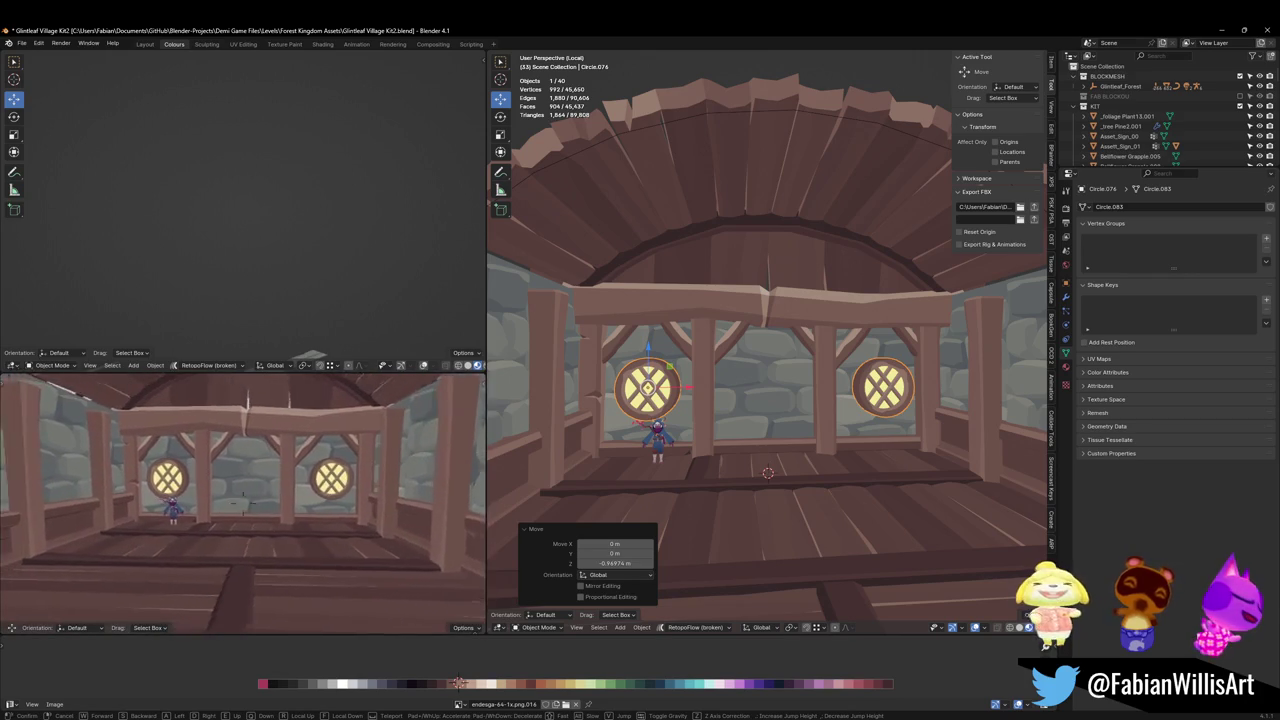
{"action": "left_click", "coordinate": [262, 485]}
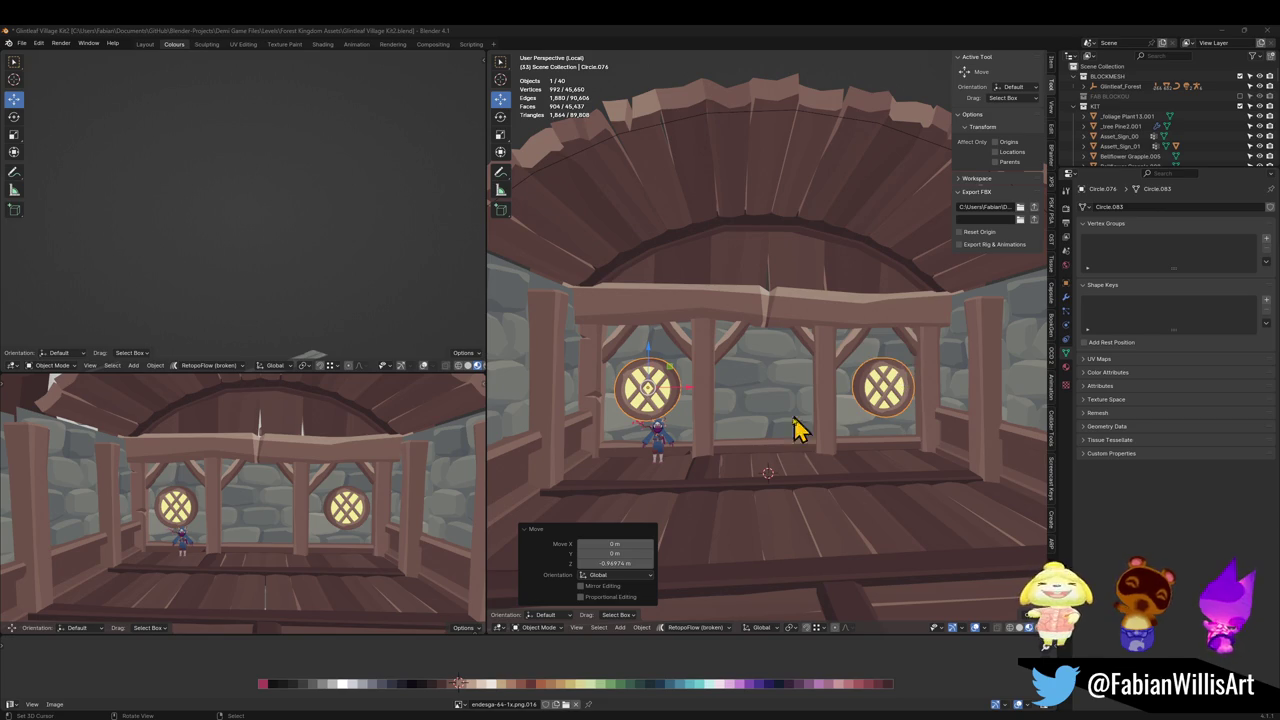
{"action": "mouse_move", "coordinate": [800, 428]}
{"action": "middle_mouse_down"}
{"action": "mouse_move", "coordinate": [775, 385]}
{"action": "mouse_move", "coordinate": [786, 420]}
{"action": "mouse_move", "coordinate": [800, 390]}
{"action": "middle_mouse_up"}
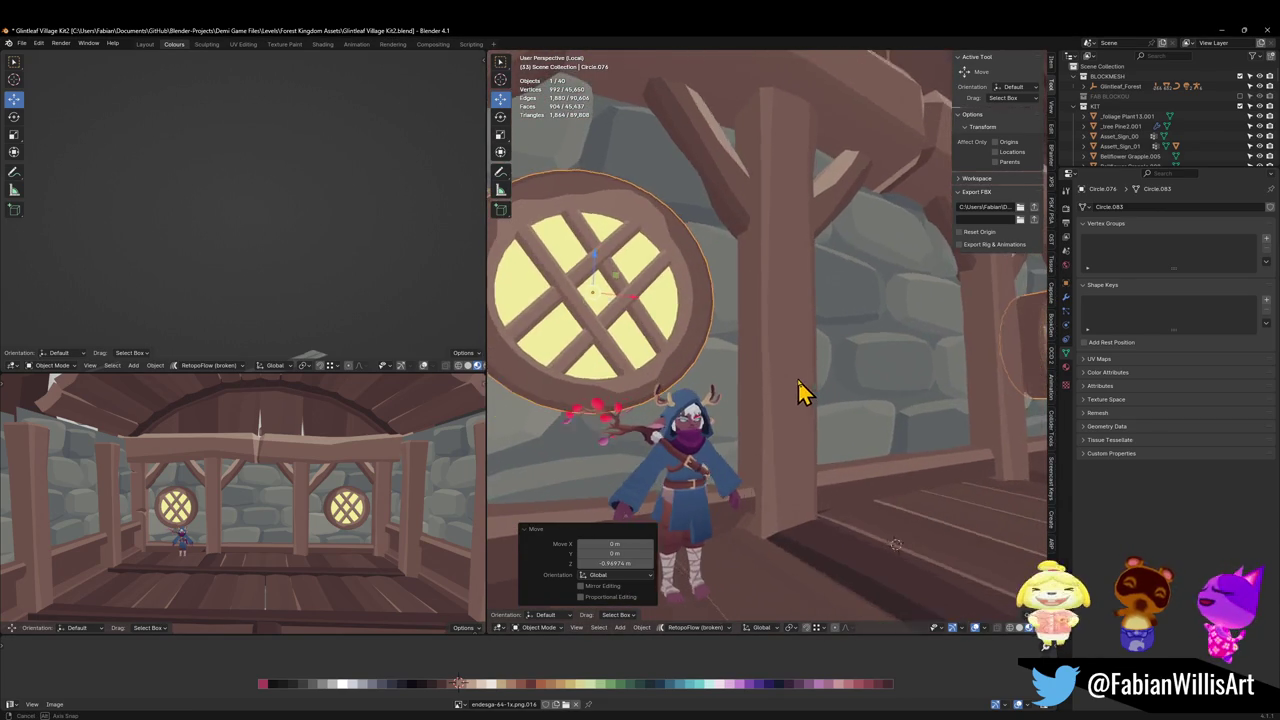
Select the wooden window frame and undo its stray change.
{"action": "scroll", "coordinate": [780, 403], "scroll_direction": "down", "scroll_amount": 3}
{"action": "scroll", "coordinate": [808, 408], "scroll_direction": "down", "scroll_amount": 3}
{"action": "scroll", "coordinate": [812, 408], "scroll_direction": "down", "scroll_amount": 2}
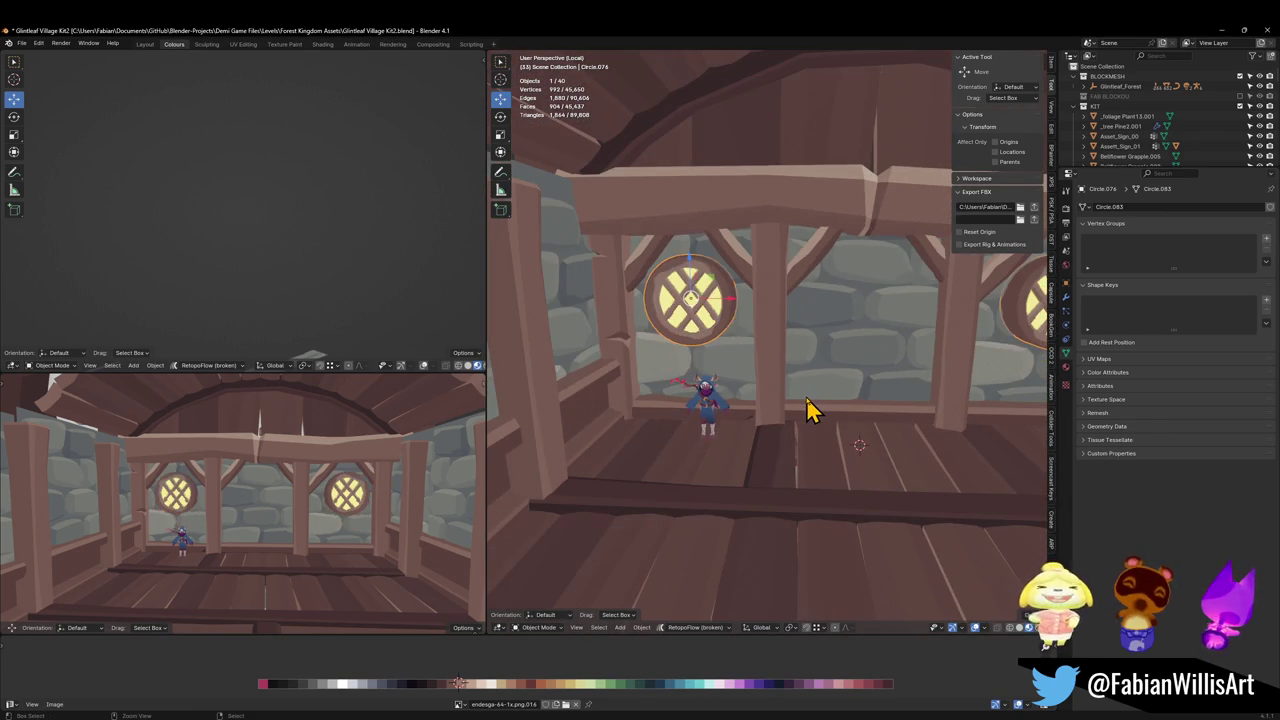
{"action": "left_click", "coordinate": [806, 397]}
{"action": "left_click", "coordinate": [806, 397]}
{"action": "left_click", "coordinate": [806, 397]}
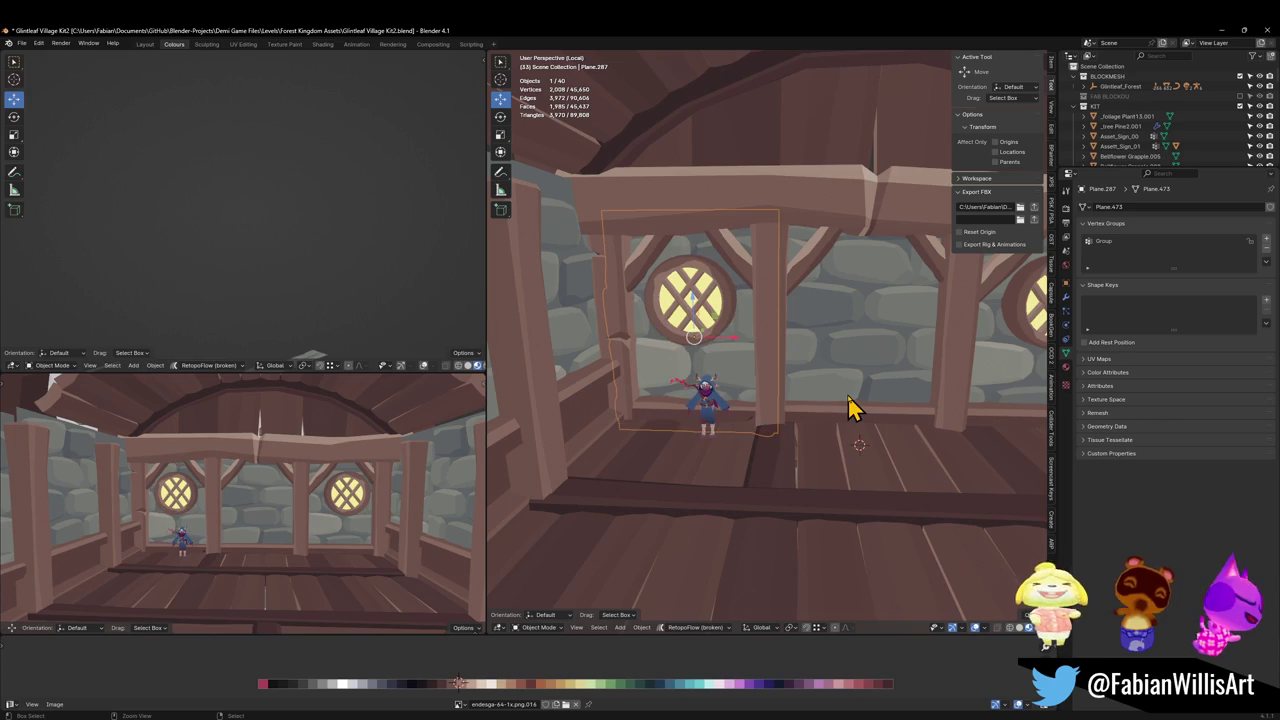
{"action": "key", "text": "ctrl+z"}
{"action": "key", "text": "ctrl+z"}
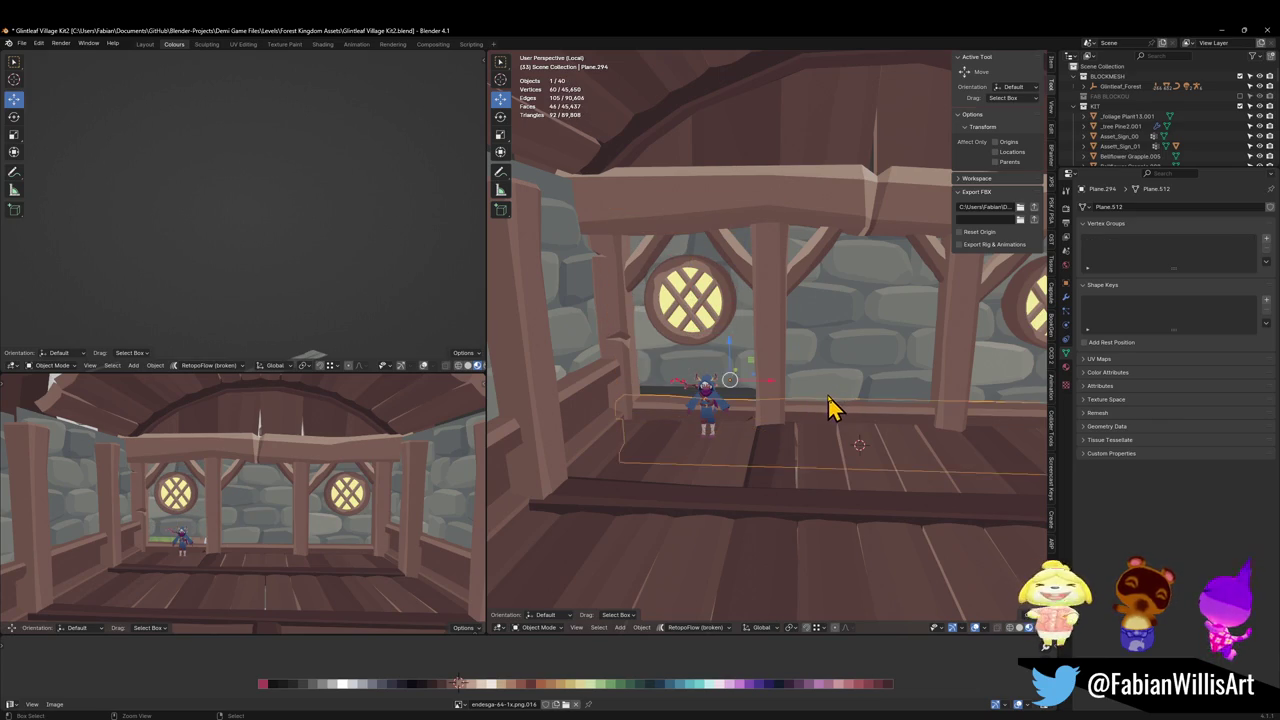
Save Glintleaf Village Kit2.blend and orbit around the window up toward the ceiling.
{"action": "scroll", "coordinate": [820, 396], "scroll_direction": "up", "scroll_amount": 2}
{"action": "scroll", "coordinate": [824, 398], "scroll_direction": "up", "scroll_amount": 2}
{"action": "scroll", "coordinate": [828, 400], "scroll_direction": "up", "scroll_amount": 3}
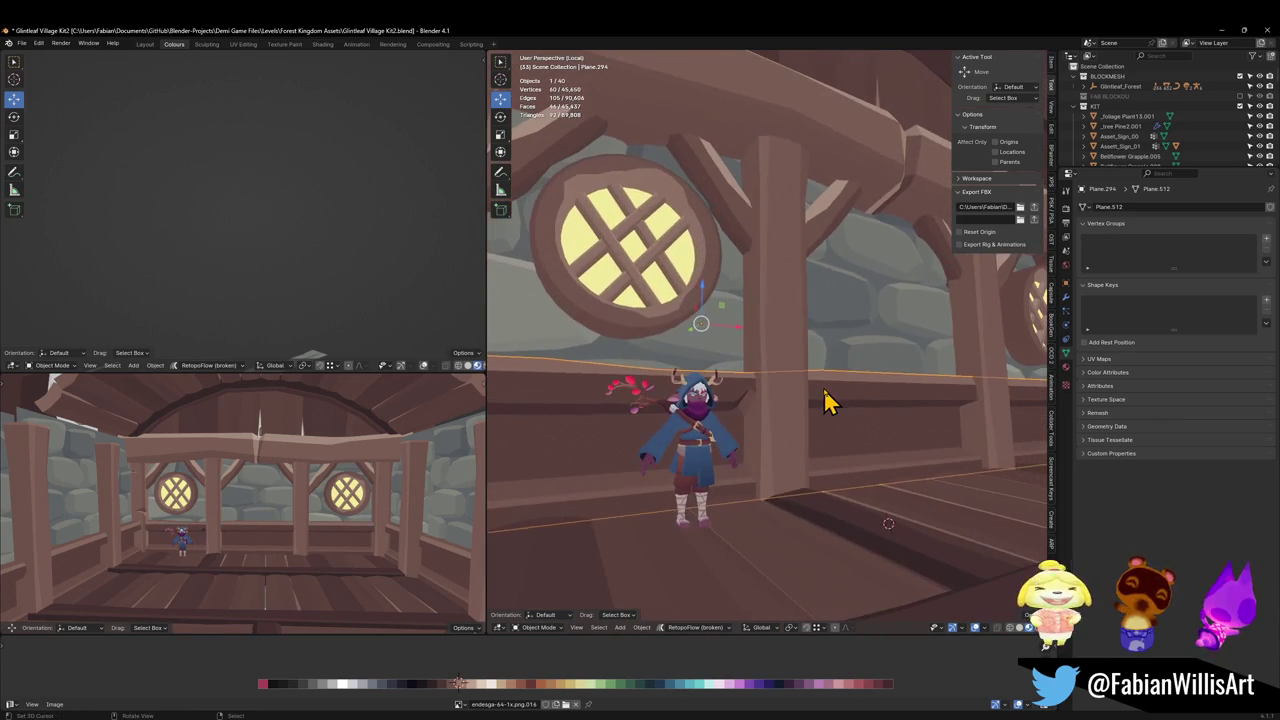
{"action": "key", "text": "ctrl+s"}
{"action": "scroll", "coordinate": [827, 401], "scroll_direction": "up", "scroll_amount": 1}
{"action": "scroll", "coordinate": [832, 402], "scroll_direction": "up", "scroll_amount": 2}
{"action": "scroll", "coordinate": [839, 402], "scroll_direction": "up", "scroll_amount": 2}
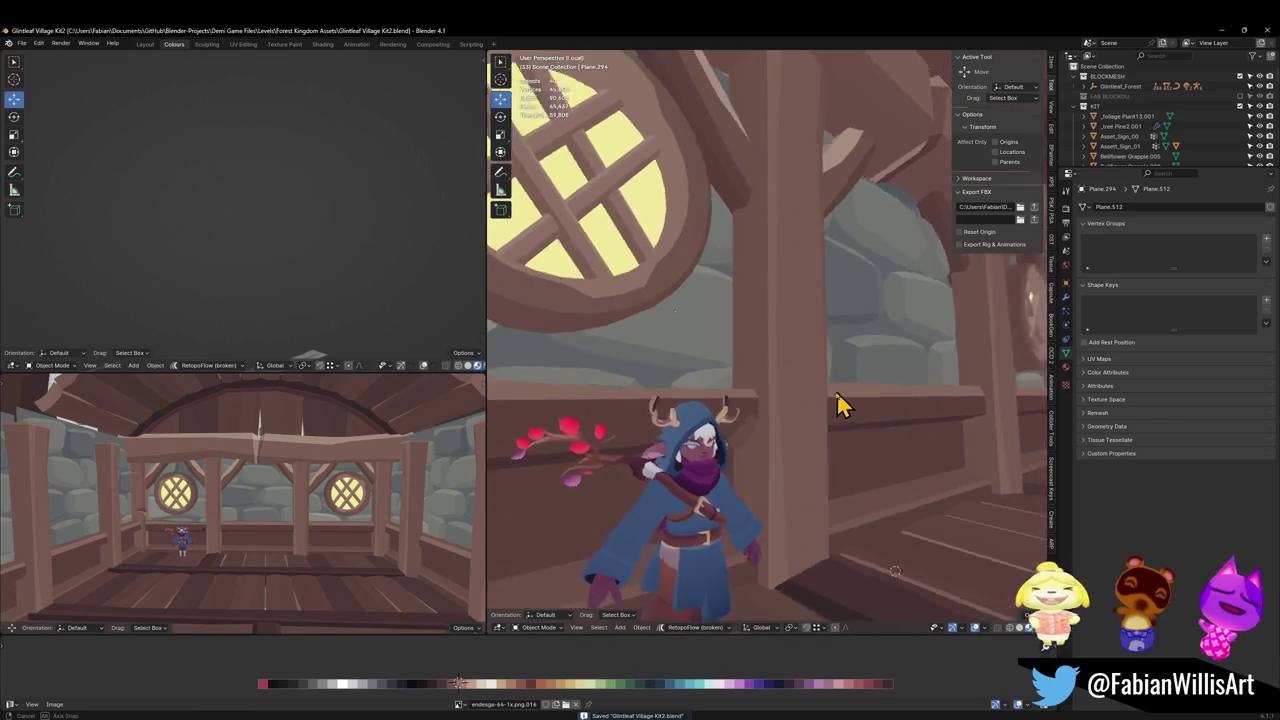
{"action": "middle_click_drag", "start_coordinate": [838, 402], "coordinate": [808, 403]}
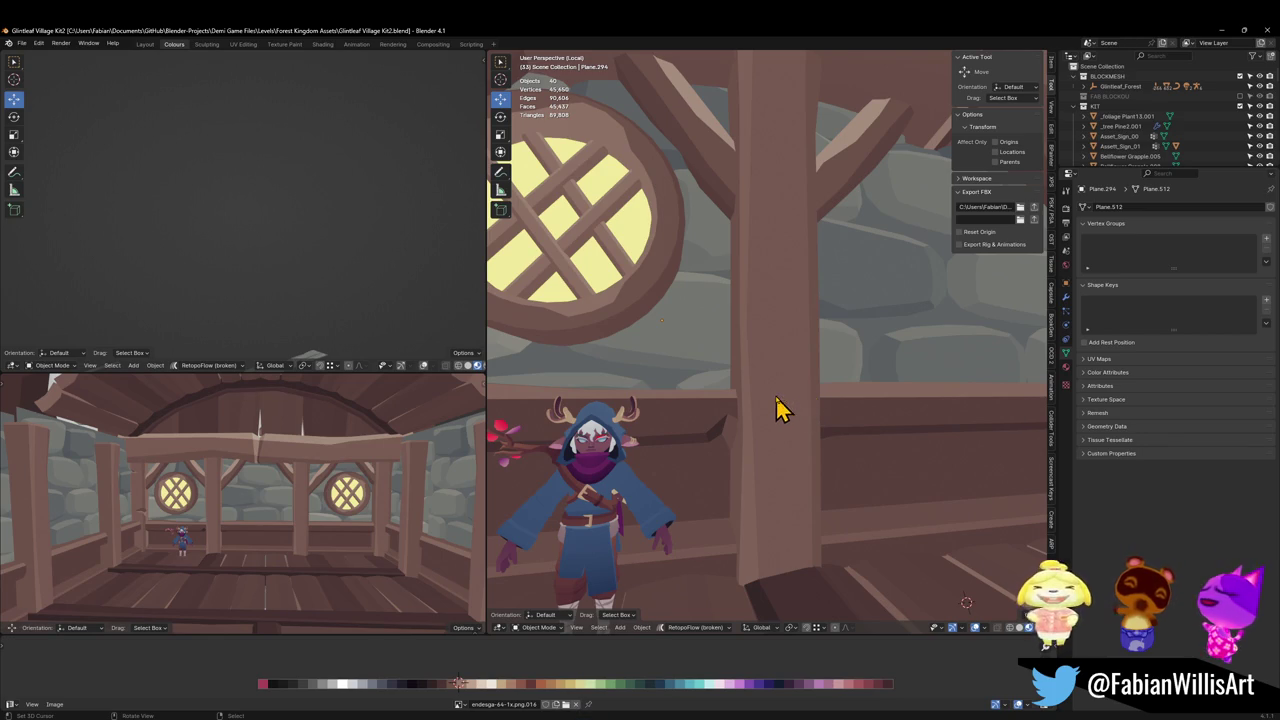
{"action": "scroll", "coordinate": [920, 366], "scroll_direction": "down", "scroll_amount": 5}
{"action": "mouse_move", "coordinate": [885, 378]}
{"action": "middle_mouse_down"}
{"action": "mouse_move", "coordinate": [894, 366]}
{"action": "mouse_move", "coordinate": [820, 357]}
{"action": "mouse_move", "coordinate": [846, 360]}
{"action": "middle_mouse_up"}
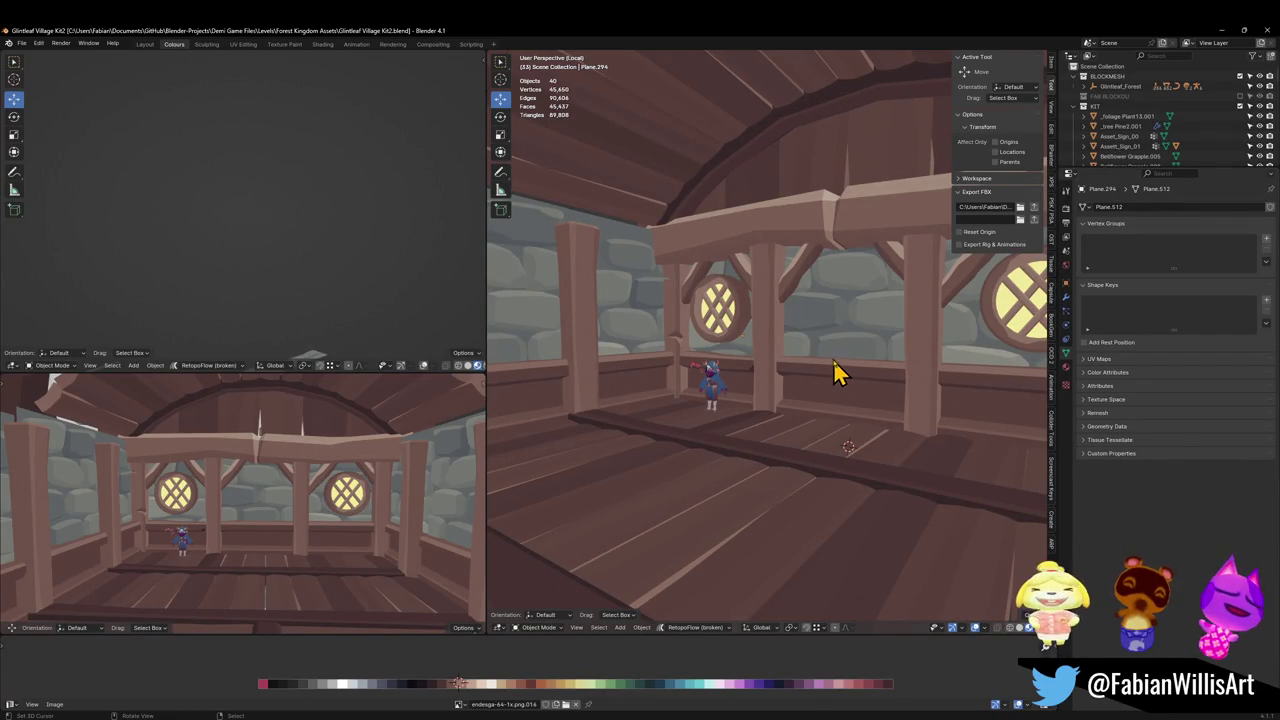
{"action": "mouse_move", "coordinate": [712, 218]}
{"action": "middle_mouse_down"}
{"action": "mouse_move", "coordinate": [709, 271]}
{"action": "mouse_move", "coordinate": [771, 294]}
{"action": "mouse_move", "coordinate": [797, 283]}
{"action": "mouse_move", "coordinate": [716, 297]}
{"action": "middle_mouse_up"}
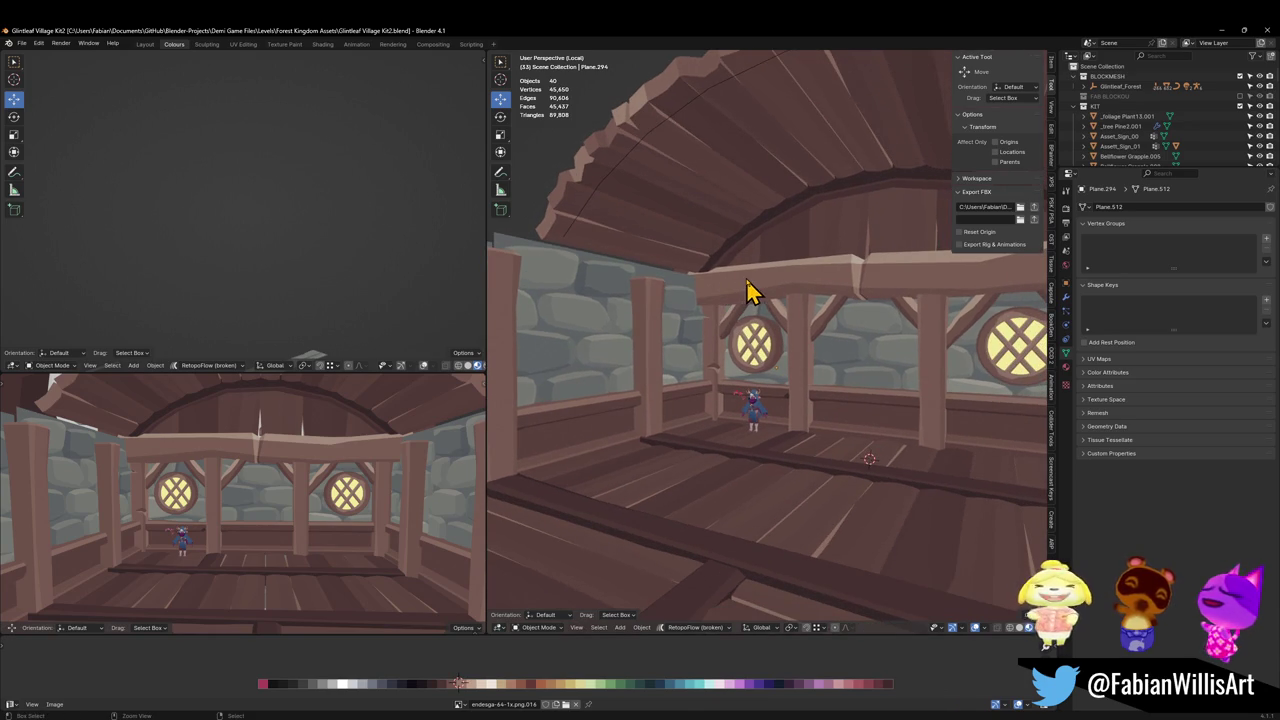
Save the file and discard a stray duplicate of the selected object.
{"action": "key", "text": "ctrl+s"}
{"action": "key", "text": "shift+d"}
{"action": "key", "text": "Escape"}
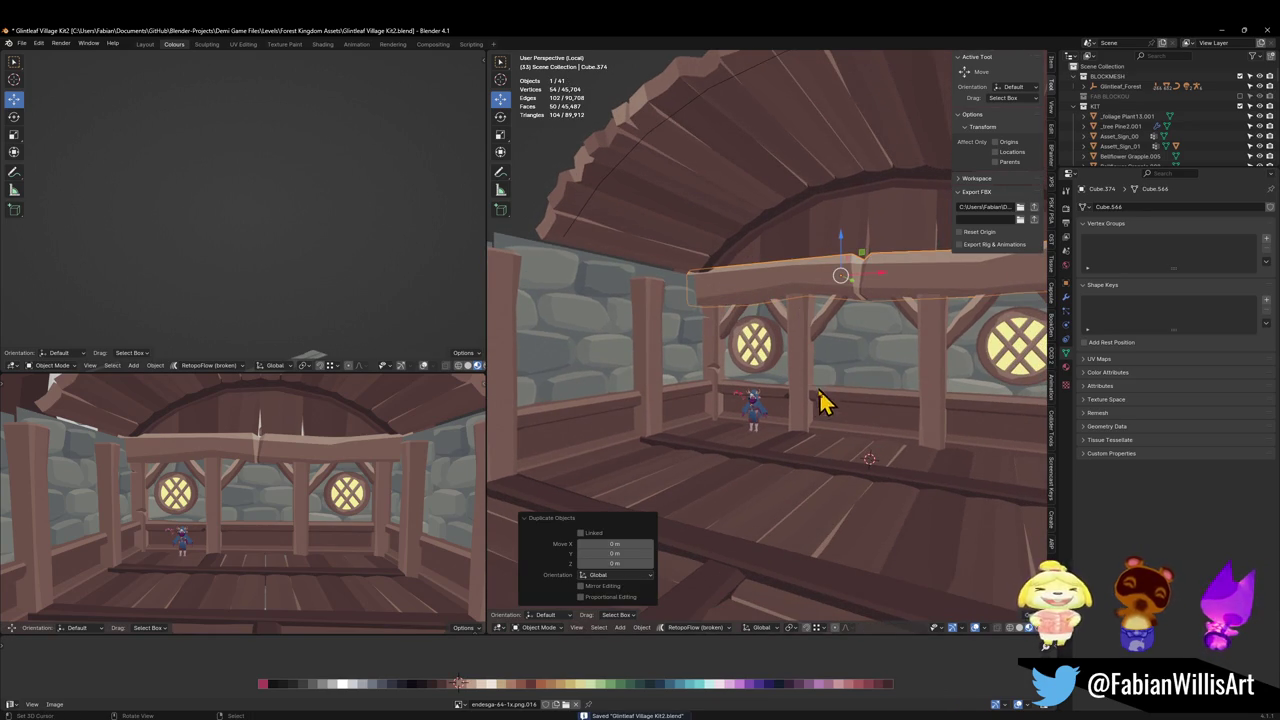
{"action": "key", "text": "Delete"}
Duplicate the wooden pillar, place the copy, and raise it toward the ceiling.
{"action": "left_click", "coordinate": [808, 380]}
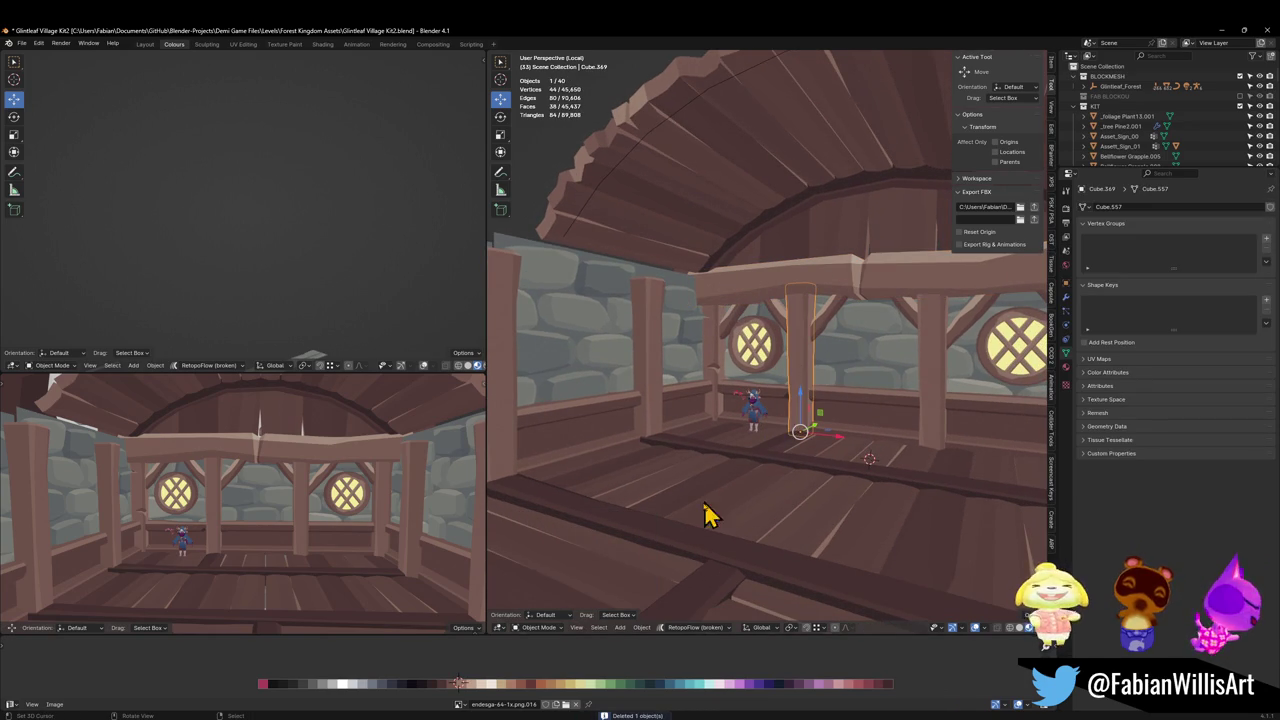
{"action": "scroll", "coordinate": [697, 610], "scroll_direction": "down", "scroll_amount": 5}
{"action": "middle_click_drag", "start_coordinate": [697, 610], "coordinate": [796, 514]}
{"action": "key", "text": "shift+d"}
{"action": "key", "text": "shift+z"}
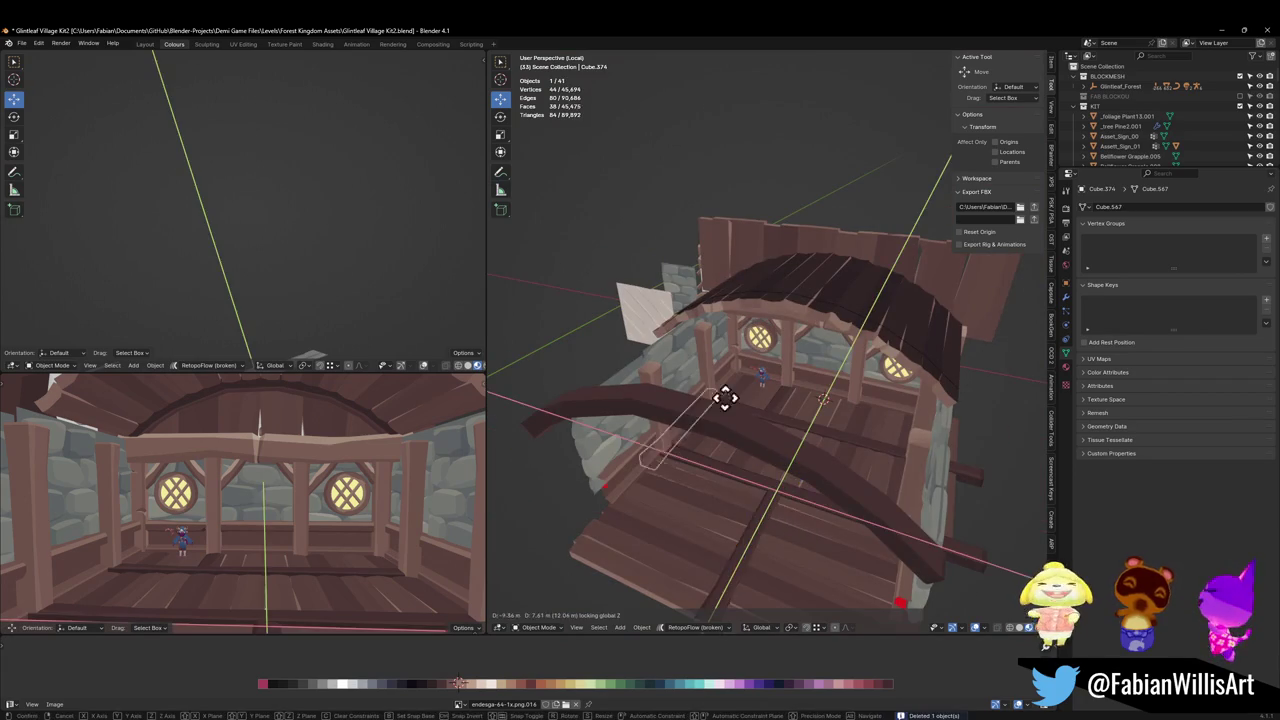
{"action": "left_click", "coordinate": [728, 407]}
{"action": "scroll", "coordinate": [748, 420], "scroll_direction": "up", "scroll_amount": 5}
{"action": "middle_click_drag", "start_coordinate": [748, 420], "coordinate": [734, 400]}
{"action": "key", "text": "g"}
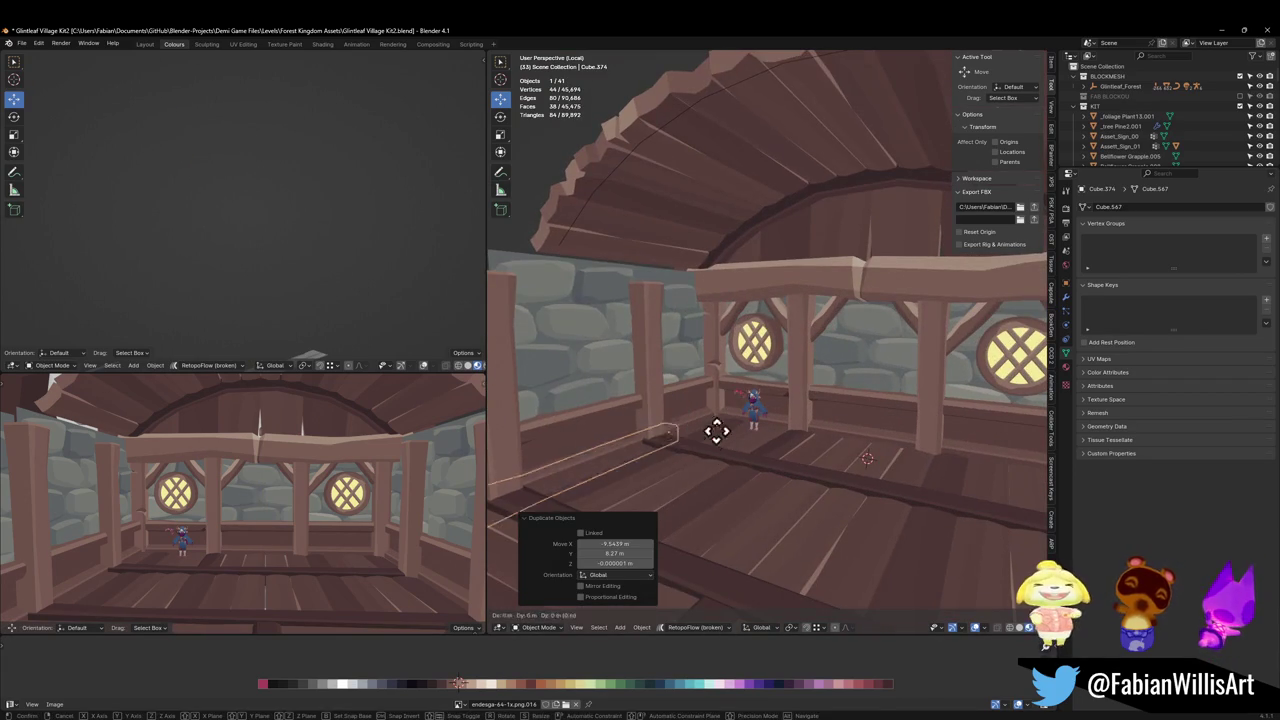
{"action": "key", "text": "z"}
{"action": "left_click", "coordinate": [708, 286]}
Scale the copied beam up.
{"action": "key", "text": "s"}
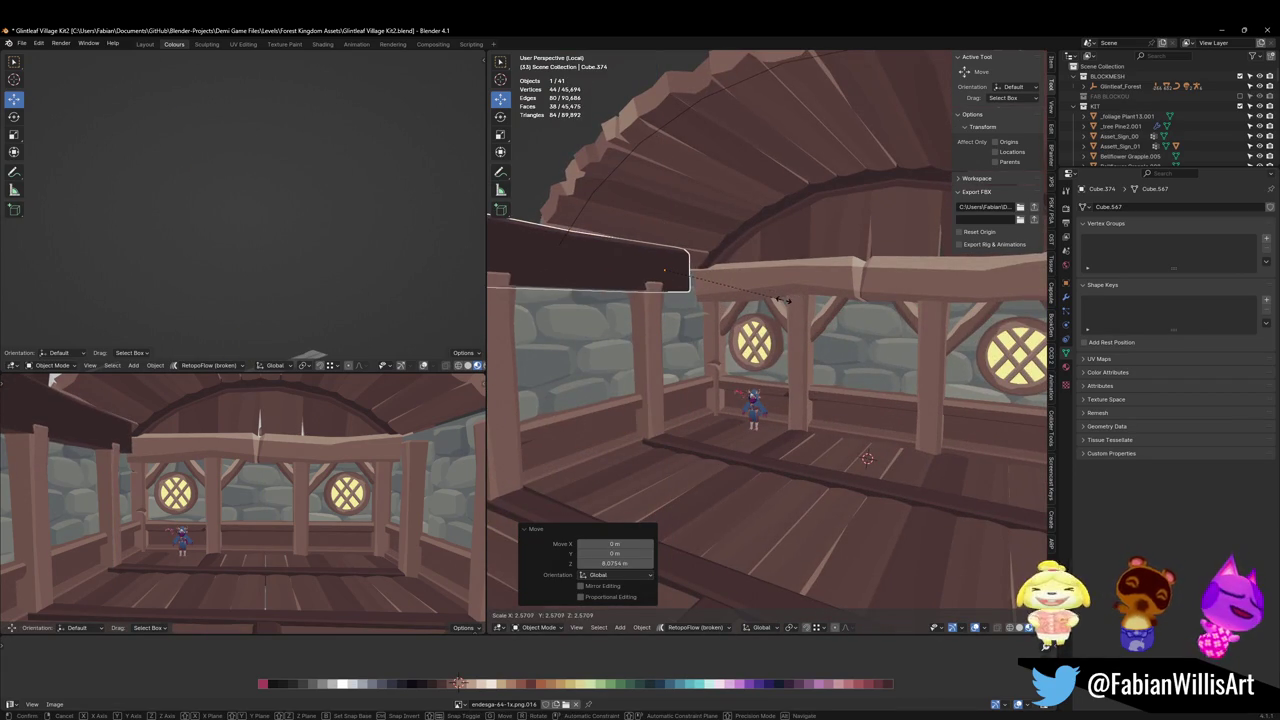
{"action": "left_click", "coordinate": [790, 299]}
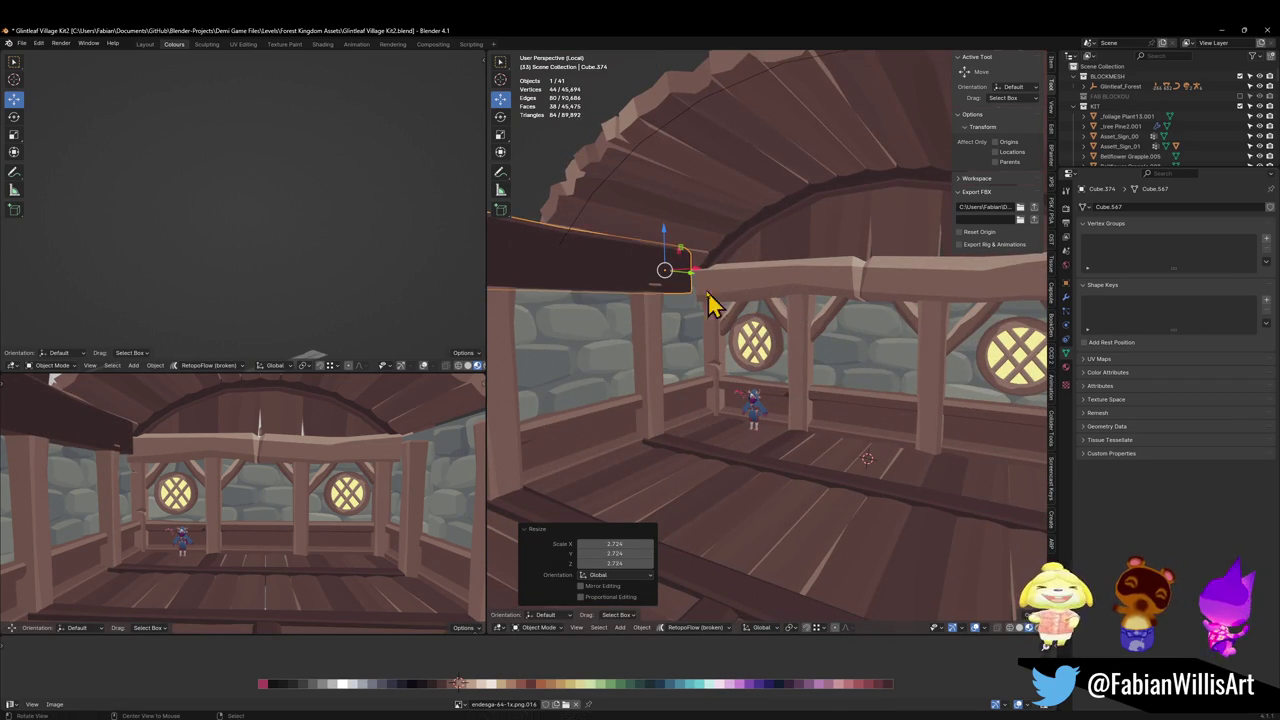
{"action": "middle_click_drag", "start_coordinate": [714, 309], "coordinate": [749, 297]}
{"action": "scroll", "coordinate": [745, 330], "scroll_direction": "up", "scroll_amount": 3}
{"action": "mouse_move", "coordinate": [727, 370]}
{"action": "middle_mouse_down"}
{"action": "mouse_move", "coordinate": [746, 351]}
{"action": "mouse_move", "coordinate": [763, 370]}
{"action": "mouse_move", "coordinate": [794, 366]}
{"action": "mouse_move", "coordinate": [786, 351]}
{"action": "middle_mouse_up"}
Reposition the scaled beam along Y, X and Z.
{"action": "key", "text": "g"}
{"action": "key", "text": "y"}
{"action": "left_click", "coordinate": [810, 356]}
{"action": "key", "text": "g"}
{"action": "key", "text": "x"}
{"action": "left_click", "coordinate": [800, 352]}
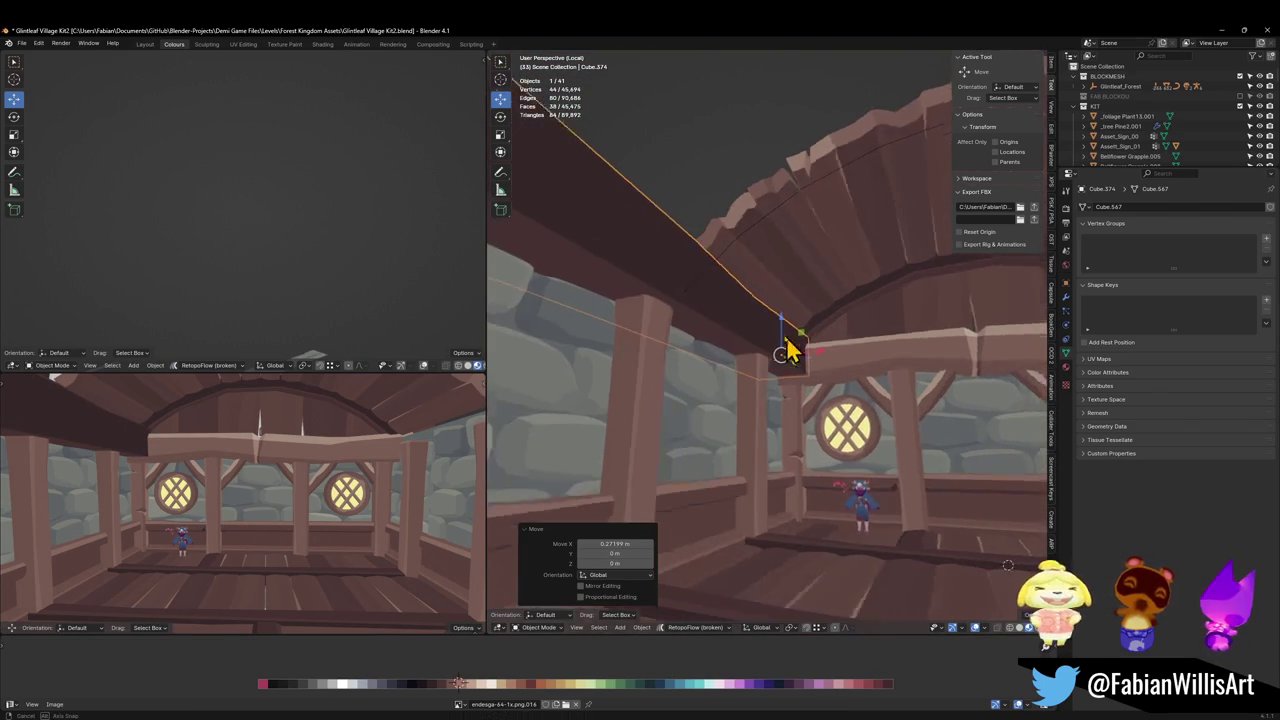
{"action": "key", "text": "g"}
{"action": "key", "text": "z"}
{"action": "left_click", "coordinate": [826, 363]}
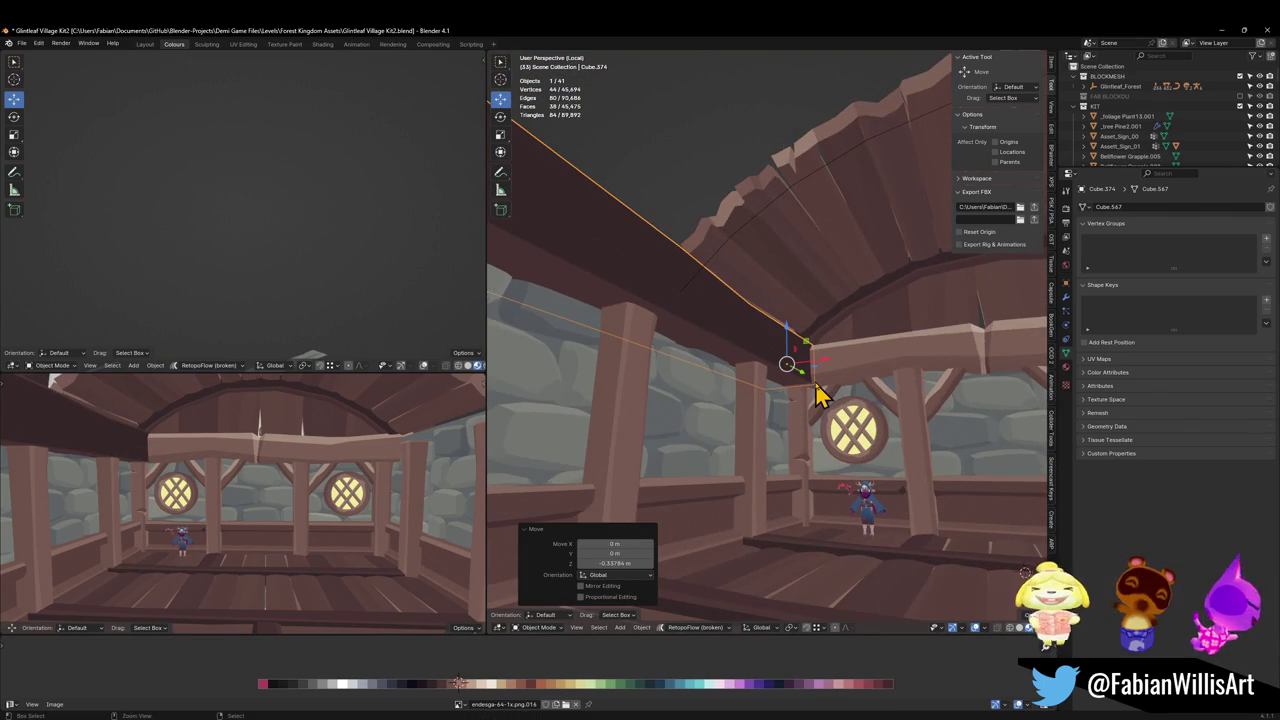
Mirror the trial beam along Z, lower it slightly, then delete it.
{"action": "key", "text": "ctrl+m"}
{"action": "key", "text": "z"}
{"action": "left_click", "coordinate": [817, 392]}
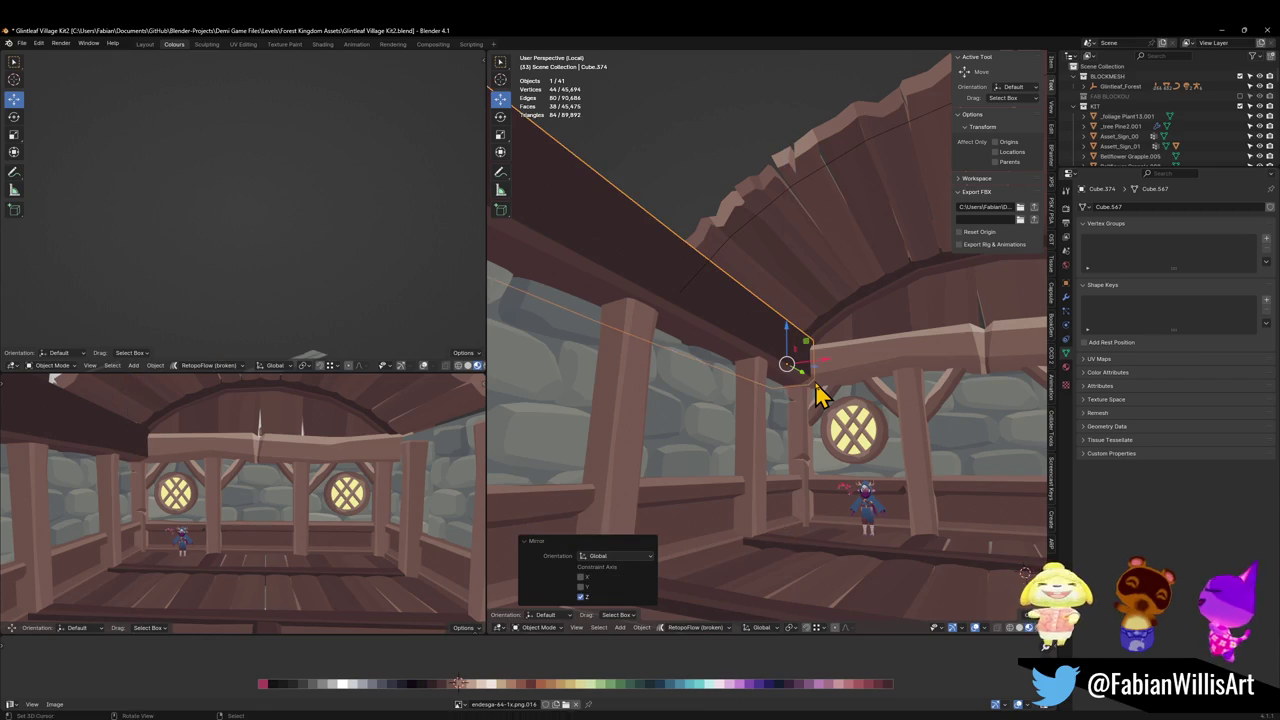
{"action": "mouse_move", "coordinate": [826, 395]}
{"action": "middle_mouse_down"}
{"action": "mouse_move", "coordinate": [757, 380]}
{"action": "mouse_move", "coordinate": [771, 377]}
{"action": "middle_mouse_up"}
{"action": "key", "text": "g"}
{"action": "key", "text": "z"}
{"action": "left_click", "coordinate": [829, 399]}
{"action": "key", "text": "Delete"}
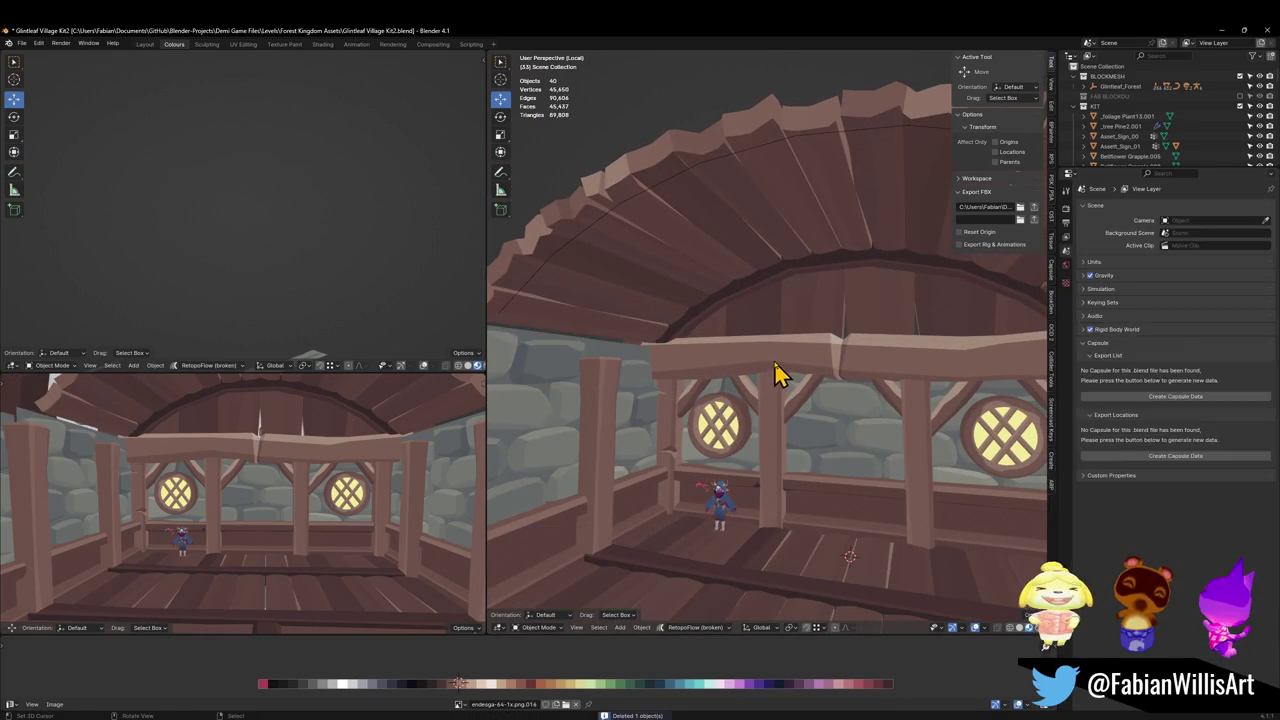
Duplicate the wall crossbeam.
{"action": "left_click", "coordinate": [808, 375]}
{"action": "key", "text": "shift+d"}
{"action": "key", "text": "Escape"}
Rotate the crossbeam copy 90° about Z with rz90 and slide it horizontally into place.
{"action": "type", "text": "rz90"}
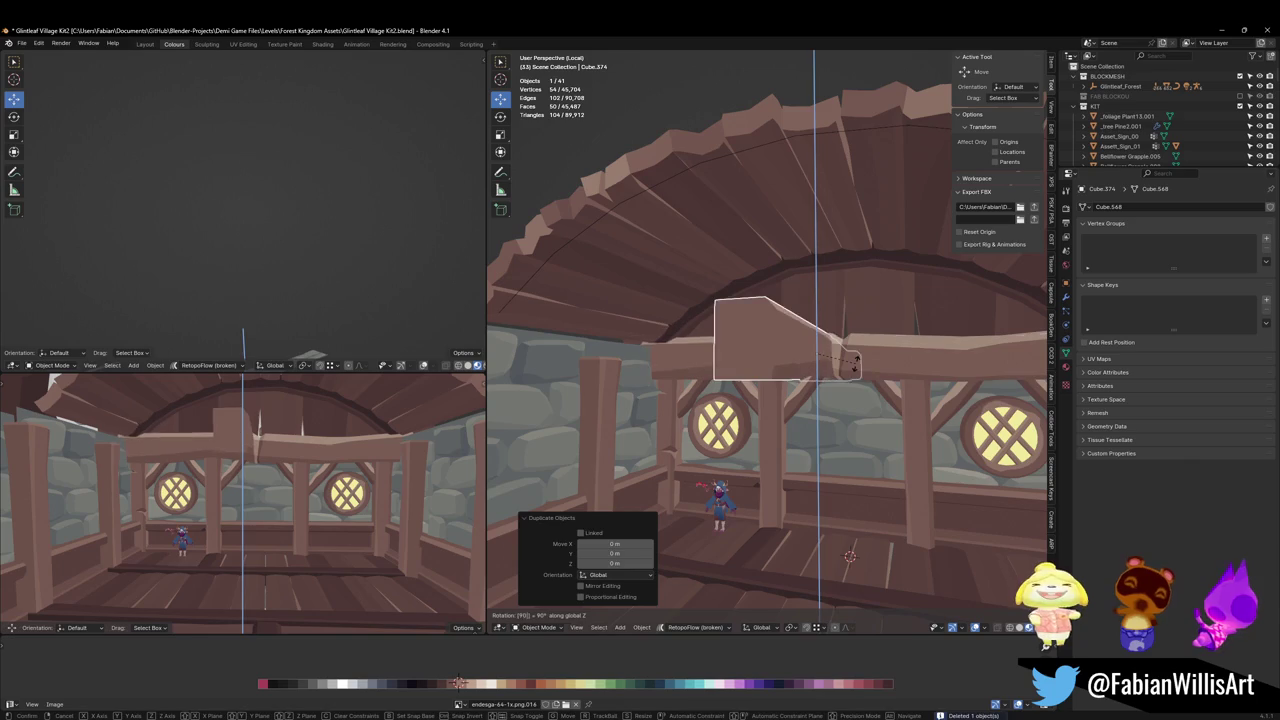
{"action": "key", "text": "Return"}
{"action": "middle_click_drag", "start_coordinate": [860, 378], "coordinate": [786, 408]}
{"action": "key", "text": "g"}
{"action": "key", "text": "shift+z"}
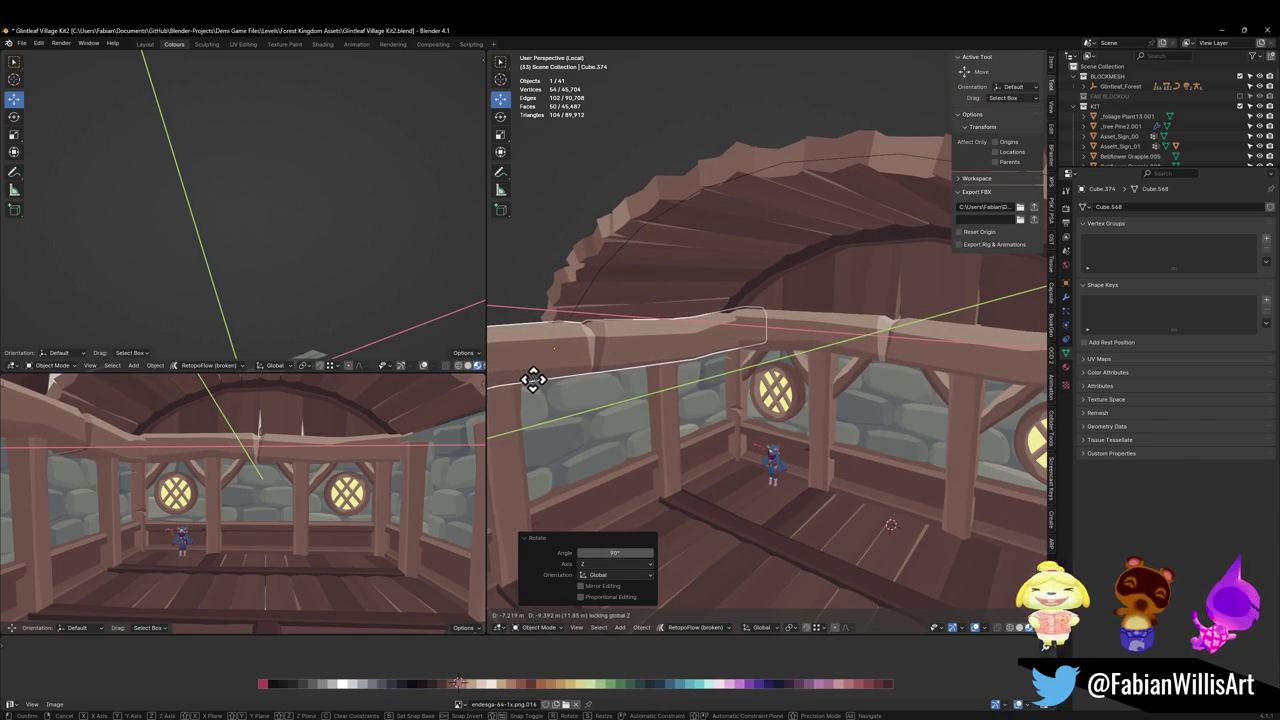
{"action": "left_click", "coordinate": [531, 377]}
Slide the beam copy along Y to sit along the side wall posts.
{"action": "mouse_move", "coordinate": [709, 351]}
{"action": "middle_mouse_down"}
{"action": "mouse_move", "coordinate": [686, 380]}
{"action": "mouse_move", "coordinate": [752, 330]}
{"action": "middle_mouse_up"}
{"action": "key", "text": "g"}
{"action": "key", "text": "y"}
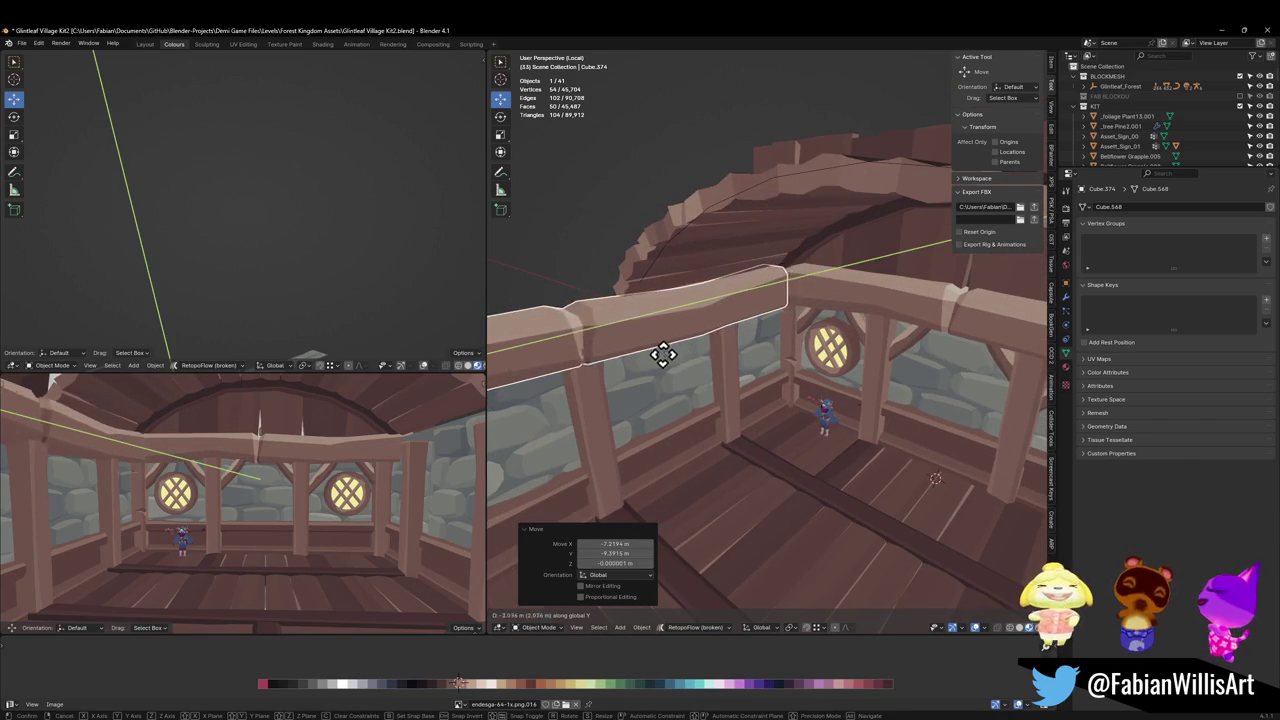
{"action": "left_click", "coordinate": [707, 343]}
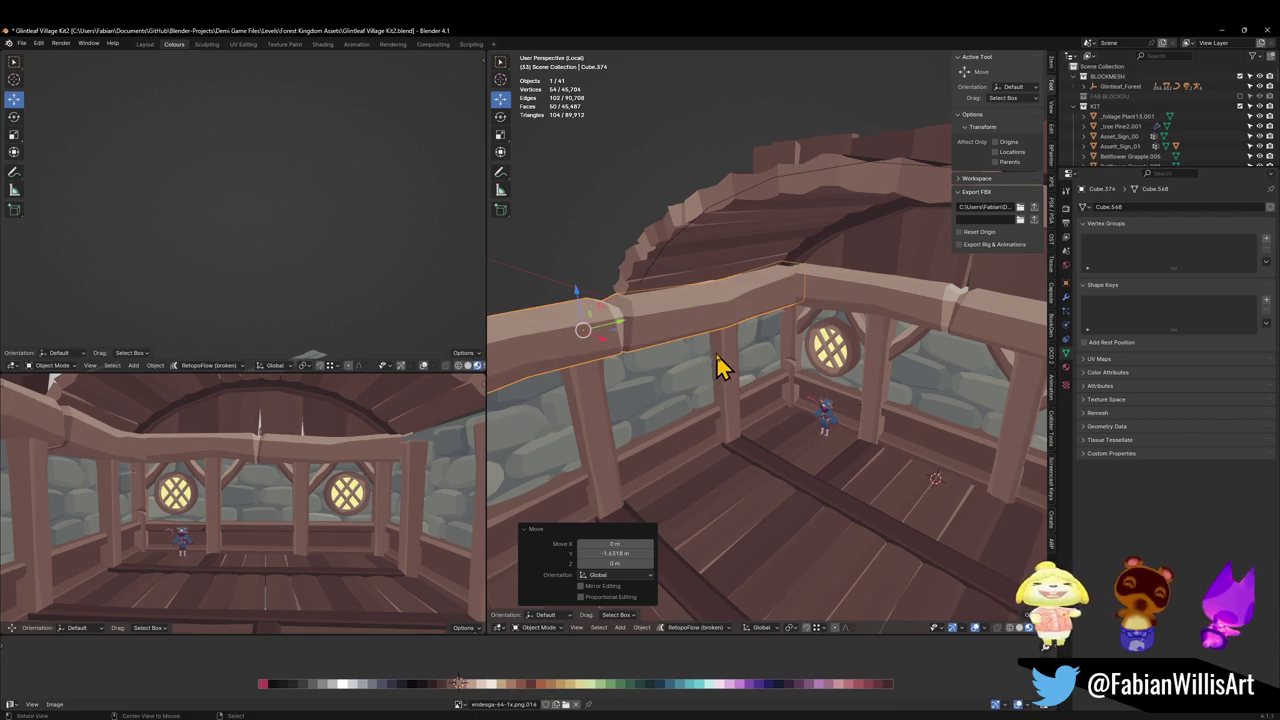
Fly toward the round window and start moving a vertical post horizontally.
{"action": "key", "text": "shift+grave"}
{"action": "key", "text": "w"}
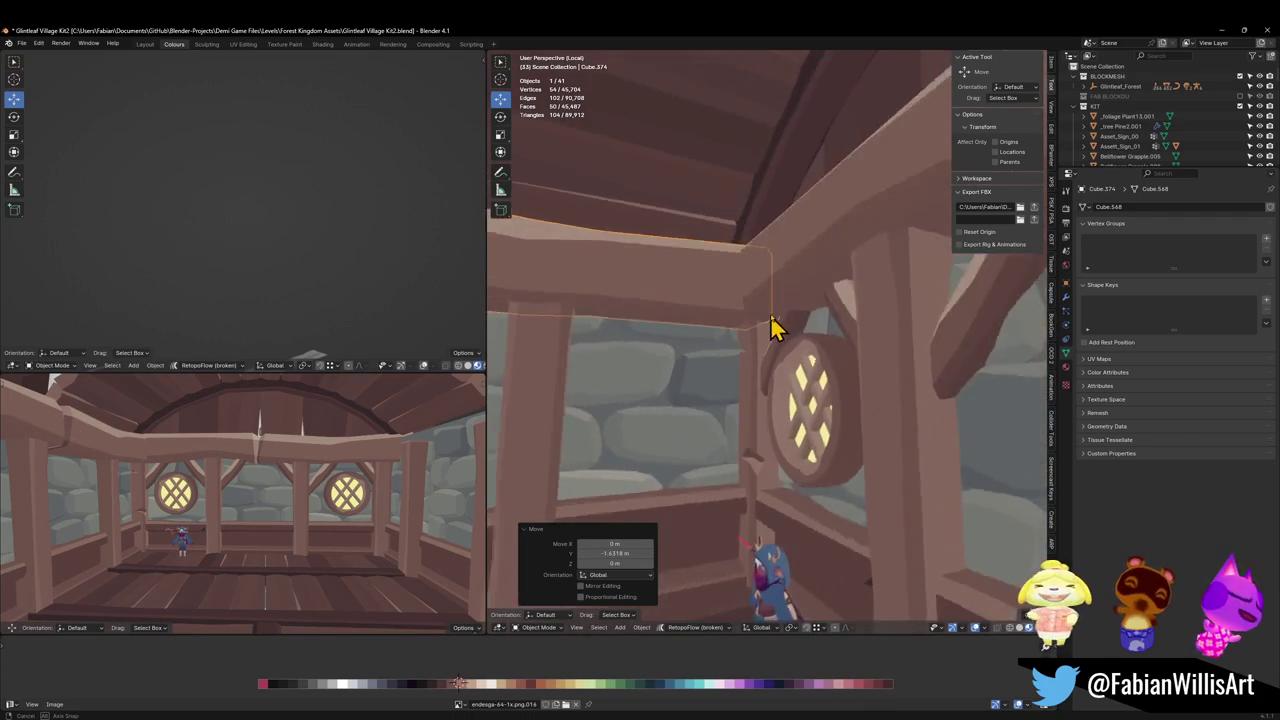
{"action": "left_click", "coordinate": [778, 370]}
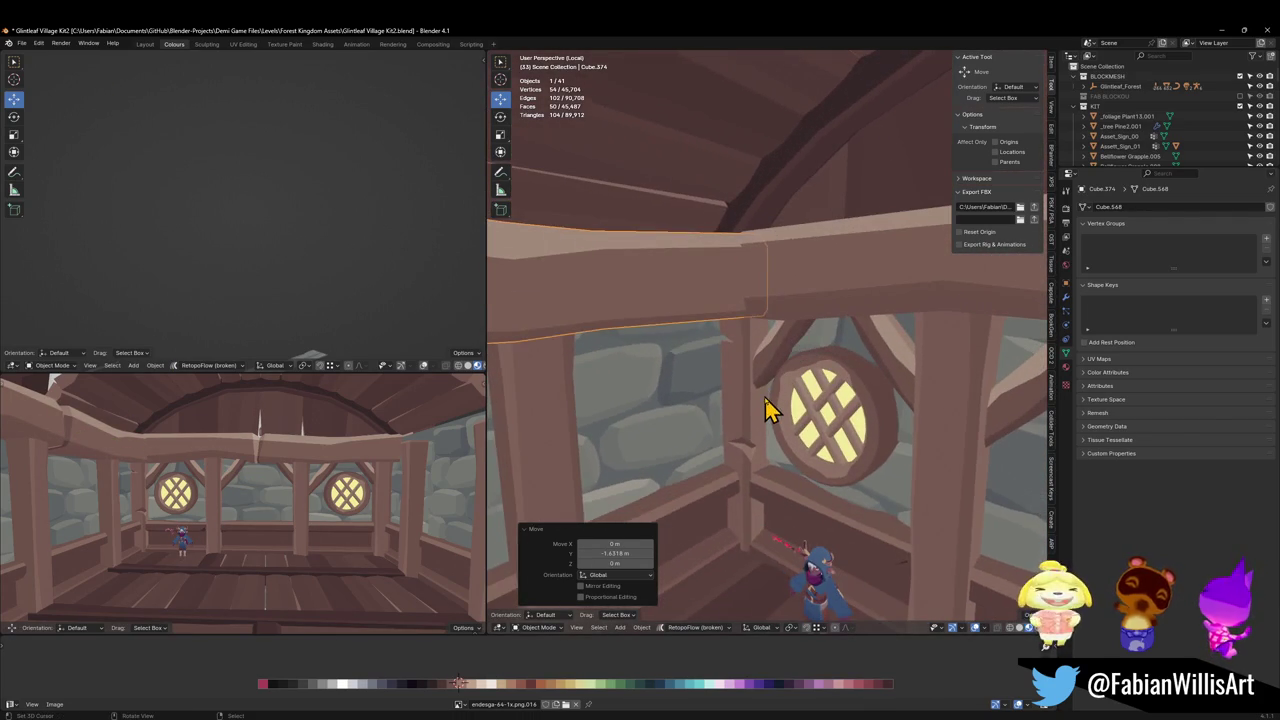
{"action": "left_click", "coordinate": [760, 409]}
{"action": "key", "text": "g"}
{"action": "key", "text": "shift+z"}
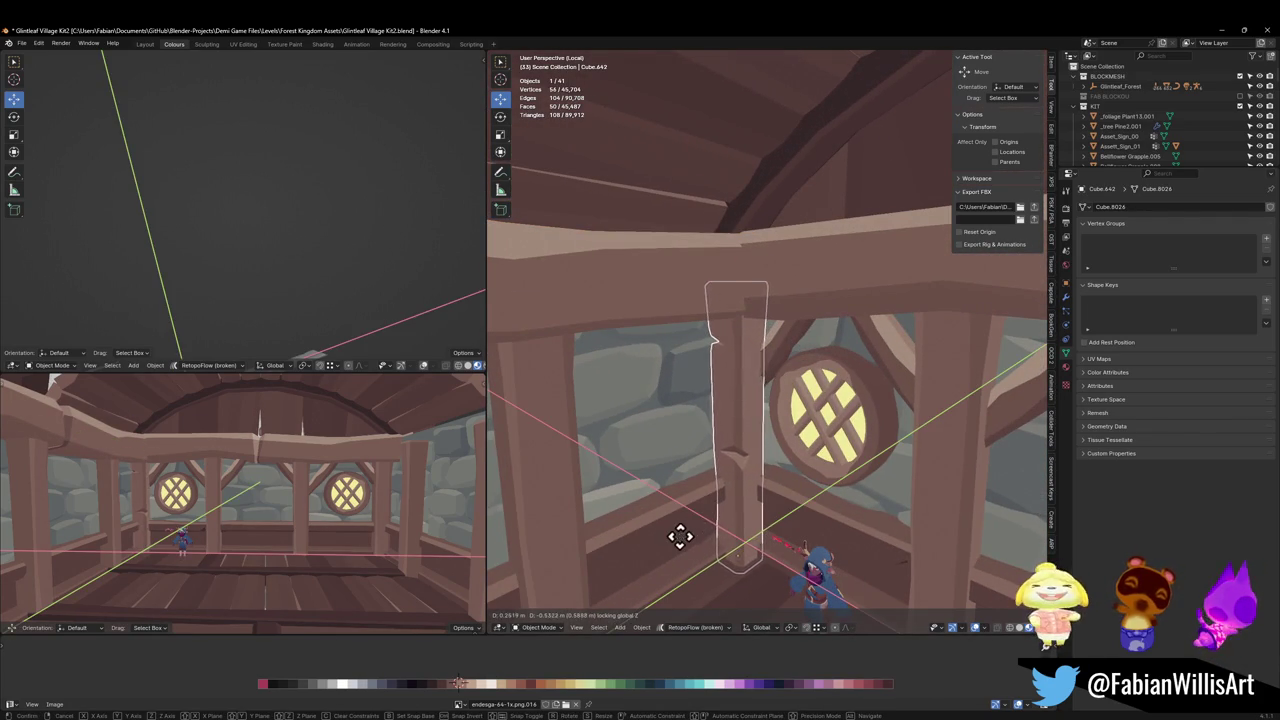
Place the post, widen it to 1.525 without changing its height, and reposition it.
{"action": "left_click", "coordinate": [690, 534]}
{"action": "key", "text": "s"}
{"action": "key", "text": "shift+z"}
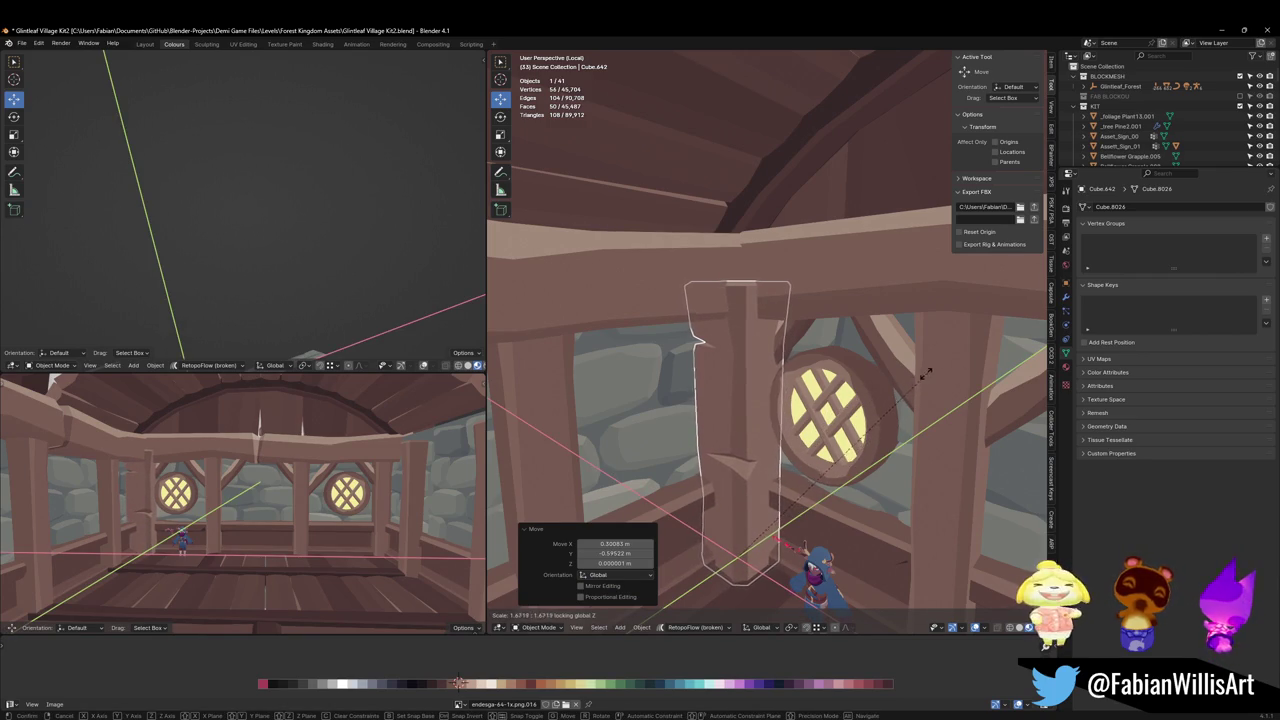
{"action": "left_click", "coordinate": [903, 397]}
{"action": "key", "text": "g"}
{"action": "key", "text": "shift+z"}
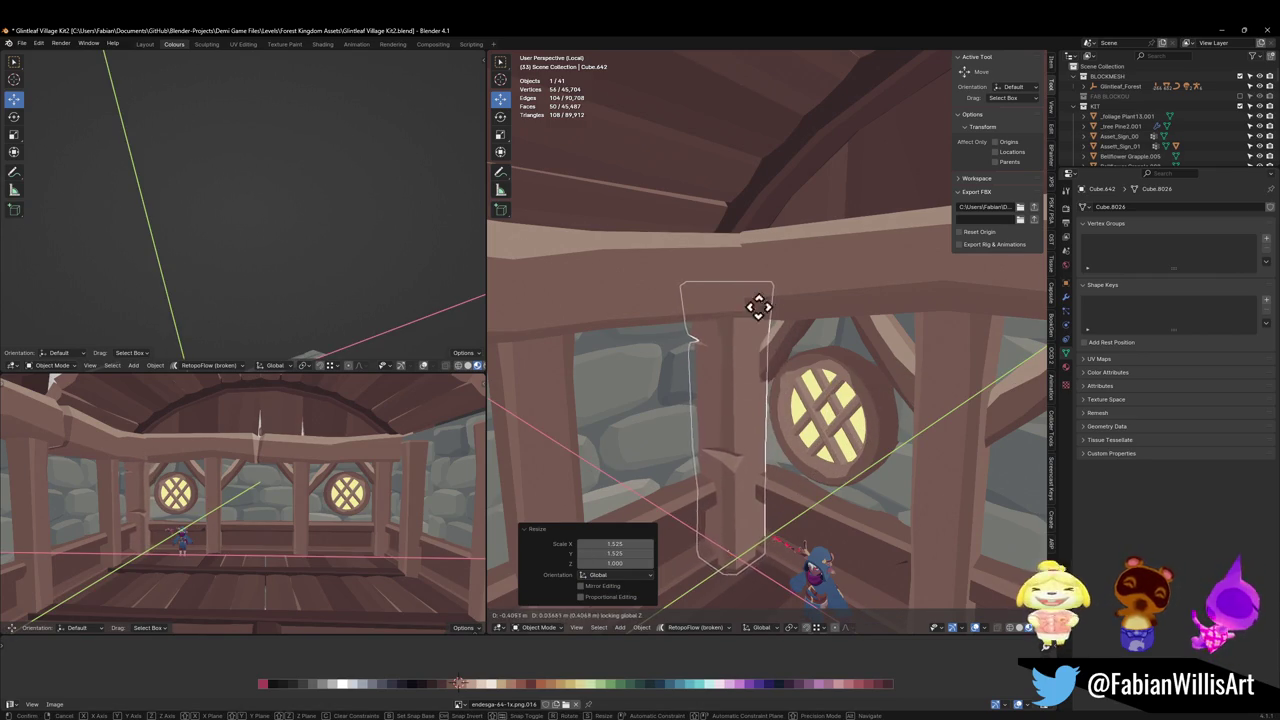
{"action": "left_click", "coordinate": [820, 278]}
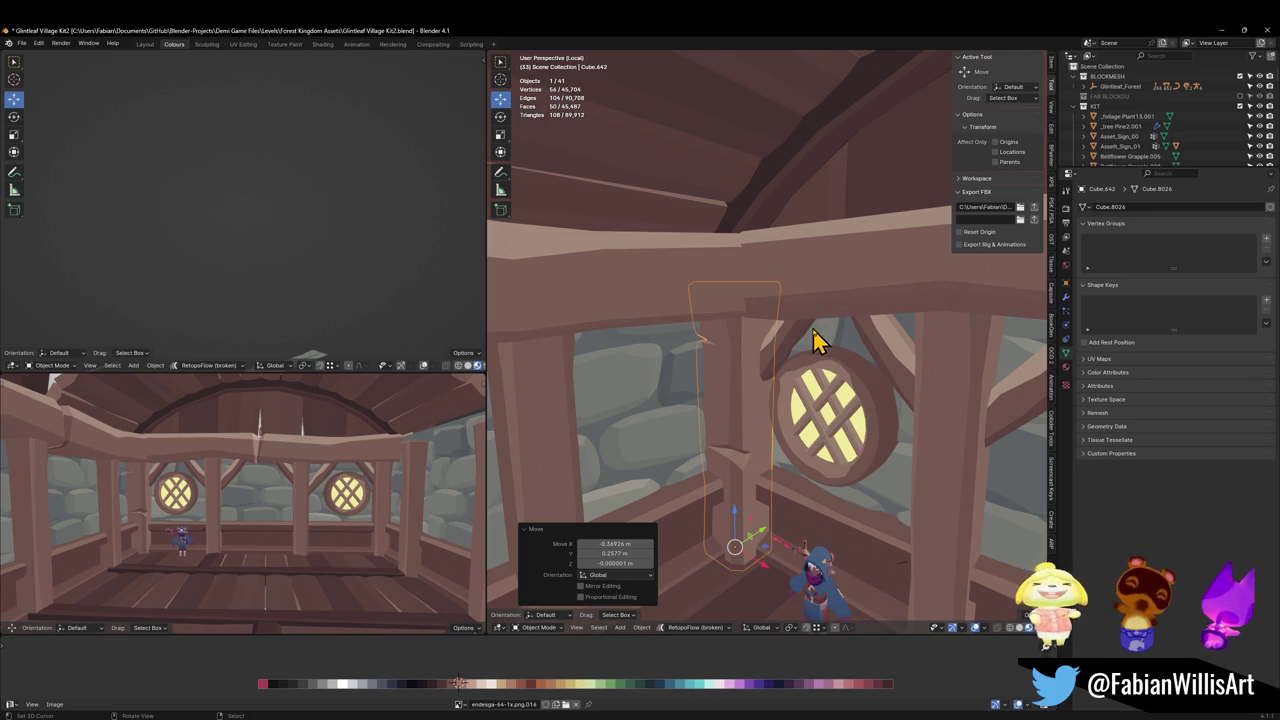
Delete the right-side post and select the remaining left post.
{"action": "key", "text": "alt+a"}
{"action": "key", "text": "Home"}
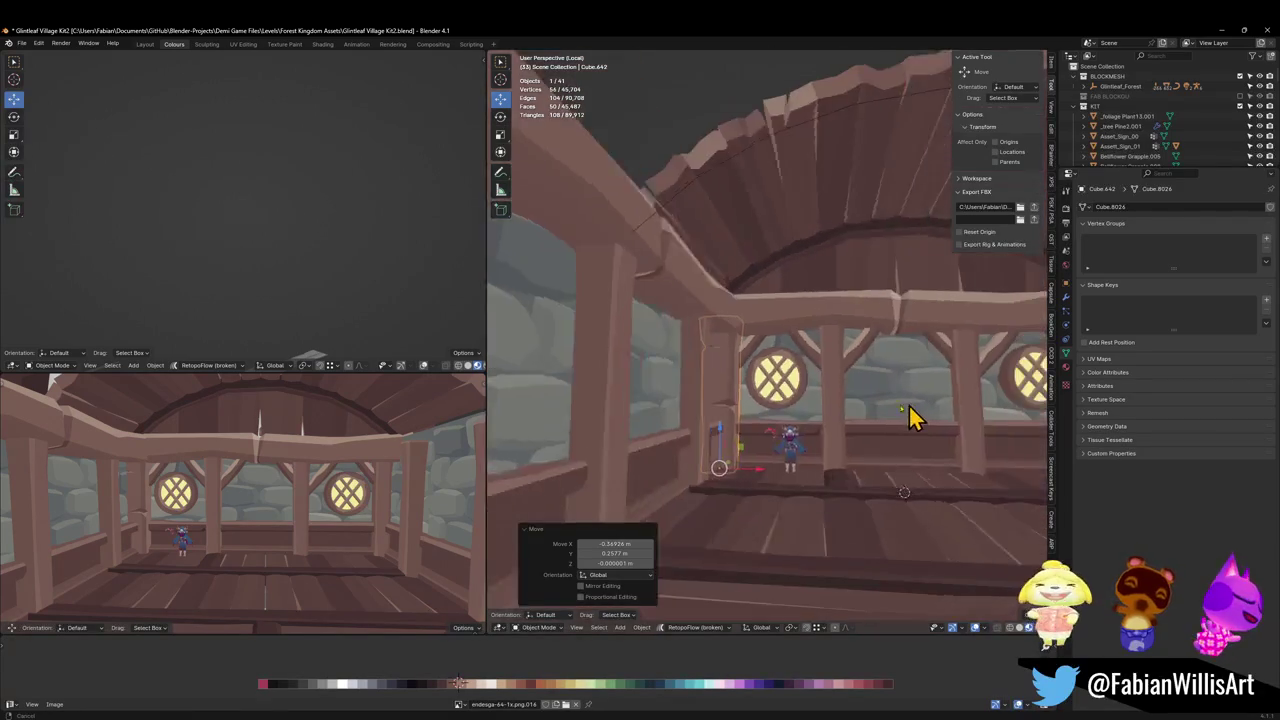
{"action": "middle_click_drag", "start_coordinate": [895, 420], "coordinate": [905, 425]}
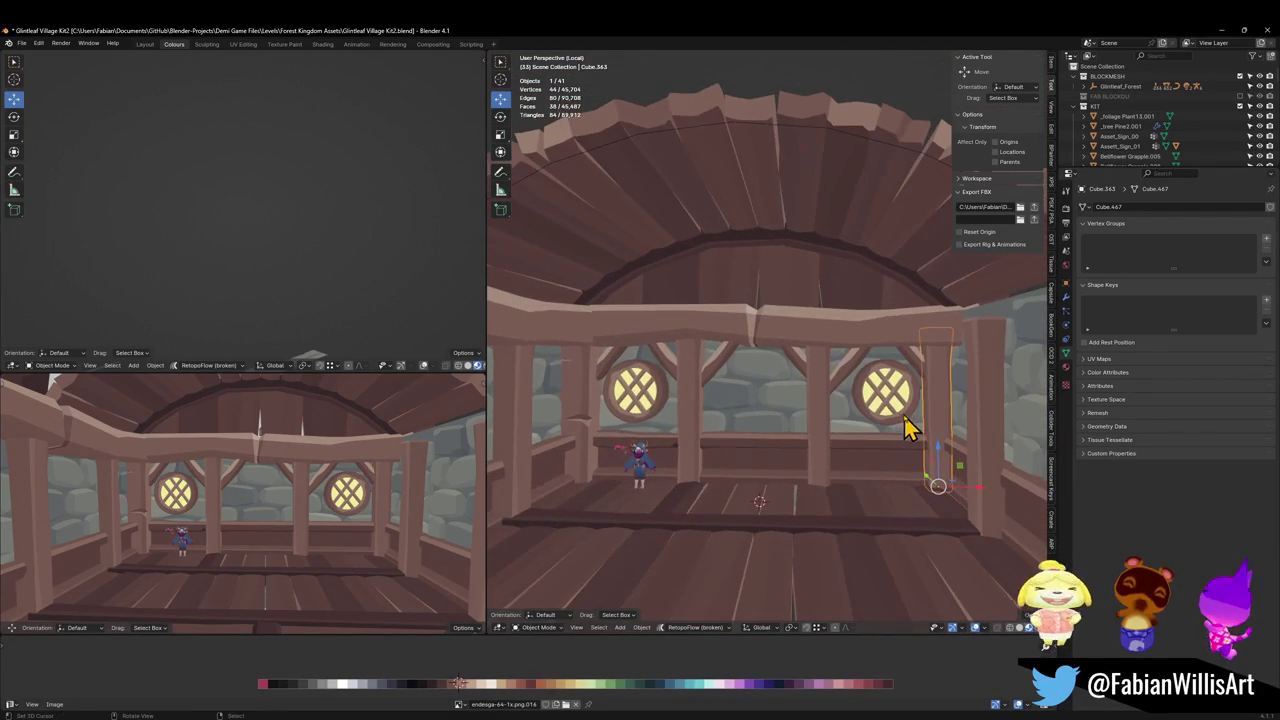
{"action": "key", "text": "Delete"}
{"action": "left_click", "coordinate": [592, 430]}
Add a Mirror modifier to the post using Plane.285 as the mirror object.
{"action": "key", "text": "q"}
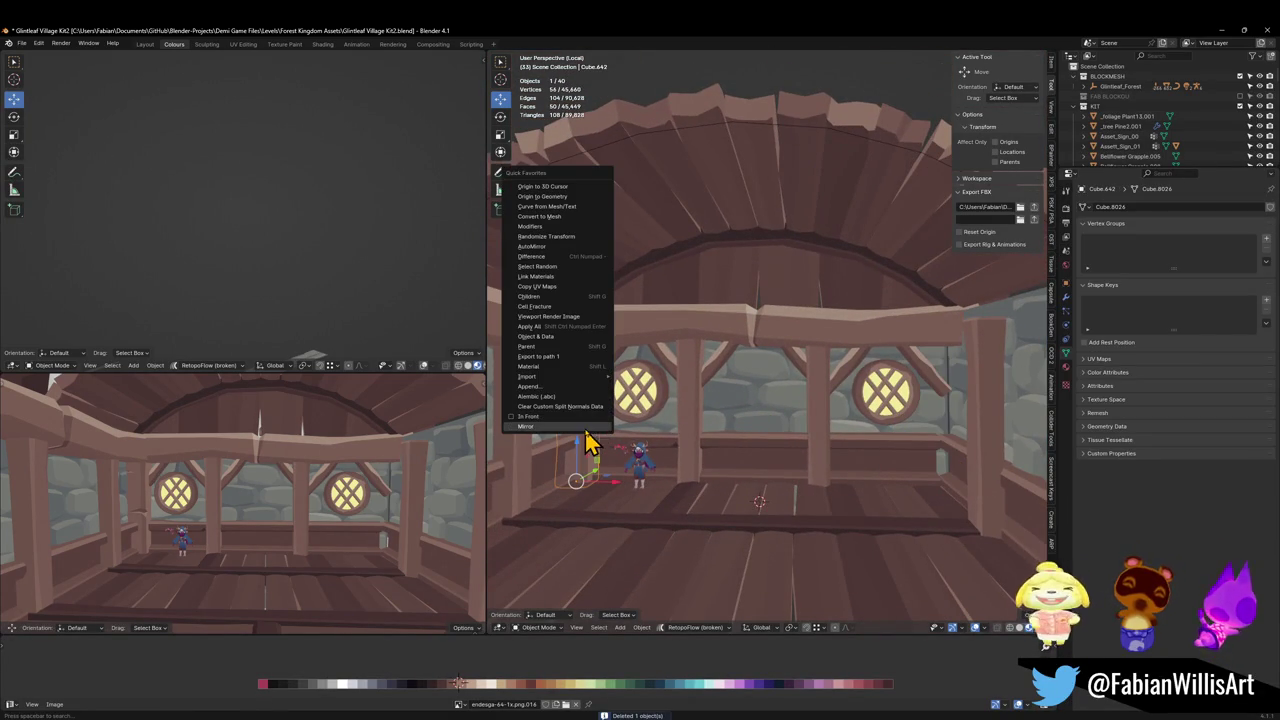
{"action": "left_click", "coordinate": [587, 428]}
{"action": "left_click", "coordinate": [1066, 296]}
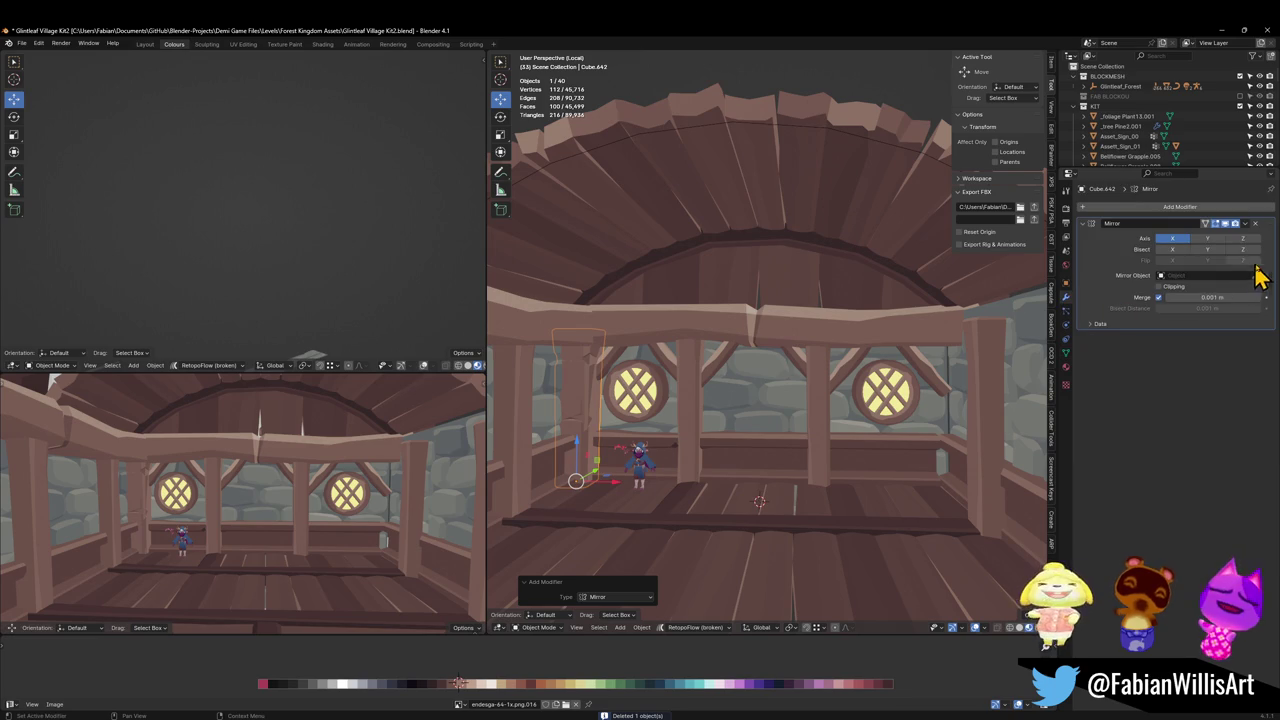
{"action": "left_click", "coordinate": [763, 398]}
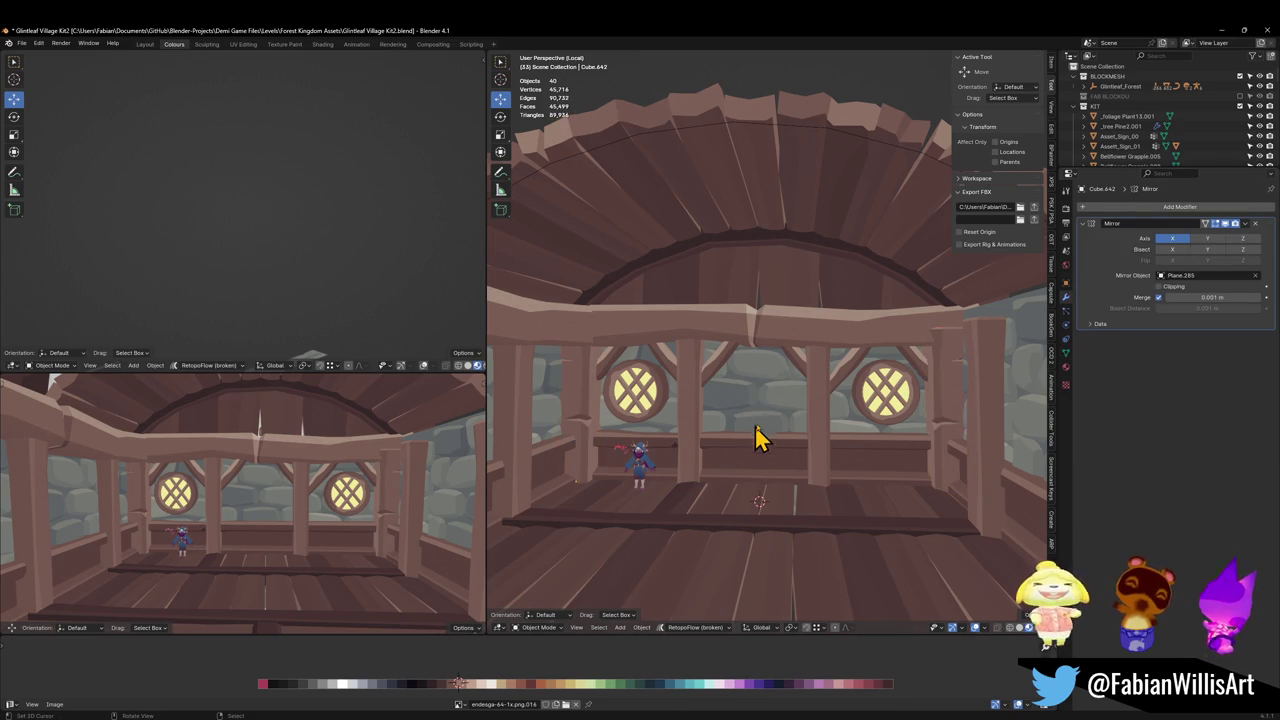
{"action": "key", "text": "shift+grave"}
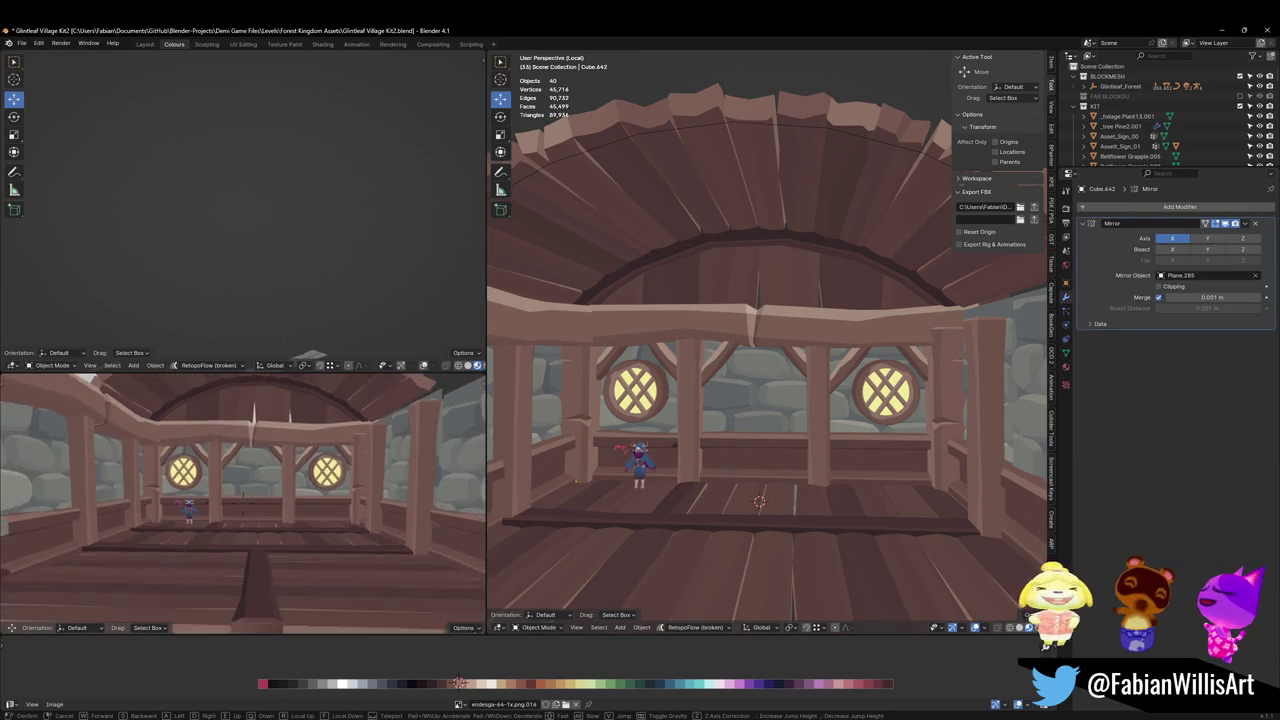
Select the round windows and slide the mirrored window along X toward the wall's centre.
{"action": "left_click", "coordinate": [250, 480]}
{"action": "left_click", "coordinate": [650, 425]}
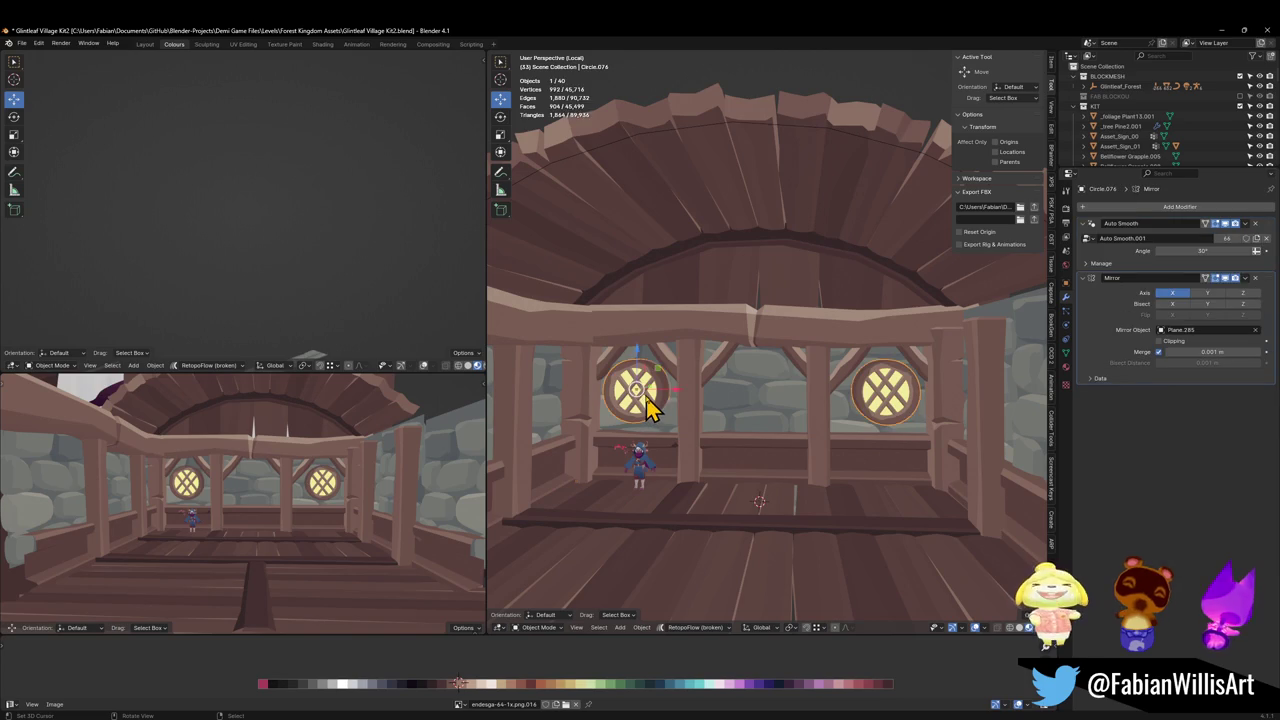
{"action": "key", "text": "alt+slash"}
{"action": "key", "text": "alt+h"}
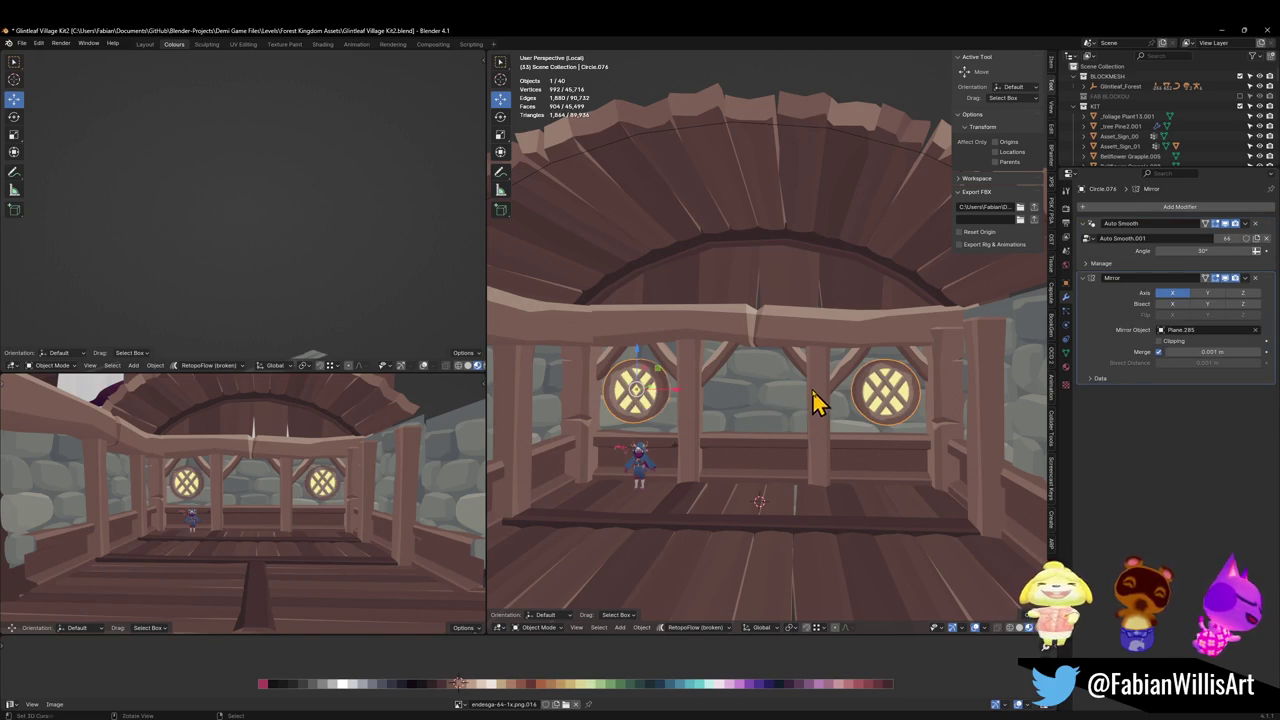
{"action": "key", "text": "g"}
{"action": "key", "text": "x"}
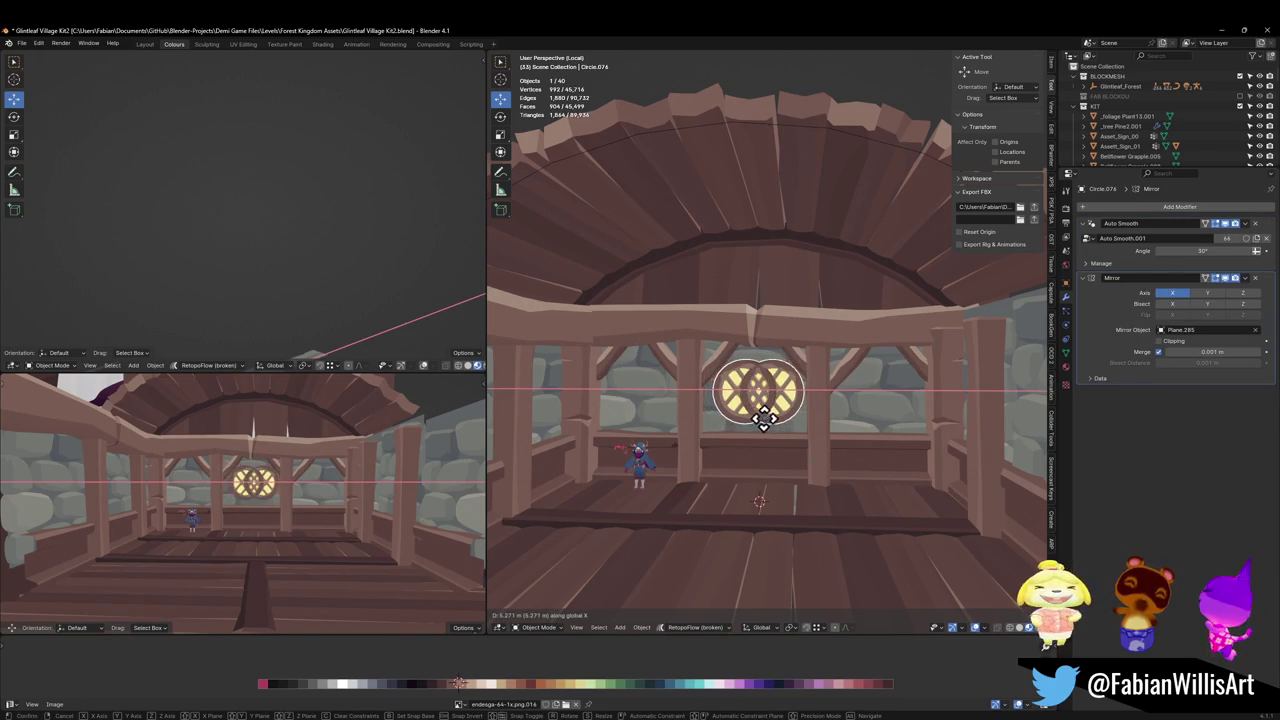
{"action": "left_click", "coordinate": [780, 445]}
Snap the round window to the 3D cursor and raise it up the wall.
{"action": "key", "text": "shift+s"}
{"action": "left_click", "coordinate": [766, 408]}
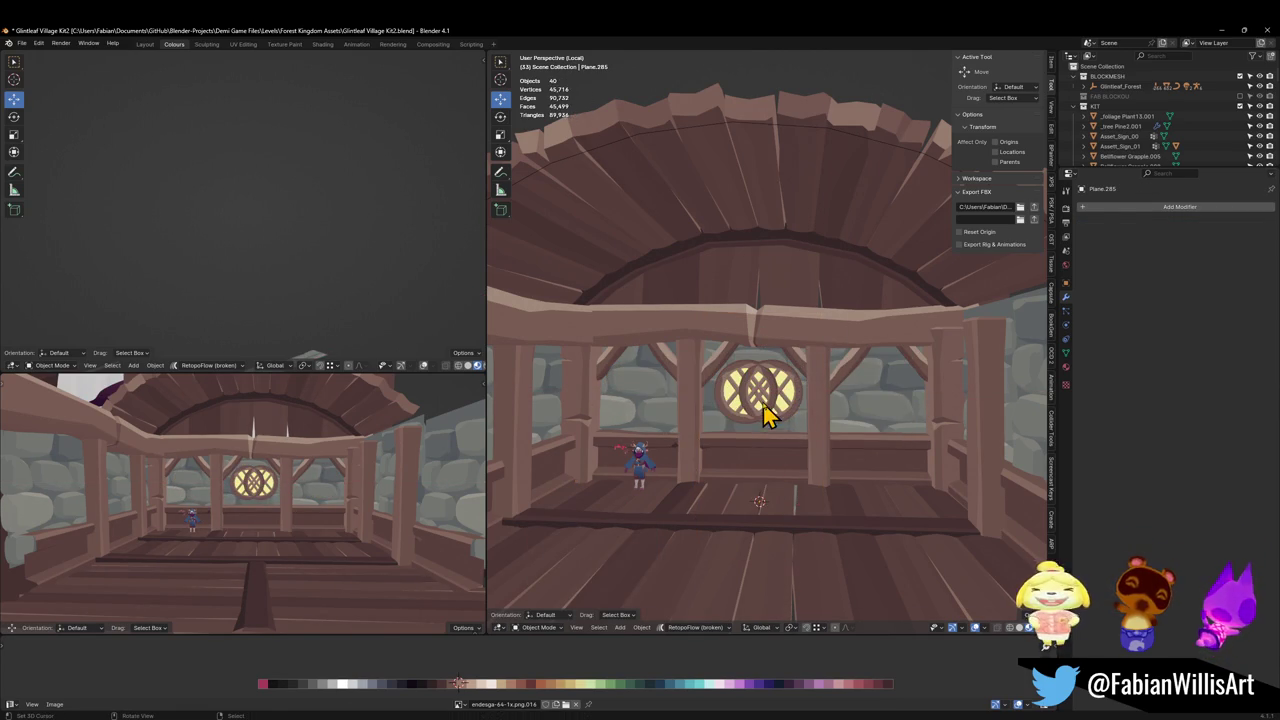
{"action": "key", "text": "g"}
{"action": "key", "text": "z"}
{"action": "left_click", "coordinate": [795, 390]}
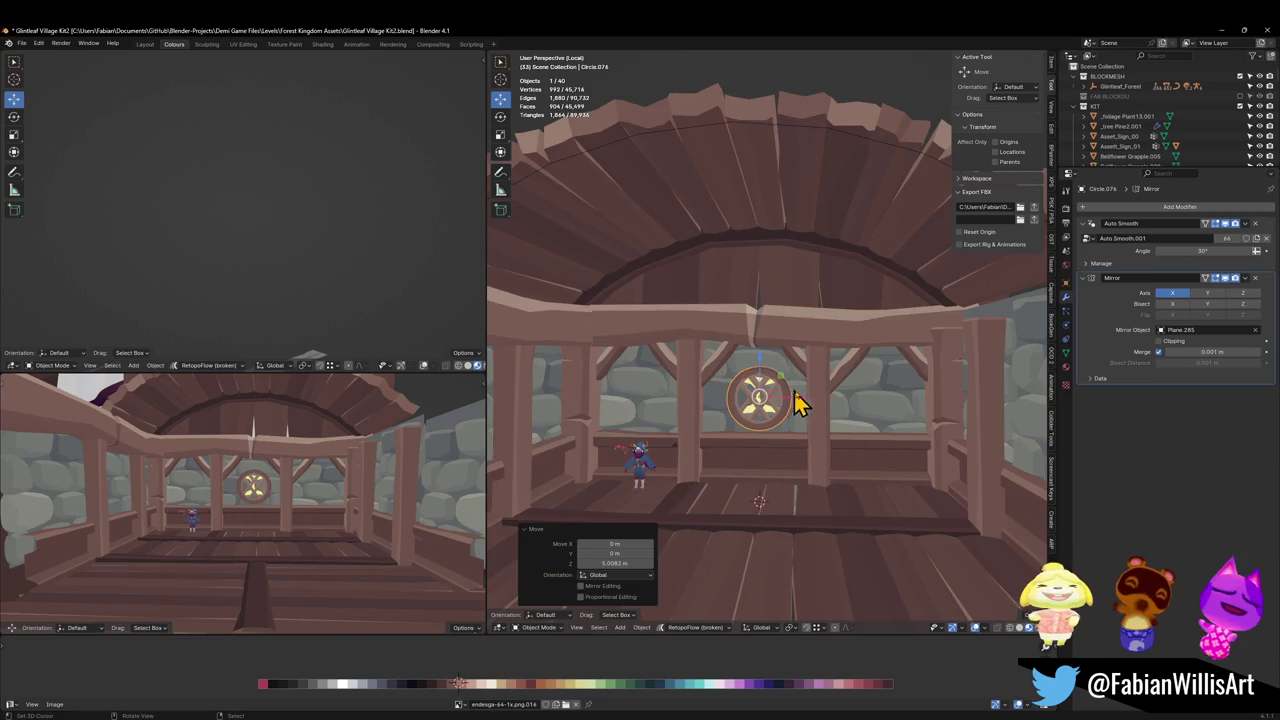
{"action": "scroll", "coordinate": [820, 430], "scroll_direction": "up", "scroll_amount": 3}
Adjust the window along Y and Z so it sits centred high between the posts.
{"action": "key", "text": "g"}
{"action": "key", "text": "y"}
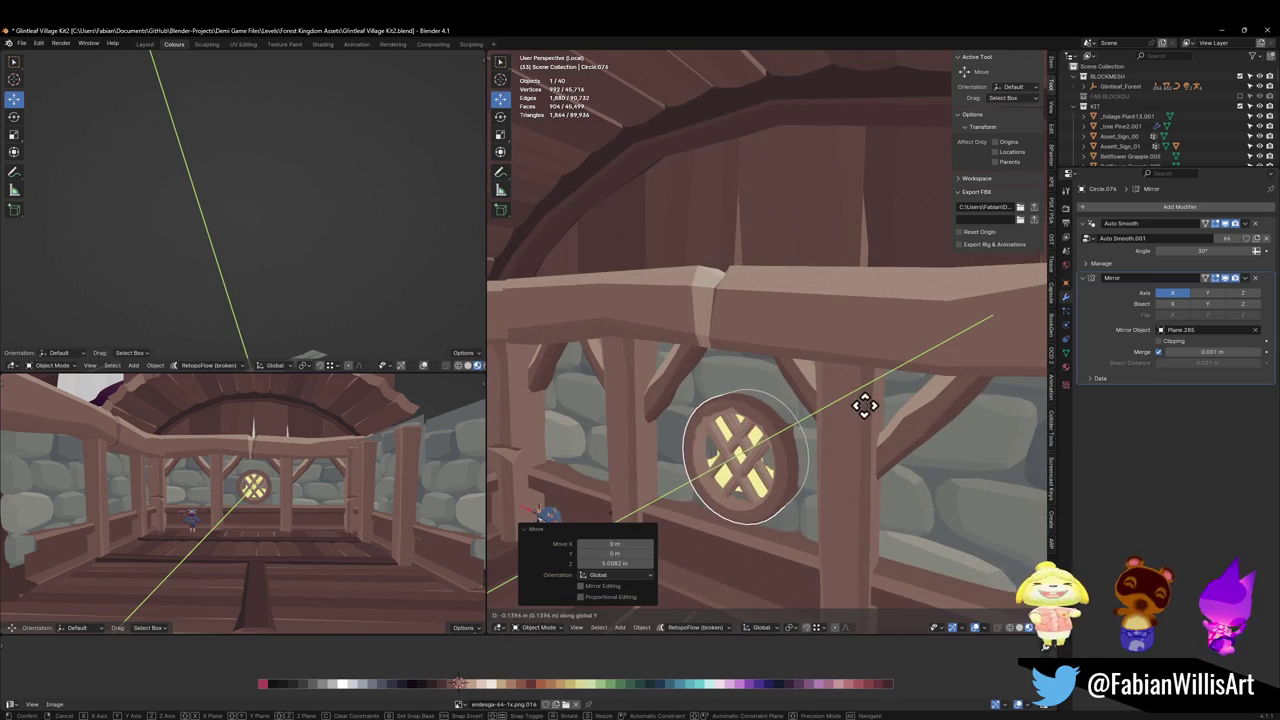
{"action": "left_click", "coordinate": [836, 418]}
{"action": "key", "text": "g"}
{"action": "key", "text": "z"}
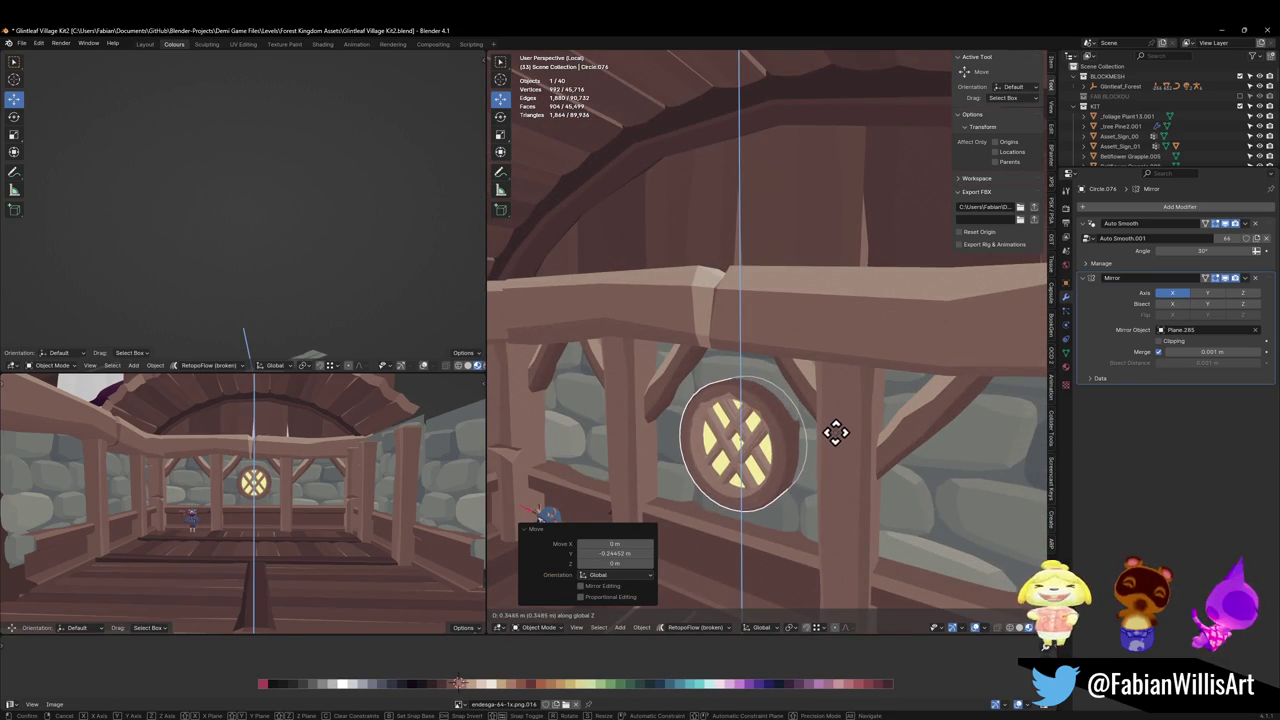
{"action": "left_click", "coordinate": [835, 440]}
{"action": "left_click", "coordinate": [838, 450]}
{"action": "mouse_move", "coordinate": [833, 430]}
{"action": "middle_mouse_down"}
{"action": "mouse_move", "coordinate": [803, 428]}
{"action": "mouse_move", "coordinate": [834, 428]}
{"action": "mouse_move", "coordinate": [834, 408]}
{"action": "mouse_move", "coordinate": [800, 427]}
{"action": "mouse_move", "coordinate": [737, 409]}
{"action": "mouse_move", "coordinate": [765, 408]}
{"action": "middle_mouse_up"}
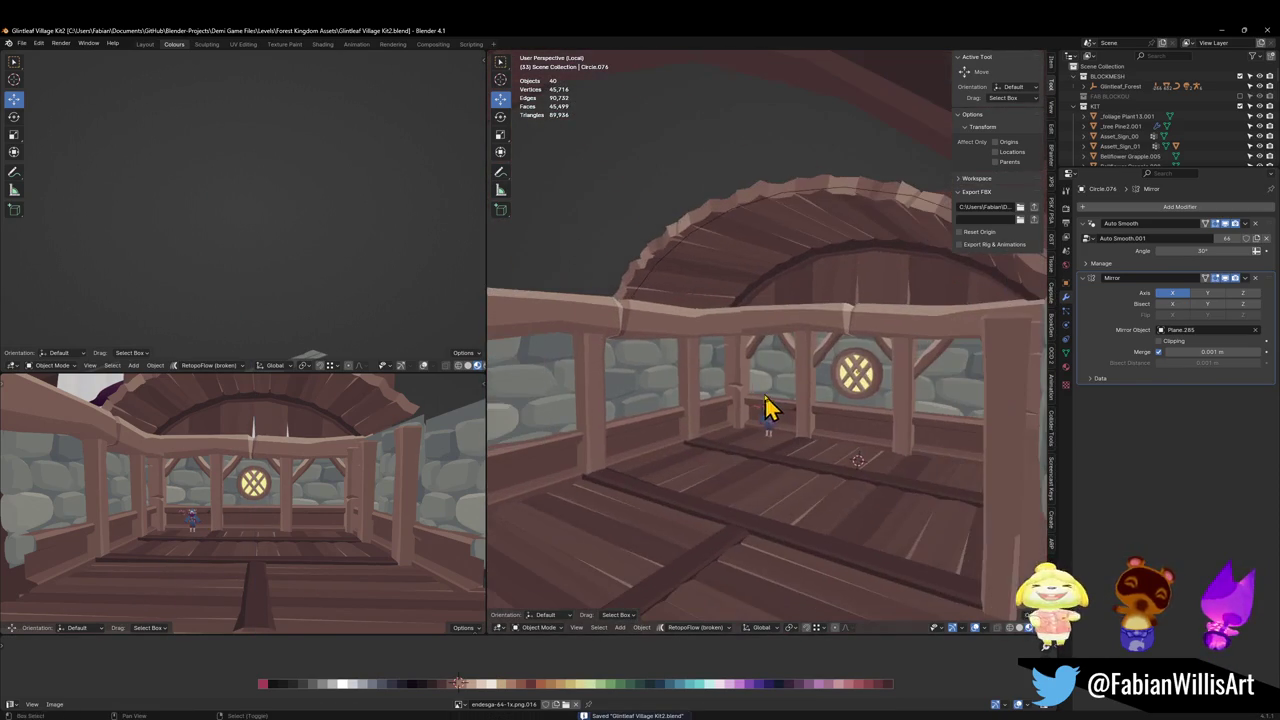
In Edit Mode on the railing beam, edge-slide one loop to merge it into the joint.
{"action": "left_click", "coordinate": [641, 320]}
{"action": "mouse_move", "coordinate": [641, 320]}
{"action": "middle_mouse_down"}
{"action": "mouse_move", "coordinate": [757, 386]}
{"action": "mouse_move", "coordinate": [809, 386]}
{"action": "mouse_move", "coordinate": [689, 409]}
{"action": "mouse_move", "coordinate": [669, 399]}
{"action": "mouse_move", "coordinate": [749, 434]}
{"action": "middle_mouse_up"}
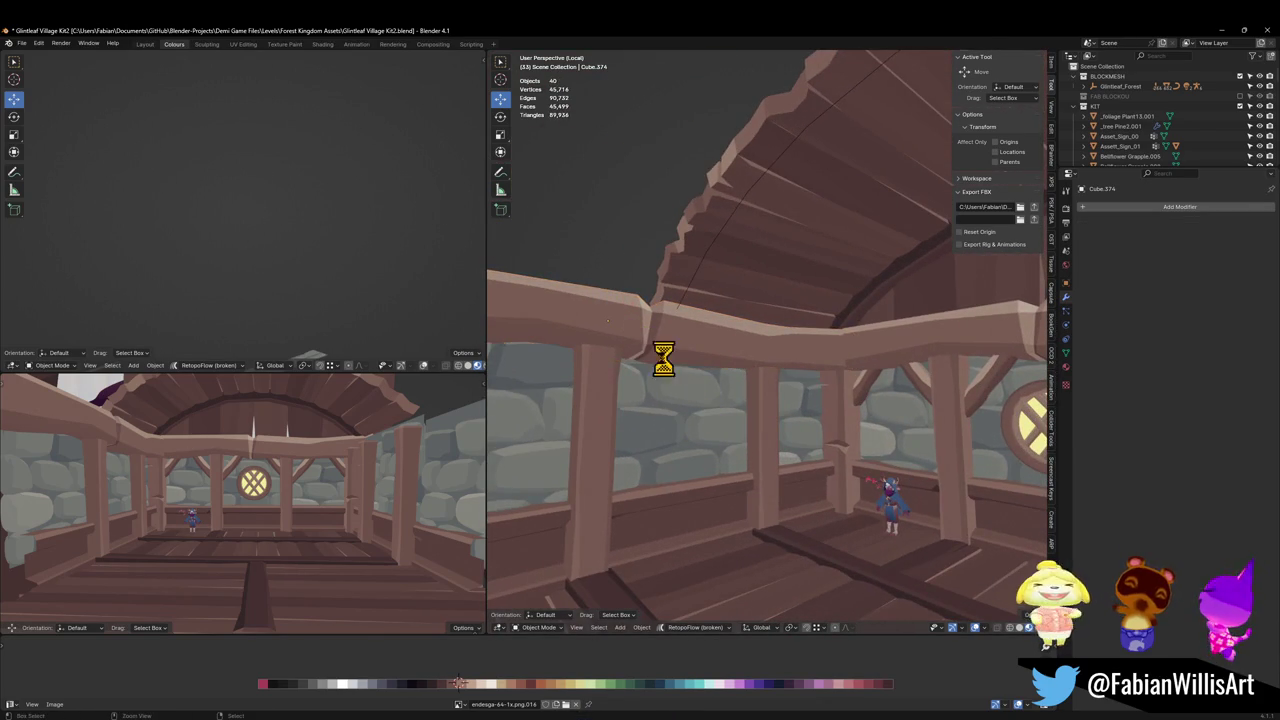
{"action": "key", "text": "ctrl+s"}
{"action": "key", "text": "Tab"}
{"action": "mouse_move", "coordinate": [641, 360]}
{"action": "middle_mouse_down"}
{"action": "mouse_move", "coordinate": [594, 360]}
{"action": "mouse_move", "coordinate": [773, 355]}
{"action": "mouse_move", "coordinate": [795, 325]}
{"action": "middle_mouse_up"}
{"action": "key", "text": "g"}
{"action": "key", "text": "g"}
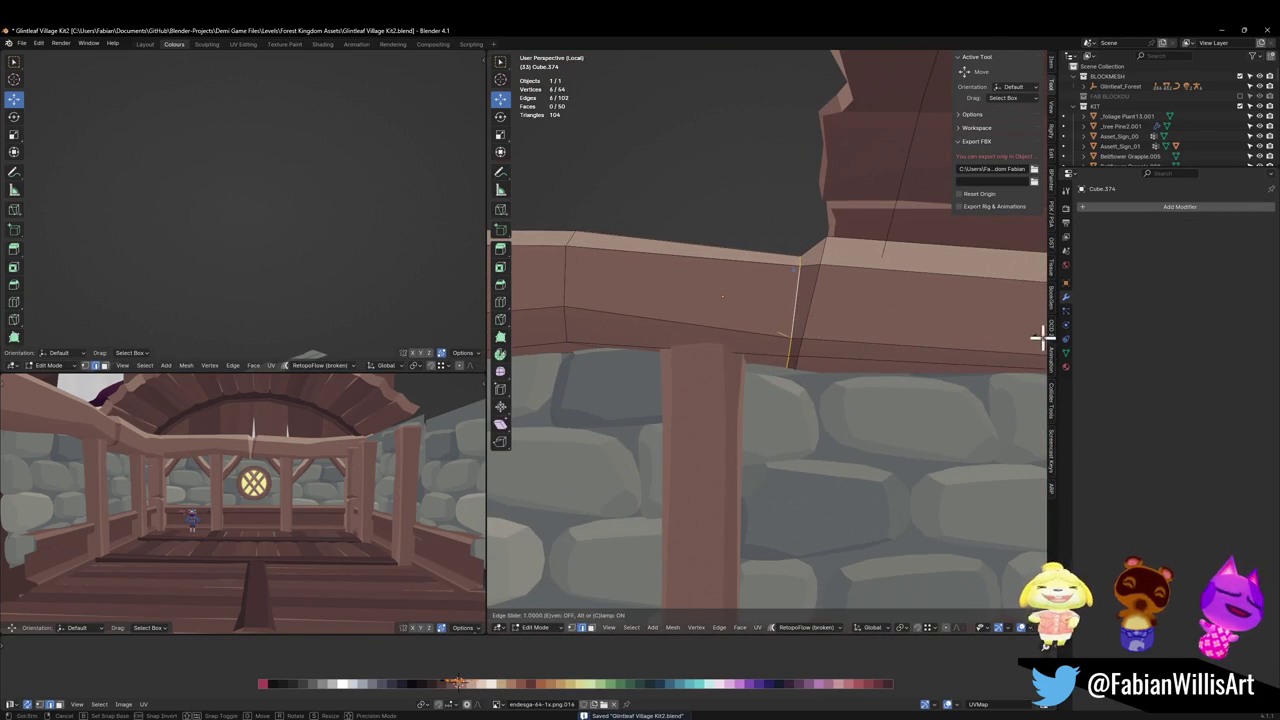
{"action": "left_click", "coordinate": [1043, 334]}
Slide a second edge loop along the beam to factor 0.185 and return to Object Mode.
{"action": "key", "text": "g"}
{"action": "key", "text": "g"}
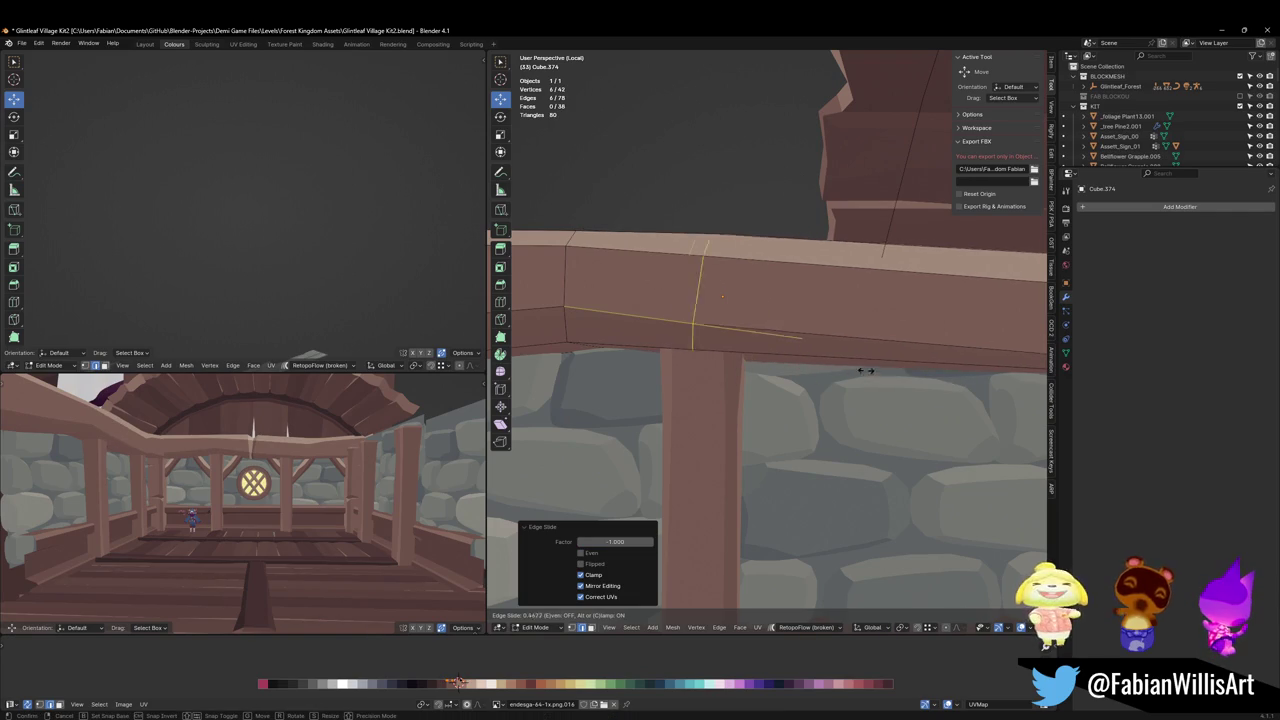
{"action": "left_click", "coordinate": [911, 368]}
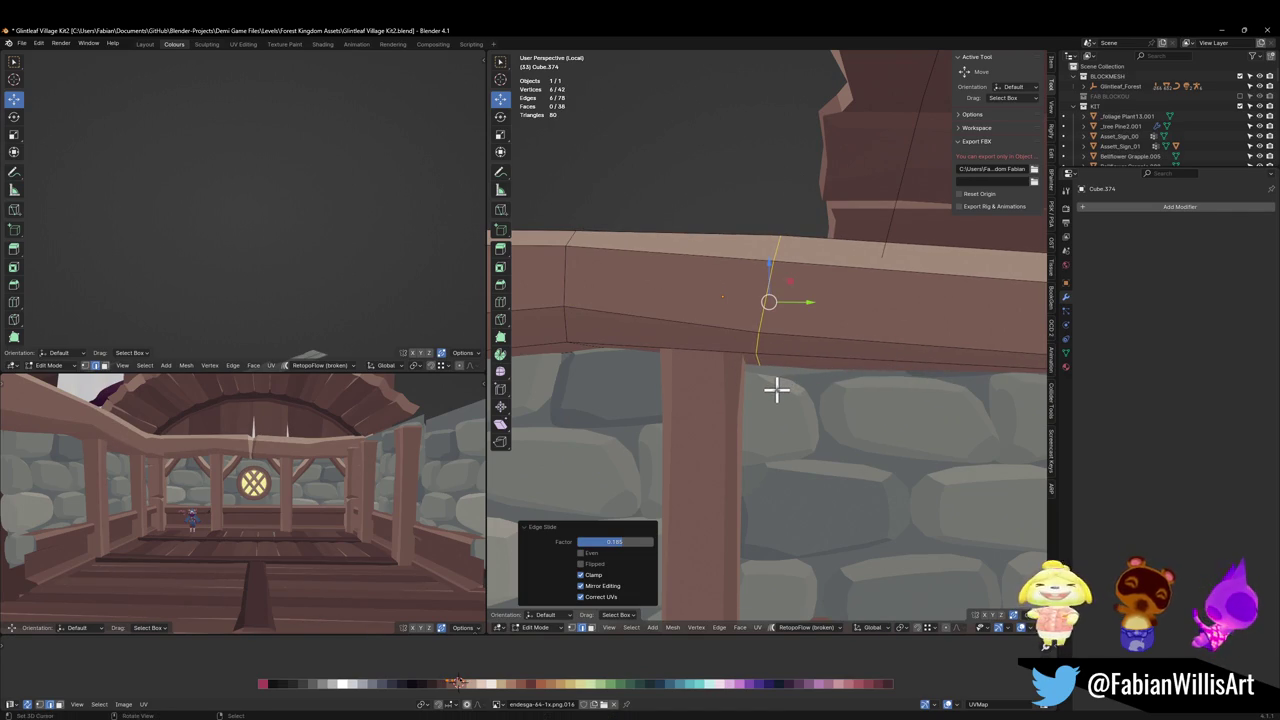
{"action": "mouse_move", "coordinate": [777, 390]}
{"action": "middle_mouse_down"}
{"action": "mouse_move", "coordinate": [808, 394]}
{"action": "mouse_move", "coordinate": [797, 380]}
{"action": "mouse_move", "coordinate": [829, 374]}
{"action": "mouse_move", "coordinate": [657, 386]}
{"action": "mouse_move", "coordinate": [776, 400]}
{"action": "mouse_move", "coordinate": [737, 400]}
{"action": "middle_mouse_up"}
{"action": "key", "text": "Tab"}
Add a Mirror modifier to the railing beam with Plane.285 as mirror object, replacing Plane.294, and save.
{"action": "key", "text": "q"}
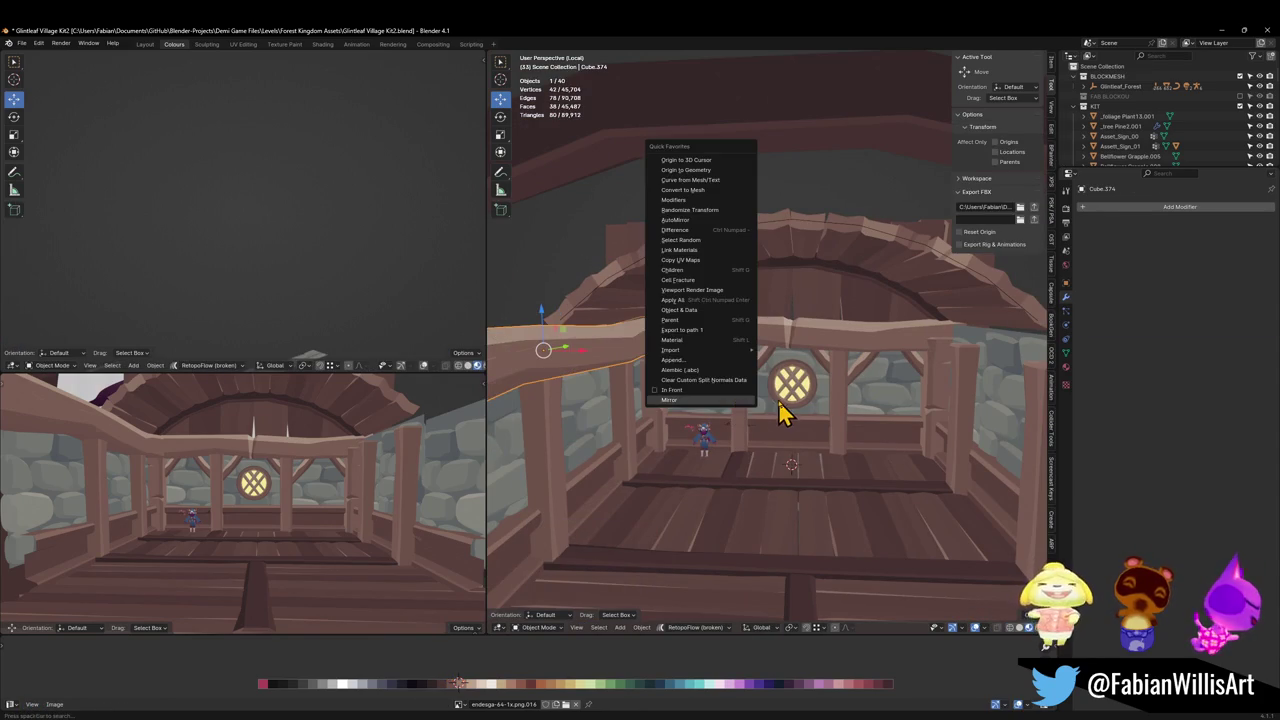
{"action": "left_click", "coordinate": [750, 400]}
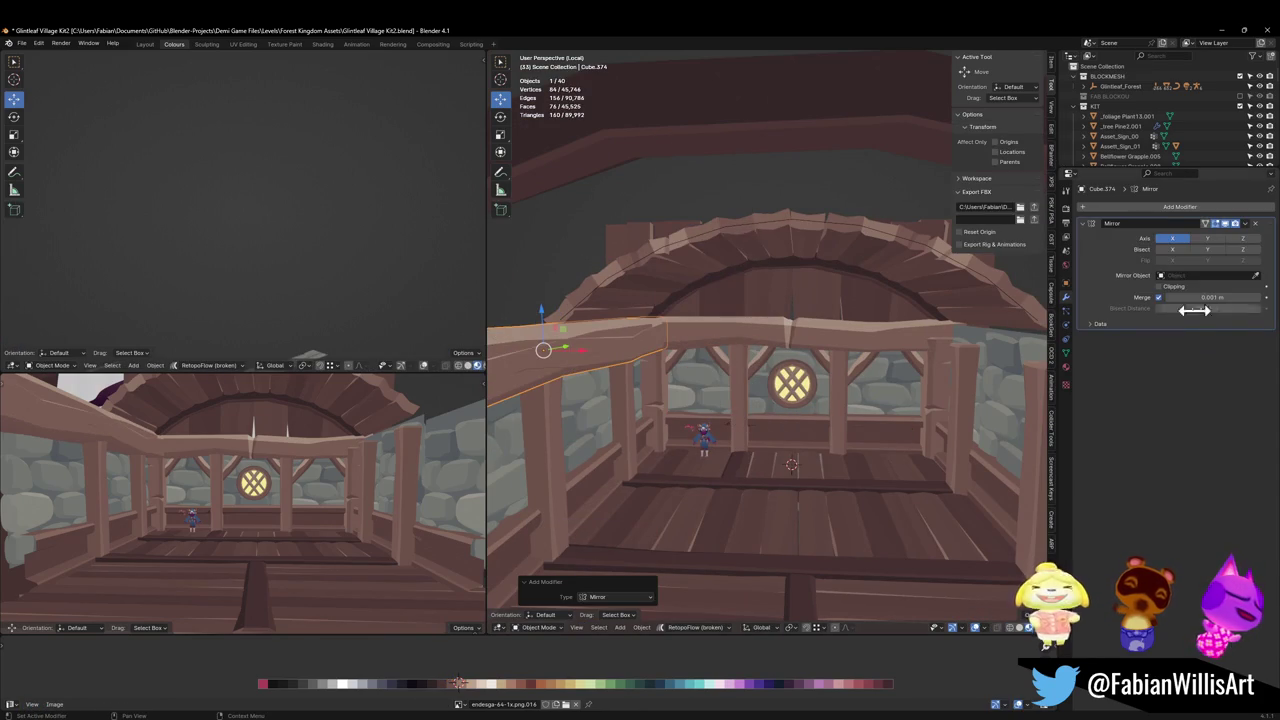
{"action": "left_click", "coordinate": [803, 422]}
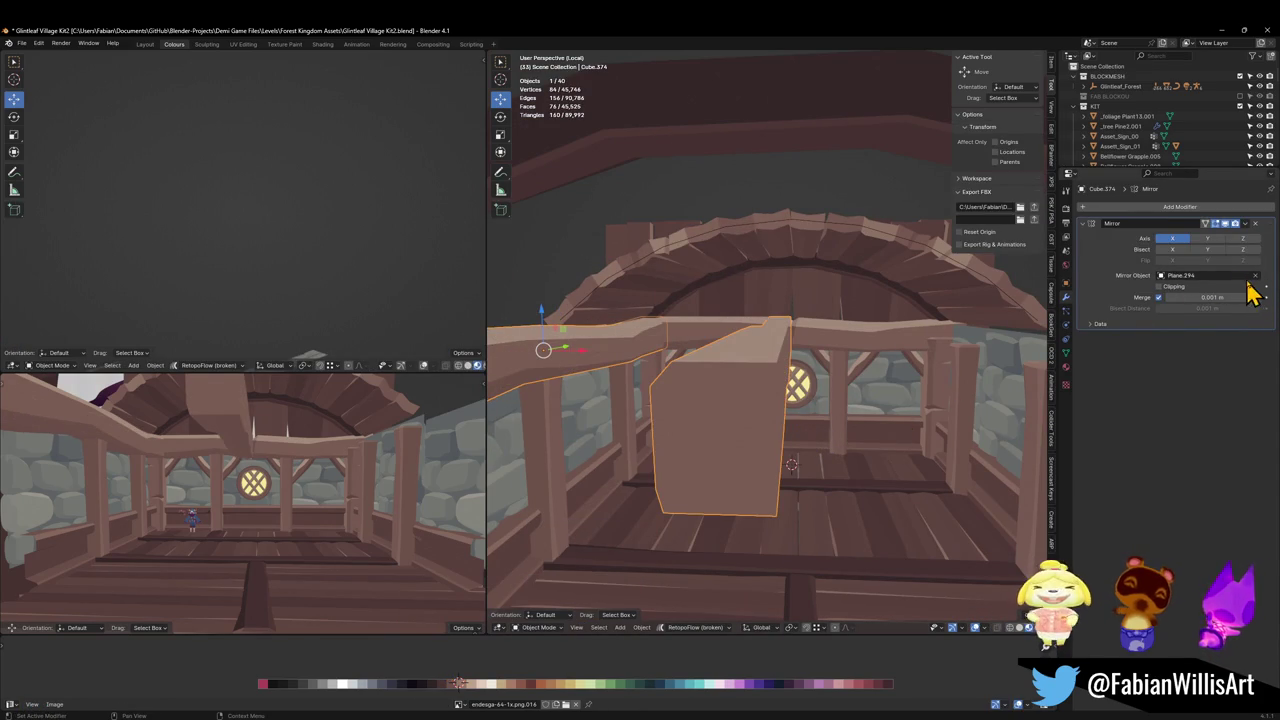
{"action": "left_click", "coordinate": [1256, 276]}
{"action": "left_click", "coordinate": [1256, 276]}
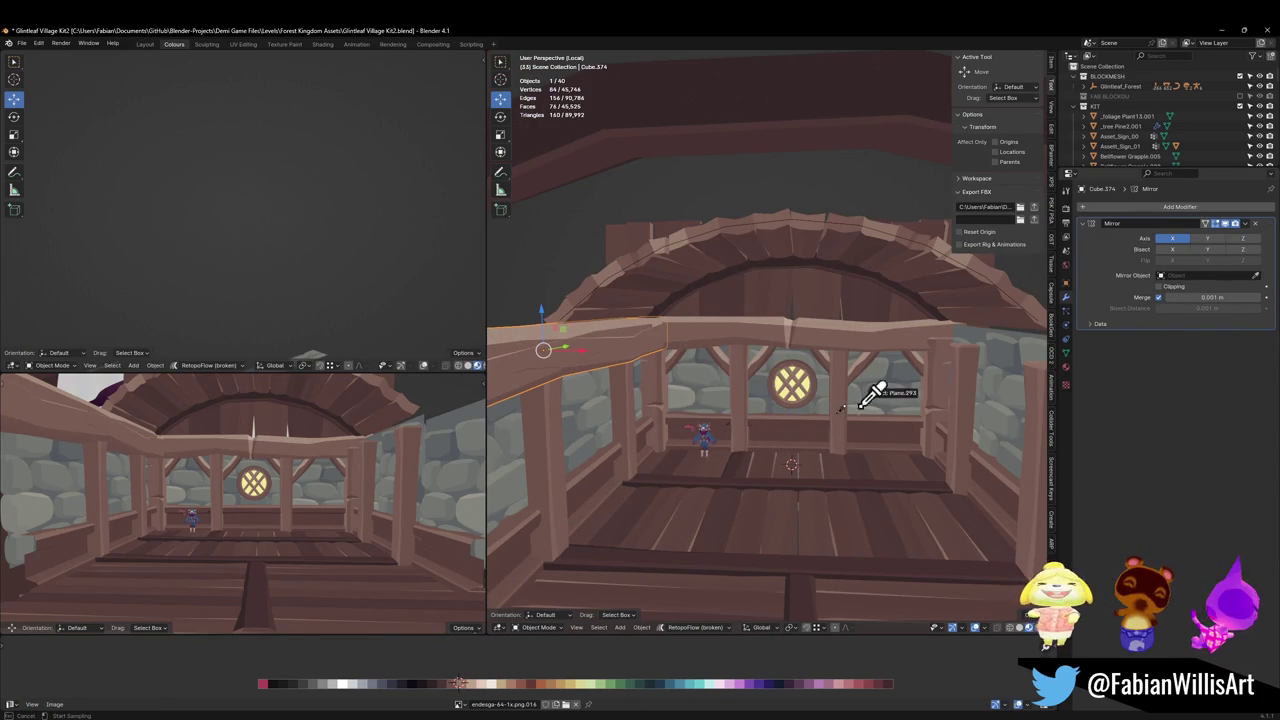
{"action": "left_click", "coordinate": [758, 412]}
{"action": "mouse_move", "coordinate": [780, 451]}
{"action": "middle_mouse_down"}
{"action": "mouse_move", "coordinate": [800, 409]}
{"action": "mouse_move", "coordinate": [797, 429]}
{"action": "middle_mouse_up"}
{"action": "key", "text": "ctrl+s"}
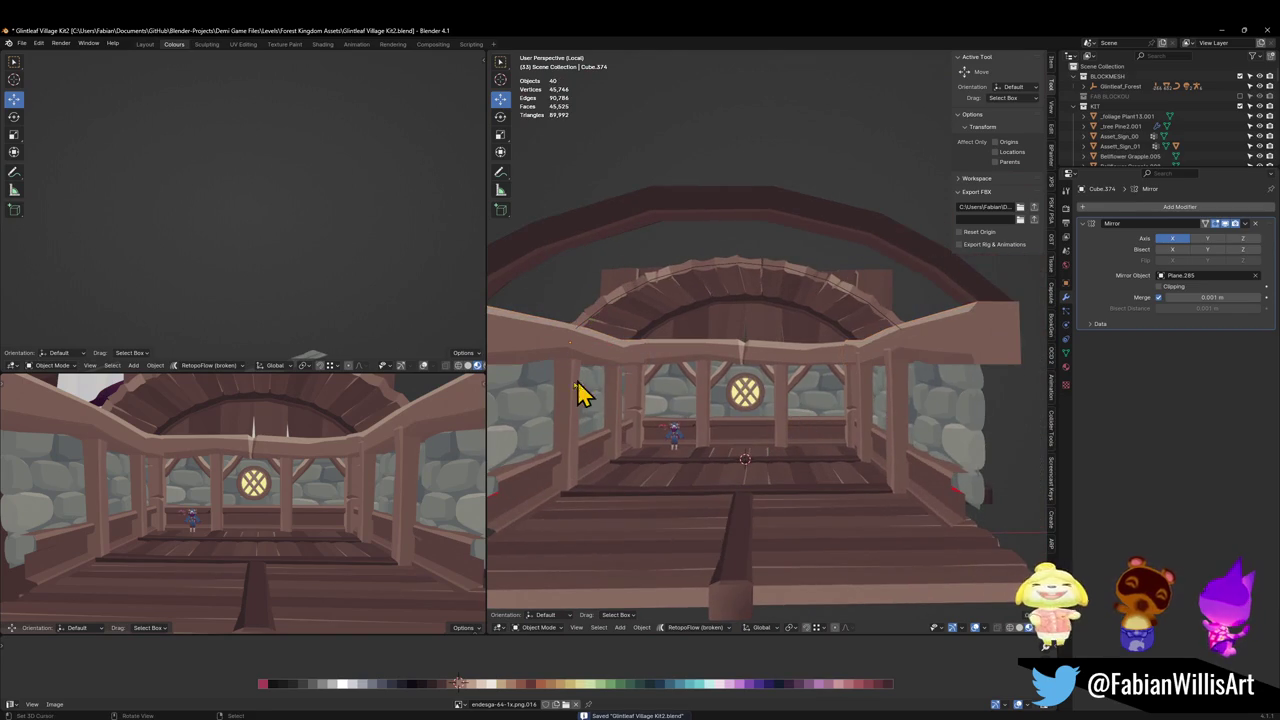
Set Plane.285 as the mirror object for the two left wall posts, Cube.360 and Cube.358.
{"action": "left_click", "coordinate": [567, 403]}
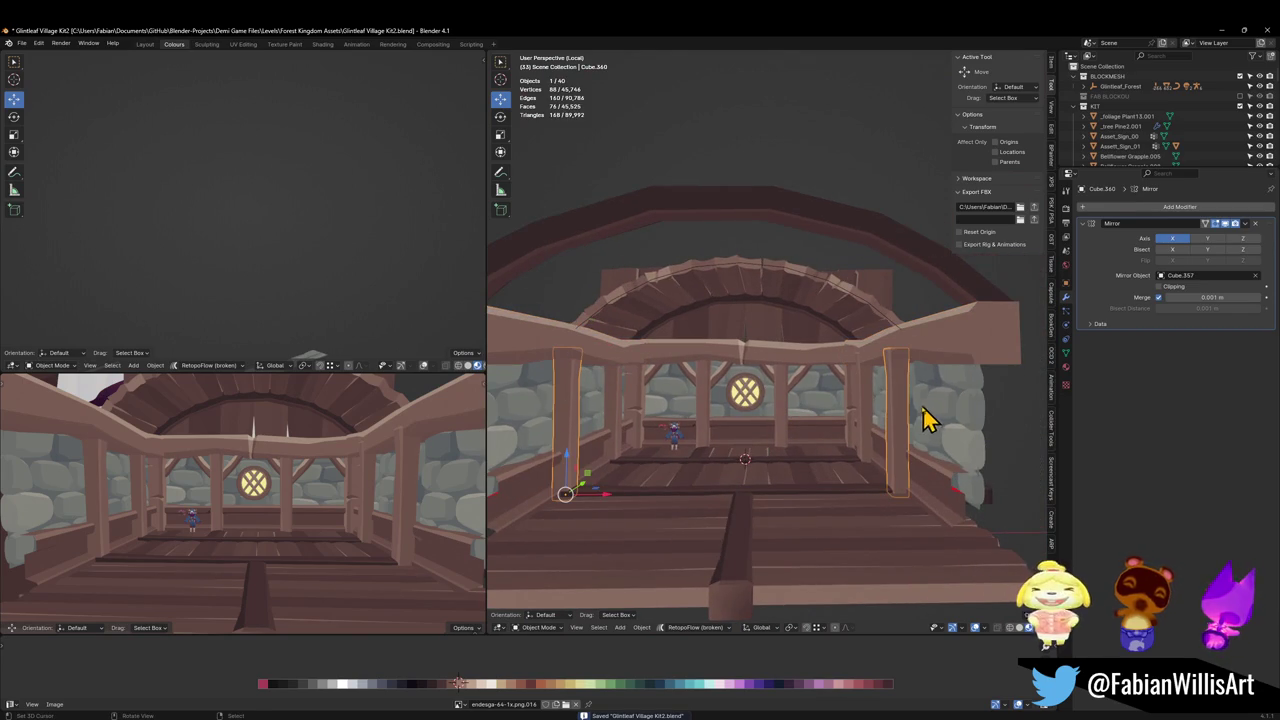
{"action": "left_click", "coordinate": [1256, 276]}
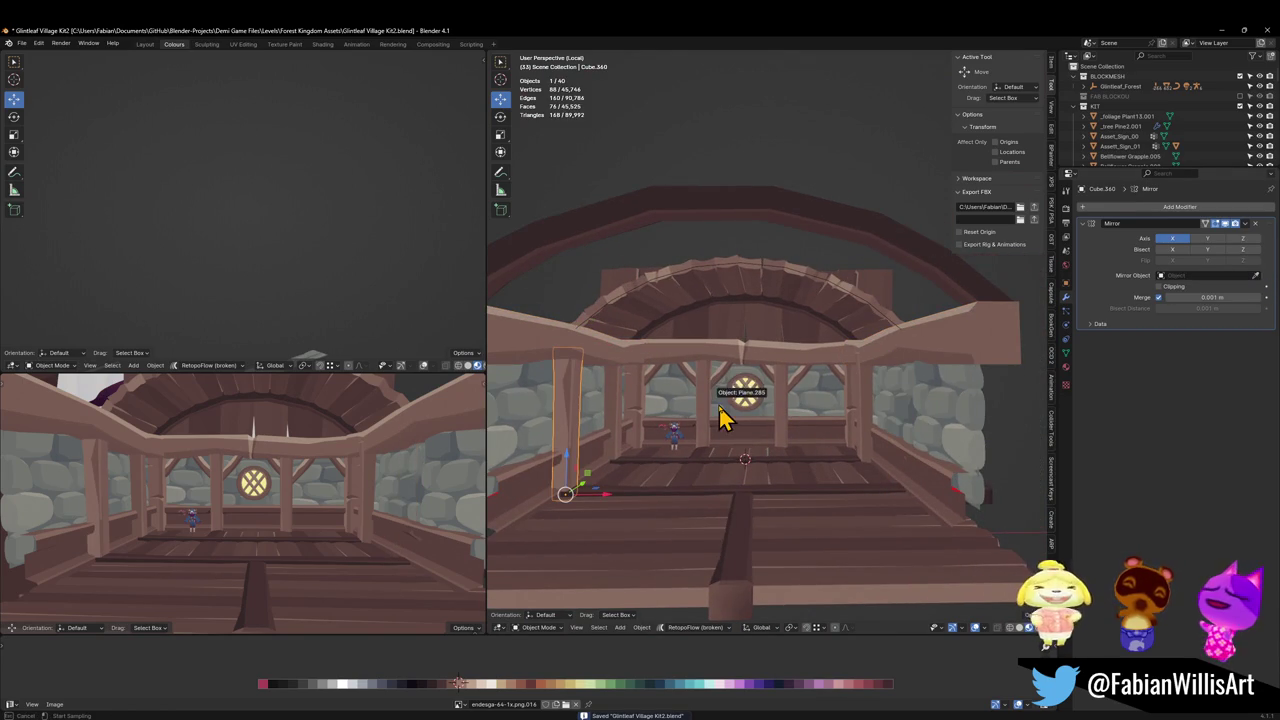
{"action": "left_click", "coordinate": [735, 393]}
{"action": "middle_click_drag", "start_coordinate": [808, 417], "coordinate": [848, 428]}
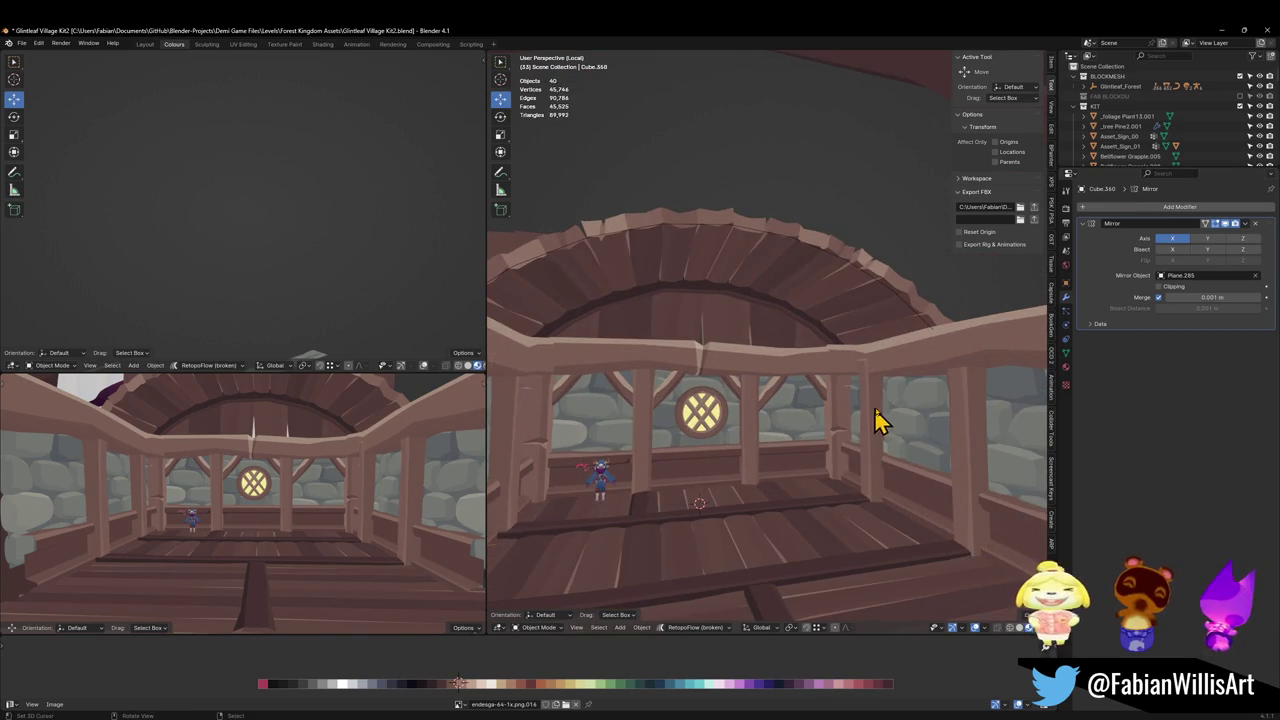
{"action": "left_click", "coordinate": [871, 423]}
{"action": "left_click", "coordinate": [1255, 275]}
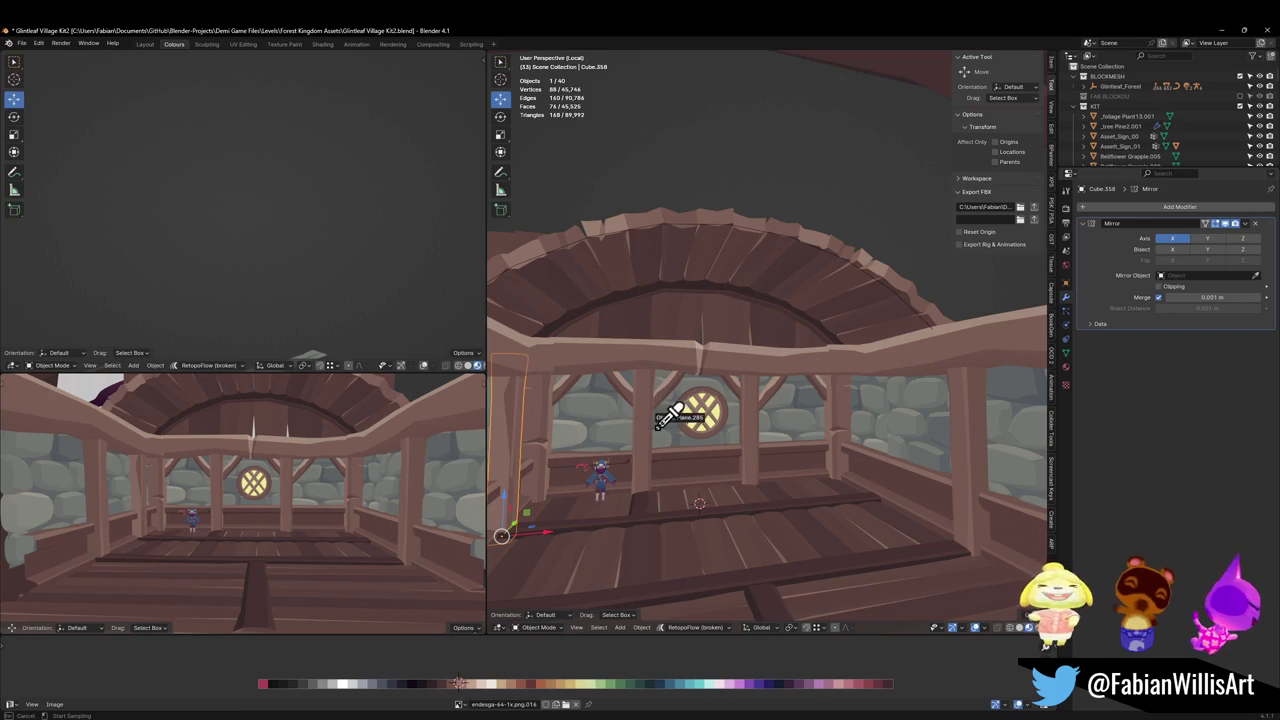
{"action": "left_click", "coordinate": [666, 435]}
{"action": "mouse_move", "coordinate": [666, 440]}
{"action": "middle_mouse_down"}
{"action": "mouse_move", "coordinate": [720, 415]}
{"action": "mouse_move", "coordinate": [716, 443]}
{"action": "middle_mouse_up"}
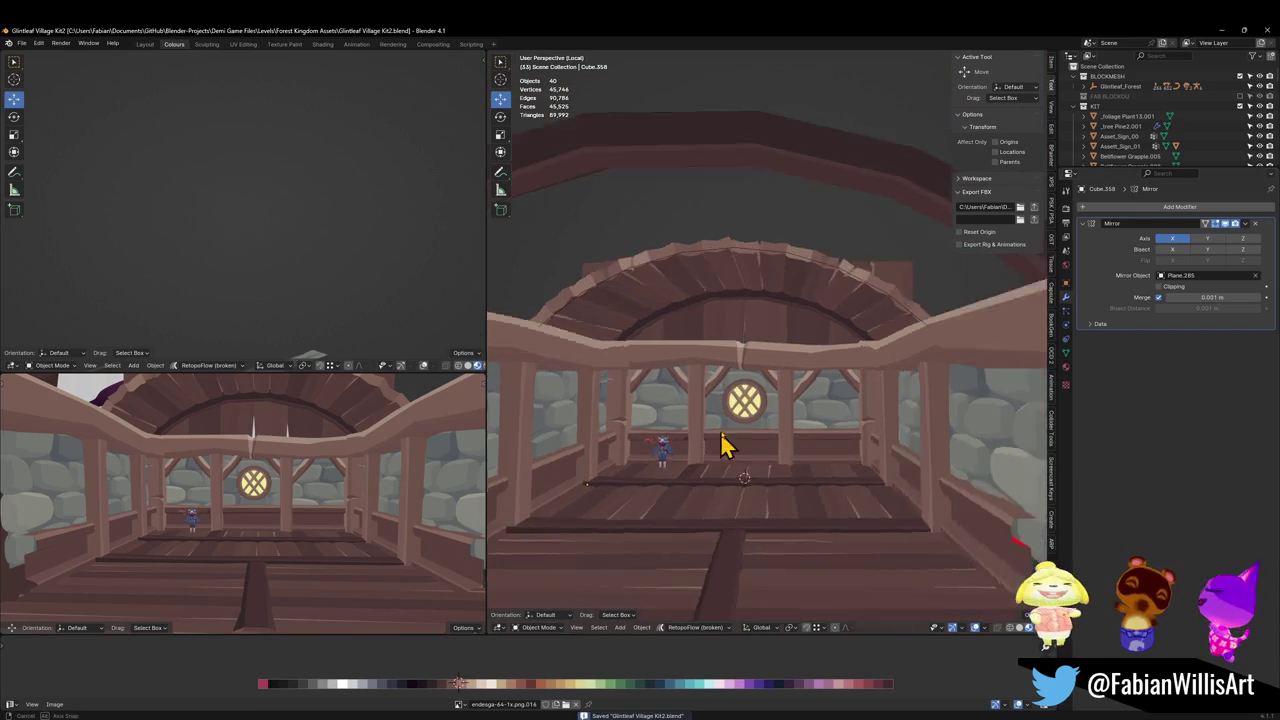
Walk through the left viewport to review the railing, room and round window.
{"action": "key", "text": "shift+grave"}
{"action": "key", "text": "w"}
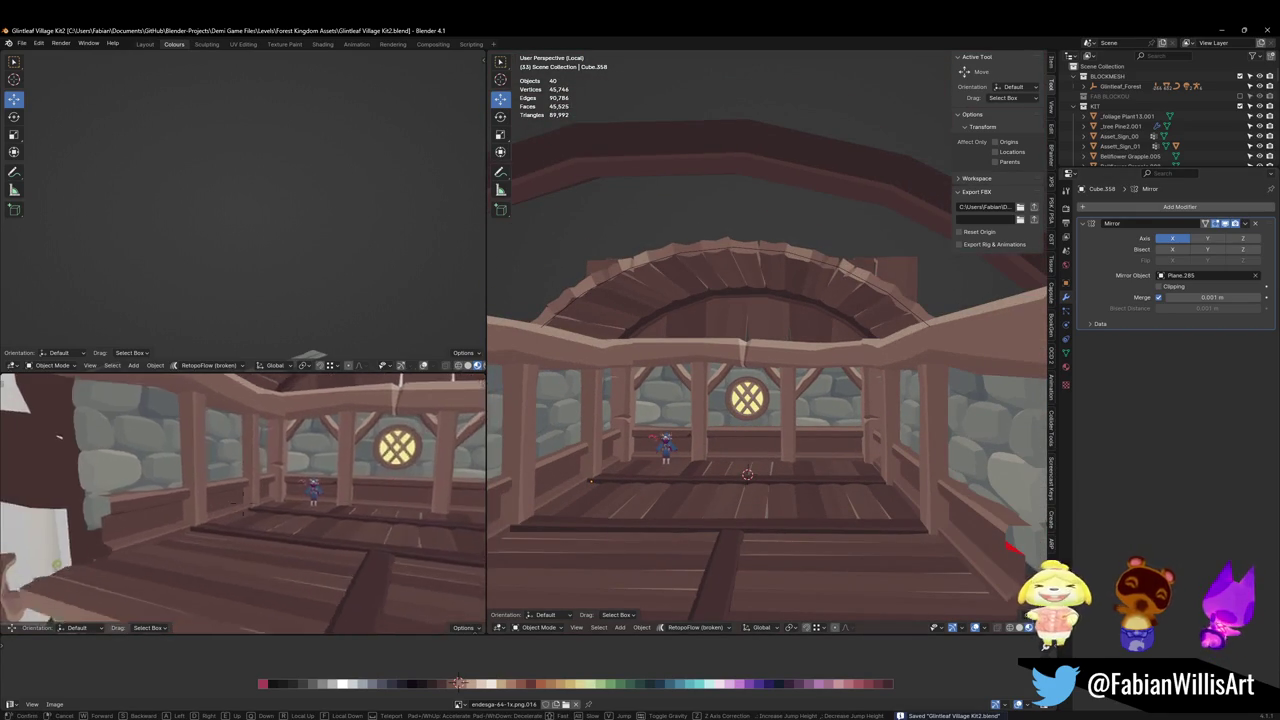
{"action": "key", "text": "s"}
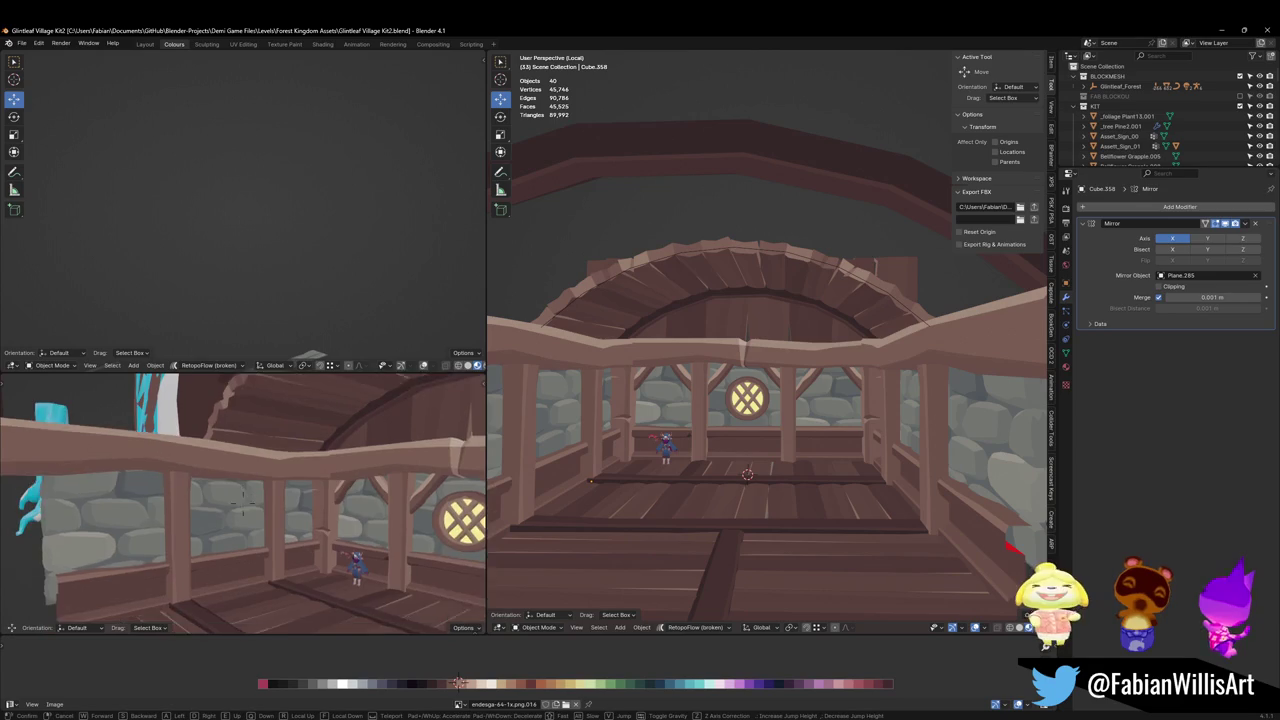
On beam Cube.374, move the bottom edge along Z in Edit Mode to slim the mirrored beam.
{"action": "left_click", "coordinate": [286, 503]}
{"action": "left_click", "coordinate": [628, 368]}
{"action": "scroll", "coordinate": [628, 368], "scroll_direction": "up", "scroll_amount": 5}
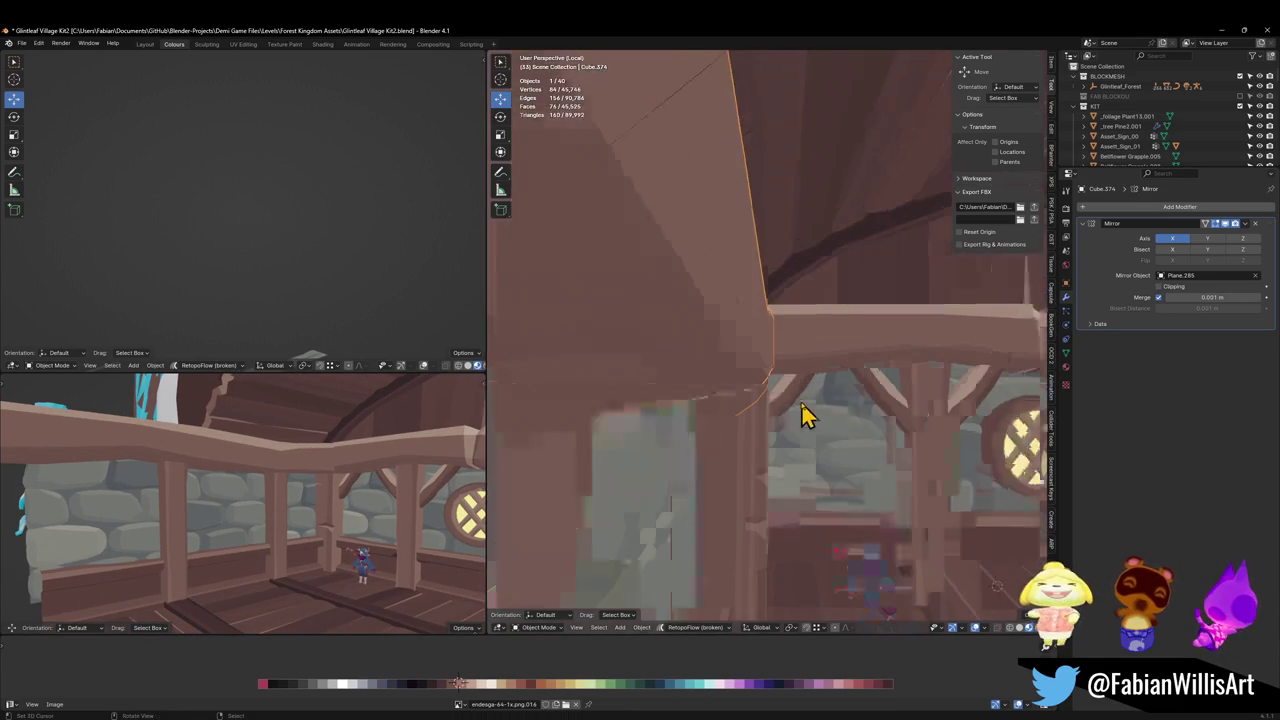
{"action": "scroll", "coordinate": [751, 420], "scroll_direction": "up", "scroll_amount": 3}
{"action": "key", "text": "Tab"}
{"action": "left_click", "coordinate": [912, 403]}
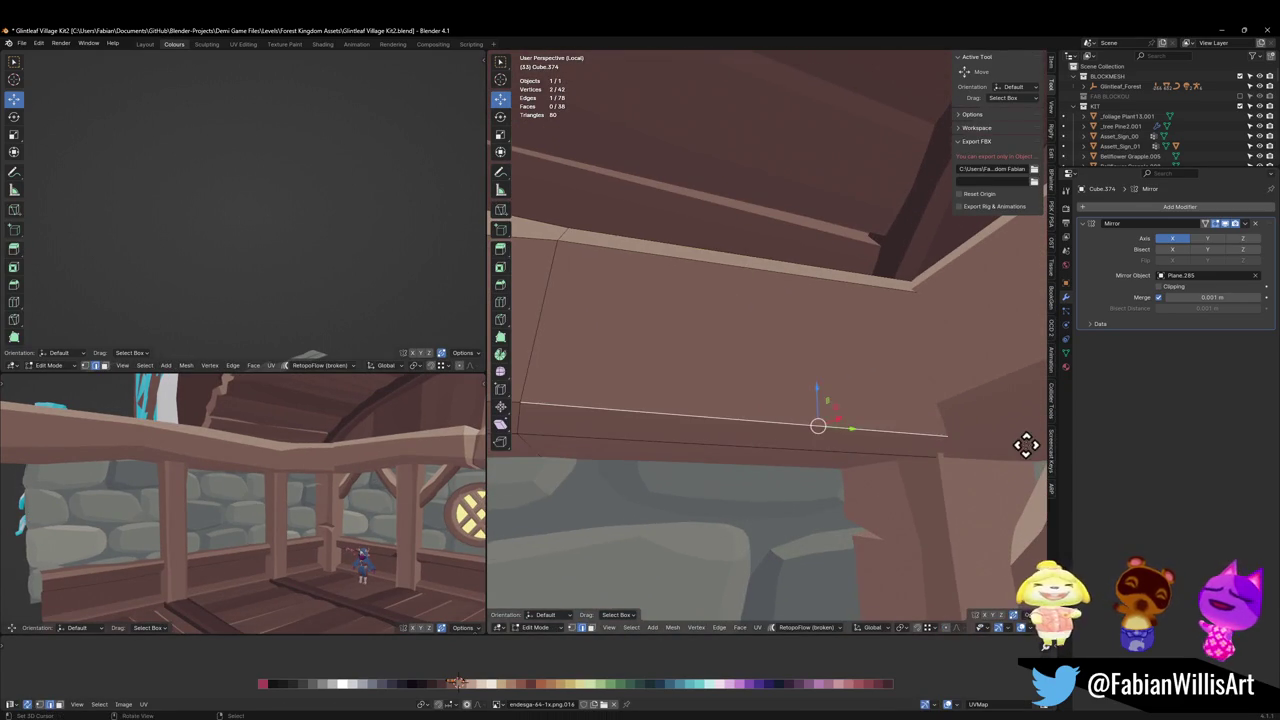
{"action": "key", "text": "g"}
{"action": "key", "text": "z"}
{"action": "left_click", "coordinate": [1029, 407]}
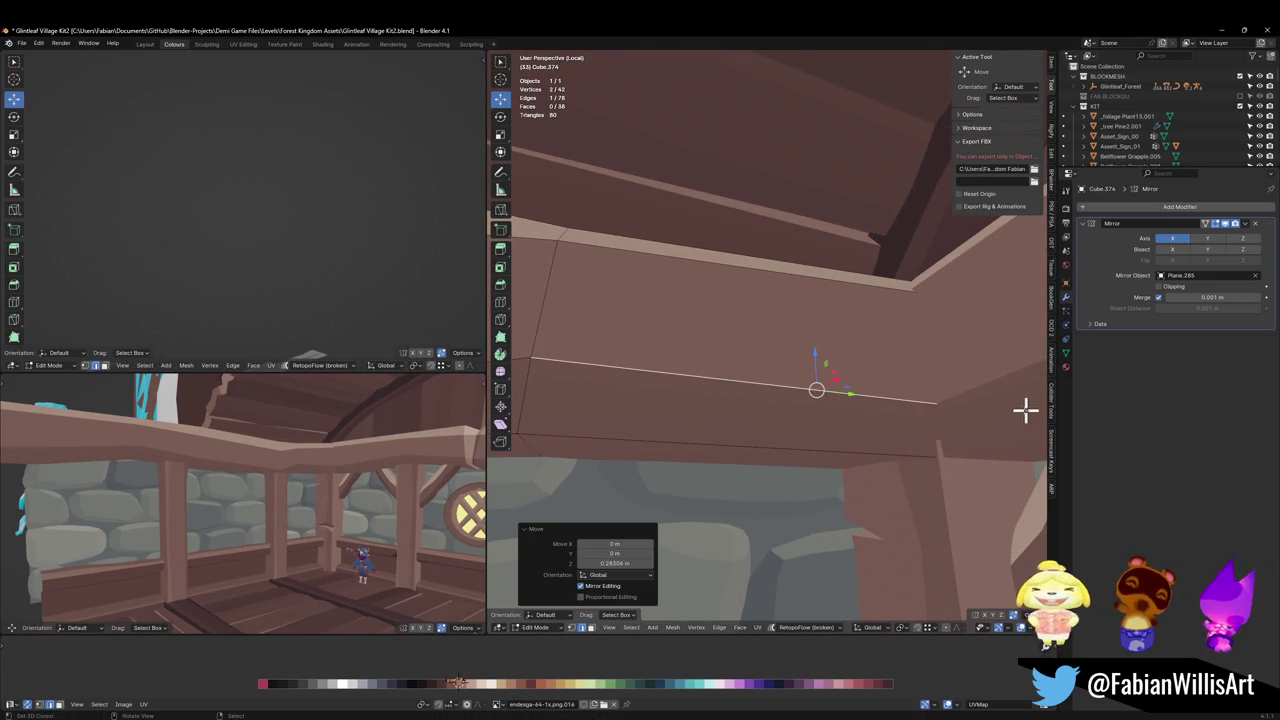
{"action": "mouse_move", "coordinate": [763, 448]}
{"action": "middle_mouse_down"}
{"action": "mouse_move", "coordinate": [826, 440]}
{"action": "mouse_move", "coordinate": [737, 463]}
{"action": "middle_mouse_up"}
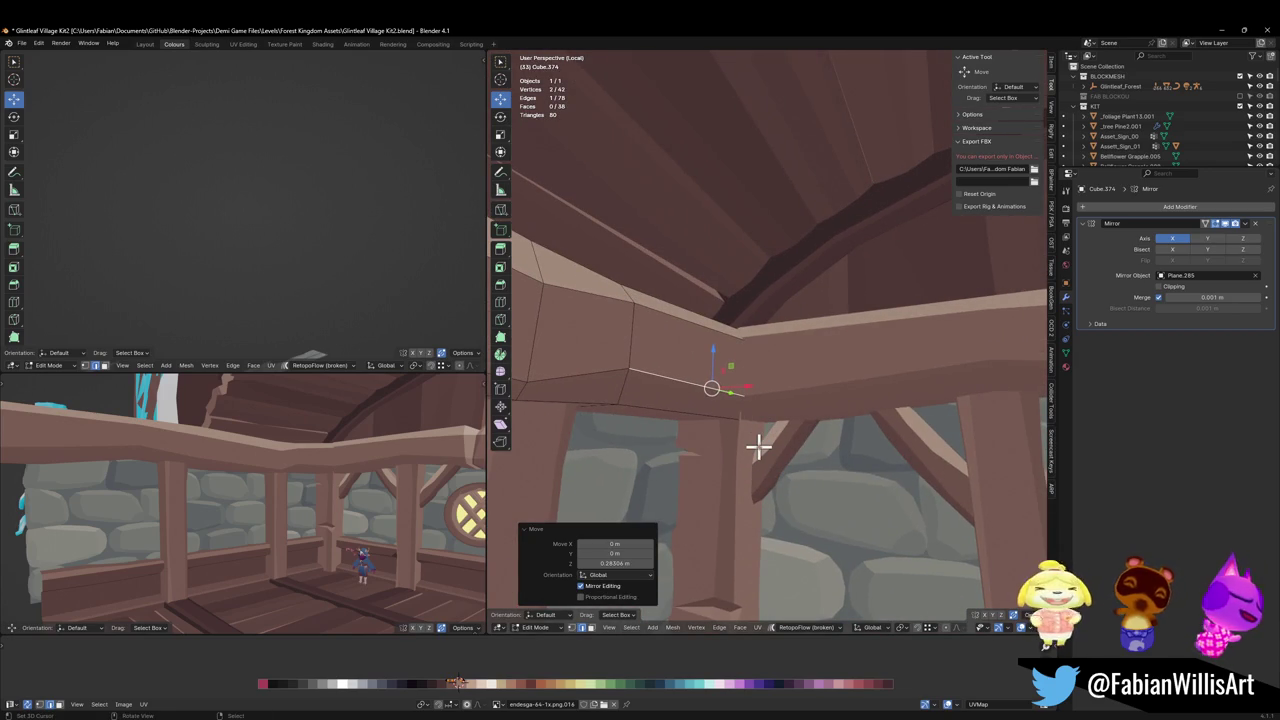
{"action": "mouse_move", "coordinate": [757, 443]}
{"action": "middle_mouse_down"}
{"action": "mouse_move", "coordinate": [837, 437]}
{"action": "mouse_move", "coordinate": [809, 400]}
{"action": "mouse_move", "coordinate": [777, 389]}
{"action": "mouse_move", "coordinate": [820, 391]}
{"action": "middle_mouse_up"}
{"action": "key", "text": "Tab"}
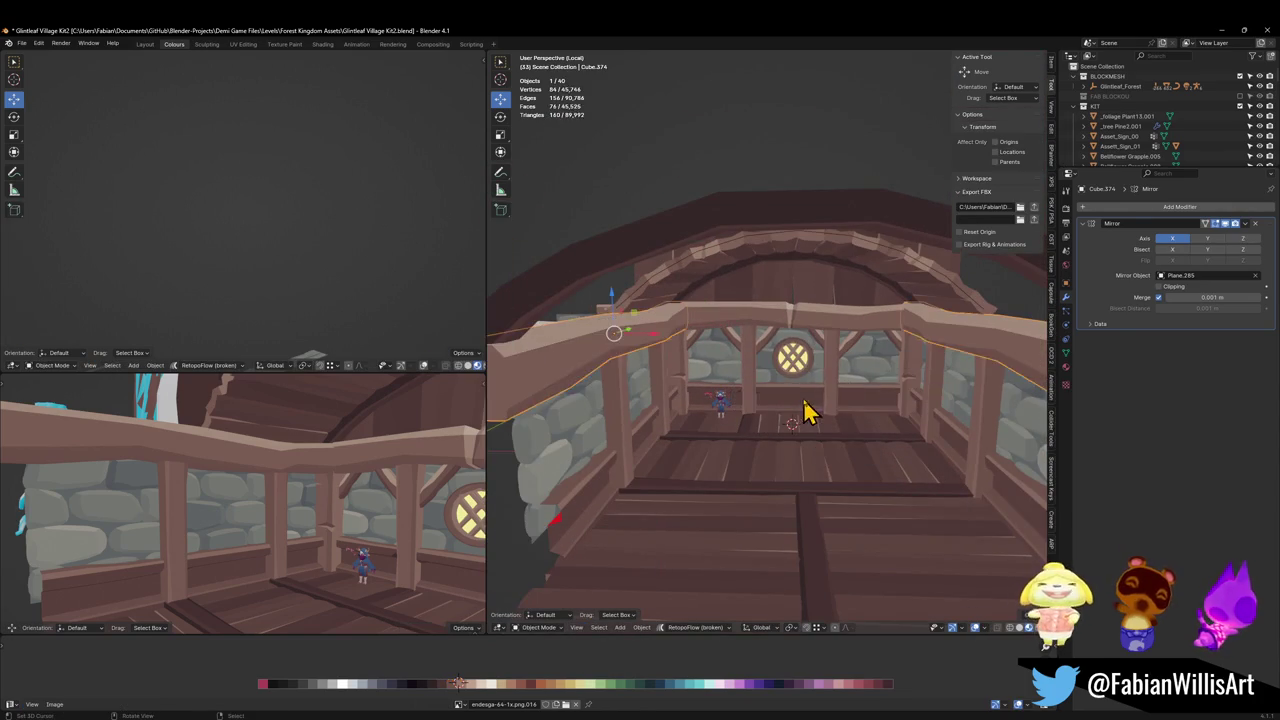
{"action": "key", "text": "ctrl+s"}
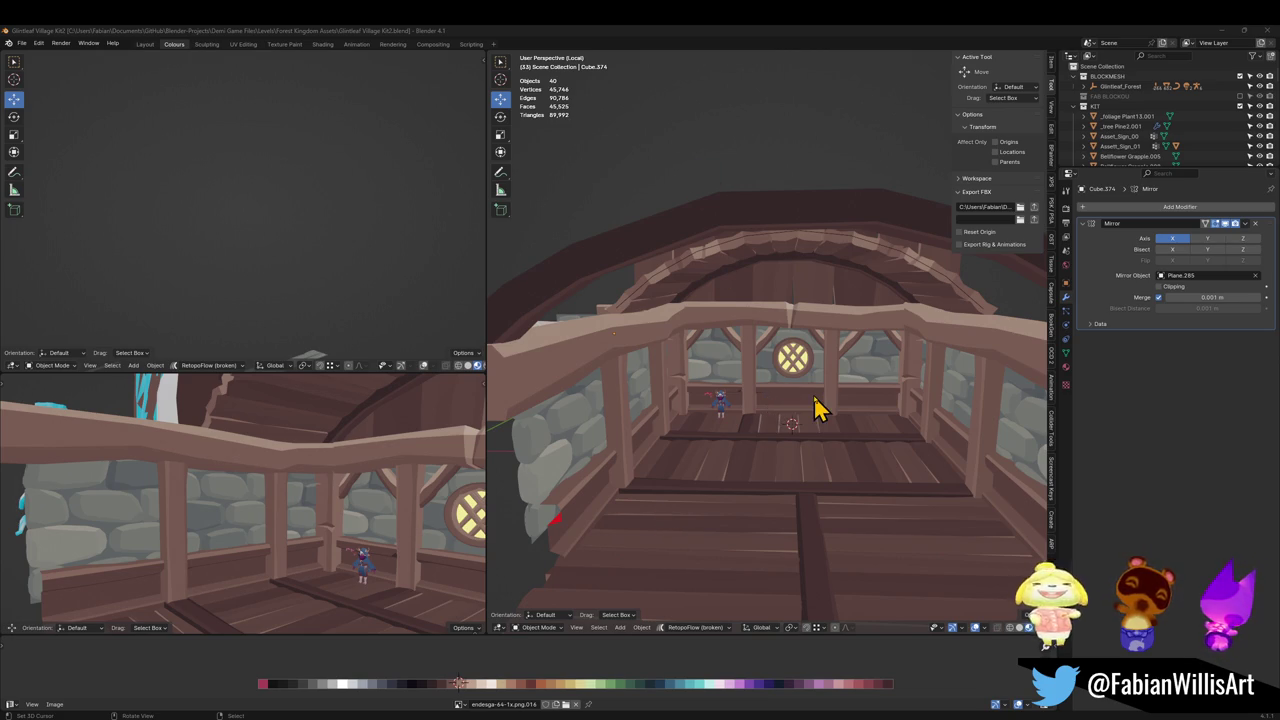
{"action": "middle_click_drag", "start_coordinate": [815, 408], "coordinate": [789, 362], "text": "ctrl"}
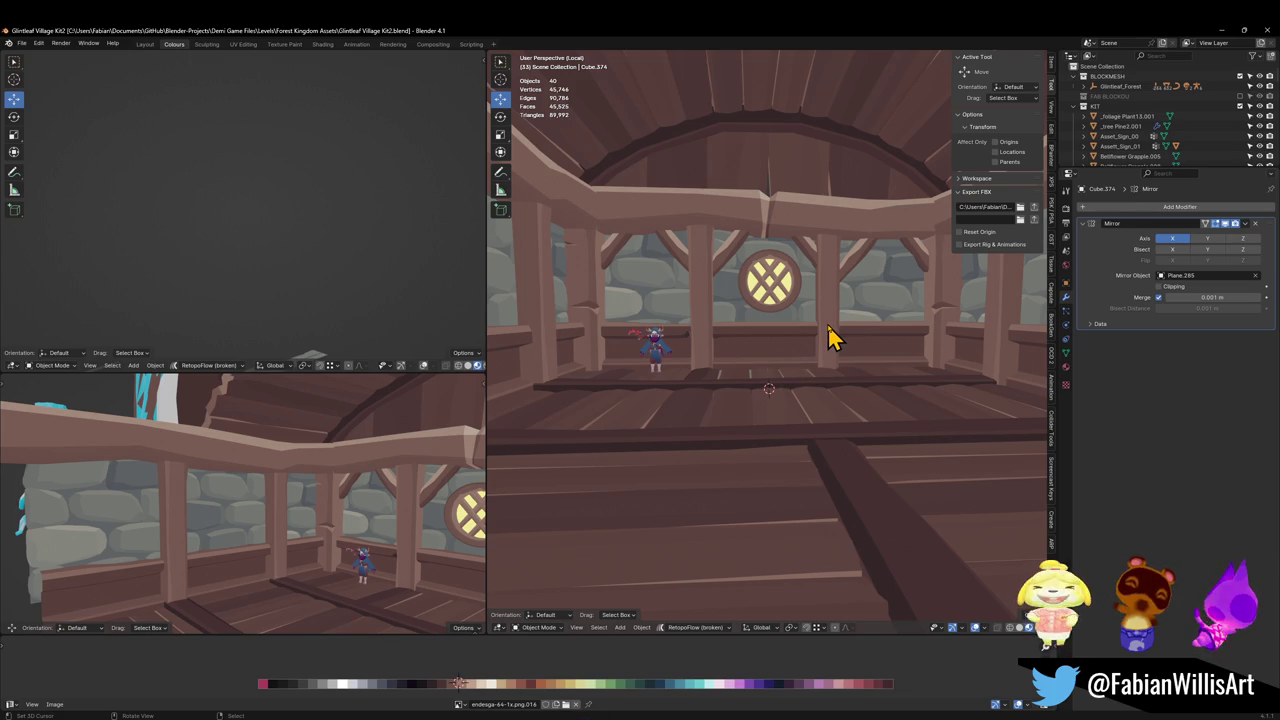
Duplicate the wooden pillar, place the copy near the room centre and widen it about 4.5 times on X.
{"action": "left_click", "coordinate": [706, 336]}
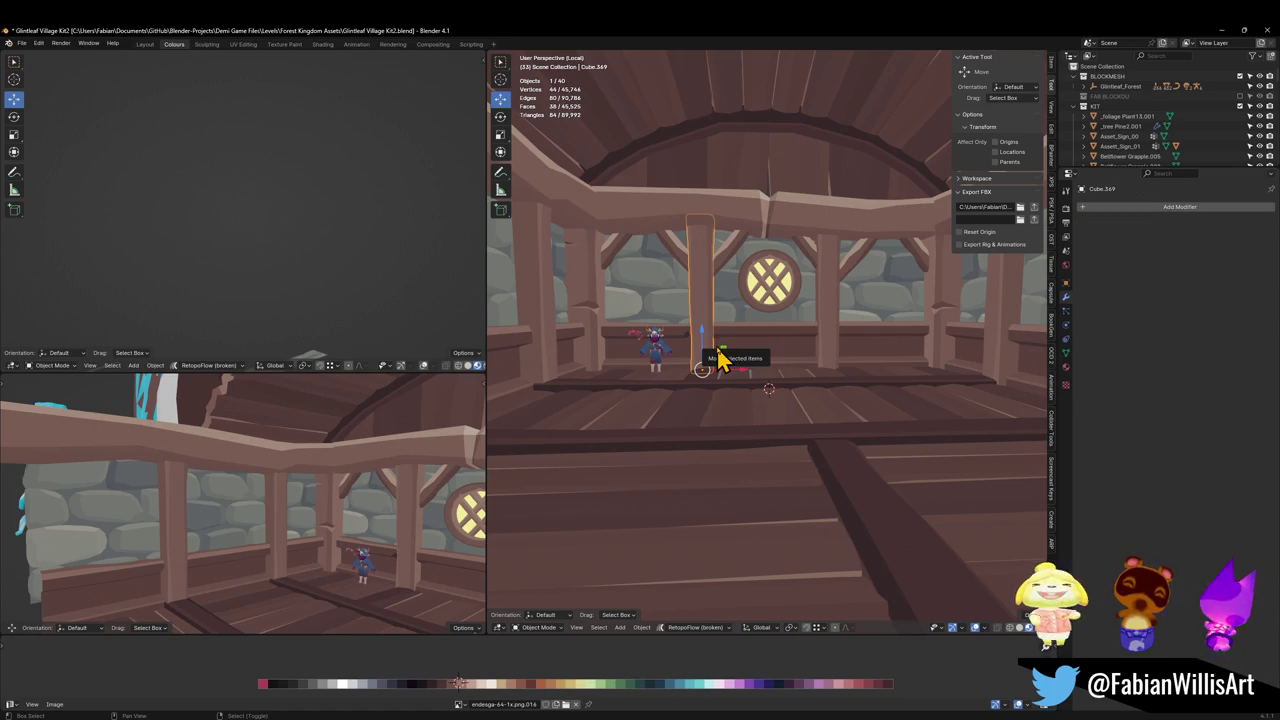
{"action": "key", "text": "shift+d"}
{"action": "scroll", "coordinate": [757, 357], "scroll_direction": "up", "scroll_amount": 3}
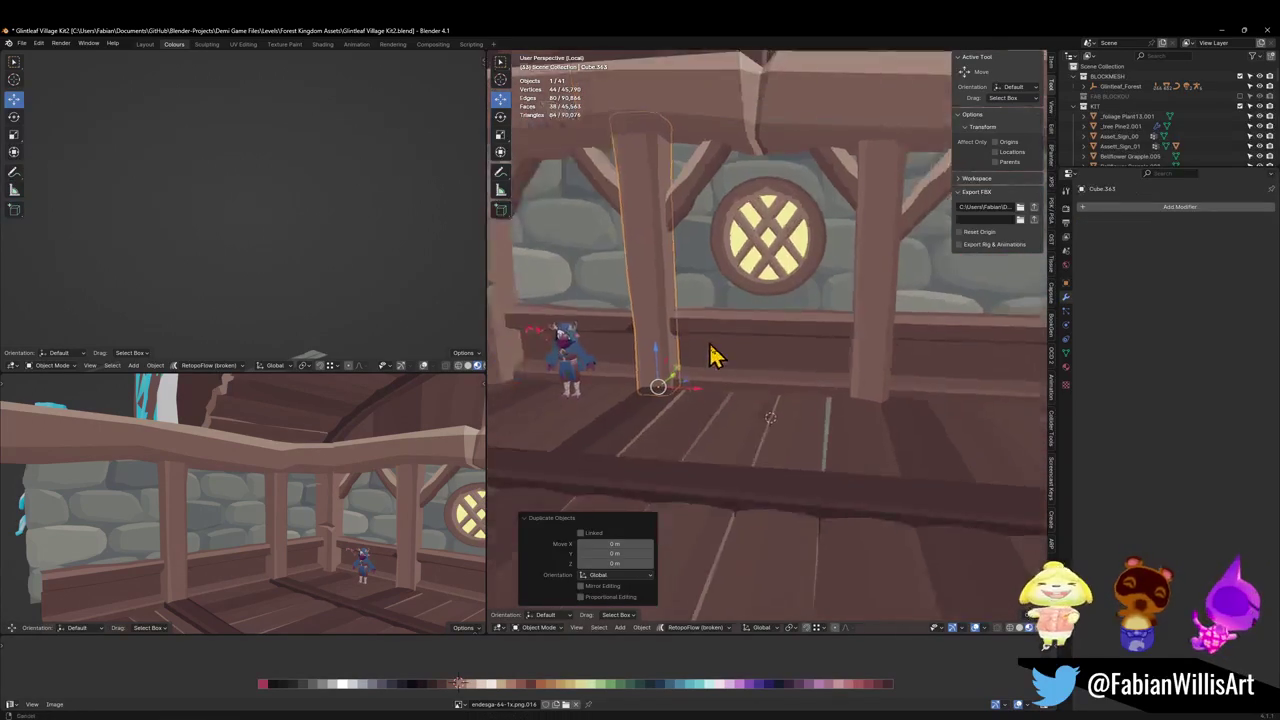
{"action": "key", "text": "shift+z"}
{"action": "left_click", "coordinate": [837, 423]}
{"action": "key", "text": "s"}
{"action": "key", "text": "x"}
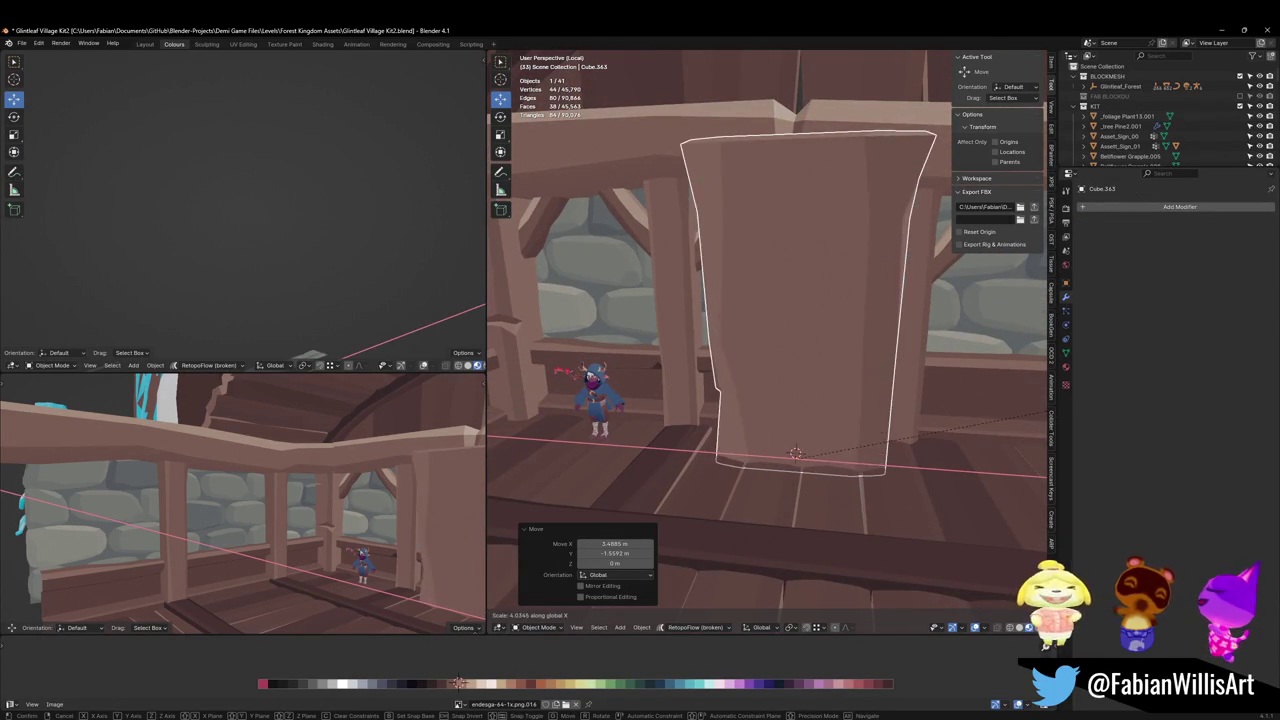
{"action": "left_click", "coordinate": [657, 409]}
{"action": "mouse_move", "coordinate": [657, 409]}
{"action": "middle_mouse_down"}
{"action": "mouse_move", "coordinate": [860, 305]}
{"action": "mouse_move", "coordinate": [846, 306]}
{"action": "middle_mouse_up"}
Dissolve the copy's extra edge loops, flatten it into a slab and raise it to seat height.
{"action": "key", "text": "Tab"}
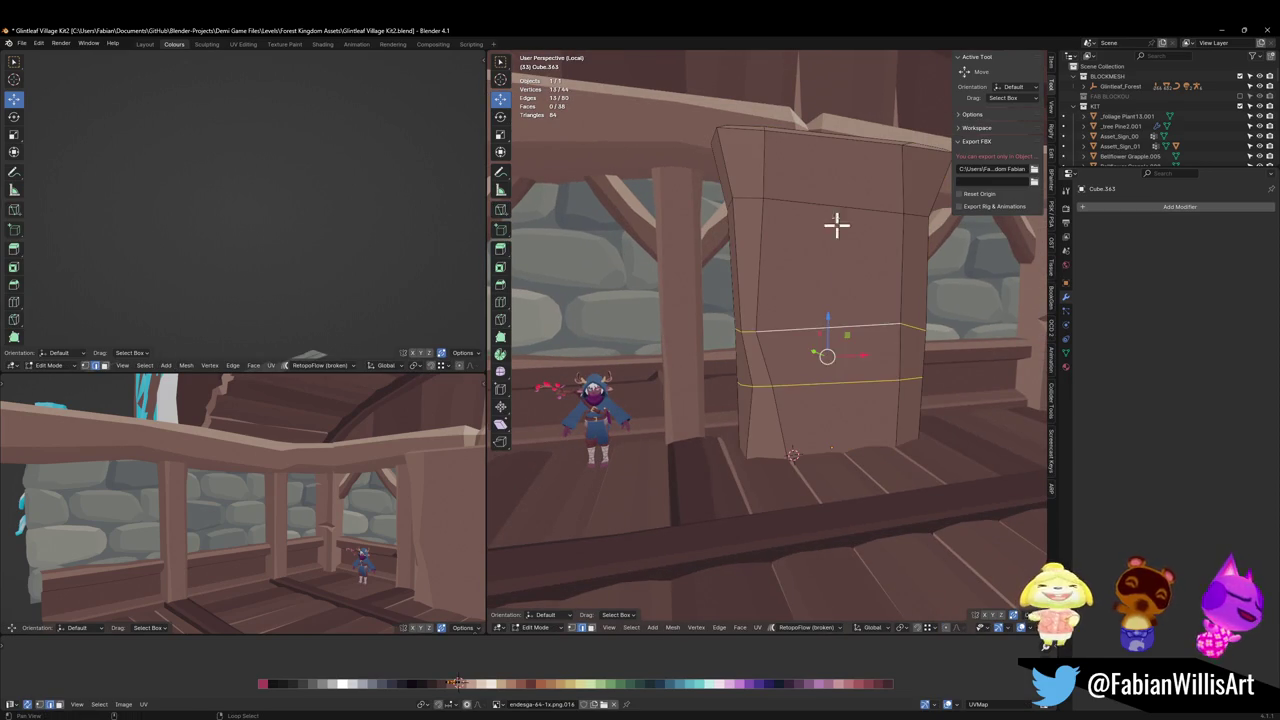
{"action": "key", "text": "ctrl+x"}
{"action": "mouse_move", "coordinate": [877, 263]}
{"action": "middle_mouse_down"}
{"action": "mouse_move", "coordinate": [765, 240]}
{"action": "mouse_move", "coordinate": [783, 211]}
{"action": "middle_mouse_up"}
{"action": "left_click", "coordinate": [728, 232], "text": "alt"}
{"action": "key", "text": "g"}
{"action": "key", "text": "z"}
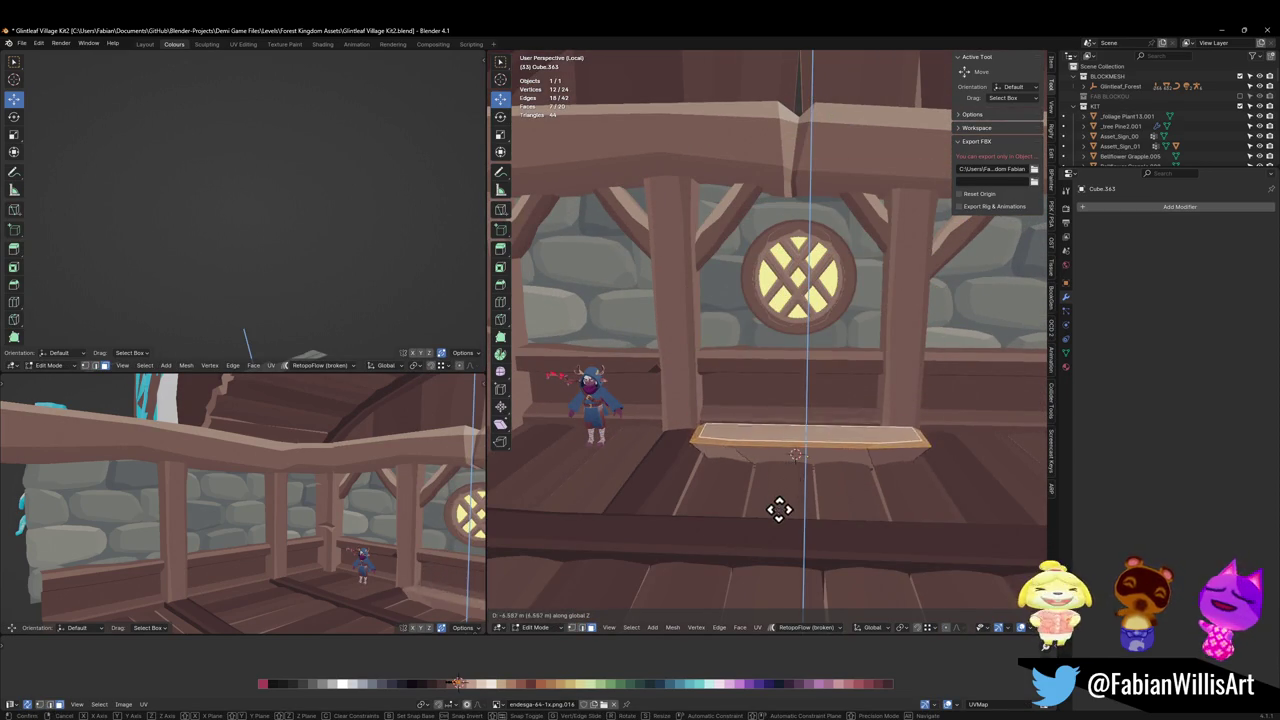
{"action": "left_click", "coordinate": [778, 505]}
{"action": "key", "text": "a"}
{"action": "key", "text": "g"}
{"action": "key", "text": "z"}
{"action": "left_click", "coordinate": [800, 428]}
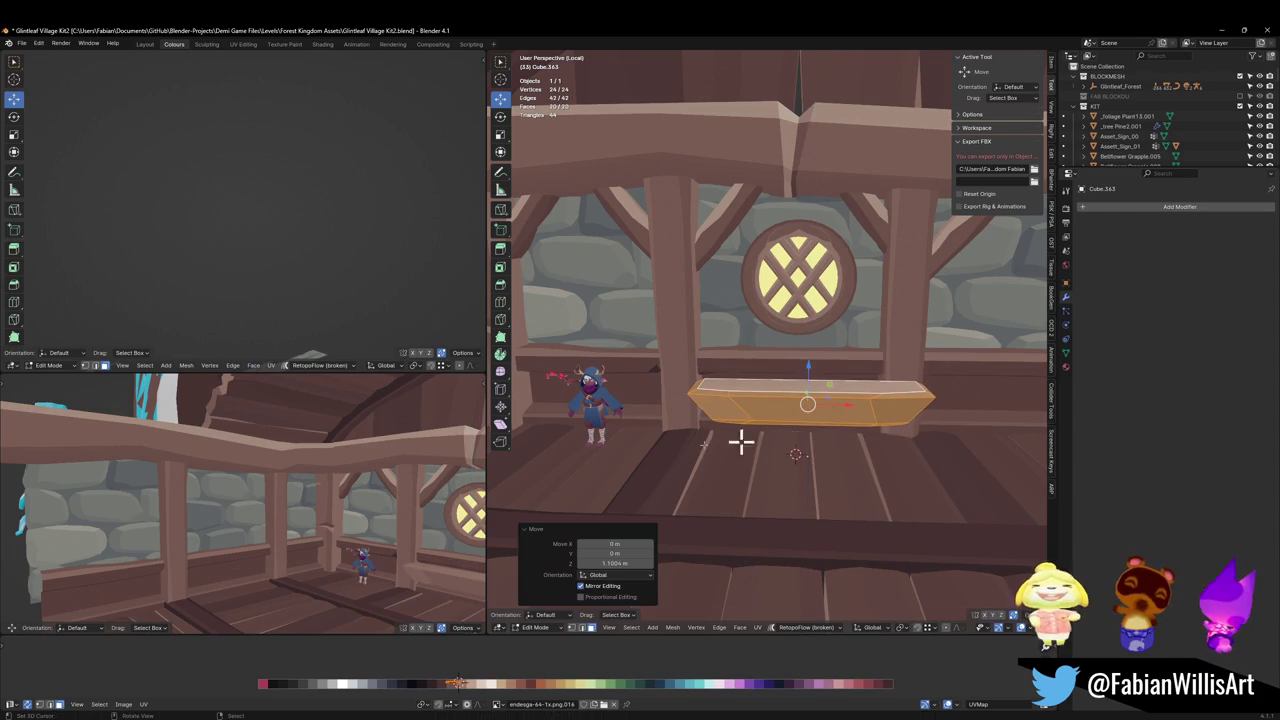
In the left view, shift the slab sideways along X and adjust its width.
{"action": "key", "text": "KP_1"}
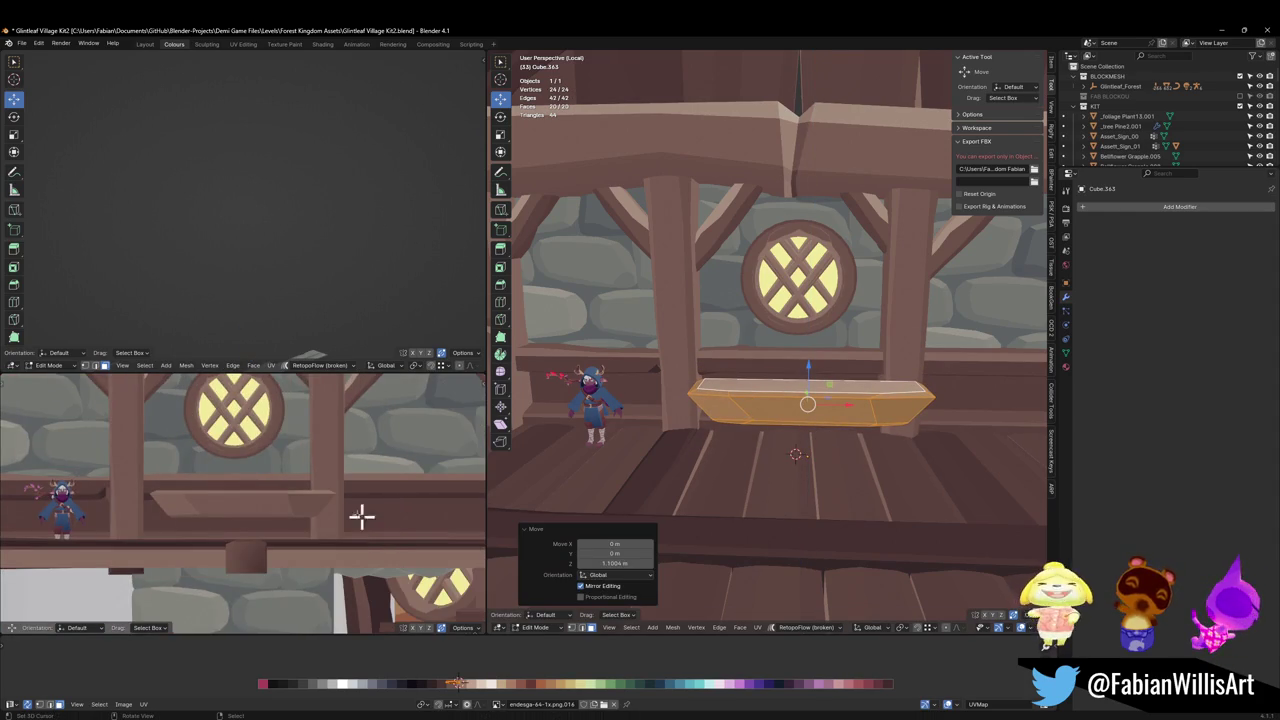
{"action": "mouse_move", "coordinate": [362, 515]}
{"action": "middle_mouse_down"}
{"action": "mouse_move", "coordinate": [320, 486]}
{"action": "mouse_move", "coordinate": [433, 483]}
{"action": "middle_mouse_up"}
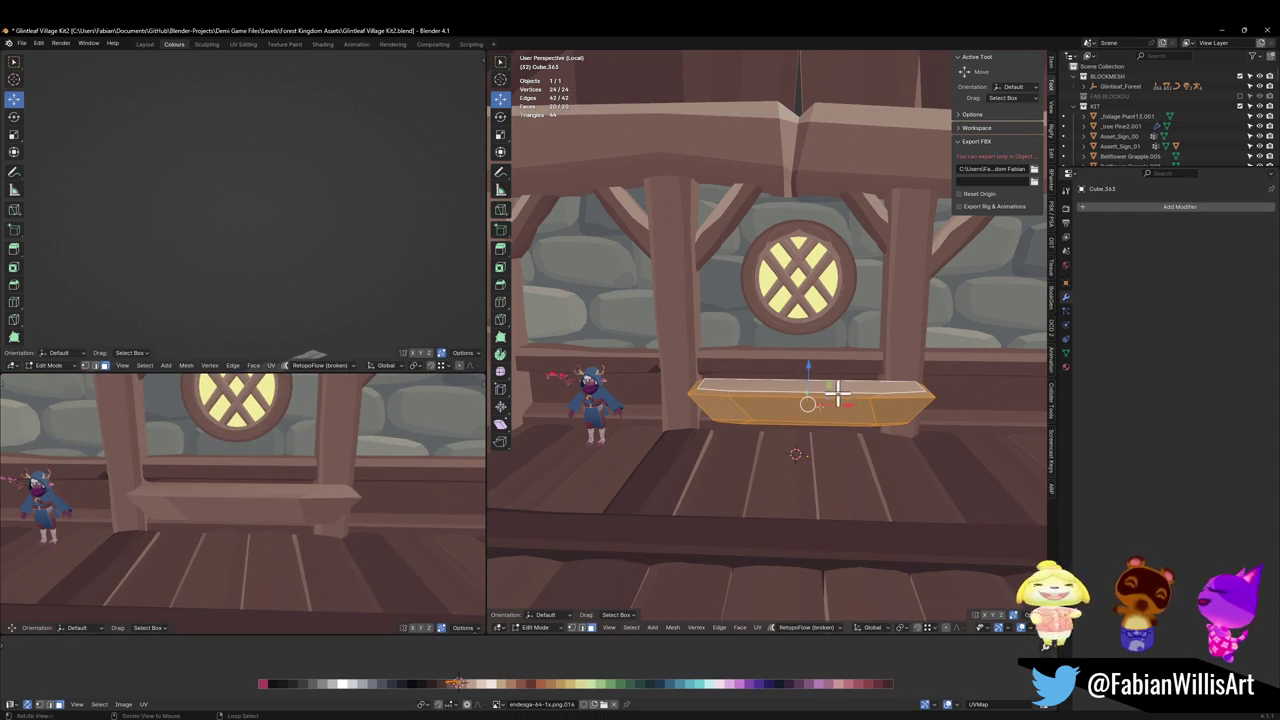
{"action": "key", "text": "g"}
{"action": "key", "text": "x"}
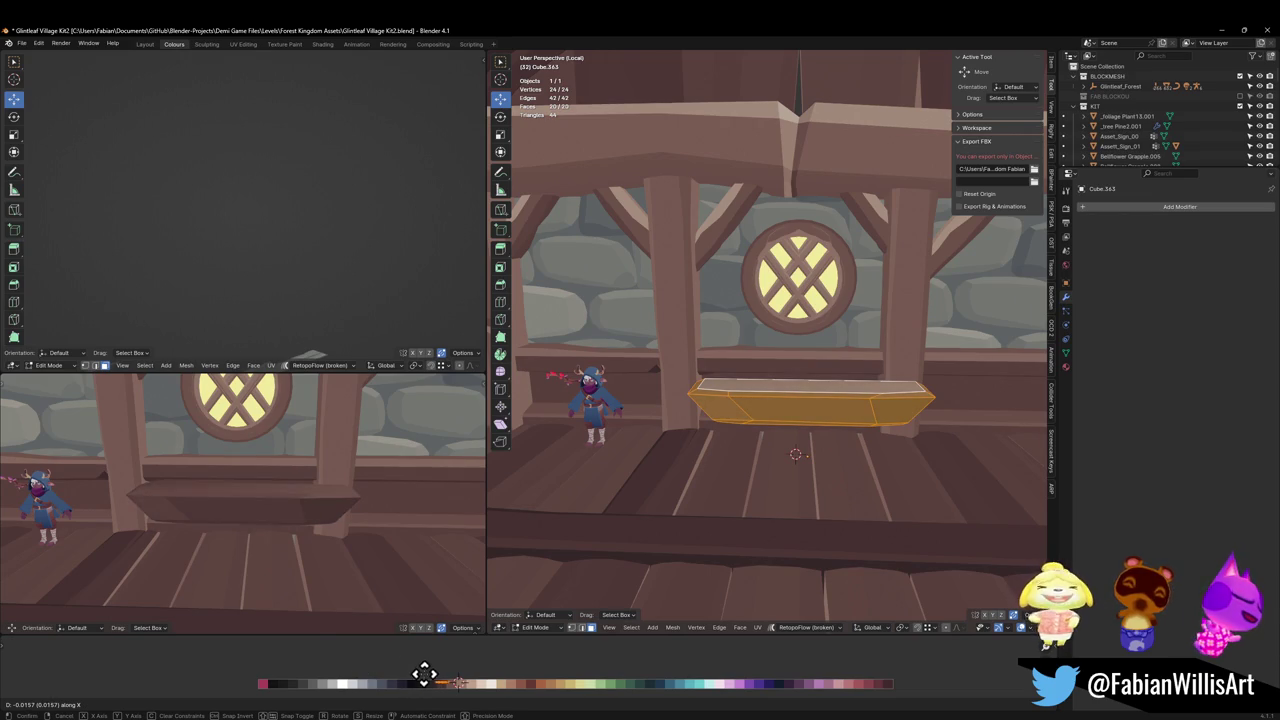
{"action": "left_click", "coordinate": [423, 676]}
{"action": "key", "text": "s"}
{"action": "left_click", "coordinate": [462, 683]}
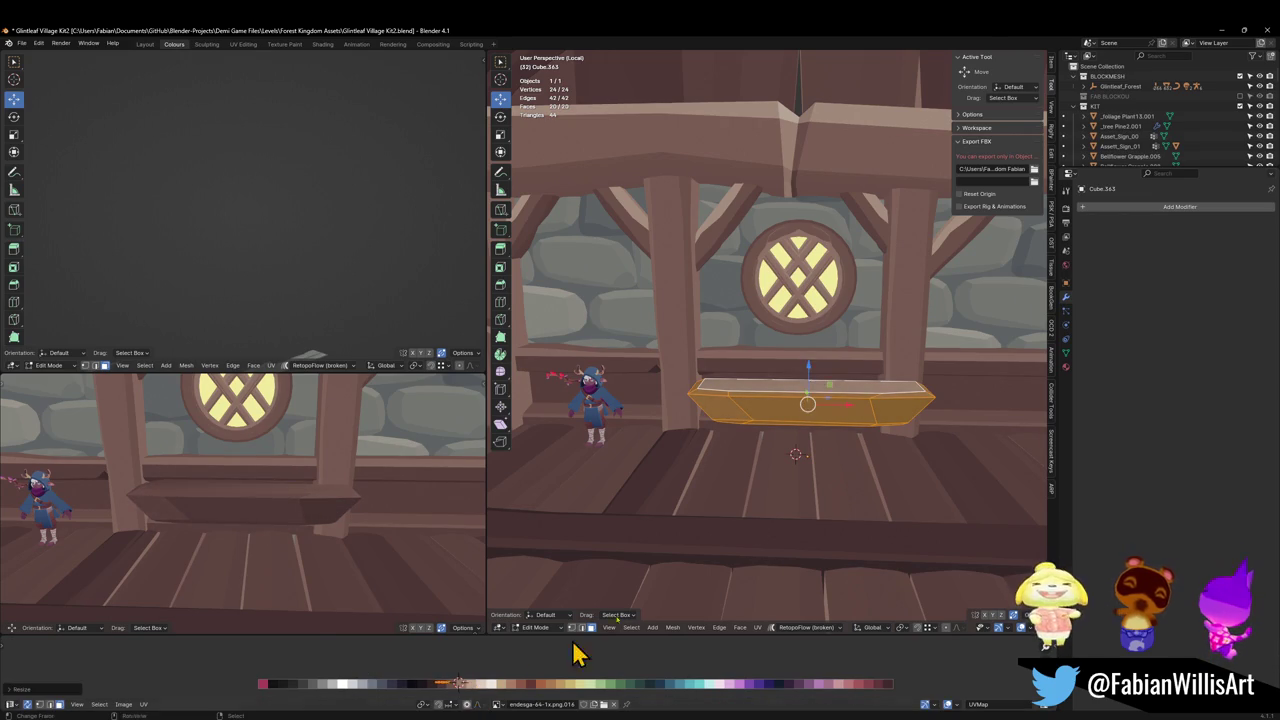
Move one of the slab's edge loops along X to shape its end, then leave Edit Mode.
{"action": "mouse_move", "coordinate": [571, 651]}
{"action": "middle_mouse_down"}
{"action": "mouse_move", "coordinate": [823, 386]}
{"action": "mouse_move", "coordinate": [689, 463]}
{"action": "middle_mouse_up"}
{"action": "left_click", "coordinate": [700, 453], "text": "alt"}
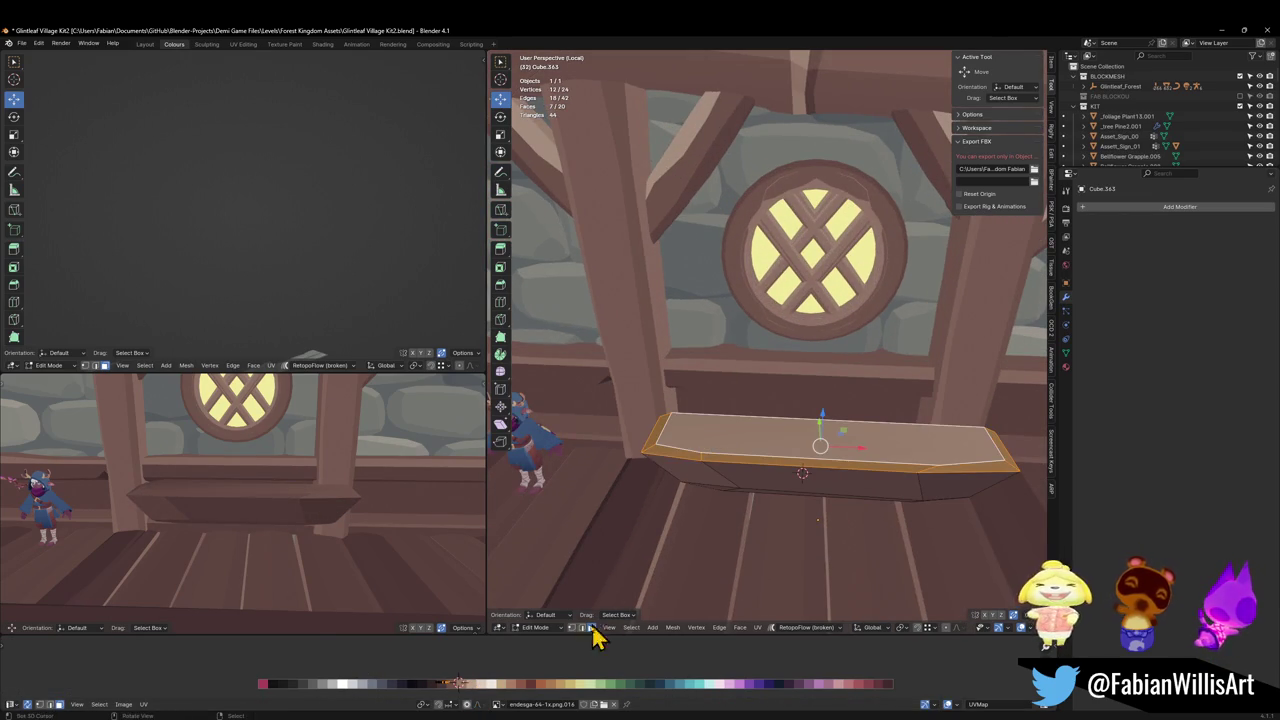
{"action": "key", "text": "g"}
{"action": "key", "text": "x"}
{"action": "left_click", "coordinate": [528, 662]}
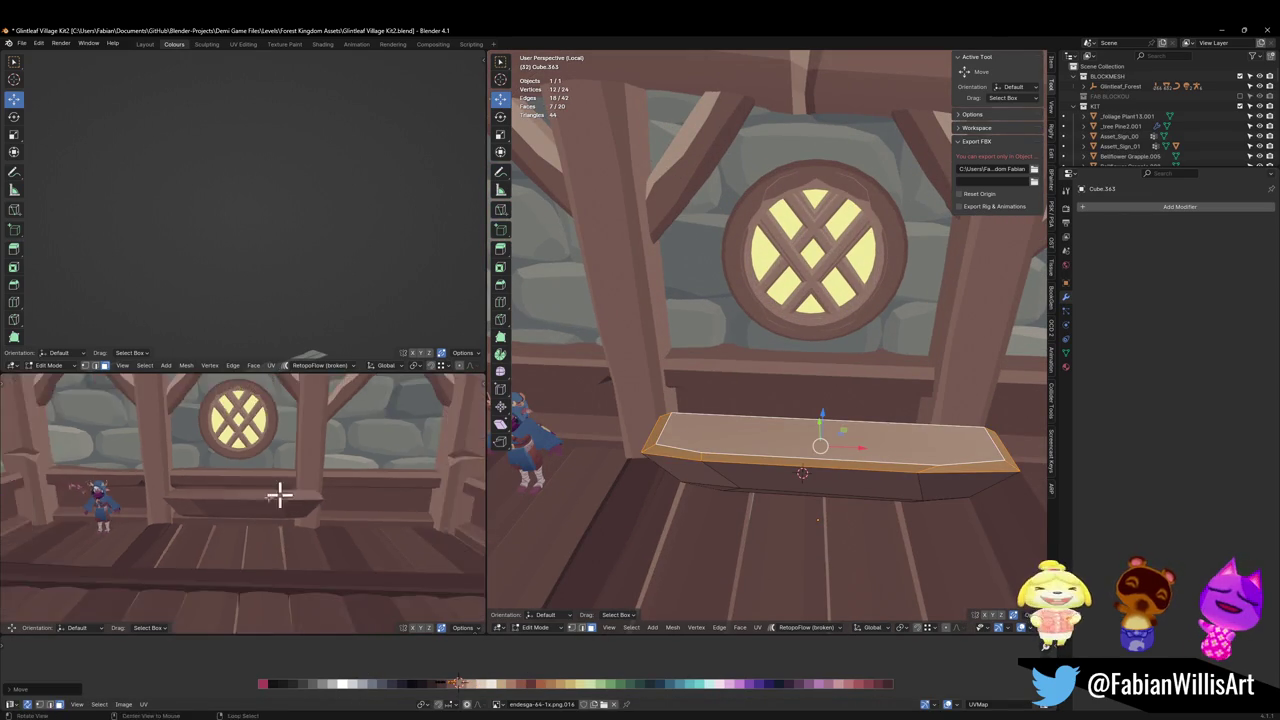
{"action": "mouse_move", "coordinate": [280, 491]}
{"action": "middle_mouse_down"}
{"action": "mouse_move", "coordinate": [320, 491]}
{"action": "mouse_move", "coordinate": [286, 491]}
{"action": "mouse_move", "coordinate": [310, 483]}
{"action": "middle_mouse_up"}
{"action": "key", "text": "Tab"}
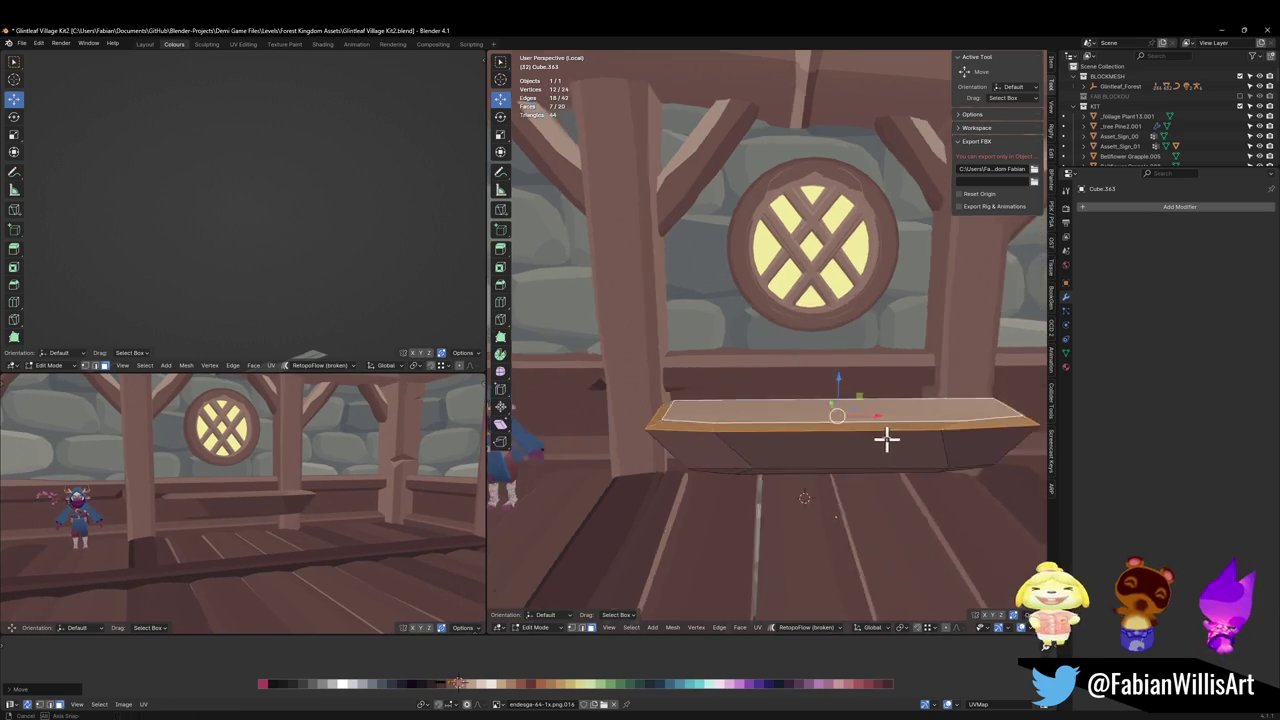
Centre the slab's origin, shrink it to about 0.68, clear its rotation and reposition it horizontally.
{"action": "middle_click_drag", "start_coordinate": [886, 437], "coordinate": [889, 443]}
{"action": "key", "text": "q"}
{"action": "key", "text": "Escape"}
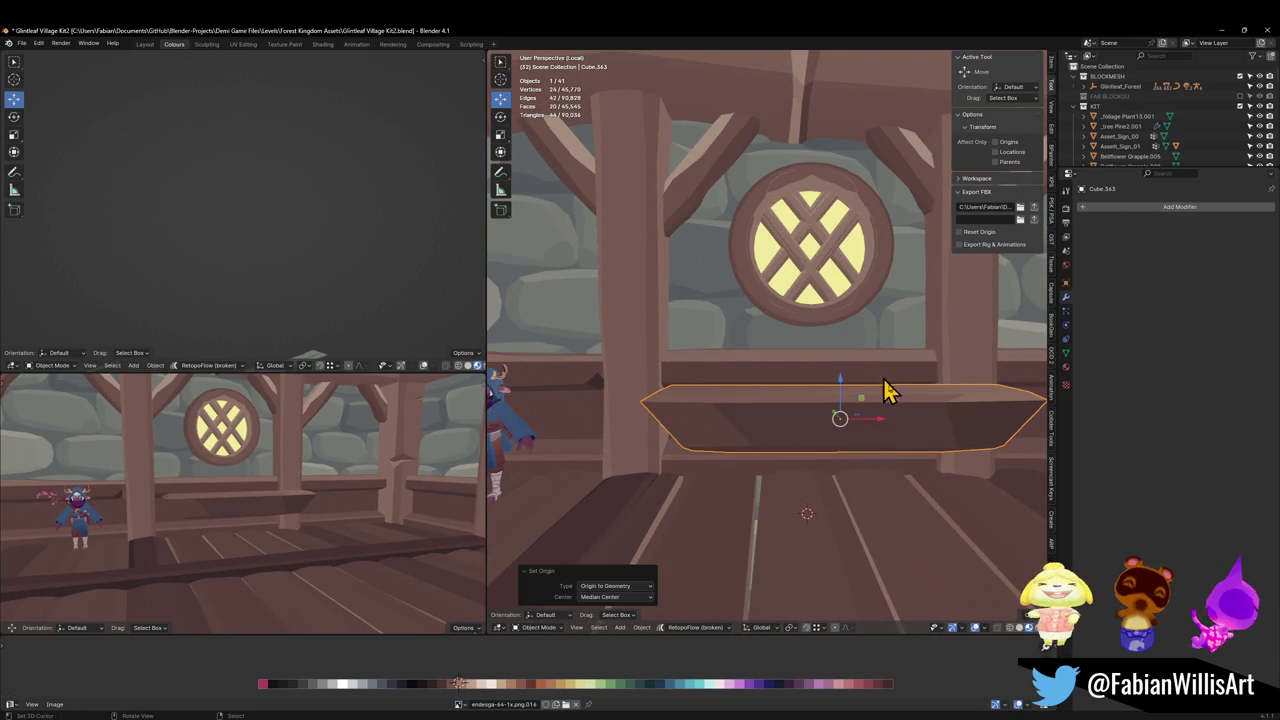
{"action": "key", "text": "s"}
{"action": "left_click", "coordinate": [921, 391]}
{"action": "scroll", "coordinate": [915, 470], "scroll_direction": "up", "scroll_amount": 3}
{"action": "key", "text": "alt+r"}
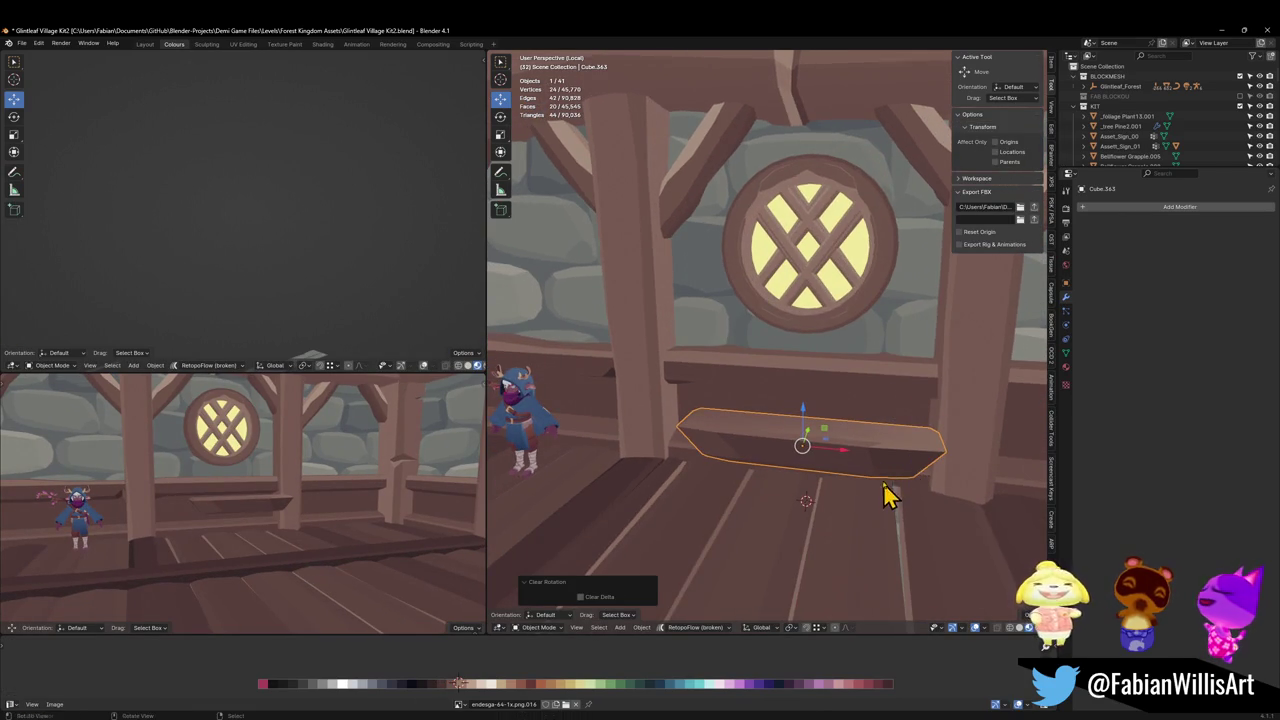
{"action": "mouse_move", "coordinate": [889, 491]}
{"action": "middle_mouse_down"}
{"action": "mouse_move", "coordinate": [880, 517]}
{"action": "mouse_move", "coordinate": [863, 428]}
{"action": "middle_mouse_up"}
{"action": "key", "text": "g"}
{"action": "key", "text": "shift+z"}
{"action": "left_click", "coordinate": [875, 487]}
Put the 3D cursor on the wall plank, snap the slab to it and set its height.
{"action": "left_click", "coordinate": [852, 404]}
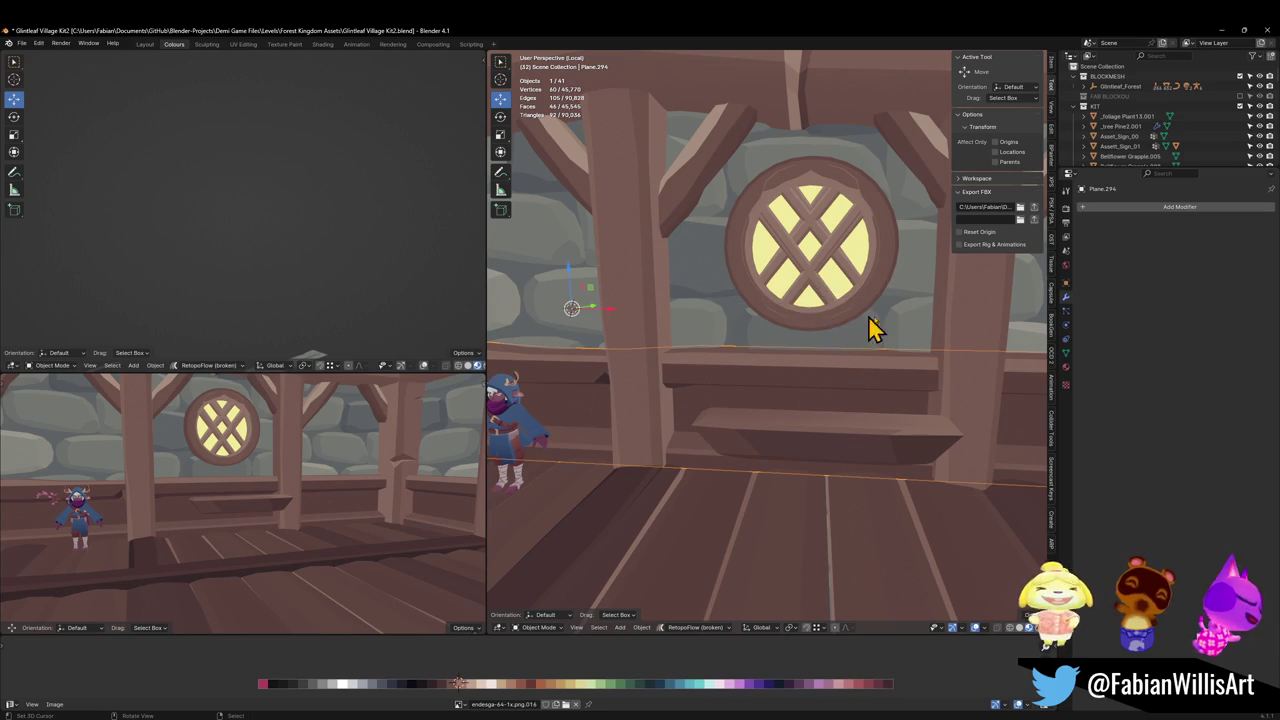
{"action": "key", "text": "shift+s"}
{"action": "left_click", "coordinate": [849, 457]}
{"action": "key", "text": "shift+s"}
{"action": "key", "text": "g"}
{"action": "key", "text": "z"}
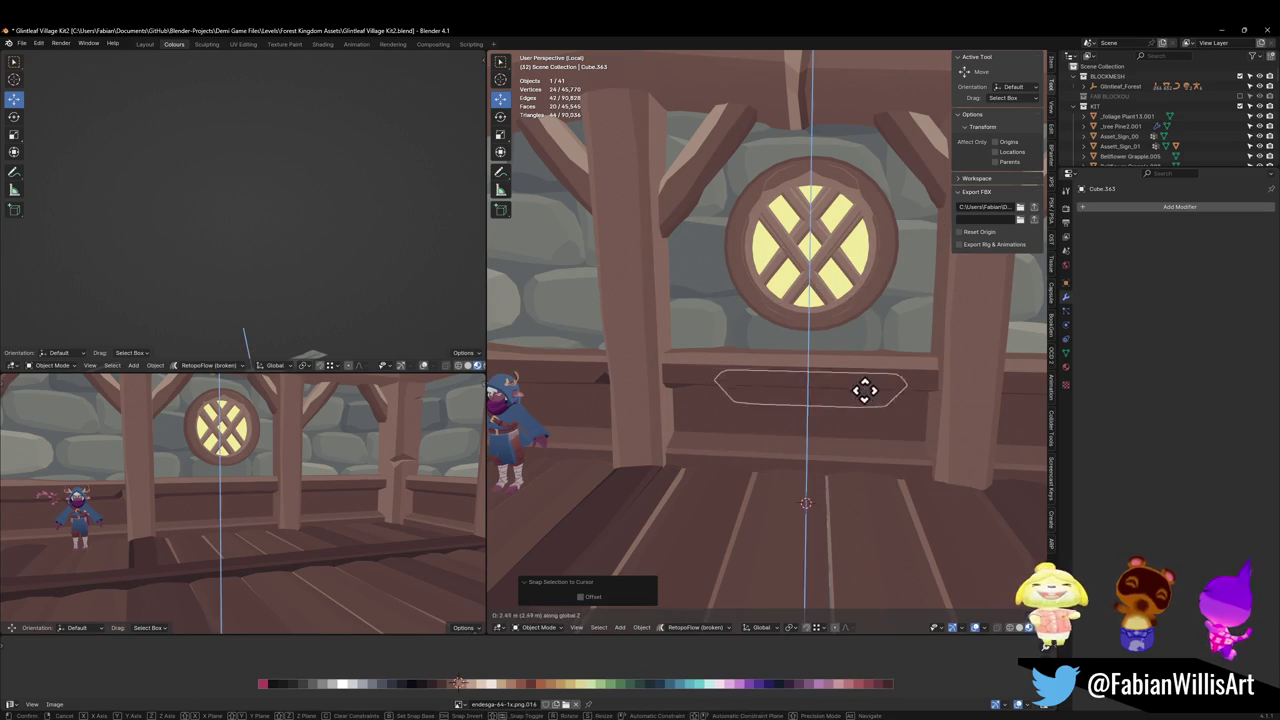
{"action": "left_click", "coordinate": [865, 390]}
Push the slab back against the wall along Y and settle it lower beneath the round window.
{"action": "key", "text": "g"}
{"action": "key", "text": "y"}
{"action": "left_click", "coordinate": [868, 440]}
{"action": "key", "text": "g"}
{"action": "key", "text": "z"}
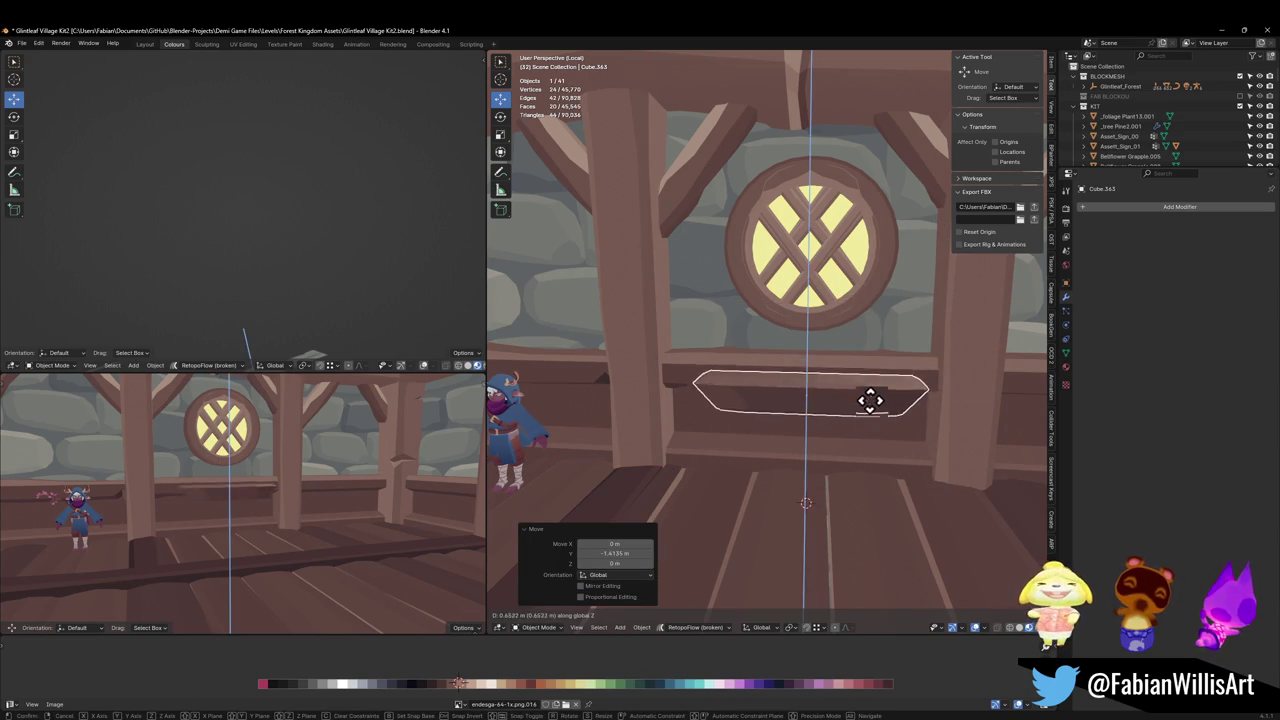
{"action": "left_click", "coordinate": [870, 402]}
{"action": "key", "text": "g"}
{"action": "key", "text": "z"}
{"action": "left_click", "coordinate": [870, 427]}
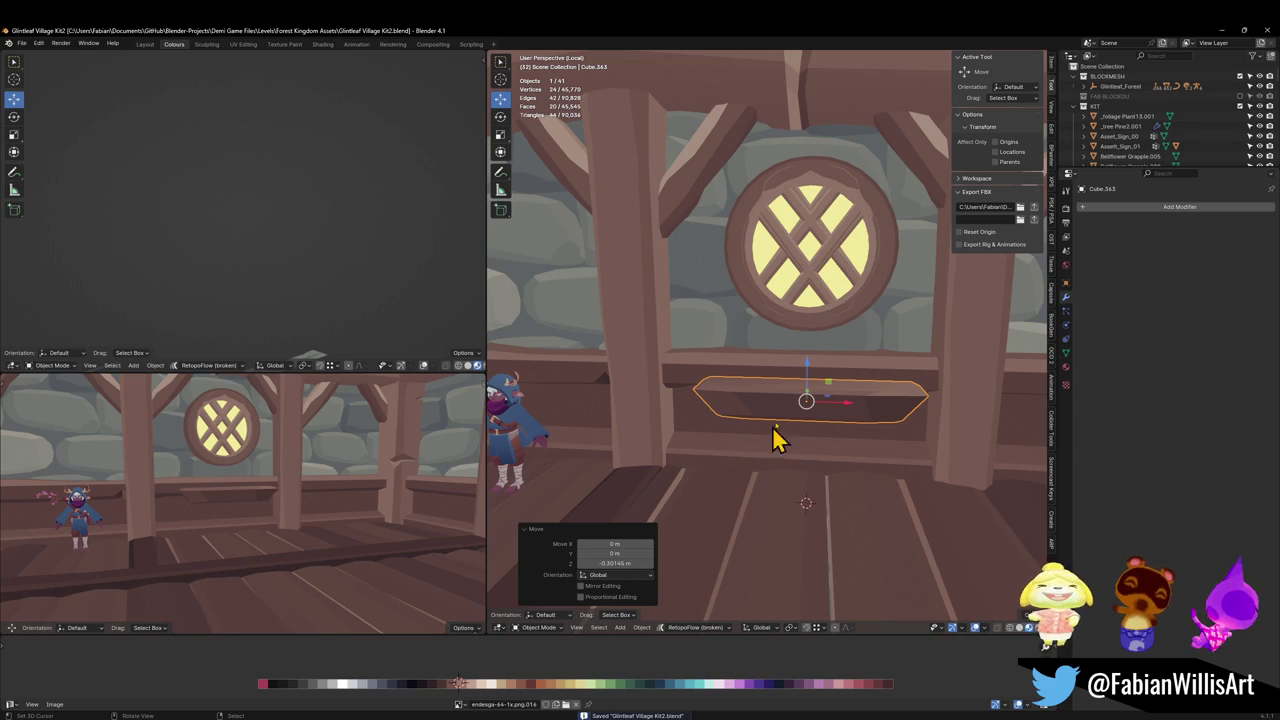
{"action": "scroll", "coordinate": [775, 437], "scroll_direction": "down", "scroll_amount": 3}
{"action": "scroll", "coordinate": [791, 351], "scroll_direction": "down", "scroll_amount": 3}
{"action": "scroll", "coordinate": [737, 334], "scroll_direction": "down", "scroll_amount": 3}
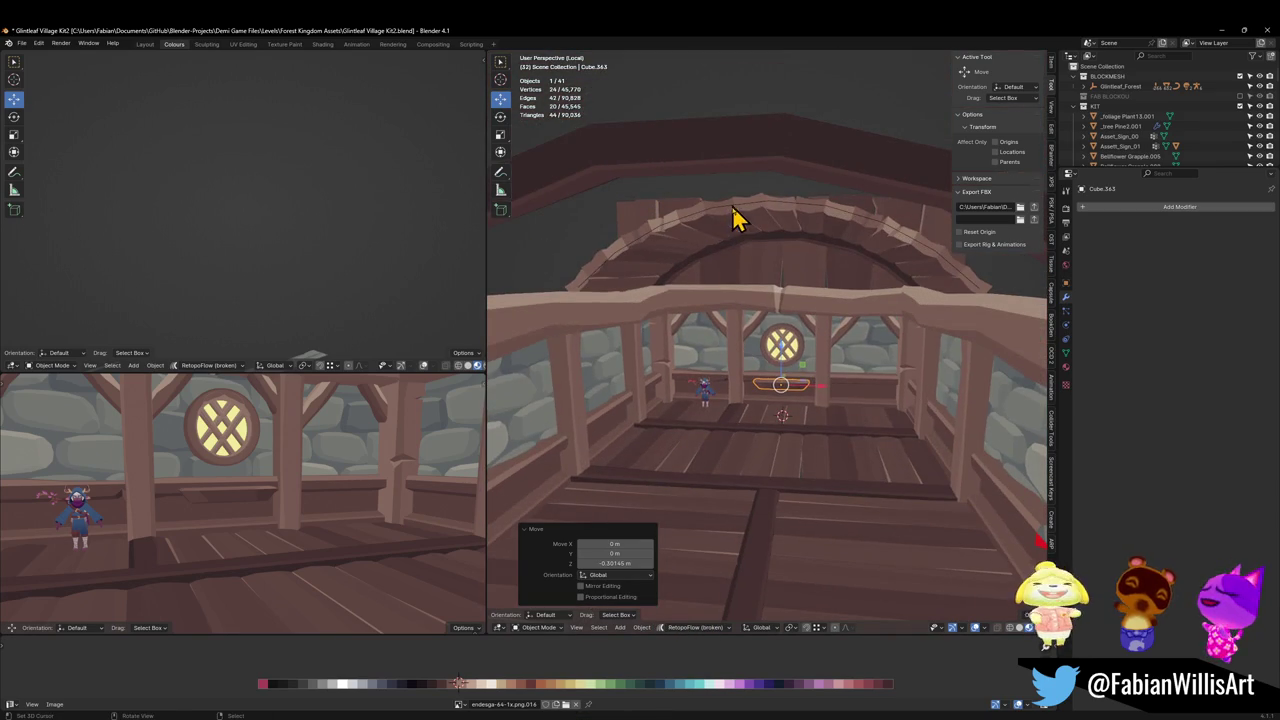
Add an Array modifier to the roof arch with relative offset X 0 and Y -0.930.
{"action": "mouse_move", "coordinate": [733, 218]}
{"action": "middle_mouse_down"}
{"action": "mouse_move", "coordinate": [783, 277]}
{"action": "mouse_move", "coordinate": [791, 360]}
{"action": "mouse_move", "coordinate": [806, 363]}
{"action": "middle_mouse_up"}
{"action": "left_click", "coordinate": [768, 342]}
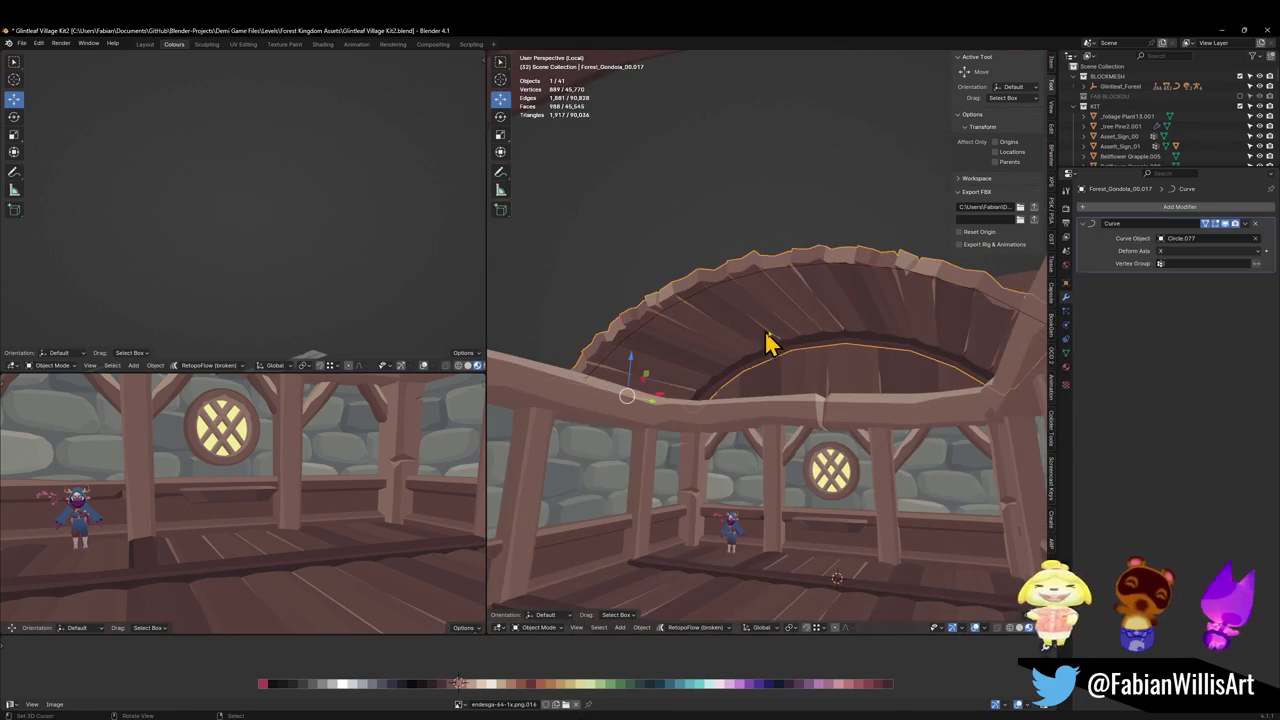
{"action": "left_click", "coordinate": [1160, 207]}
{"action": "type", "text": "arr"}
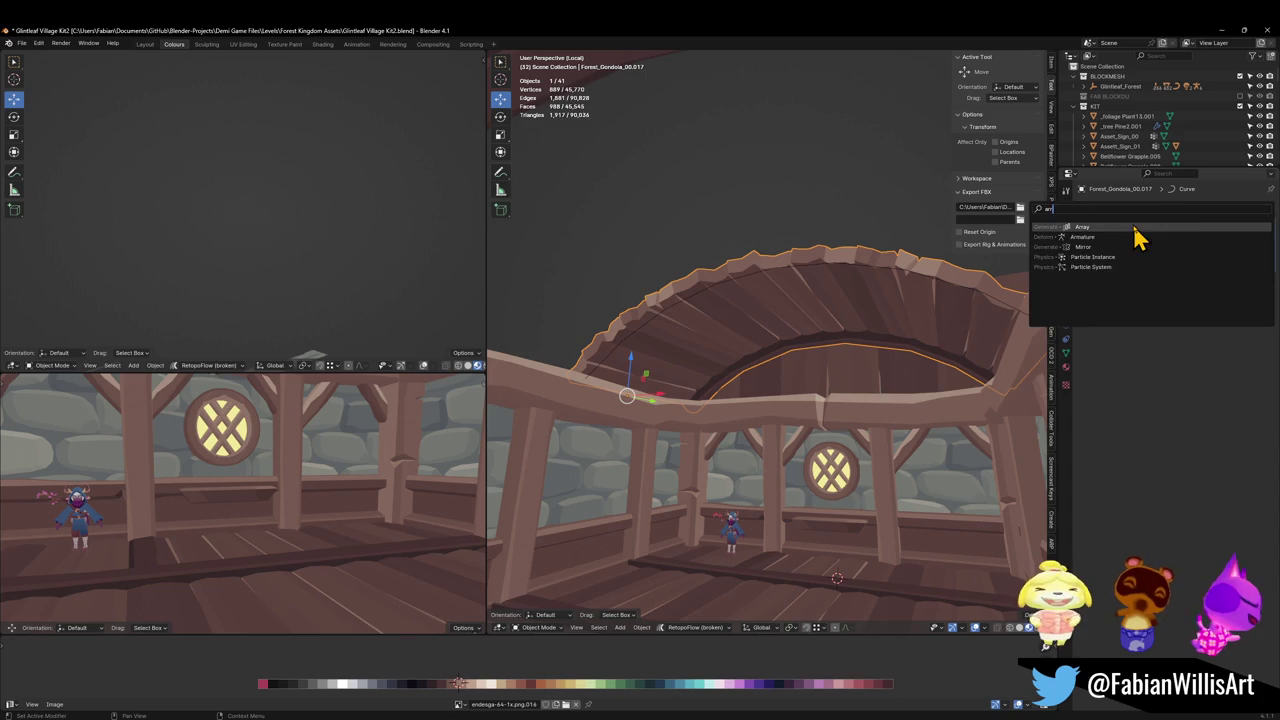
{"action": "left_click", "coordinate": [1135, 228]}
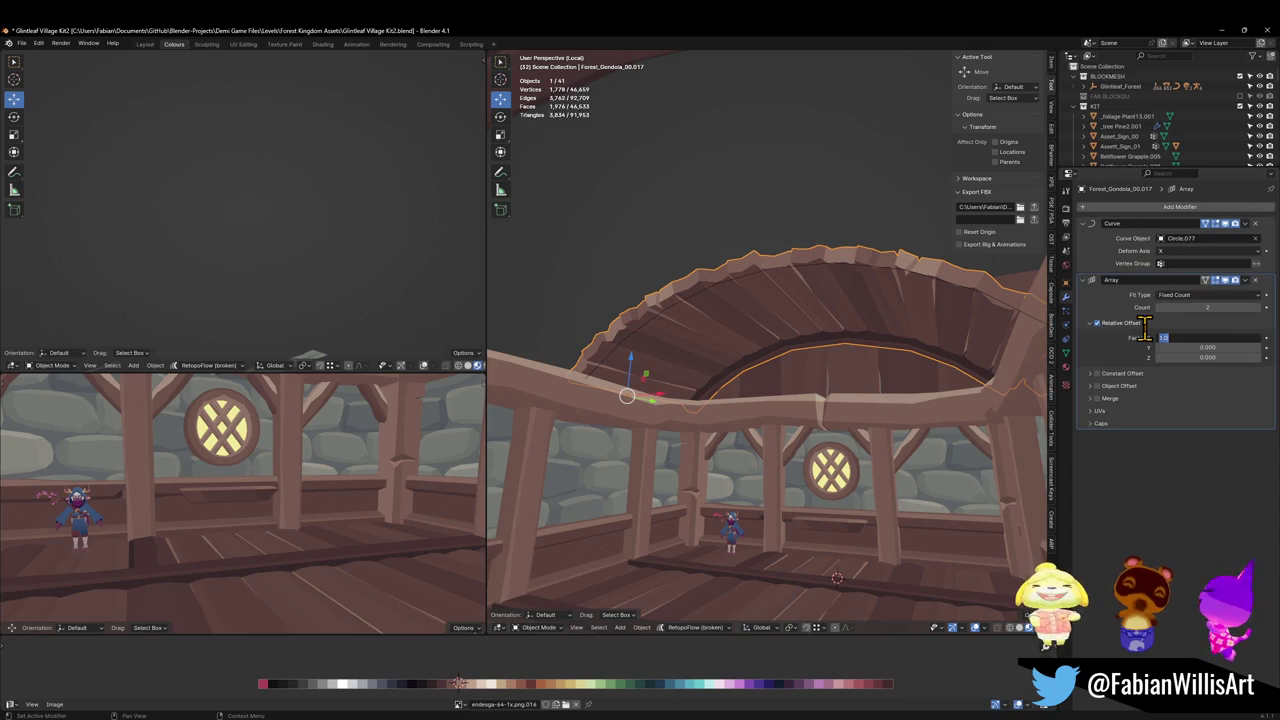
{"action": "type", "text": "0"}
{"action": "key", "text": "Return"}
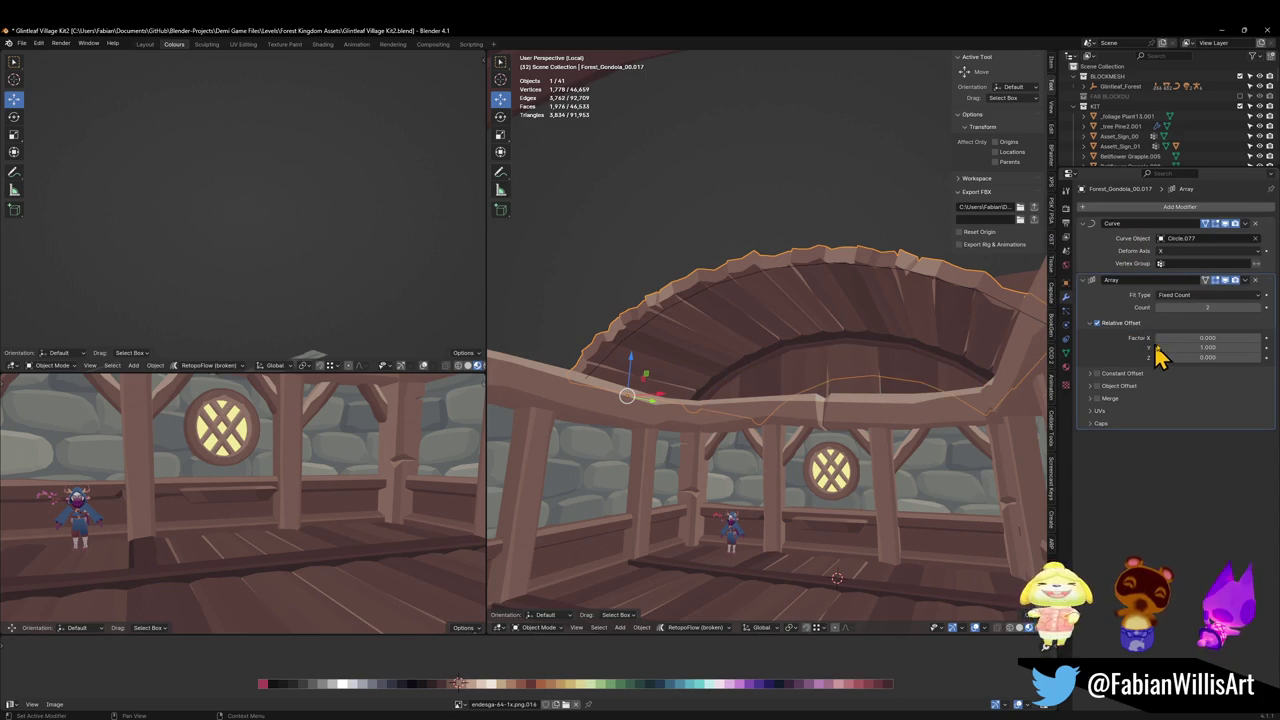
{"action": "type", "text": "-1"}
{"action": "key", "text": "Return"}
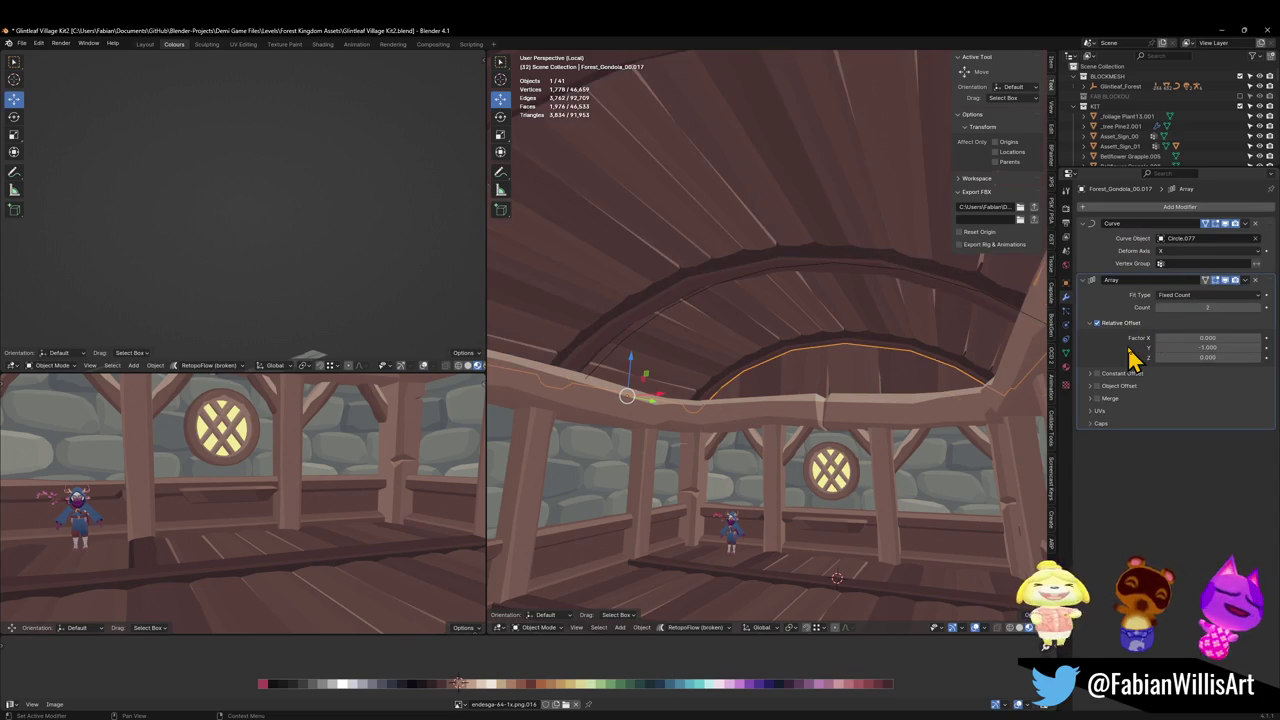
{"action": "middle_click_drag", "start_coordinate": [965, 360], "coordinate": [790, 345]}
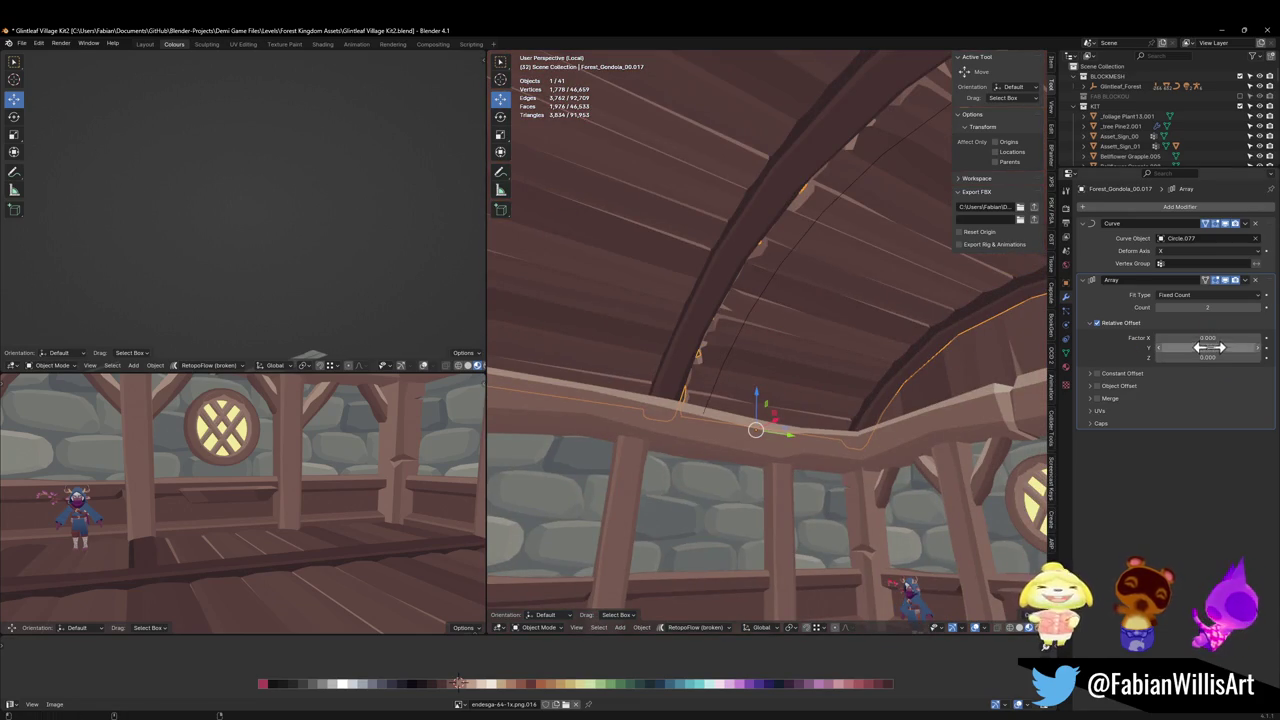
{"action": "left_click_drag", "start_coordinate": [1208, 347], "coordinate": [1222, 347]}
{"action": "middle_click_drag", "start_coordinate": [748, 366], "coordinate": [862, 375]}
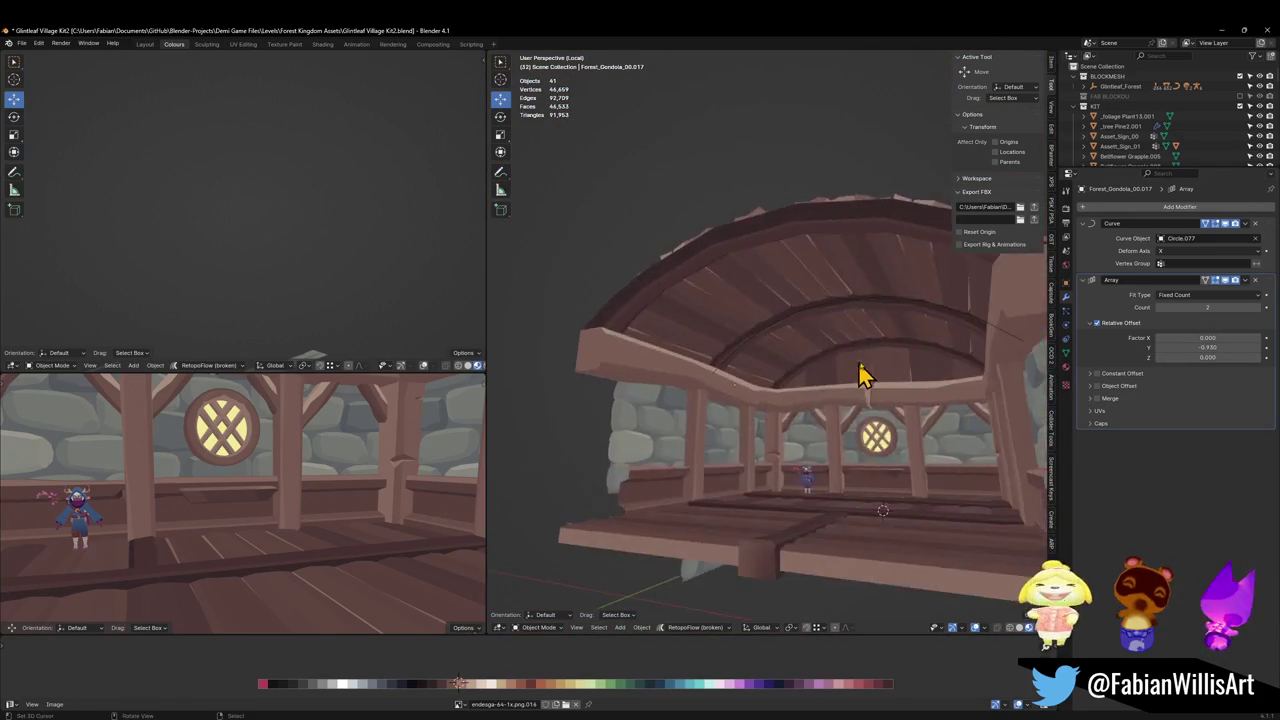
Save the file and walk backward in the lower-left view to frame the whole interior.
{"action": "scroll", "coordinate": [862, 375], "scroll_direction": "up", "scroll_amount": 3}
{"action": "scroll", "coordinate": [857, 371], "scroll_direction": "up", "scroll_amount": 2}
{"action": "scroll", "coordinate": [850, 400], "scroll_direction": "up", "scroll_amount": 2}
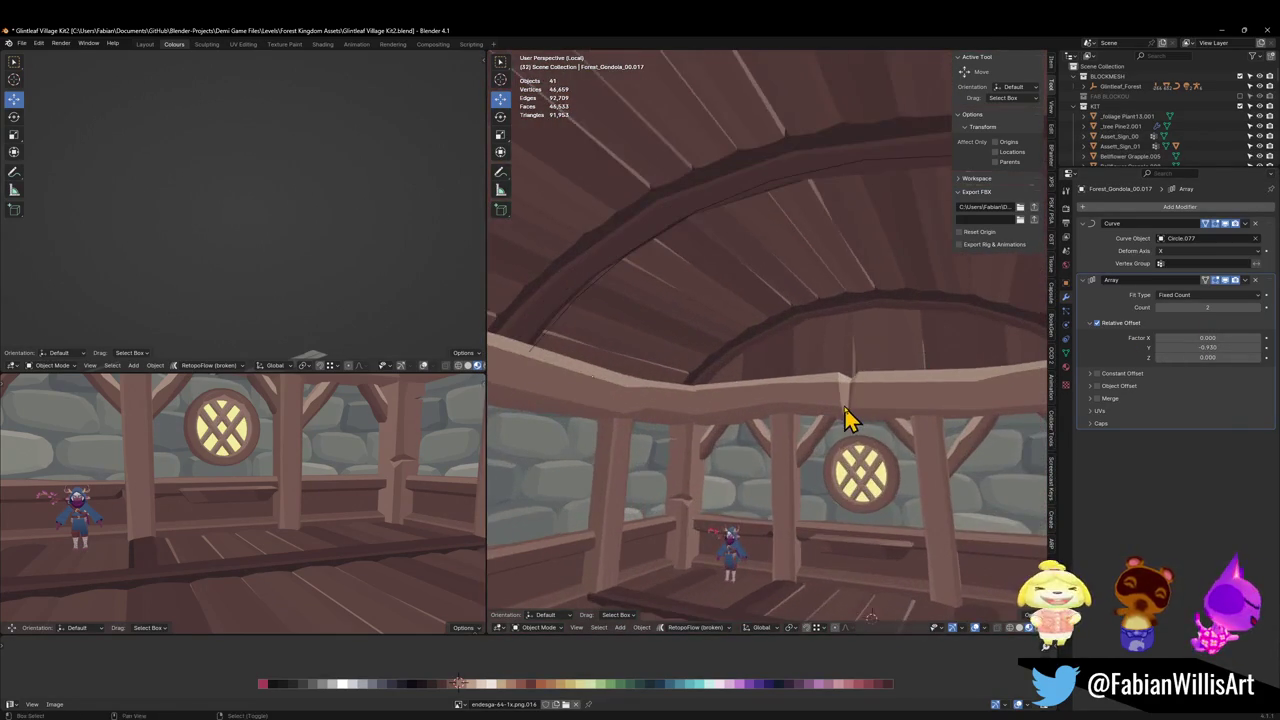
{"action": "mouse_move", "coordinate": [845, 420]}
{"action": "middle_mouse_down"}
{"action": "mouse_move", "coordinate": [846, 380]}
{"action": "mouse_move", "coordinate": [866, 391]}
{"action": "middle_mouse_up"}
{"action": "scroll", "coordinate": [866, 391], "scroll_direction": "down", "scroll_amount": 3}
{"action": "key", "text": "ctrl+s"}
{"action": "key", "text": "shift+grave"}
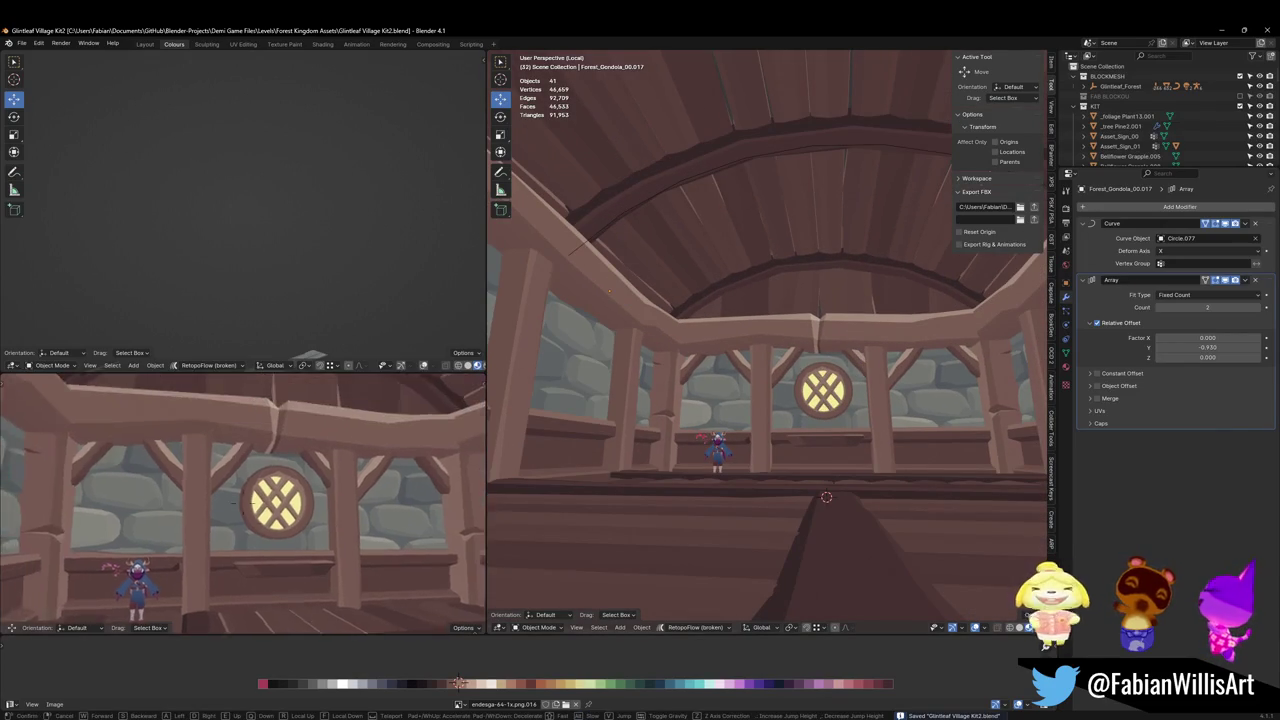
{"action": "key", "text": "s"}
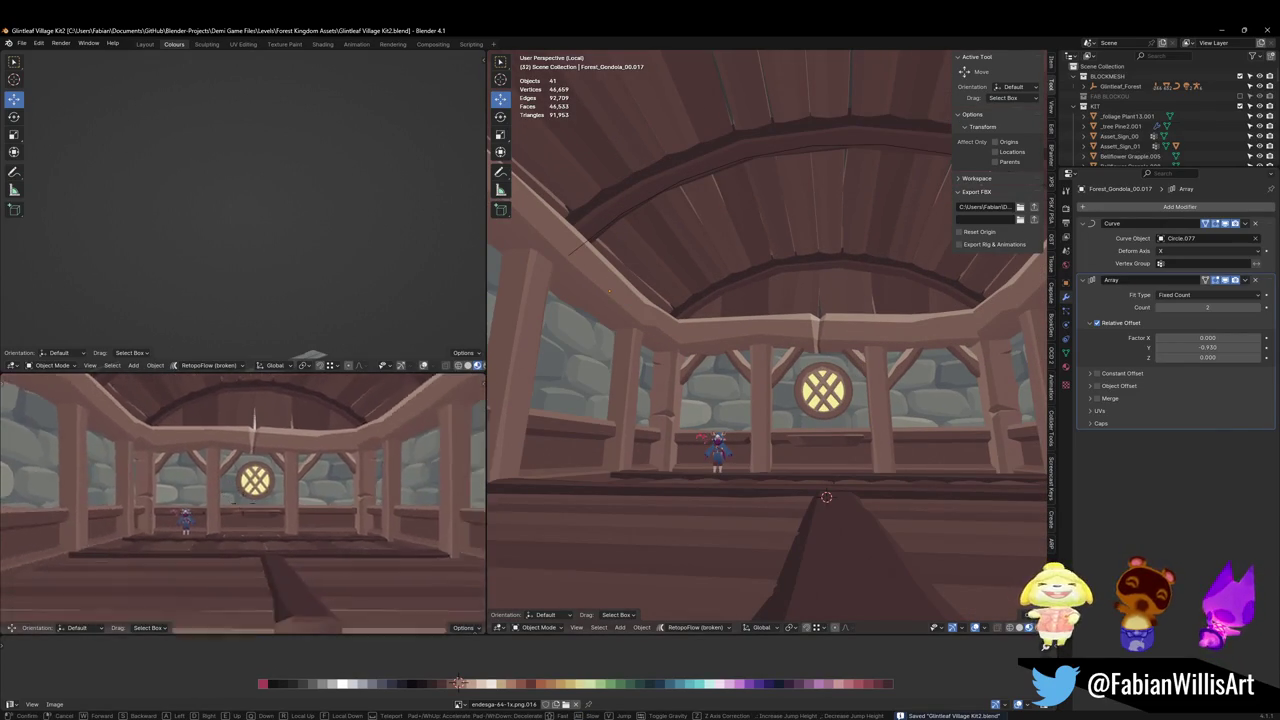
{"action": "key", "text": "Return"}
{"action": "left_click", "coordinate": [838, 402]}
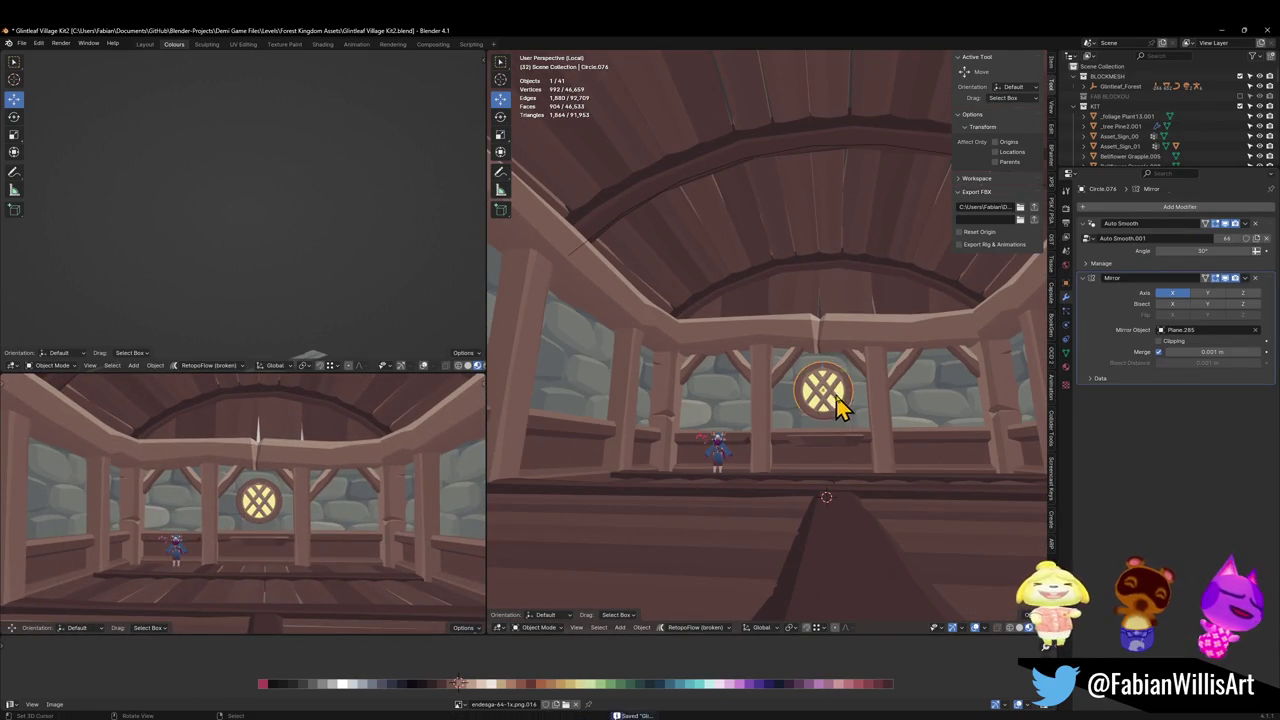
{"action": "key", "text": "g"}
{"action": "key", "text": "z"}
{"action": "left_click", "coordinate": [837, 303]}
{"action": "key", "text": "s"}
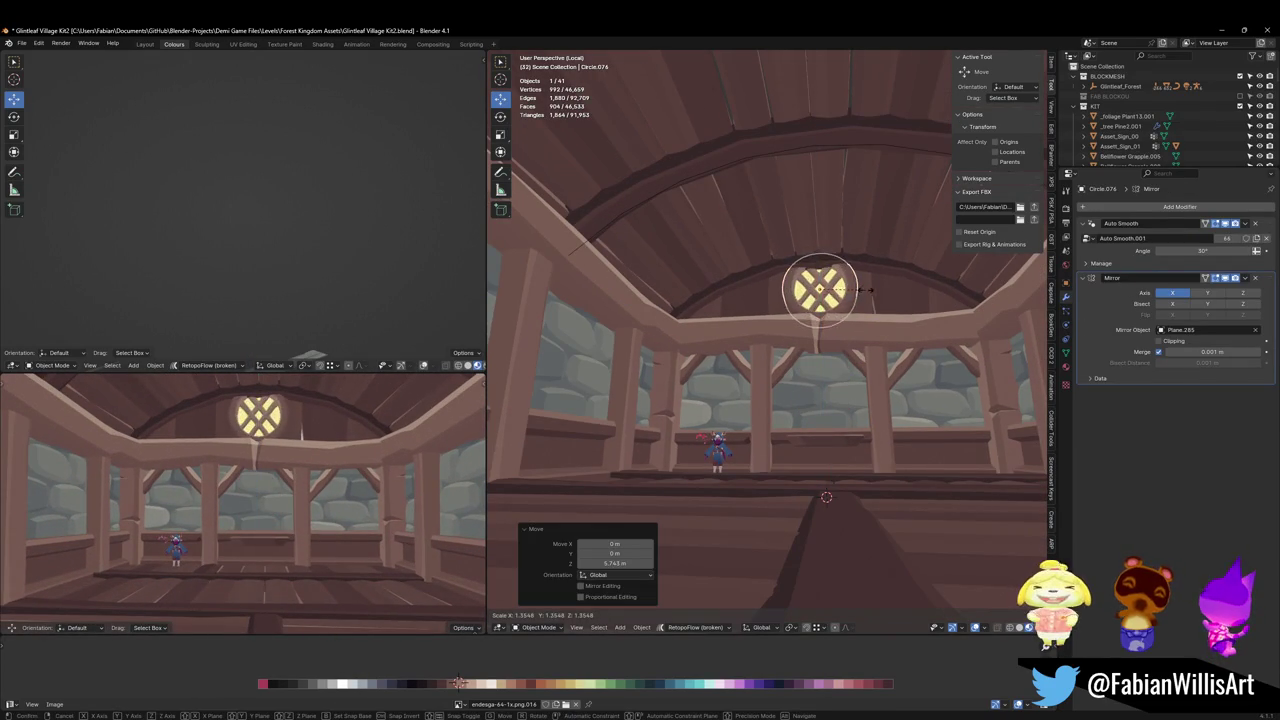
{"action": "left_click", "coordinate": [856, 310]}
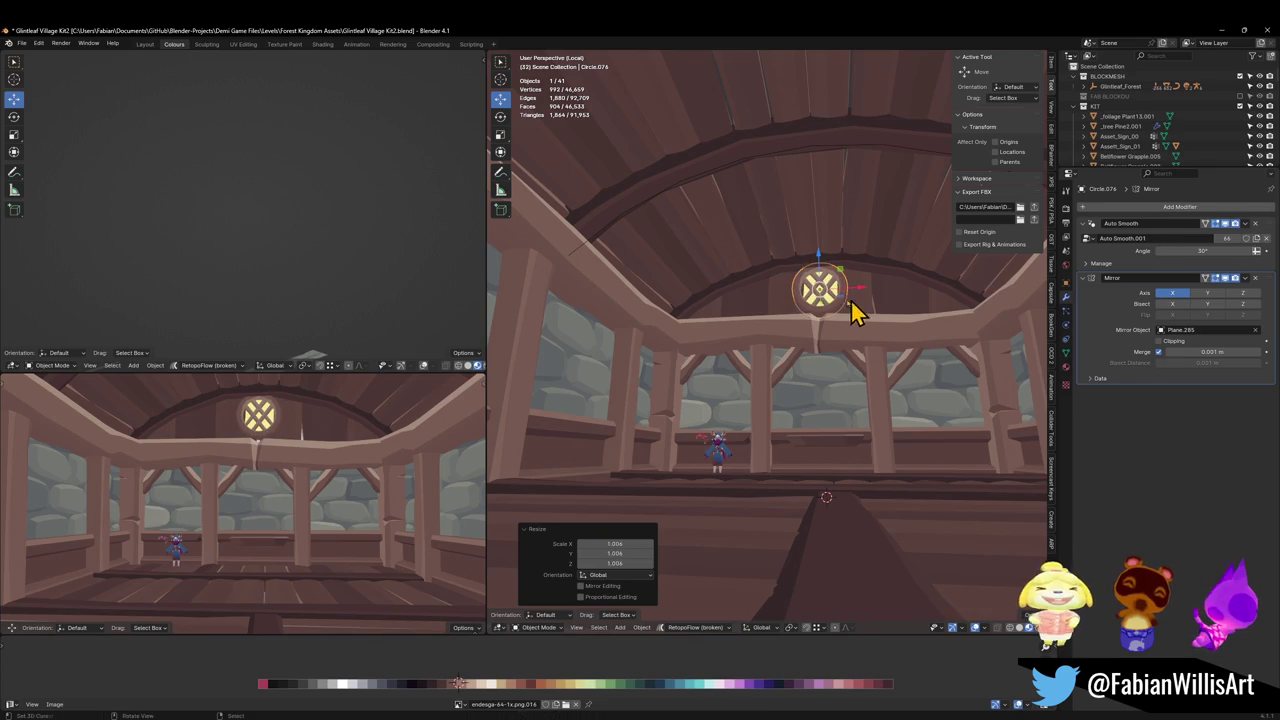
{"action": "scroll", "coordinate": [856, 312], "scroll_direction": "up", "scroll_amount": 3}
{"action": "middle_click_drag", "start_coordinate": [829, 323], "coordinate": [866, 400]}
{"action": "key", "text": "g"}
{"action": "key", "text": "y"}
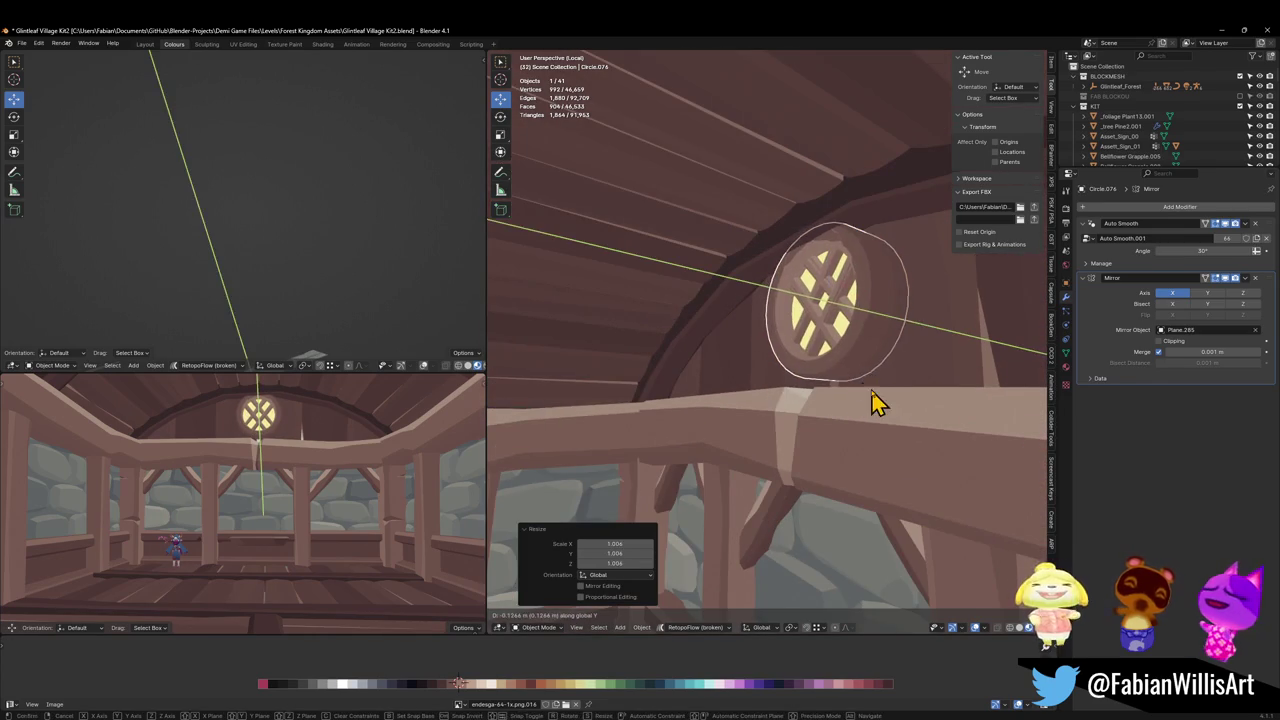
{"action": "key", "text": "z"}
{"action": "left_click", "coordinate": [898, 390]}
{"action": "key", "text": "s"}
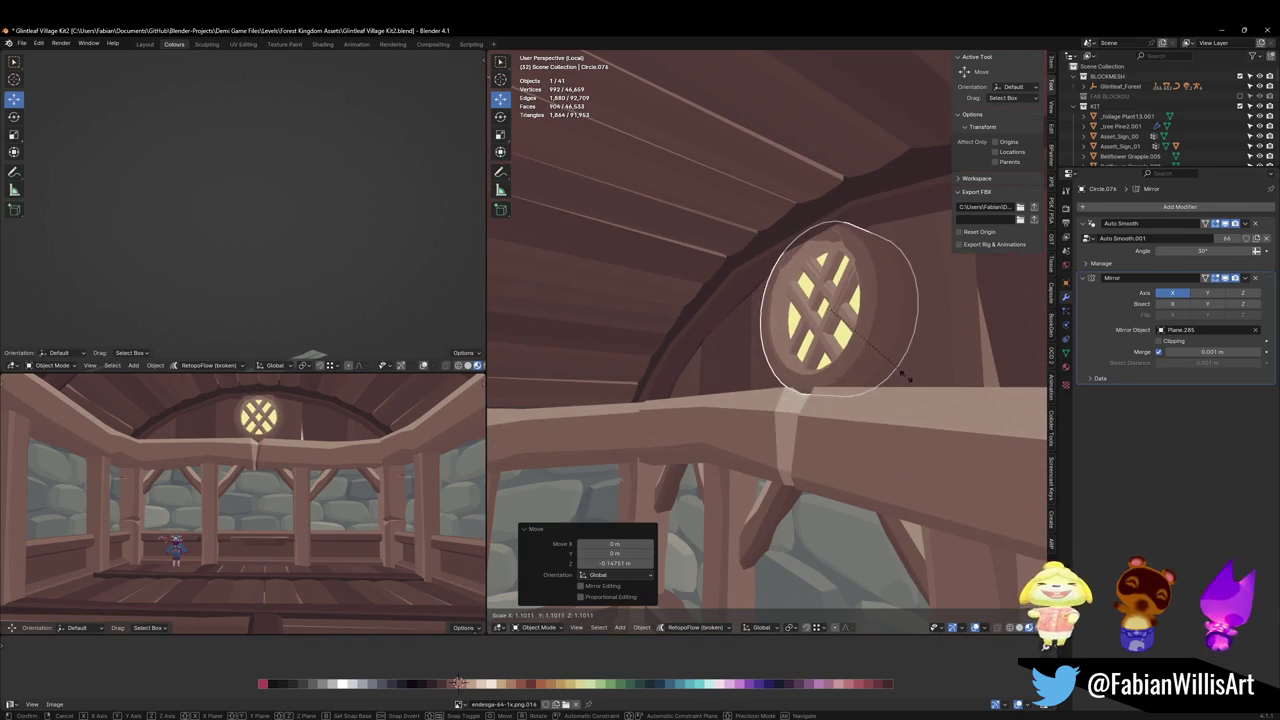
{"action": "left_click", "coordinate": [899, 372]}
{"action": "scroll", "coordinate": [268, 470], "scroll_direction": "up", "scroll_amount": 2}
{"action": "middle_click_drag", "start_coordinate": [268, 470], "coordinate": [221, 544], "text": "shift"}
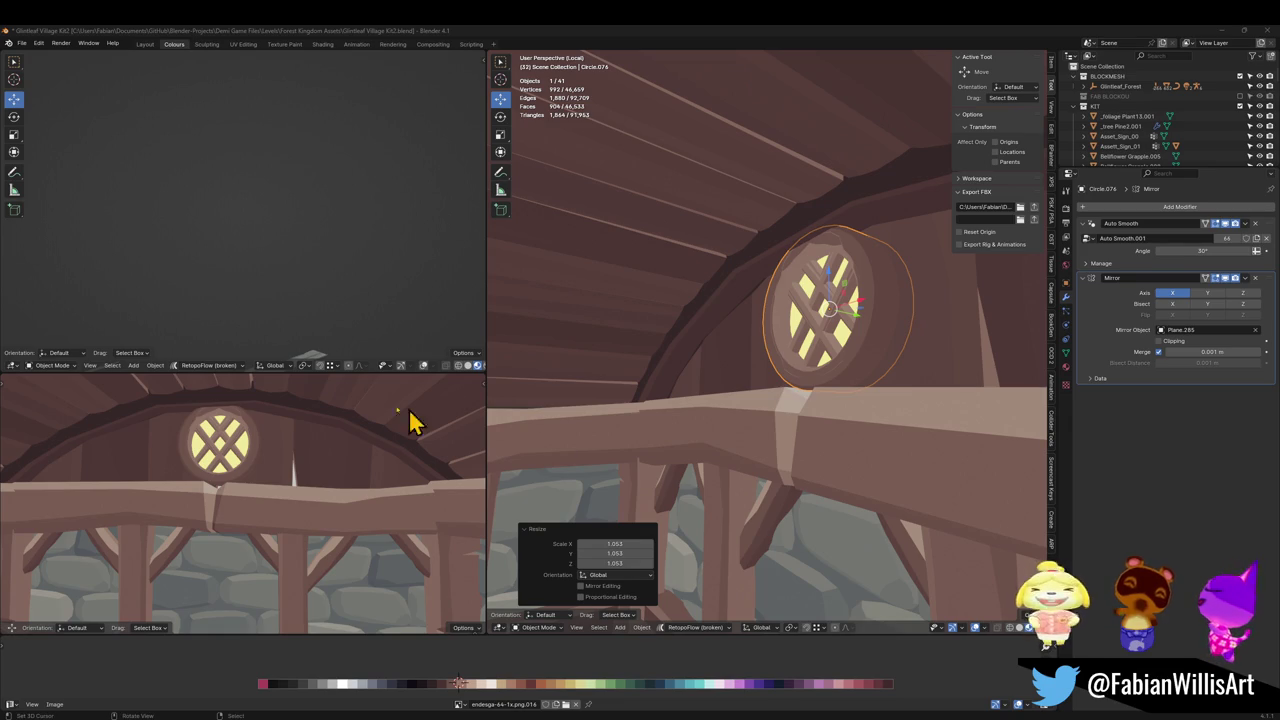
{"action": "scroll", "coordinate": [270, 473], "scroll_direction": "down", "scroll_amount": 5}
{"action": "mouse_move", "coordinate": [263, 429]}
{"action": "middle_mouse_down"}
{"action": "mouse_move", "coordinate": [303, 446]}
{"action": "mouse_move", "coordinate": [300, 460]}
{"action": "mouse_move", "coordinate": [352, 440]}
{"action": "middle_mouse_up"}
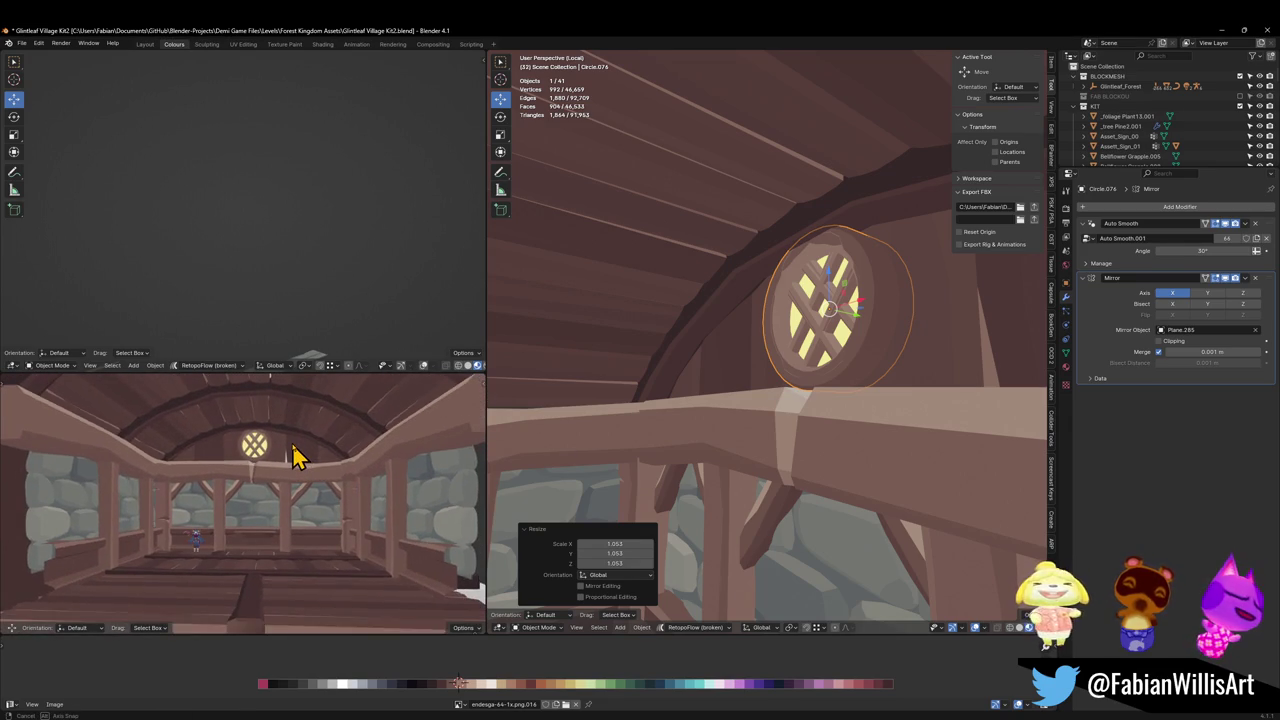
{"action": "scroll", "coordinate": [352, 440], "scroll_direction": "up", "scroll_amount": 2}
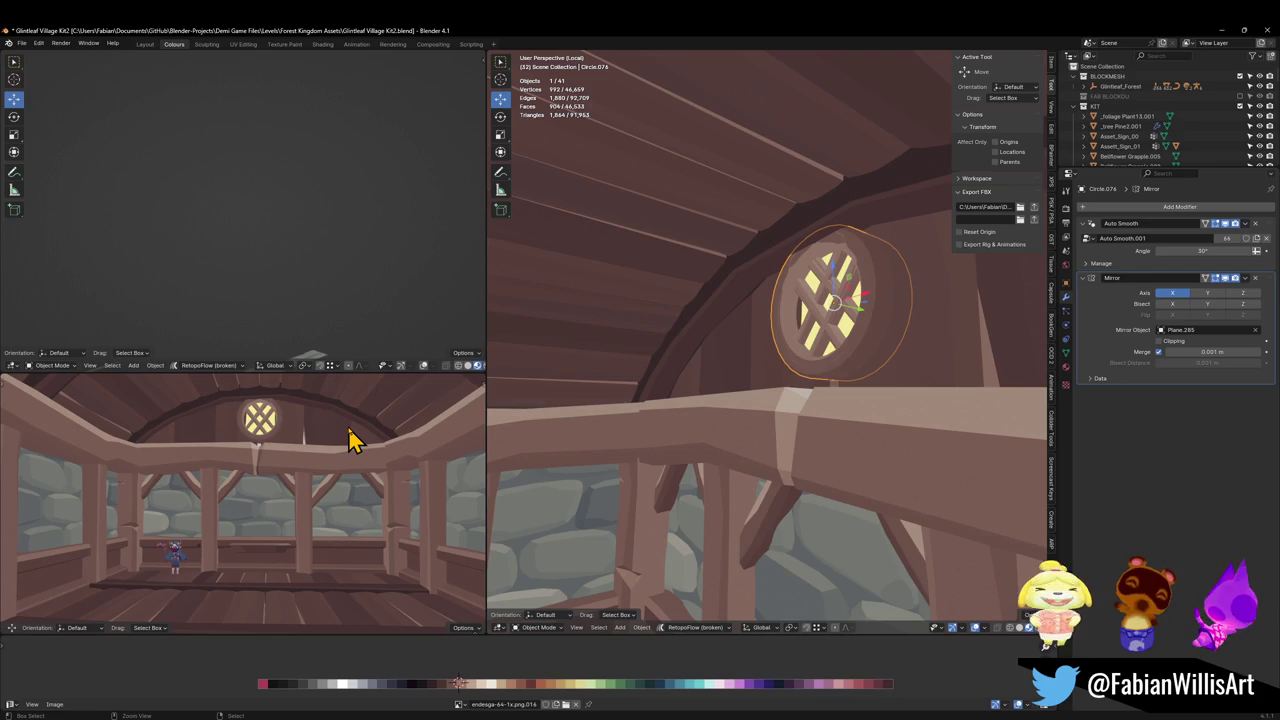
{"action": "key", "text": "ctrl+z"}
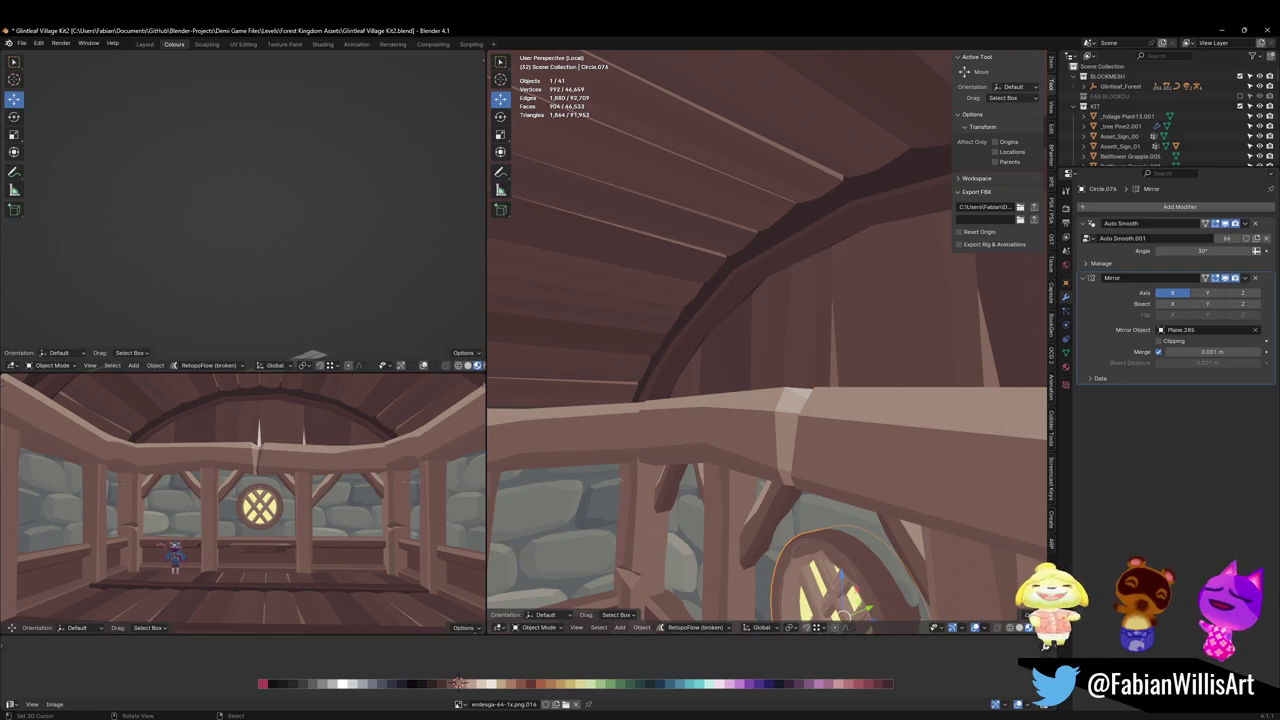
{"action": "middle_click_drag", "start_coordinate": [840, 468], "coordinate": [755, 432]}
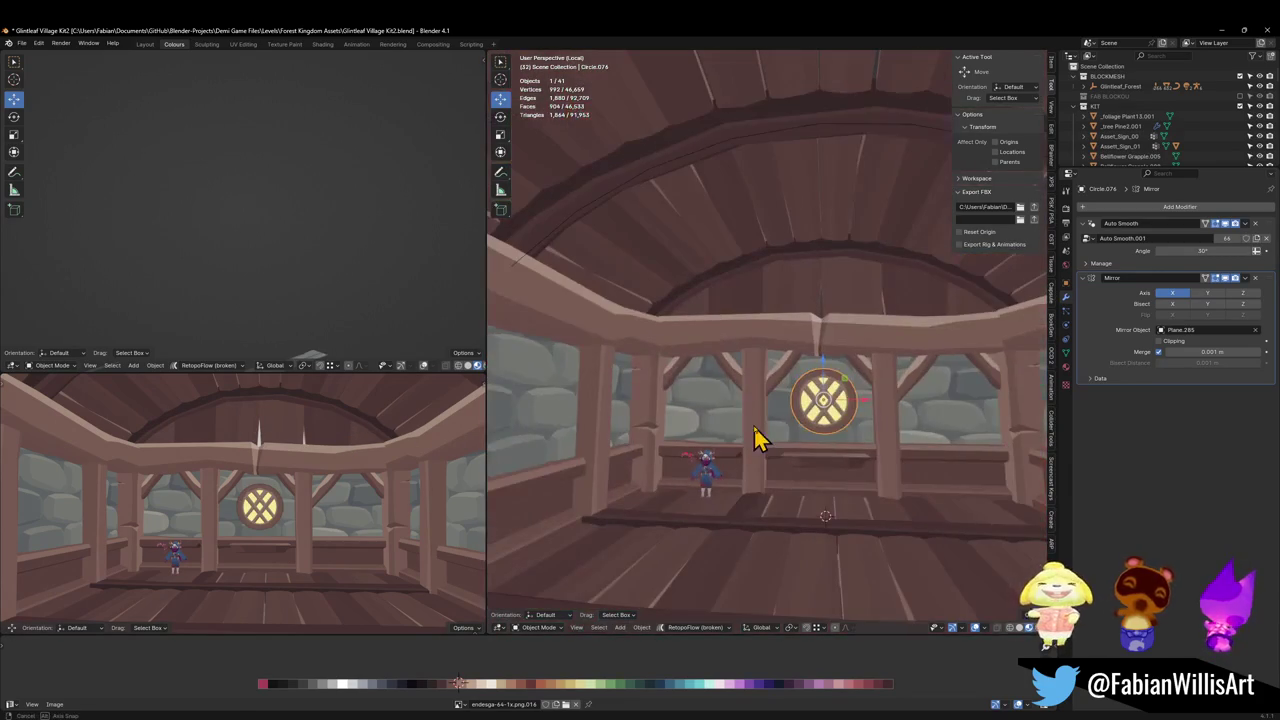
{"action": "key", "text": "ctrl+s"}
{"action": "middle_click_drag", "start_coordinate": [847, 440], "coordinate": [770, 395]}
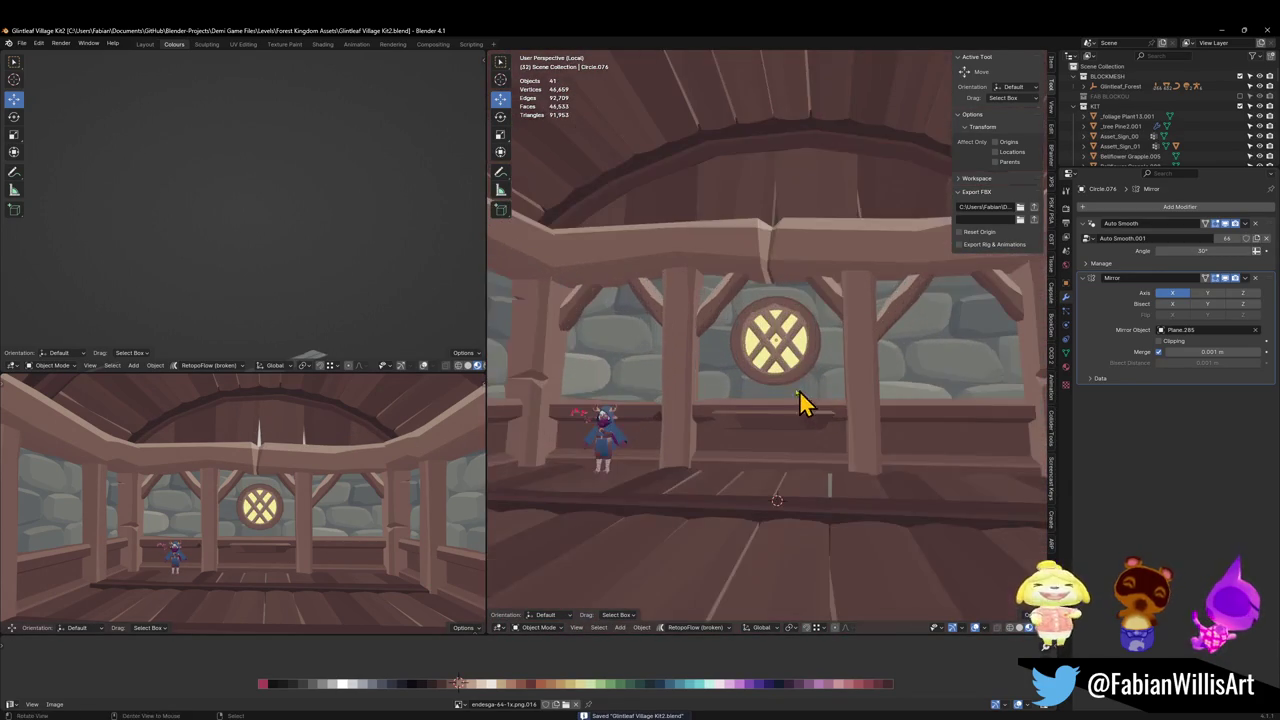
{"action": "scroll", "coordinate": [770, 395], "scroll_direction": "down", "scroll_amount": 3}
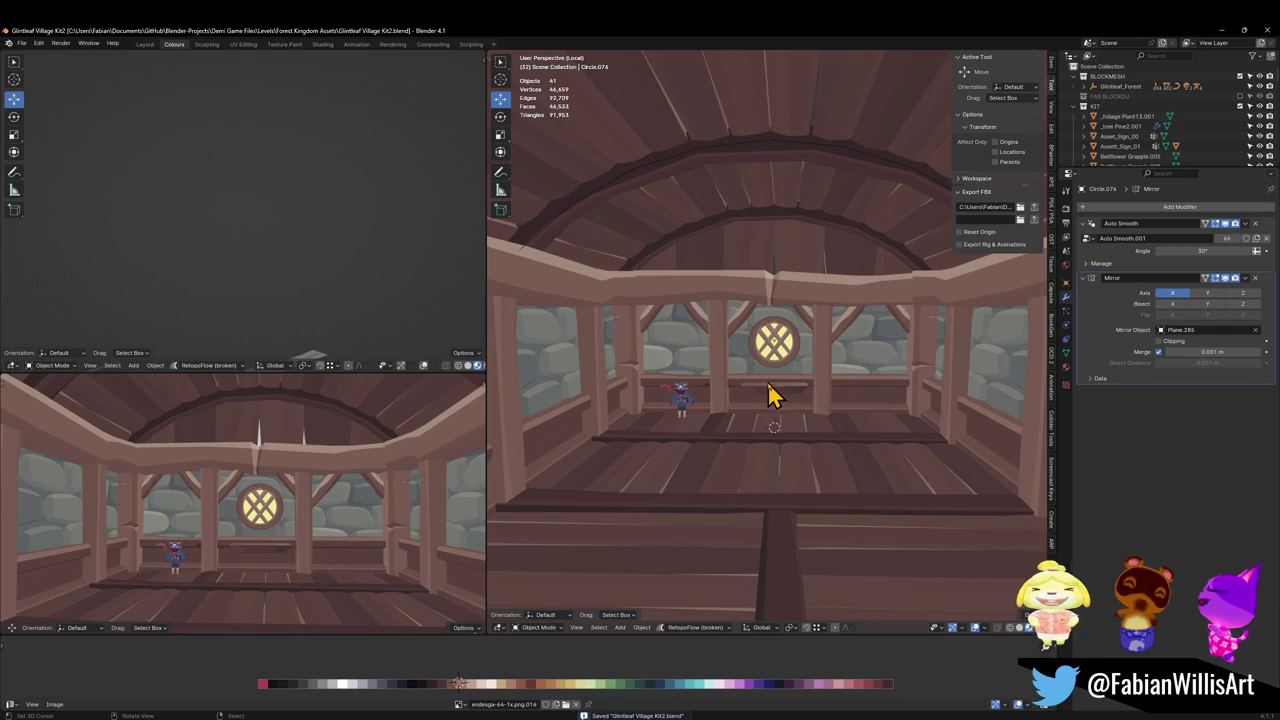
{"action": "left_click", "coordinate": [781, 401]}
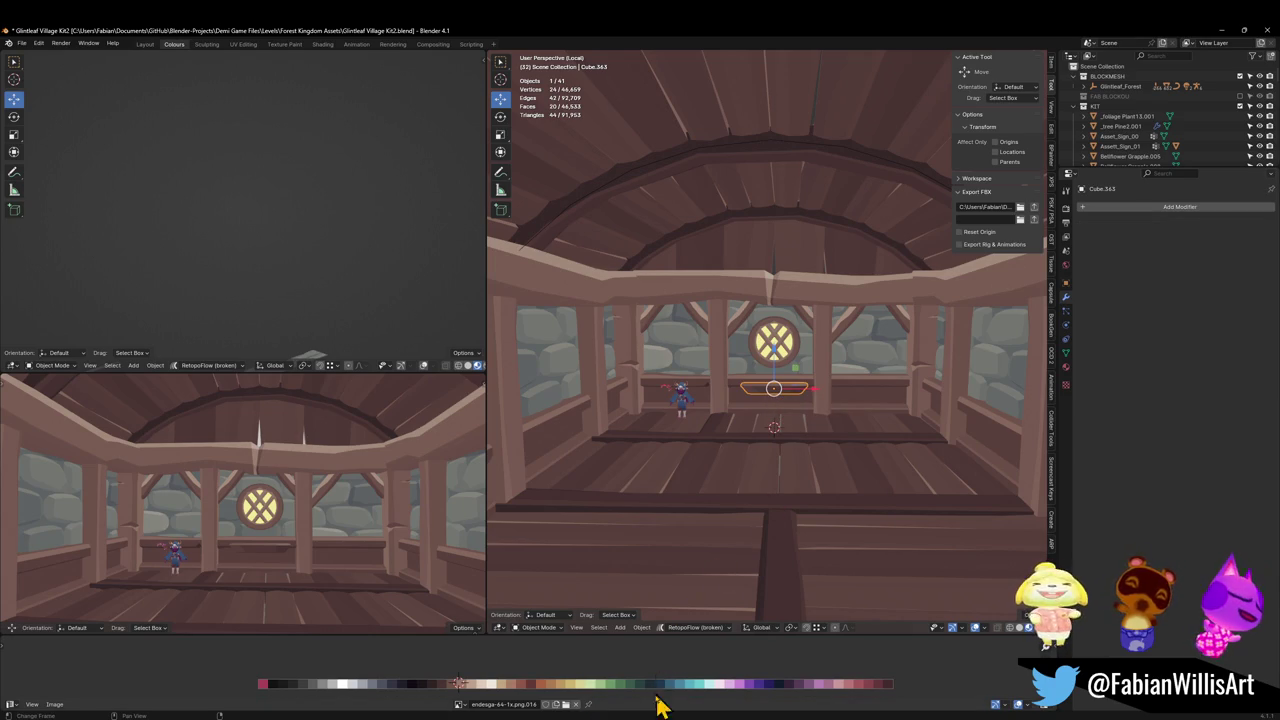
{"action": "mouse_move", "coordinate": [458, 683]}
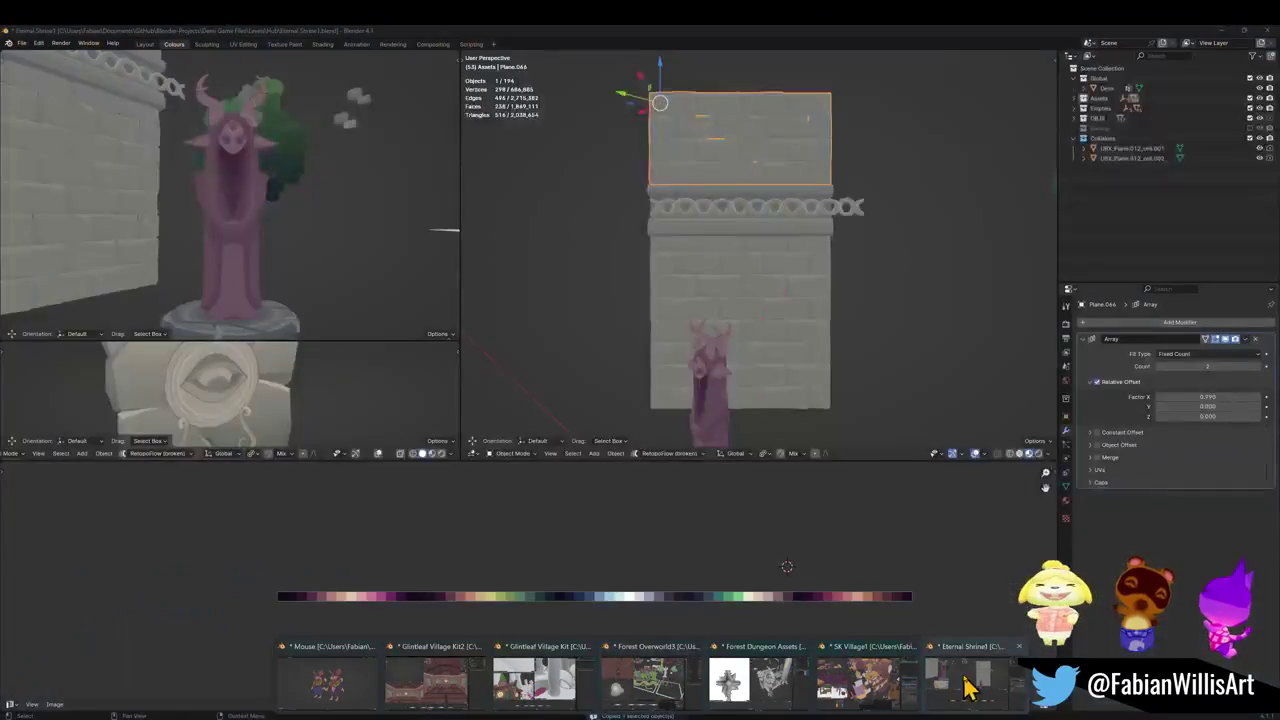
Switch to Eternal Shrine1, select the stone arch, and undo a trial modifier.
{"action": "left_click", "coordinate": [648, 672]}
{"action": "mouse_move", "coordinate": [758, 338]}
{"action": "middle_mouse_down"}
{"action": "mouse_move", "coordinate": [809, 323]}
{"action": "mouse_move", "coordinate": [663, 280]}
{"action": "mouse_move", "coordinate": [700, 243]}
{"action": "mouse_move", "coordinate": [868, 263]}
{"action": "mouse_move", "coordinate": [766, 256]}
{"action": "middle_mouse_up"}
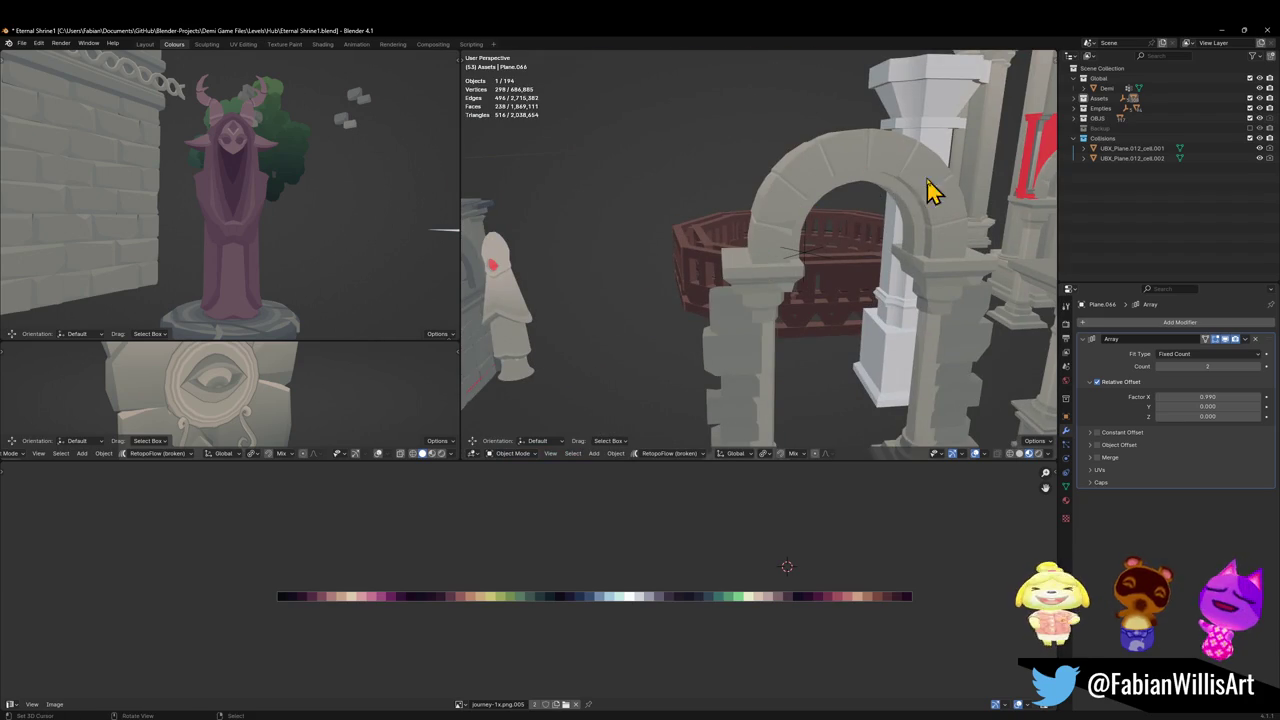
{"action": "left_click", "coordinate": [940, 228]}
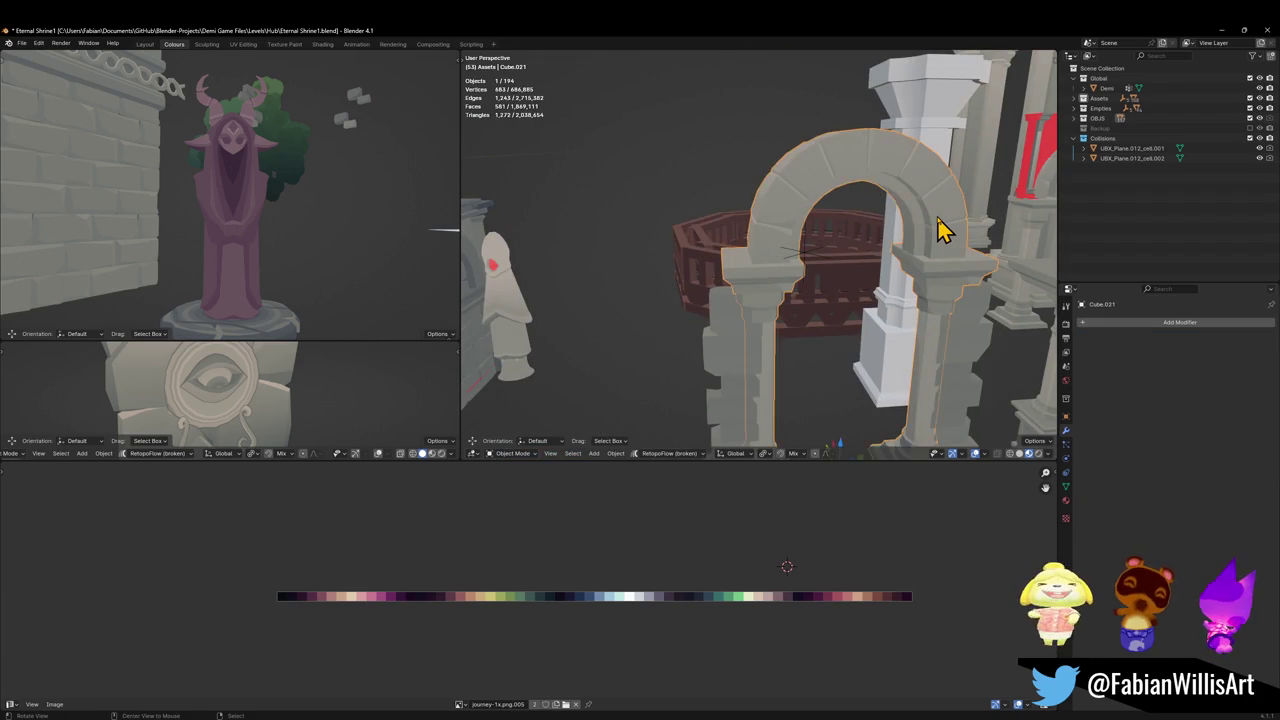
{"action": "mouse_move", "coordinate": [943, 229]}
{"action": "middle_mouse_down"}
{"action": "mouse_move", "coordinate": [928, 248]}
{"action": "mouse_move", "coordinate": [835, 262]}
{"action": "mouse_move", "coordinate": [774, 317]}
{"action": "mouse_move", "coordinate": [820, 289]}
{"action": "middle_mouse_up"}
{"action": "key", "text": "ctrl+1"}
{"action": "key", "text": "ctrl+z"}
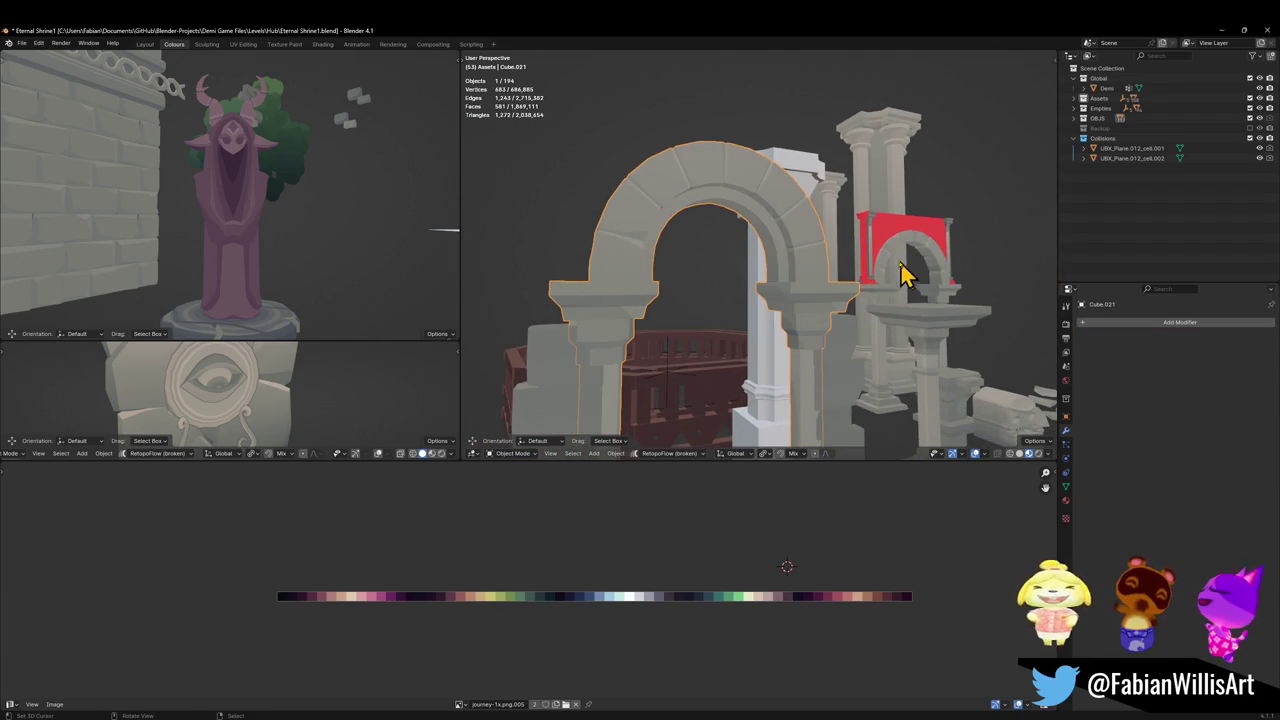
Orbit from the arch's side out over the asset row to the brick wall trim.
{"action": "mouse_move", "coordinate": [940, 350]}
{"action": "middle_mouse_down"}
{"action": "mouse_move", "coordinate": [834, 320]}
{"action": "mouse_move", "coordinate": [893, 350]}
{"action": "middle_mouse_up"}
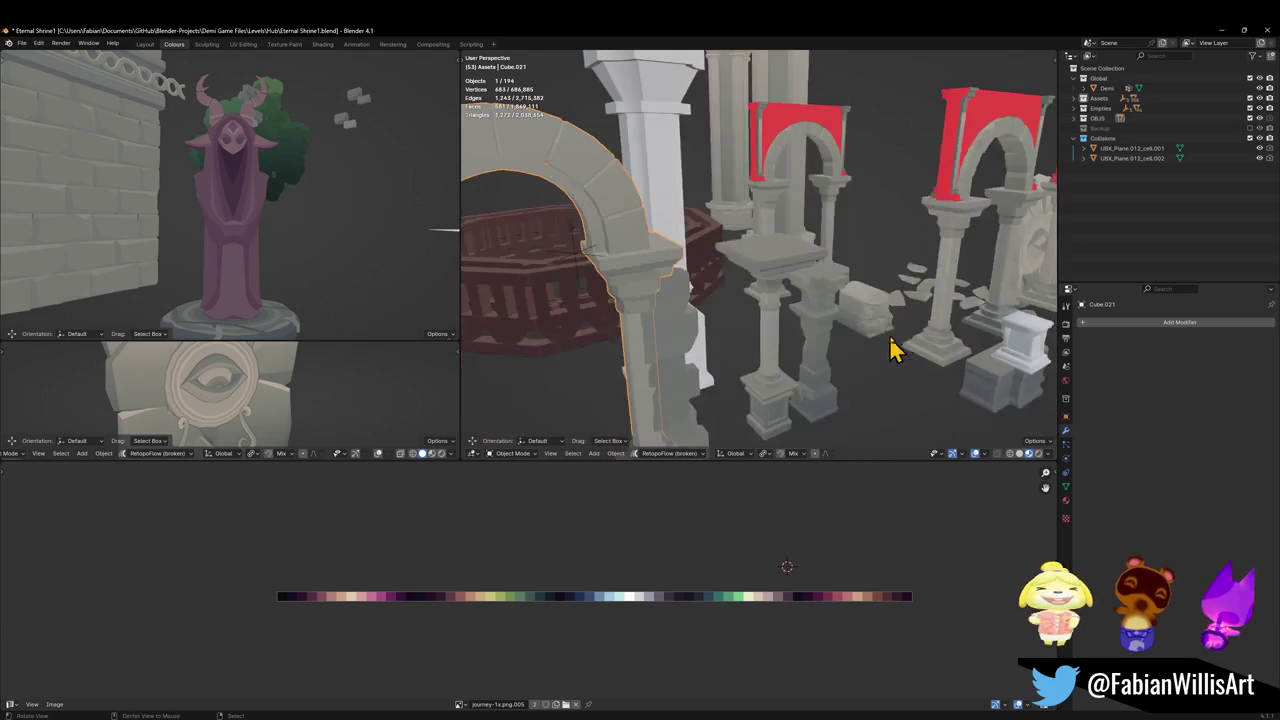
{"action": "scroll", "coordinate": [900, 305], "scroll_direction": "up", "scroll_amount": 3}
{"action": "scroll", "coordinate": [845, 325], "scroll_direction": "down", "scroll_amount": 5}
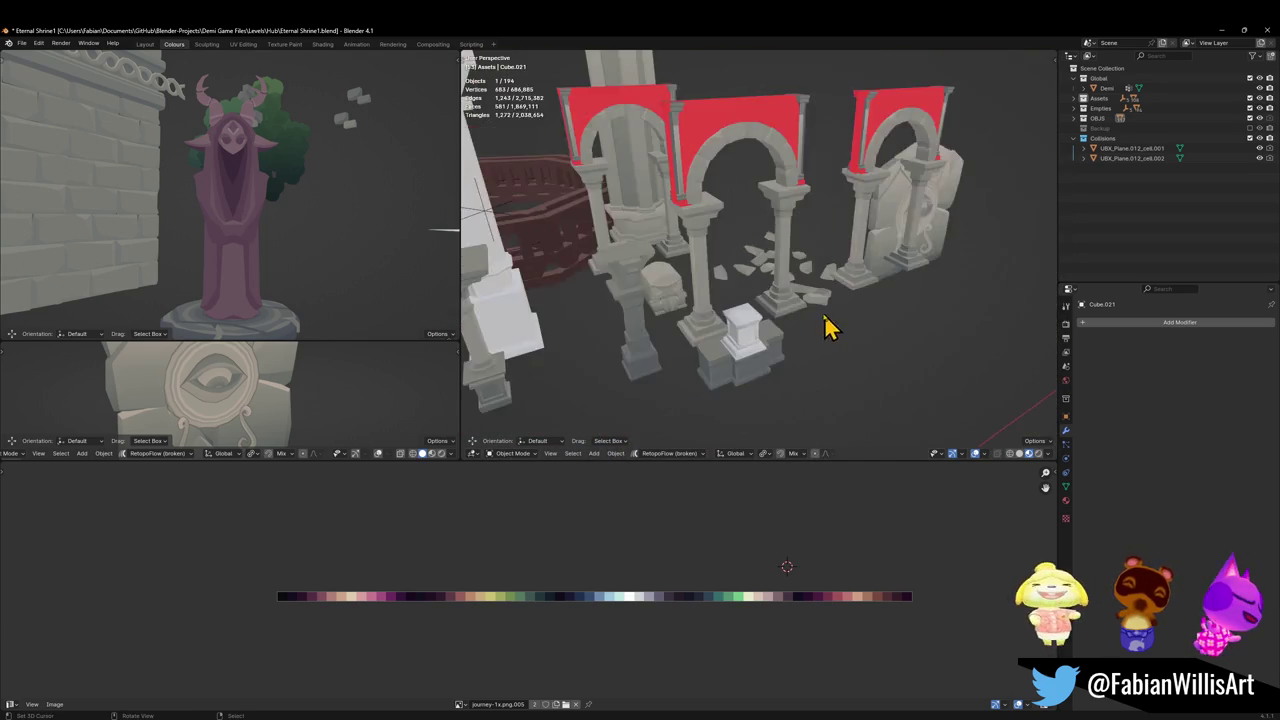
{"action": "mouse_move", "coordinate": [831, 323]}
{"action": "middle_mouse_down"}
{"action": "mouse_move", "coordinate": [668, 318]}
{"action": "mouse_move", "coordinate": [837, 334]}
{"action": "mouse_move", "coordinate": [691, 286]}
{"action": "mouse_move", "coordinate": [785, 306]}
{"action": "middle_mouse_up"}
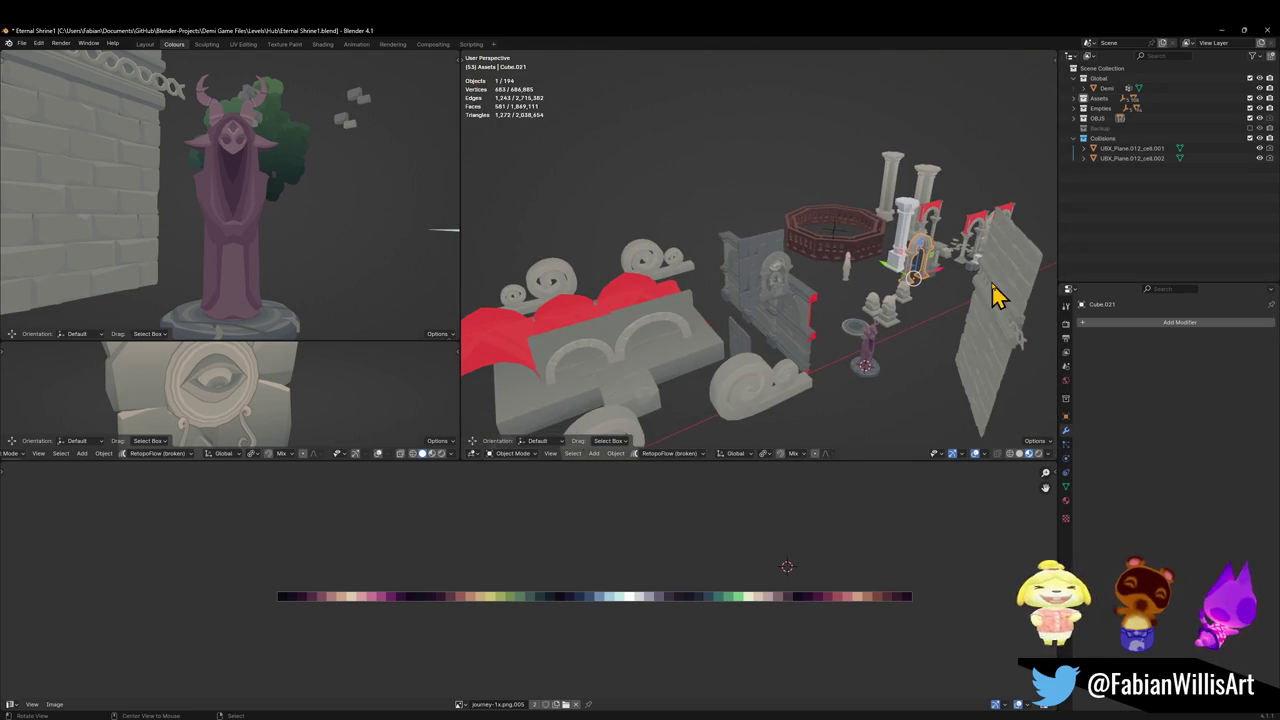
{"action": "middle_click_drag", "start_coordinate": [995, 293], "coordinate": [857, 291]}
{"action": "scroll", "coordinate": [771, 289], "scroll_direction": "up", "scroll_amount": 5}
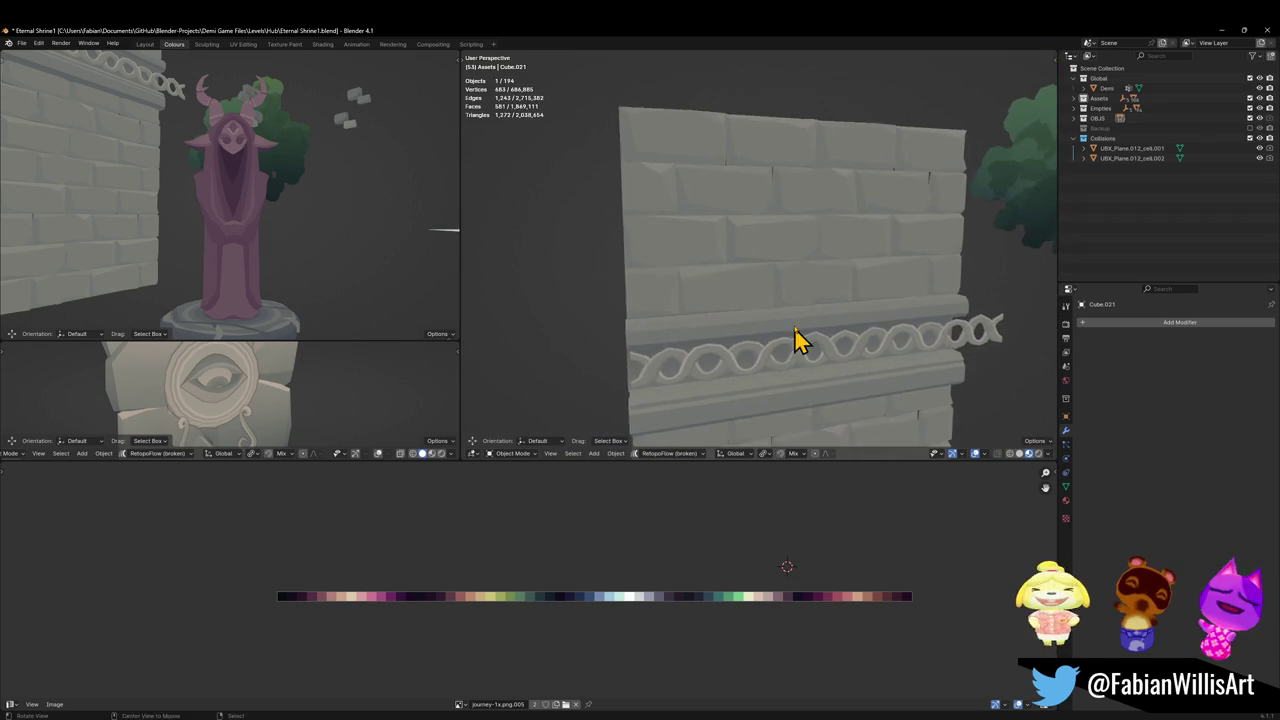